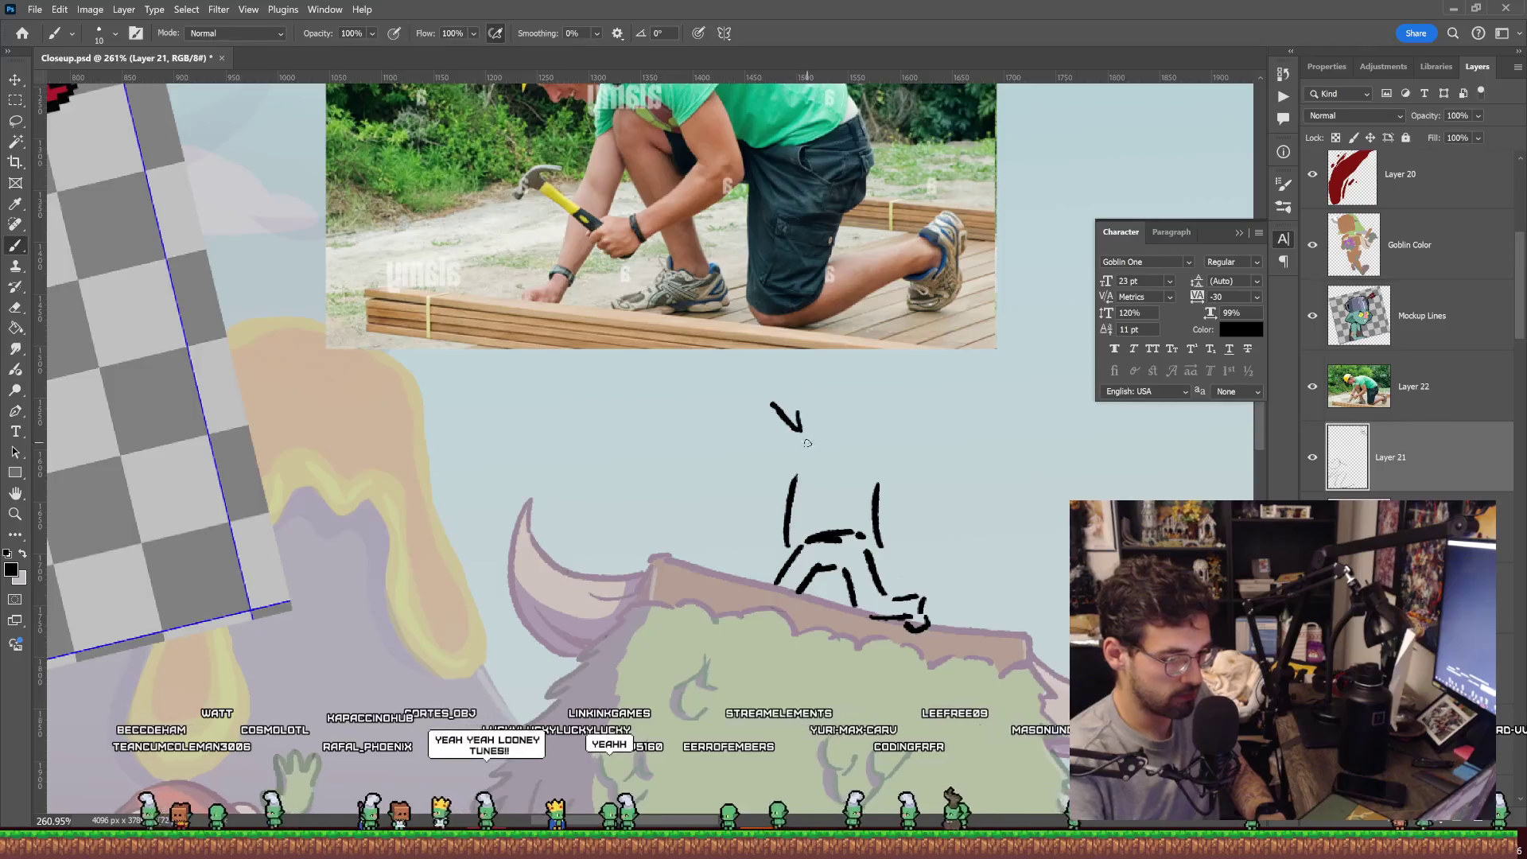
Sketch the goblin's head outline and a raised stroke on Layer 21, undoing one stray stroke.
mouse_move(802, 412)
left_mouse_down()
mouse_move(799, 434)
mouse_move(852, 443)
left_mouse_up()
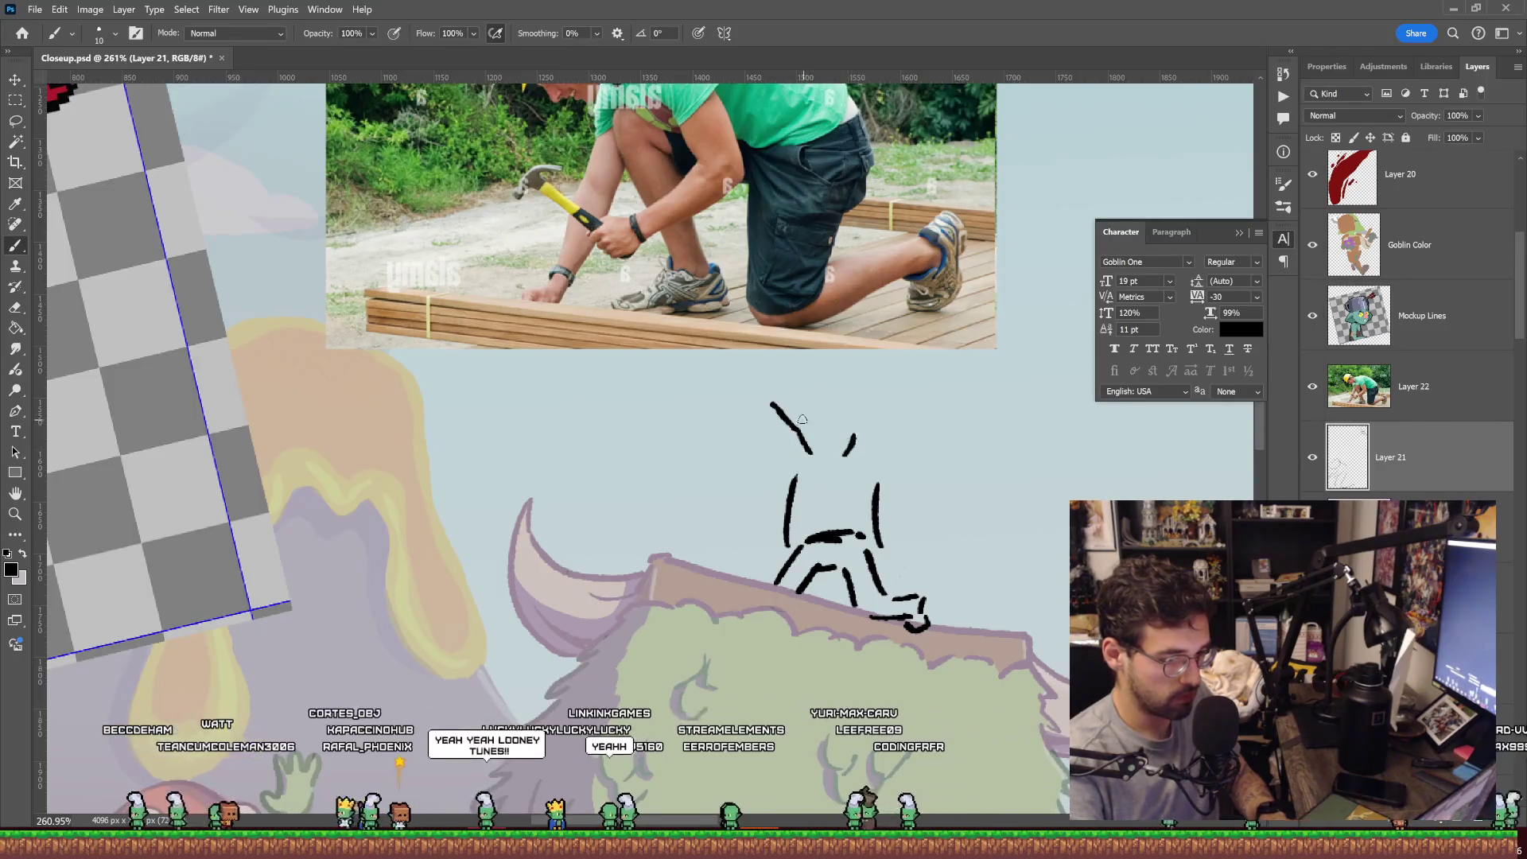
left_click_drag(850, 388, 862, 404)
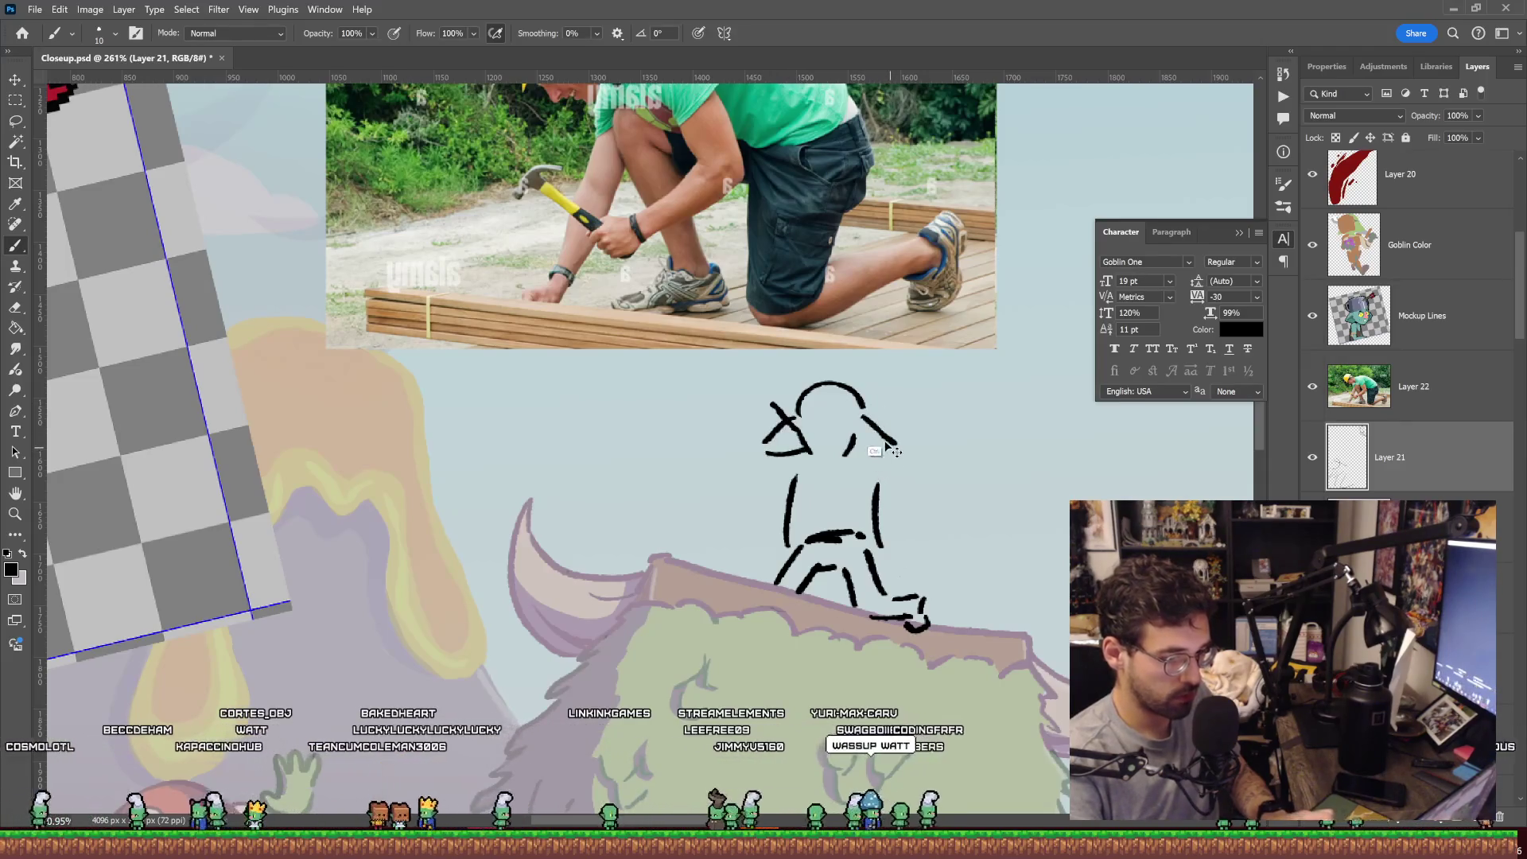
key("ctrl+z")
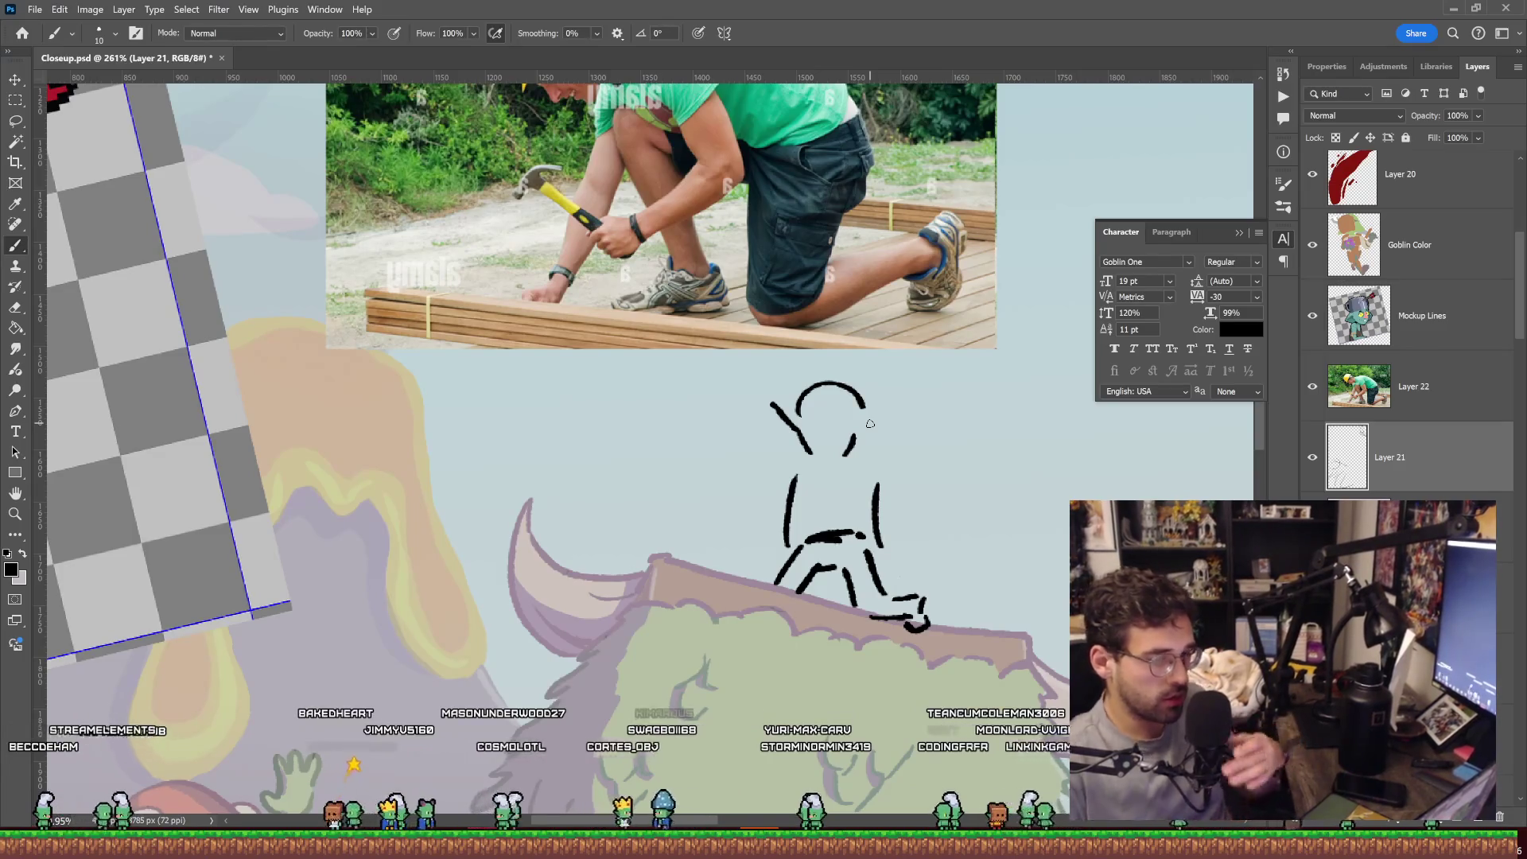
Zoom in on the face, erase the short inner strokes and redraw them longer.
scroll(886, 389, "up", 3)
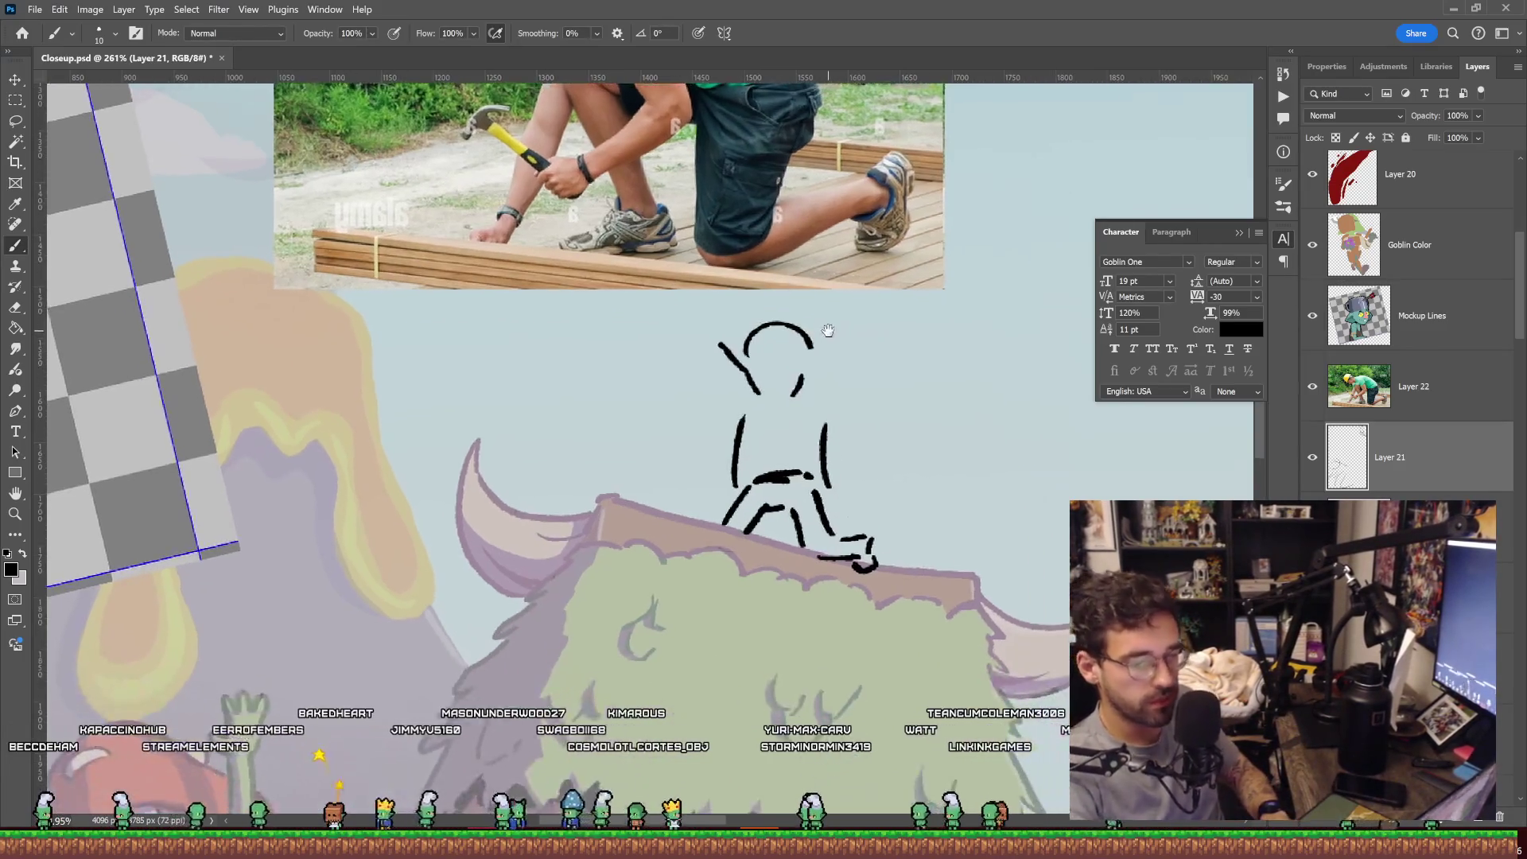
scroll(796, 374, "up", 3)
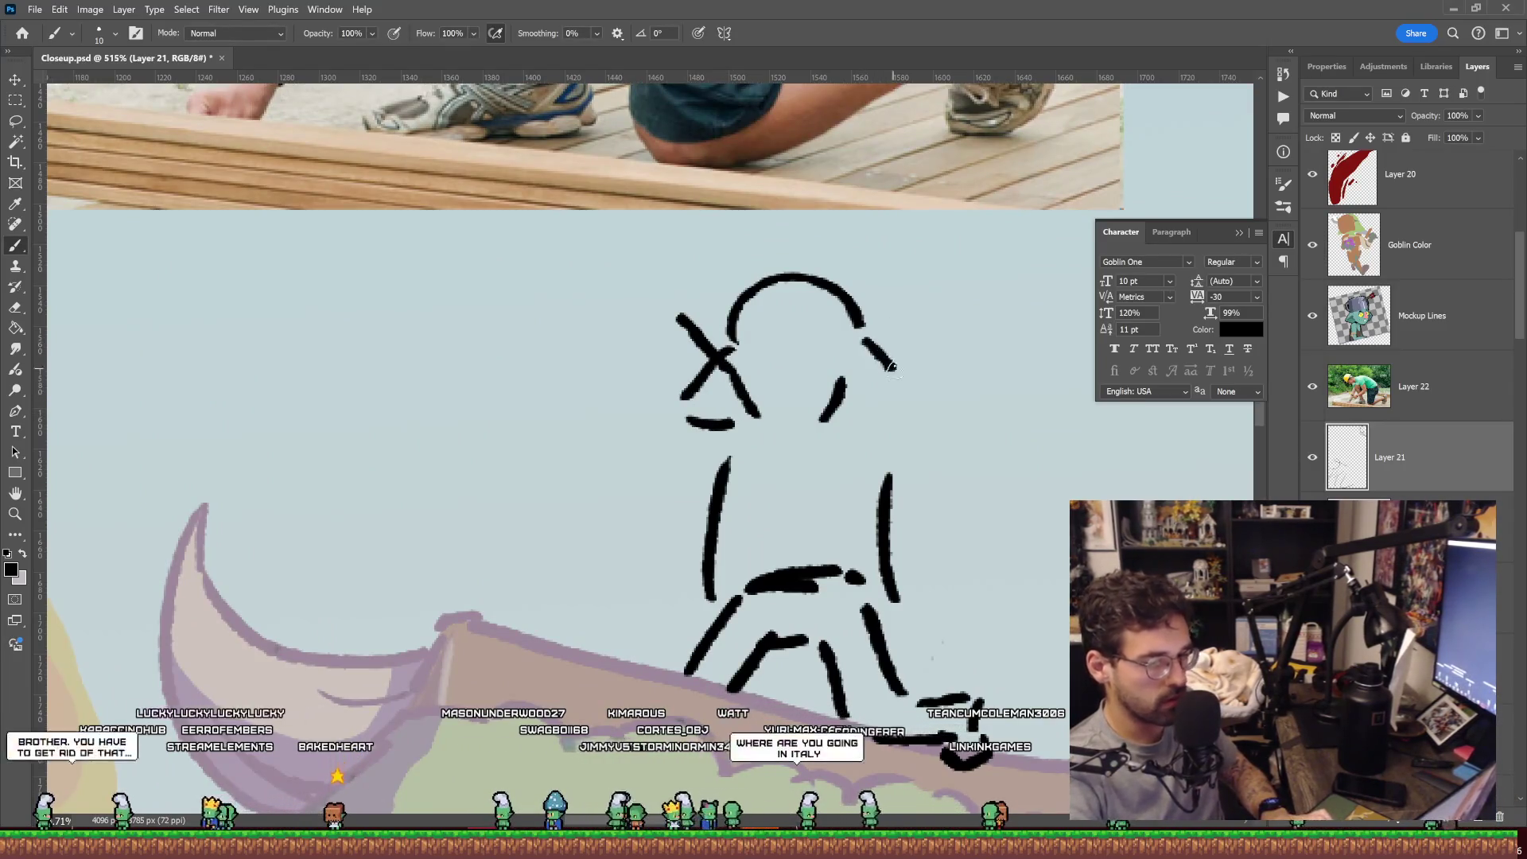
key("ctrl+z")
key("ctrl+z")
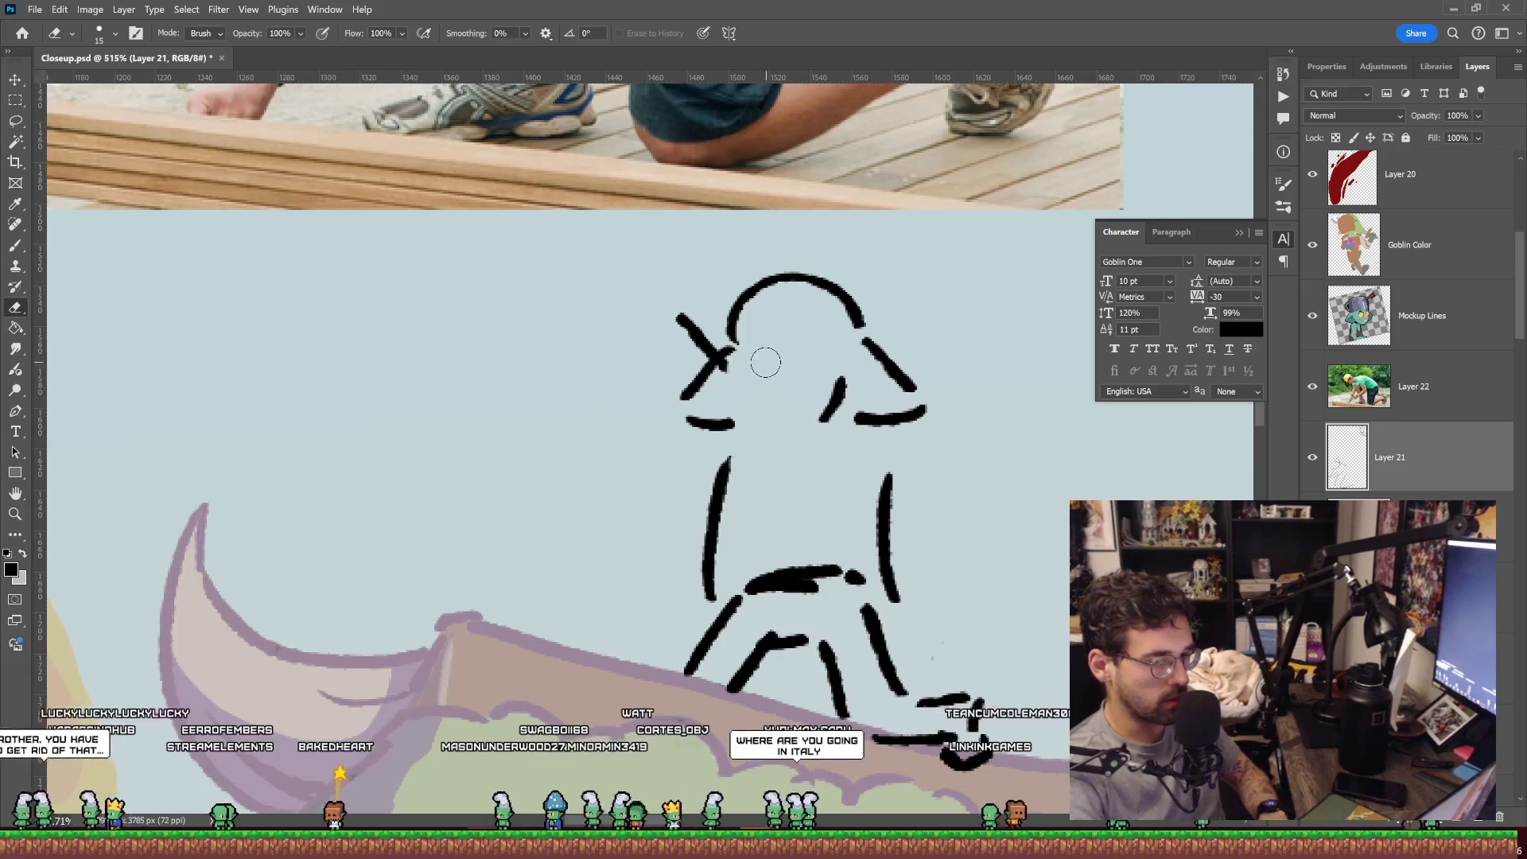
left_click_drag(736, 367, 773, 422)
left_click_drag(843, 380, 805, 425)
Paint the oval nose and a dot eye, undoing stray strokes between the eyes.
scroll(796, 356, "up", 2)
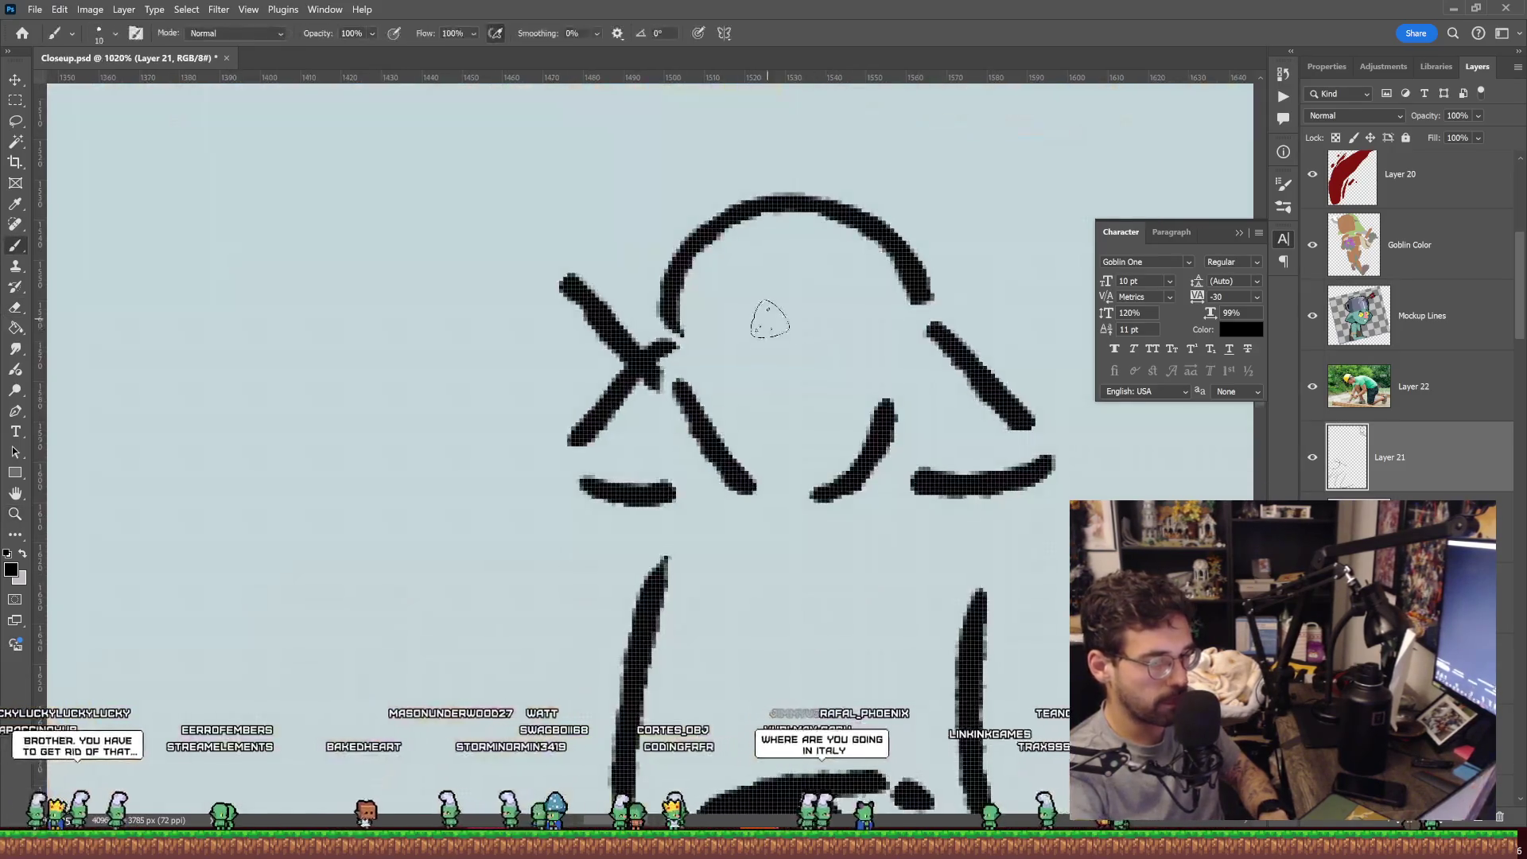
left_click_drag(765, 325, 748, 385)
key("ctrl+z")
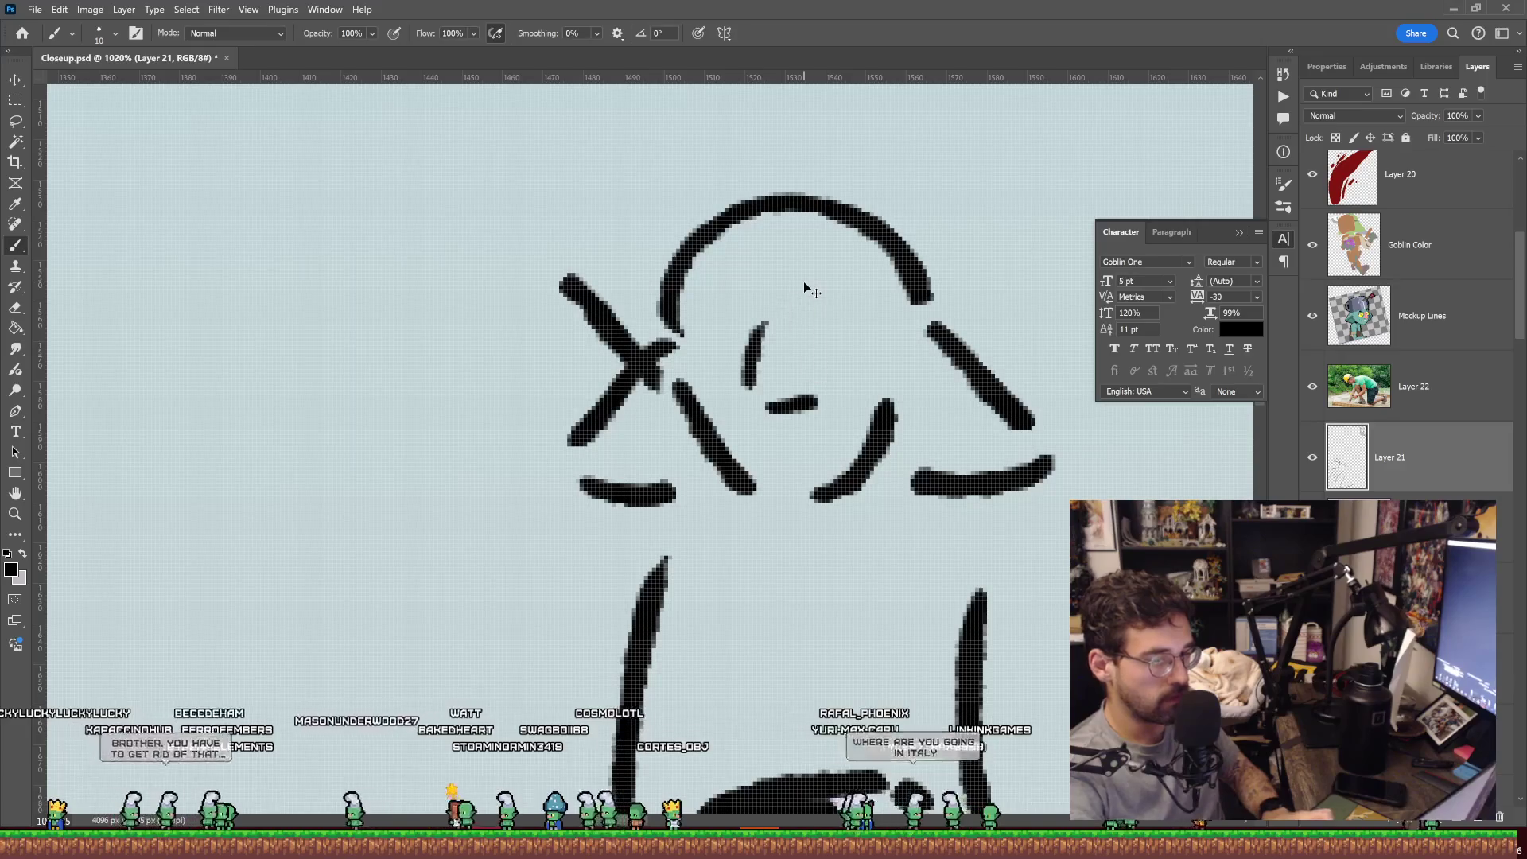
key("ctrl+z")
key("ctrl+z")
left_click_drag(778, 392, 803, 328)
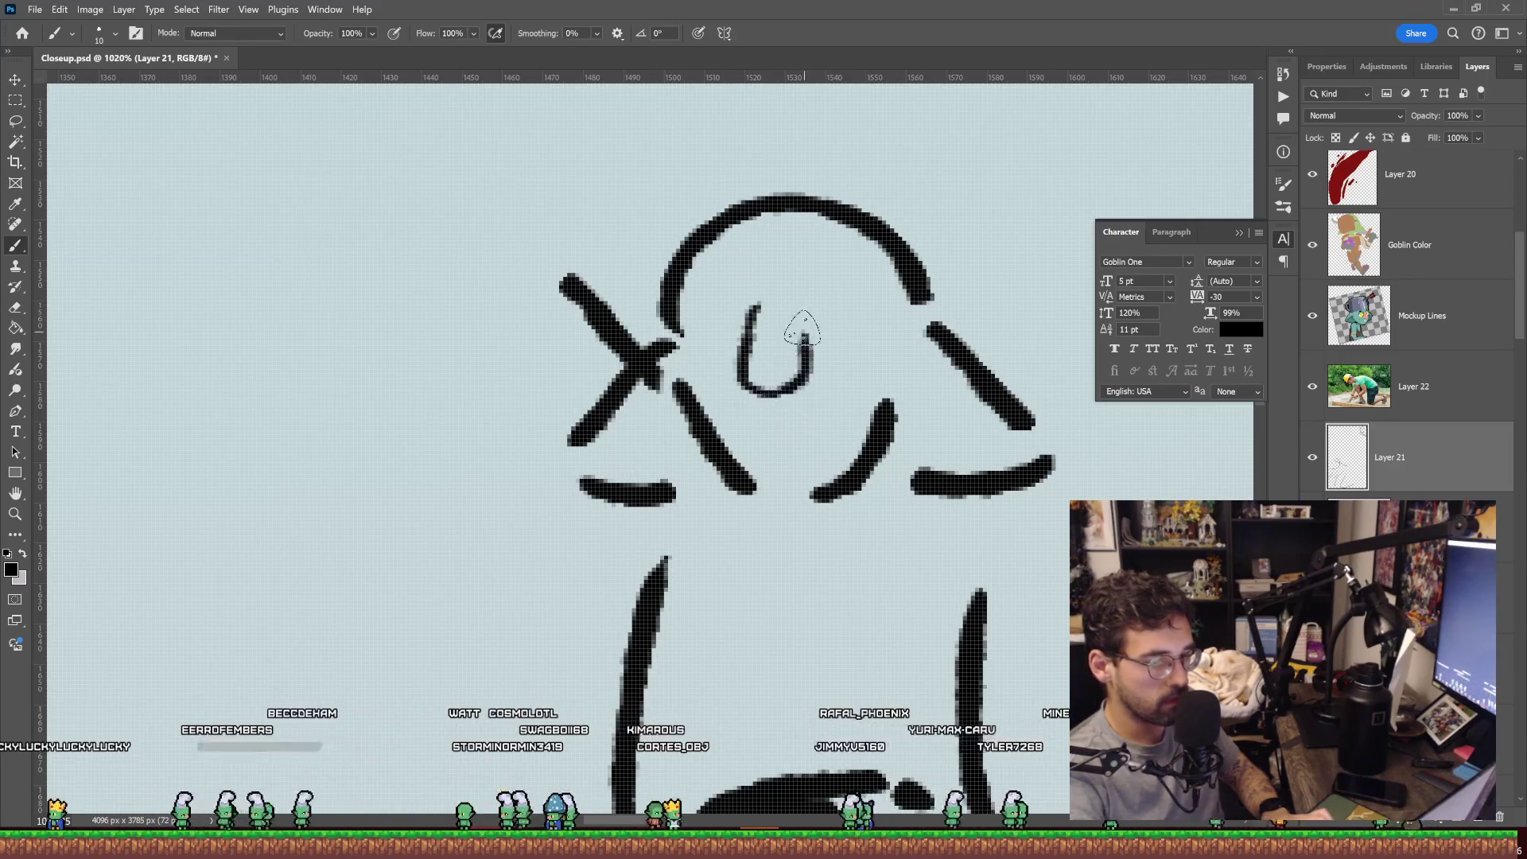
left_click(715, 339)
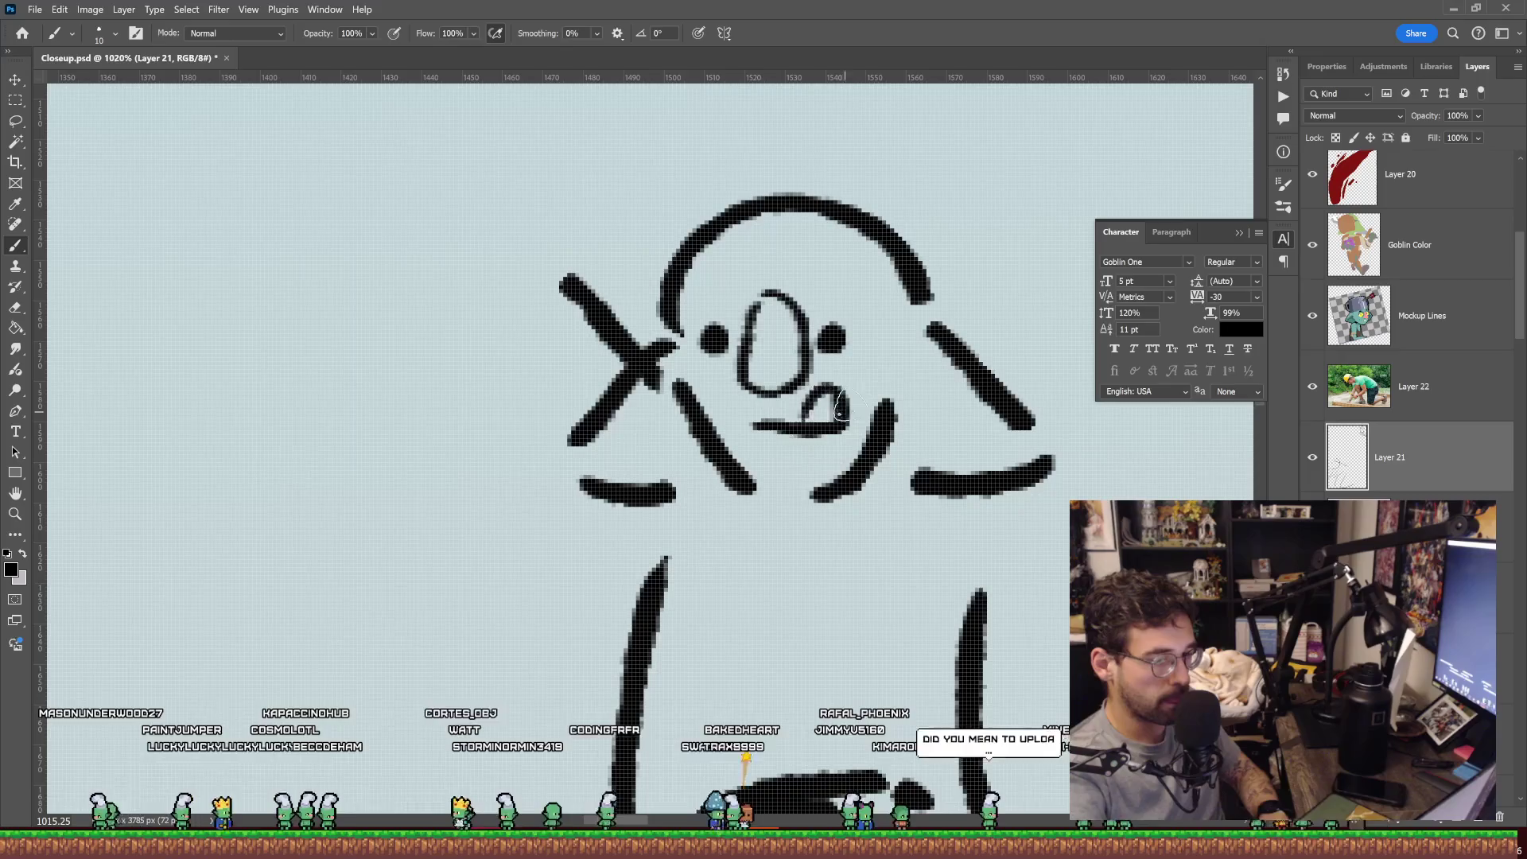
Add an X stroke on the goblin's right side and erase the top of the left arm.
scroll(941, 260, "down", 3)
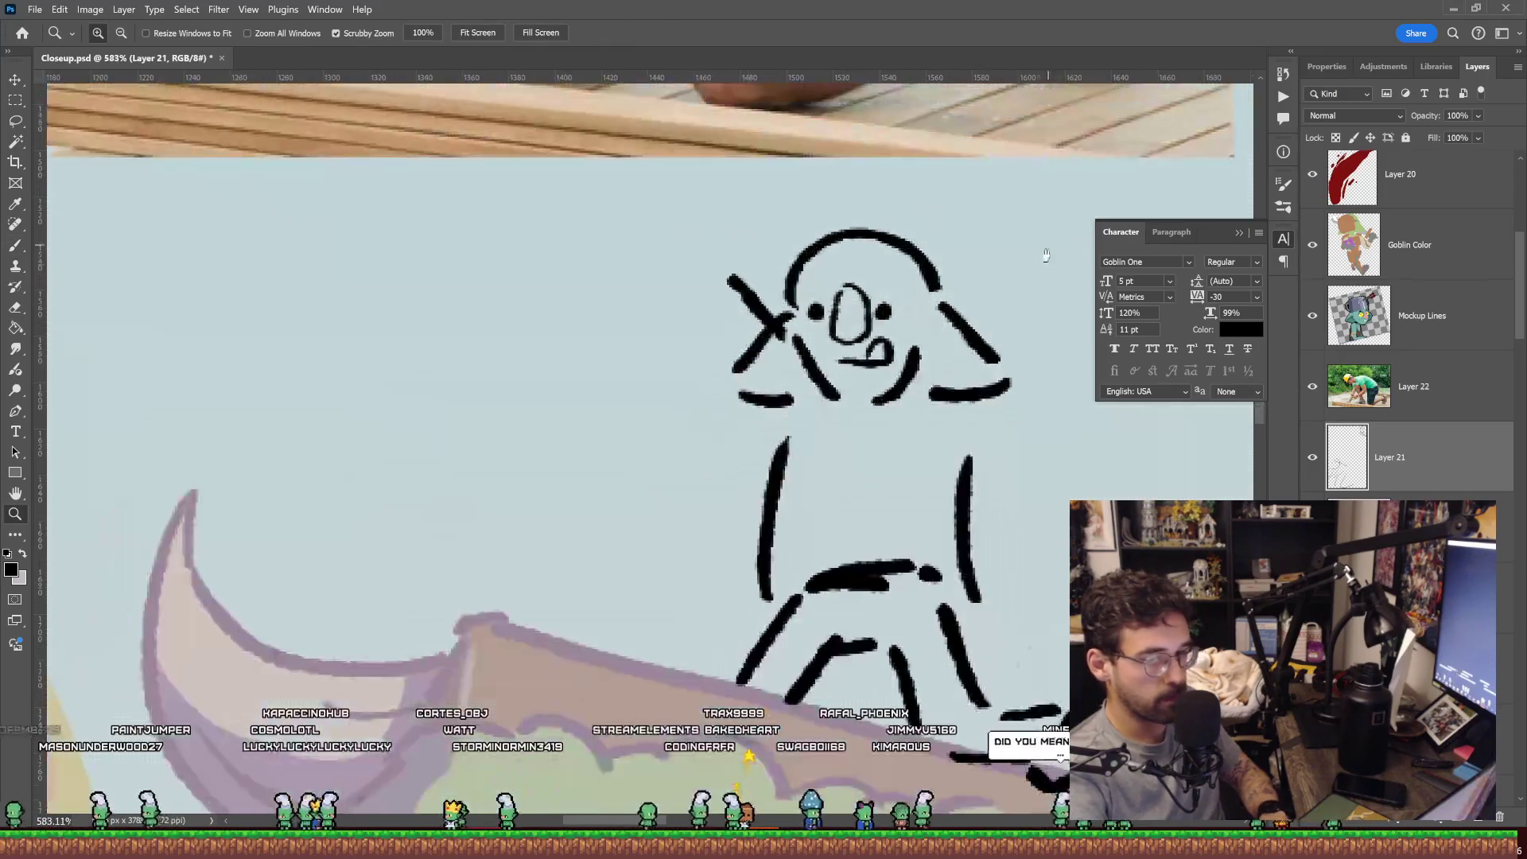
scroll(1042, 249, "up", 2)
left_click_drag(831, 375, 871, 339)
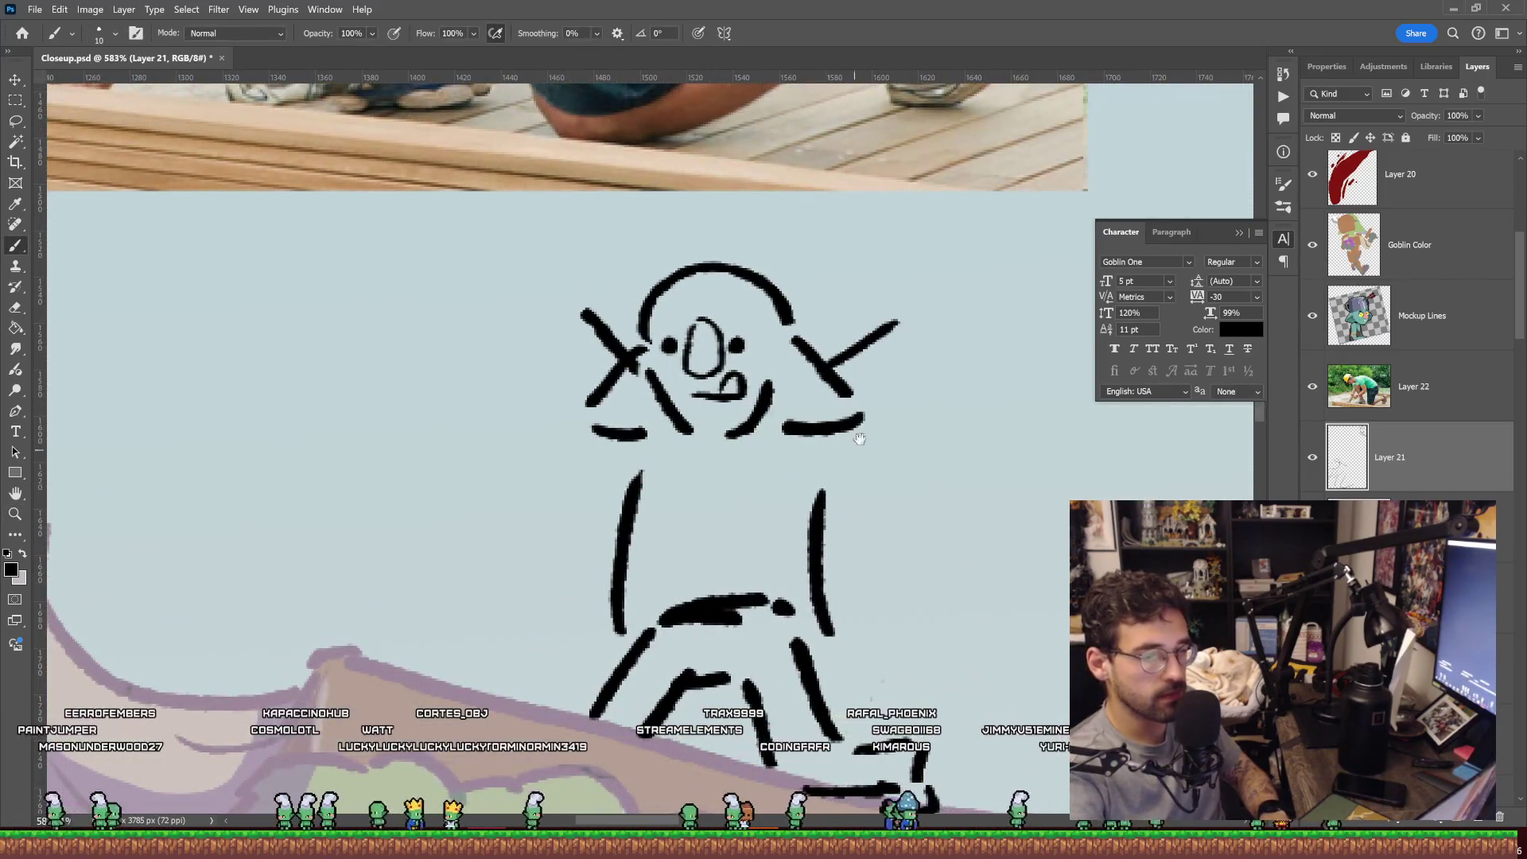
left_click_drag(860, 438, 846, 409)
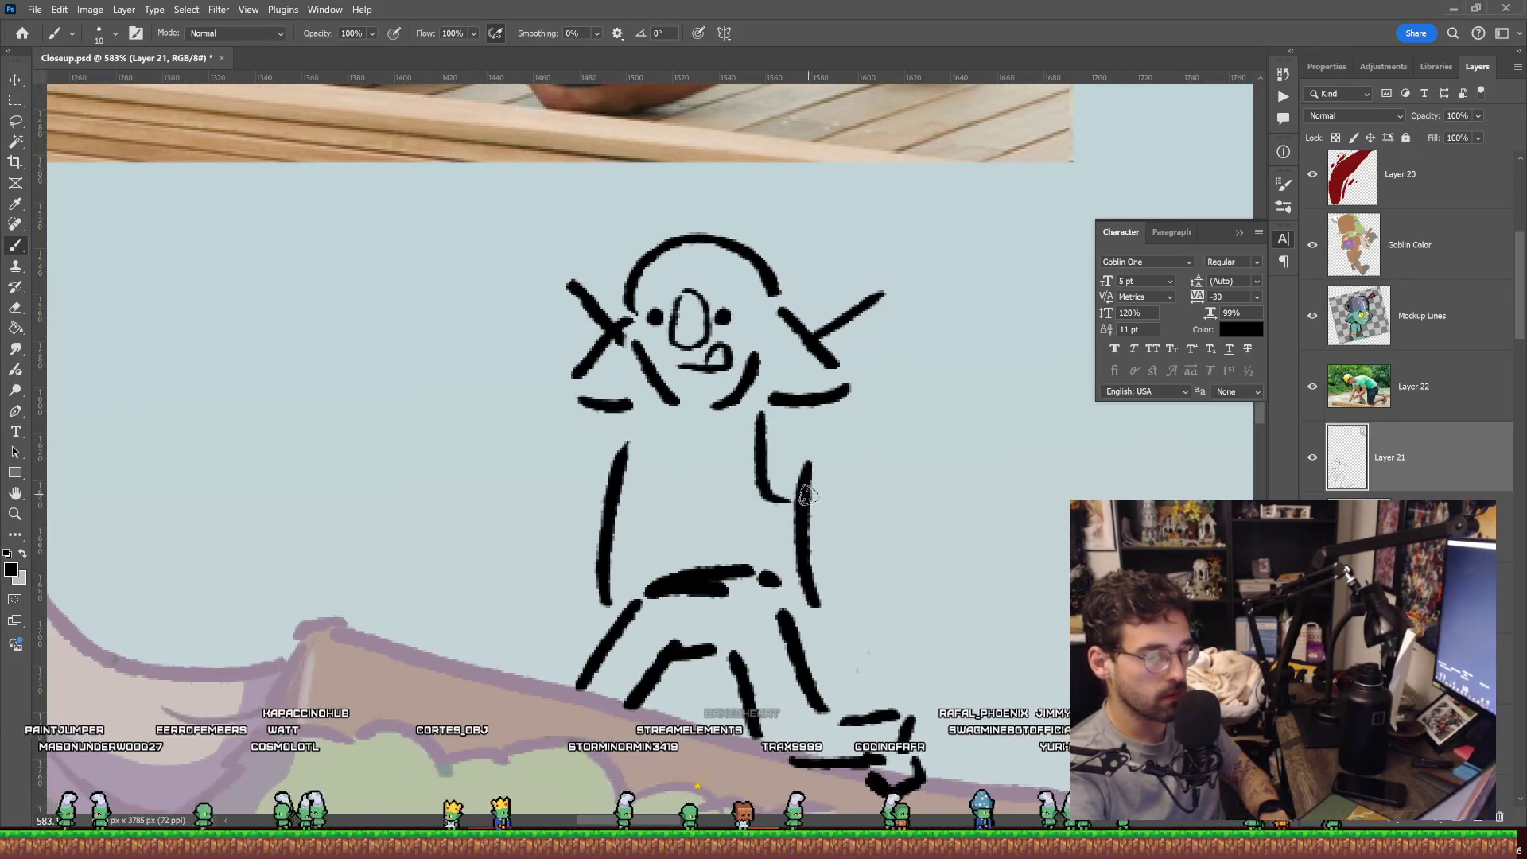
key("e")
mouse_move(627, 445)
left_mouse_down()
mouse_move(600, 498)
mouse_move(639, 438)
left_mouse_up()
key("b")
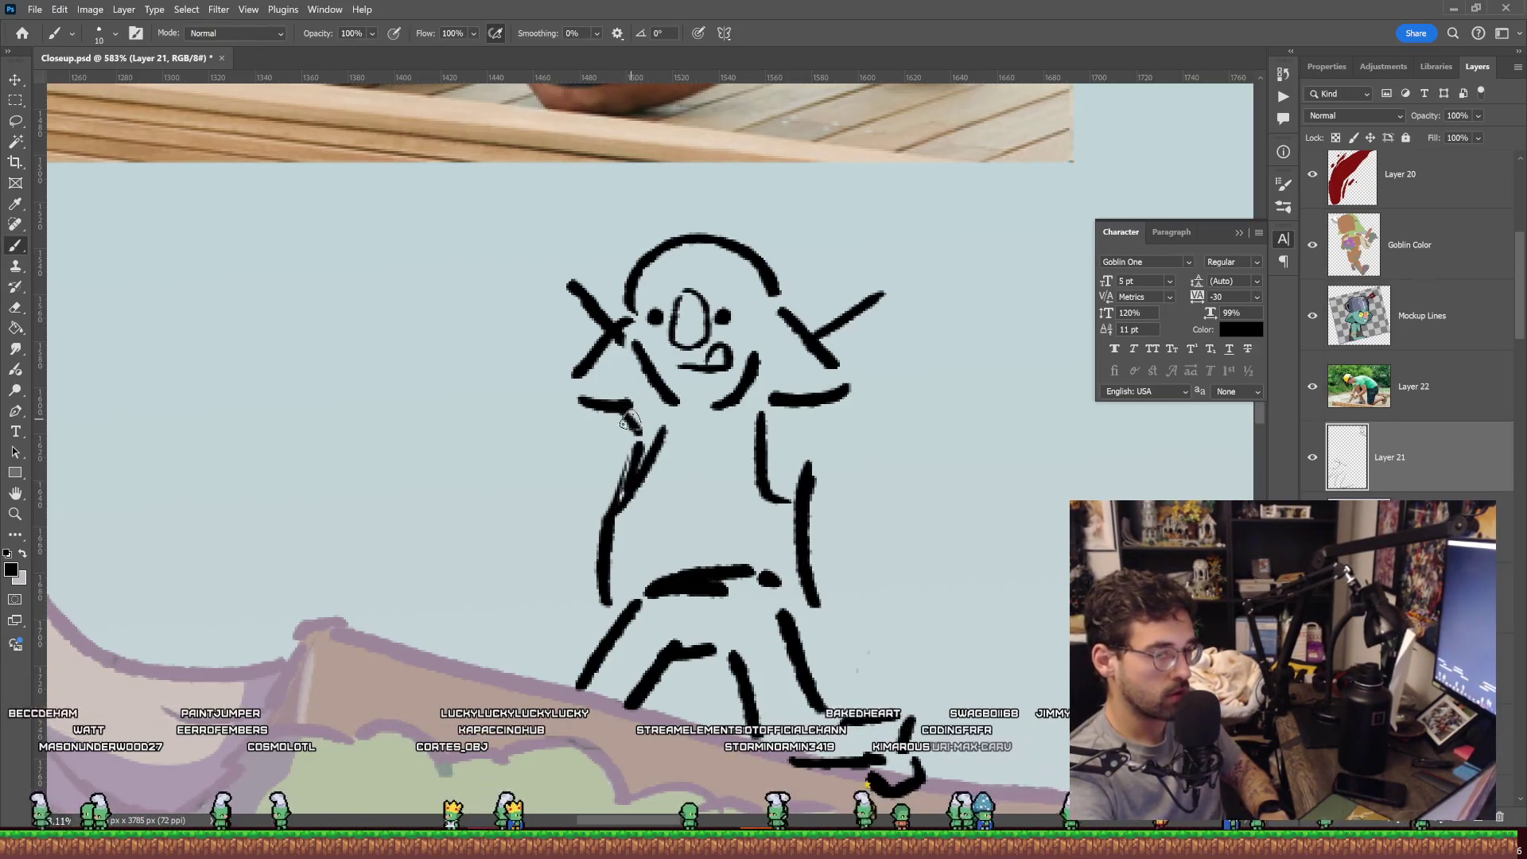
Draw a diagonal line along the right arm and marks above the head, erasing one stroke.
left_click_drag(723, 275, 675, 298)
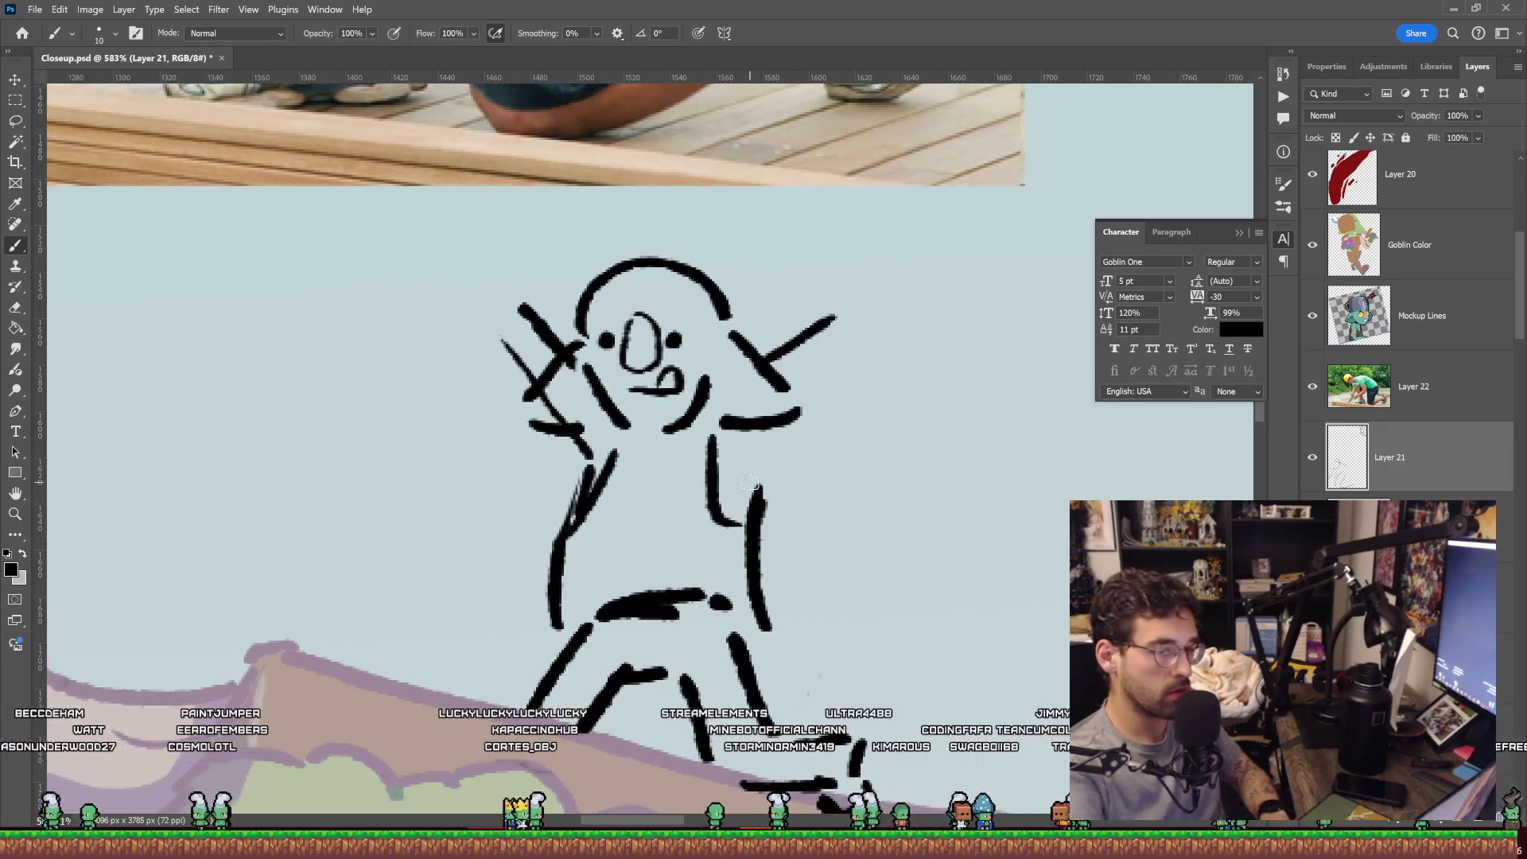
mouse_move(744, 460)
left_mouse_down()
mouse_move(839, 336)
mouse_move(727, 416)
mouse_move(630, 350)
left_mouse_up()
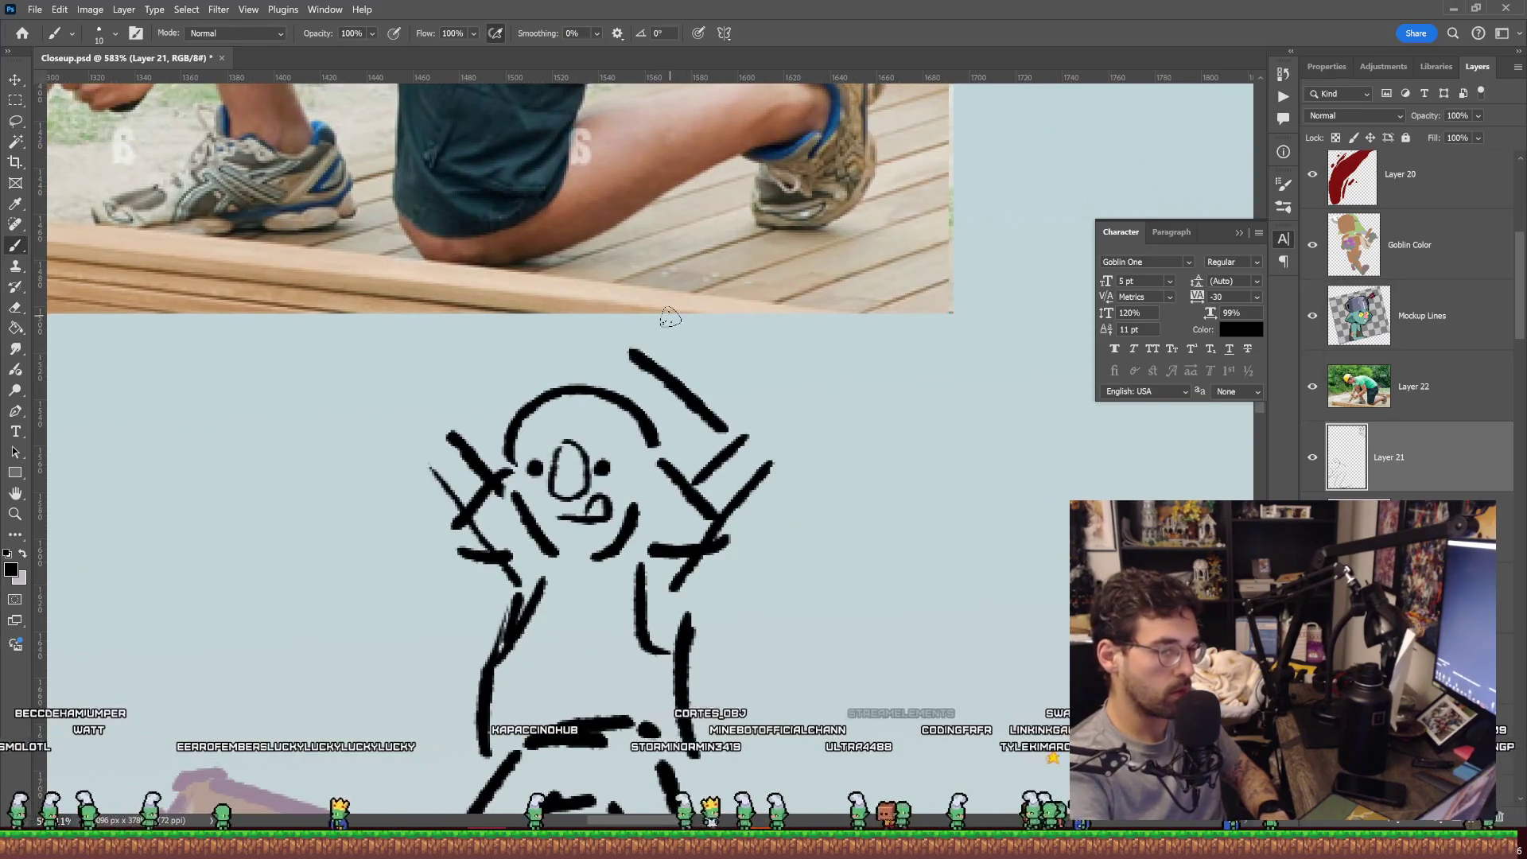
left_click_drag(739, 380, 669, 317)
key("e")
left_click_drag(708, 384, 693, 404)
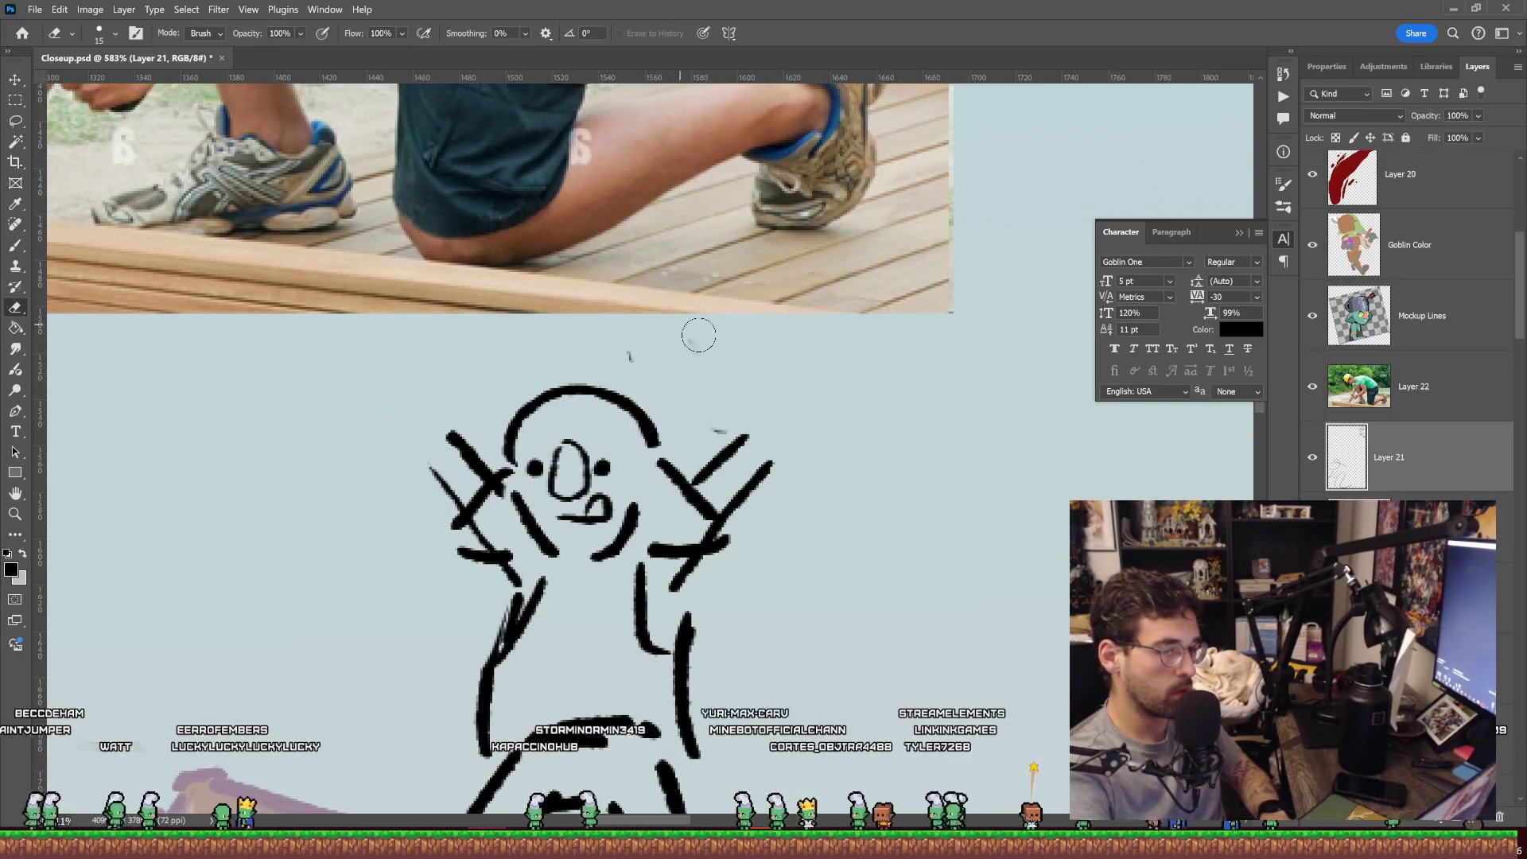
key("b")
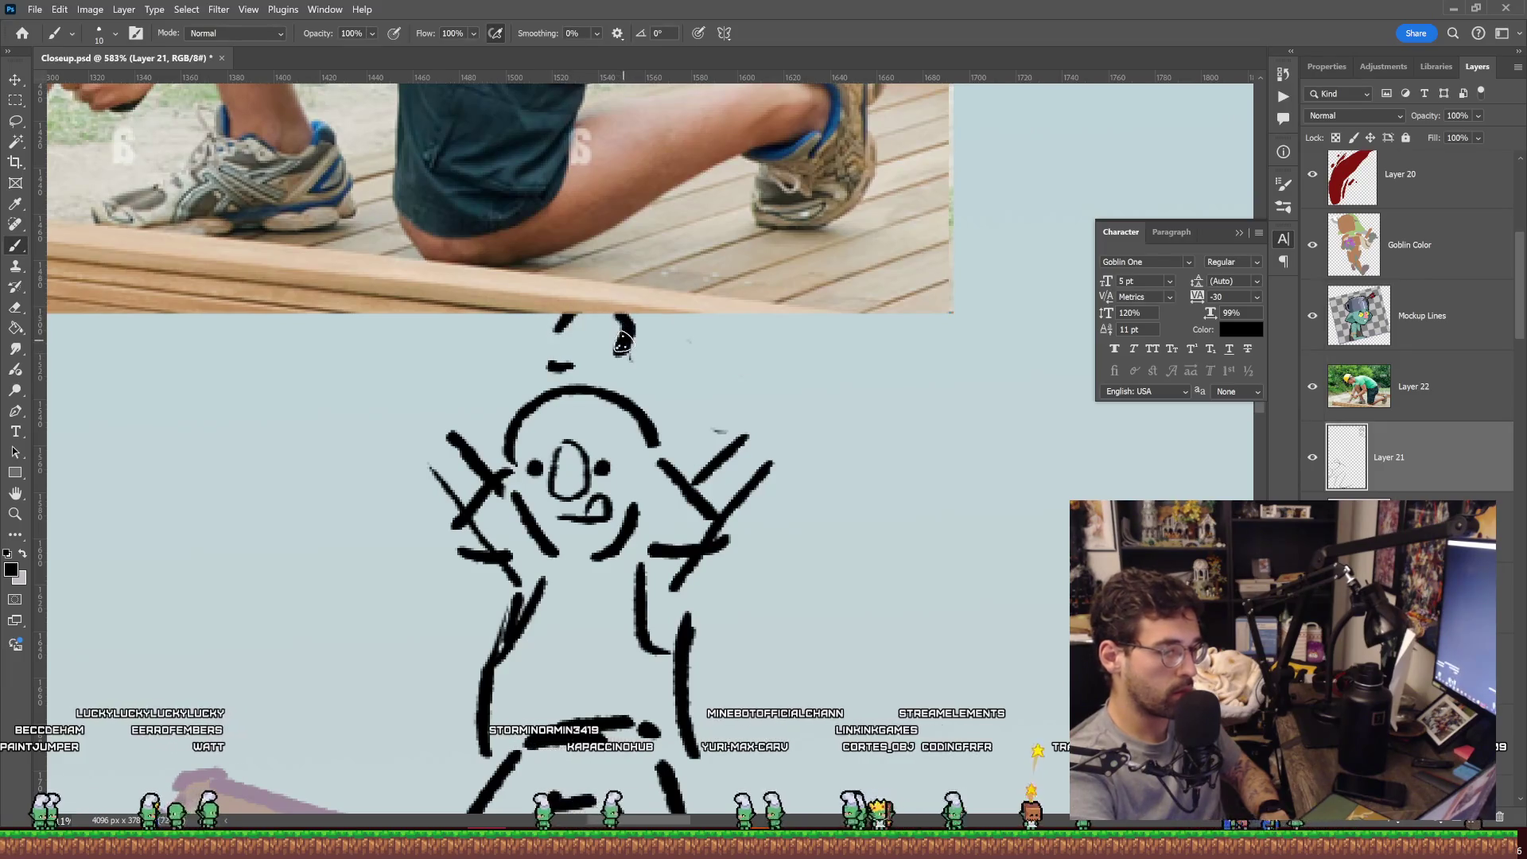
Move the reference photo layer up and left with the Move tool.
key("v")
scroll(622, 342, "up", 2)
left_click_drag(755, 327, 694, 218)
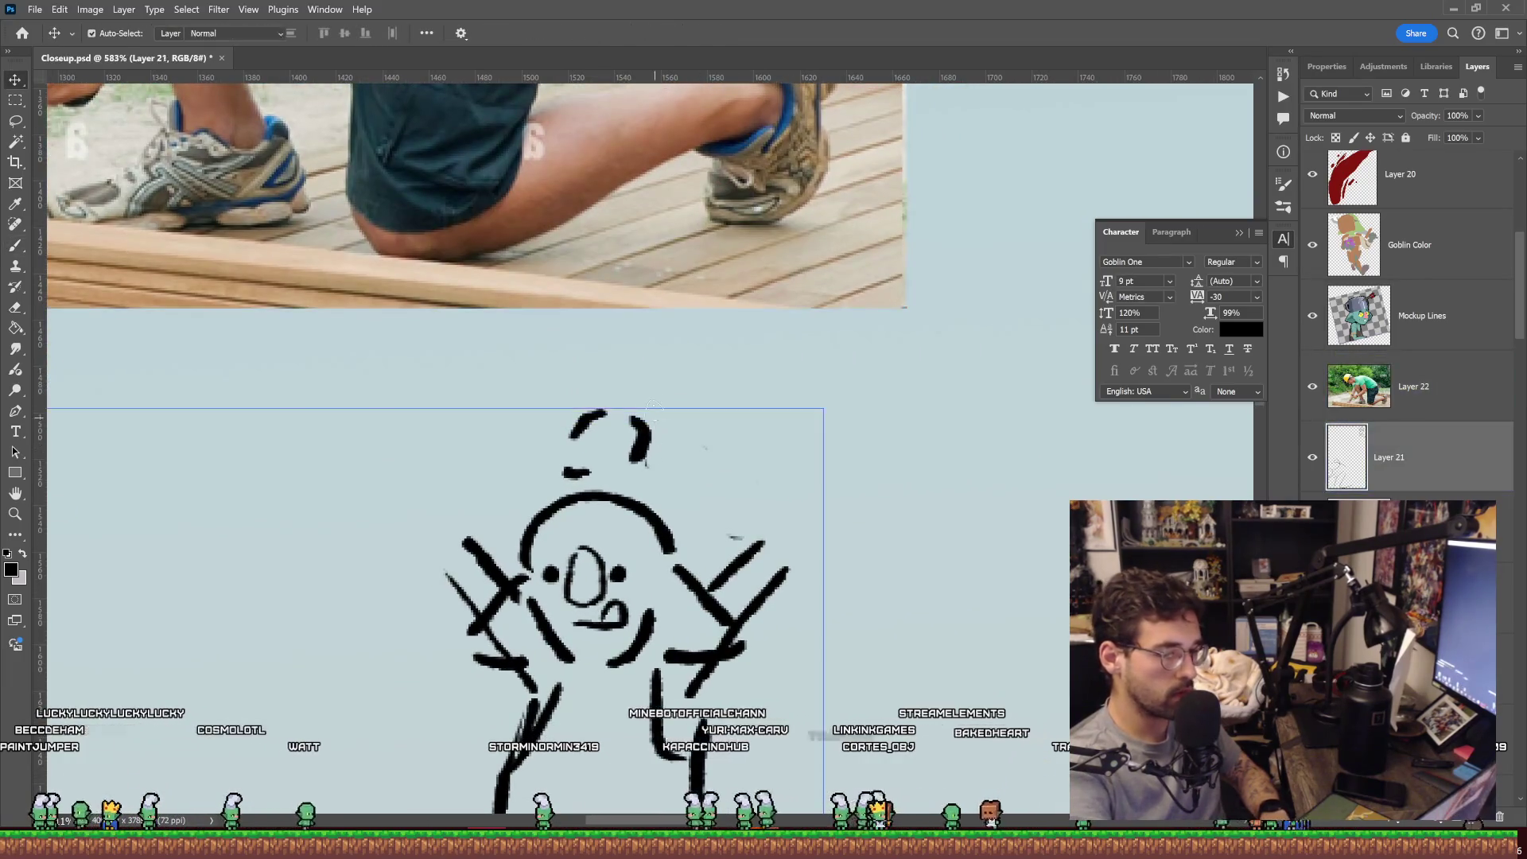
Draw the raised-hand strokes and an oval loop above the head, shifting the reference photo higher.
key("b")
left_click_drag(589, 398, 602, 371)
key("v")
left_click_drag(728, 254, 658, 112)
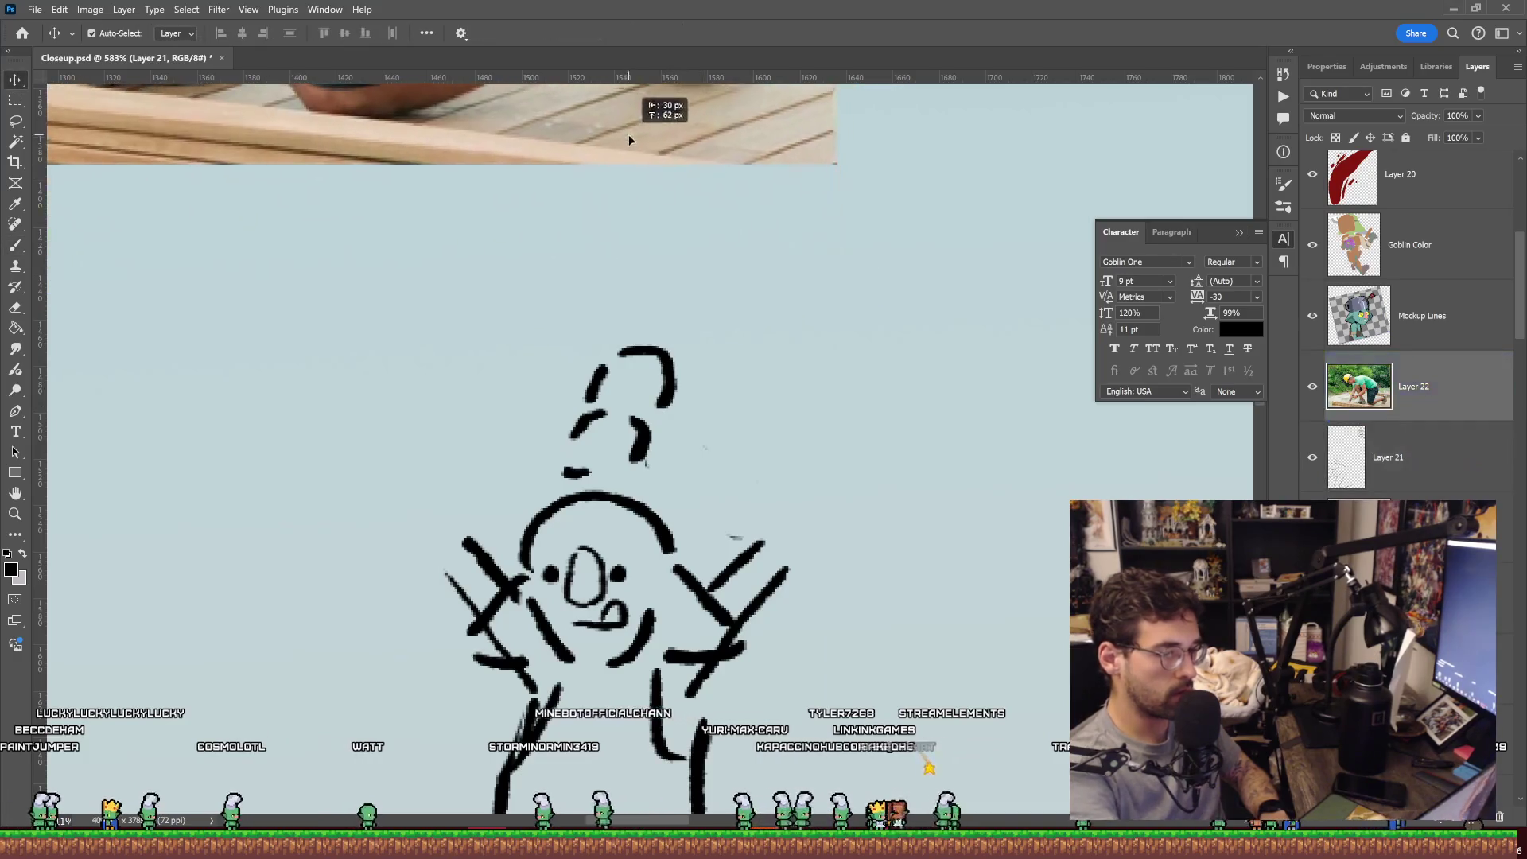
key("b")
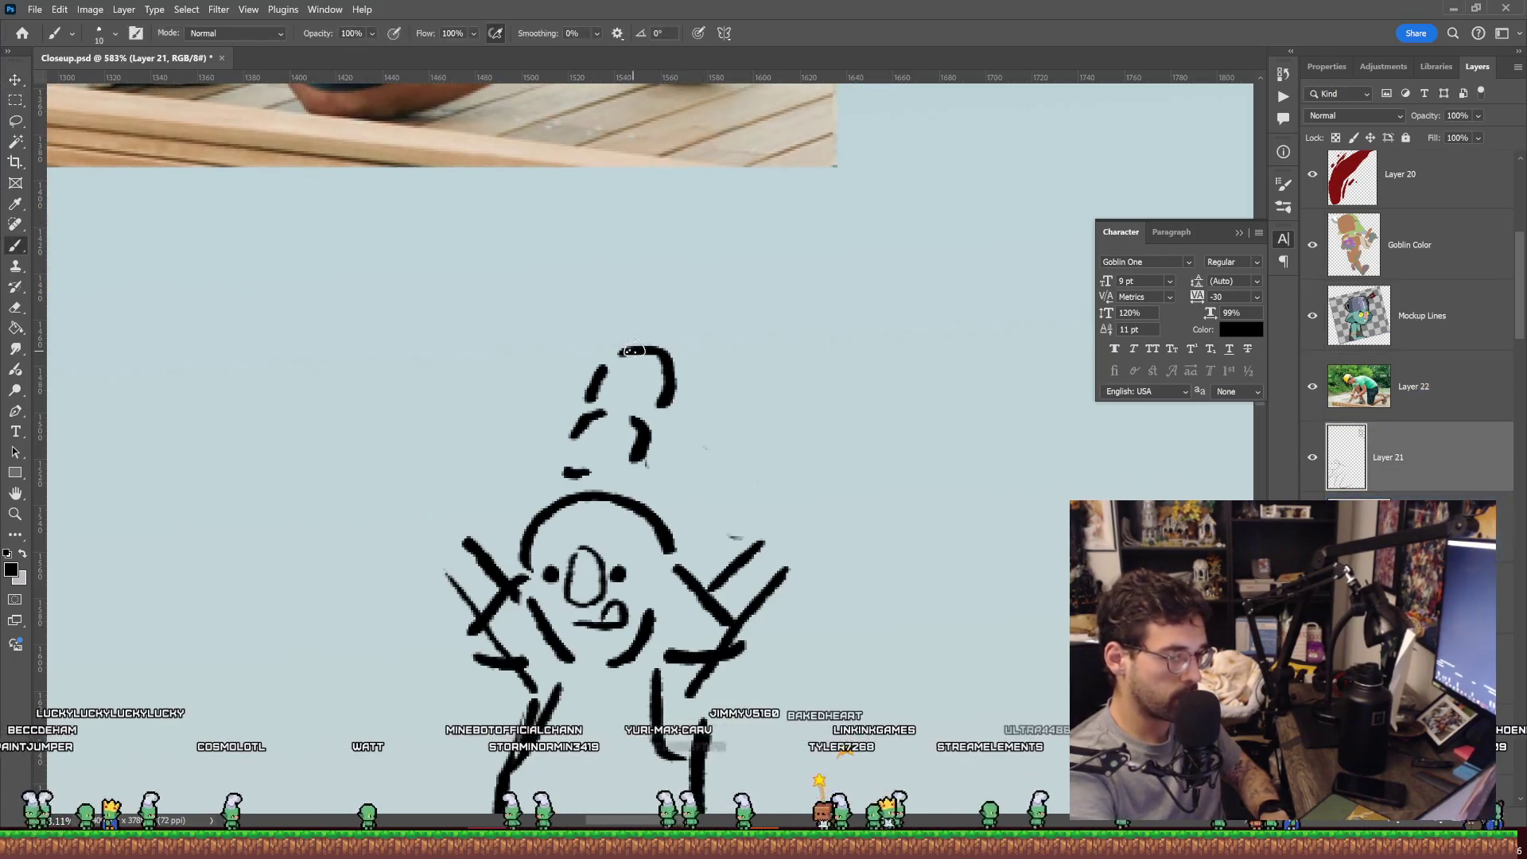
left_click_drag(640, 350, 653, 292)
left_click_drag(667, 359, 679, 310)
left_click_drag(656, 243, 660, 250)
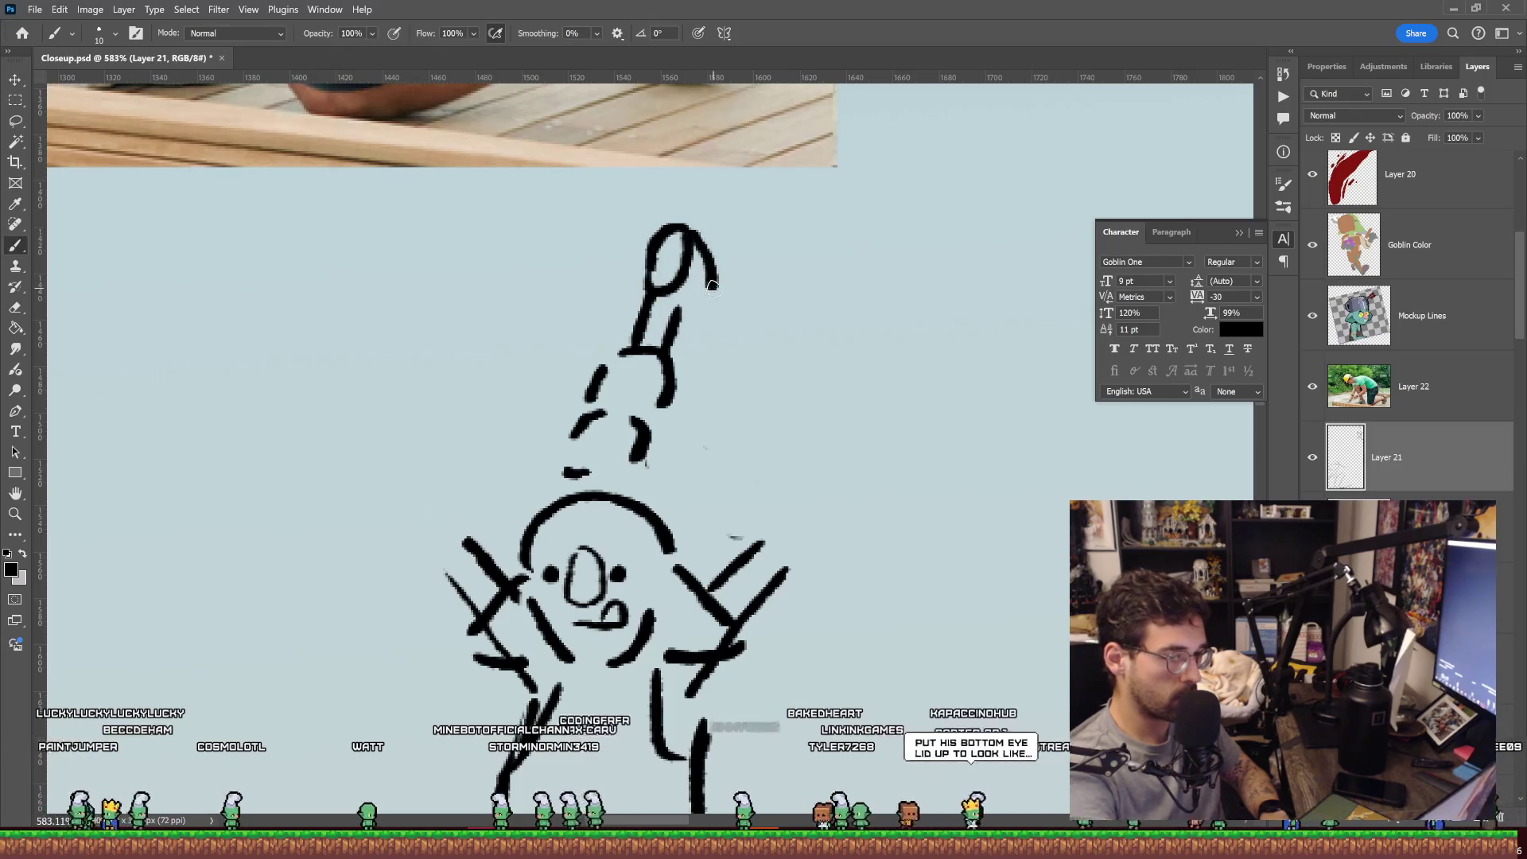
Lasso the loop strokes, transform them up and left, then deselect.
key("l")
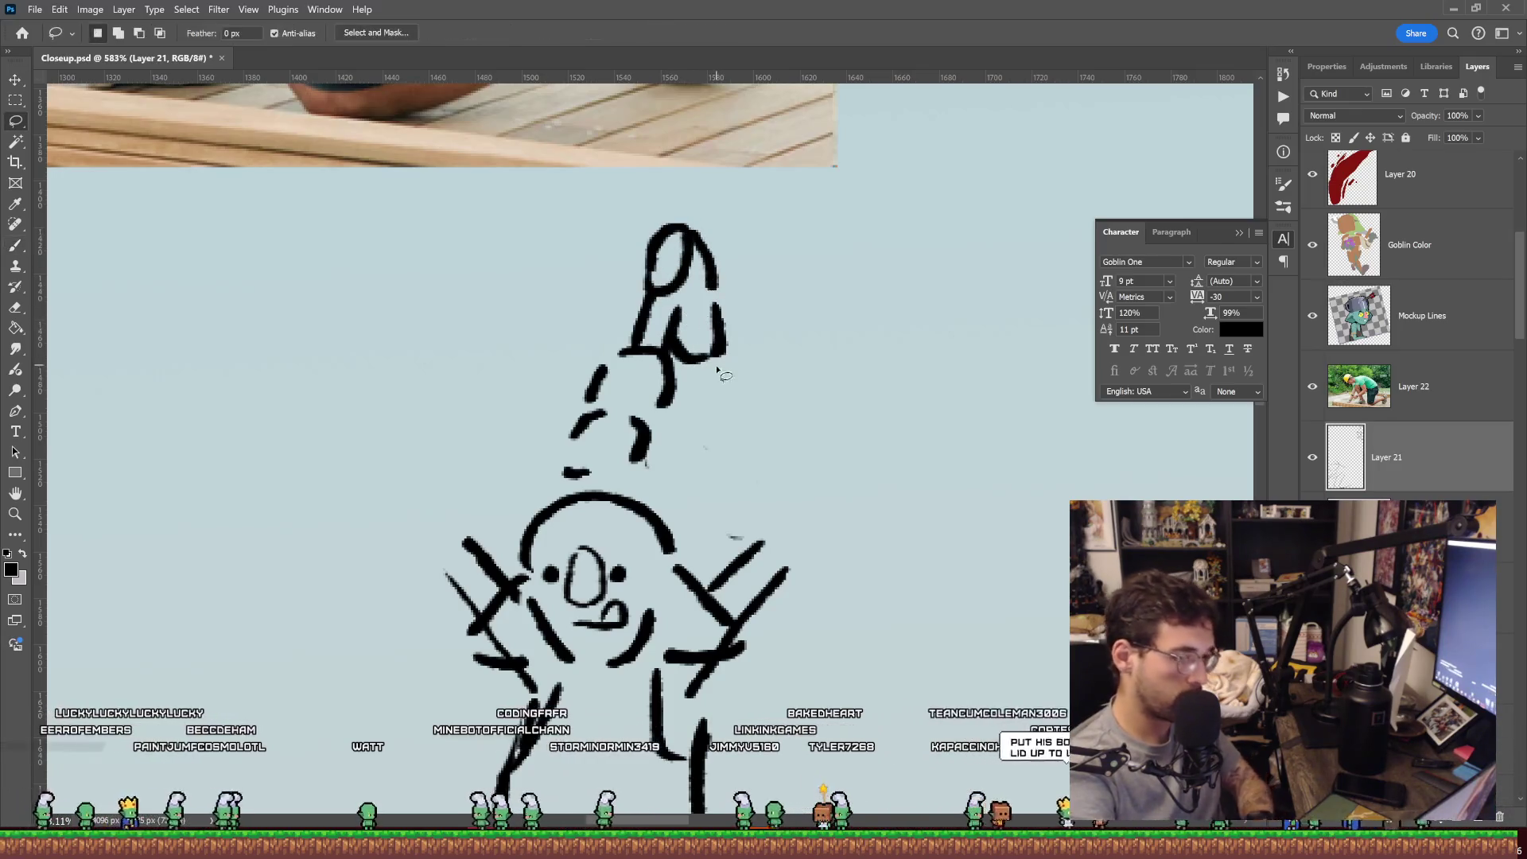
mouse_move(716, 371)
left_mouse_down()
mouse_move(671, 313)
mouse_move(765, 378)
mouse_move(743, 303)
left_mouse_up()
key("ctrl+t")
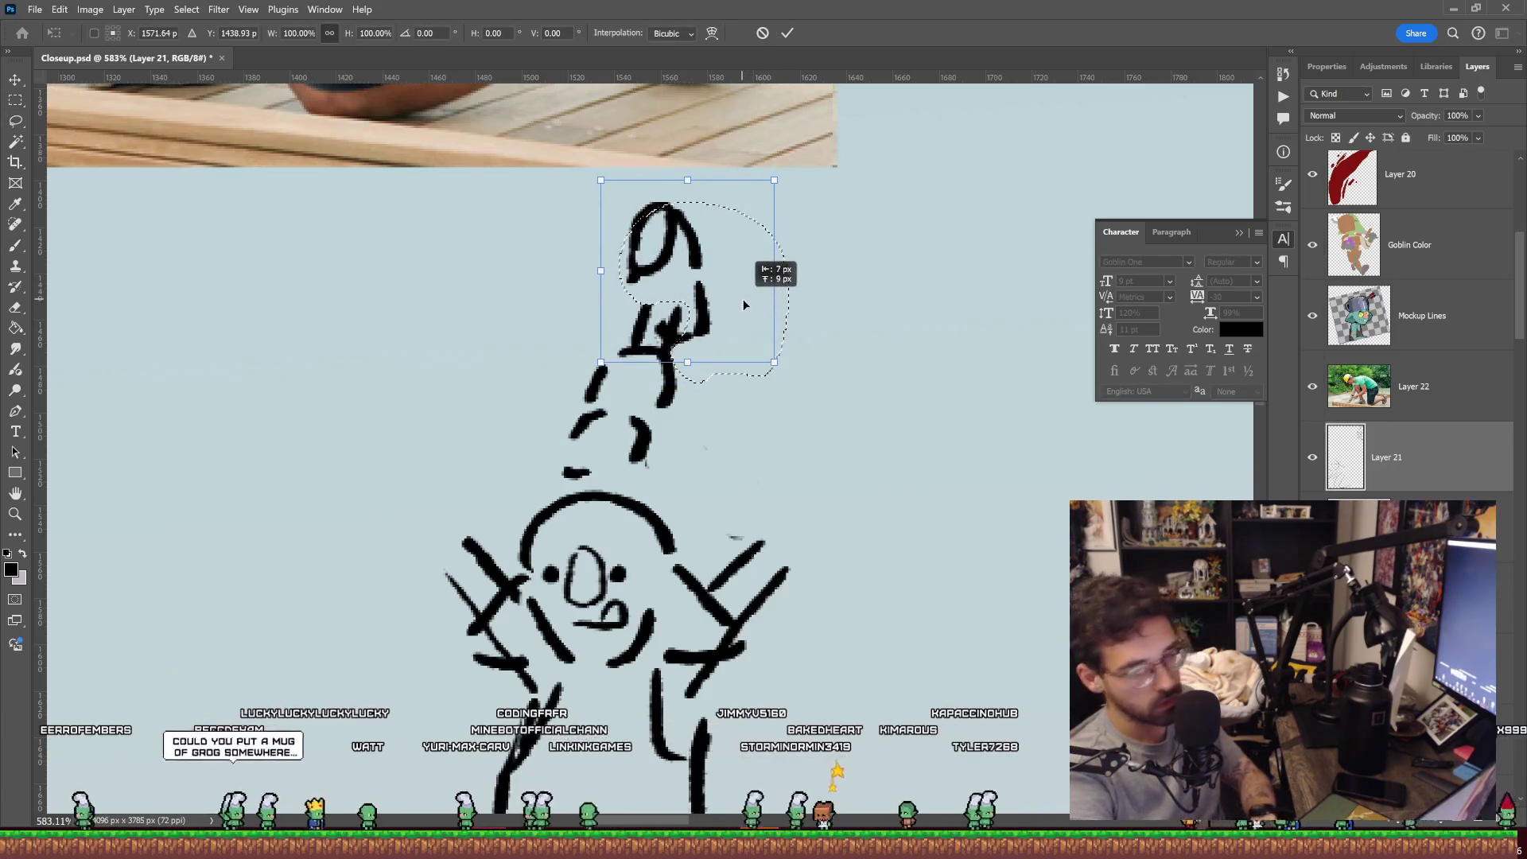
key("Return")
key("ctrl+d")
Erase parts of the moved stroke and the left X, then redraw a curved left-arm stroke.
key("e")
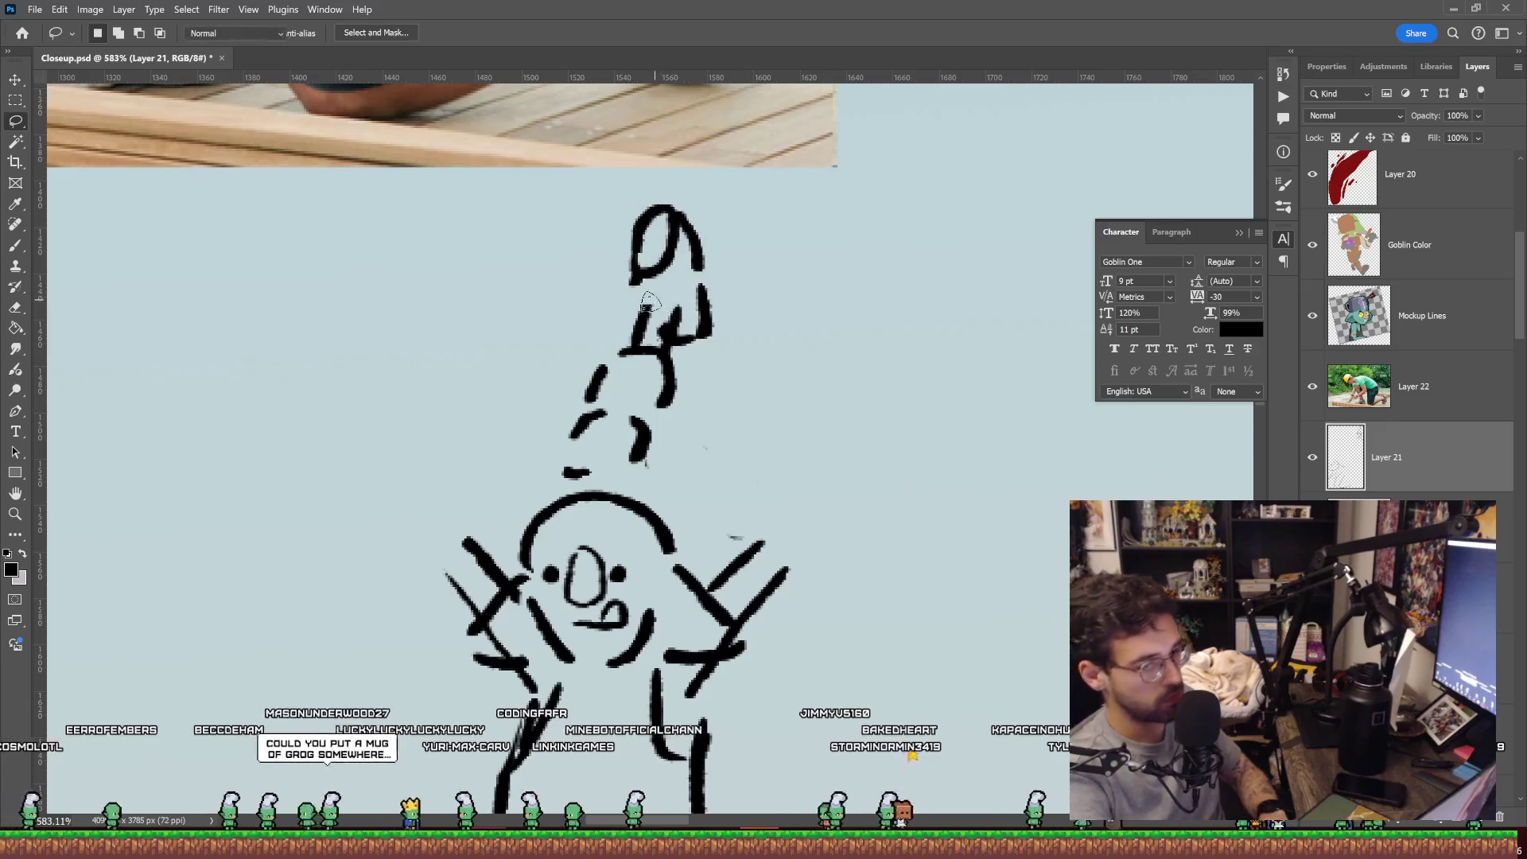
mouse_move(704, 330)
left_mouse_down()
mouse_move(695, 338)
mouse_move(735, 356)
mouse_move(736, 291)
mouse_move(631, 344)
left_mouse_up()
key("b")
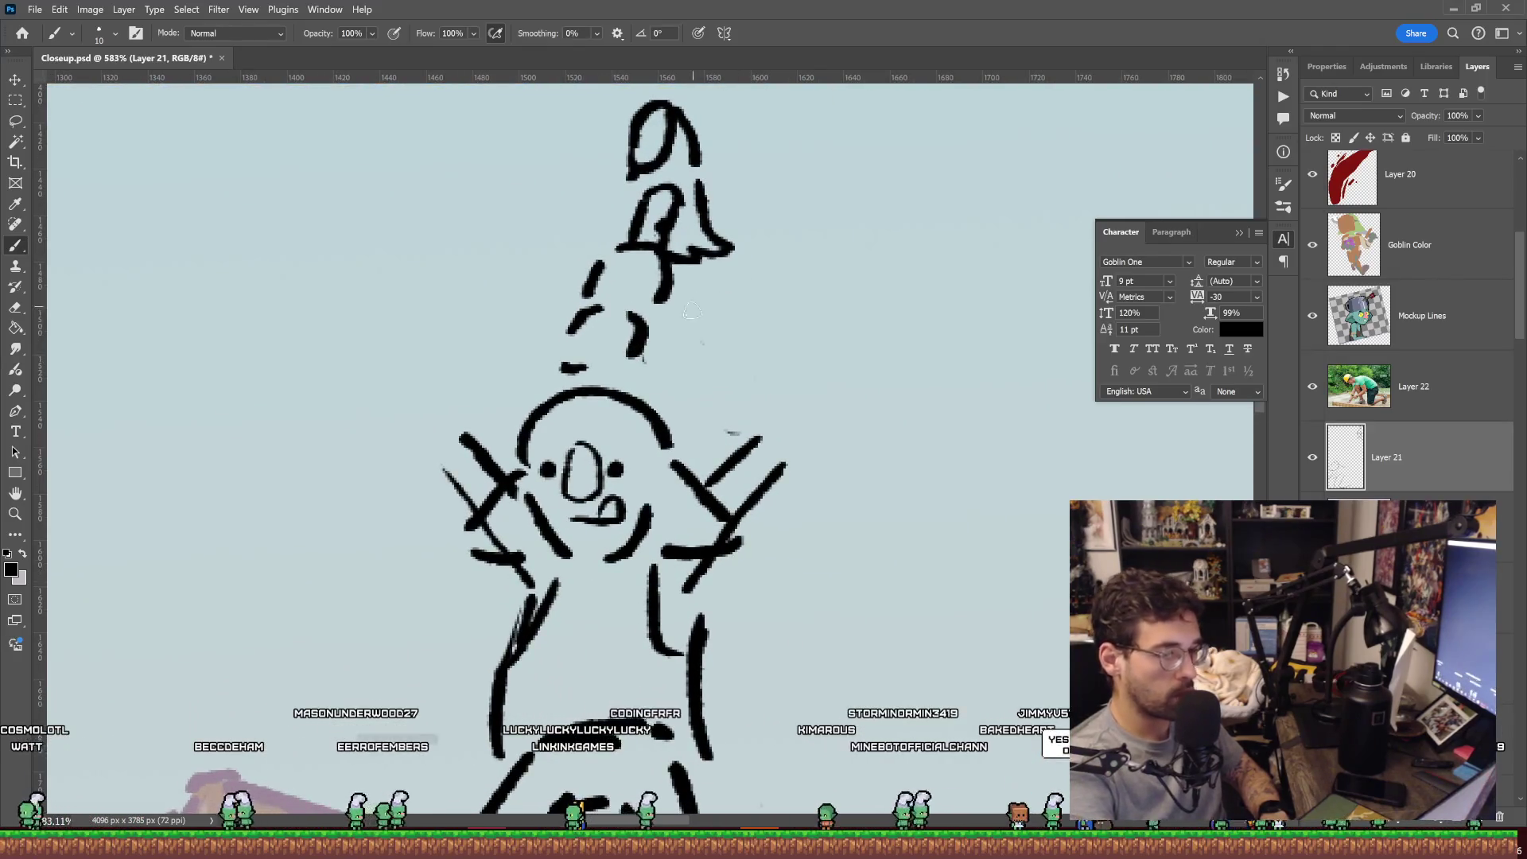
key("e")
left_click_drag(453, 470, 483, 427)
left_click_drag(466, 493, 493, 509)
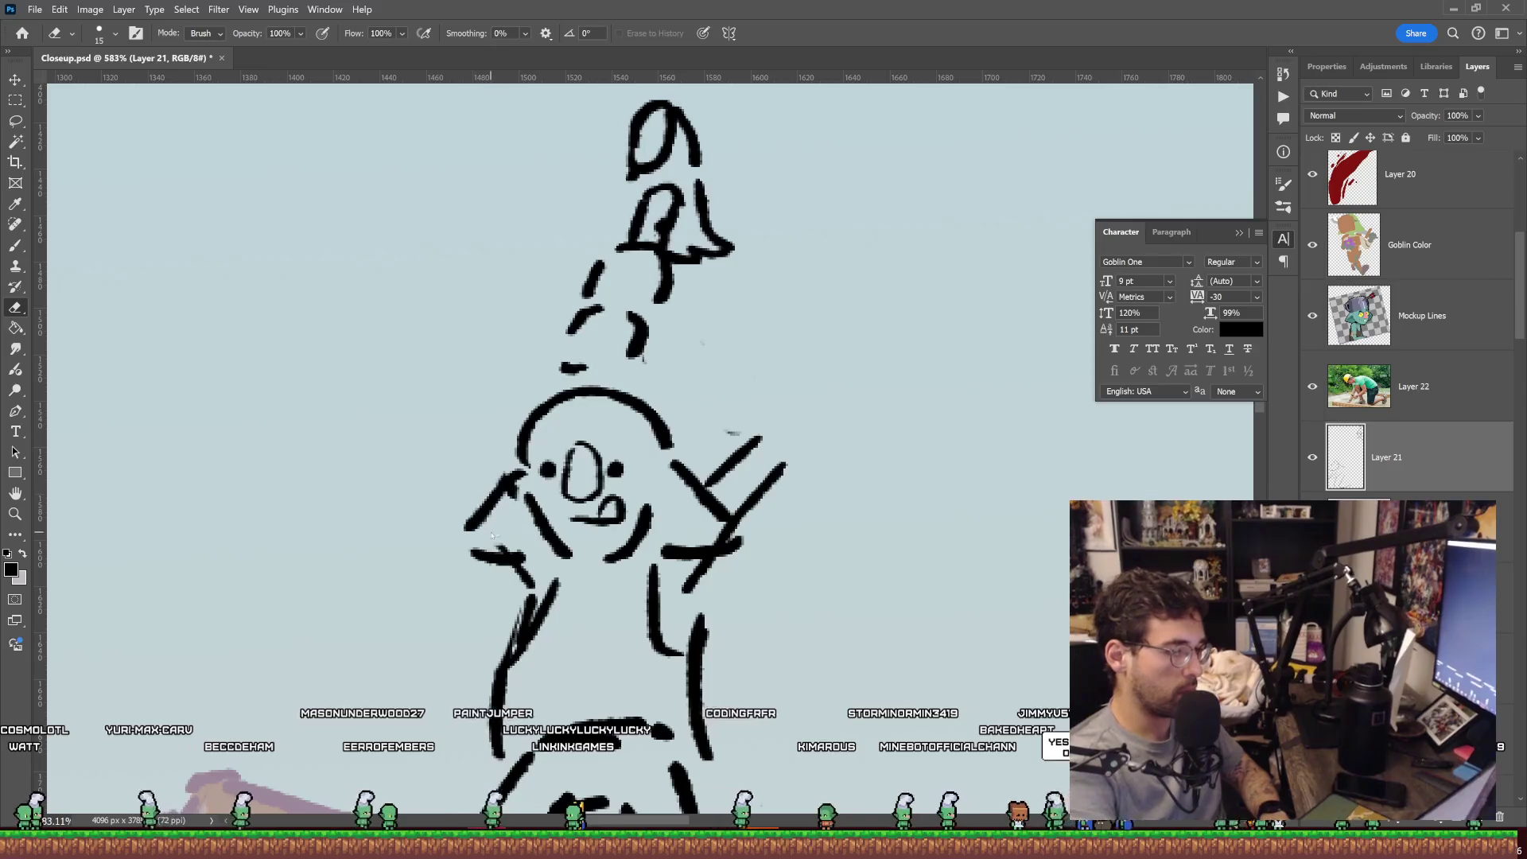
key("b")
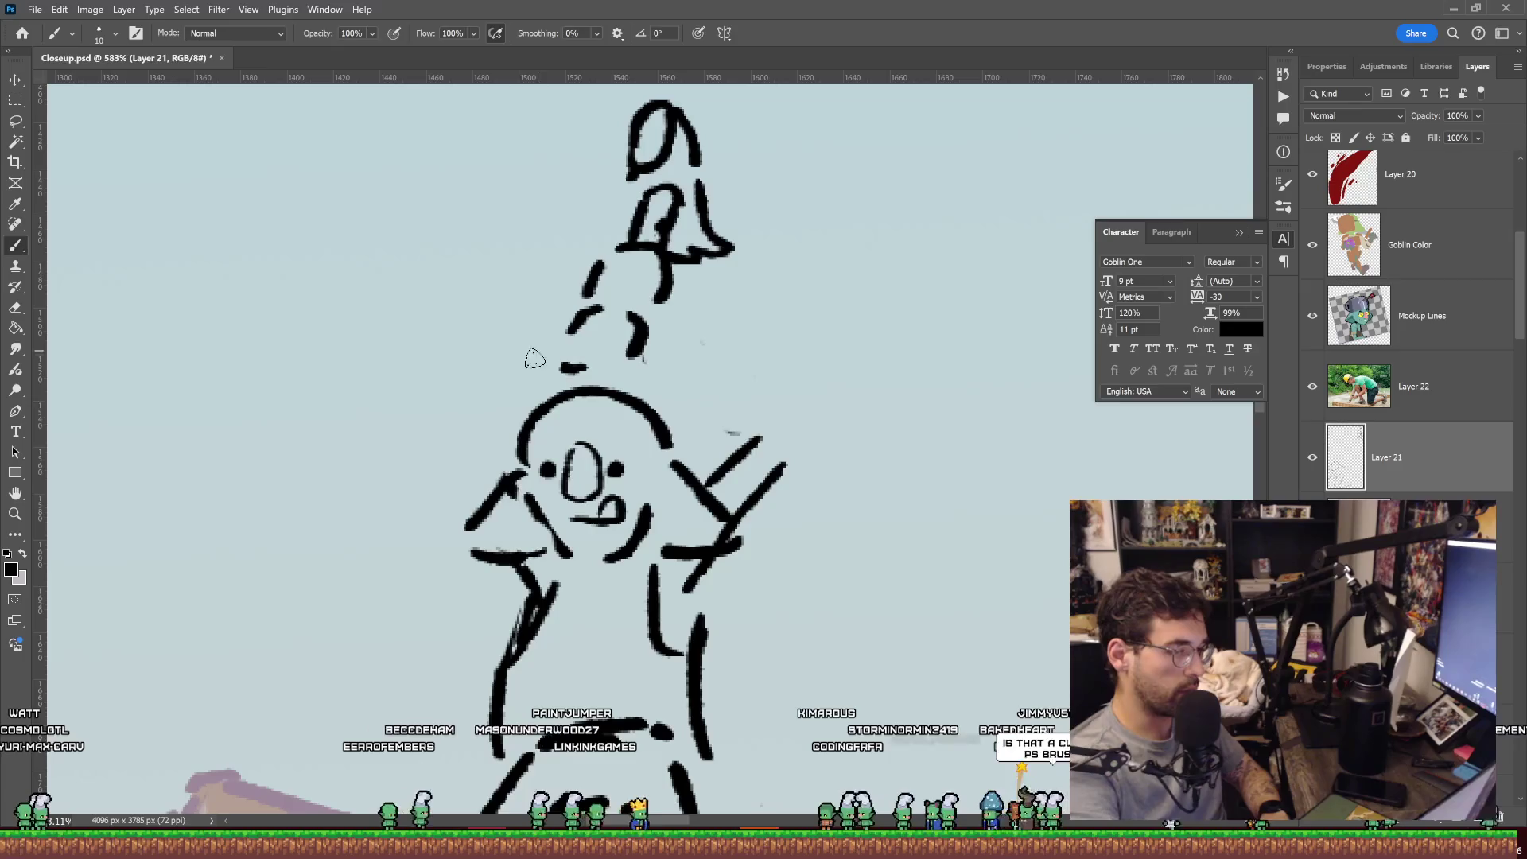
left_click(492, 438)
left_click_drag(511, 400, 599, 311)
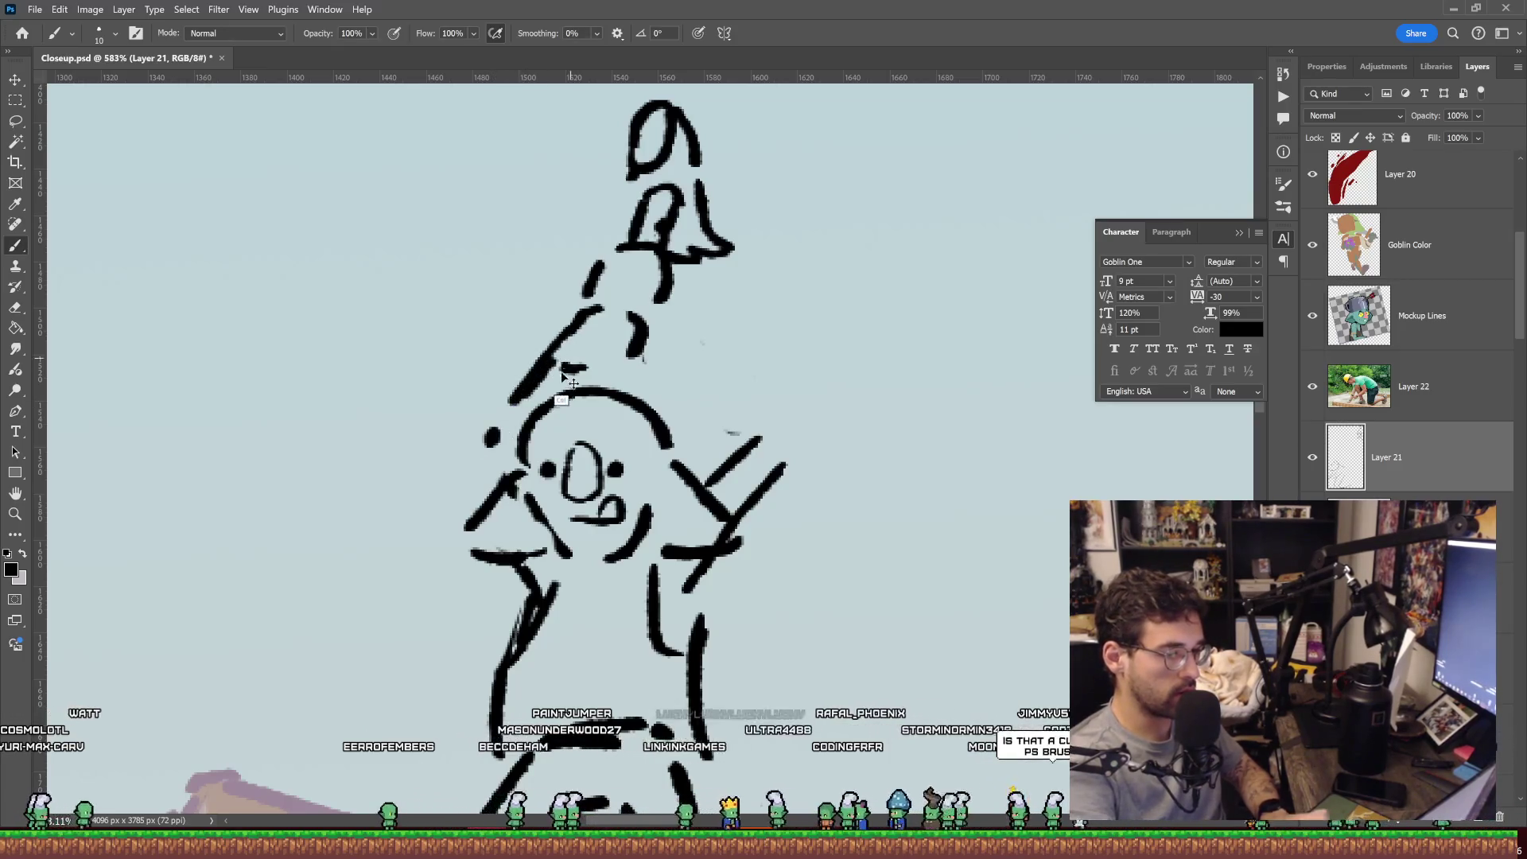
key("ctrl+z")
left_click_drag(585, 367, 486, 436)
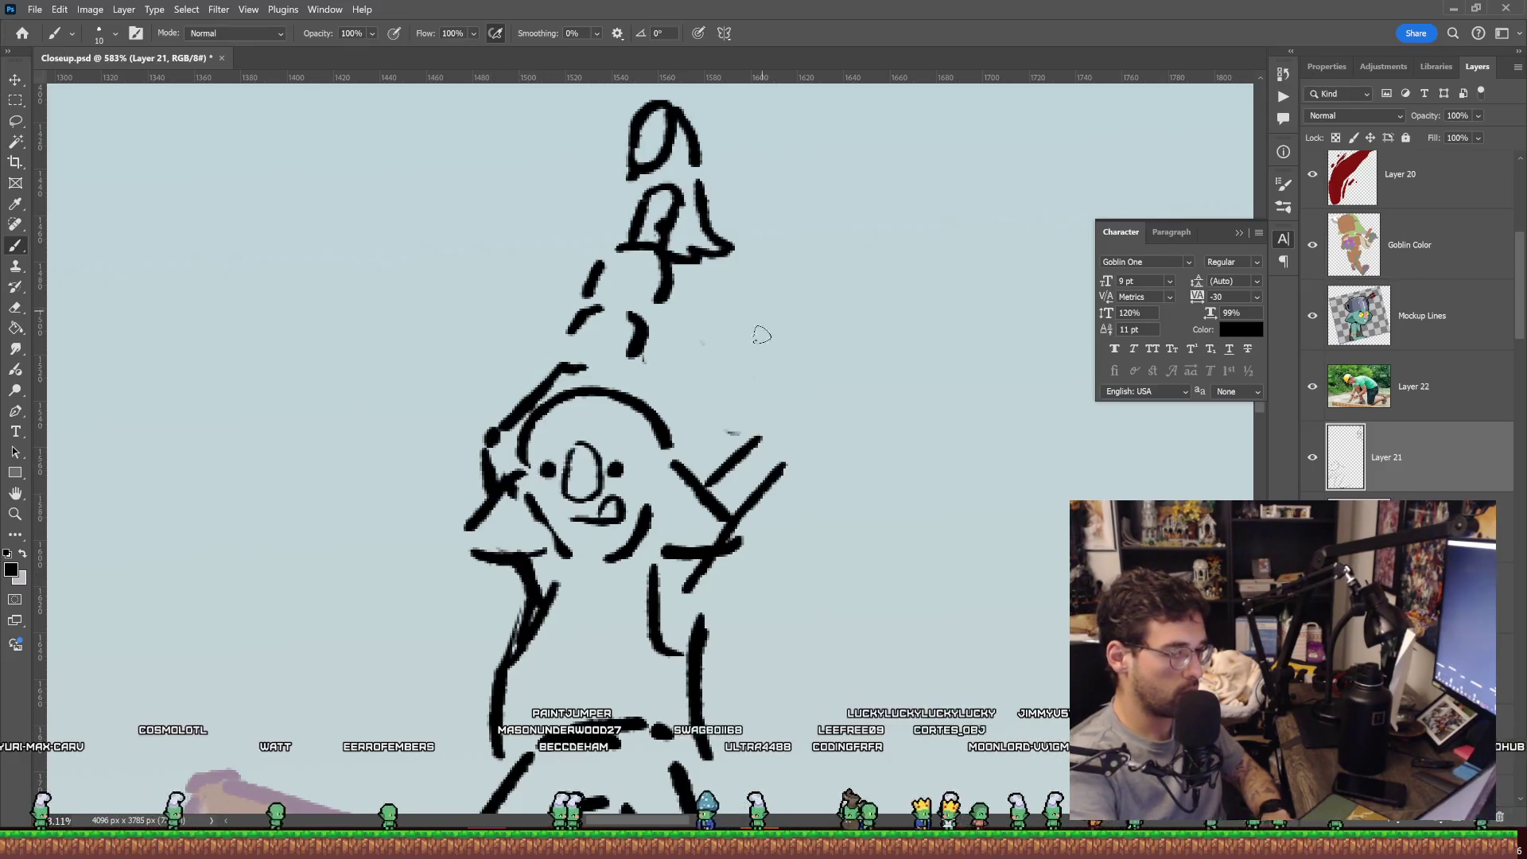
Erase the old right-arm strokes and redraw the raised arm solidly up to the bell-shaped hat.
key("e")
left_click_drag(726, 429, 761, 457)
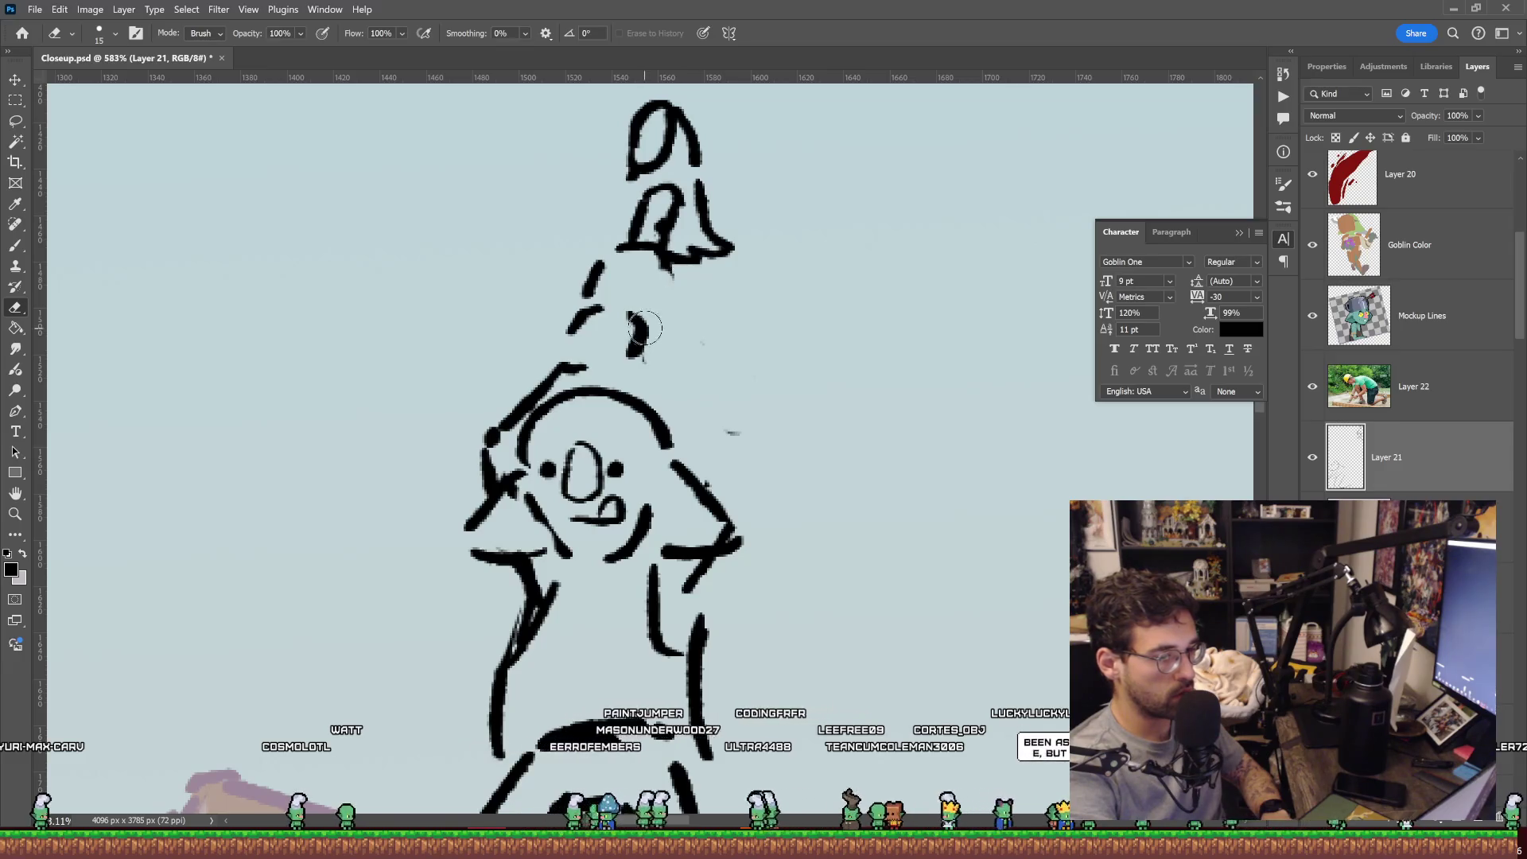
key("b")
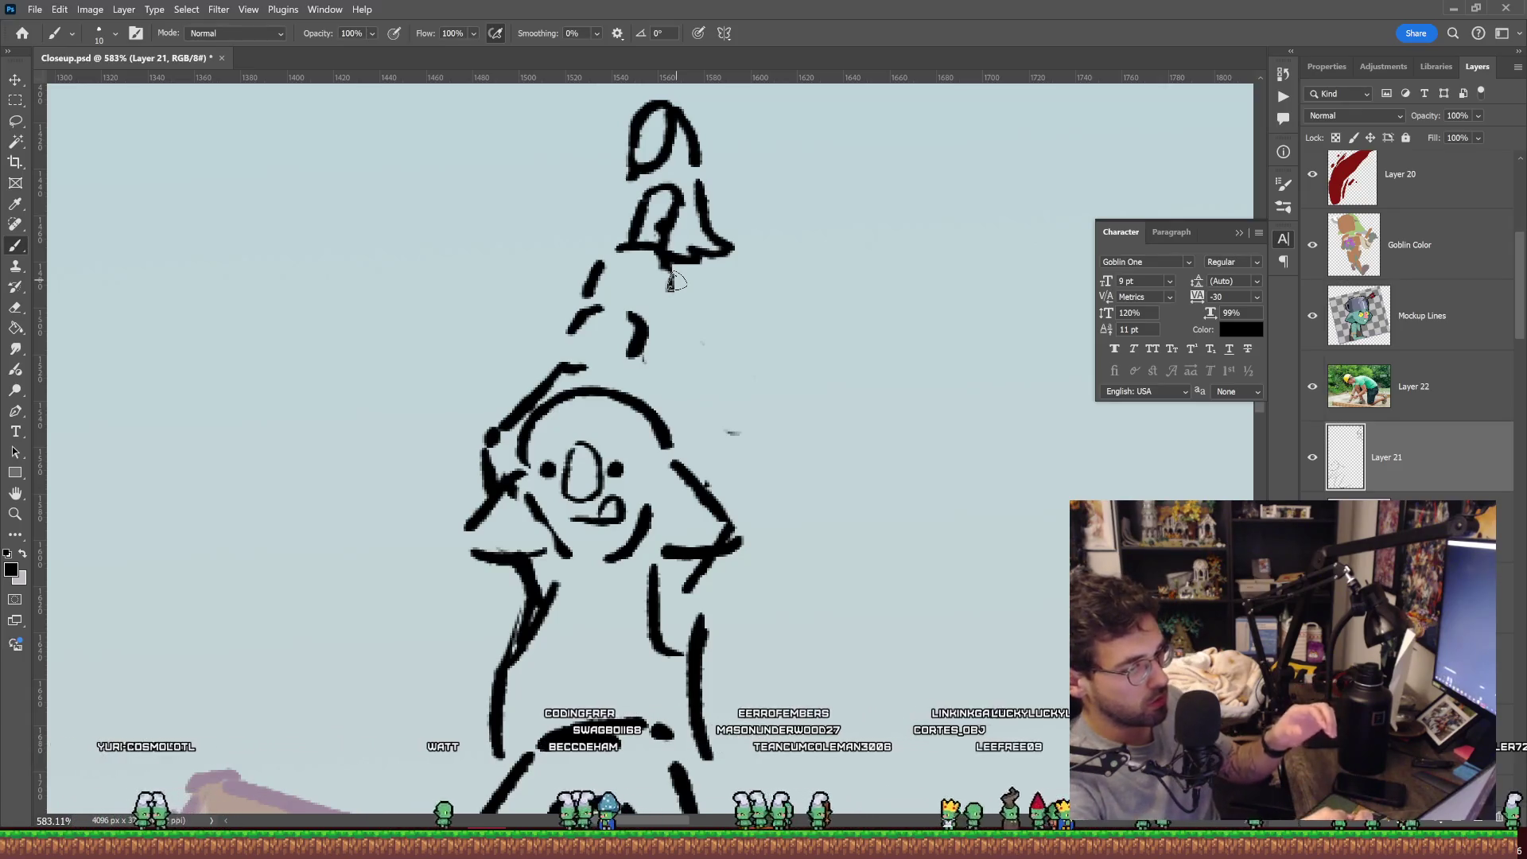
left_click_drag(673, 272, 671, 290)
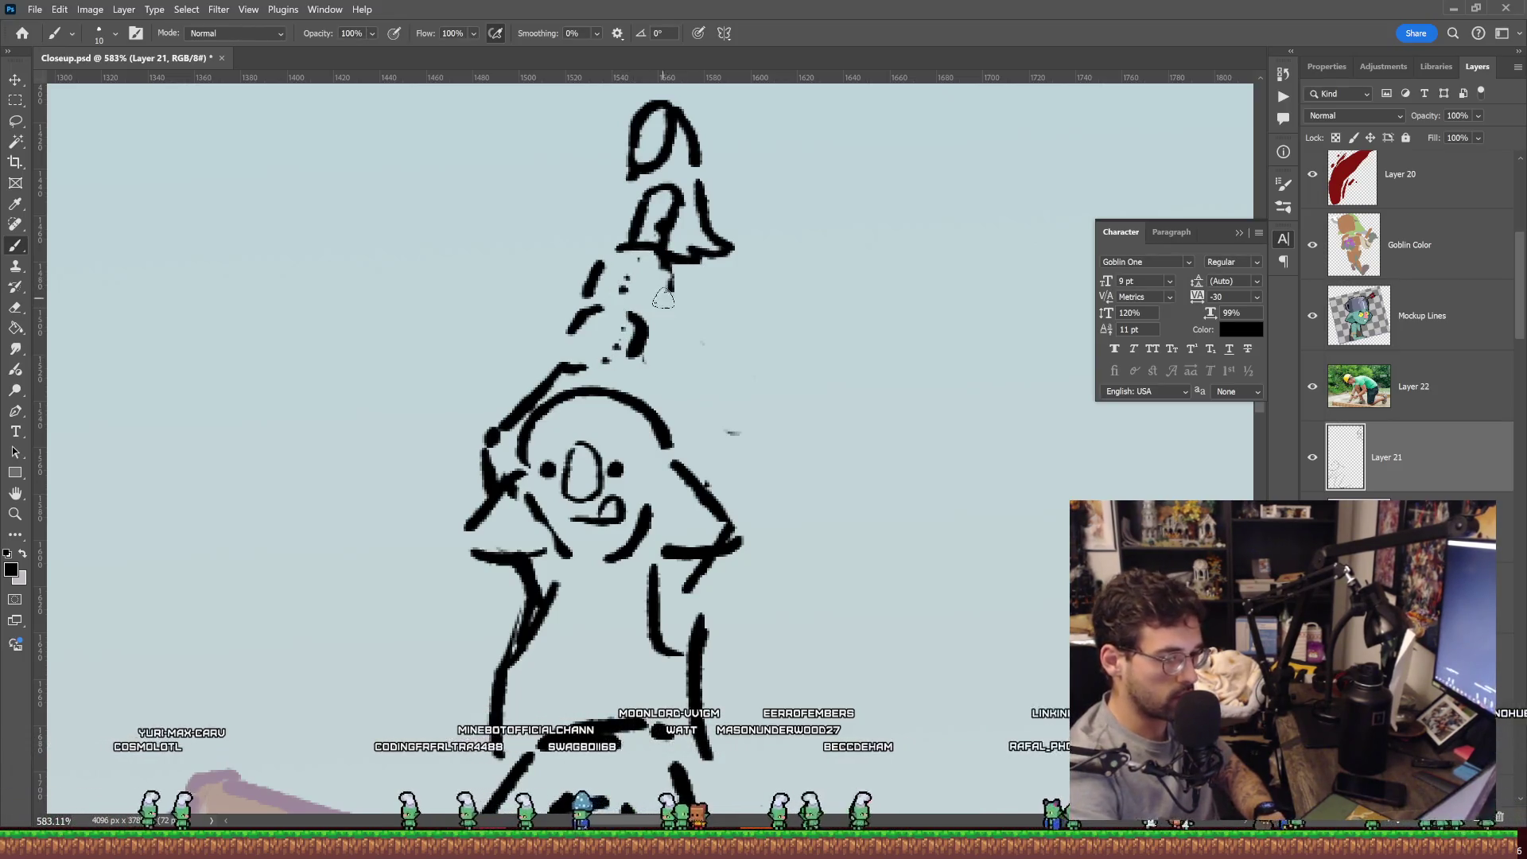
left_click_drag(690, 342, 702, 353)
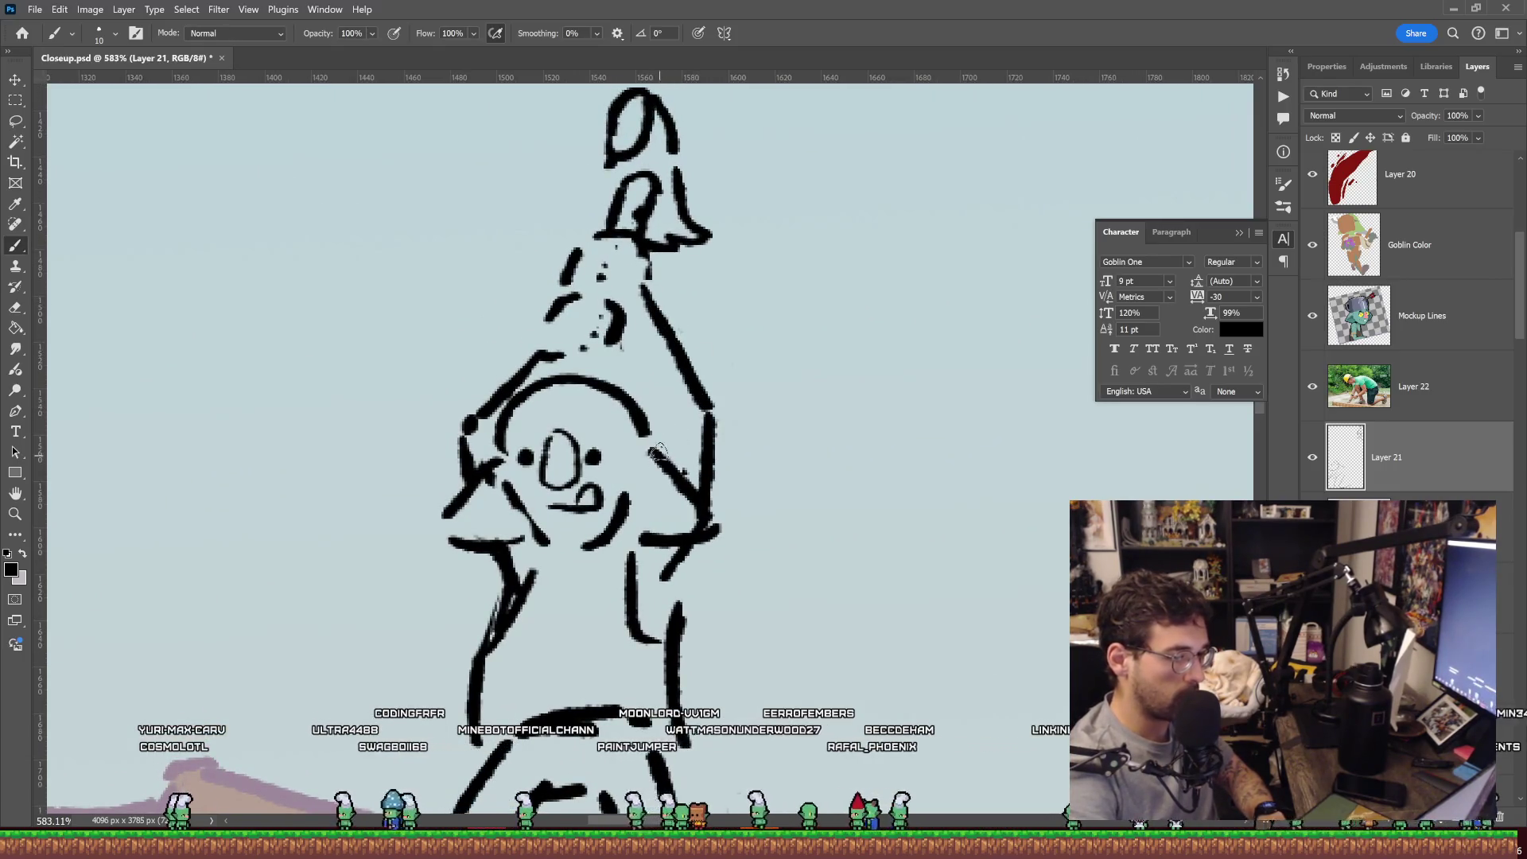
left_click_drag(706, 423, 710, 501)
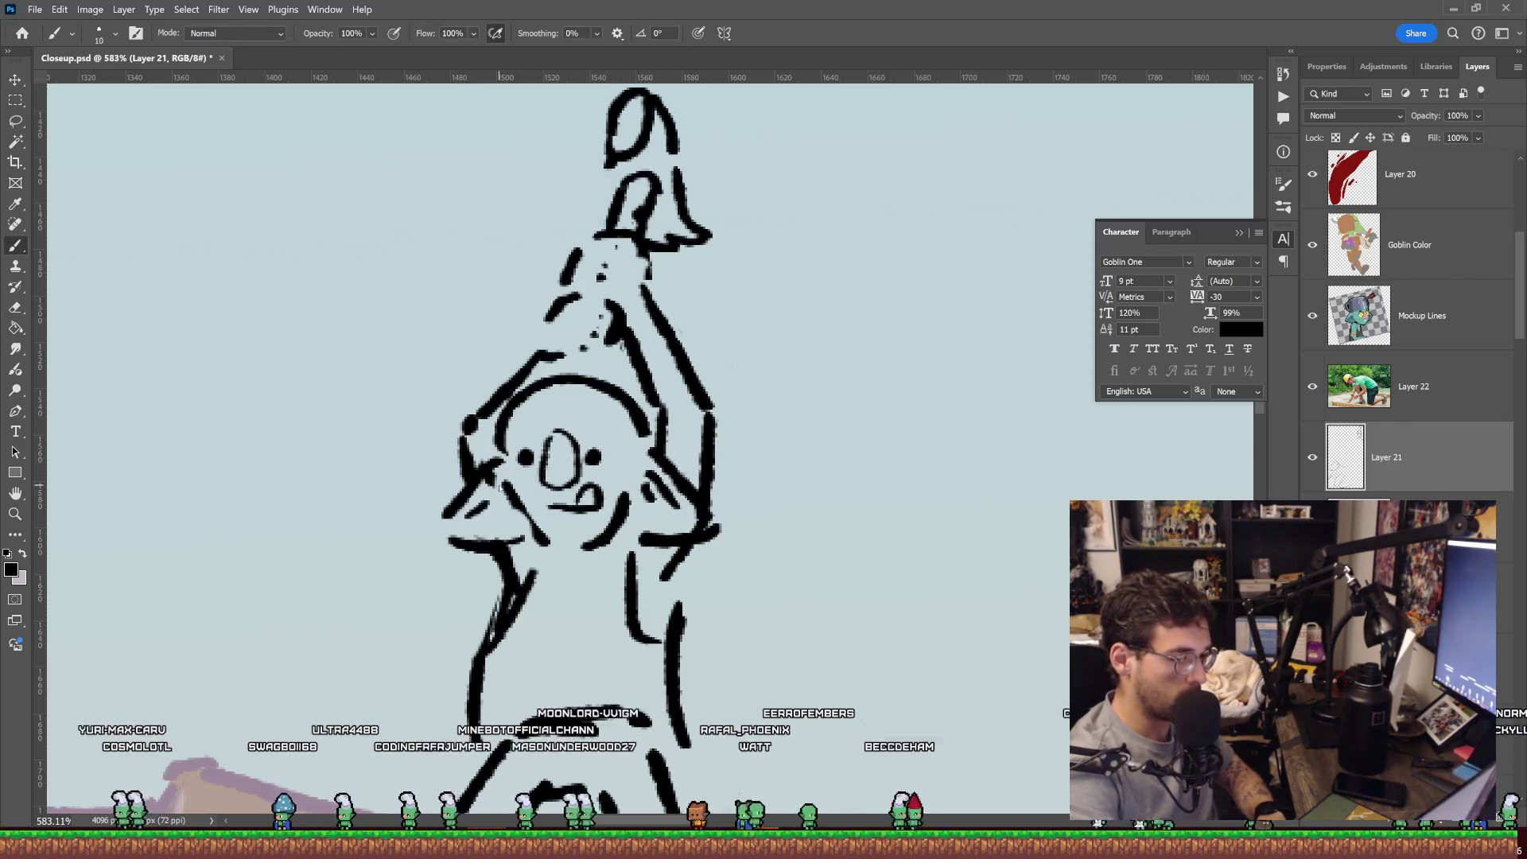
key("z")
left_click_drag(1146, 557, 786, 326)
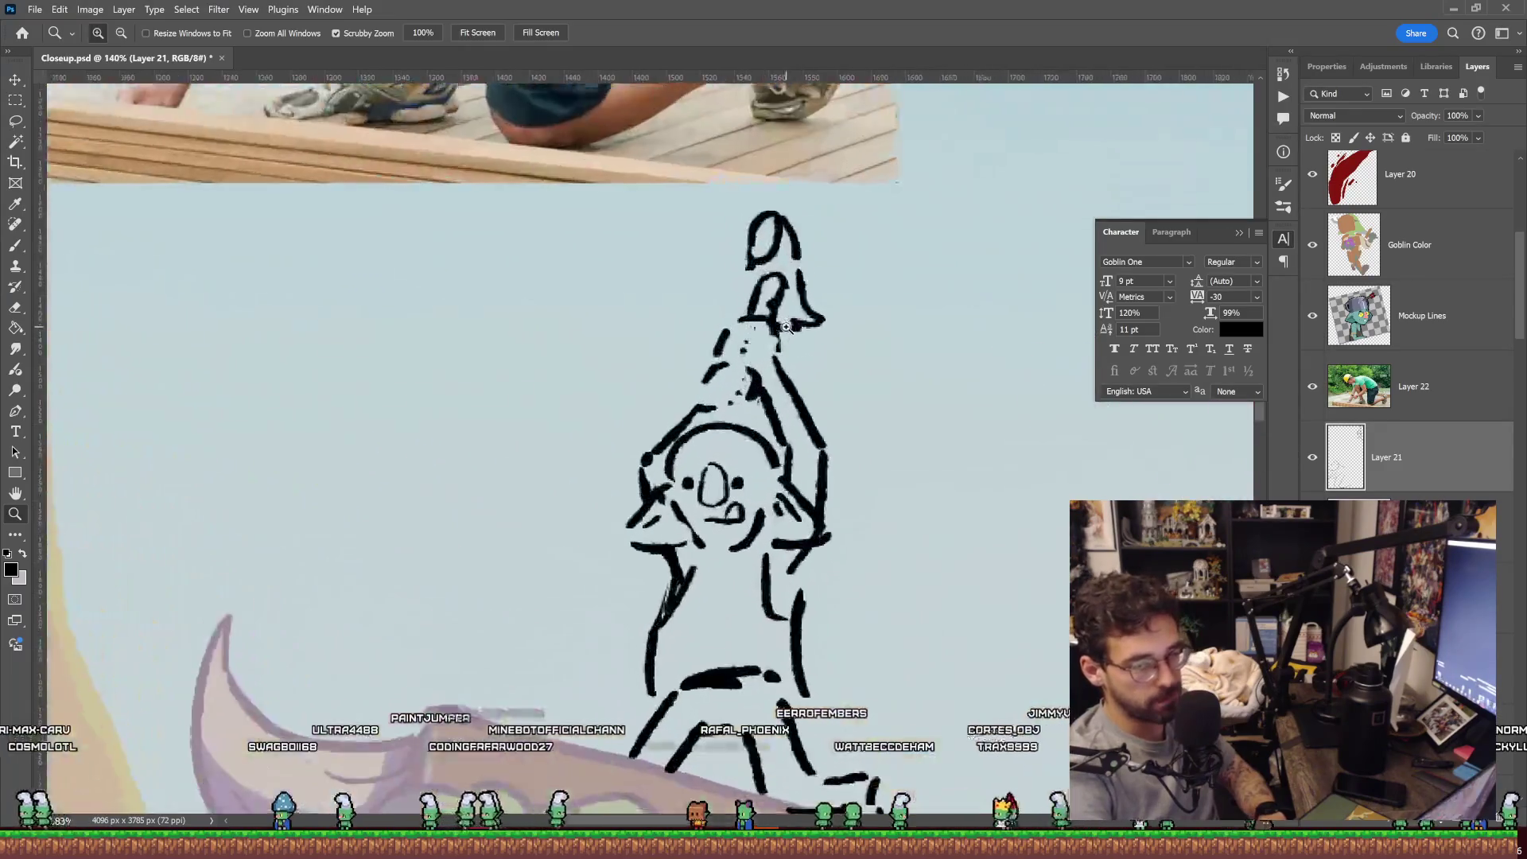
Draw a brim arc across the goblin's head after zooming in on the sketch.
left_click_drag(786, 326, 716, 326)
left_click_drag(949, 288, 867, 207)
left_click_drag(754, 277, 859, 277)
key("b")
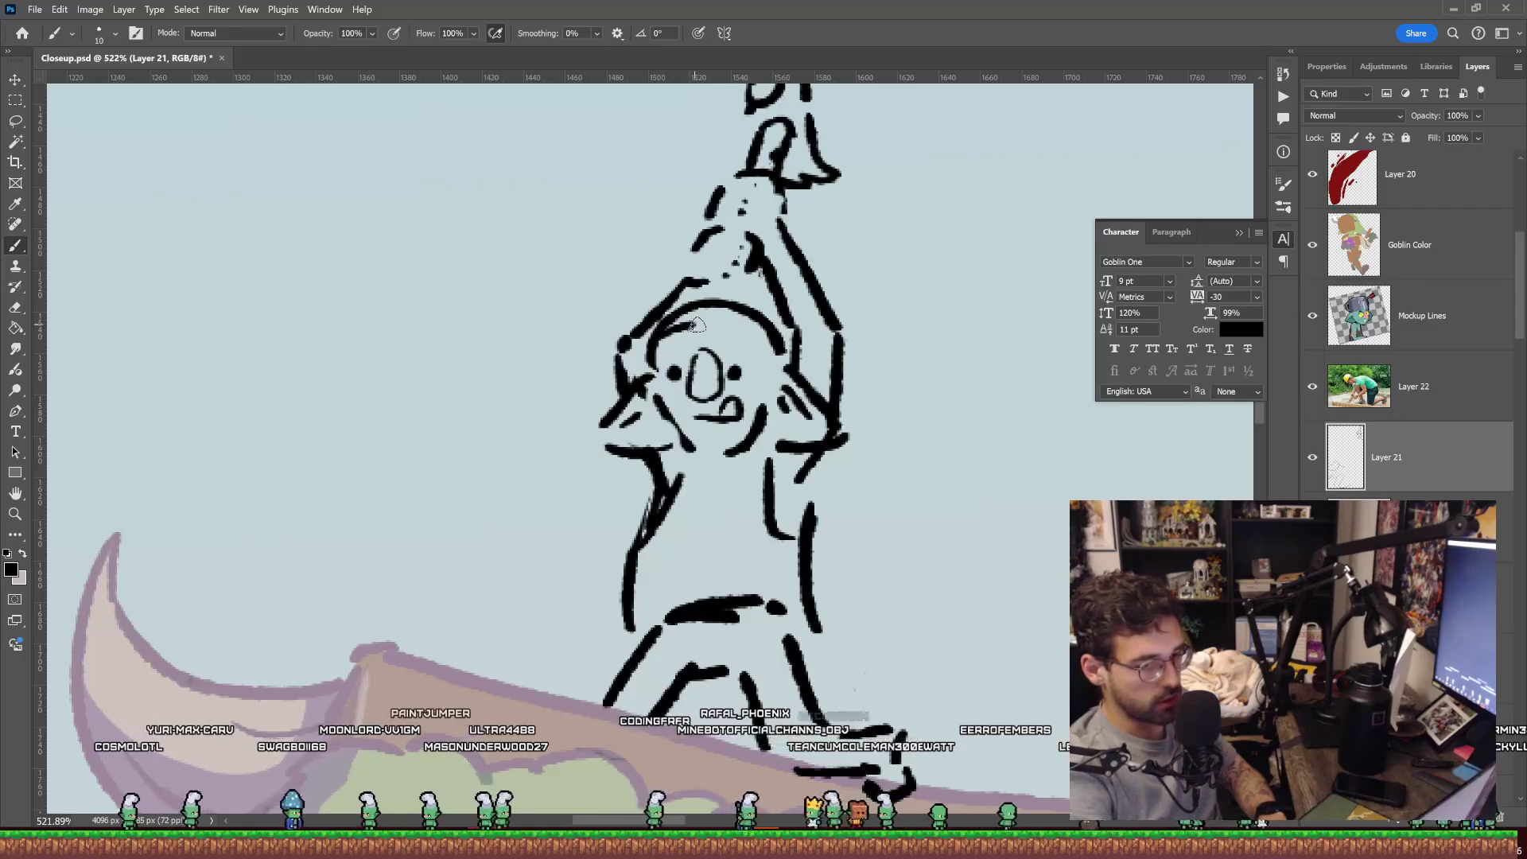
left_click_drag(696, 325, 776, 337)
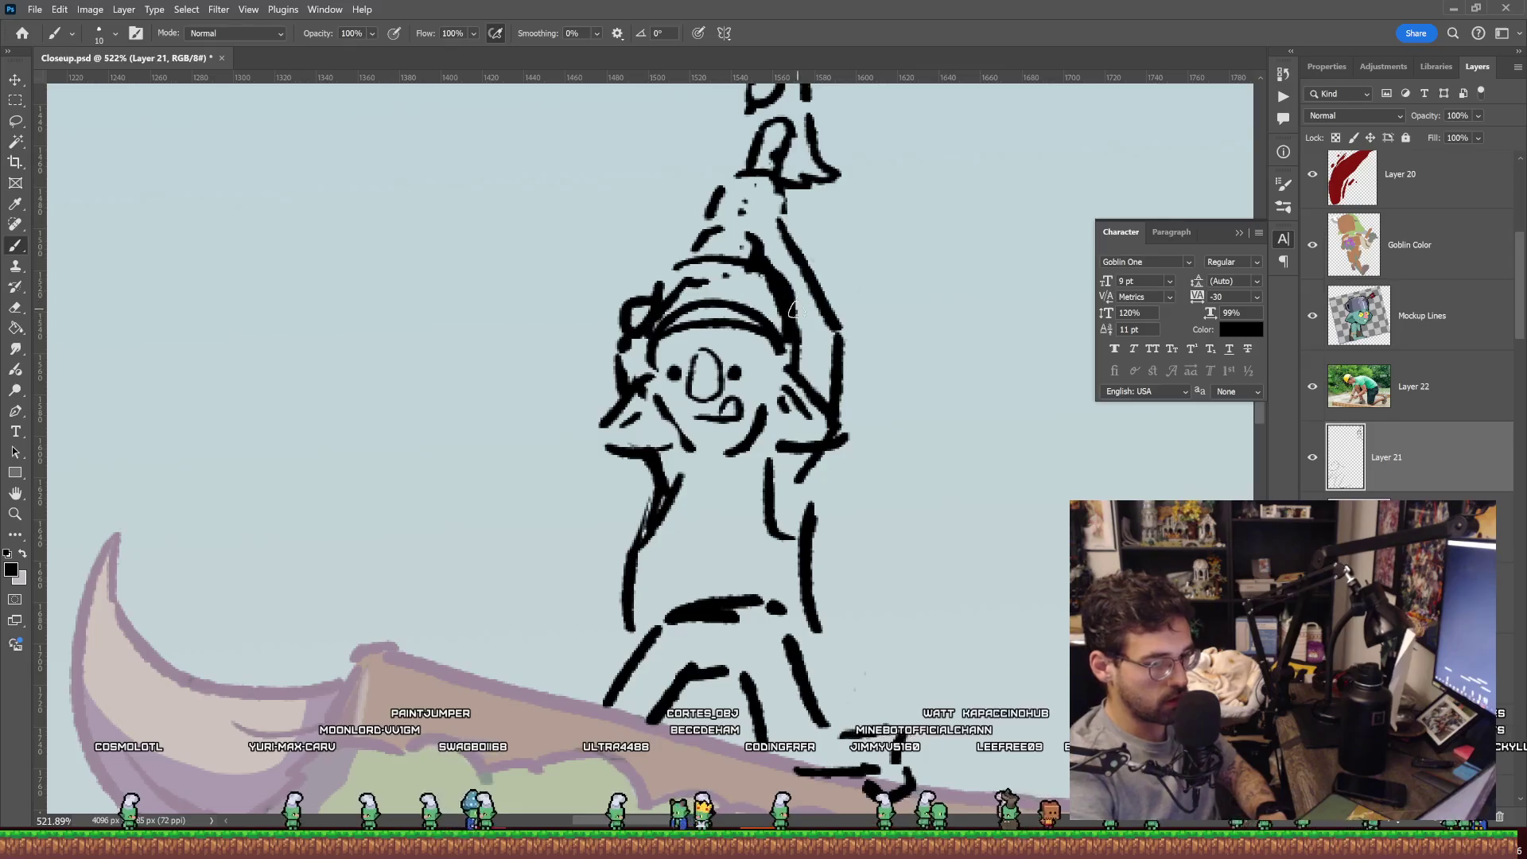
key("e")
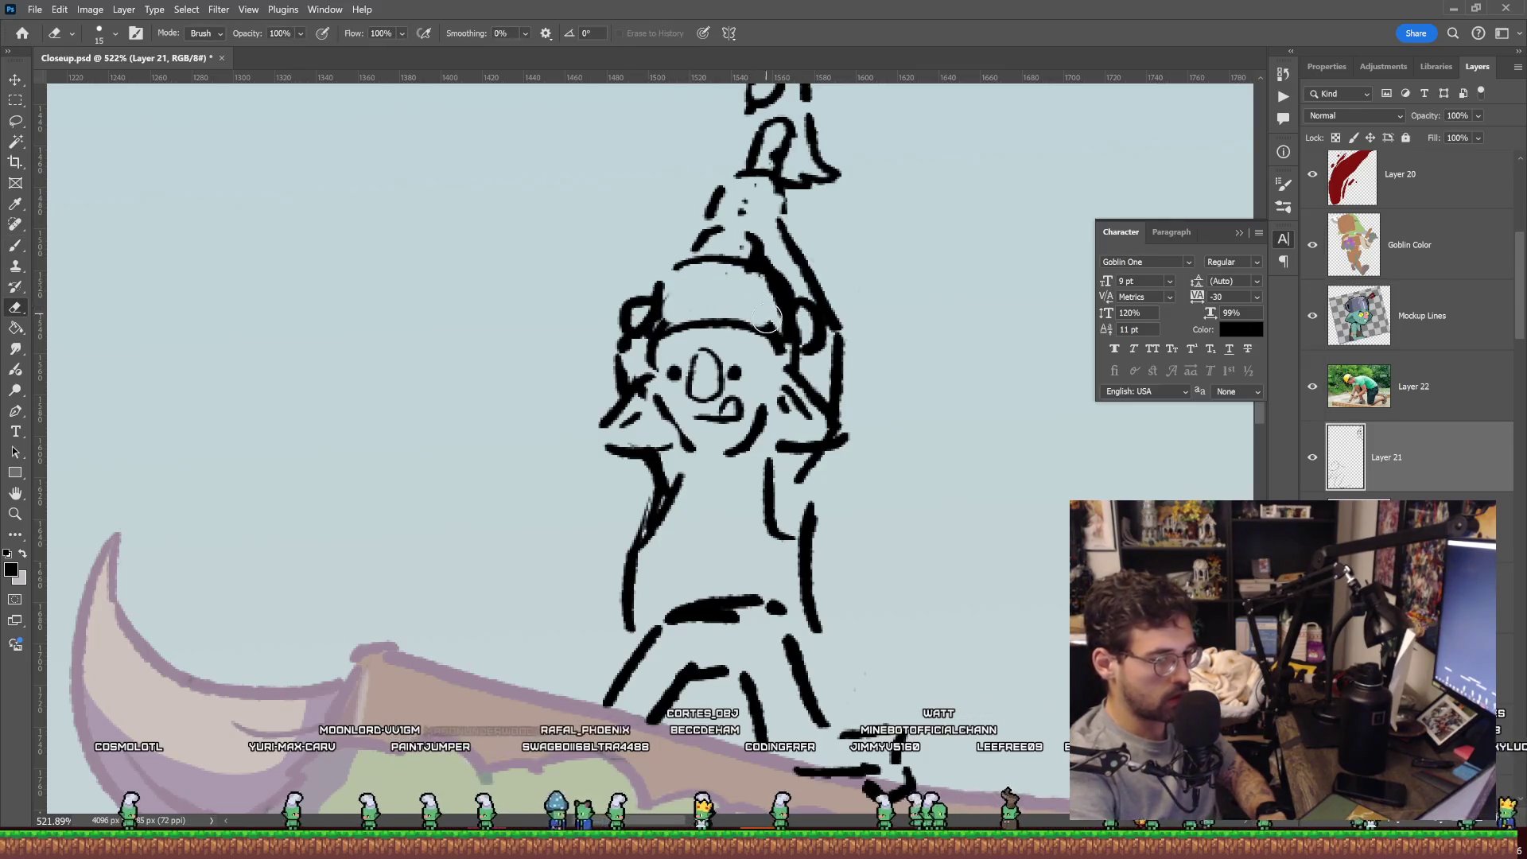
Check the whole scene, then brush a small T-shaped post on the roof beside the goblin.
key("z")
left_click_drag(859, 289, 787, 317)
left_click_drag(936, 251, 901, 265)
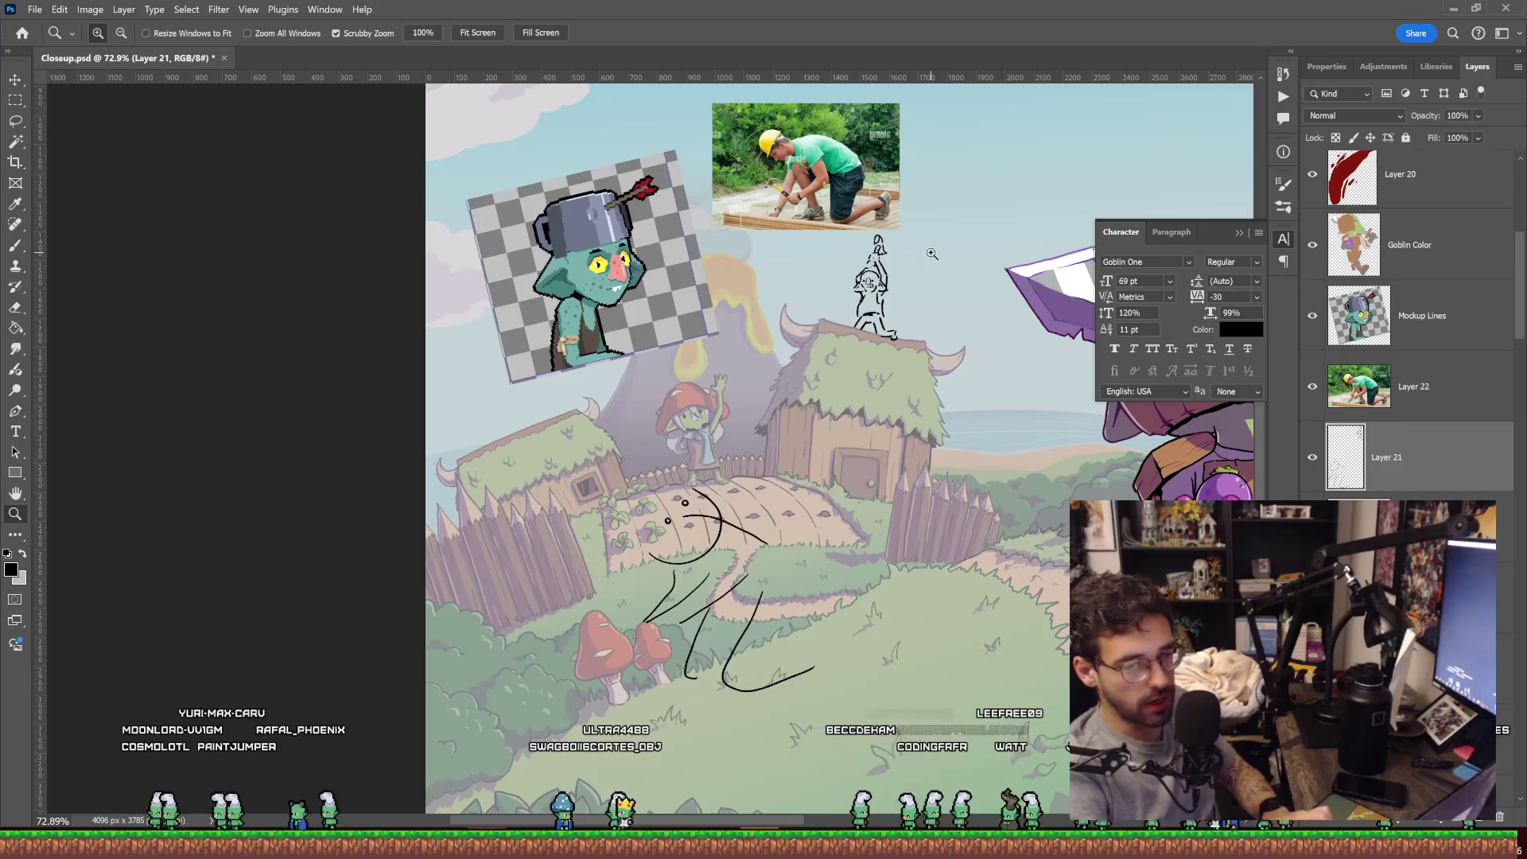
left_click_drag(878, 268, 1034, 262)
key("b")
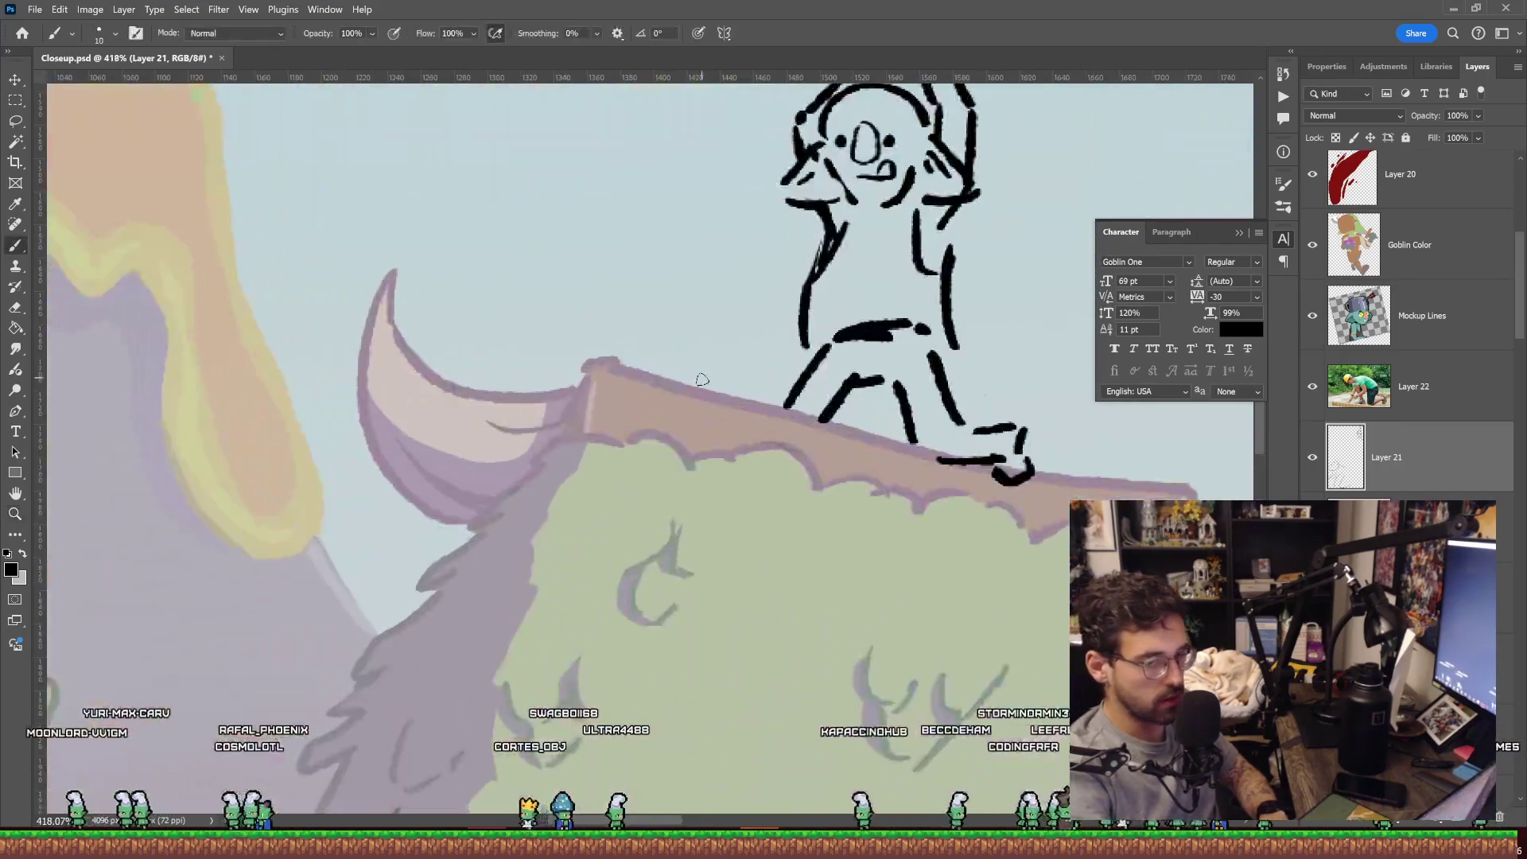
mouse_move(697, 375)
left_mouse_down()
mouse_move(697, 345)
mouse_move(713, 344)
left_mouse_up()
key("z")
mouse_move(875, 318)
left_mouse_down()
mouse_move(791, 316)
mouse_move(819, 314)
left_mouse_up()
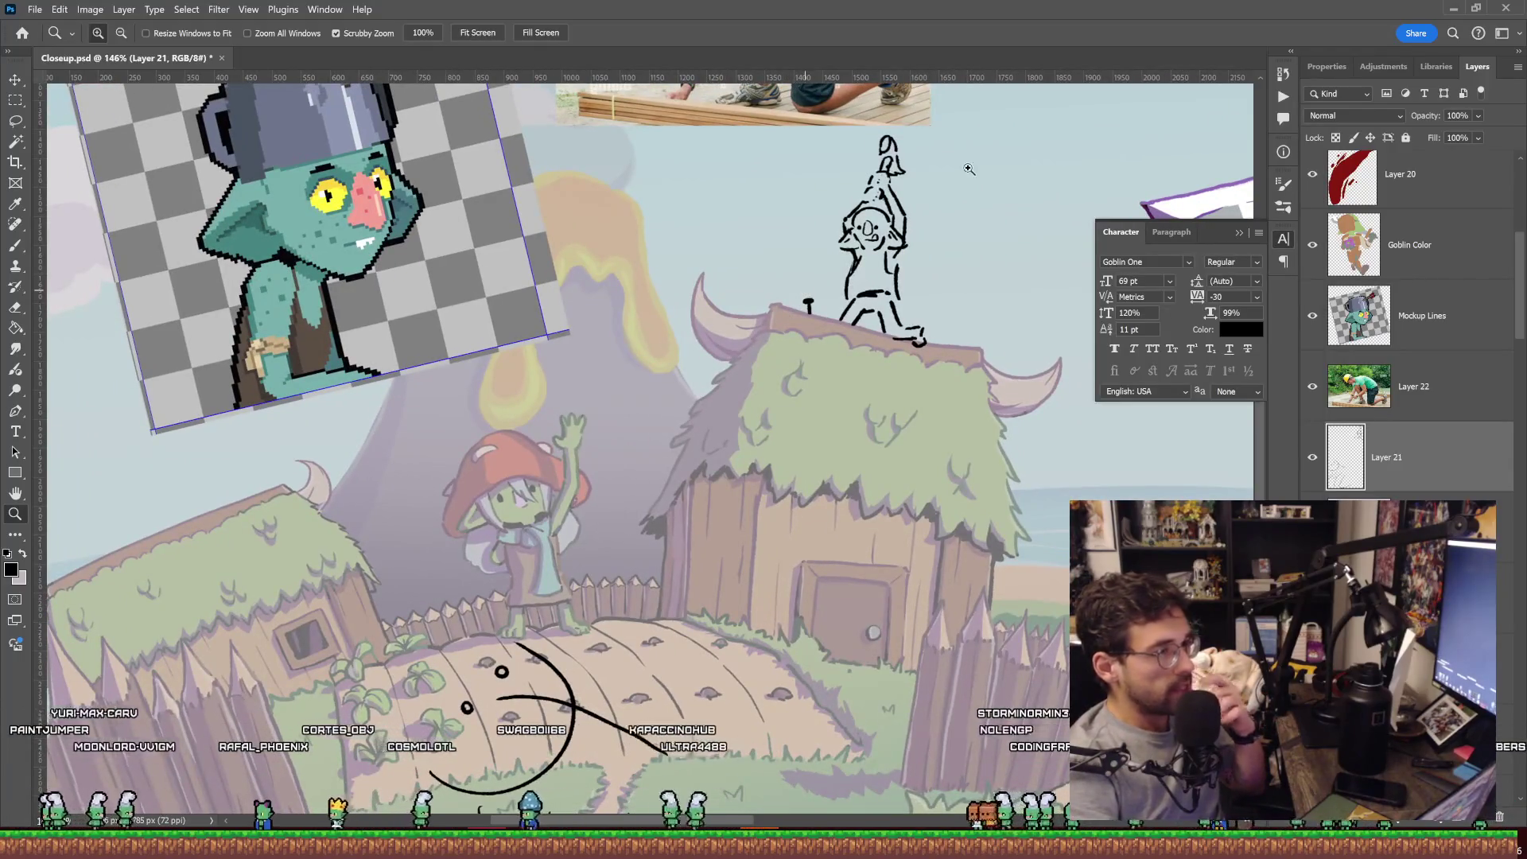
key("b")
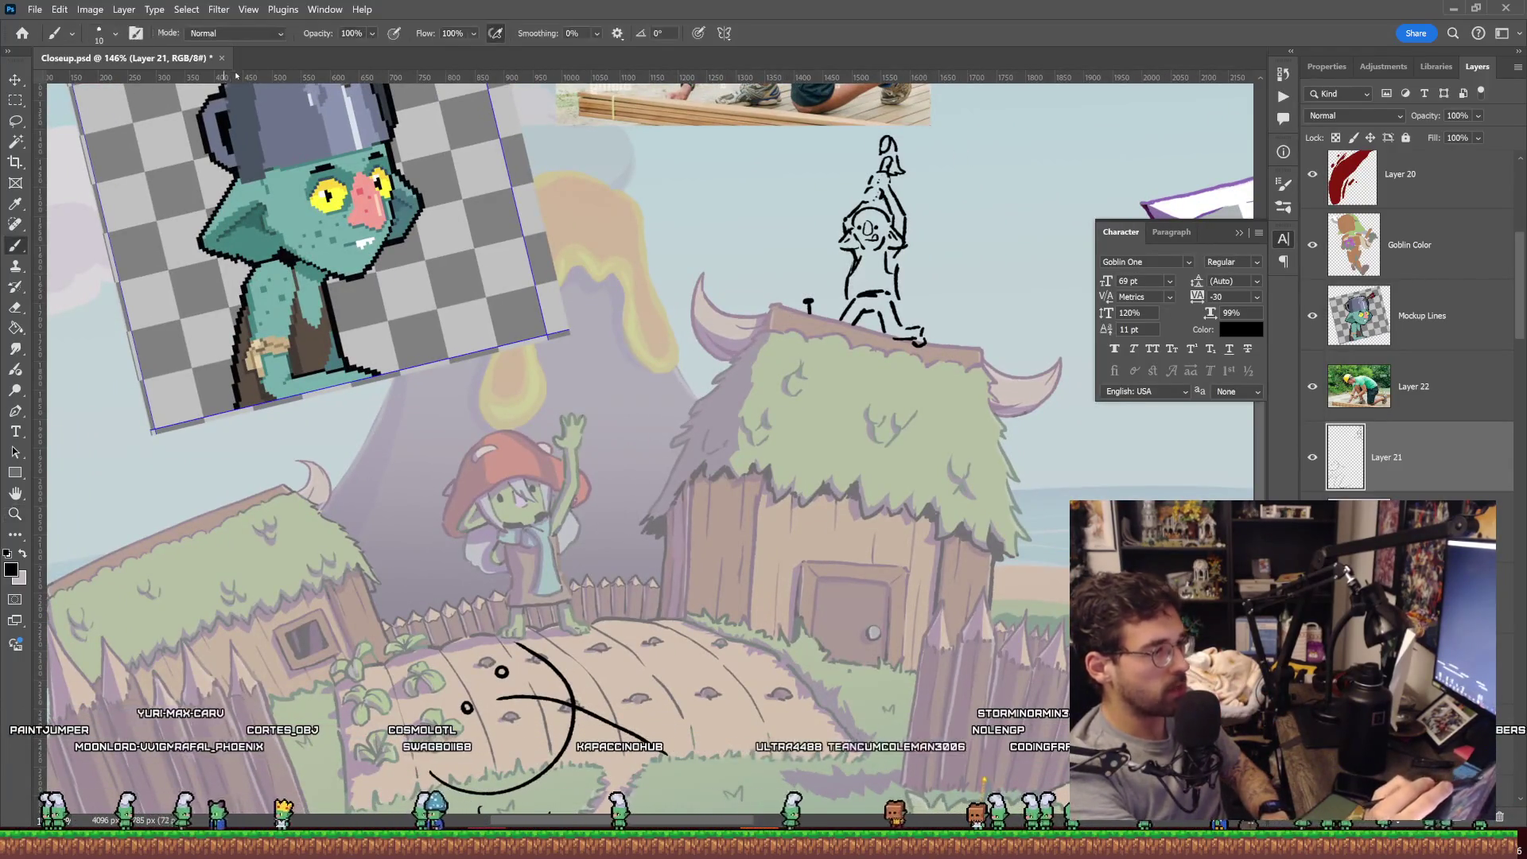
left_click(100, 38)
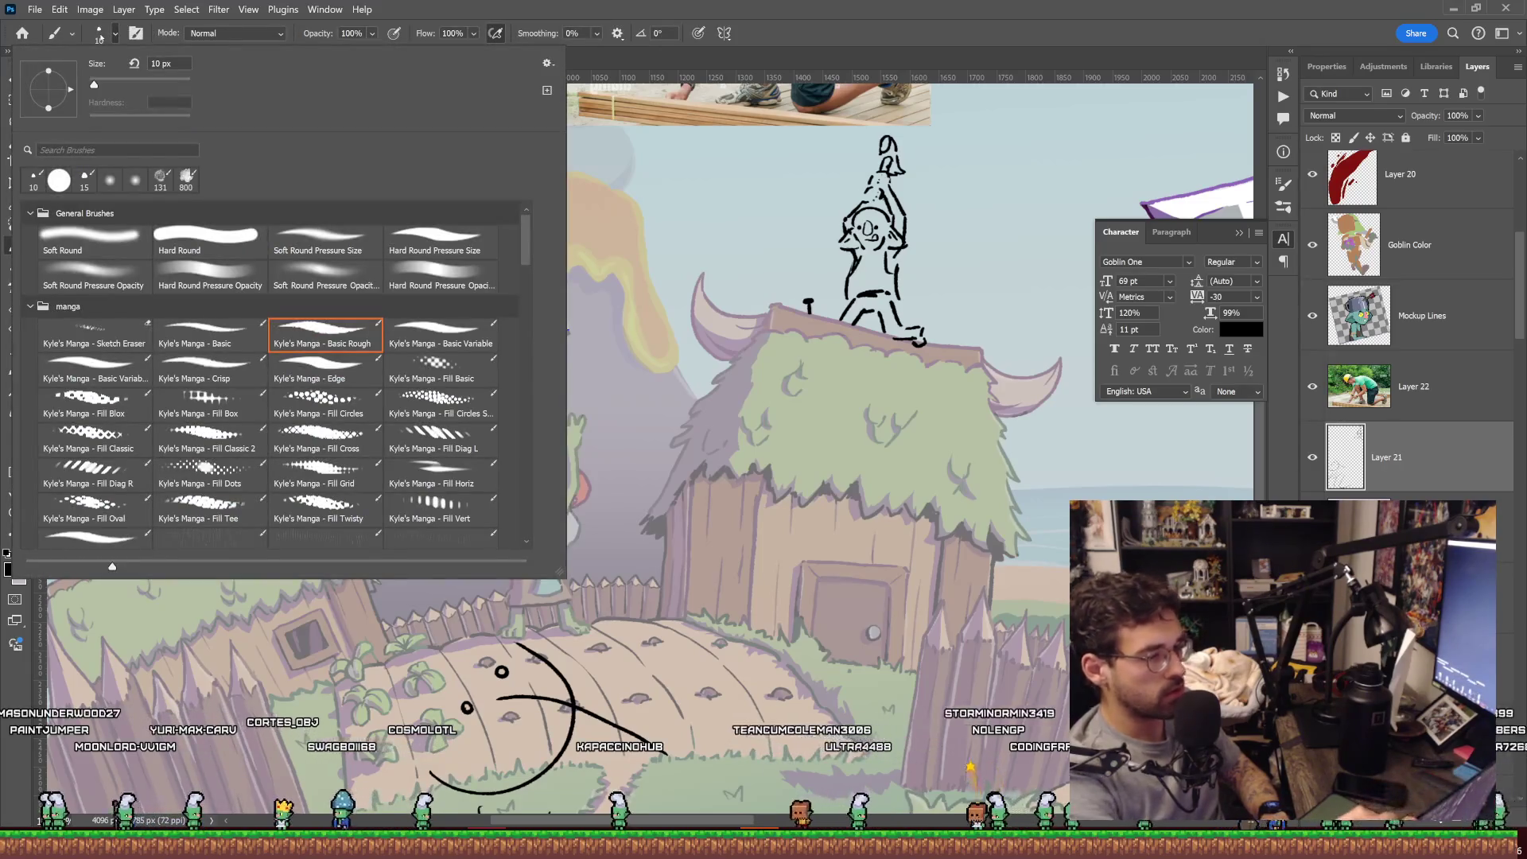
mouse_move(524, 251)
left_mouse_down()
mouse_move(523, 269)
mouse_move(518, 235)
left_mouse_up()
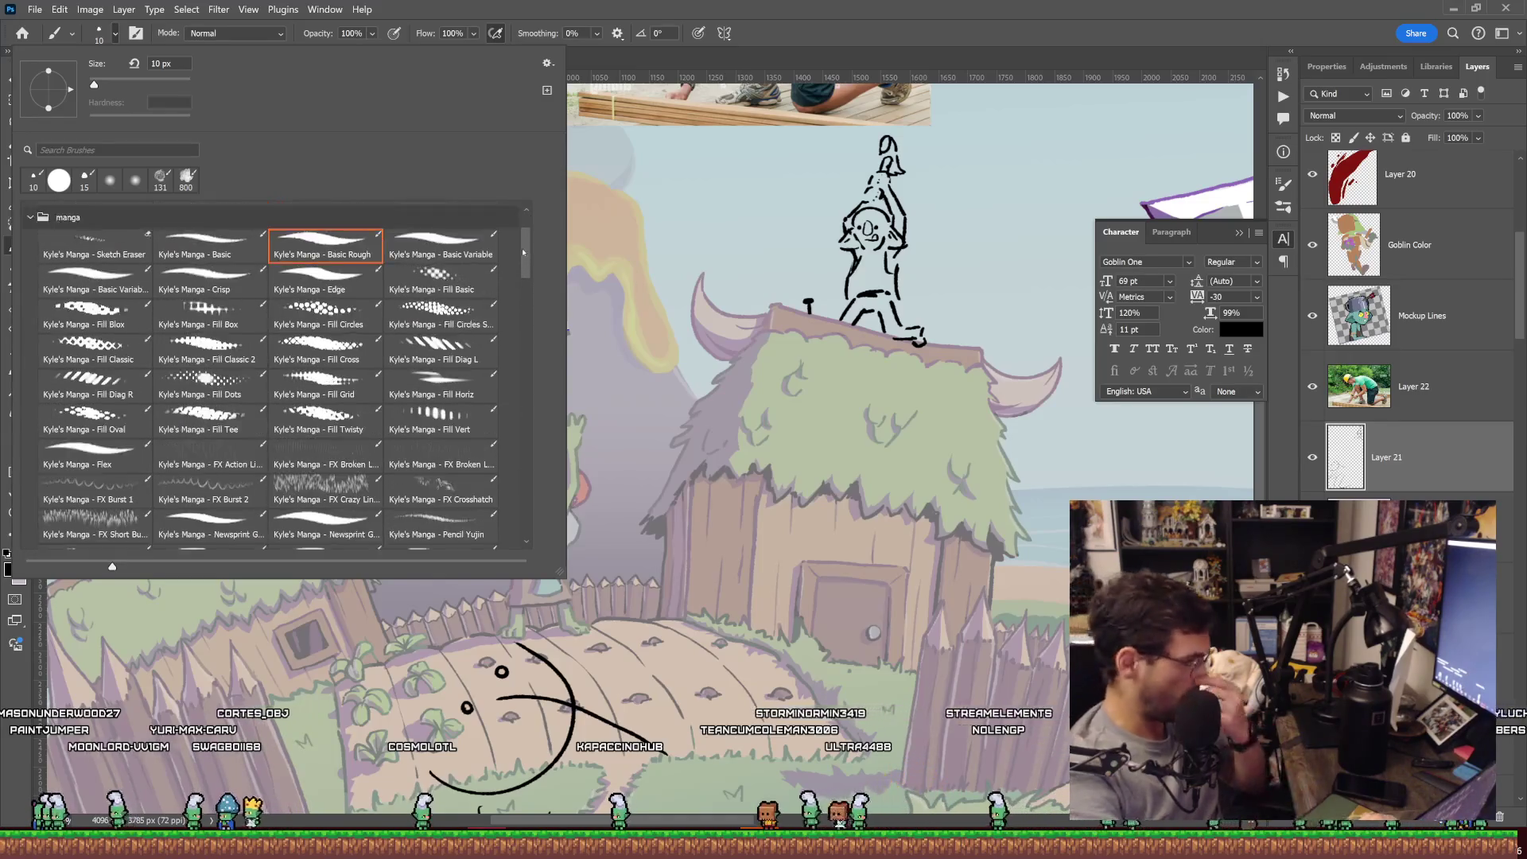
left_click(862, 34)
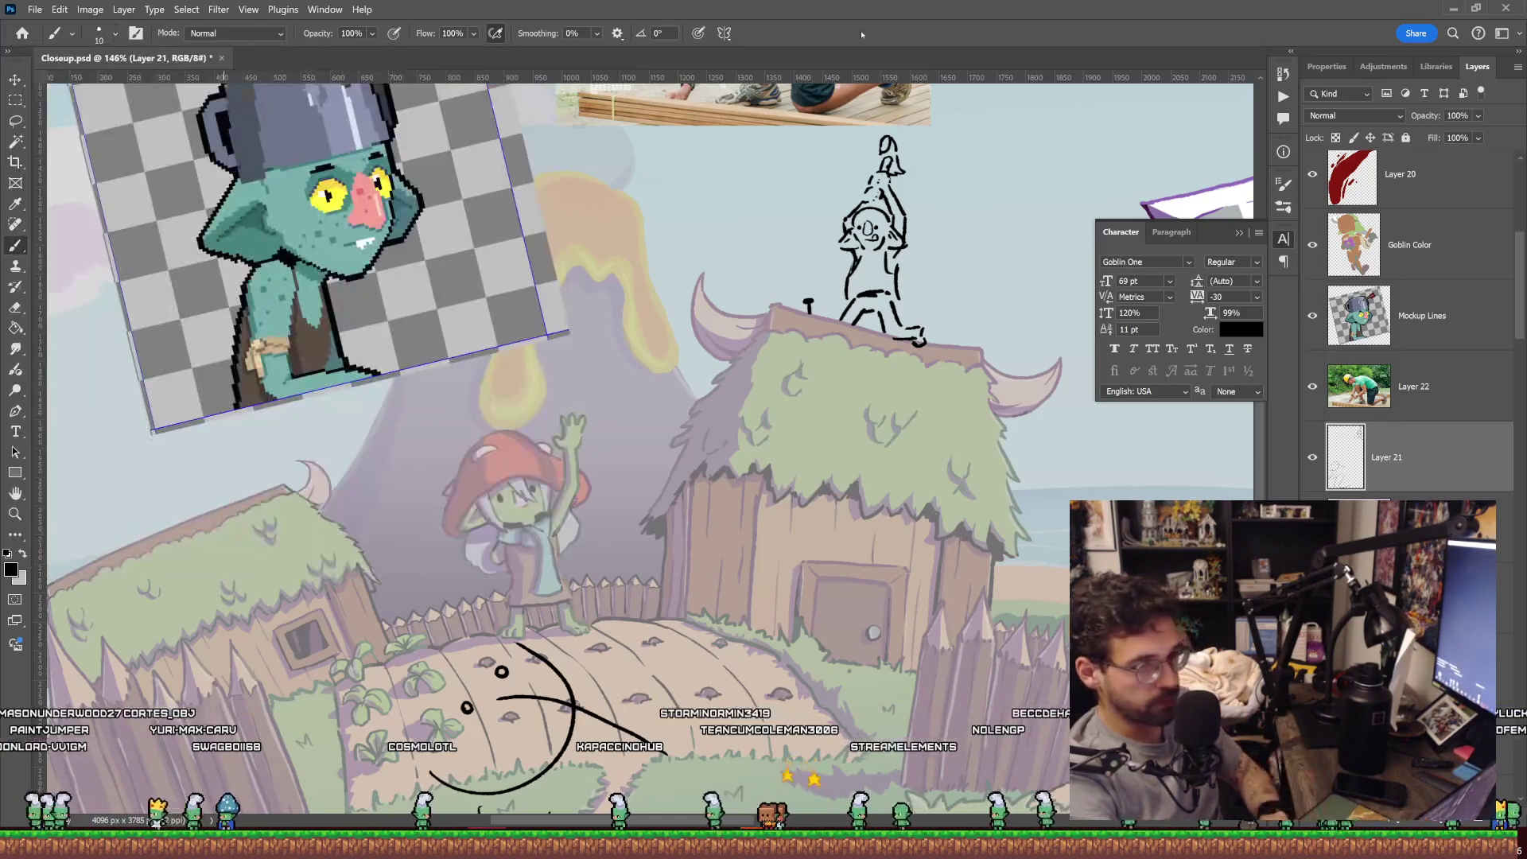
left_click_drag(740, 187, 720, 354)
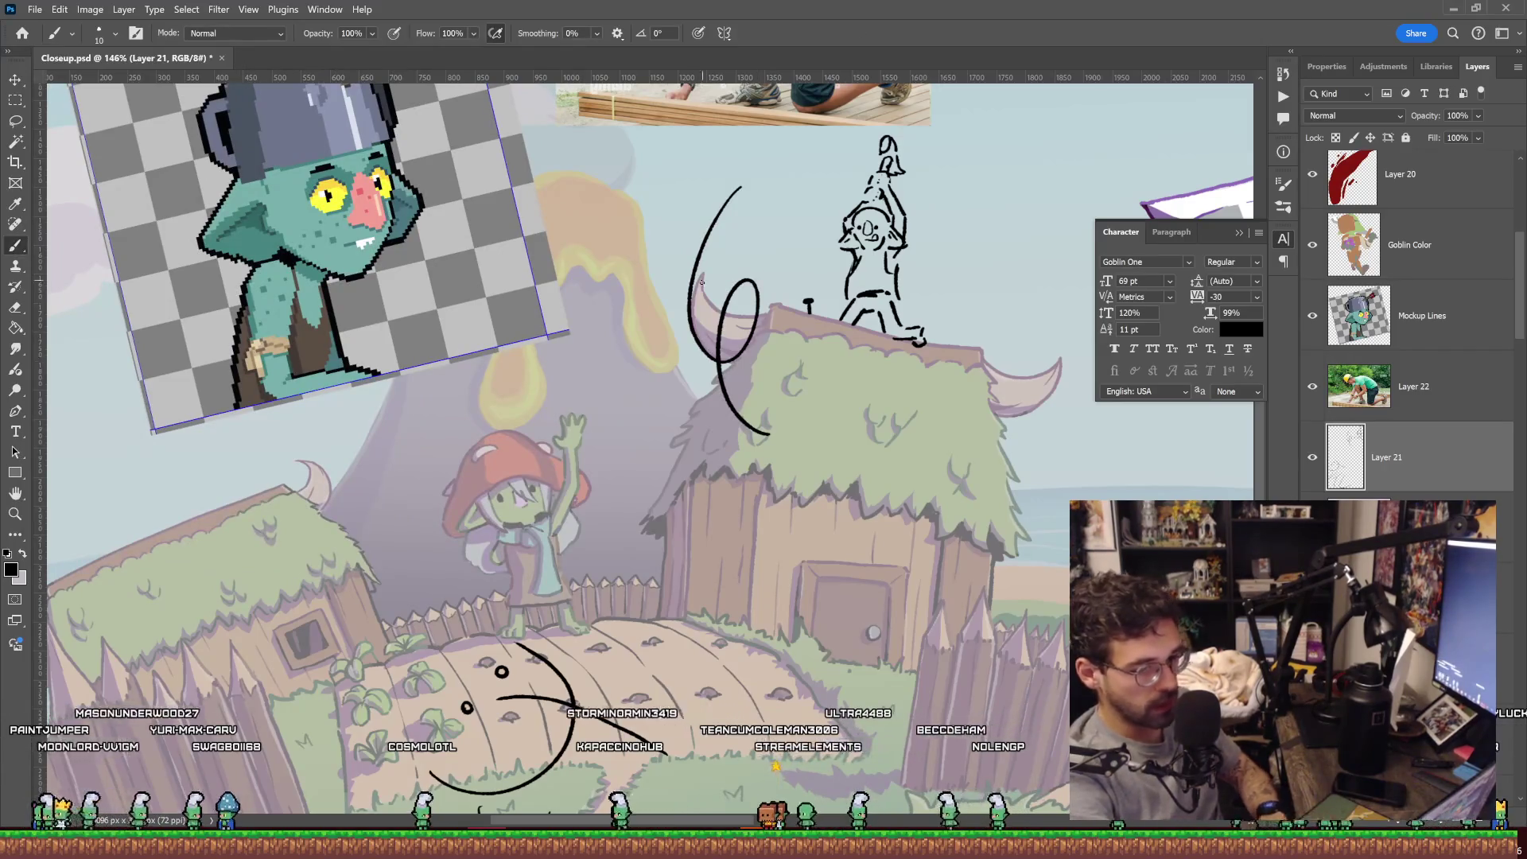
key("z")
left_click_drag(702, 281, 781, 300)
mouse_move(791, 198)
left_mouse_down()
mouse_move(730, 264)
mouse_move(652, 271)
left_mouse_up()
key("ctrl+z")
left_click_drag(885, 244, 667, 365)
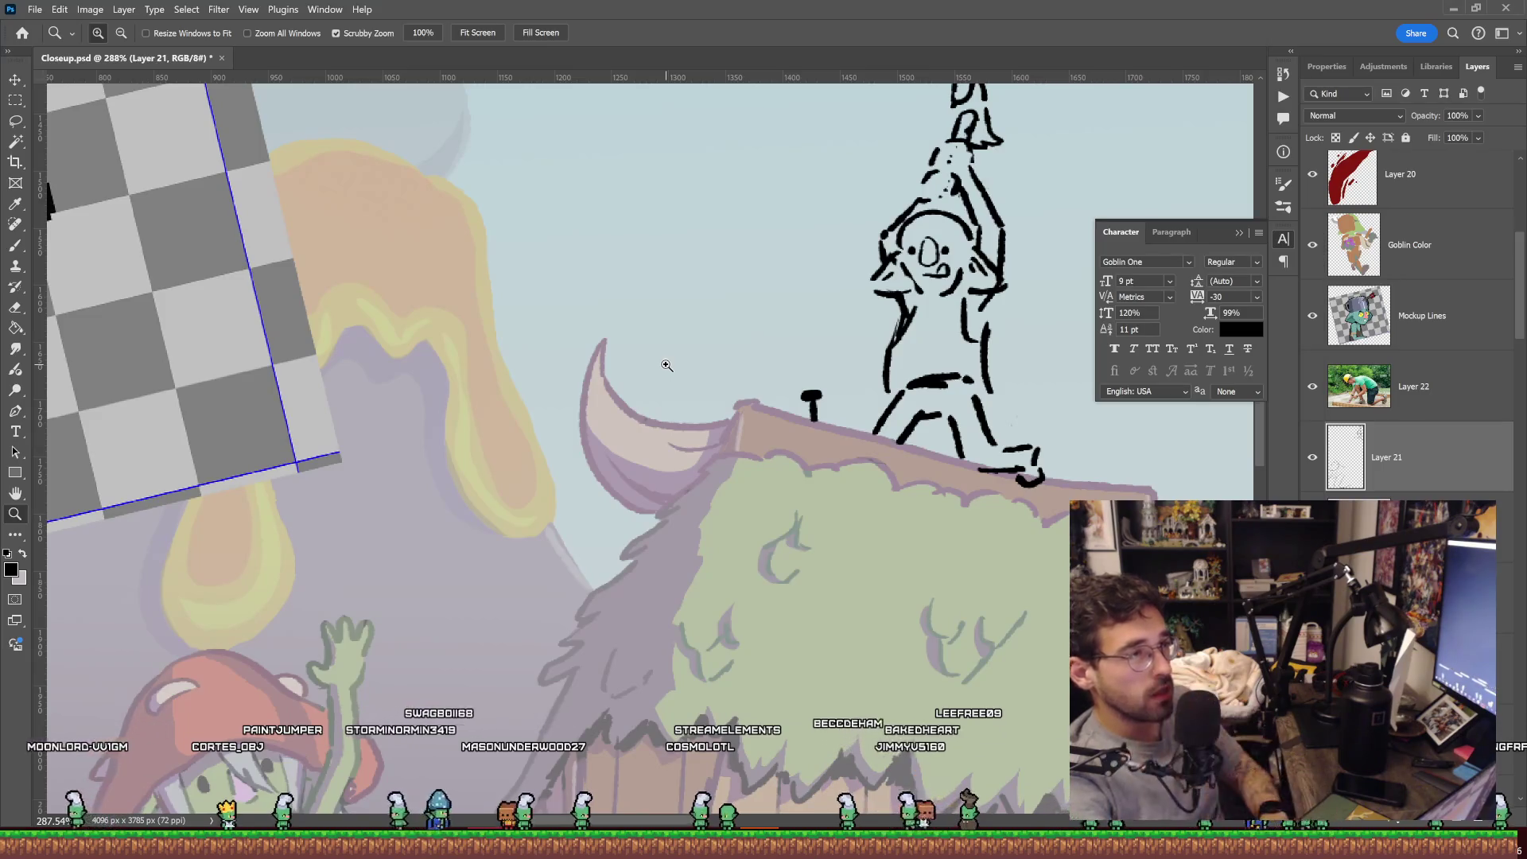
scroll(666, 363, "right", 3)
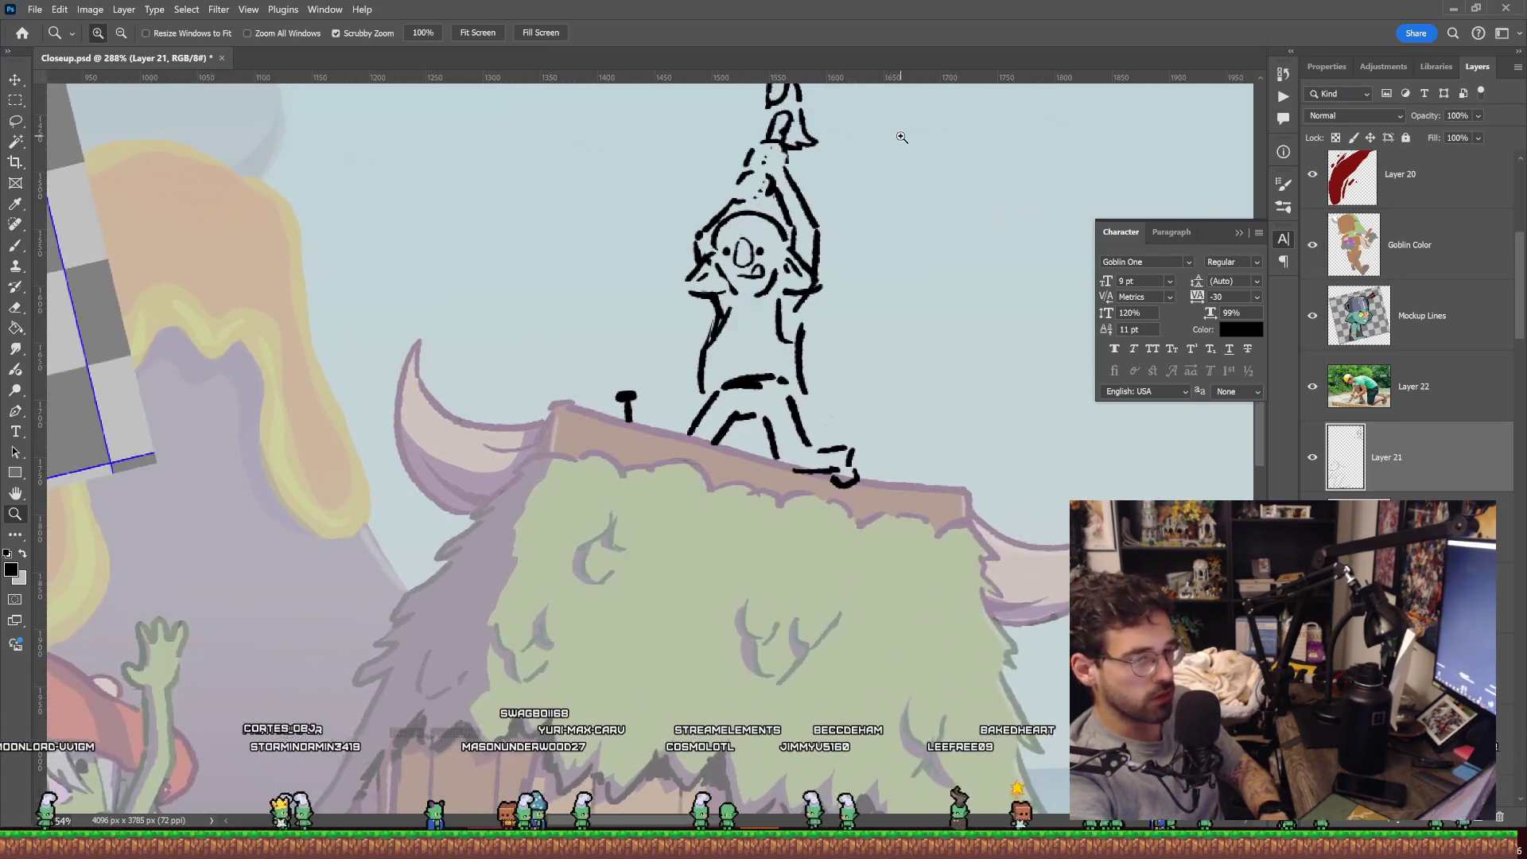
scroll(809, 261, "up", 5)
key("e")
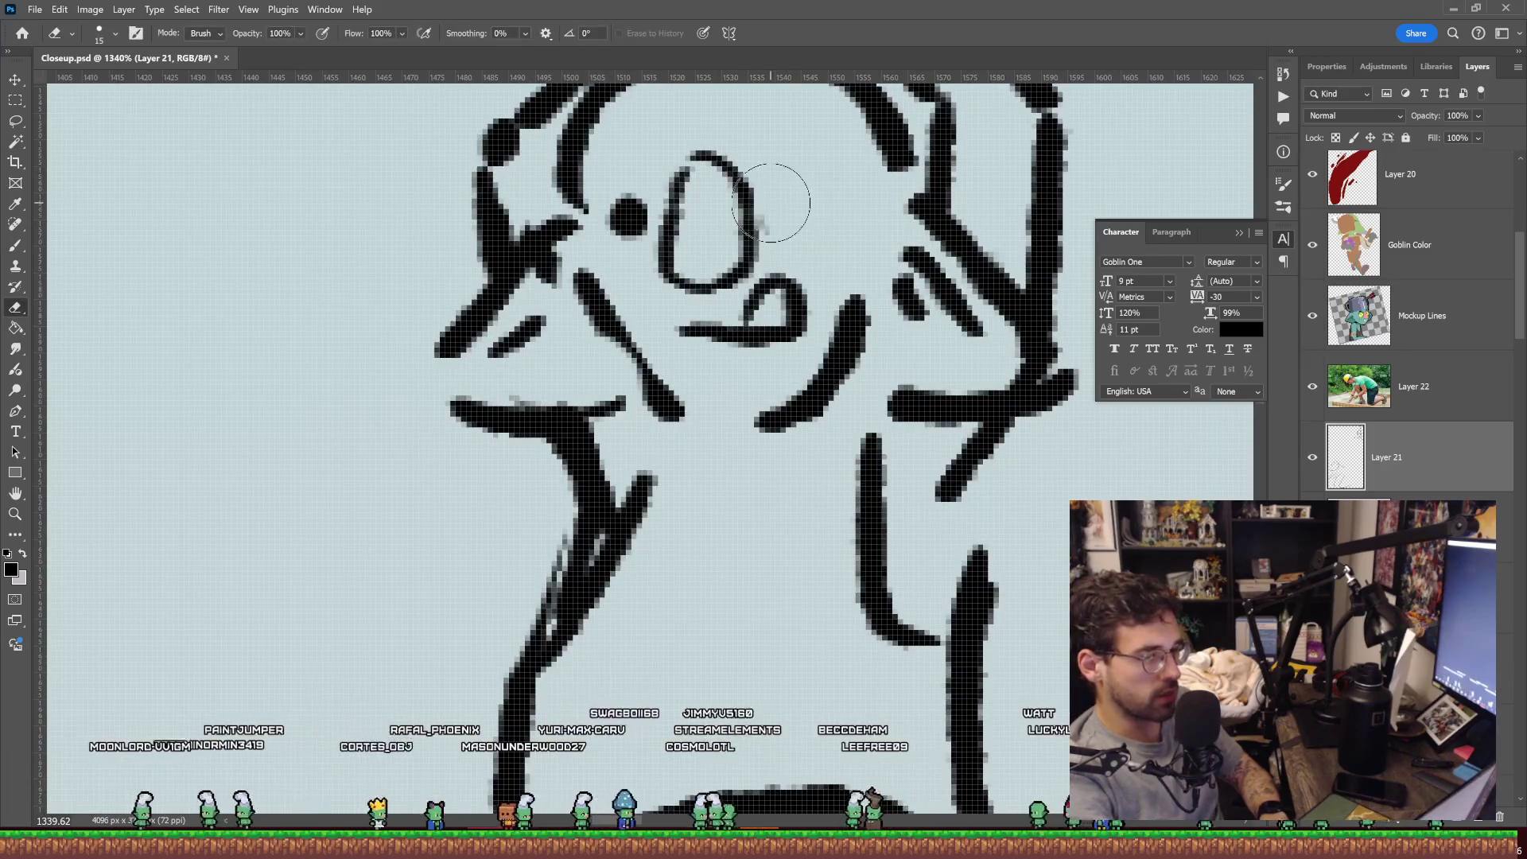
key("b")
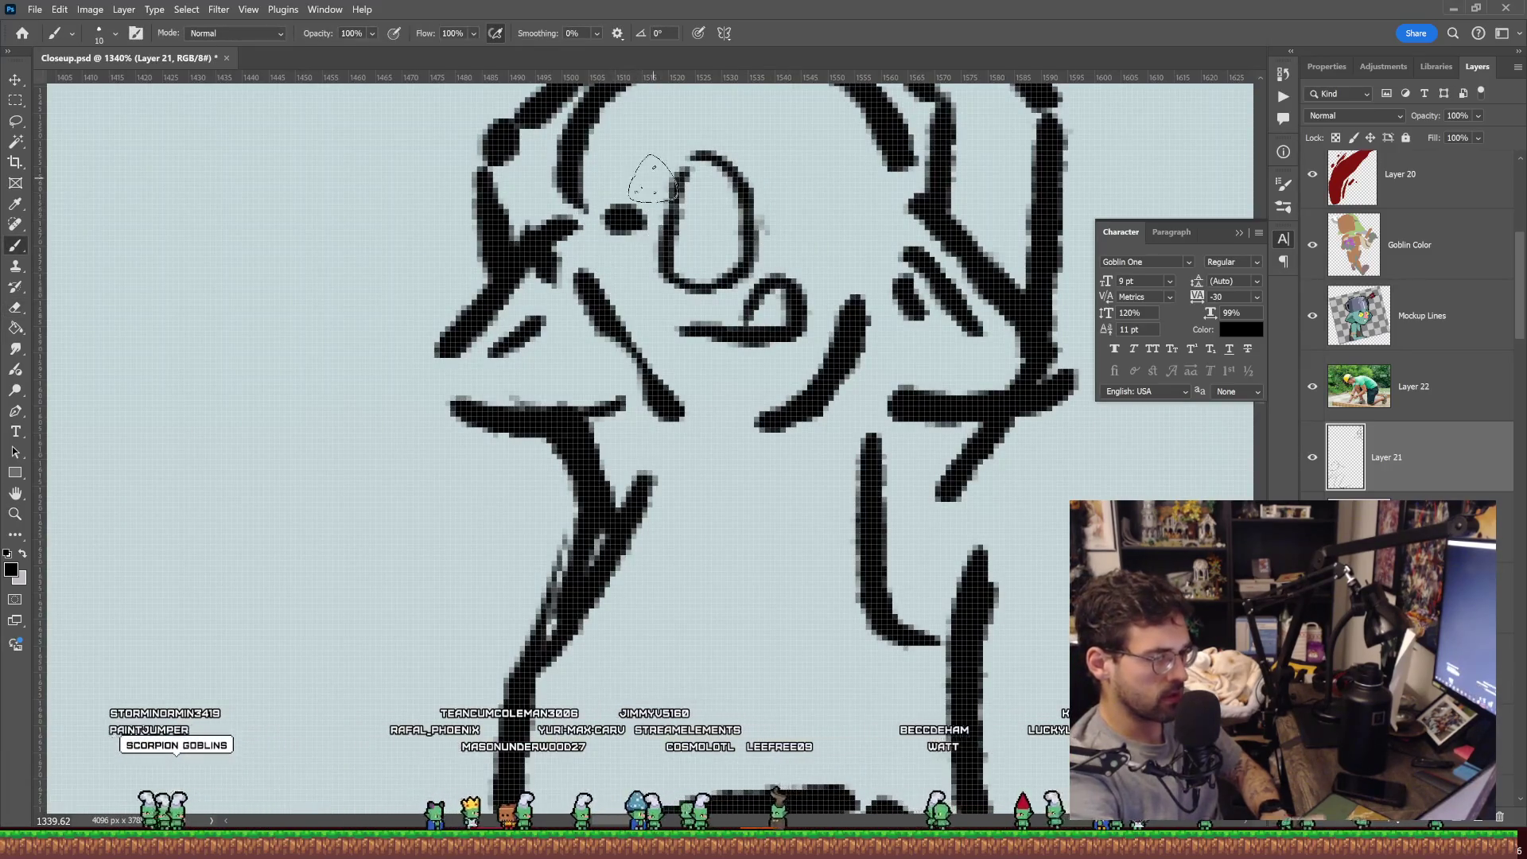
key("ctrl+z")
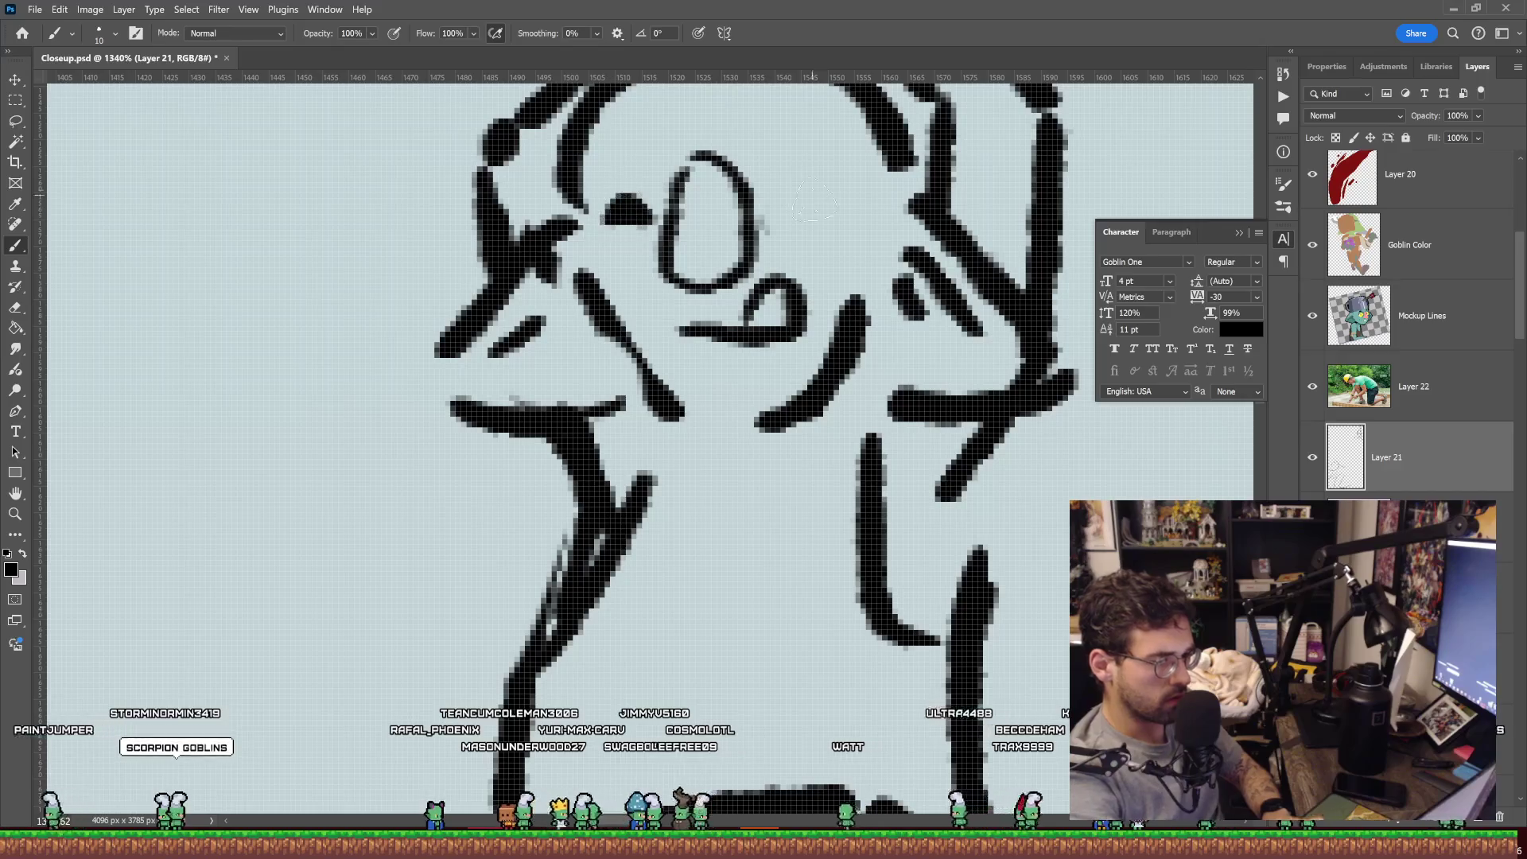
scroll(781, 219, "down", 2)
key("z")
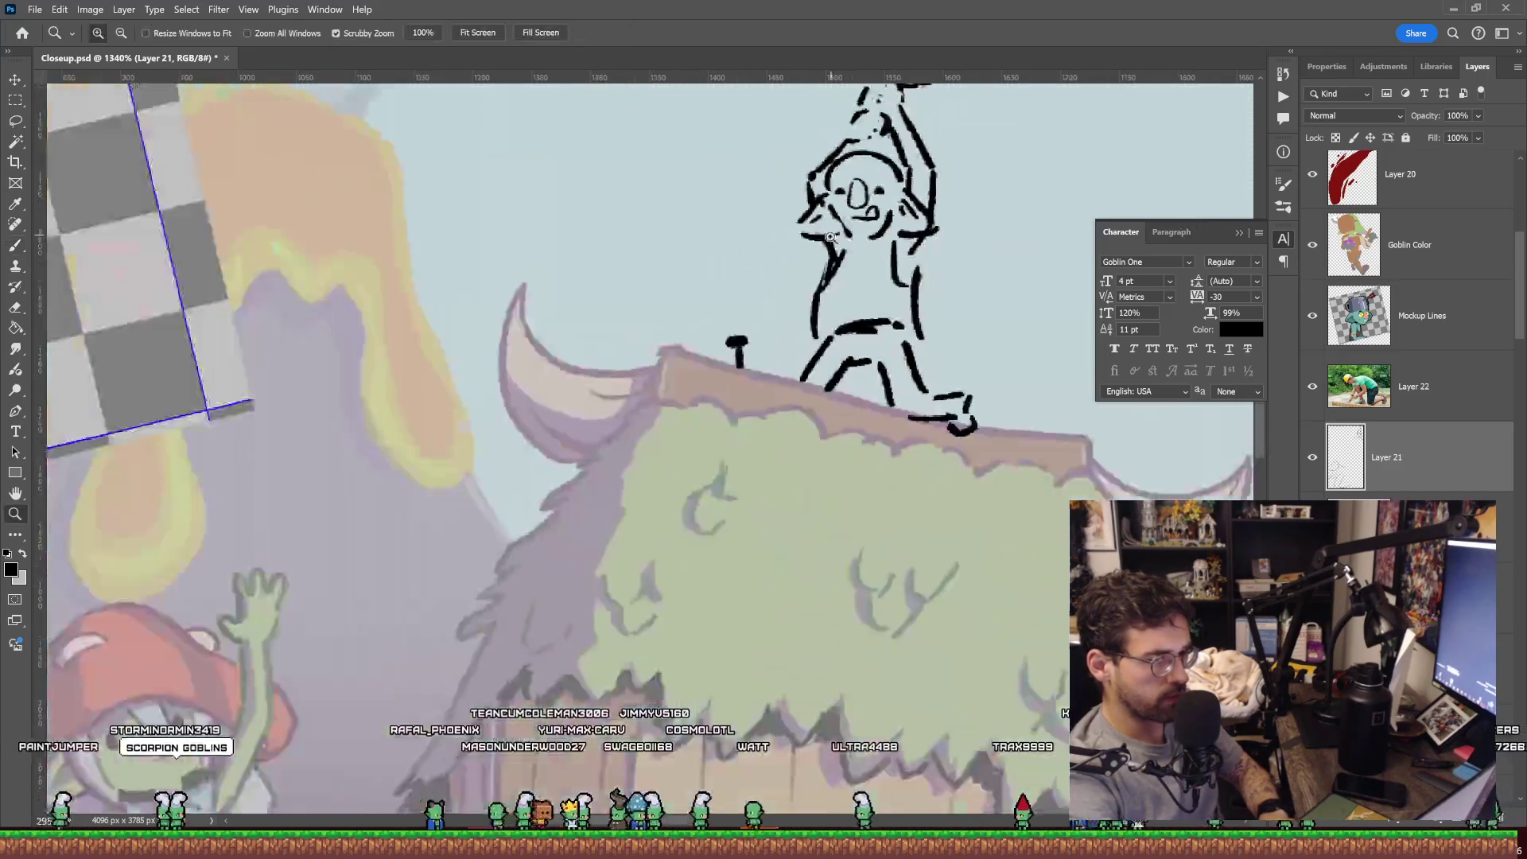
scroll(958, 178, "down", 5)
scroll(840, 237, "down", 3)
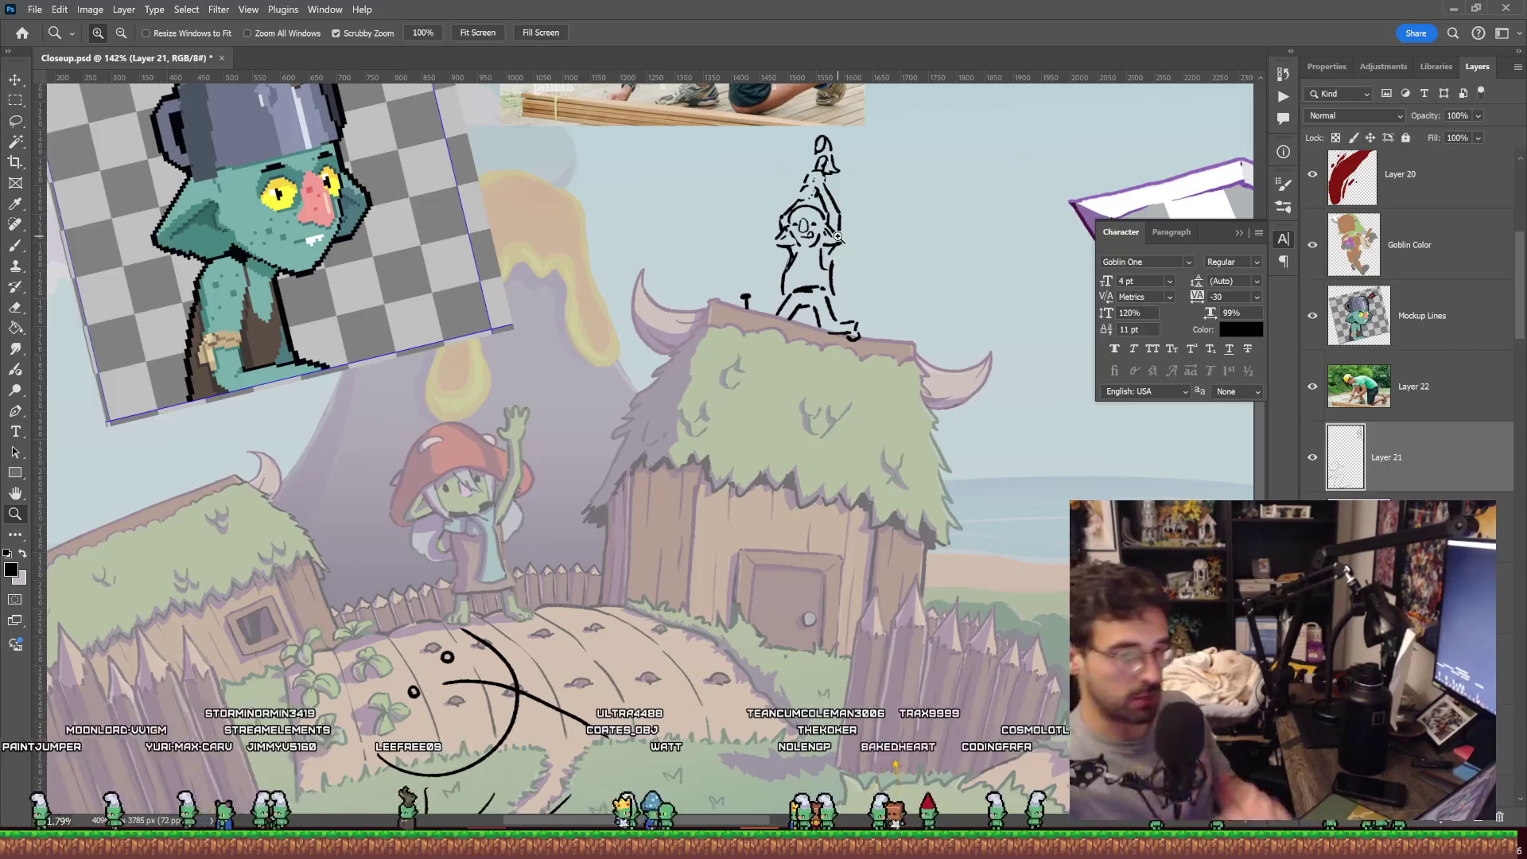
Erase the leftover arm strokes on the goblin sketch.
left_click_drag(838, 237, 883, 236)
key("e")
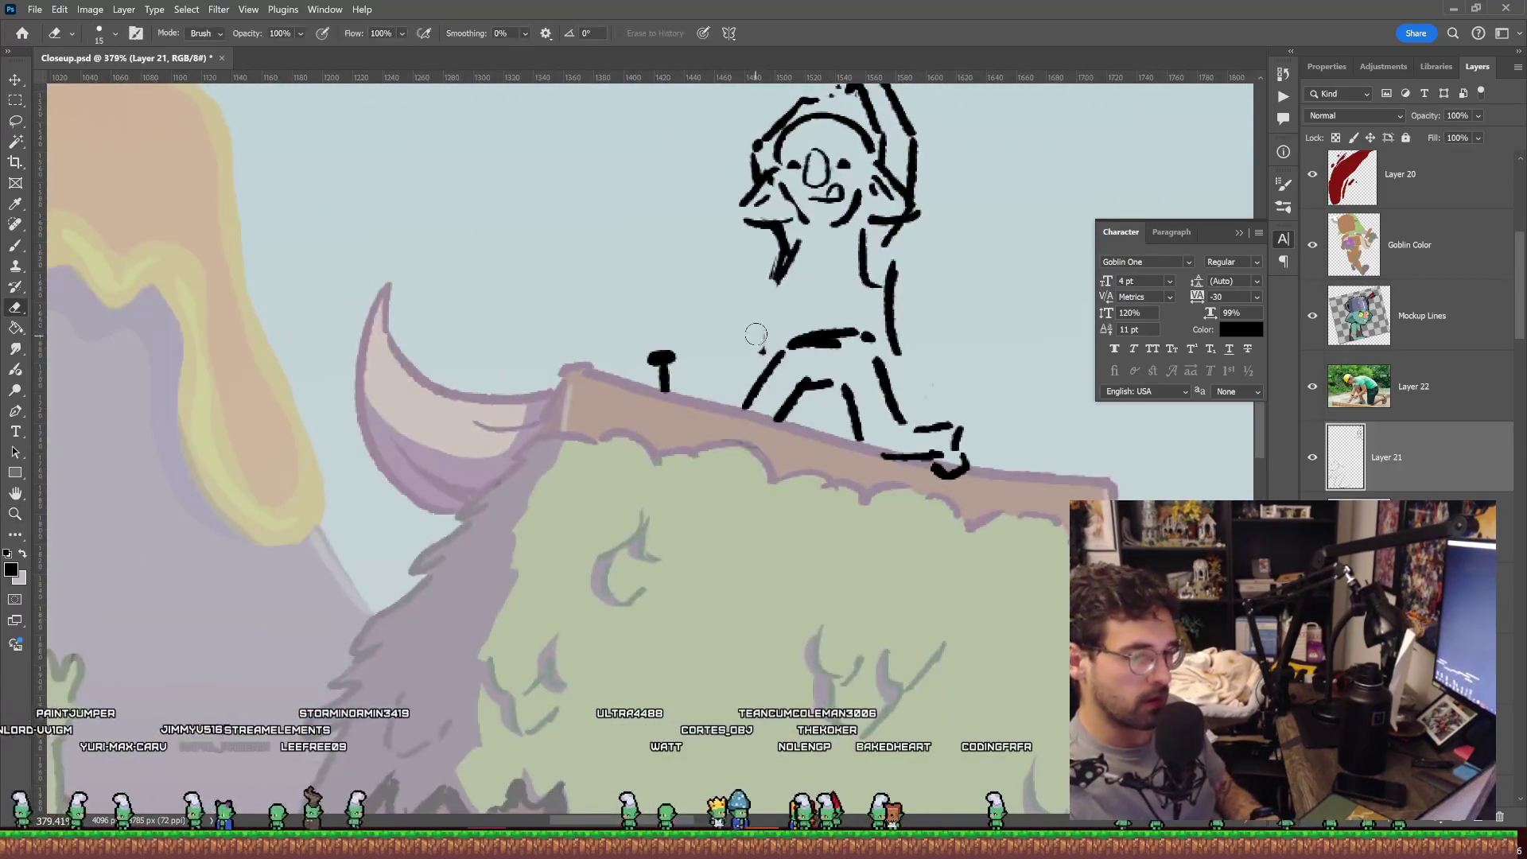
left_click_drag(776, 239, 784, 282)
mouse_move(887, 266)
left_mouse_down()
mouse_move(899, 354)
mouse_move(866, 255)
left_mouse_up()
key("b")
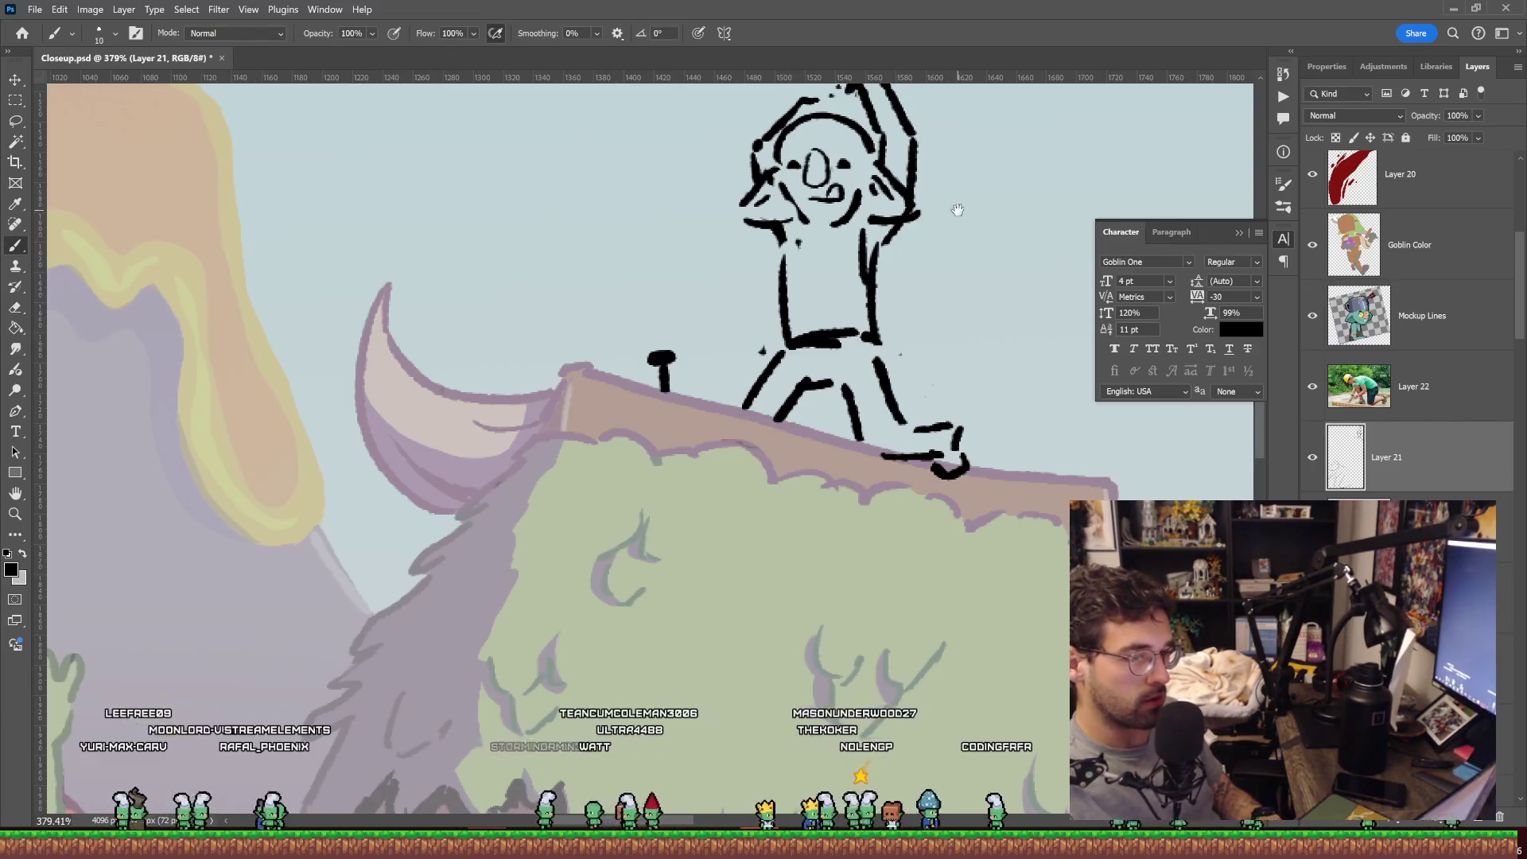
Zoom out over the lower scene, then switch to the goblin portrait sheet in Aseprite.
key("z")
left_click_drag(836, 307, 807, 315)
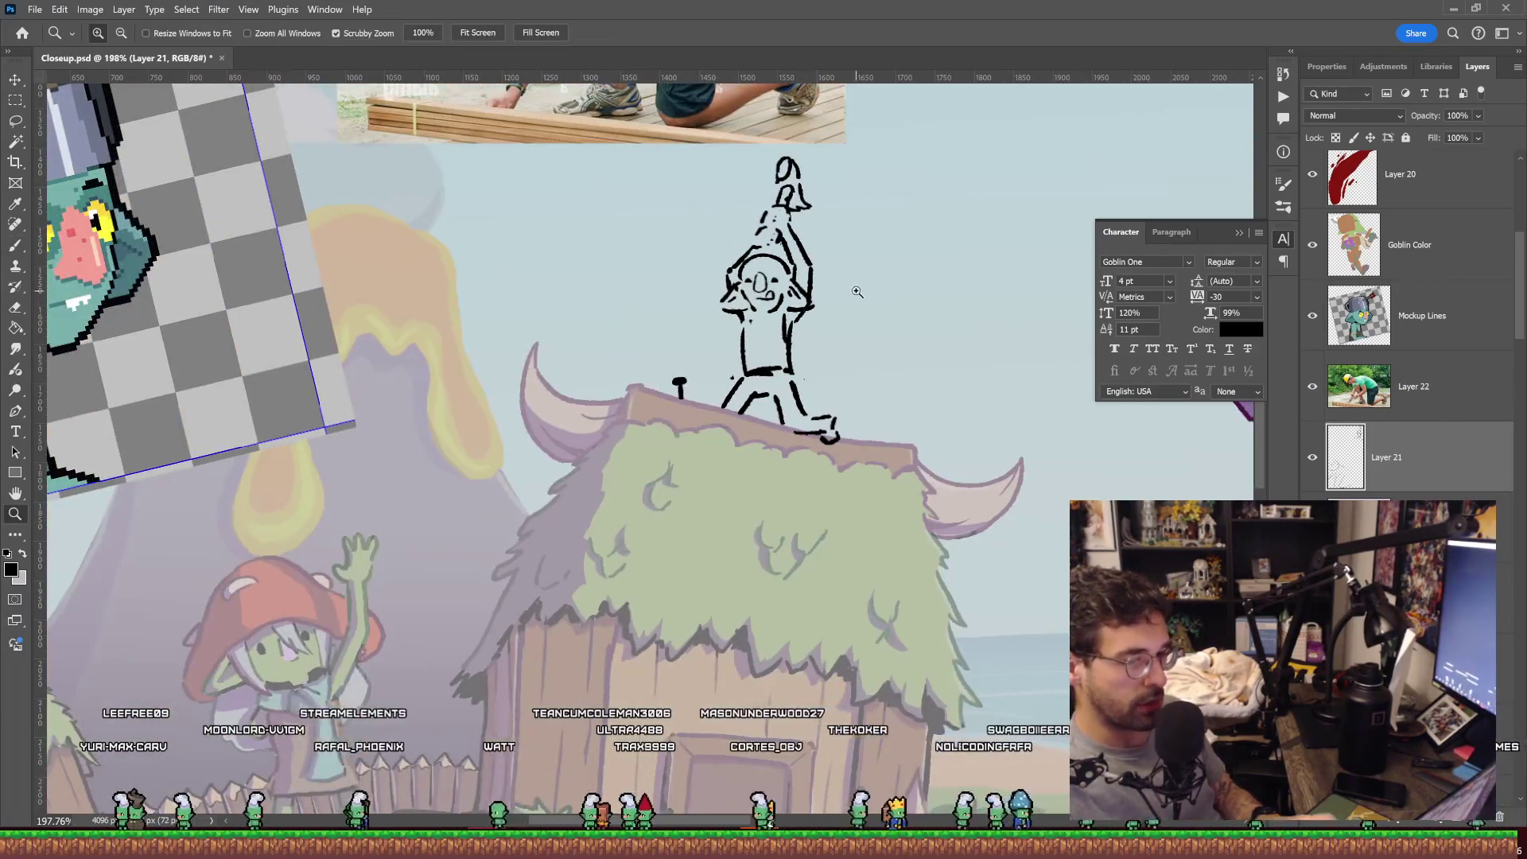
scroll(915, 262, "down", 5)
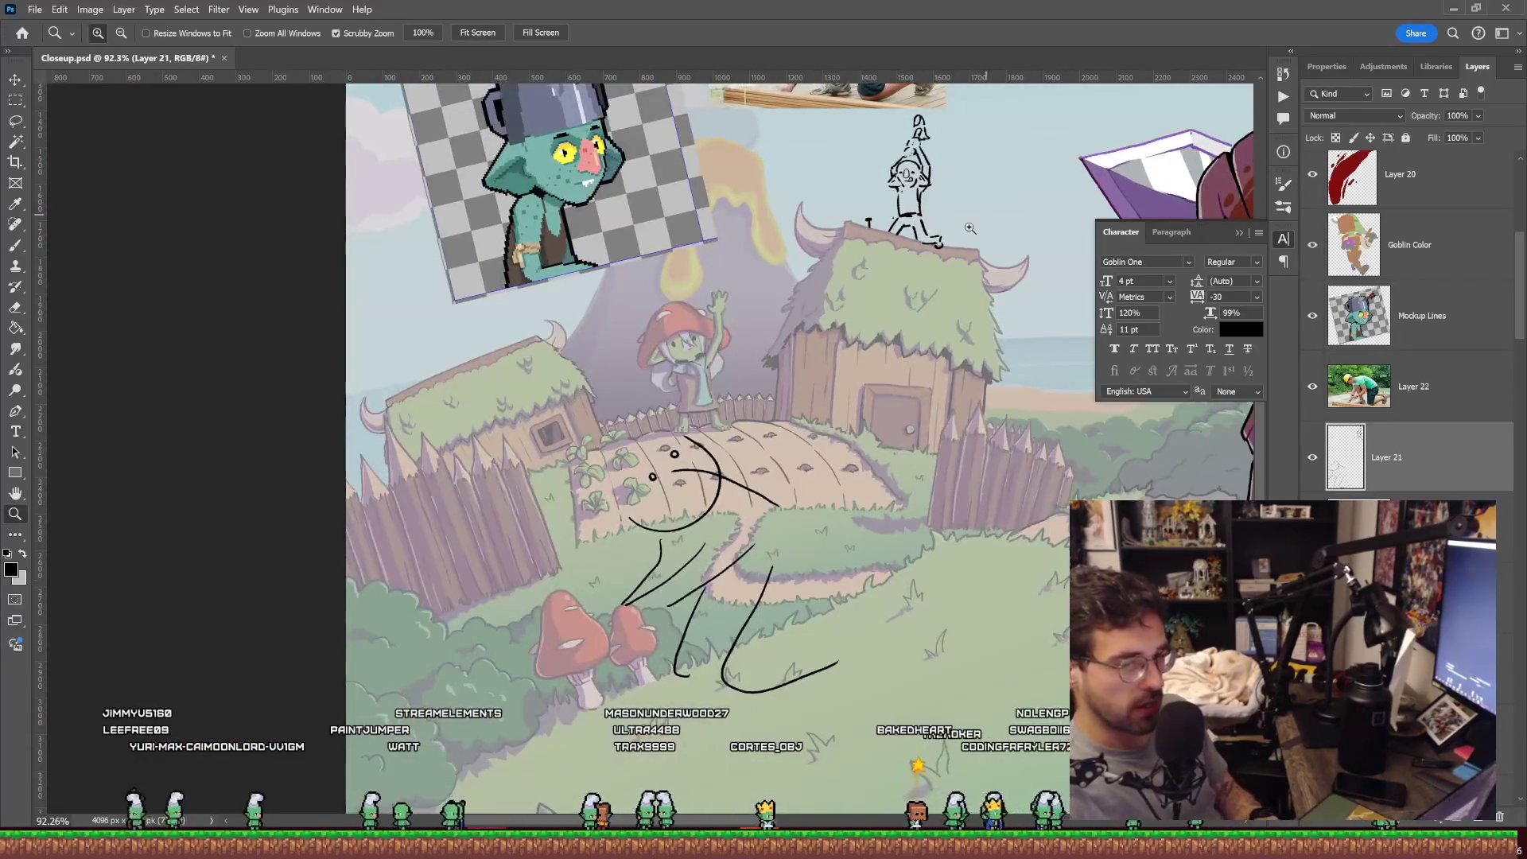
mouse_move(960, 412)
left_mouse_down()
mouse_move(1015, 197)
mouse_move(992, 245)
left_mouse_up()
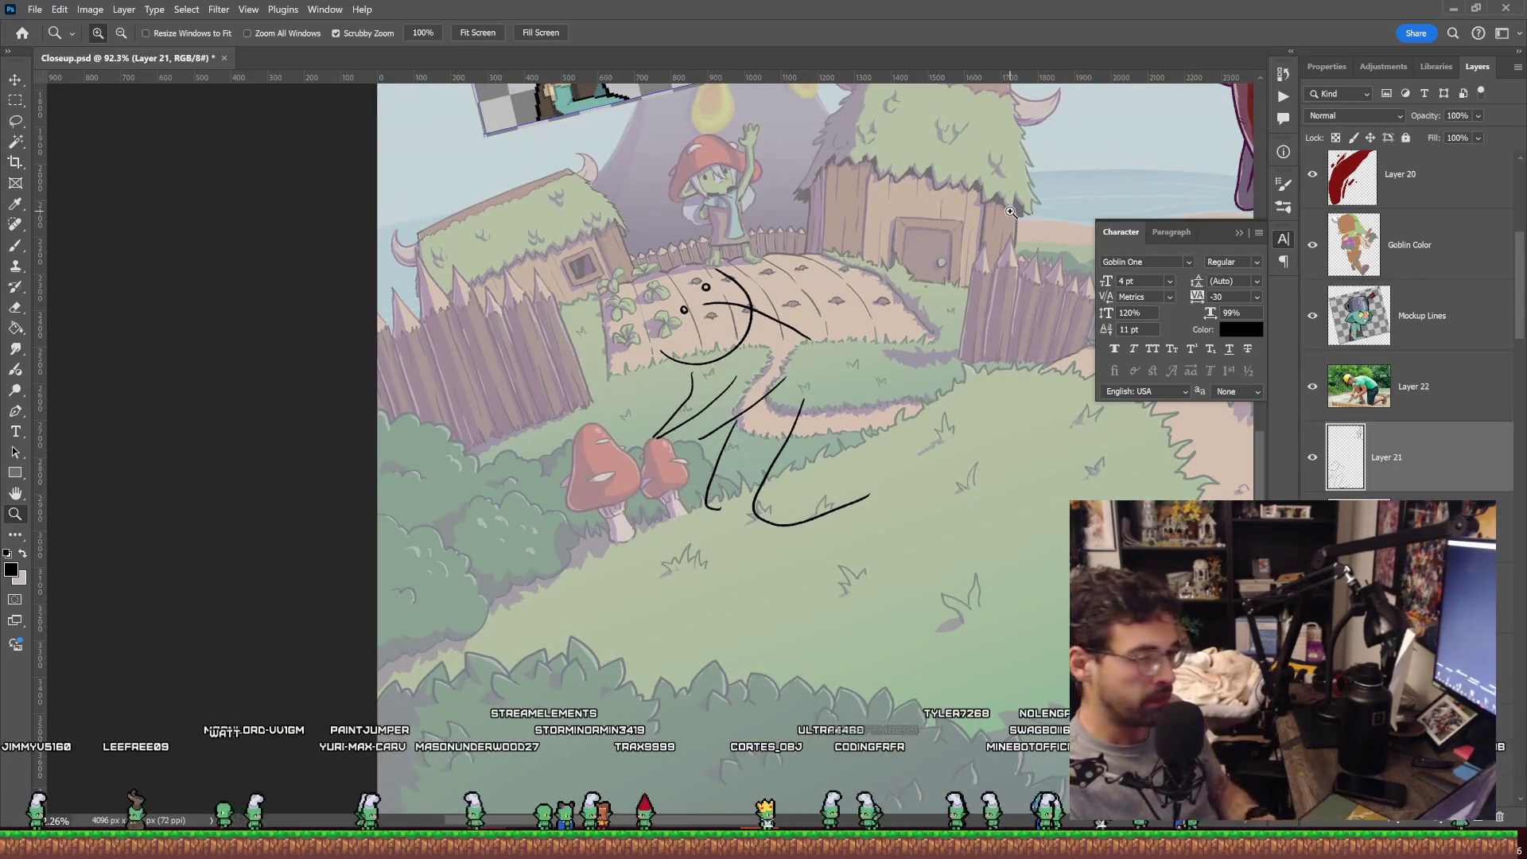
scroll(771, 282, "down", 3)
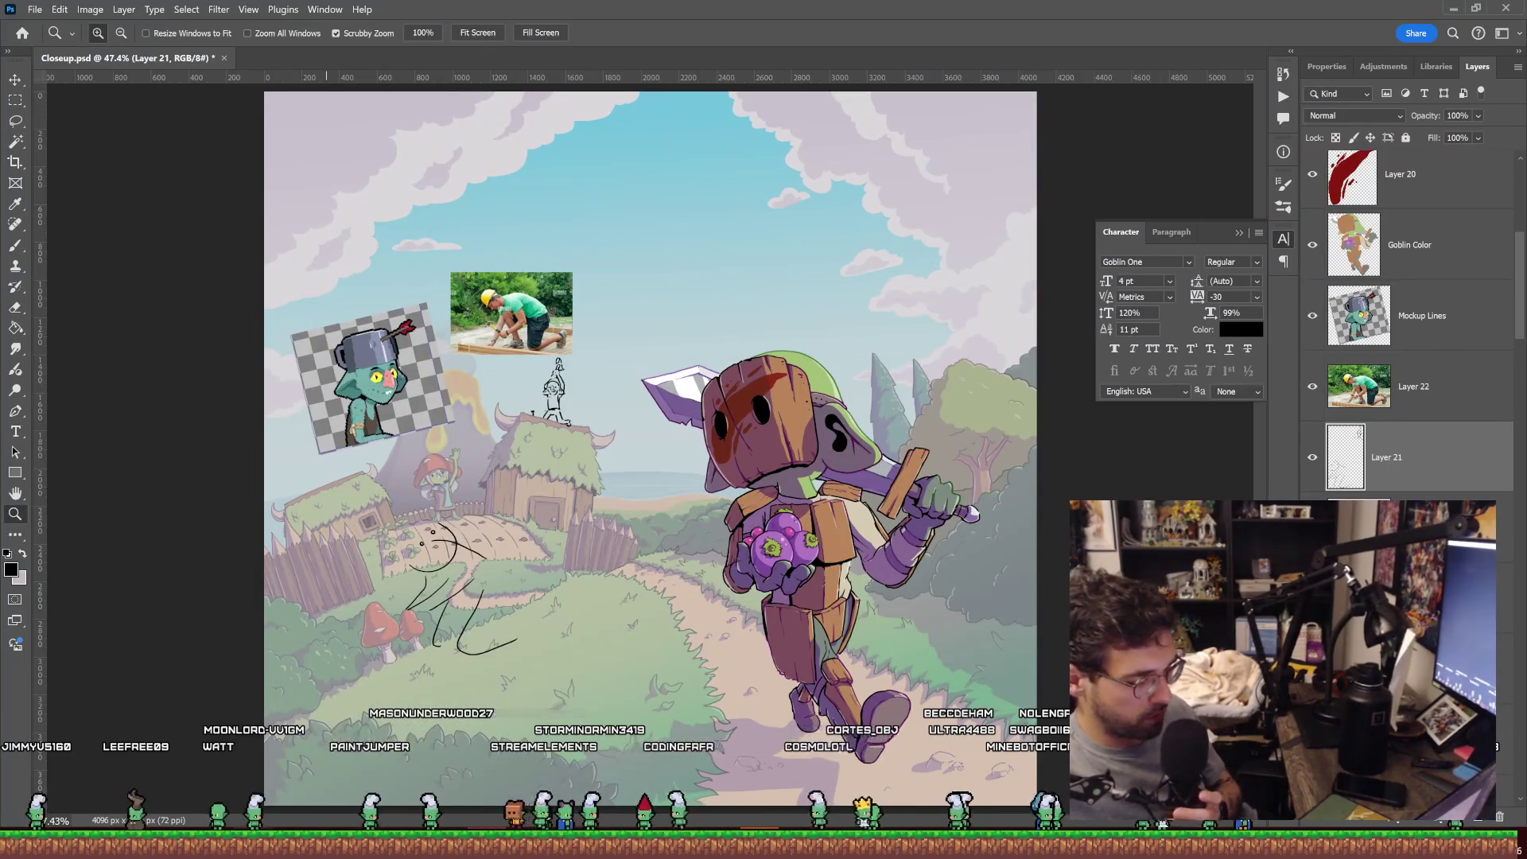
key("alt+Tab")
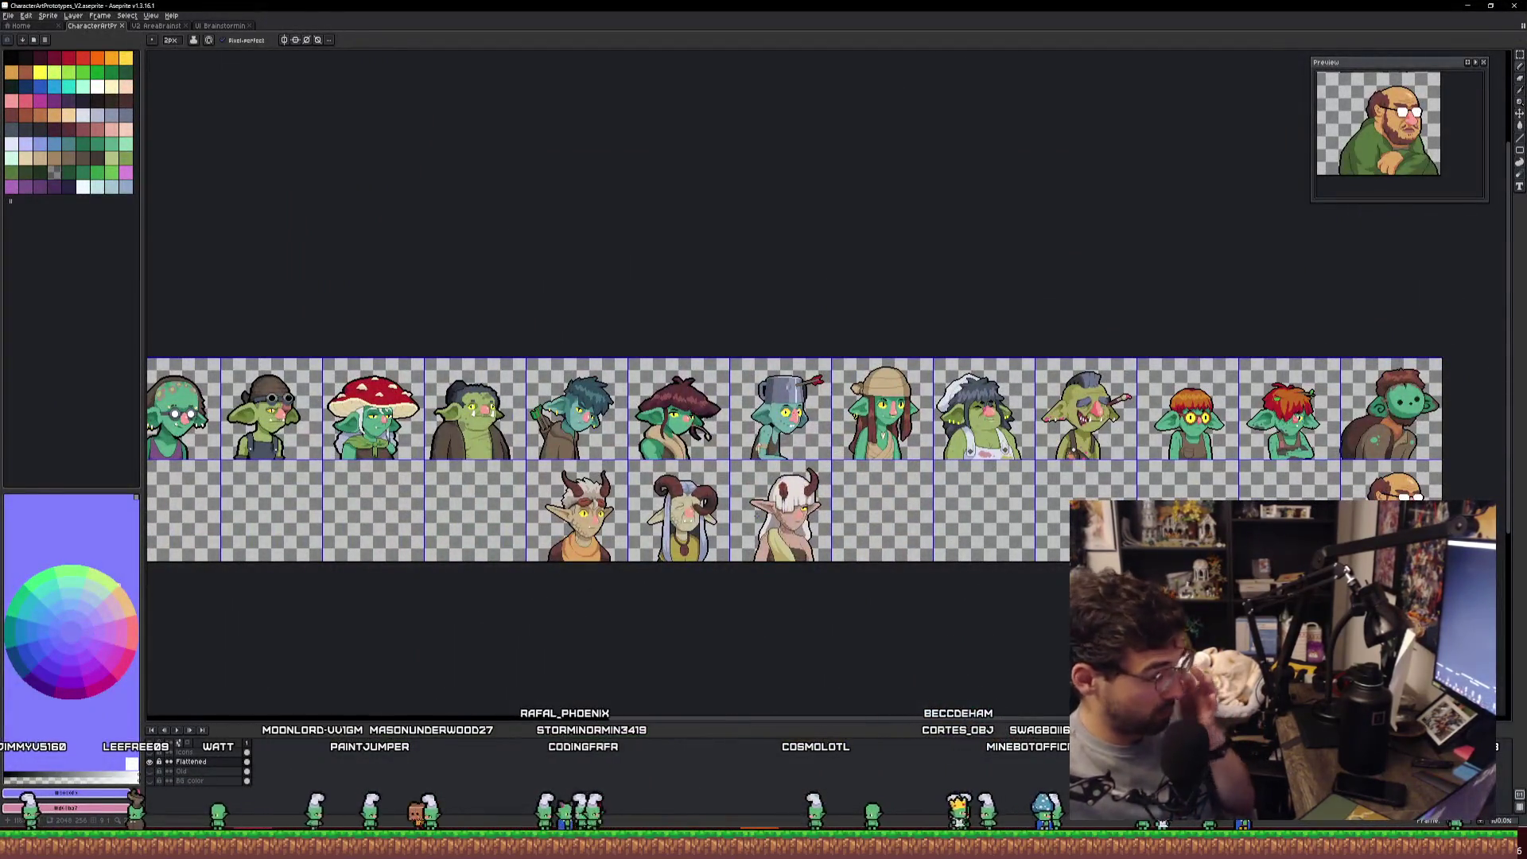
Pan across the goblin portraits, view the V2 AreaBrainstorming sheet, and return to Photoshop.
scroll(801, 459, "left", 1)
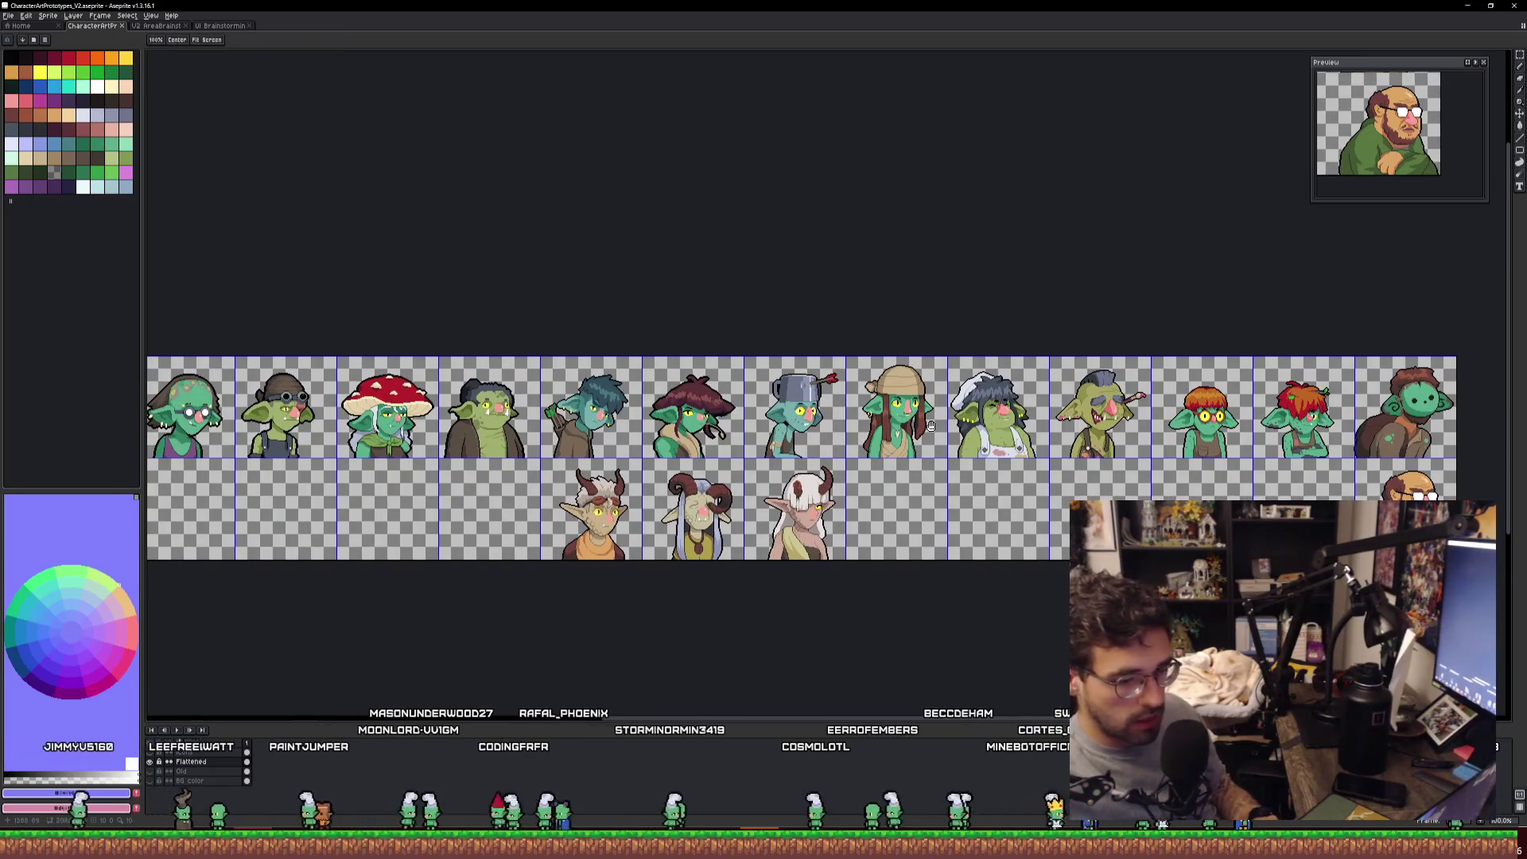
mouse_move(931, 427)
left_mouse_down()
mouse_move(1000, 436)
mouse_move(820, 432)
left_mouse_up()
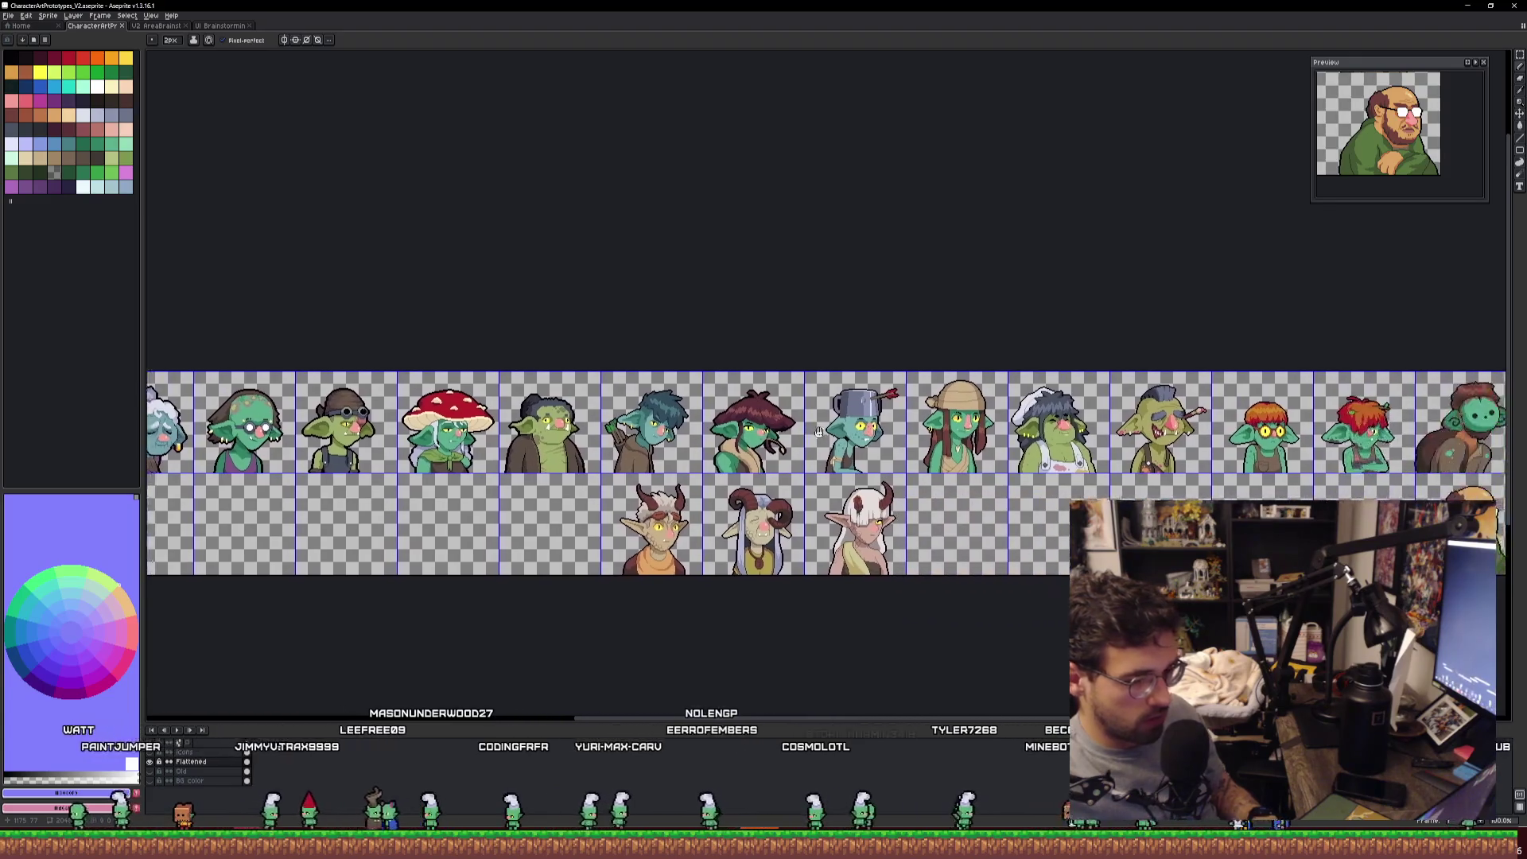
scroll(819, 431, "up", 4)
scroll(875, 442, "down", 2)
scroll(928, 448, "up", 2)
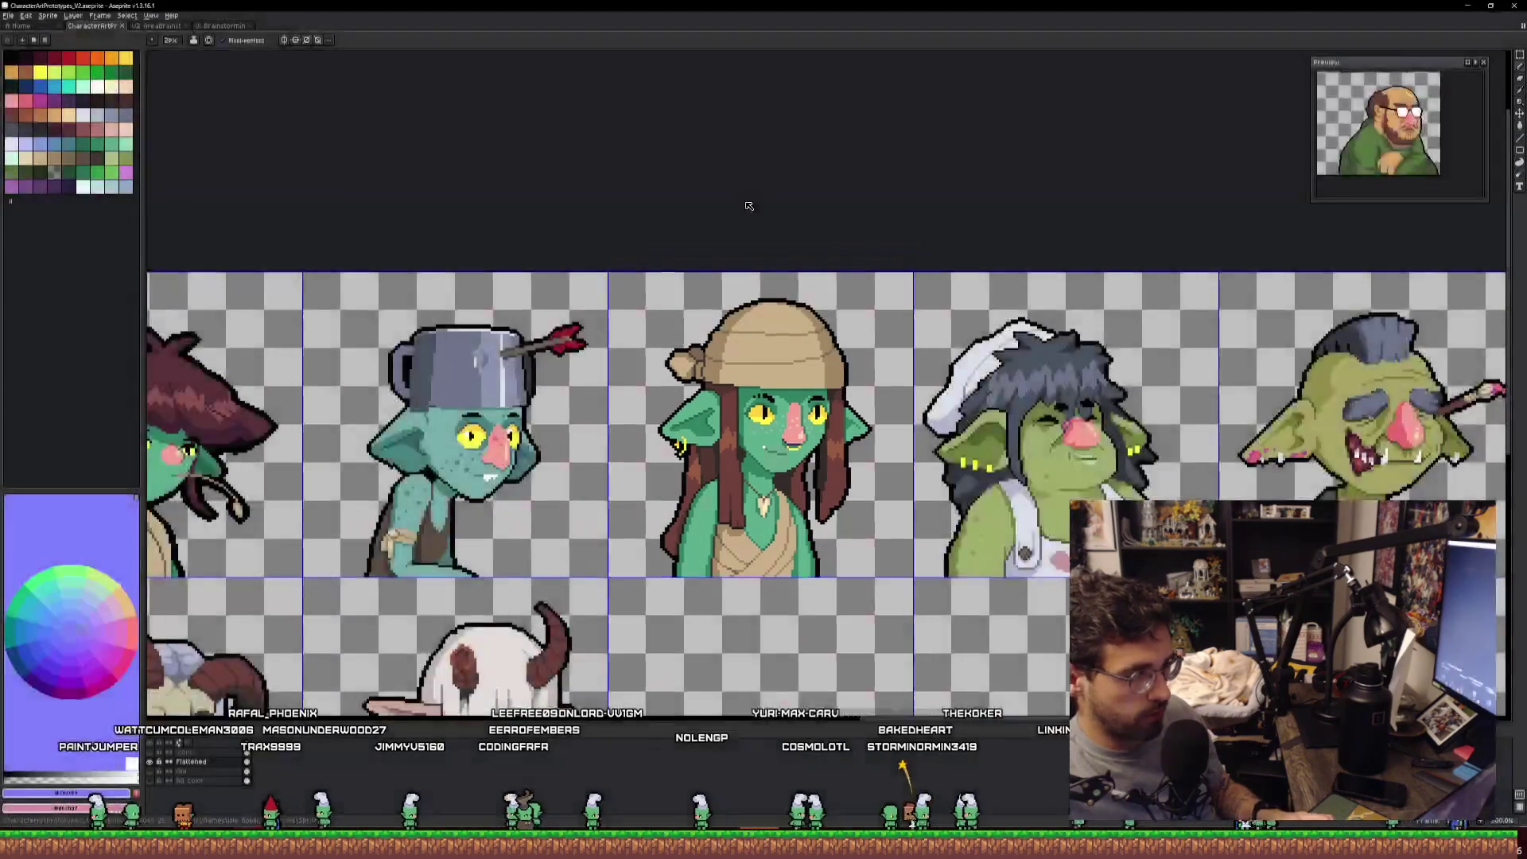
left_click(170, 29)
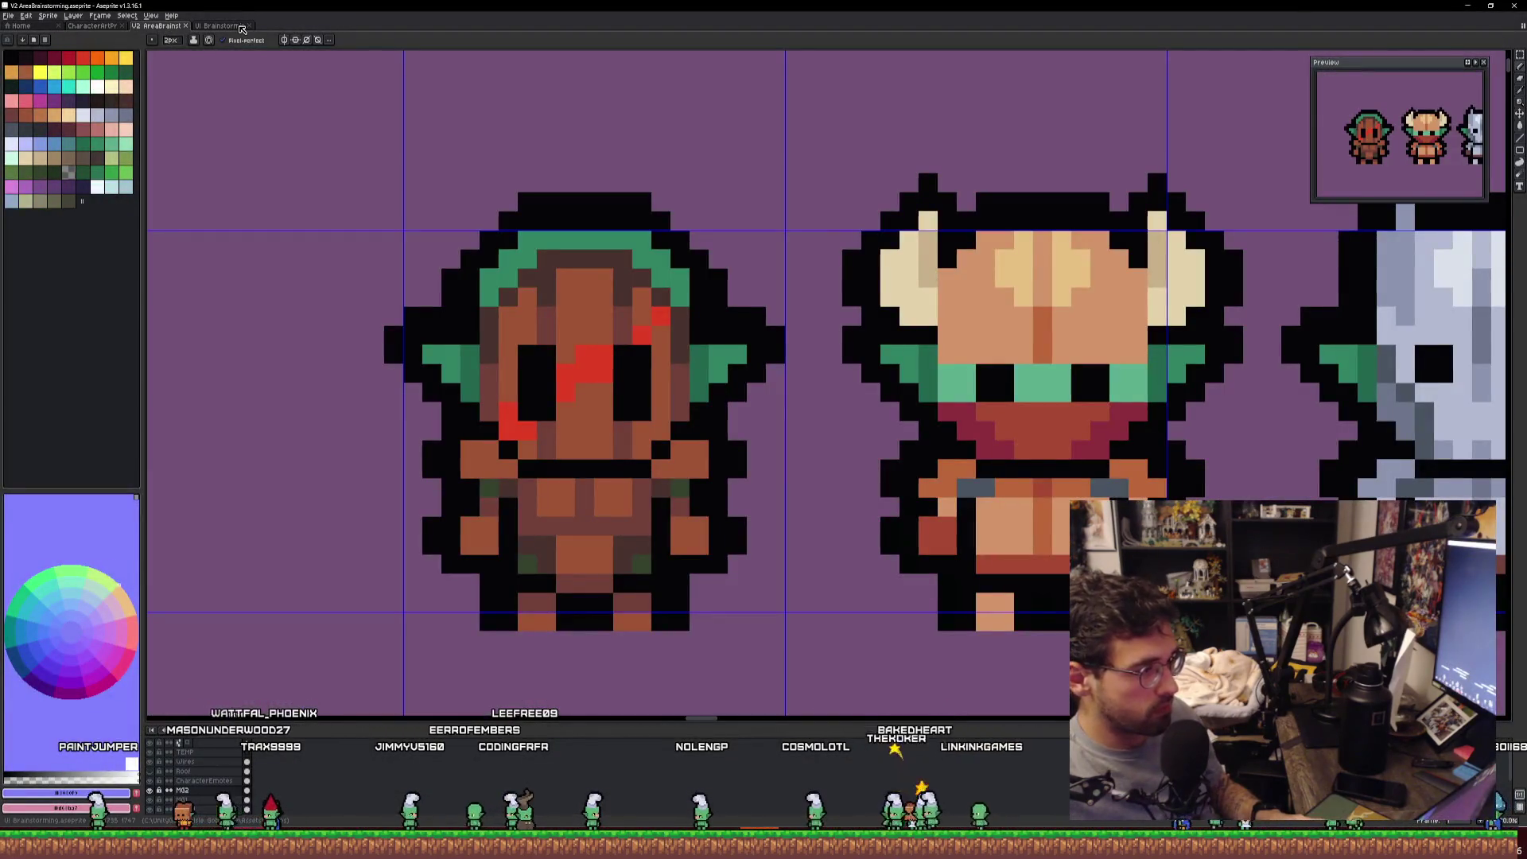
key("alt+Tab")
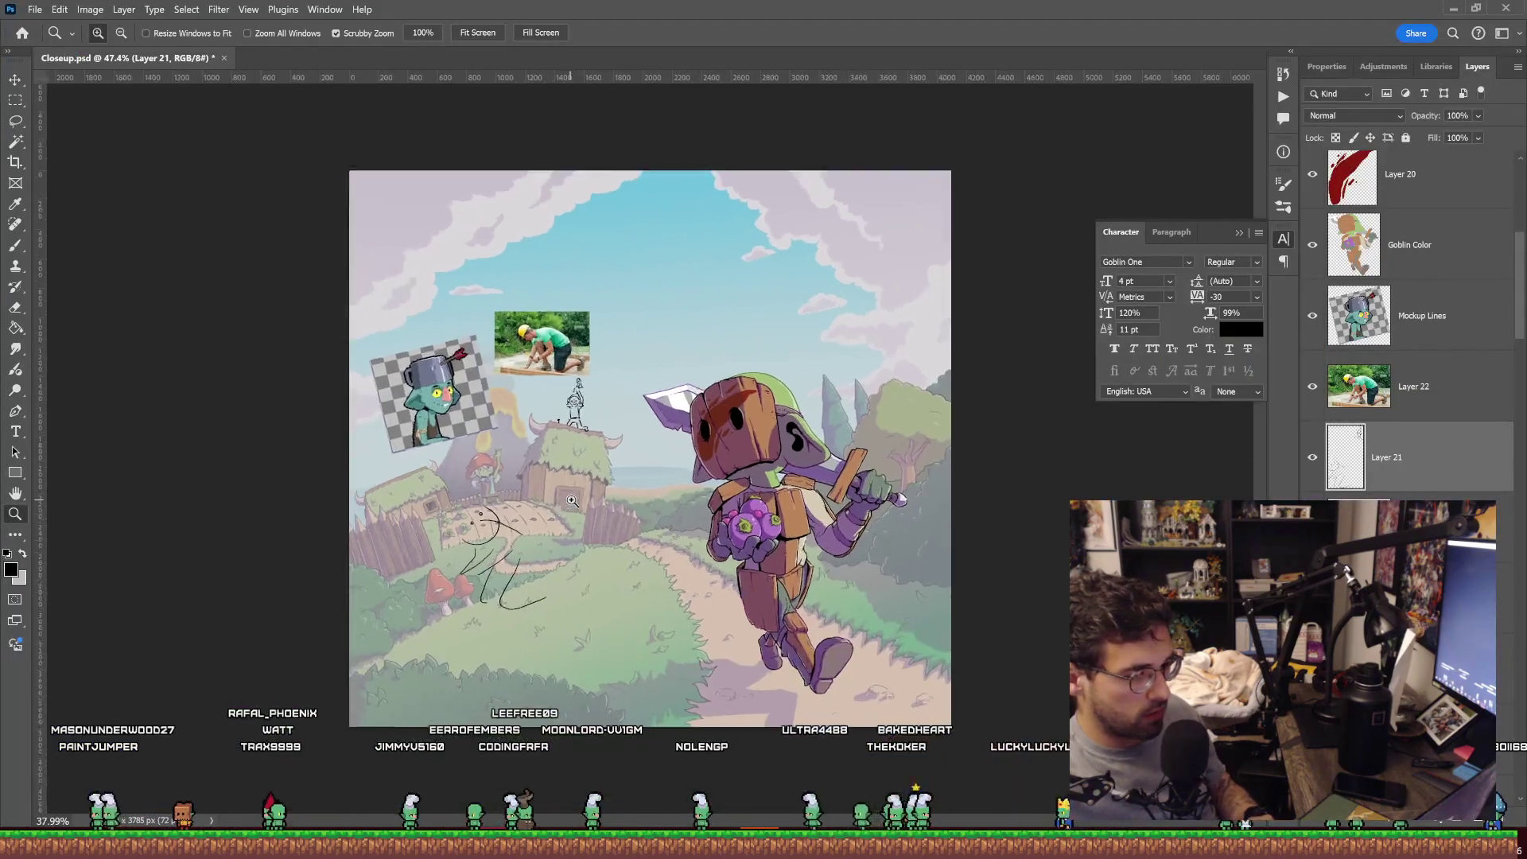
Paste the pixel-art straw-hat goblin as Layer 23 and place it up and left.
left_click(585, 493)
key("ctrl+v")
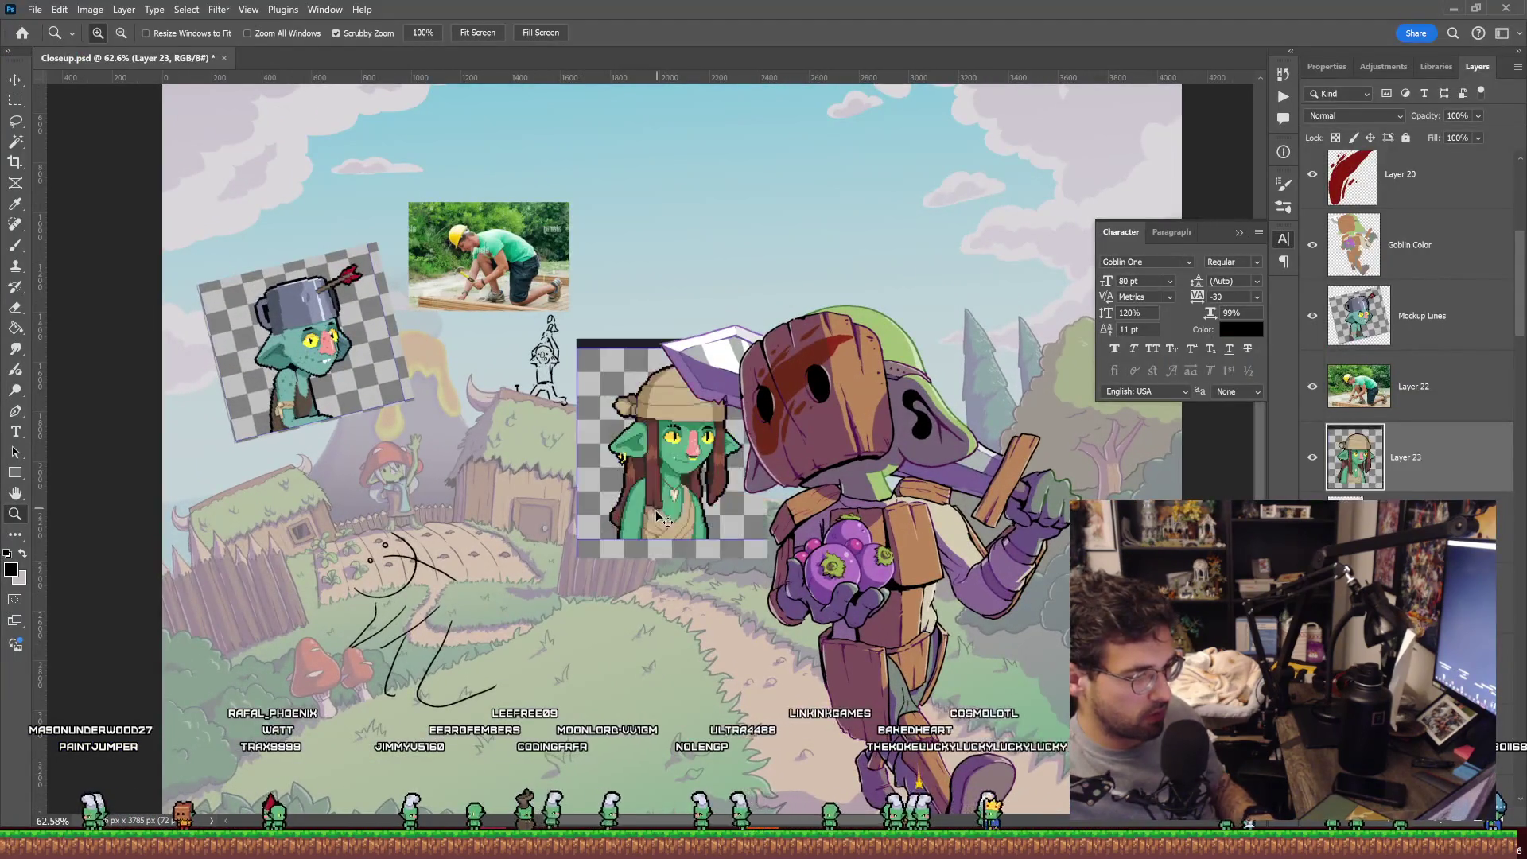
key("ctrl+t")
mouse_move(681, 503)
left_mouse_down()
mouse_move(577, 410)
mouse_move(669, 489)
left_mouse_up()
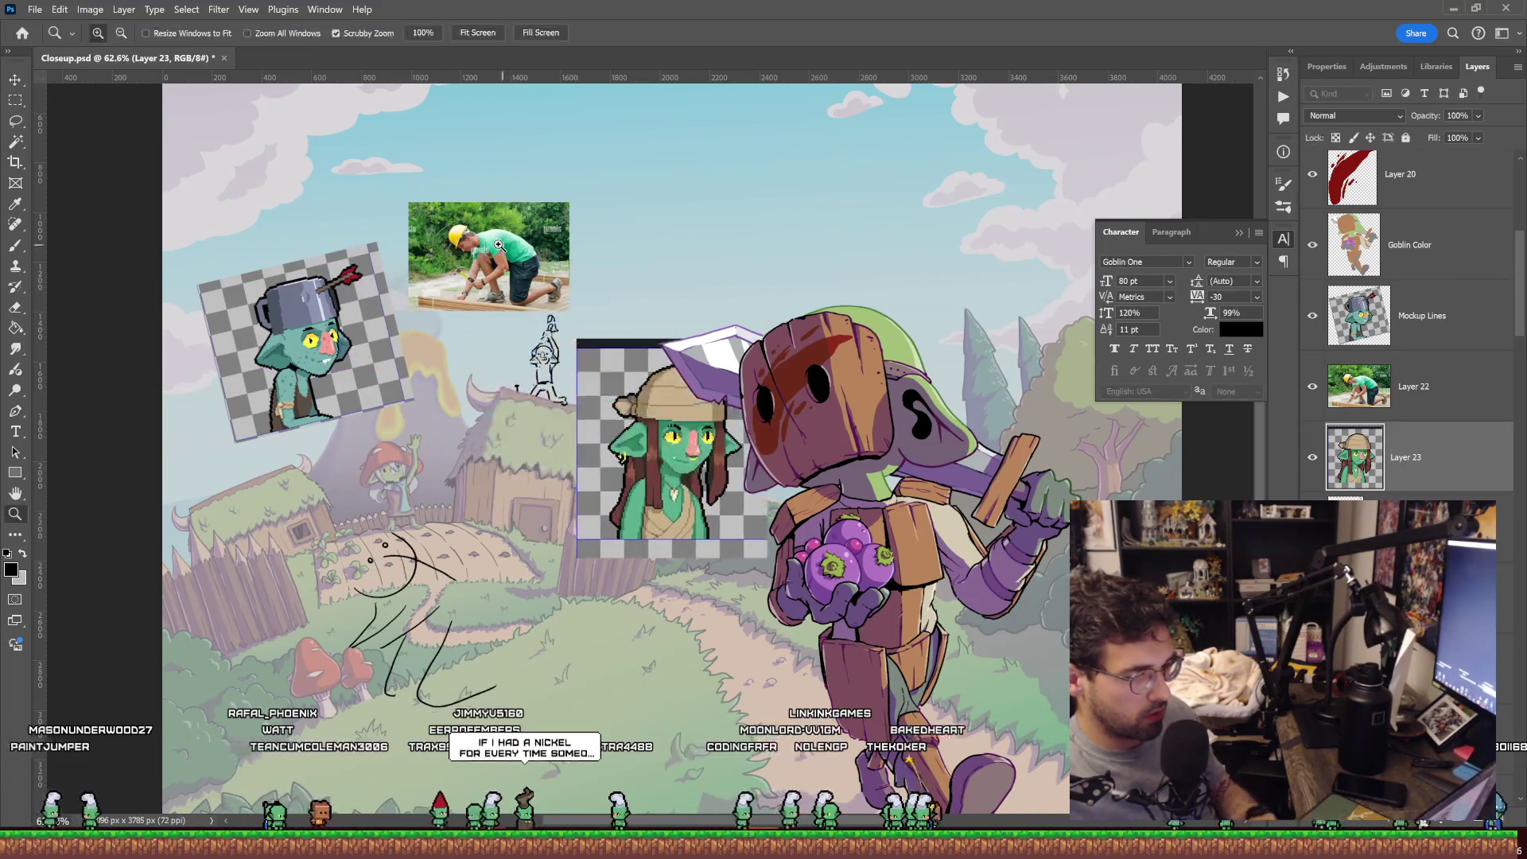
key("Return")
left_click(1413, 387)
Delete the construction photo layer and nudge the goblin beside the armored goblin.
key("Delete")
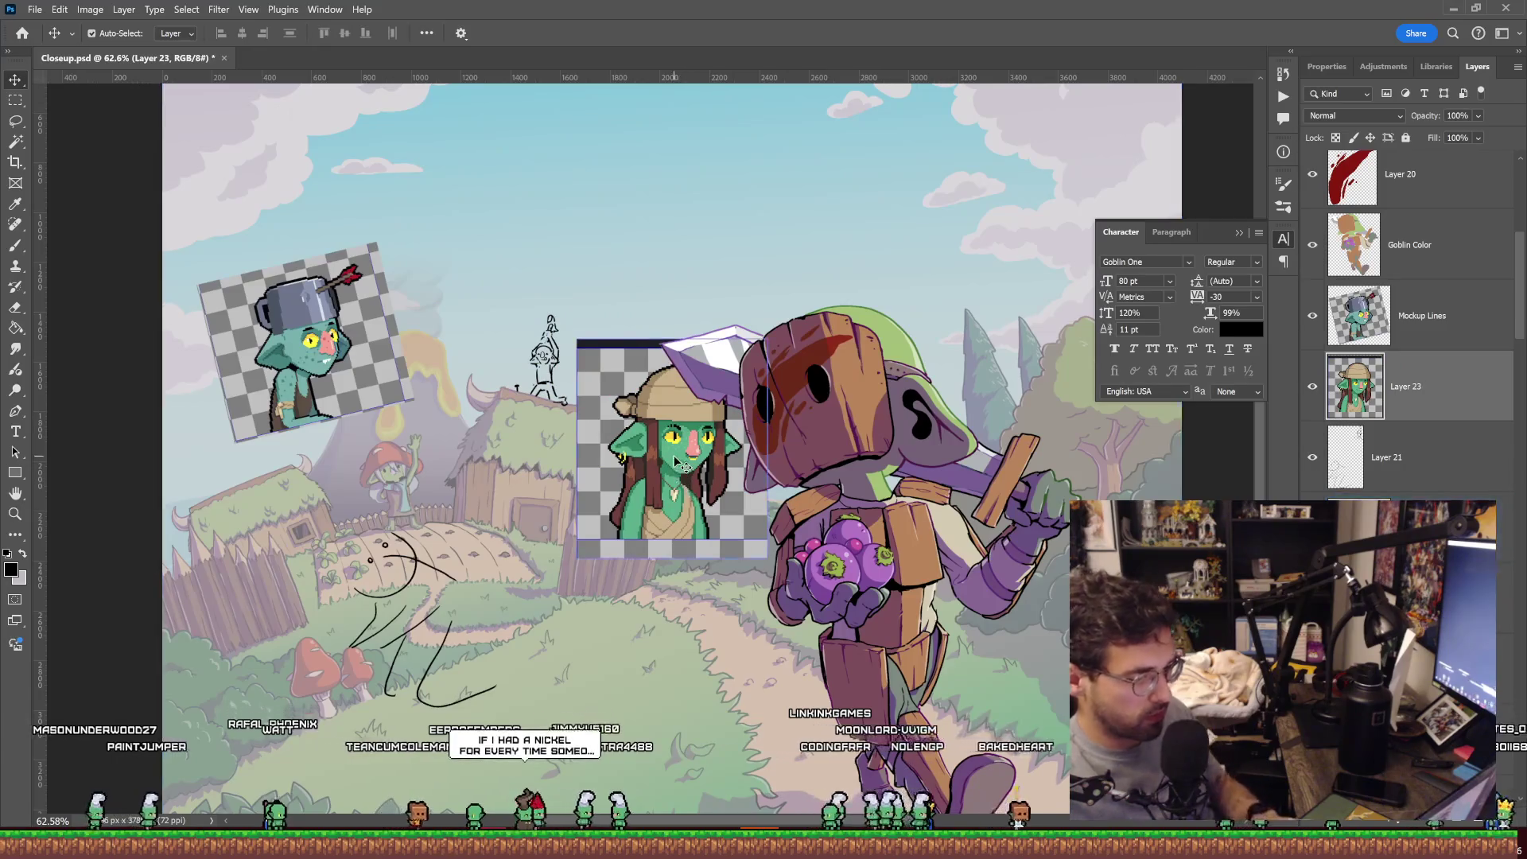
left_click_drag(694, 456, 663, 452)
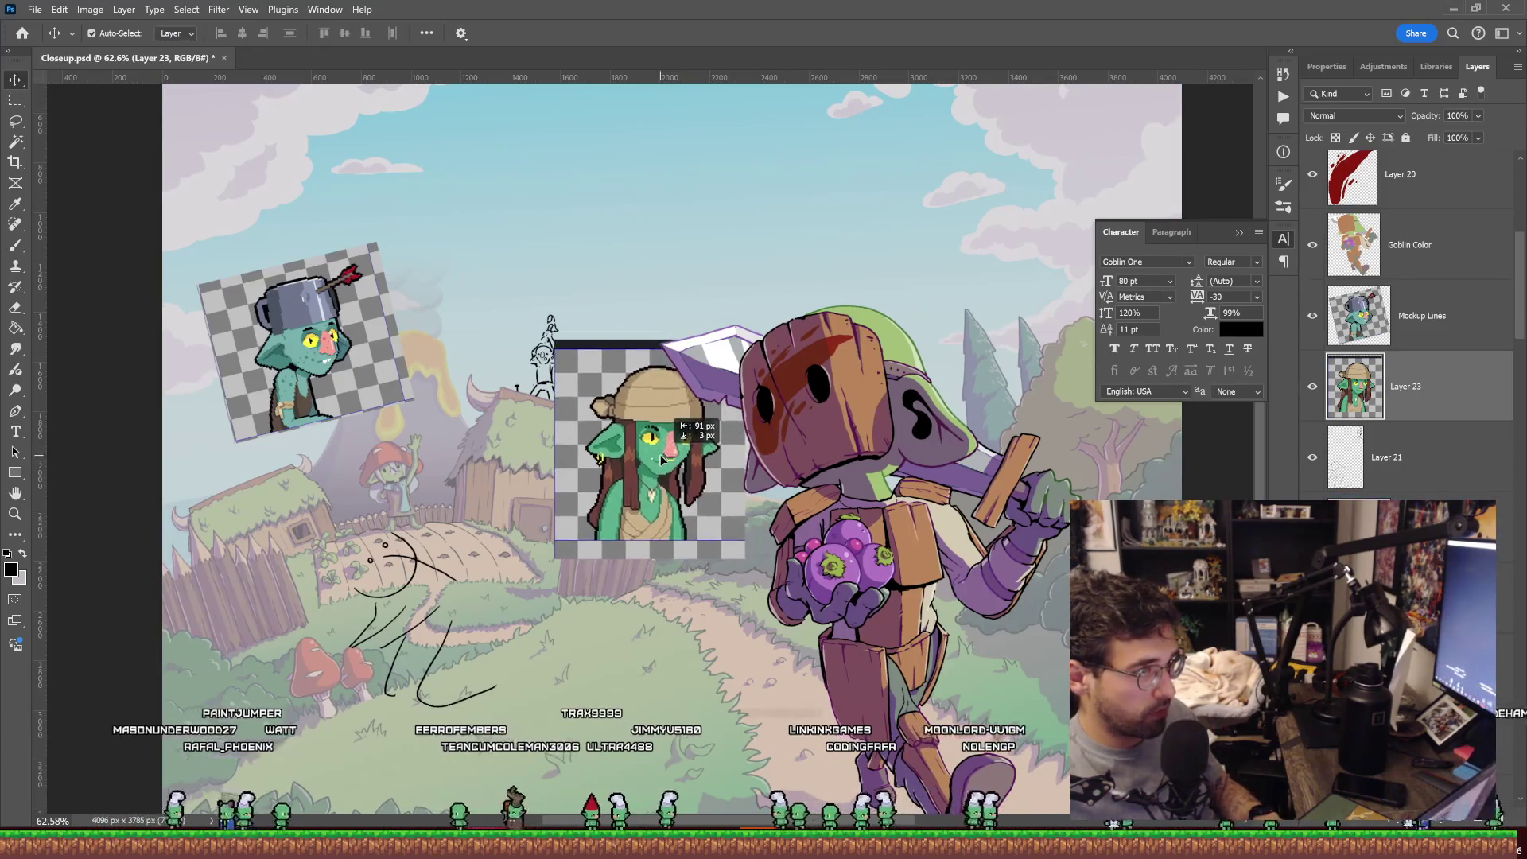
key("z")
left_click_drag(458, 595, 703, 562)
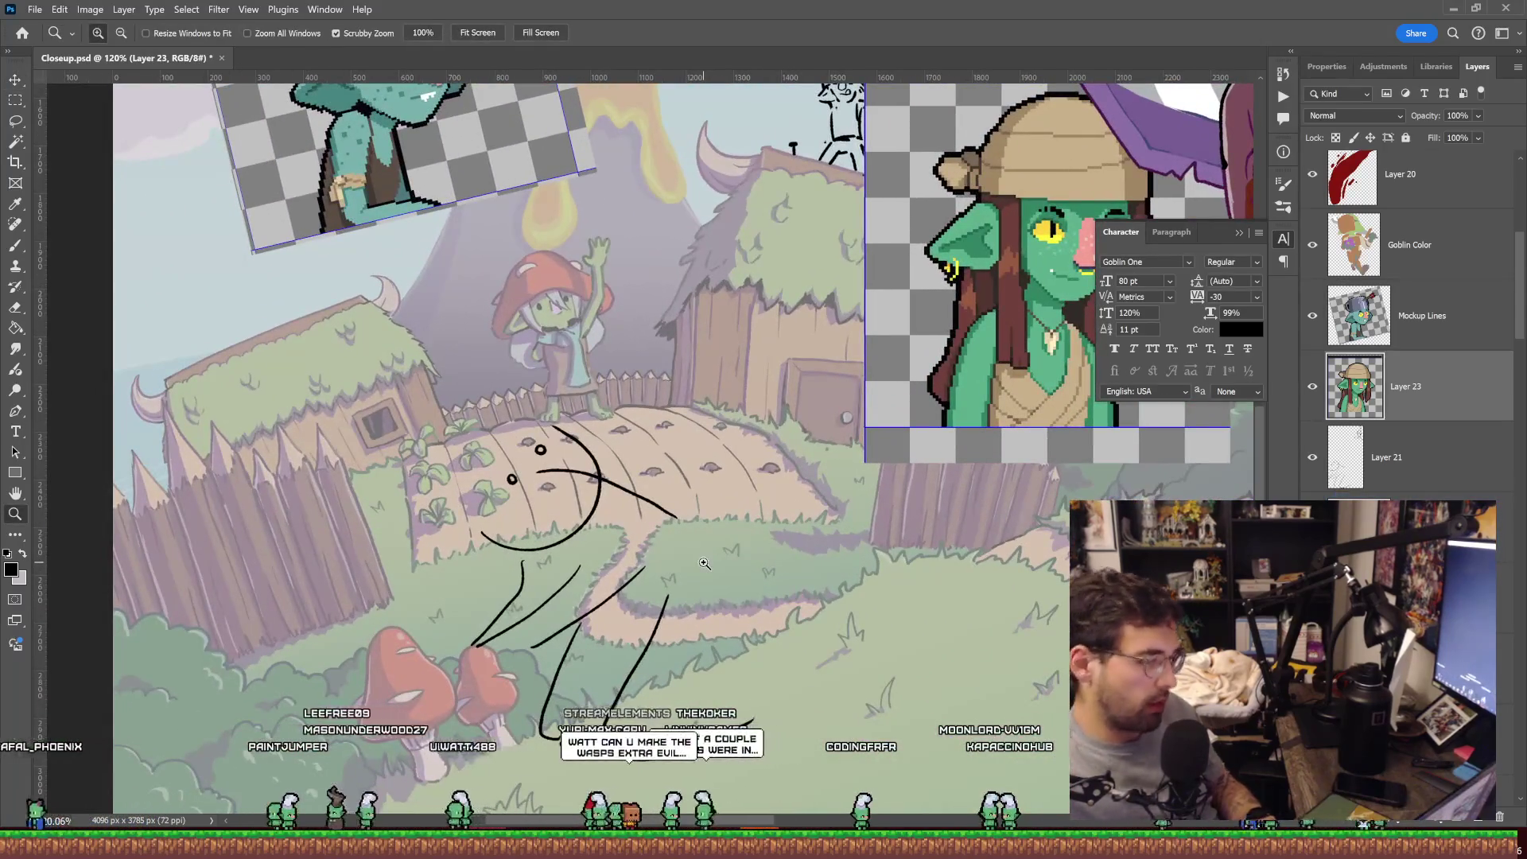
Lasso the field sketch on Layer 21, delete its strokes, and deselect.
scroll(716, 605, "down", 3)
key("l")
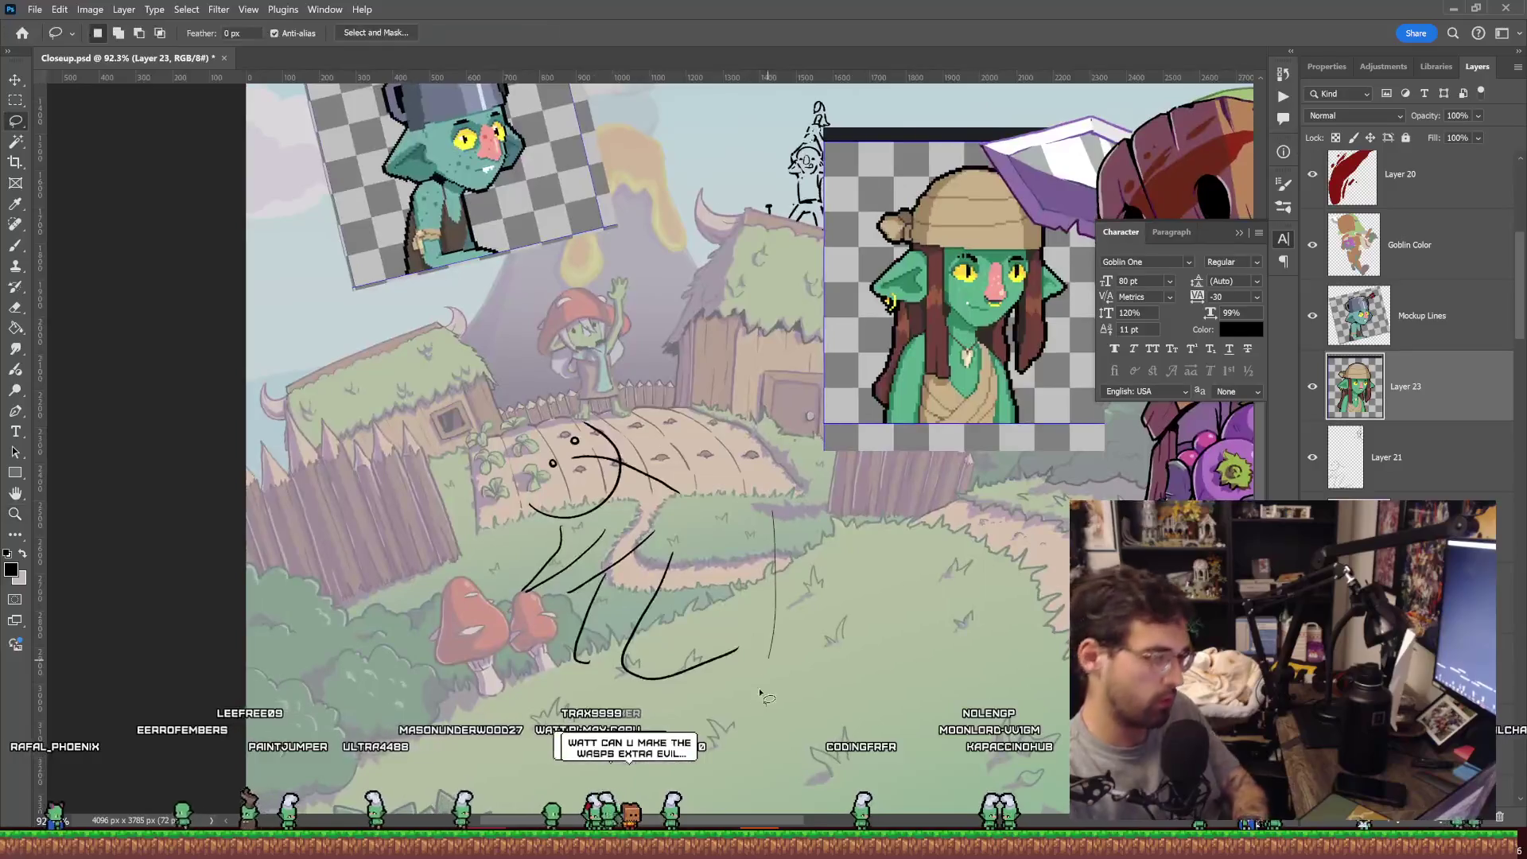
left_click_drag(607, 363, 763, 479)
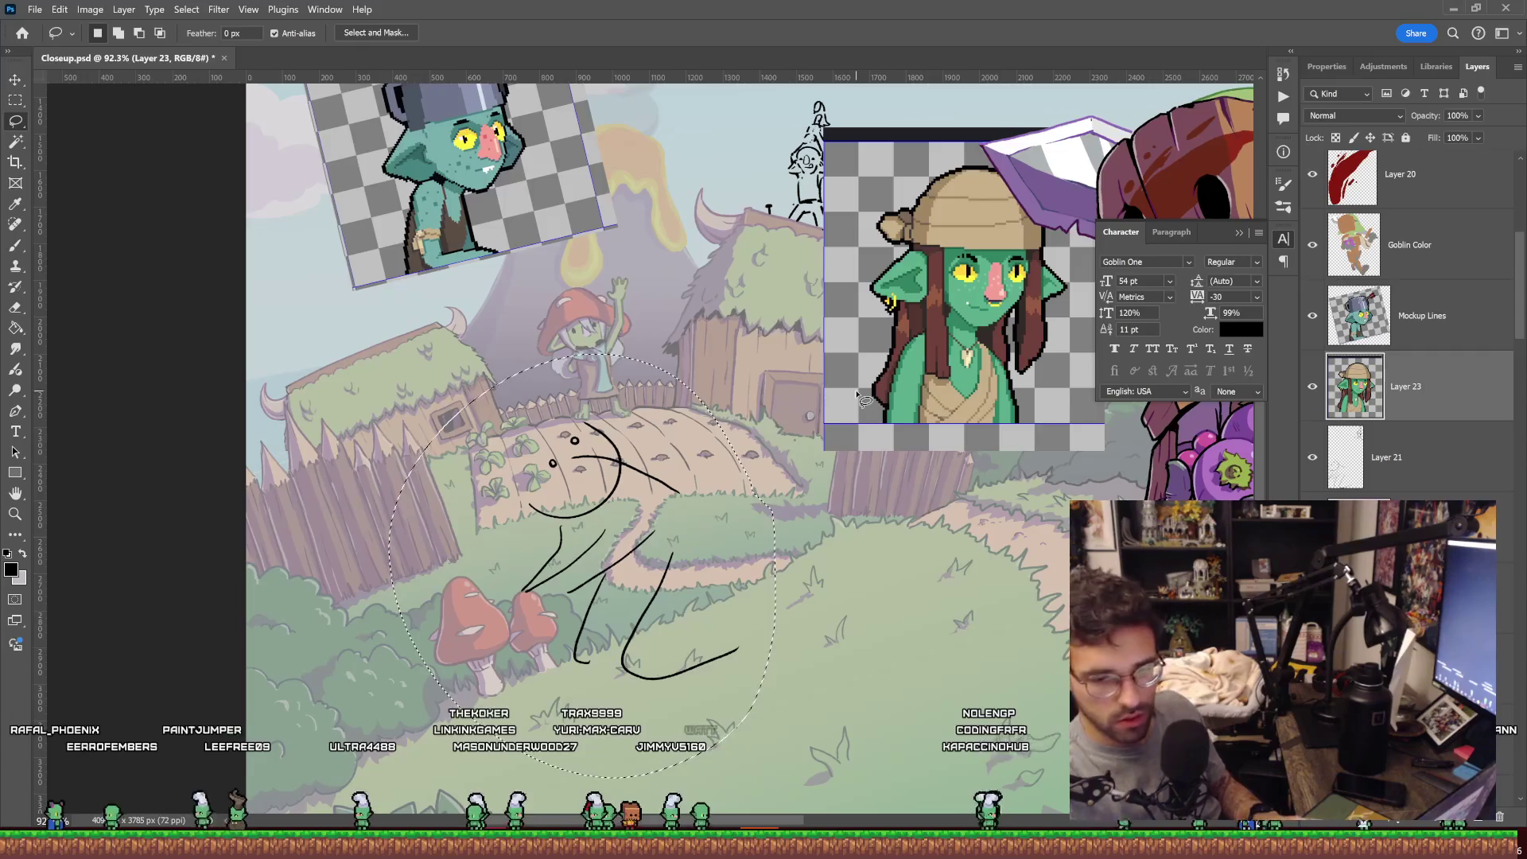
left_click(1428, 464)
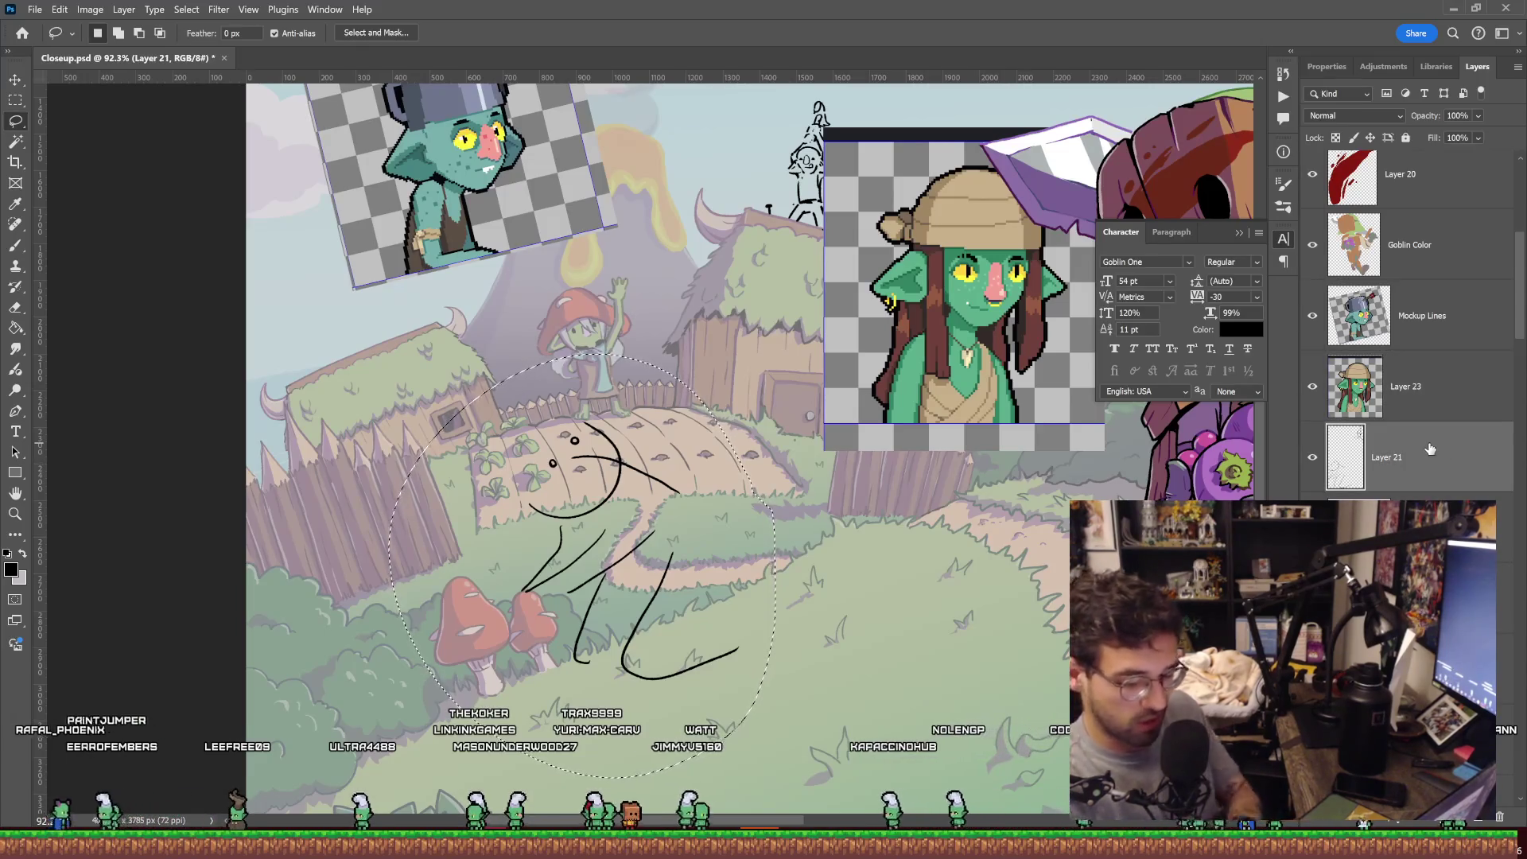
key("Delete")
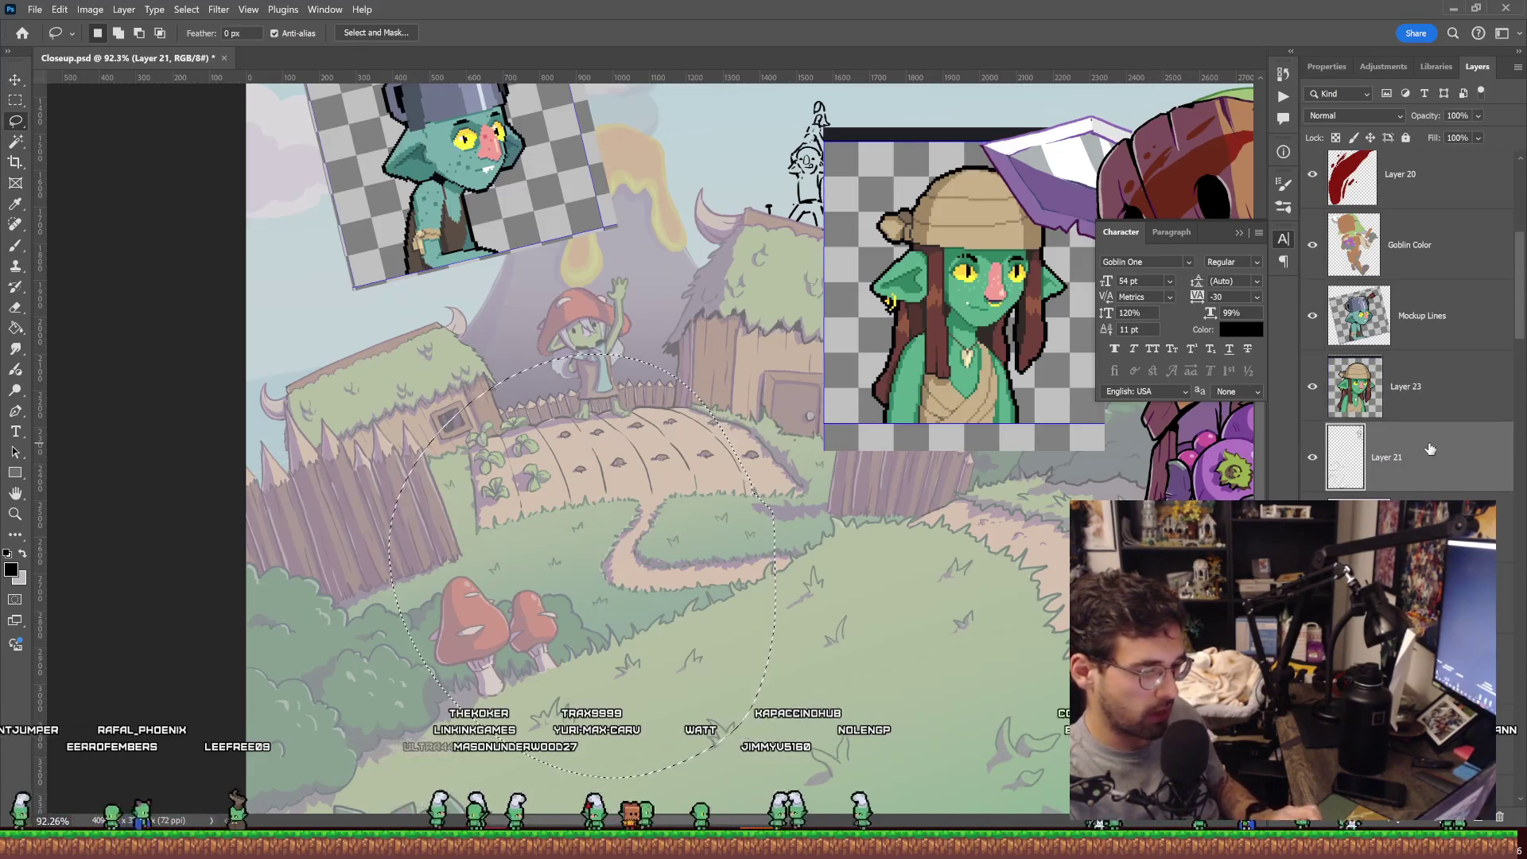
key("ctrl+z")
key("Delete")
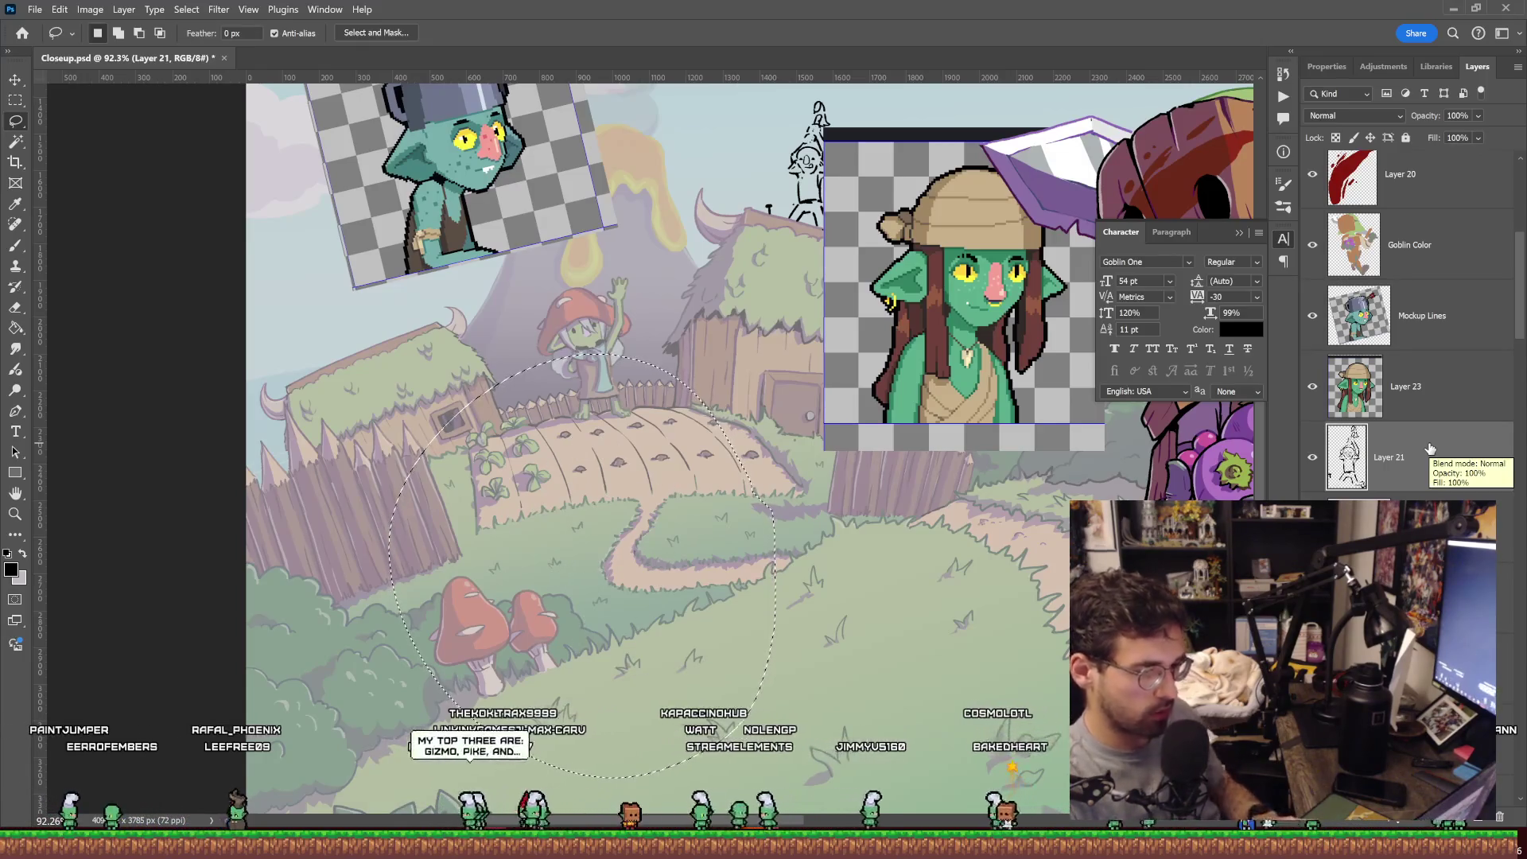
key("ctrl+d")
key("b")
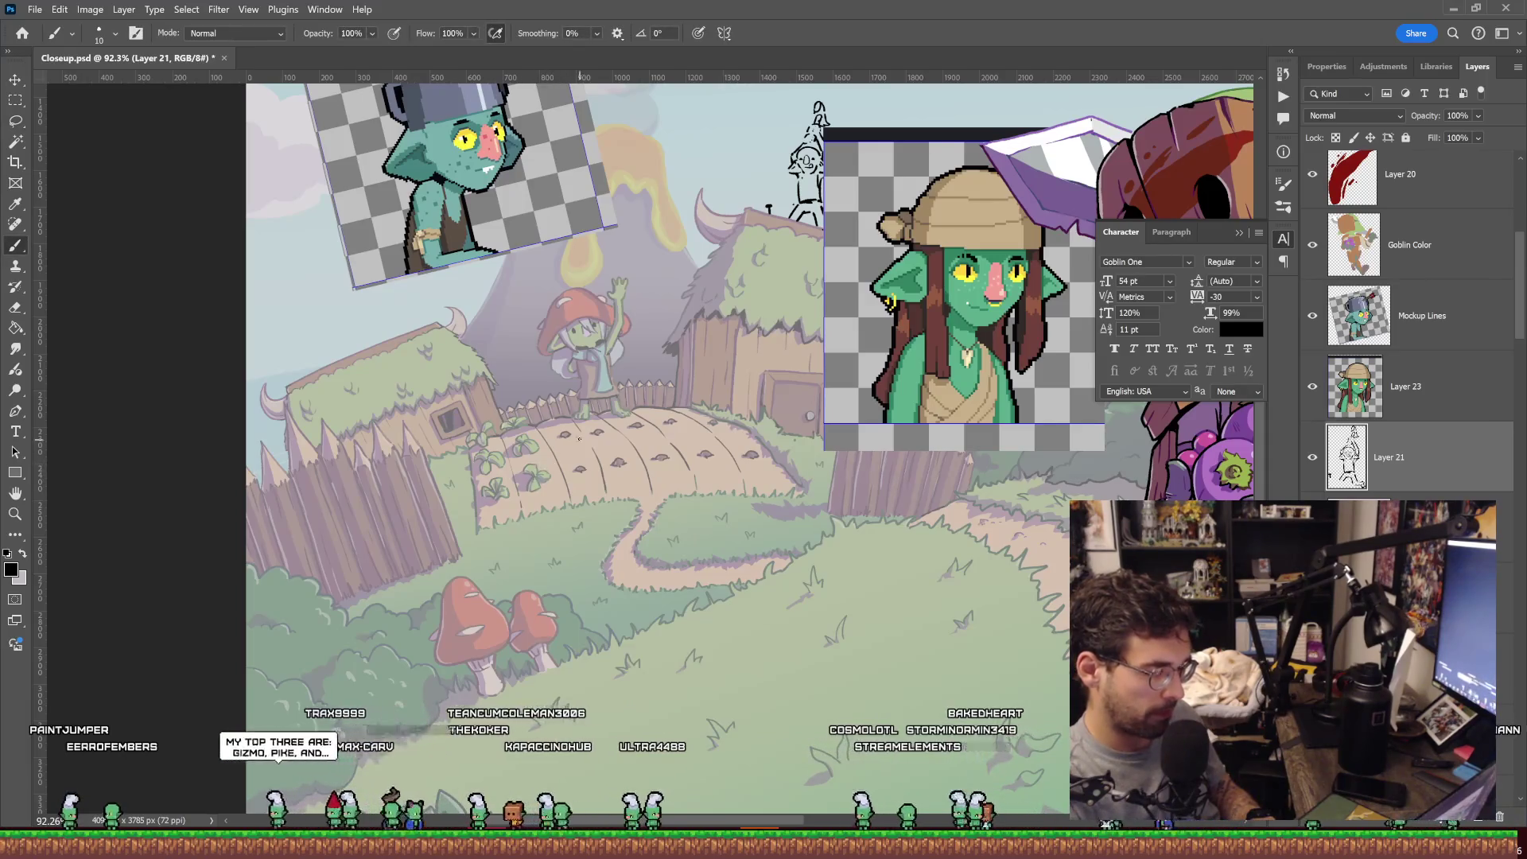
Sketch the goblin's round head on the field path, adding an arc and a looping curve.
left_click_drag(569, 498, 614, 436)
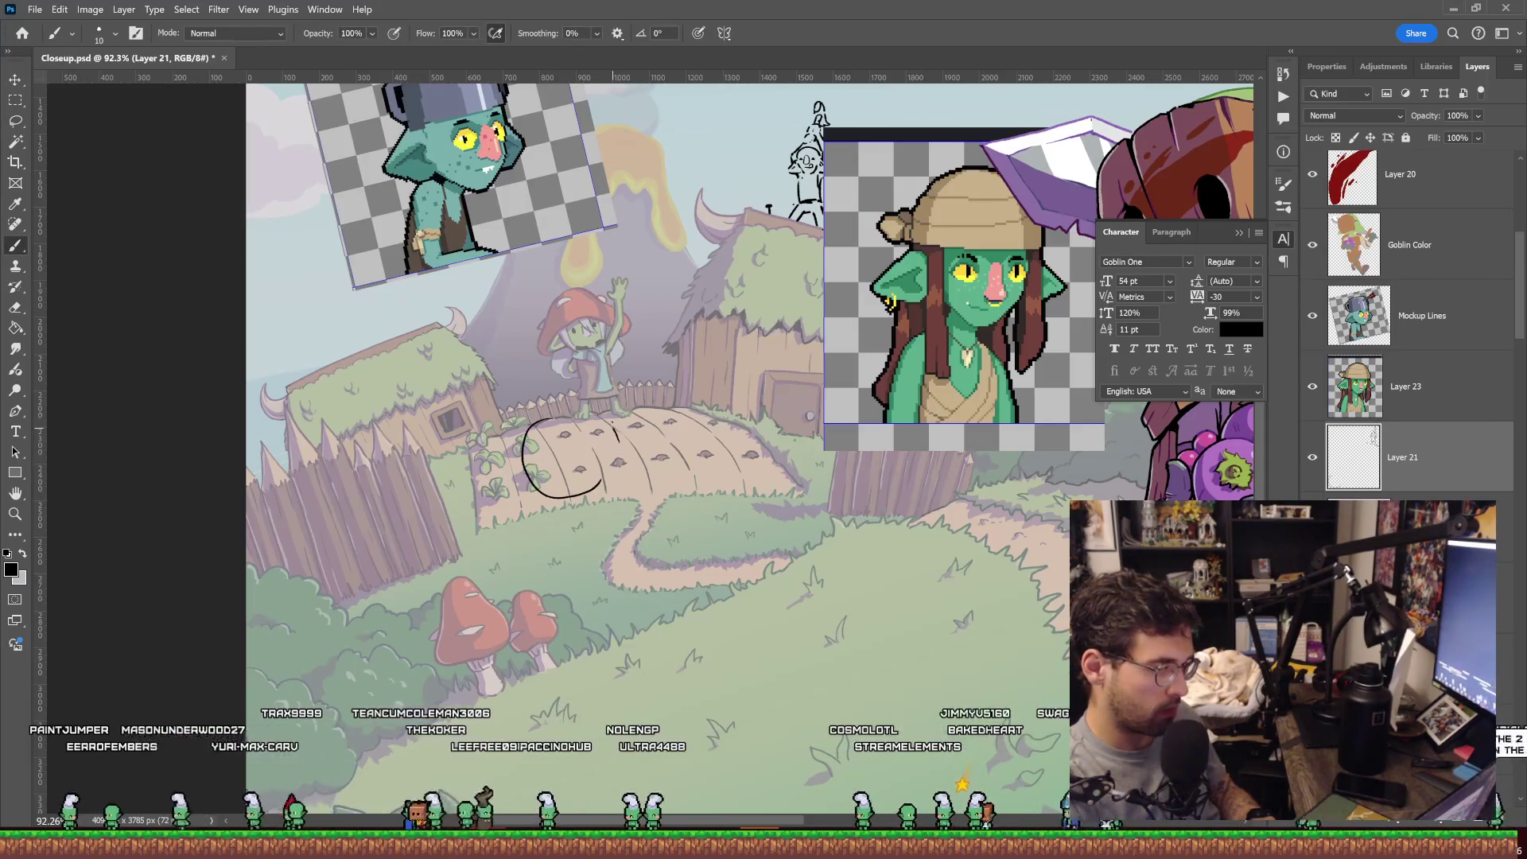
key("ctrl+z")
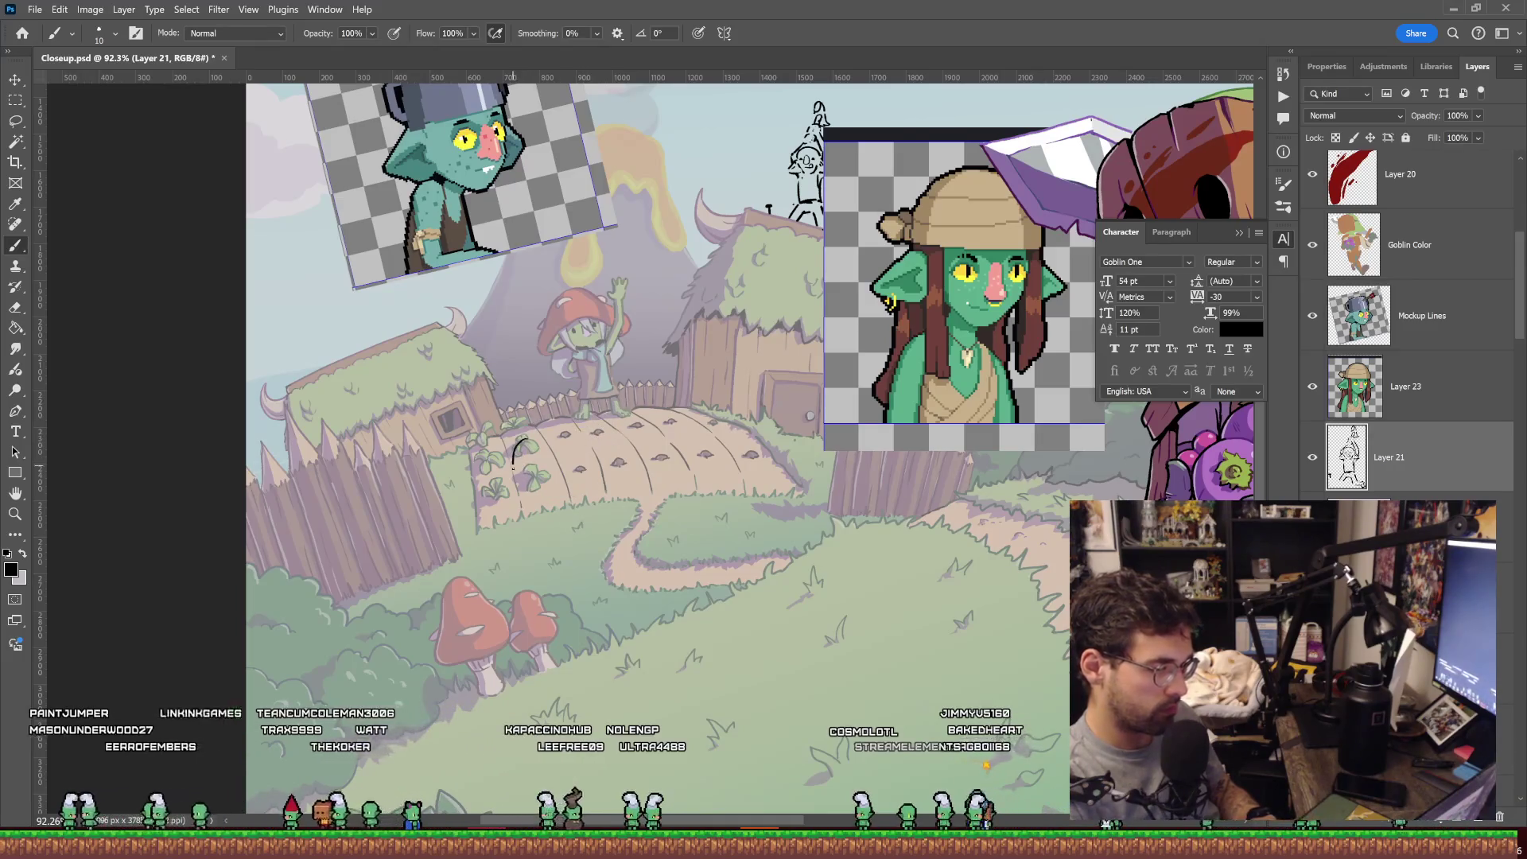
mouse_move(527, 439)
left_mouse_down()
mouse_move(615, 452)
mouse_move(581, 448)
left_mouse_up()
key("z")
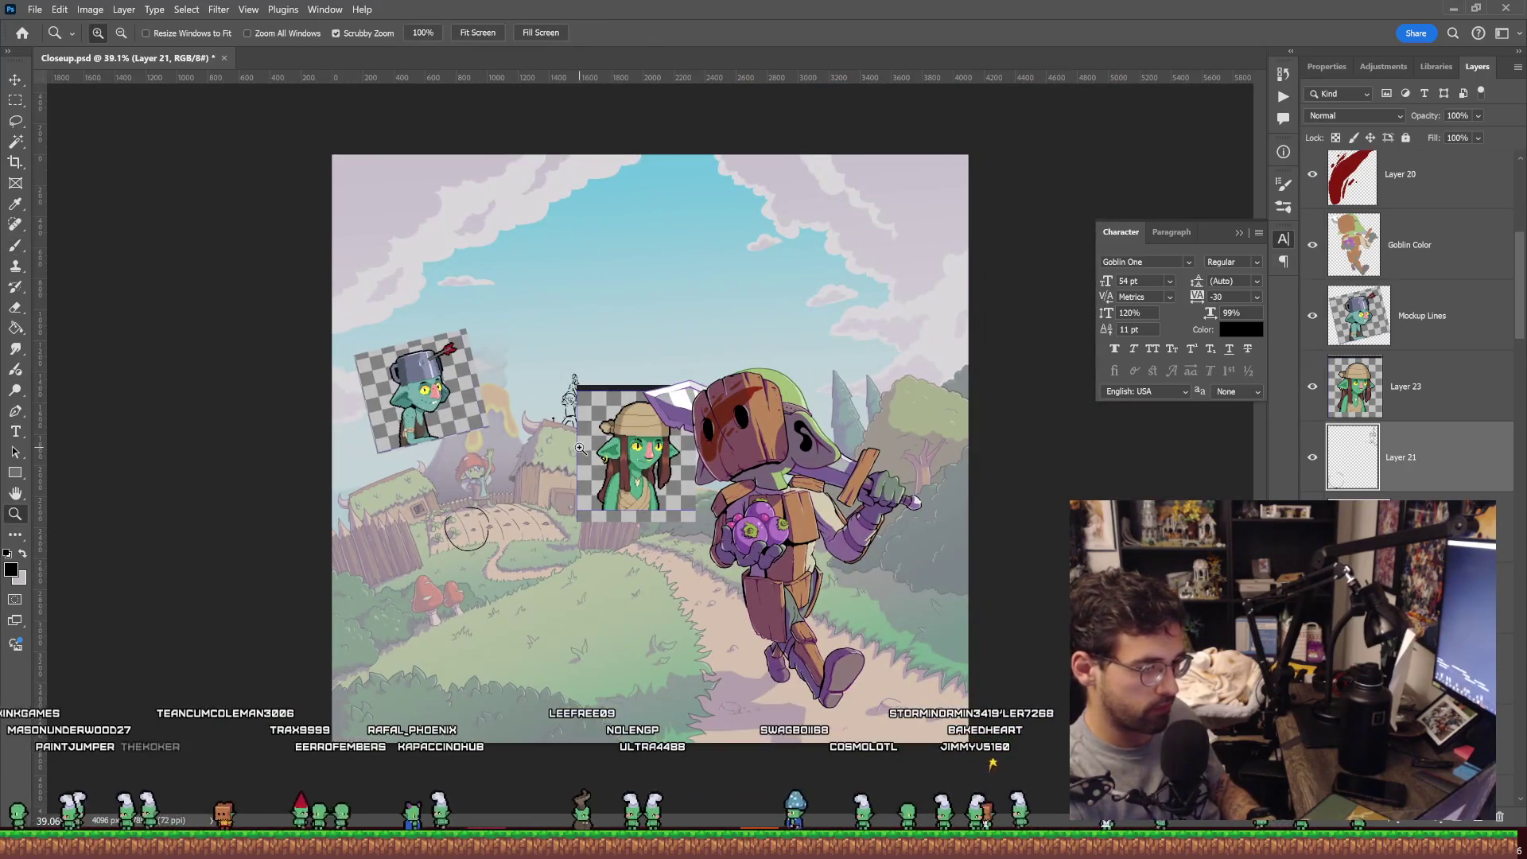
scroll(436, 555, "up", 5)
key("b")
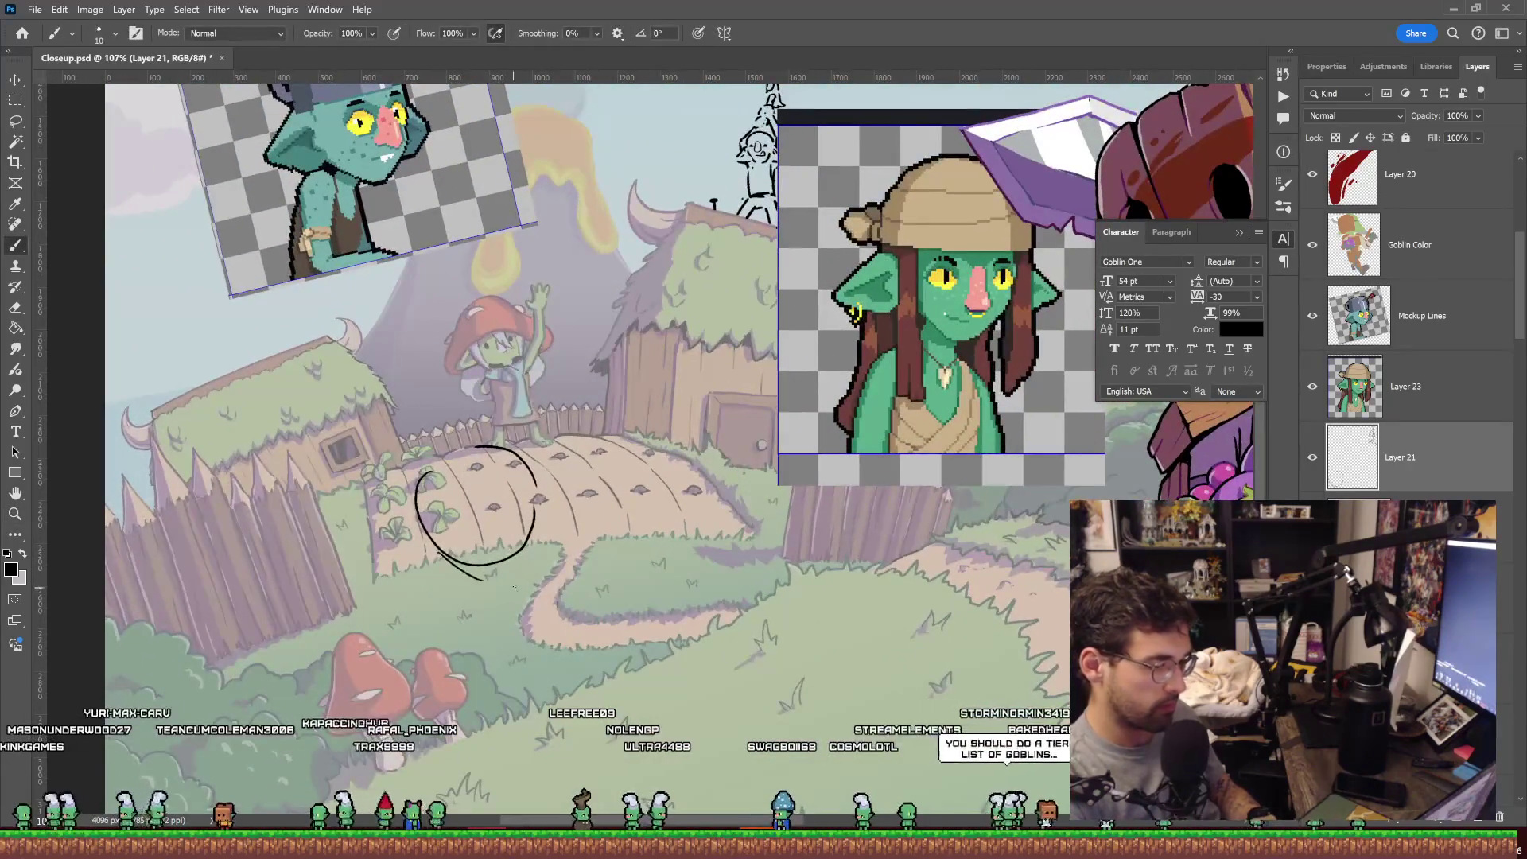
mouse_move(543, 521)
left_mouse_down()
mouse_move(469, 579)
mouse_move(422, 537)
mouse_move(434, 579)
left_mouse_up()
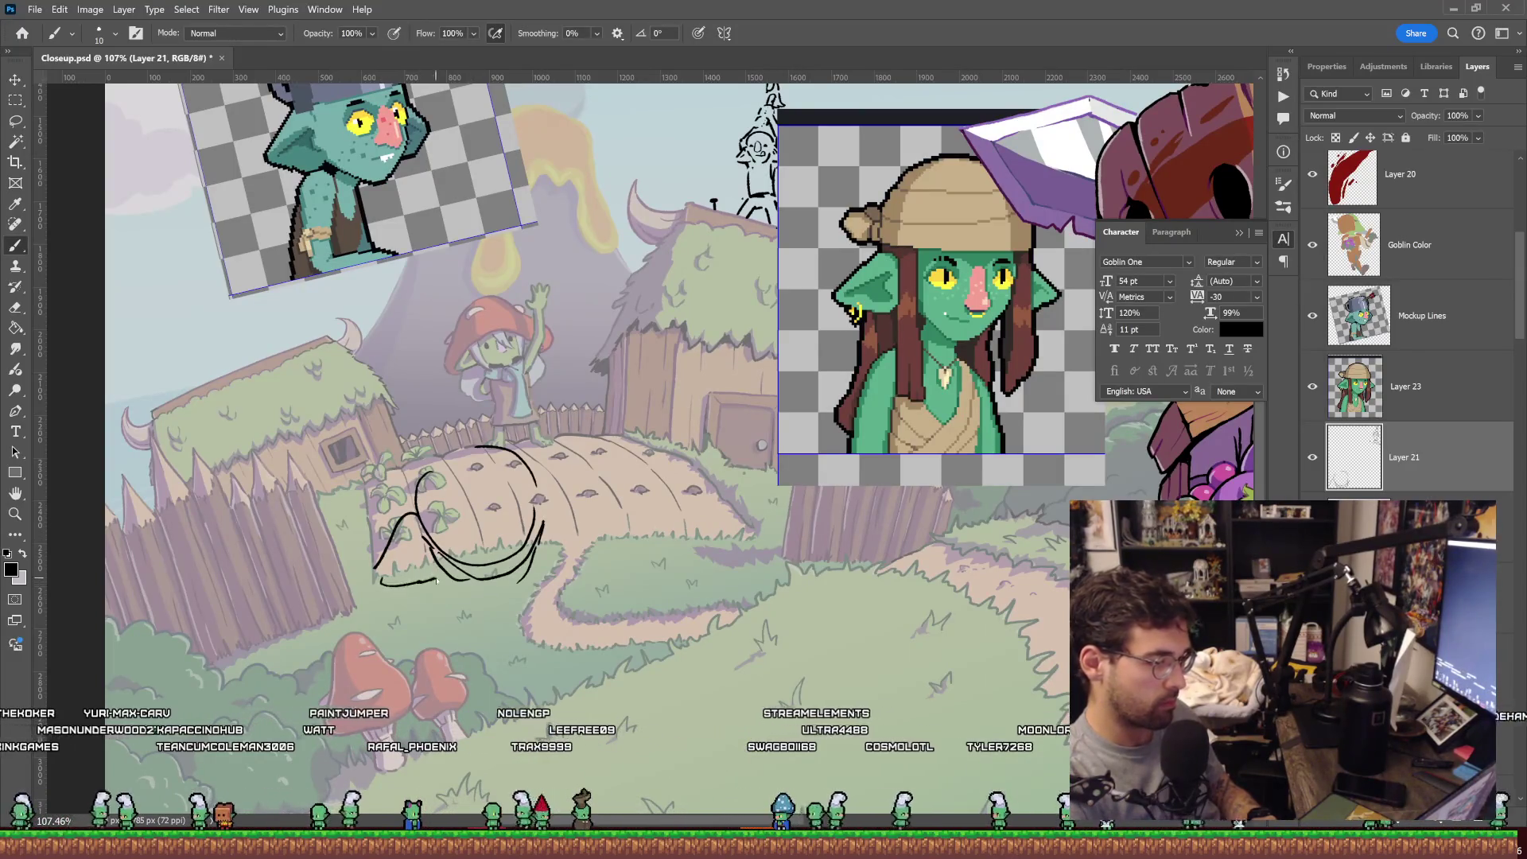
left_click_drag(541, 487, 593, 507)
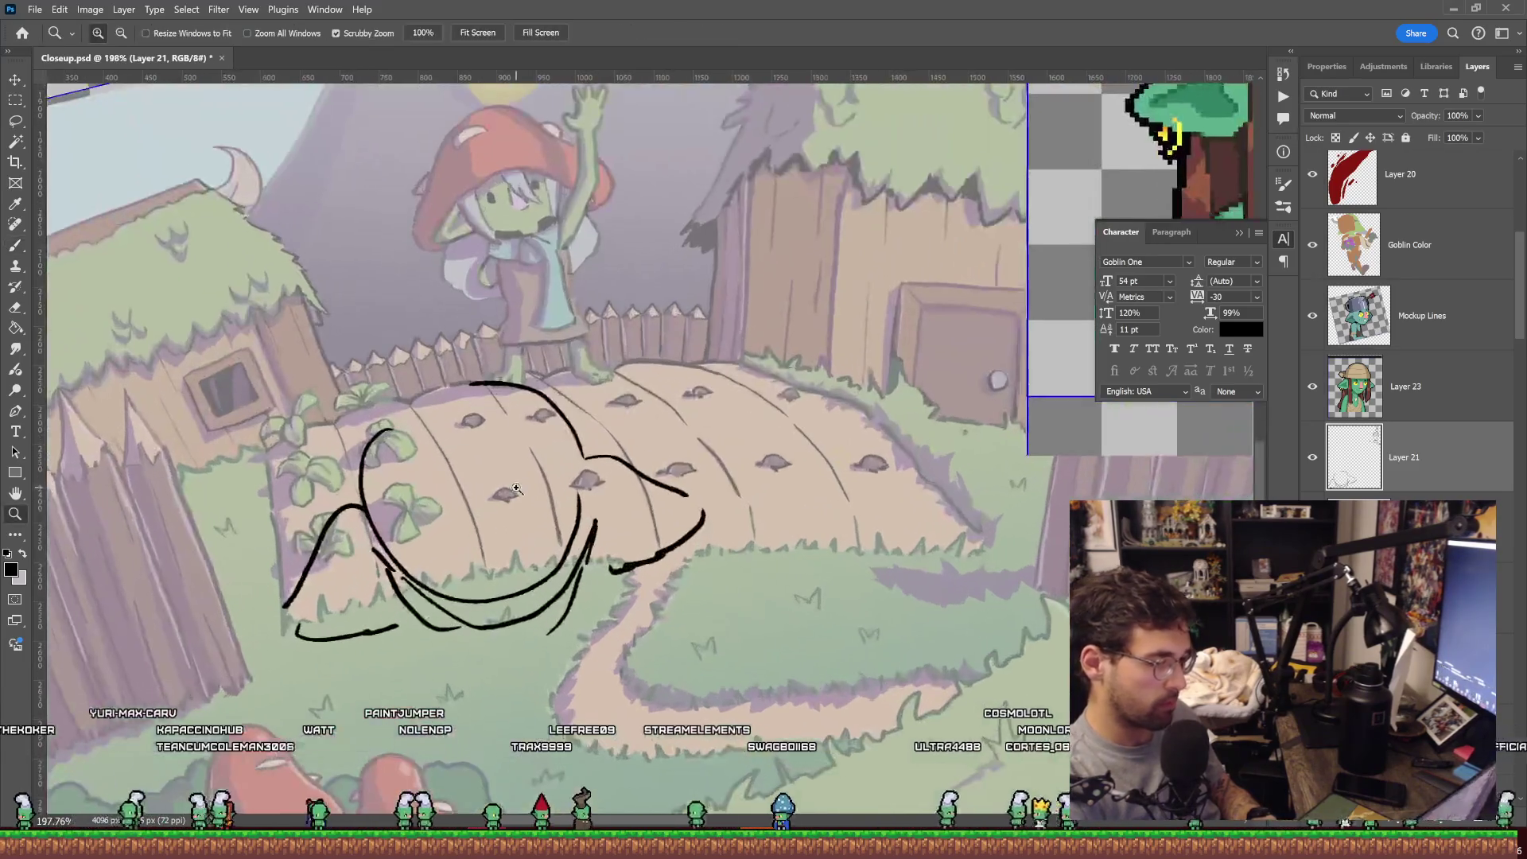
Zoom in on the face, redraw the eye and add a line under the mouth.
left_click_drag(486, 519, 569, 423)
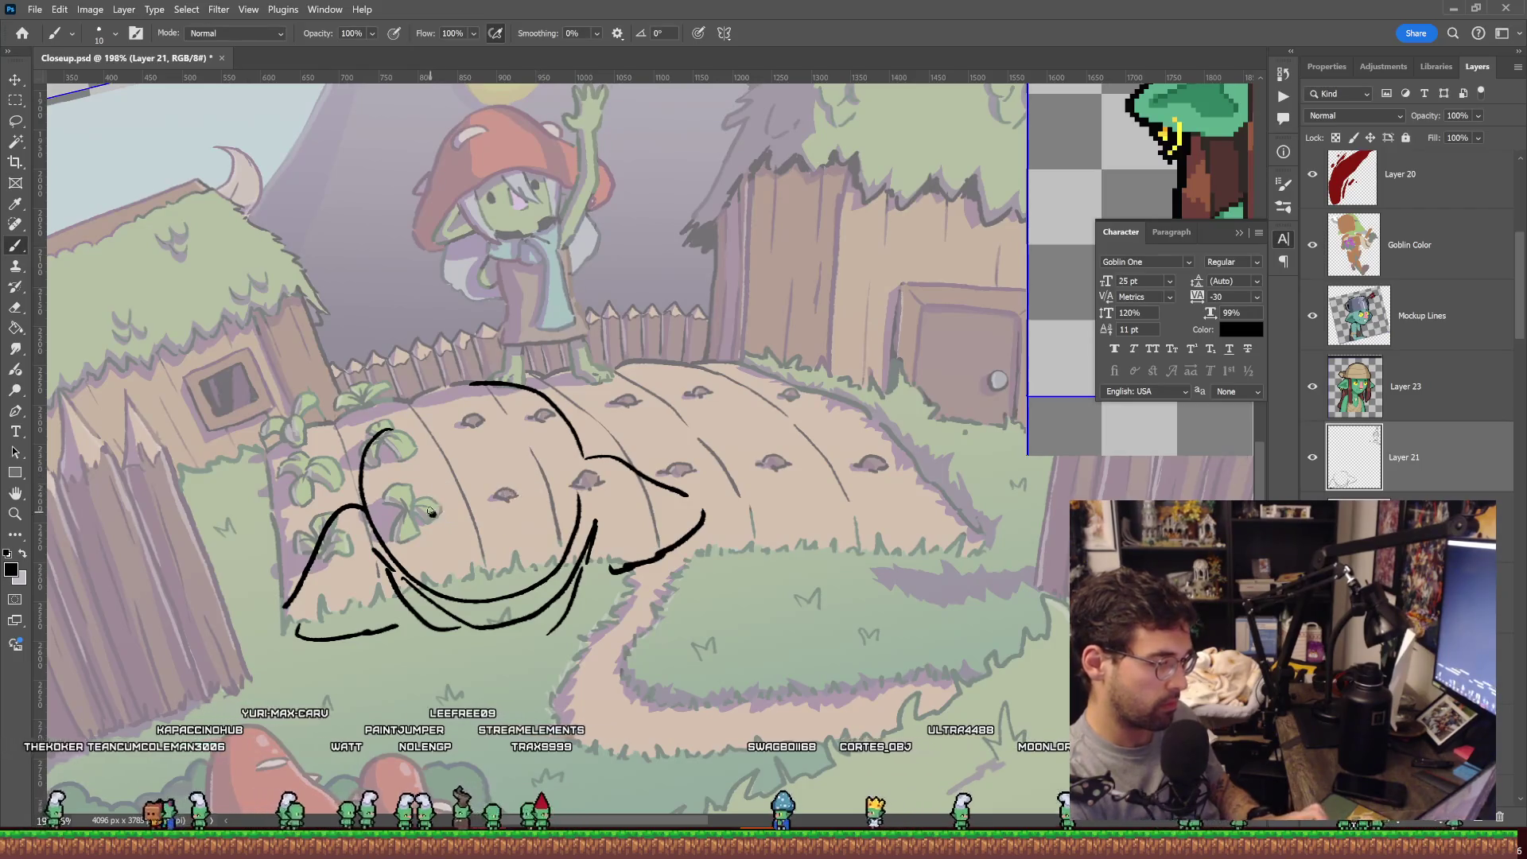
key("ctrl+z")
left_click_drag(436, 488, 439, 504)
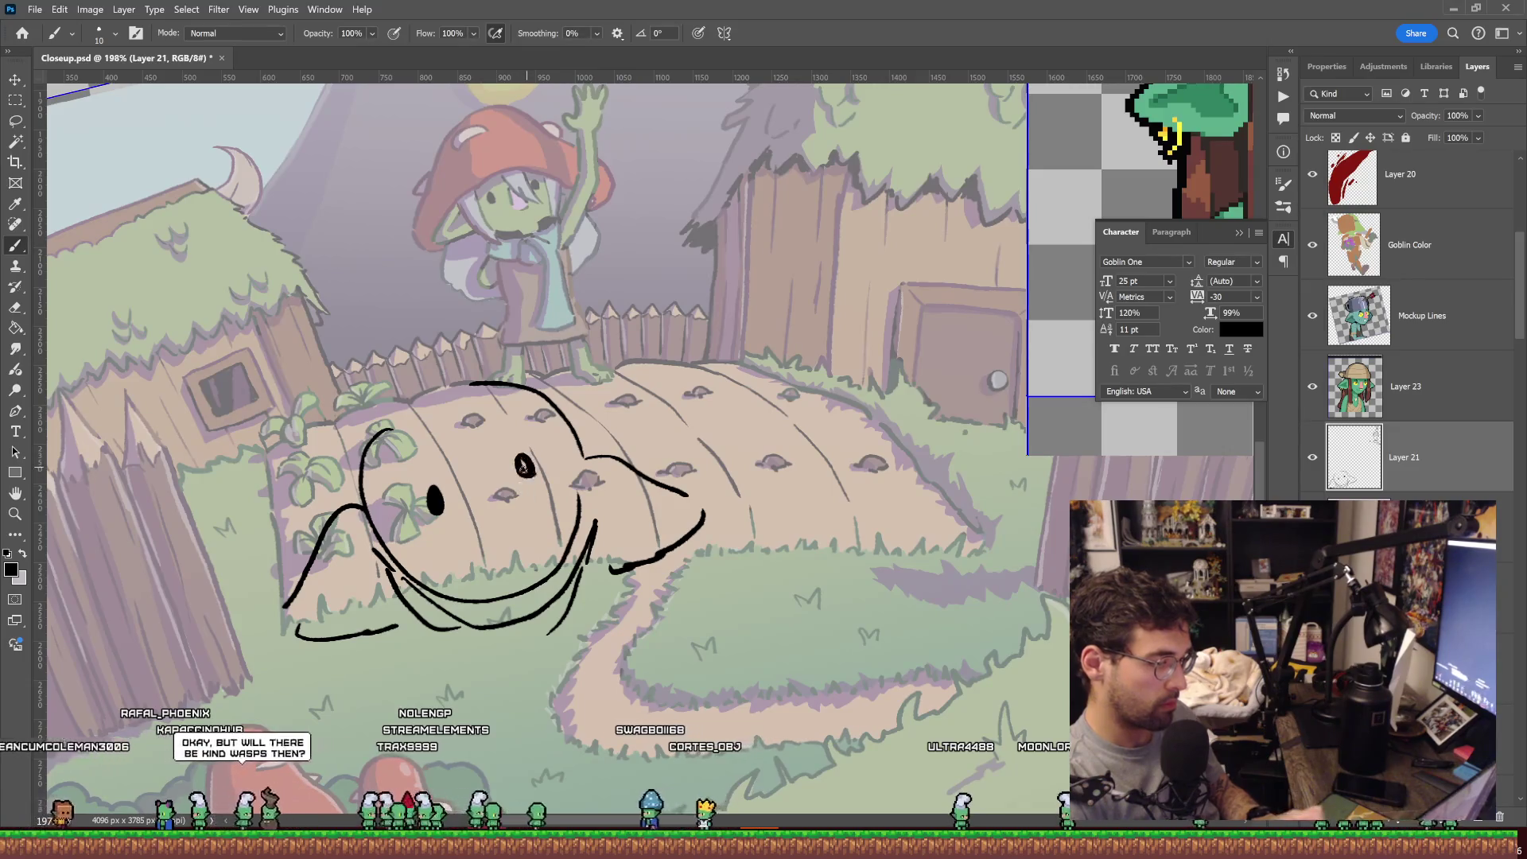
left_click_drag(585, 396, 504, 414)
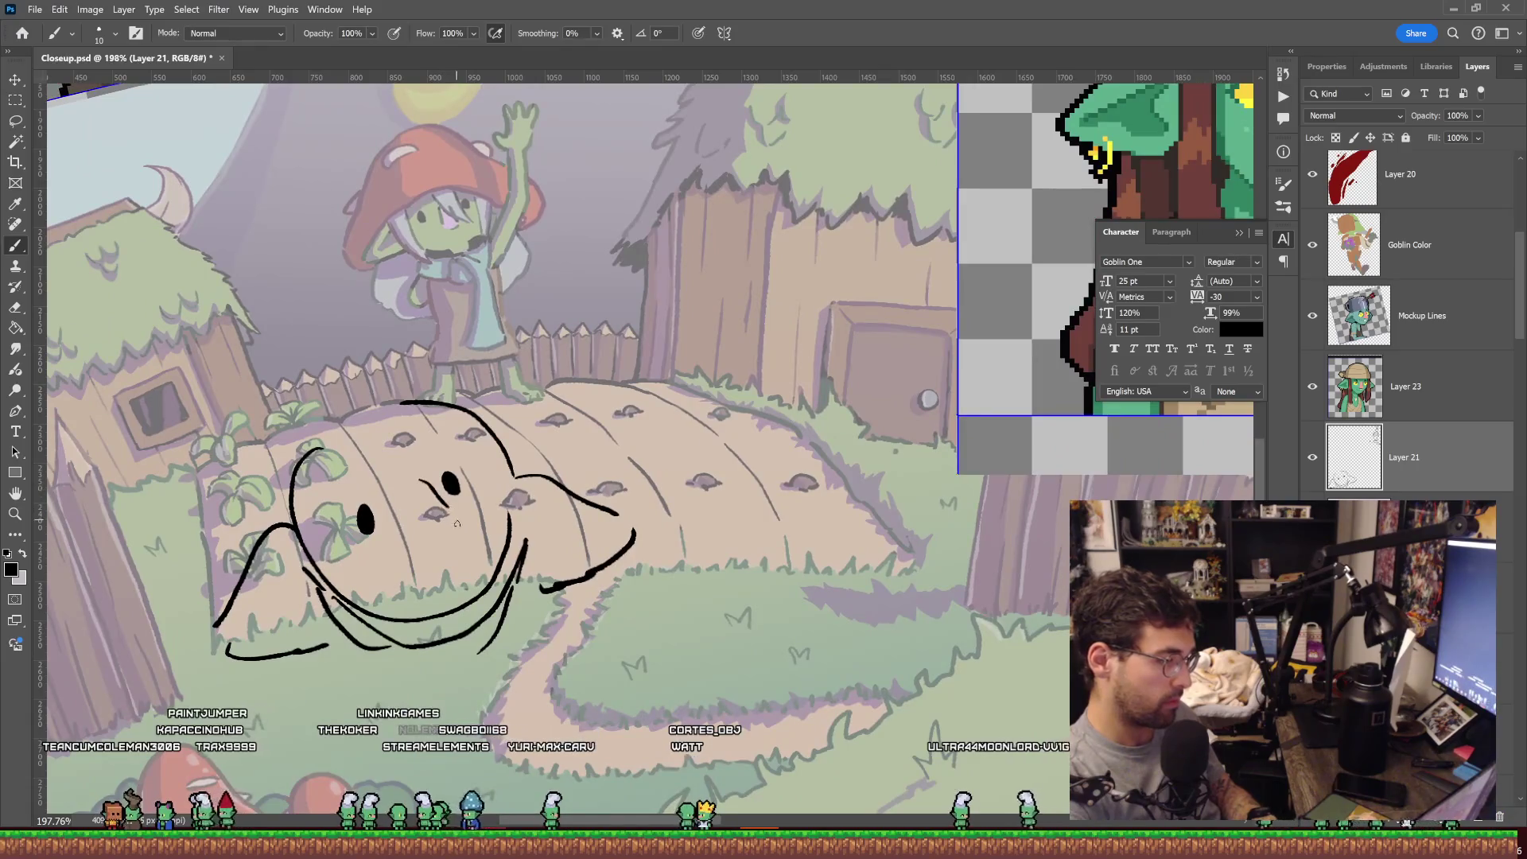
key("ctrl+space")
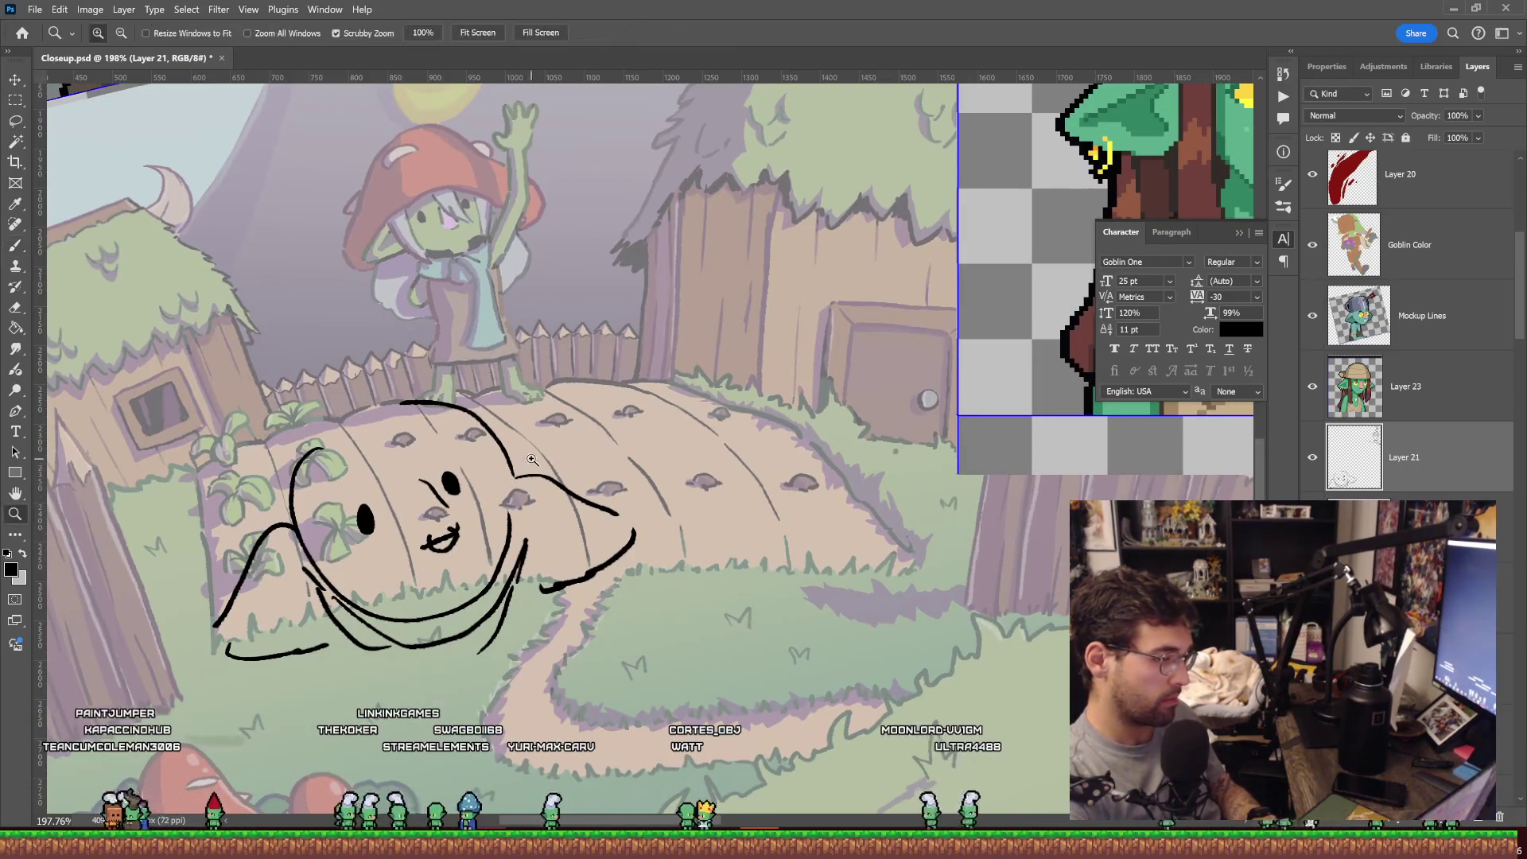
left_click_drag(450, 527, 537, 453)
mouse_move(412, 551)
left_mouse_down()
mouse_move(471, 537)
mouse_move(521, 470)
mouse_move(692, 377)
mouse_move(601, 489)
mouse_move(375, 452)
left_mouse_up()
key("ctrl+space")
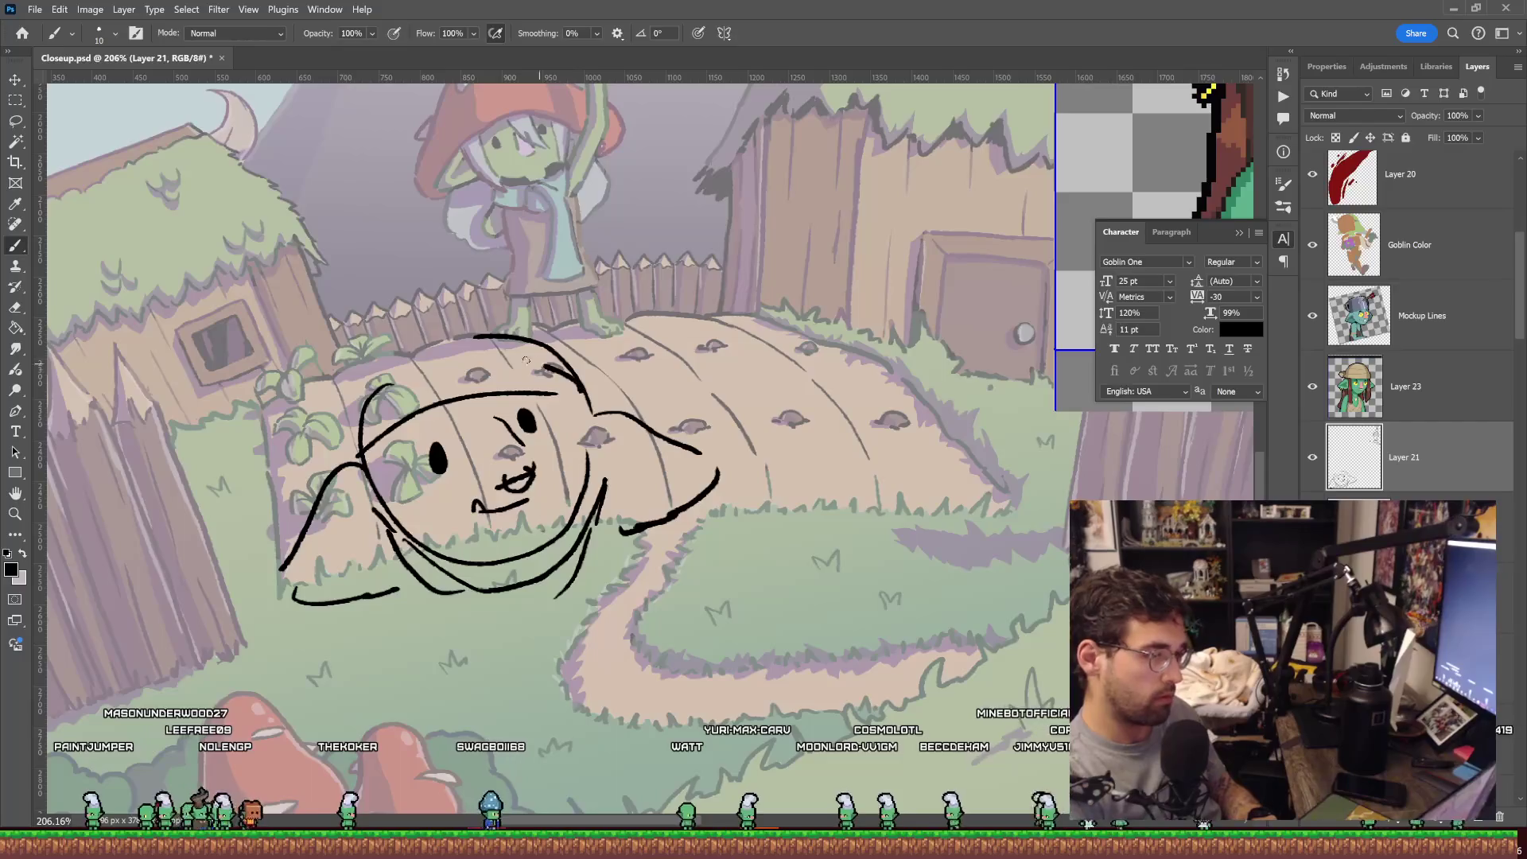
Sketch hood arcs over the head and a stroke down its lower left side.
left_click_drag(529, 312, 380, 341)
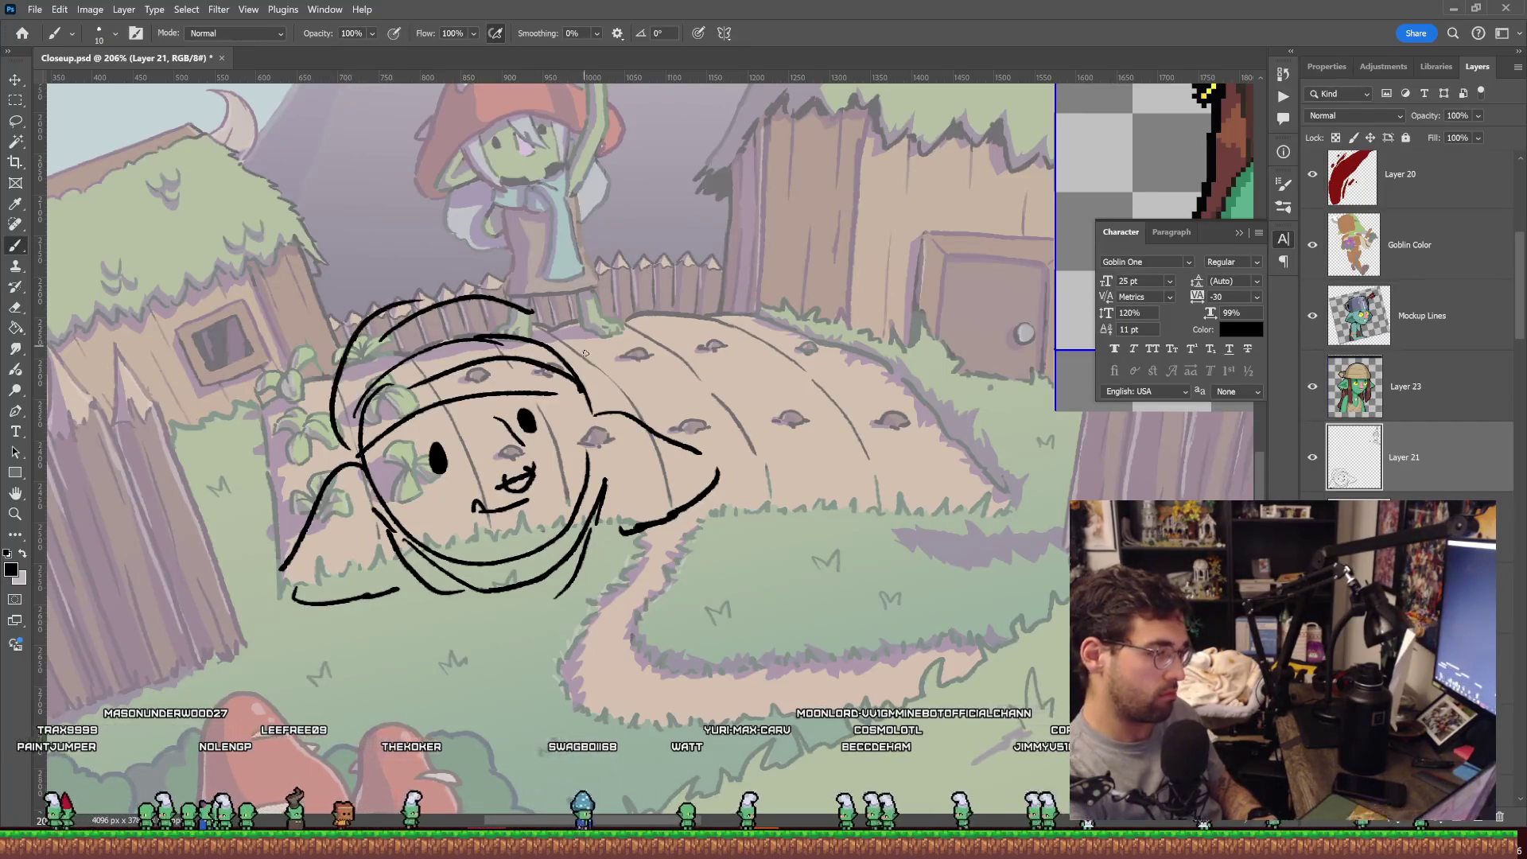
left_click_drag(581, 373, 336, 419)
left_click_drag(374, 501, 427, 668)
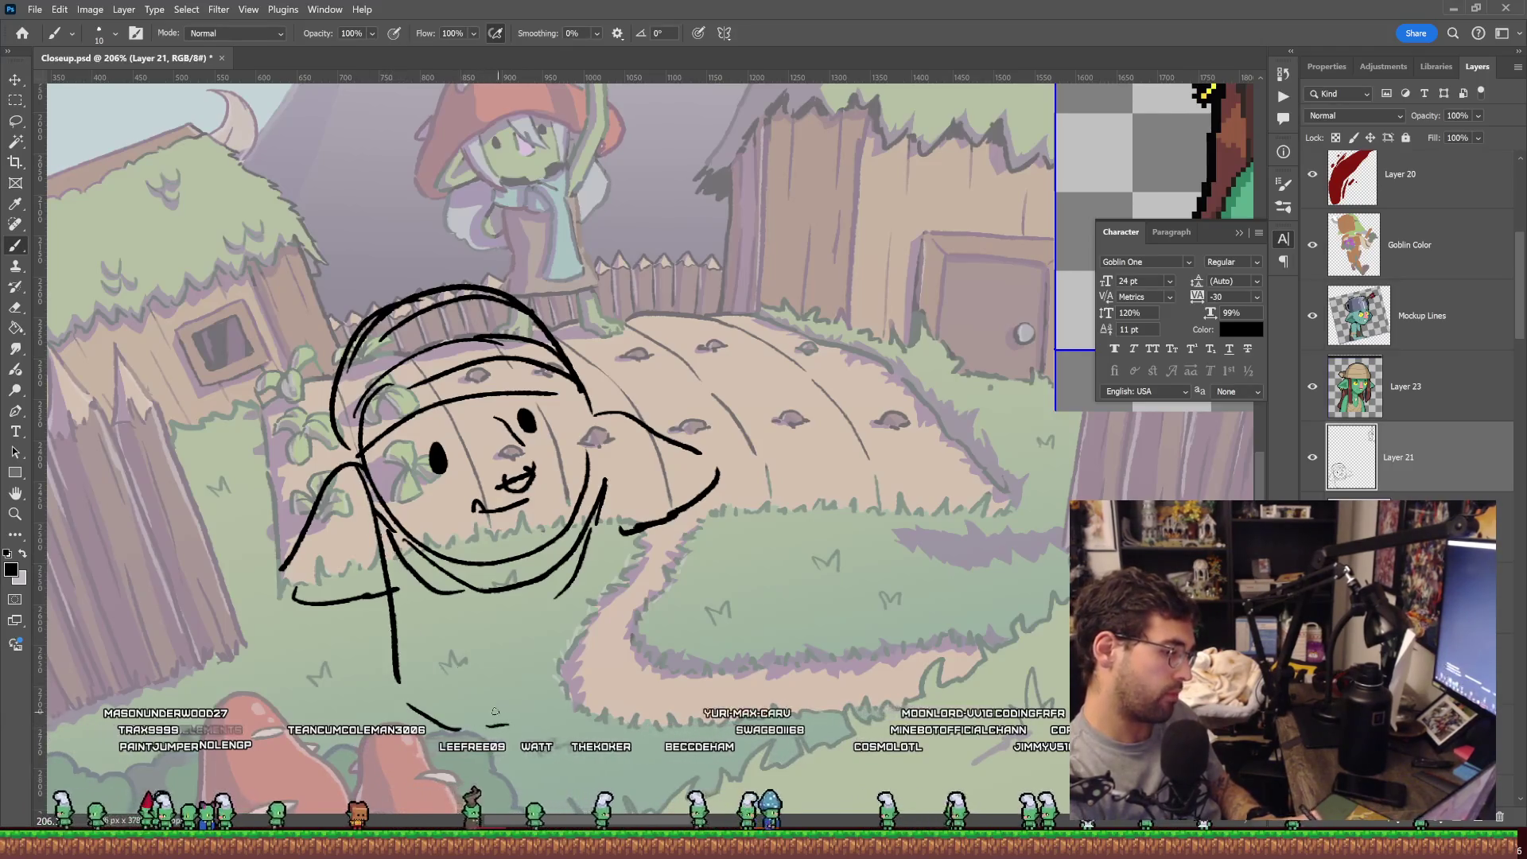
Pan and zoom out to about 97% to view the sketch beside the goblin portrait.
left_click_drag(614, 506, 657, 348)
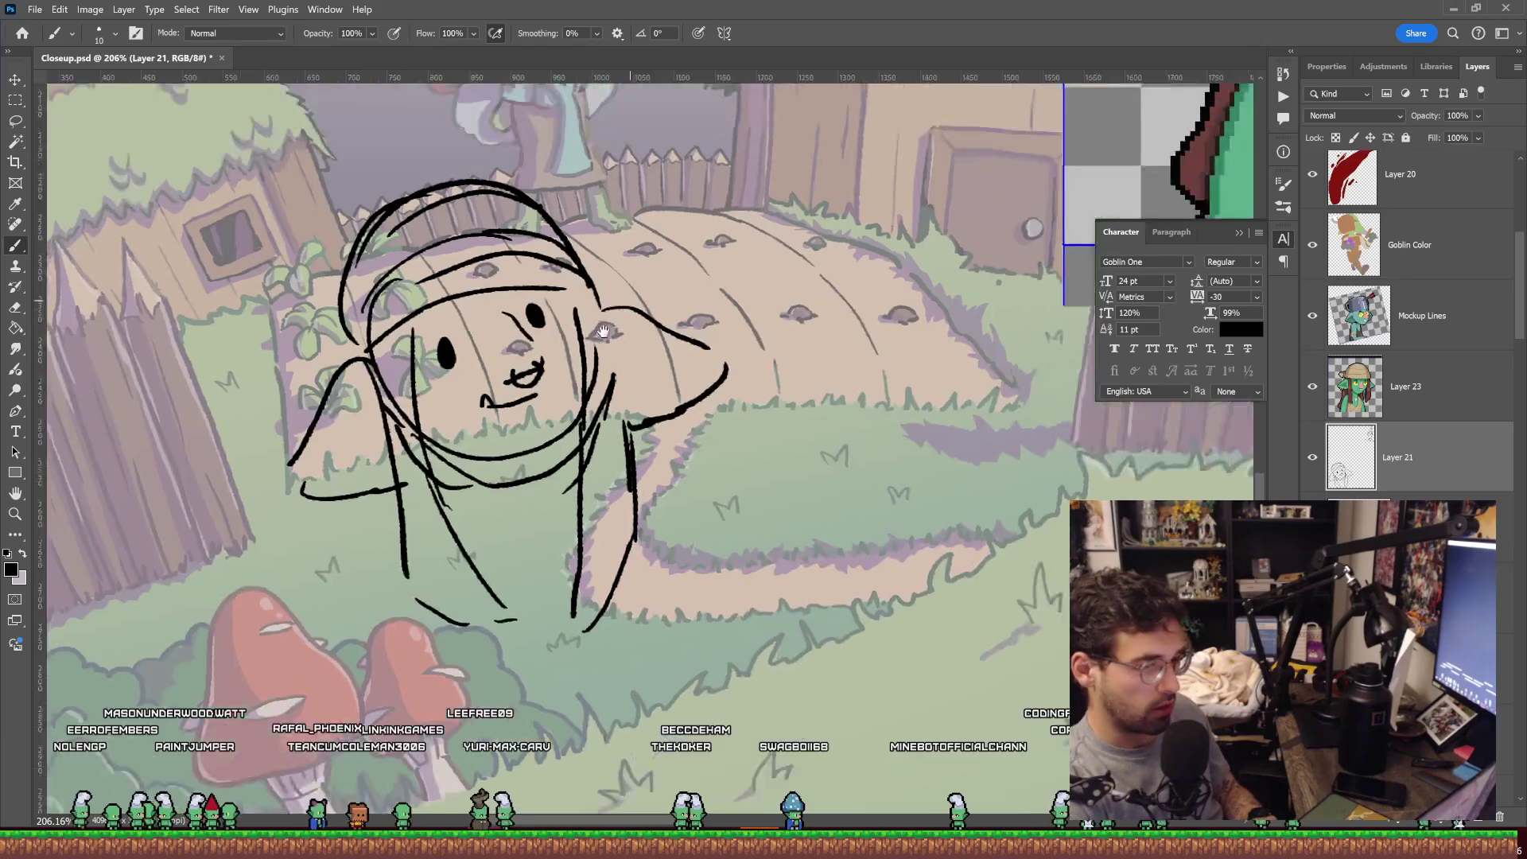
mouse_move(468, 260)
left_mouse_down()
mouse_move(373, 457)
mouse_move(761, 227)
left_mouse_up()
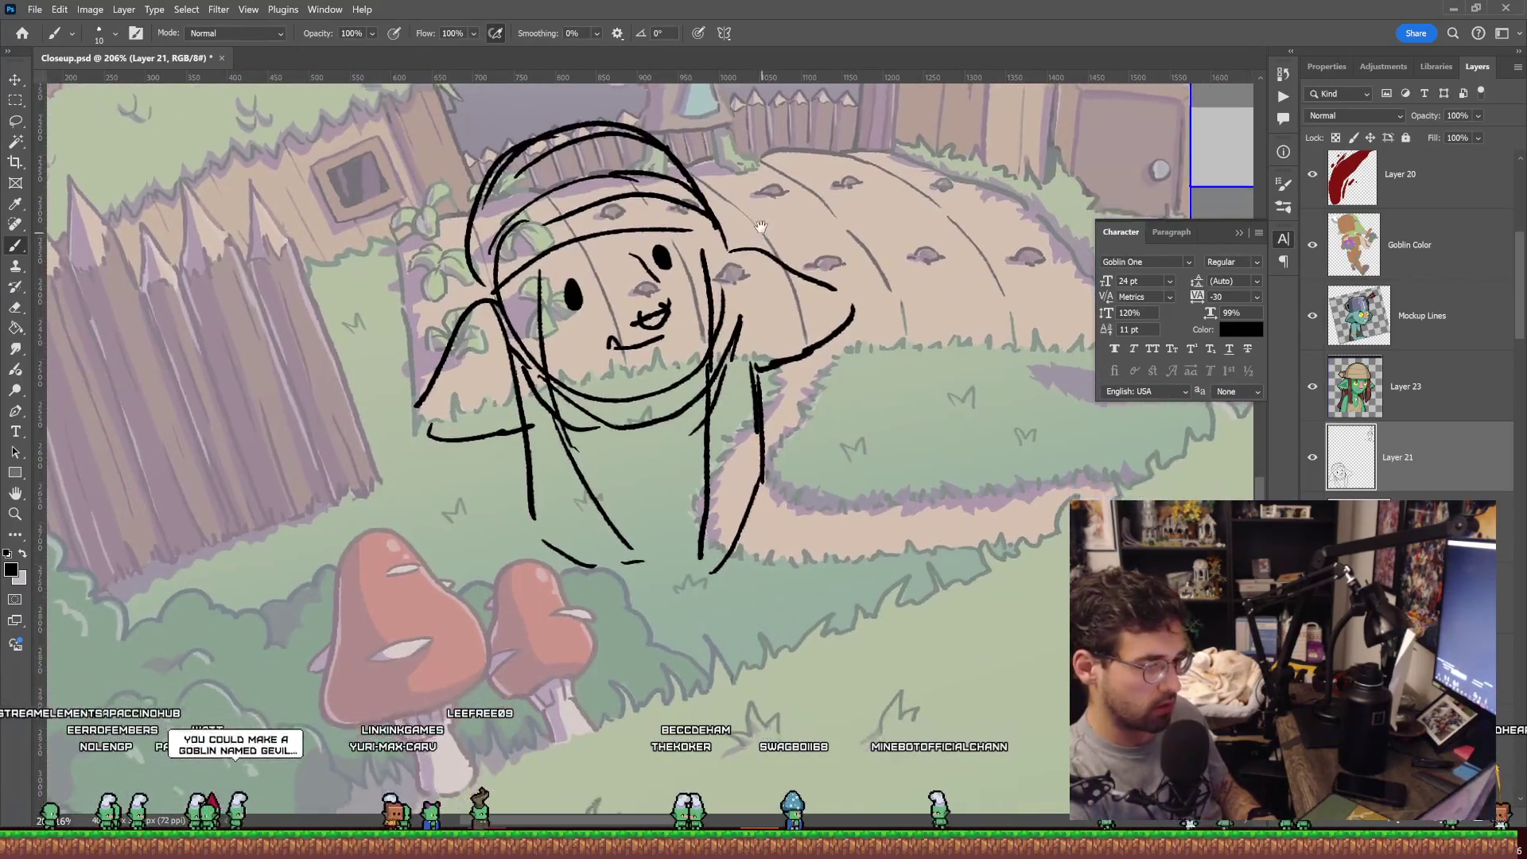
key("z")
left_click_drag(761, 231, 675, 340)
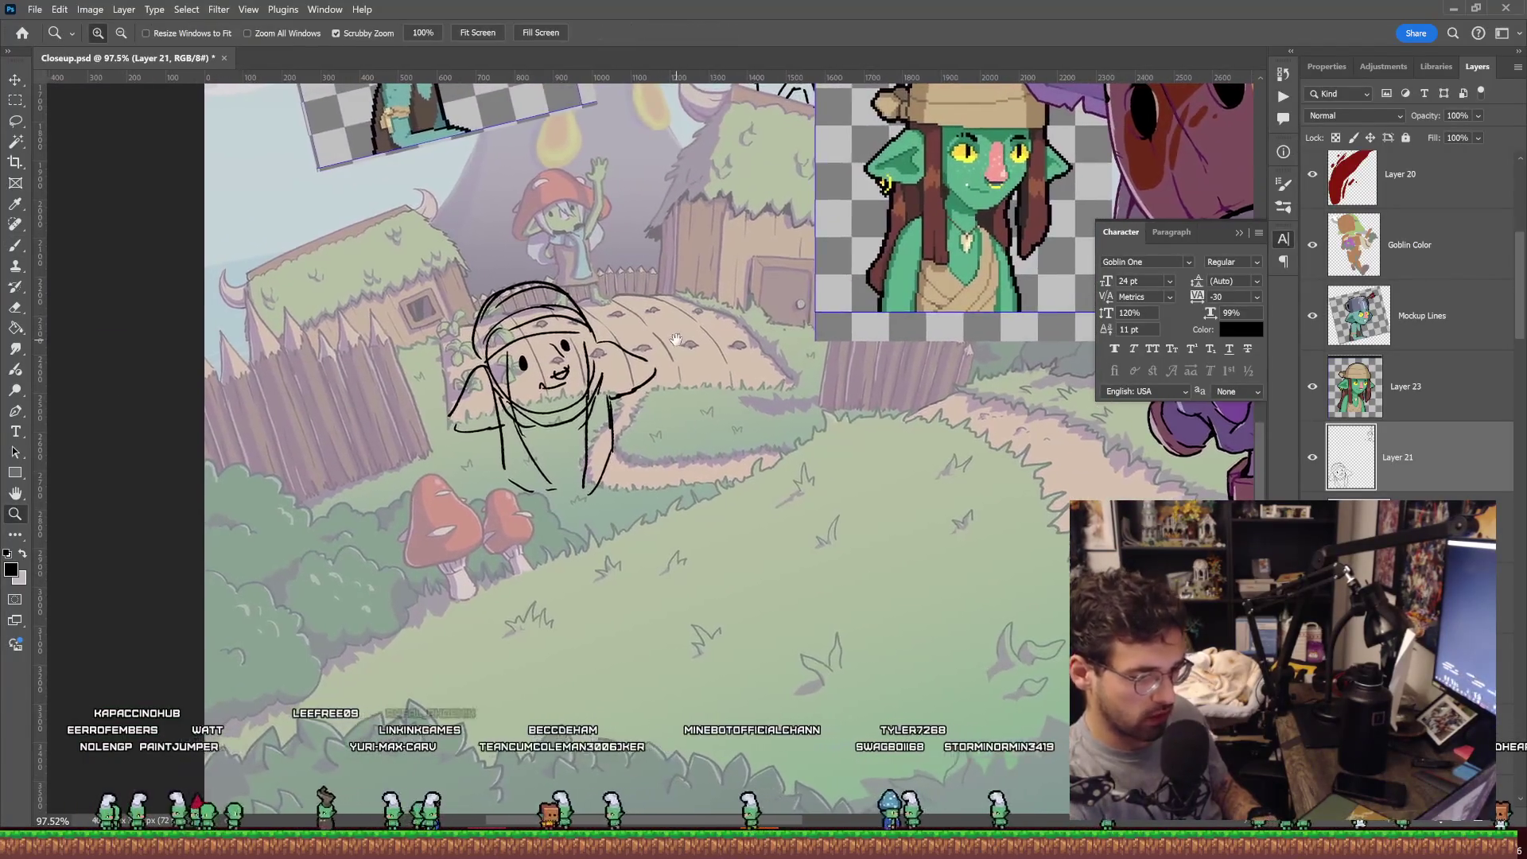
Draw the pointed ear beside the goblin's face on Layer 21, checking it at wider zoom.
left_click_drag(449, 414, 501, 368)
key("b")
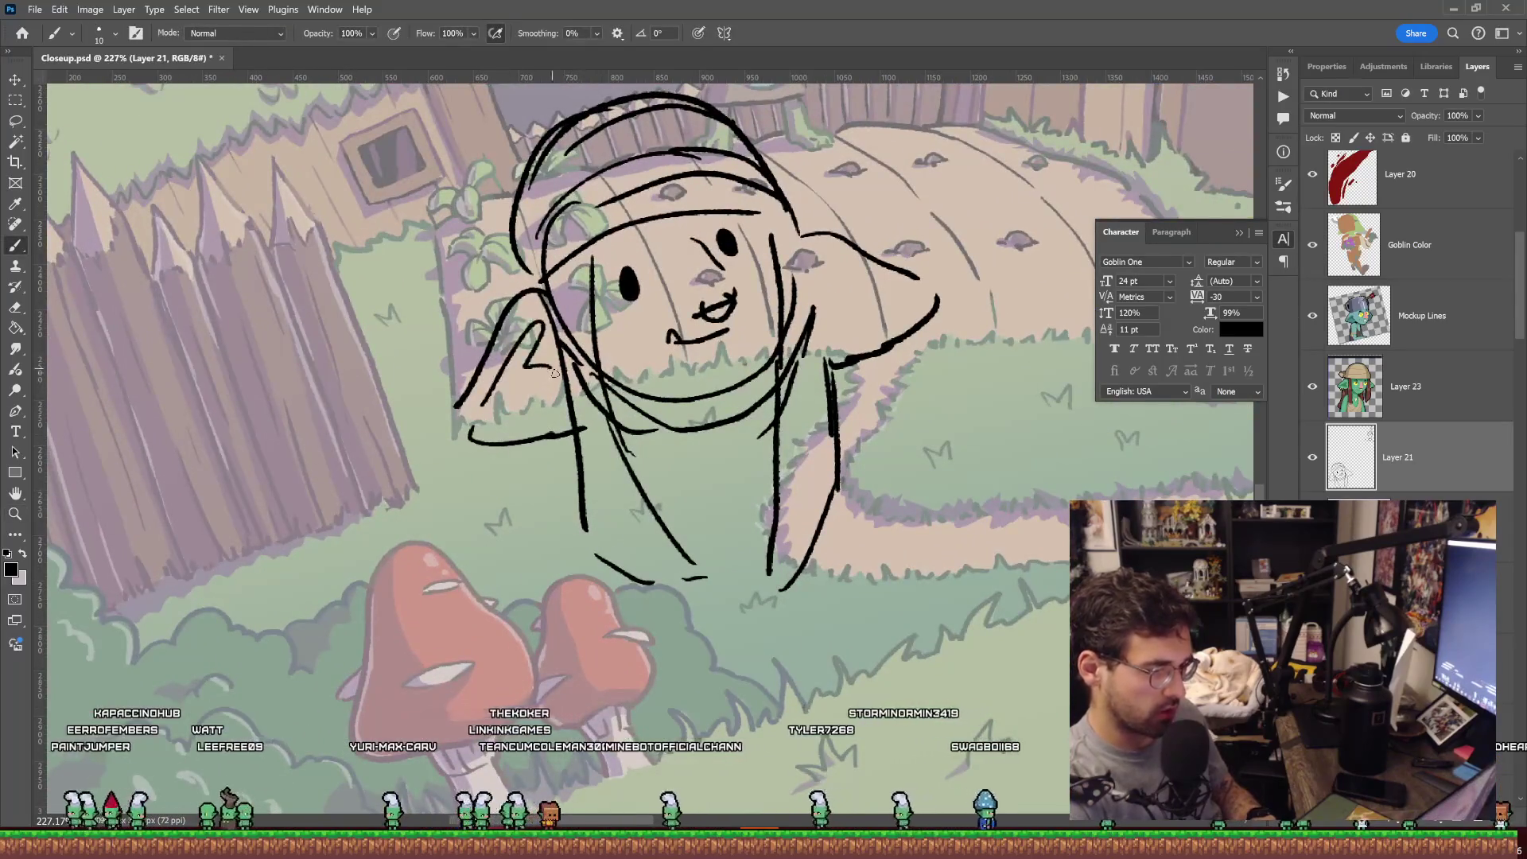
mouse_move(836, 280)
left_mouse_down()
mouse_move(843, 340)
mouse_move(867, 307)
mouse_move(838, 309)
left_mouse_up()
key("z")
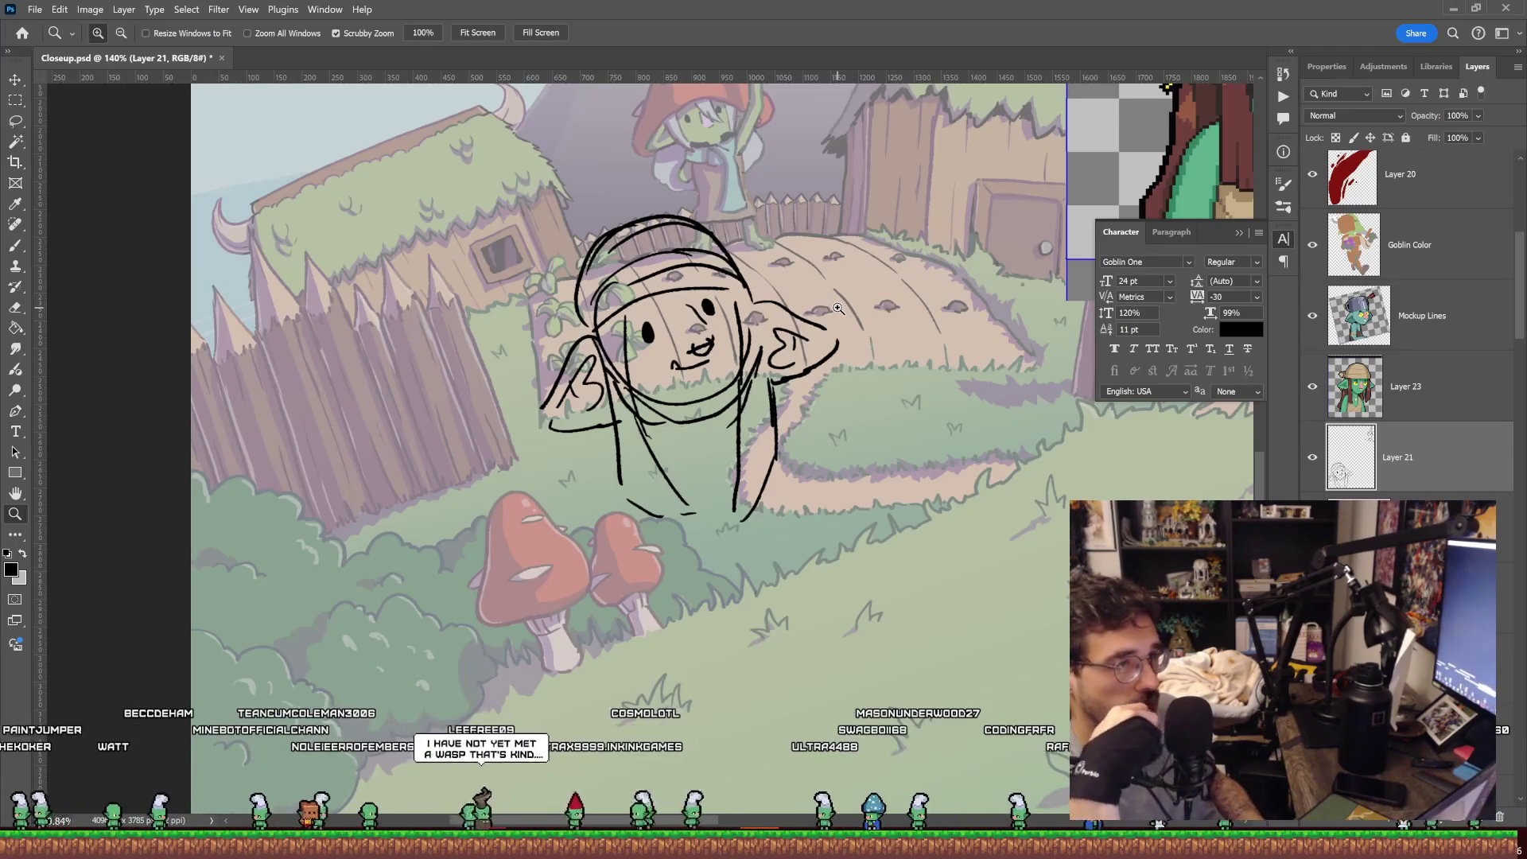
mouse_move(864, 277)
left_mouse_down()
mouse_move(839, 292)
mouse_move(944, 254)
mouse_move(614, 427)
mouse_move(700, 425)
left_mouse_up()
key("b")
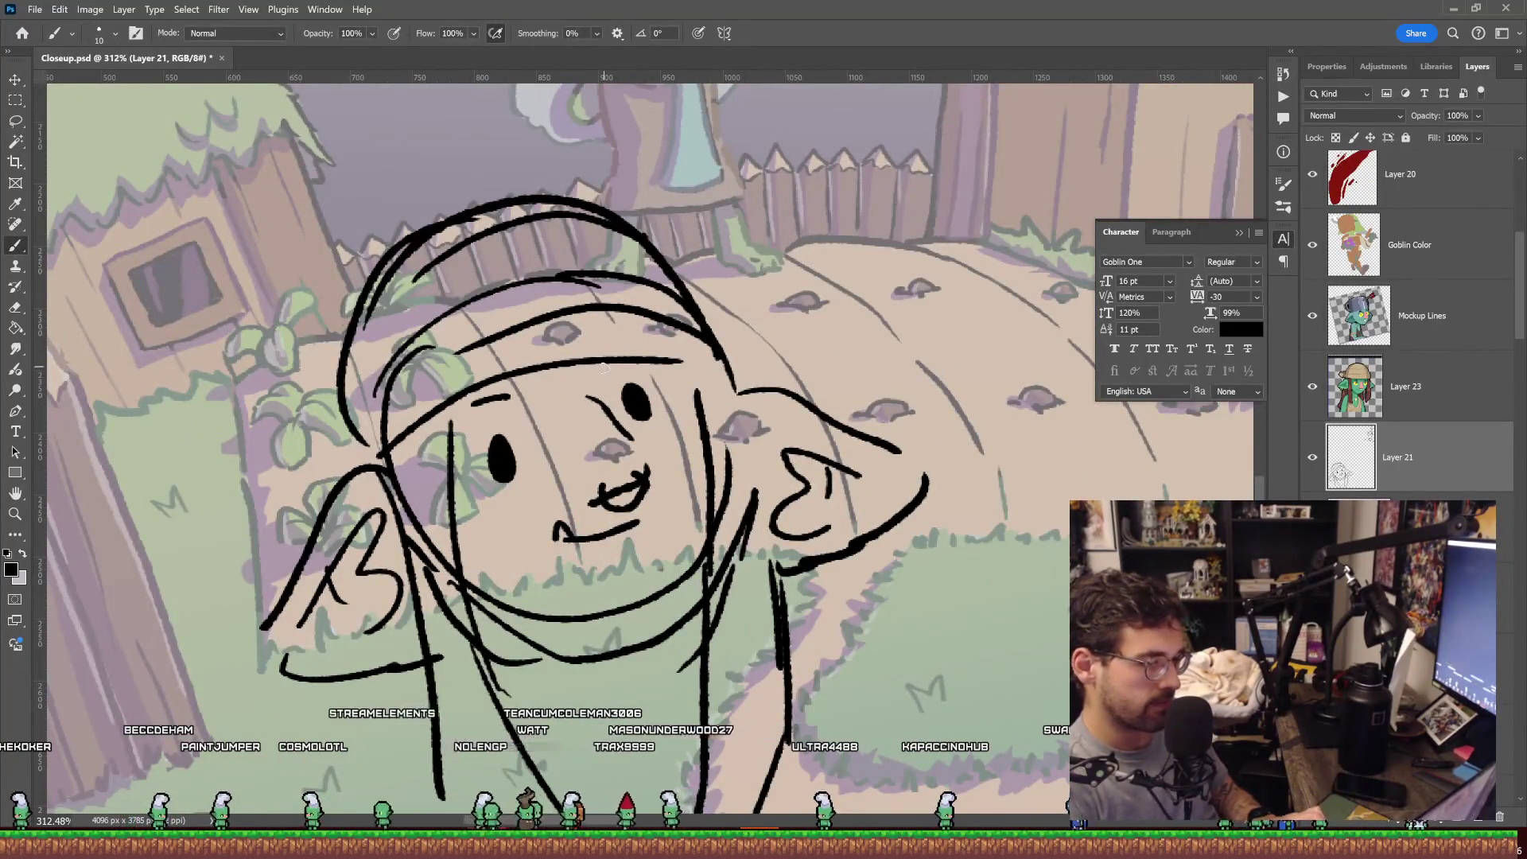
key("z")
left_click_drag(765, 264, 732, 287)
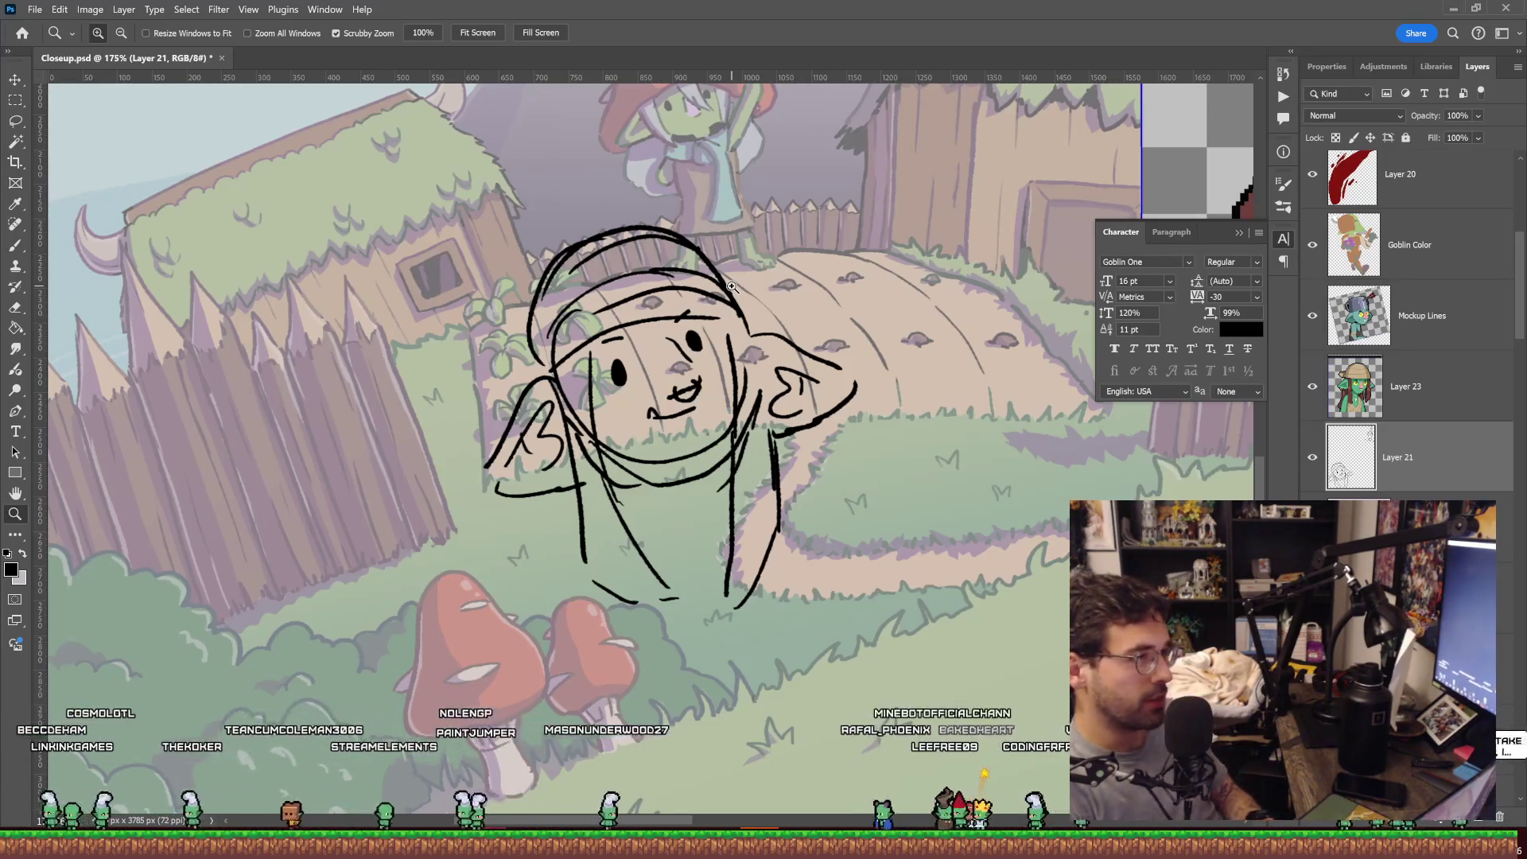
left_click_drag(679, 355, 696, 252)
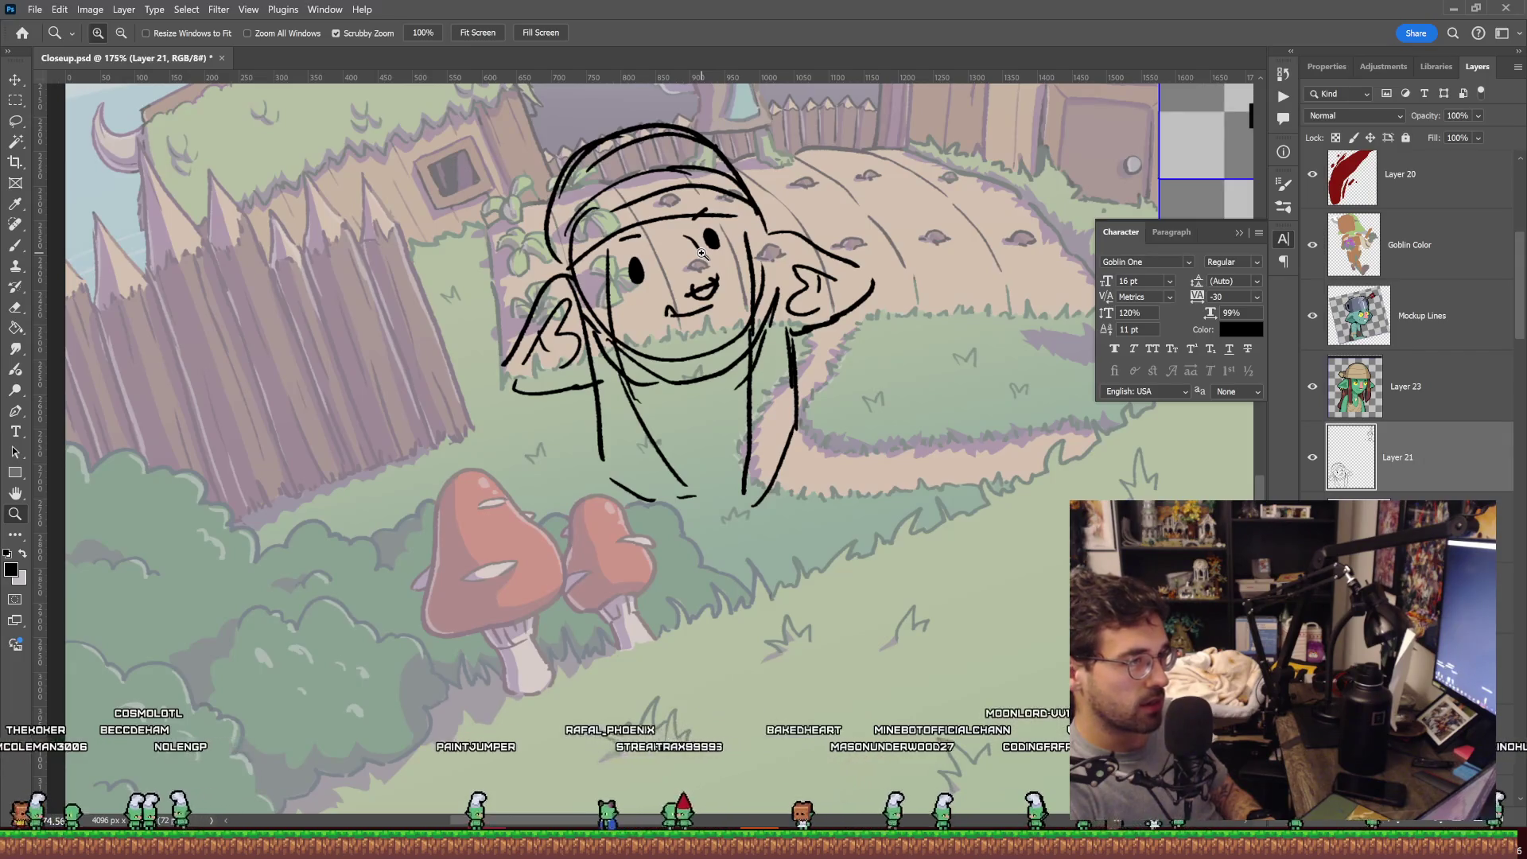
Erase the chin curve below the mouth and draw a new stroke below the face.
left_click_drag(870, 254, 806, 250)
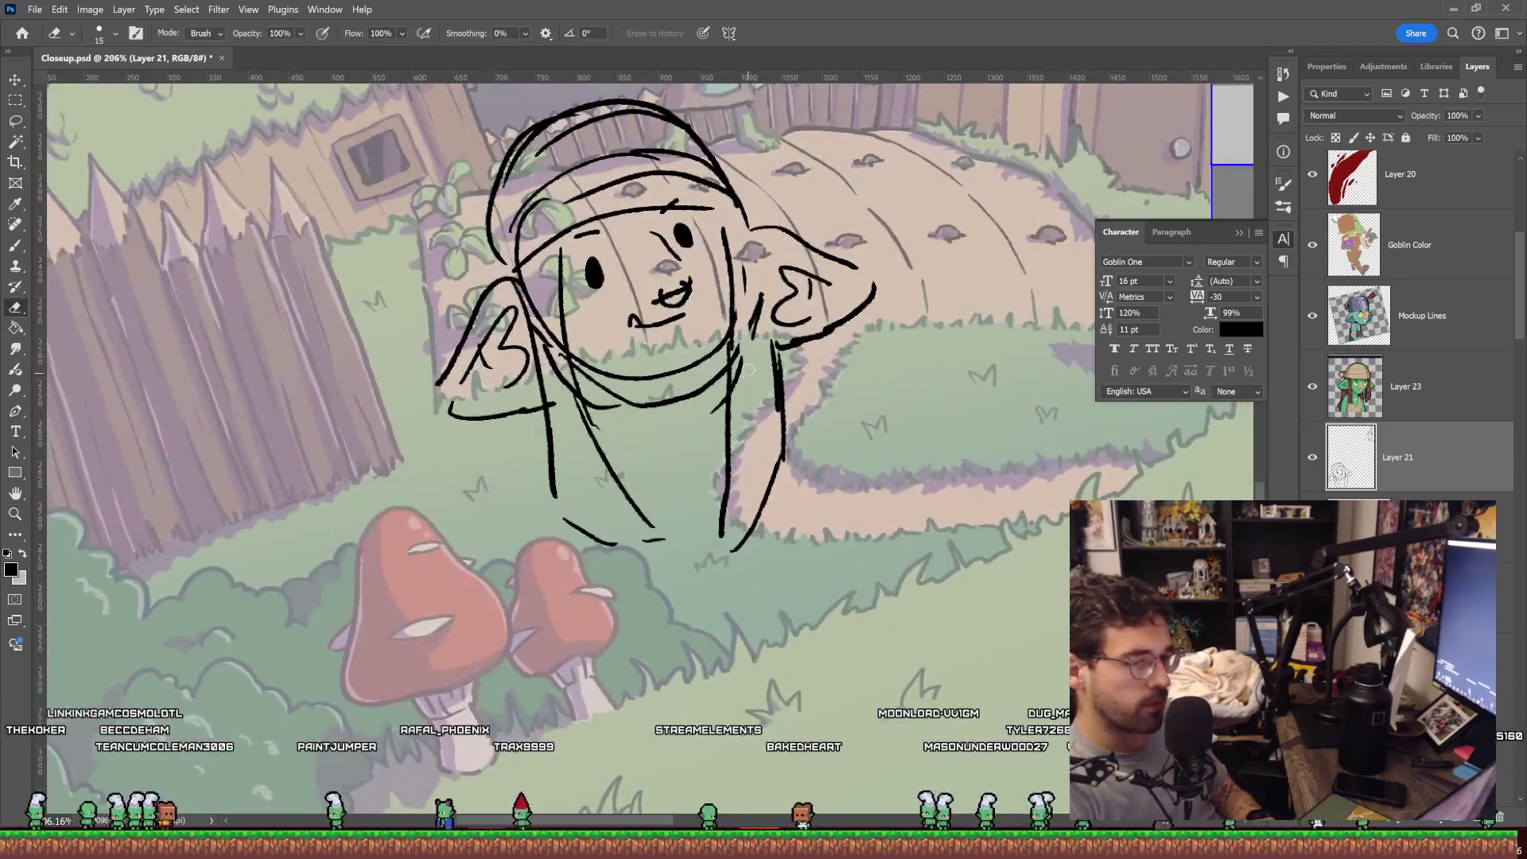
left_click_drag(748, 370, 710, 233)
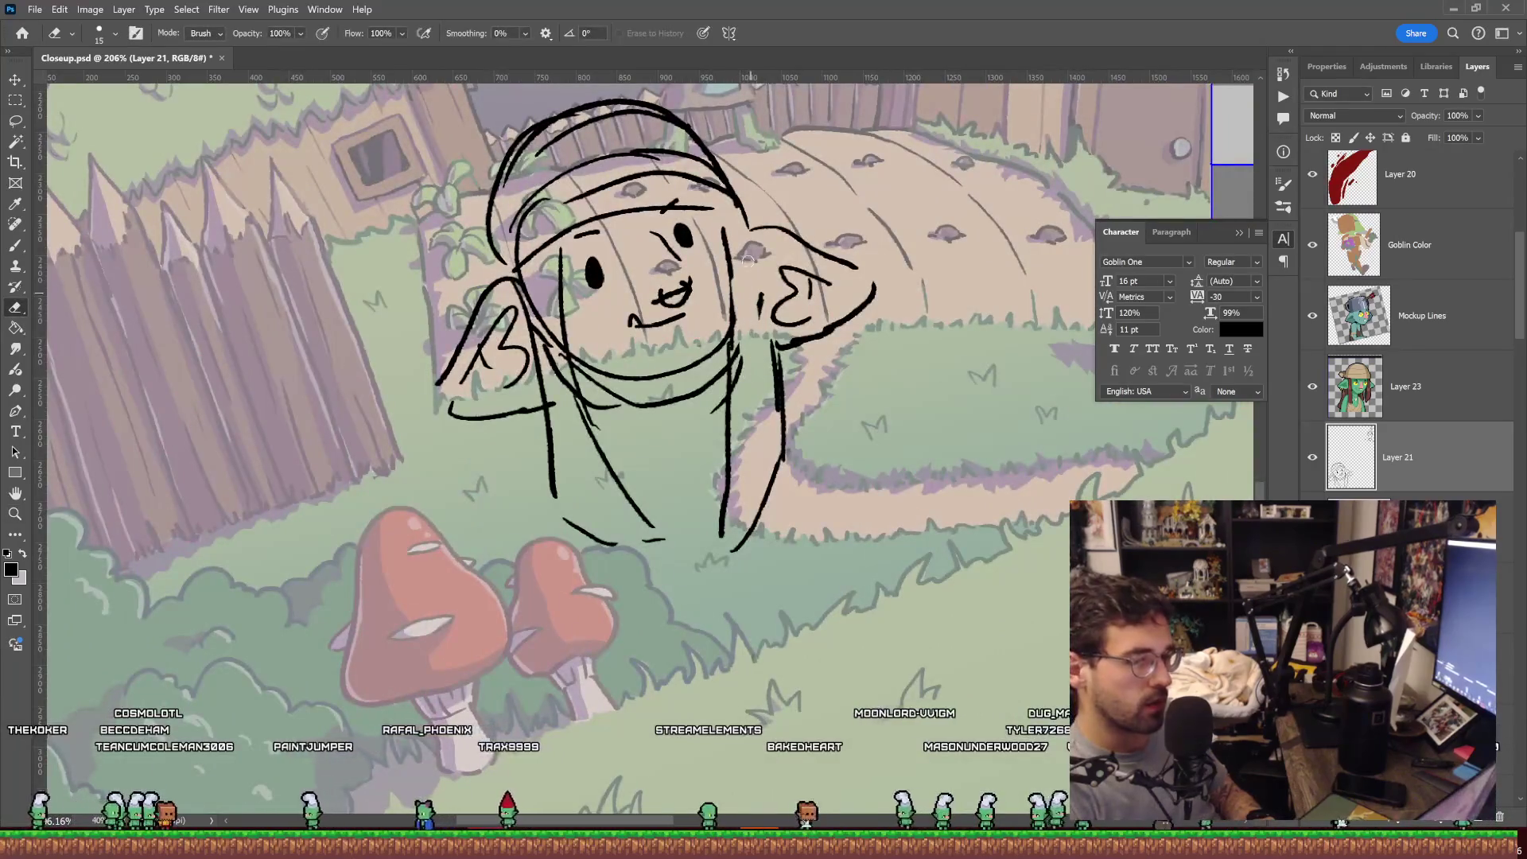
key("b")
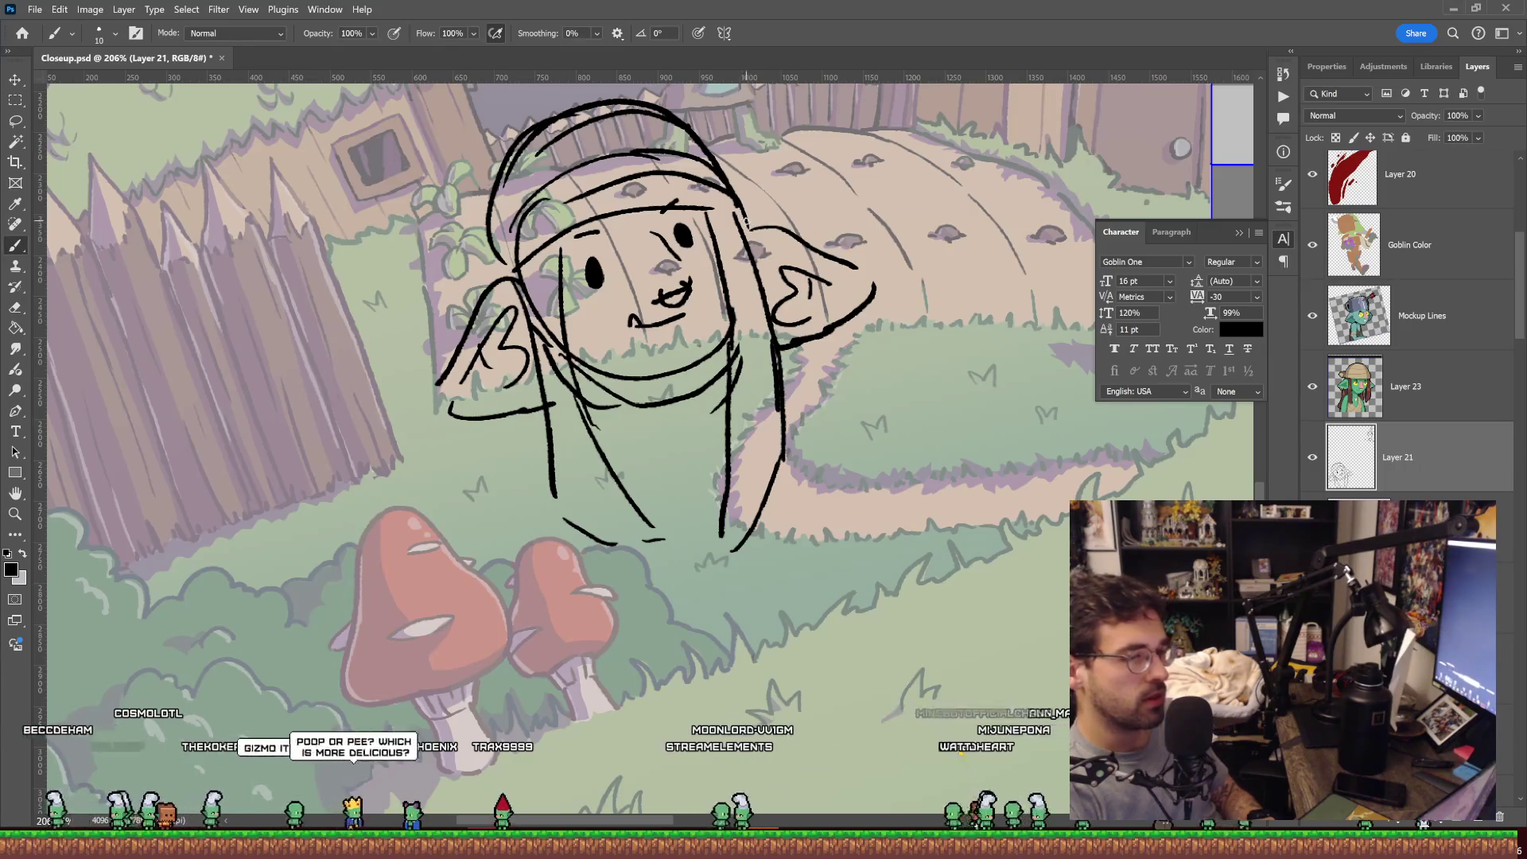
key("z")
left_click_drag(751, 206, 889, 268)
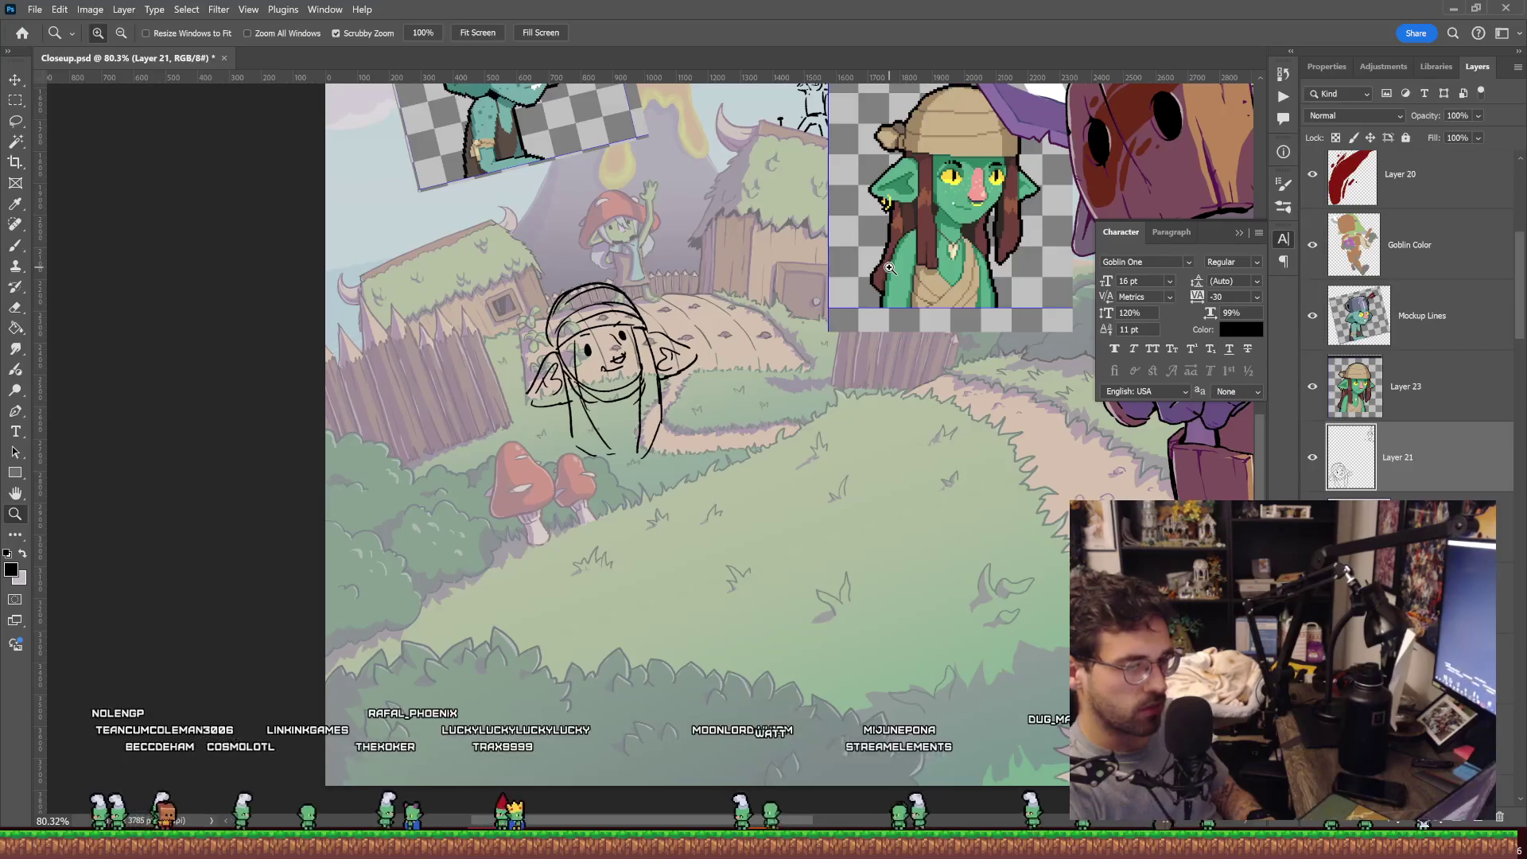
left_click_drag(661, 366, 716, 366)
key("e")
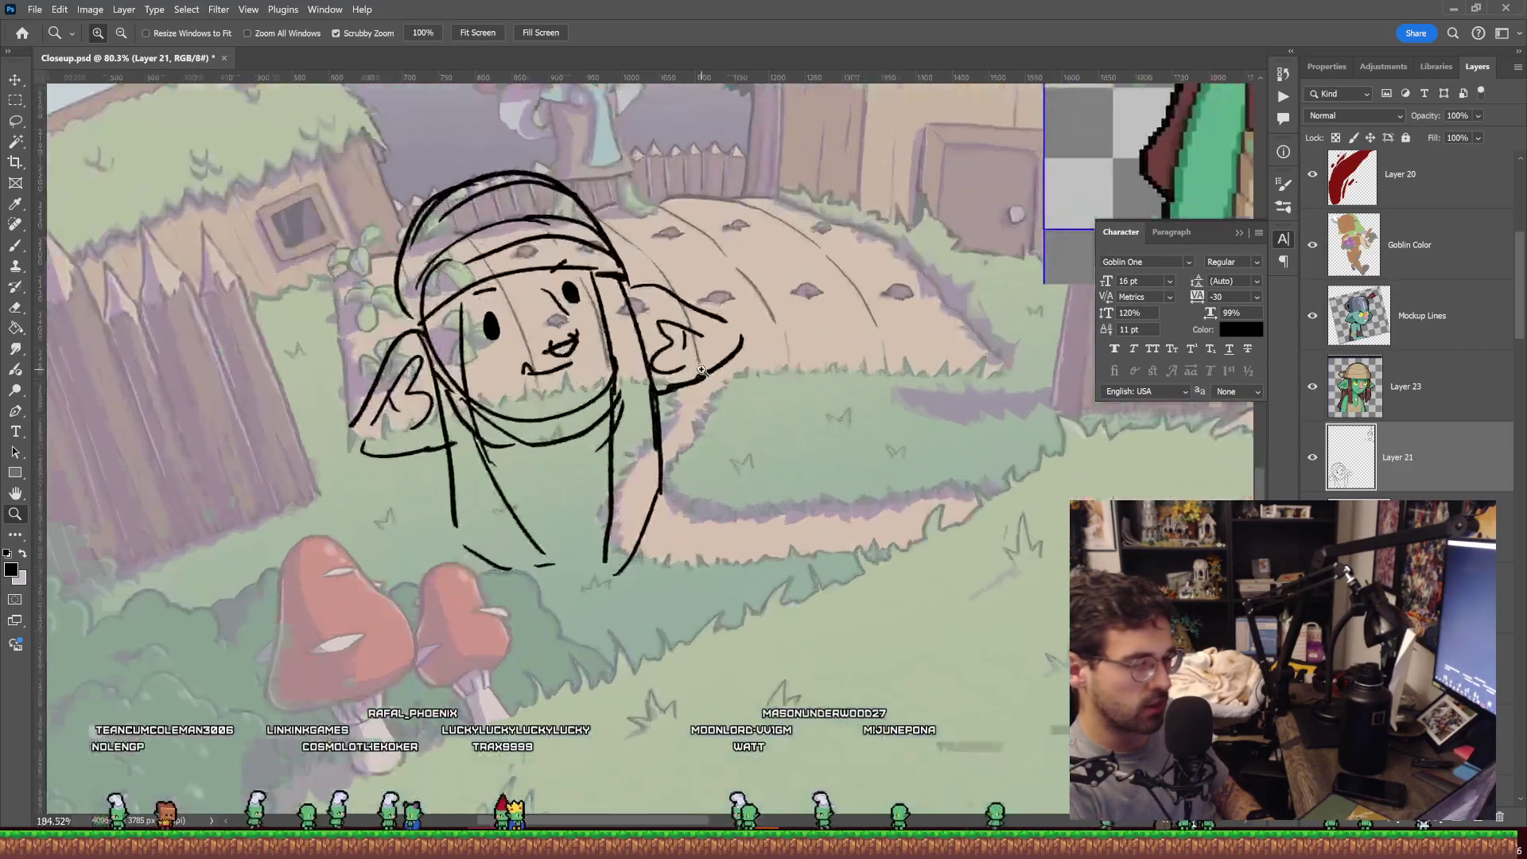
left_click_drag(485, 411, 566, 390)
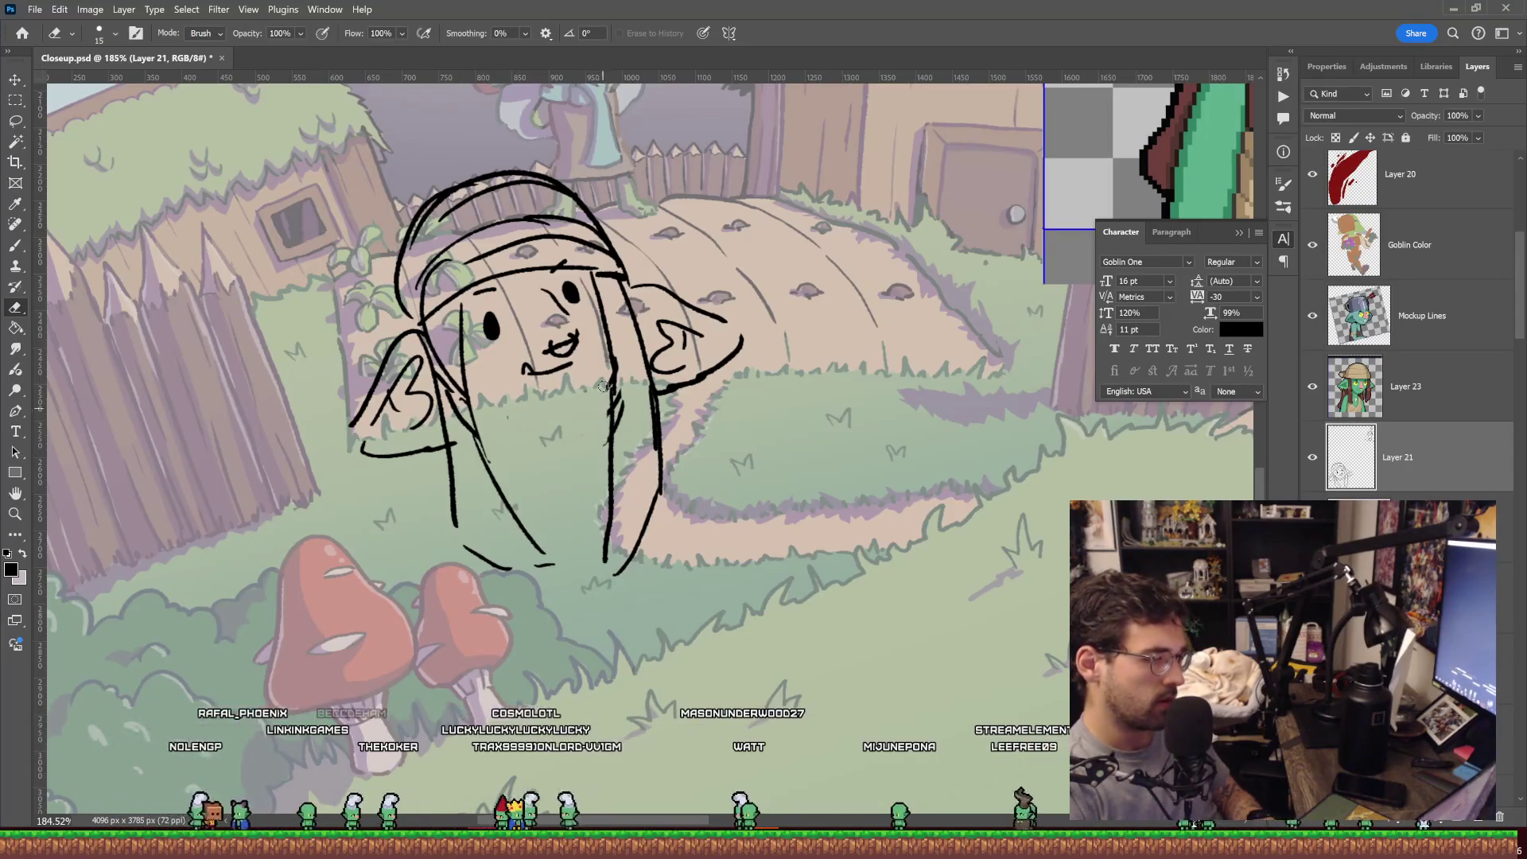
key("b")
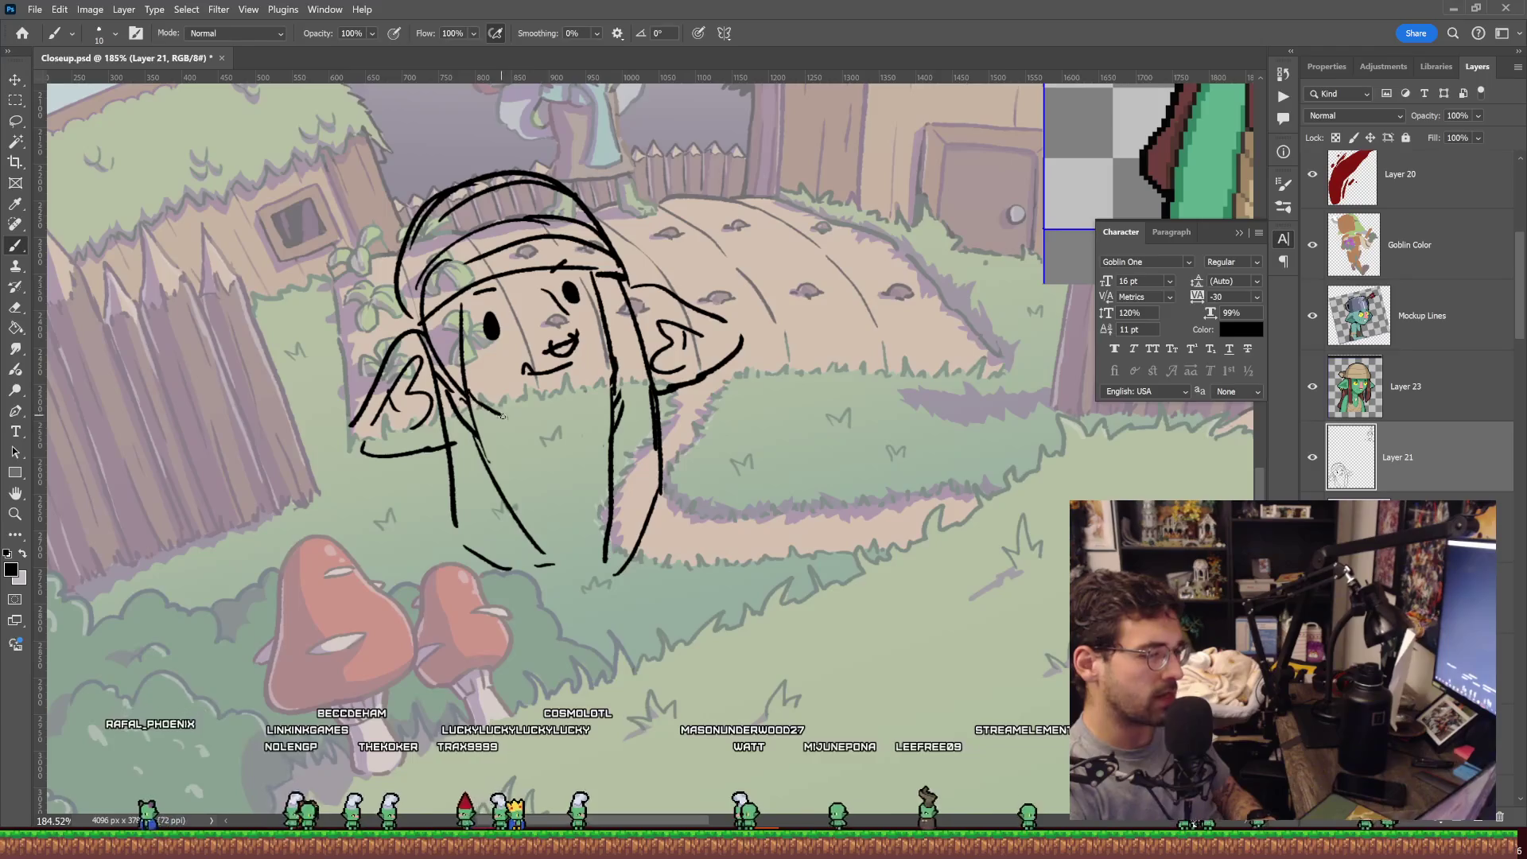
left_click_drag(469, 393, 541, 430)
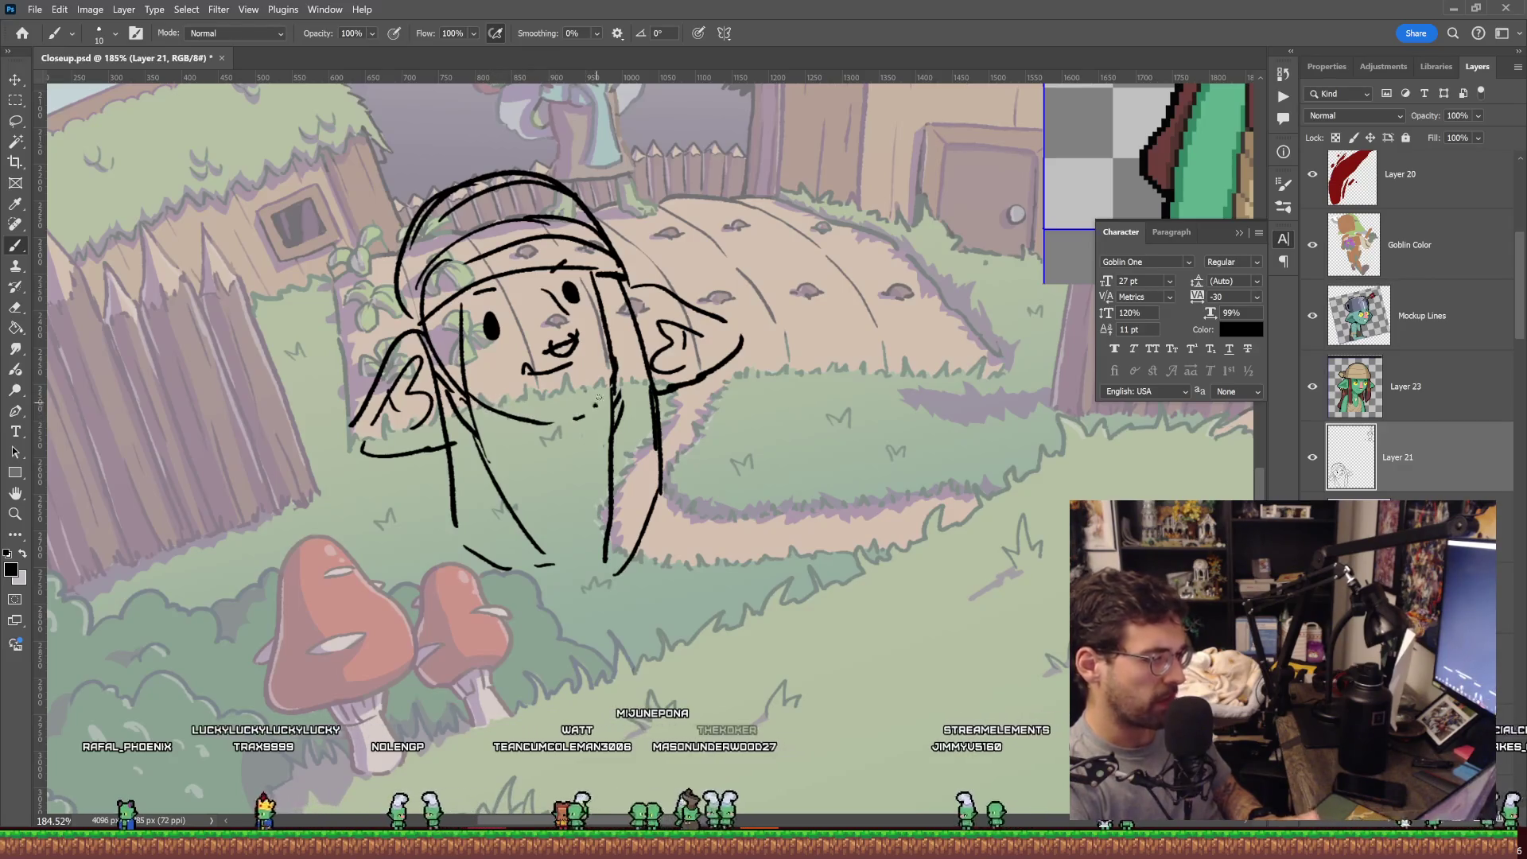
Compare with the pixel-art goblin portrait, then recentre and zoom on the goblin sketch.
mouse_move(810, 251)
left_mouse_down()
mouse_move(891, 191)
mouse_move(863, 203)
mouse_move(877, 183)
left_mouse_up()
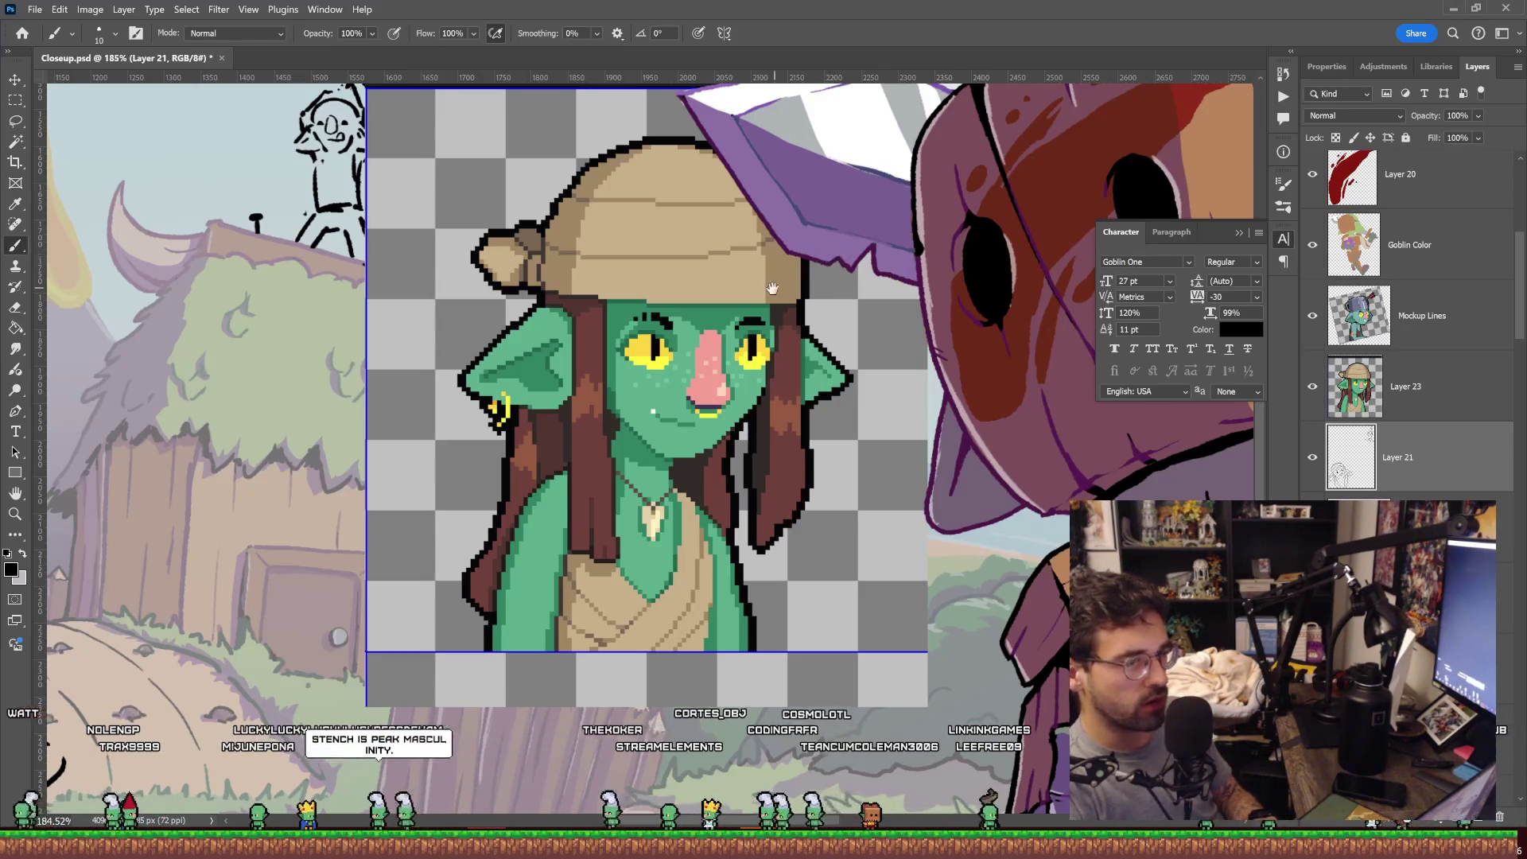
left_click_drag(772, 289, 924, 151)
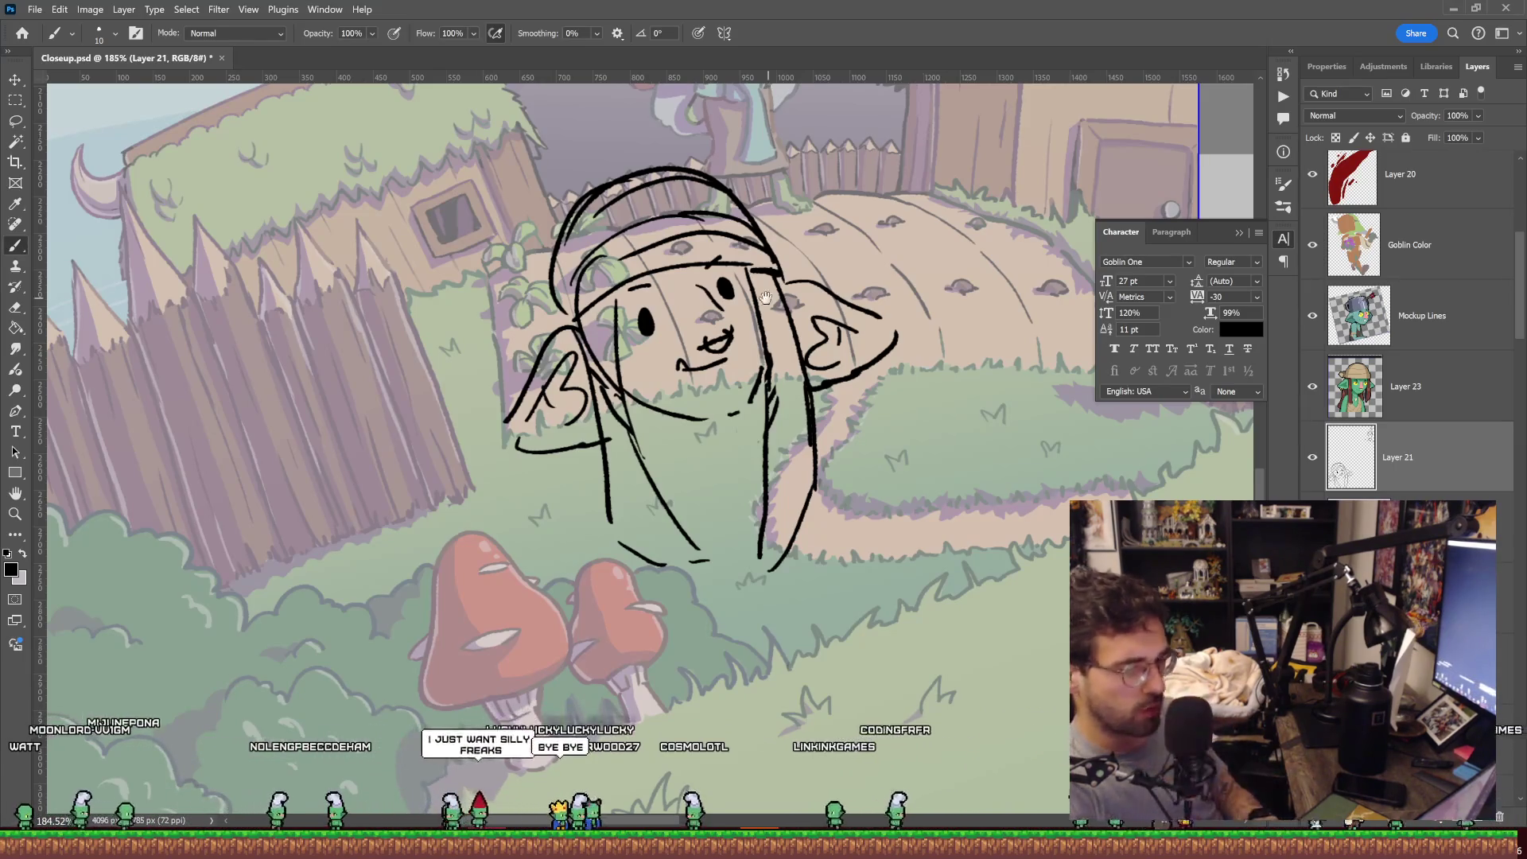
left_click_drag(766, 298, 725, 243)
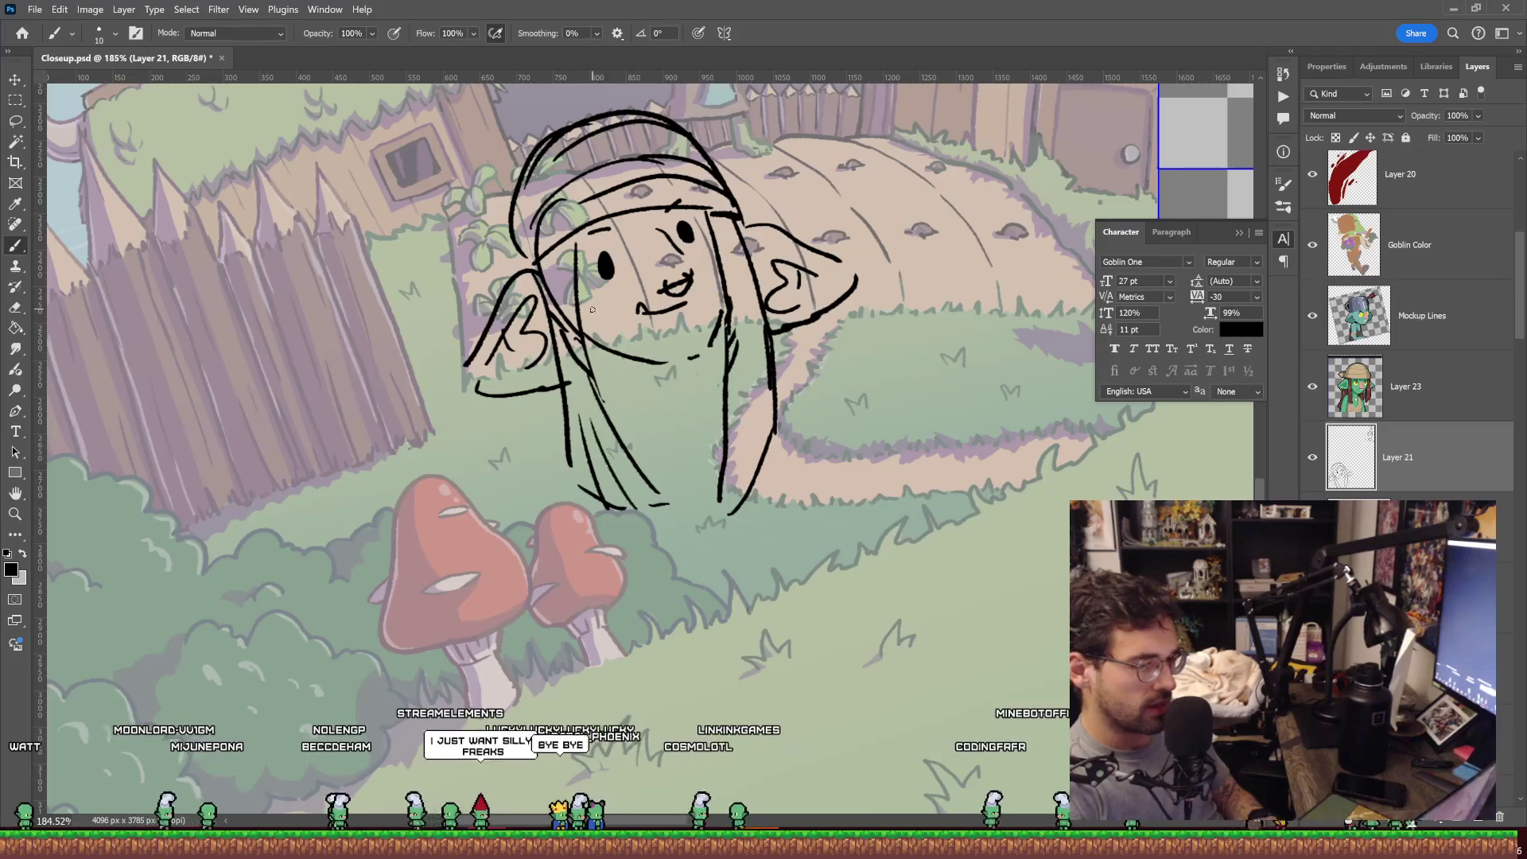
key("e")
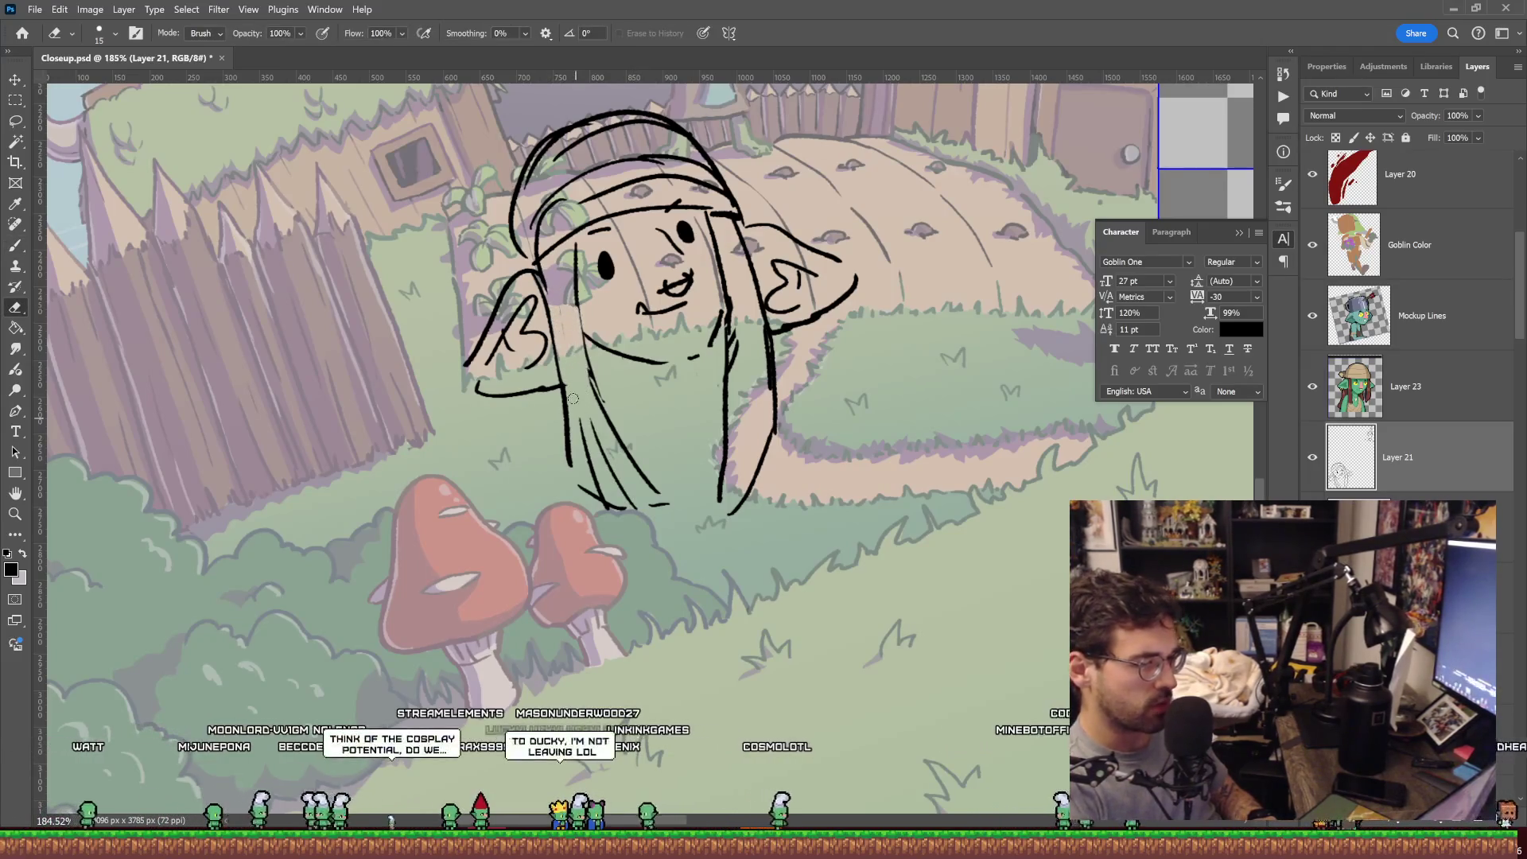
key("b")
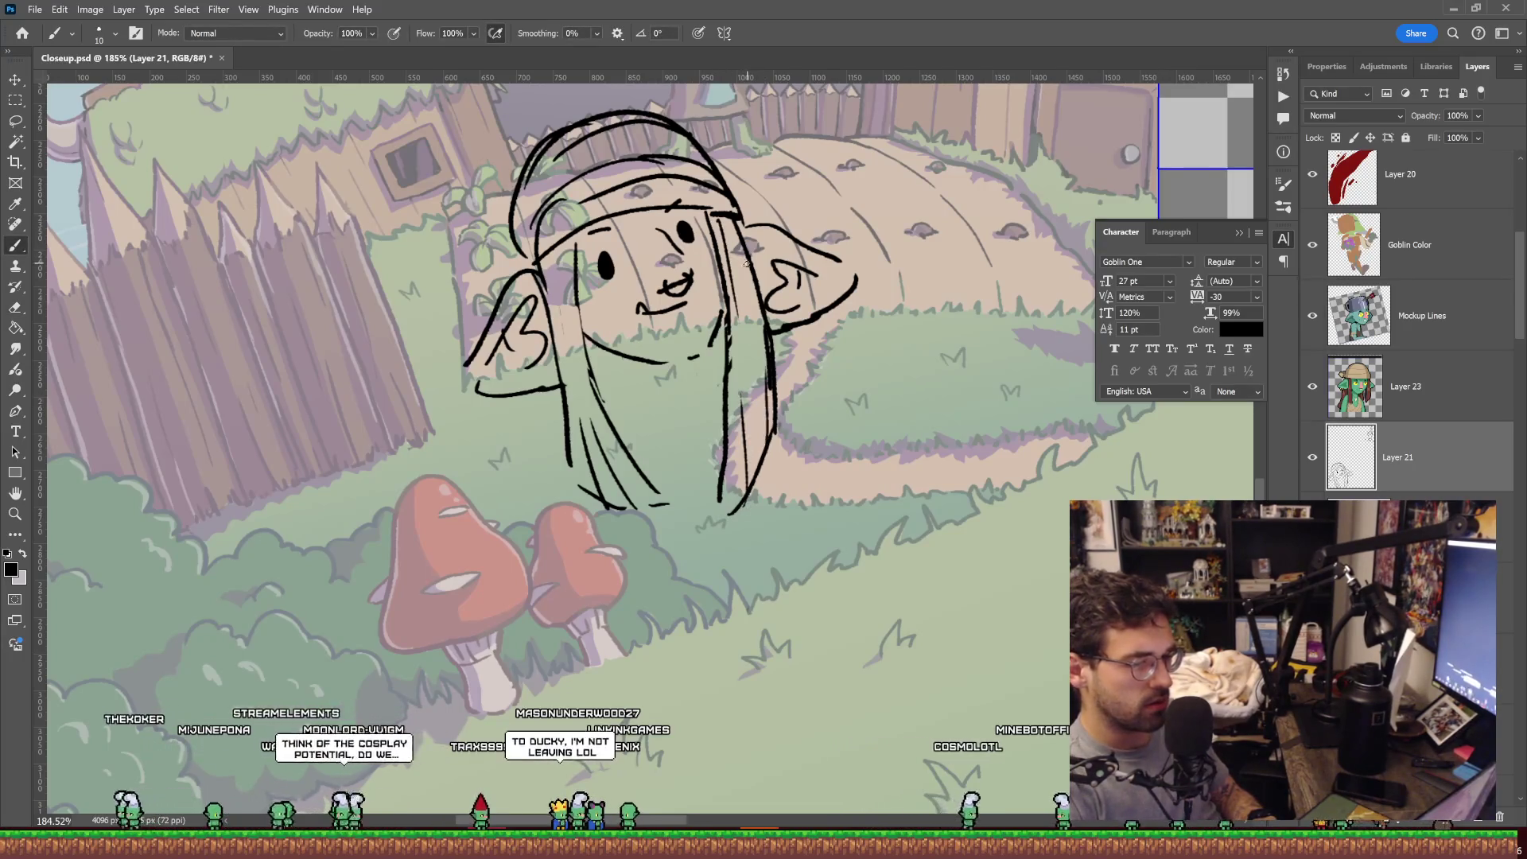
key("e")
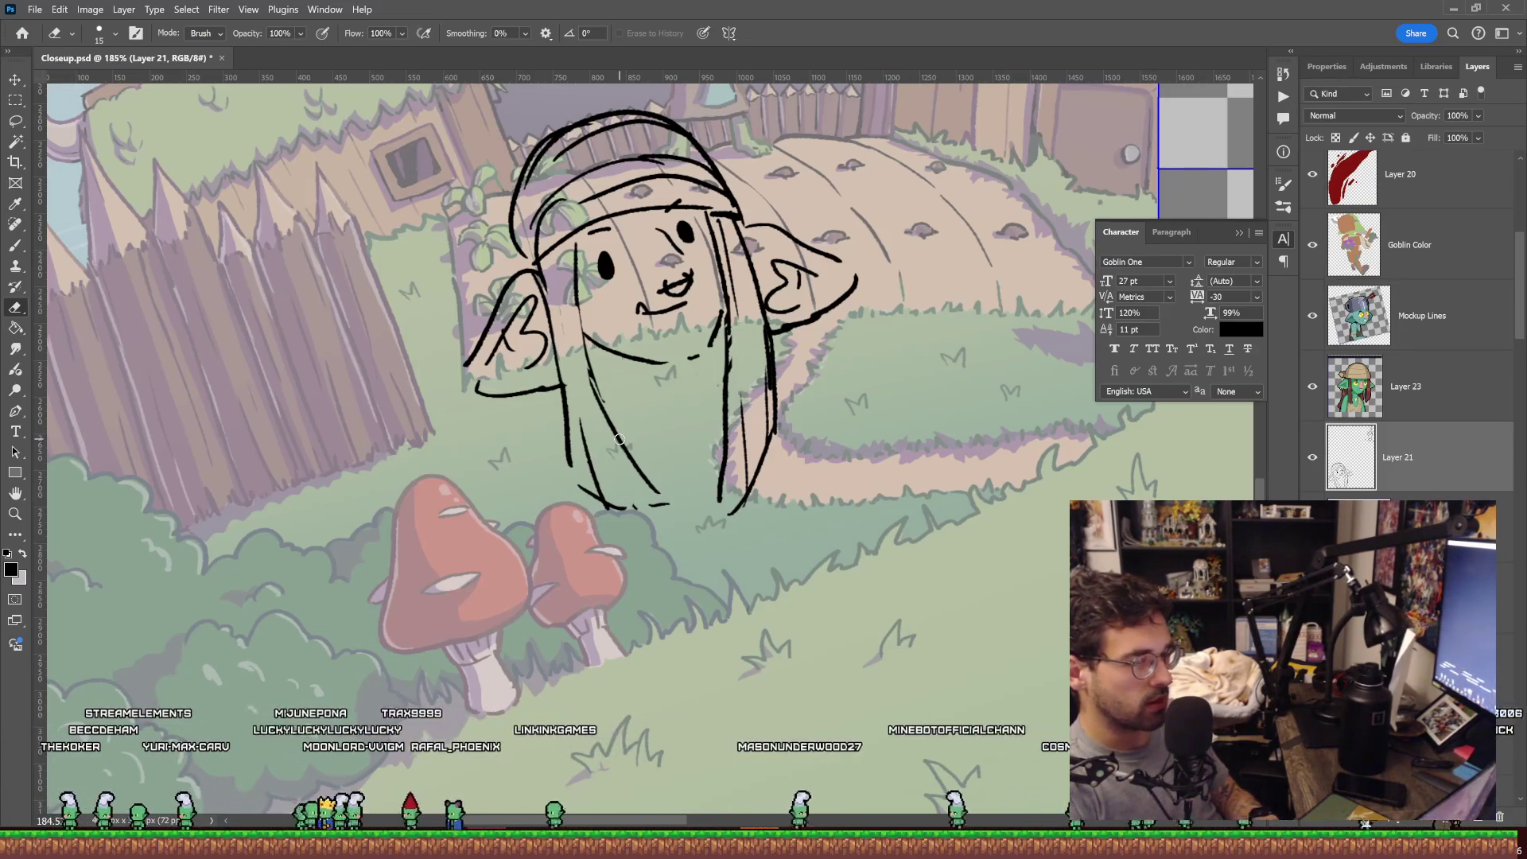
key("b")
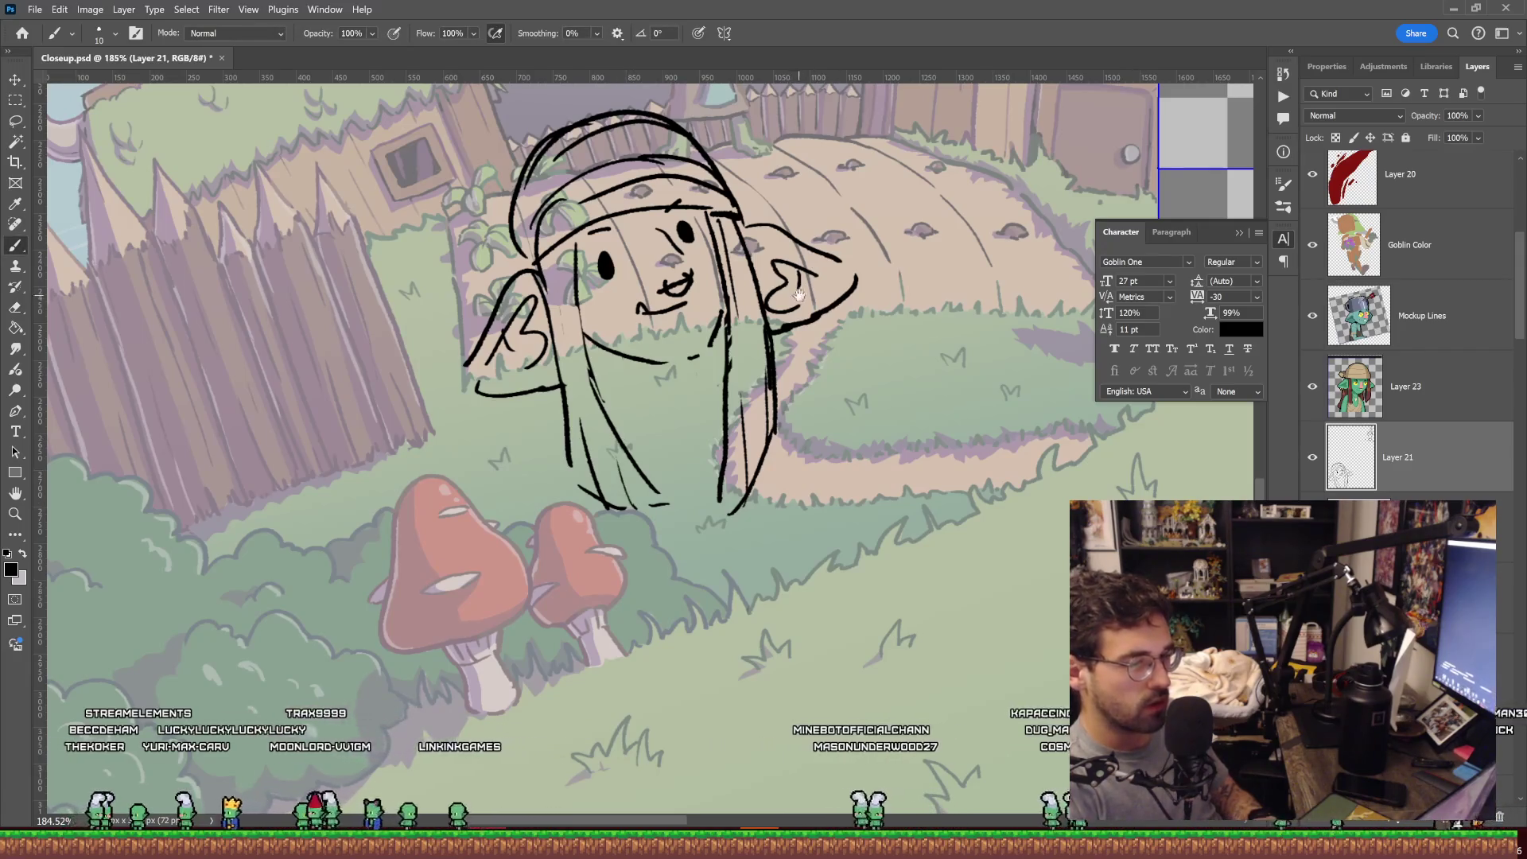
mouse_move(800, 296)
left_mouse_down()
mouse_move(815, 334)
mouse_move(785, 336)
left_mouse_up()
left_click(762, 327)
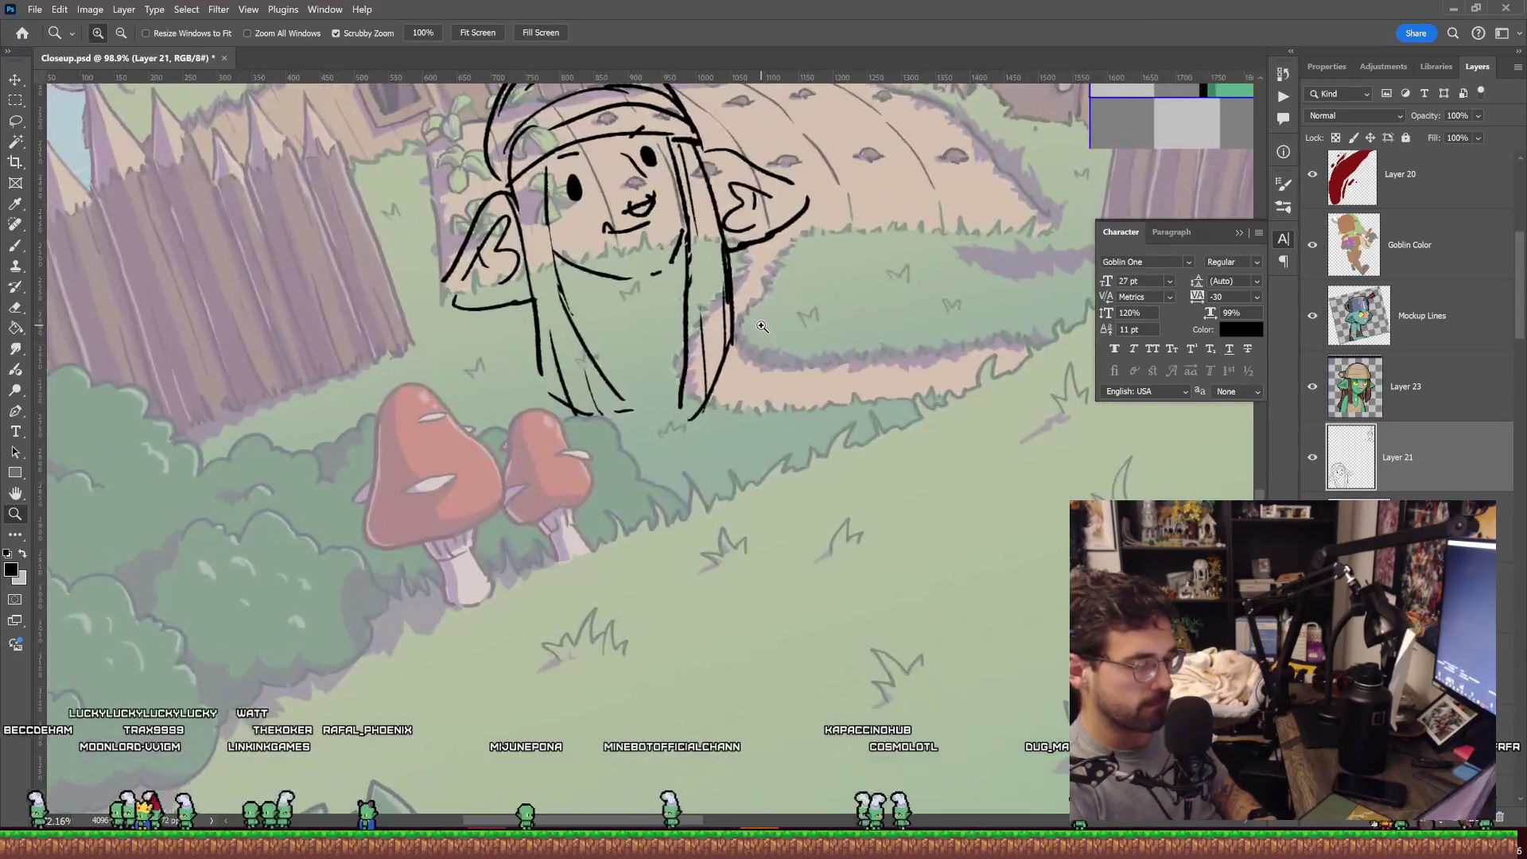
Undo the stray strokes across the chin and right mushroom, retrying the right-side curve.
scroll(716, 302, "up", 1)
key("b")
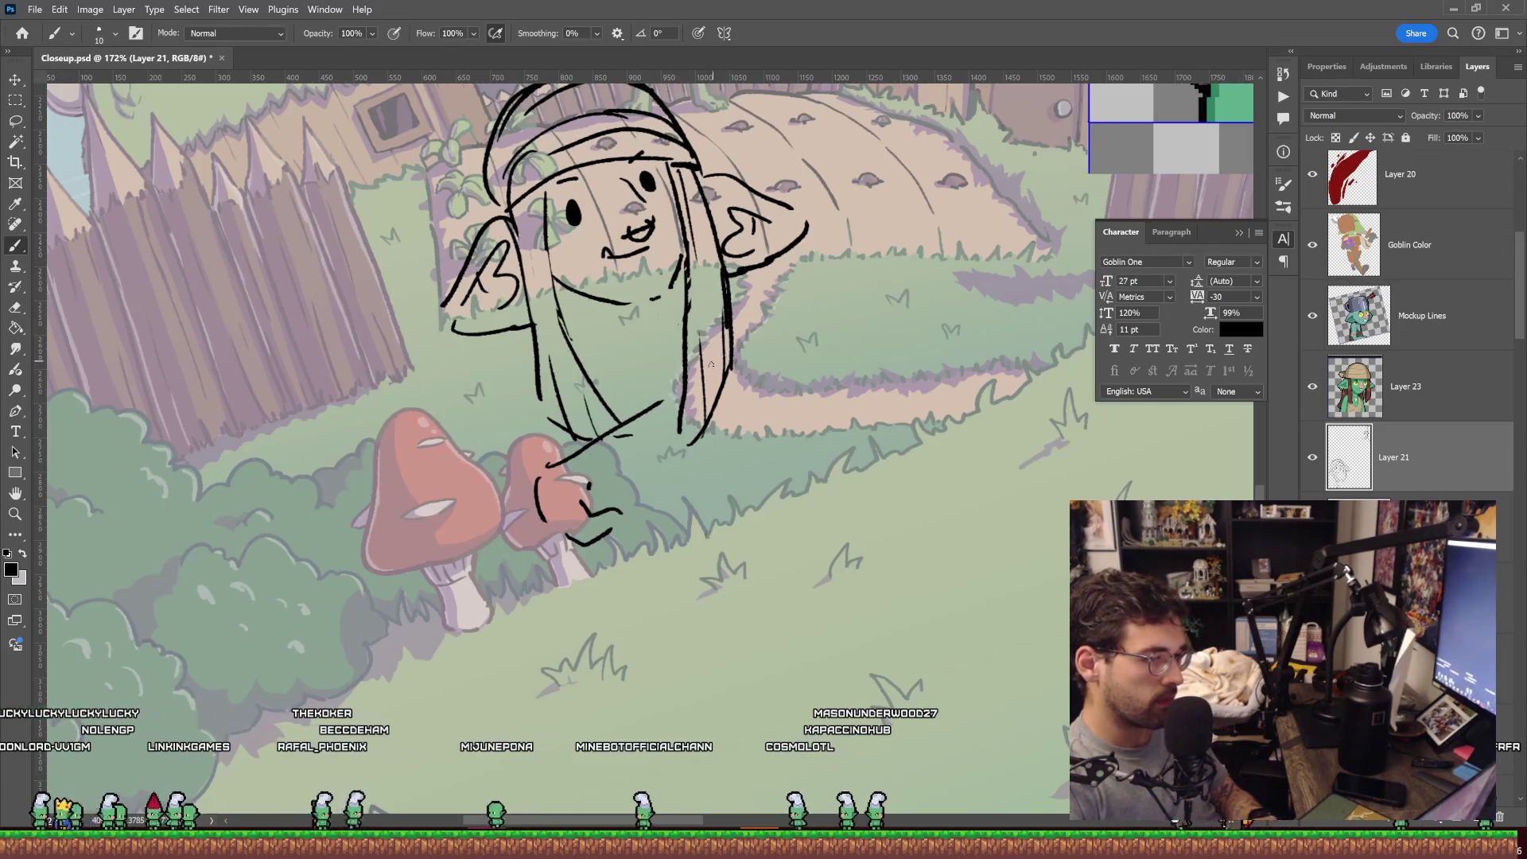
key("ctrl+z")
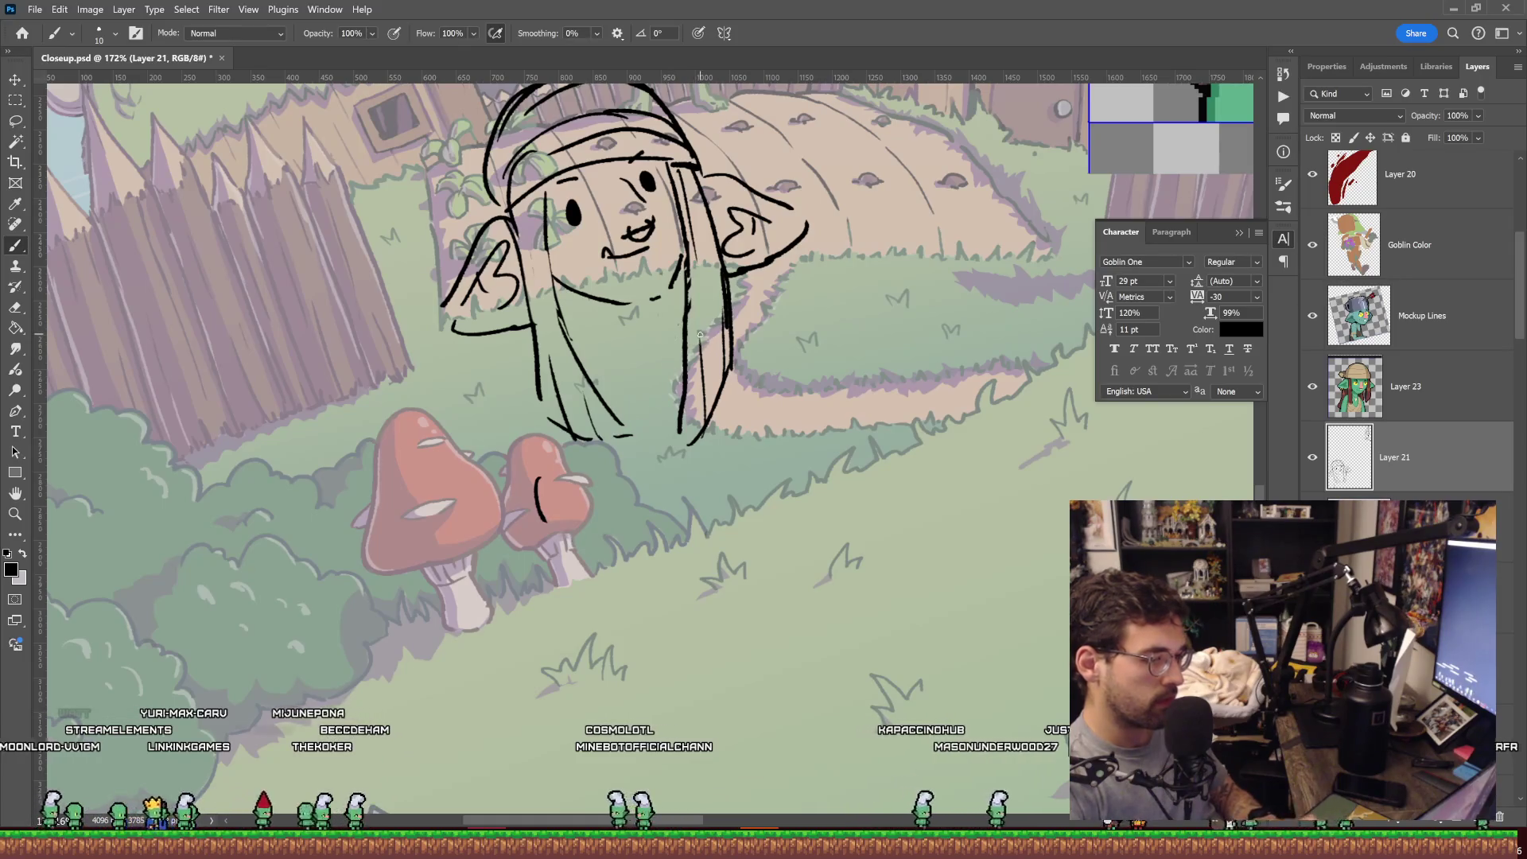
key("ctrl+z")
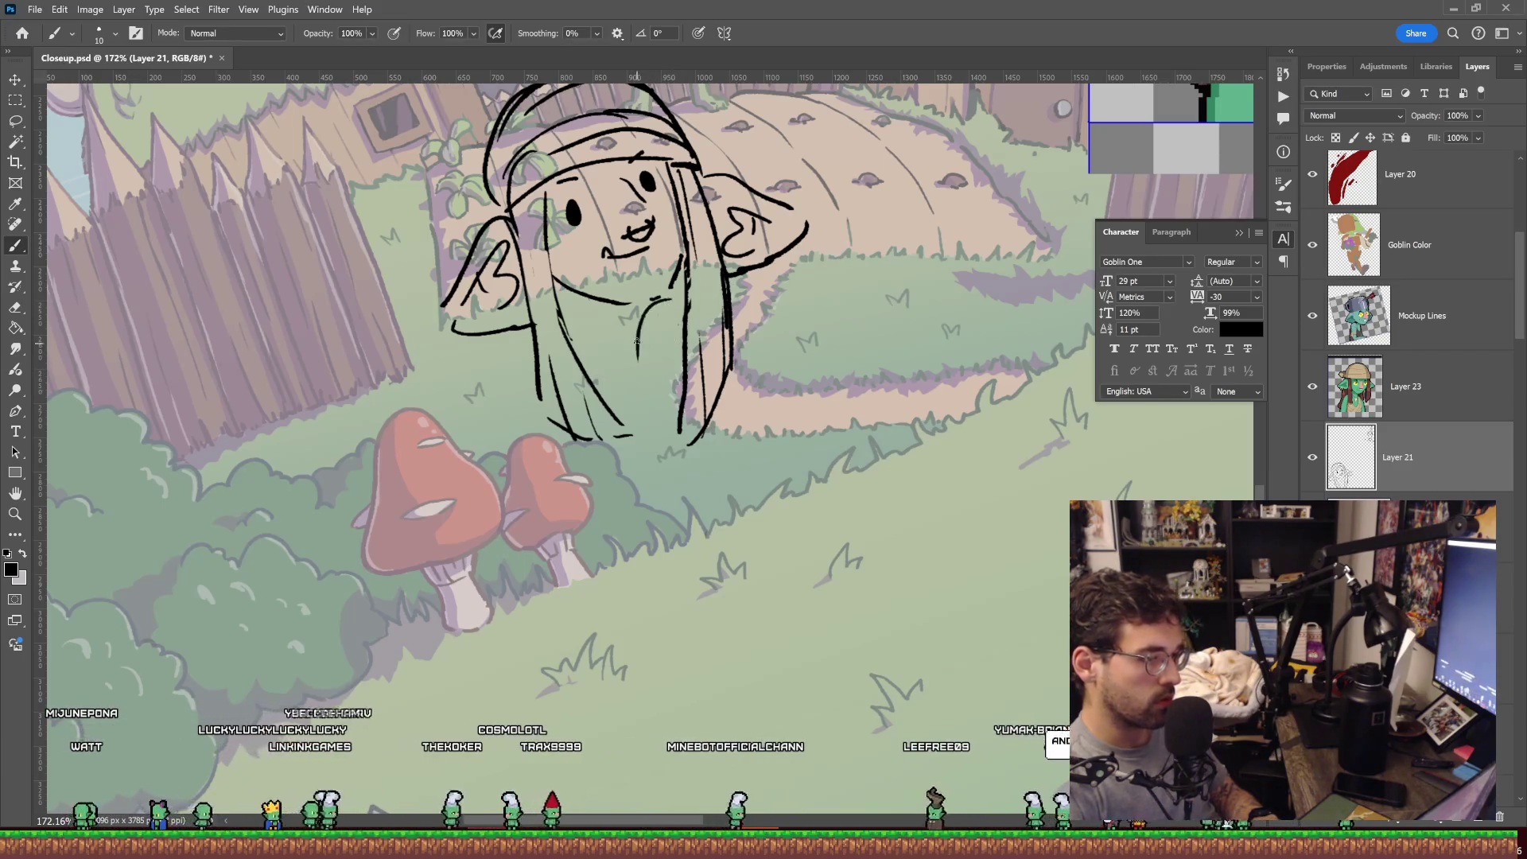
left_click_drag(667, 301, 639, 359)
left_click_drag(598, 311, 593, 326)
key("ctrl+z")
key("ctrl+z")
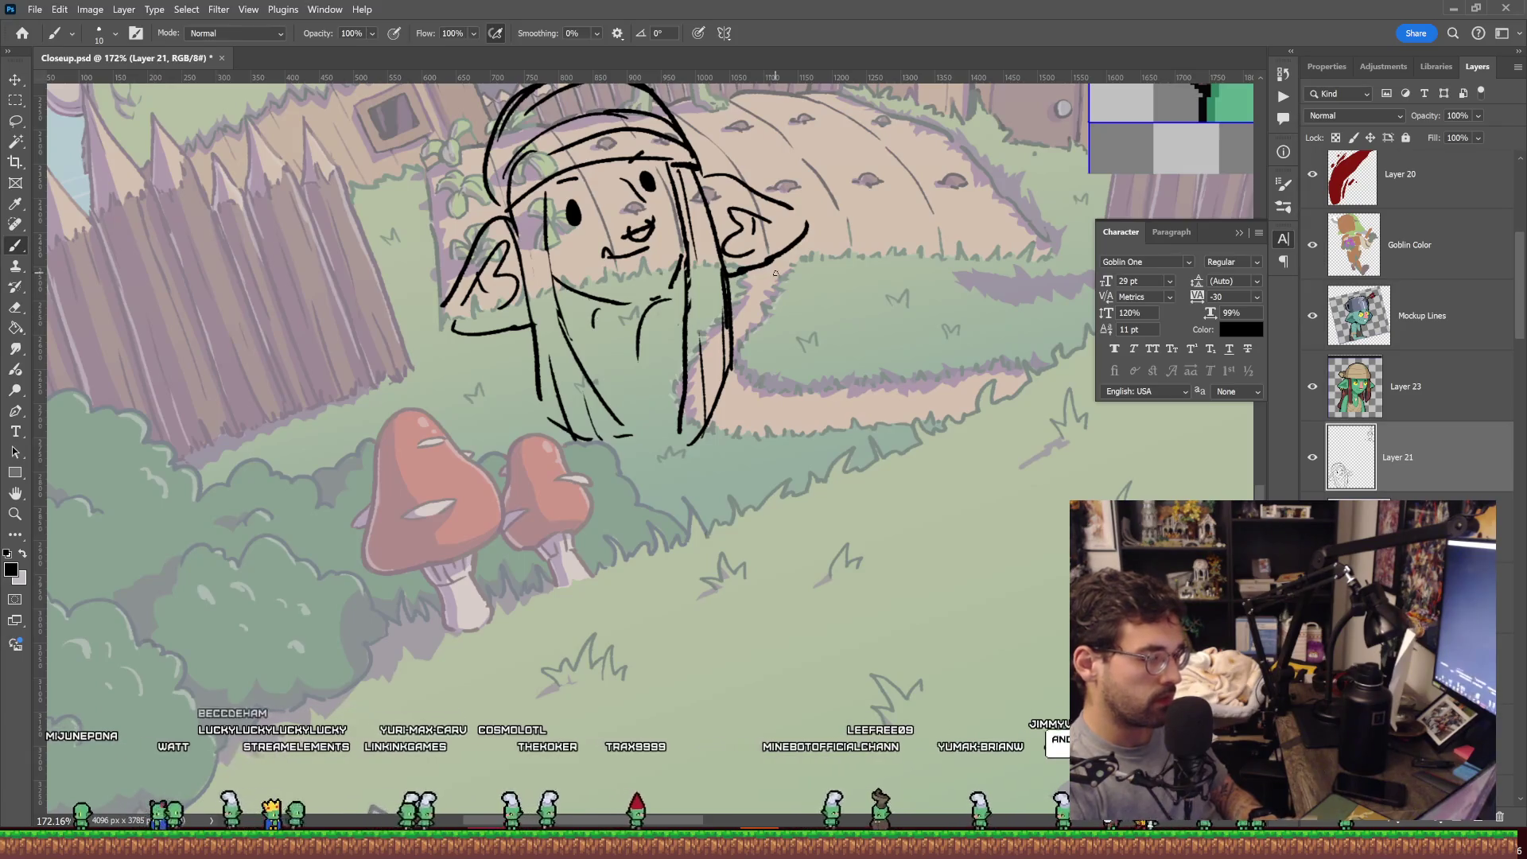
Sketch an arm curve down from the right ear plus the lower leg and foot lines.
mouse_move(732, 269)
left_mouse_down()
mouse_move(812, 327)
mouse_move(839, 411)
left_mouse_up()
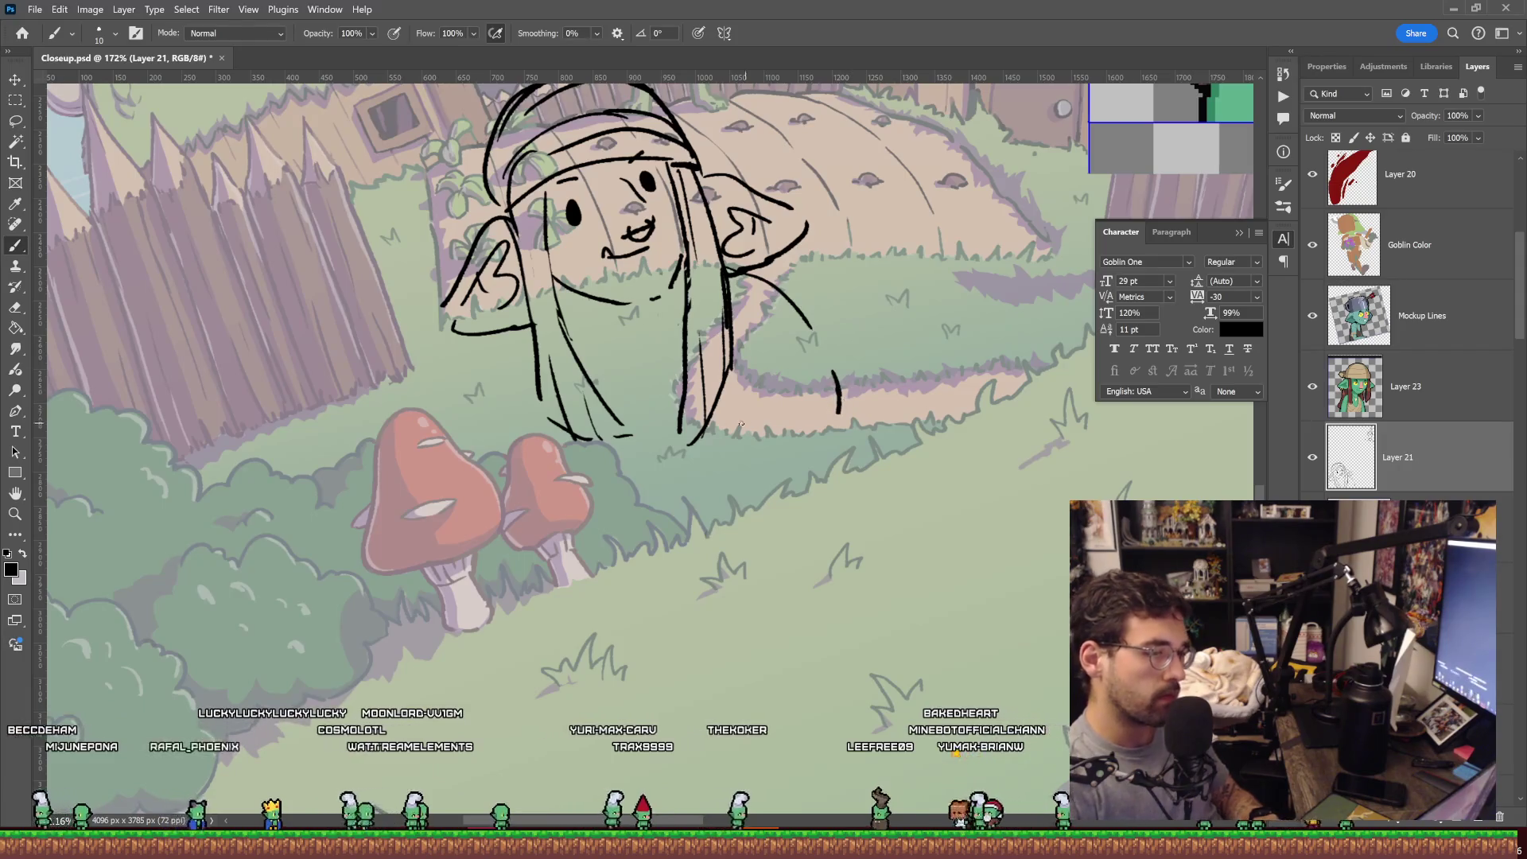
mouse_move(732, 427)
left_mouse_down()
mouse_move(704, 521)
mouse_move(771, 560)
mouse_move(847, 500)
left_mouse_up()
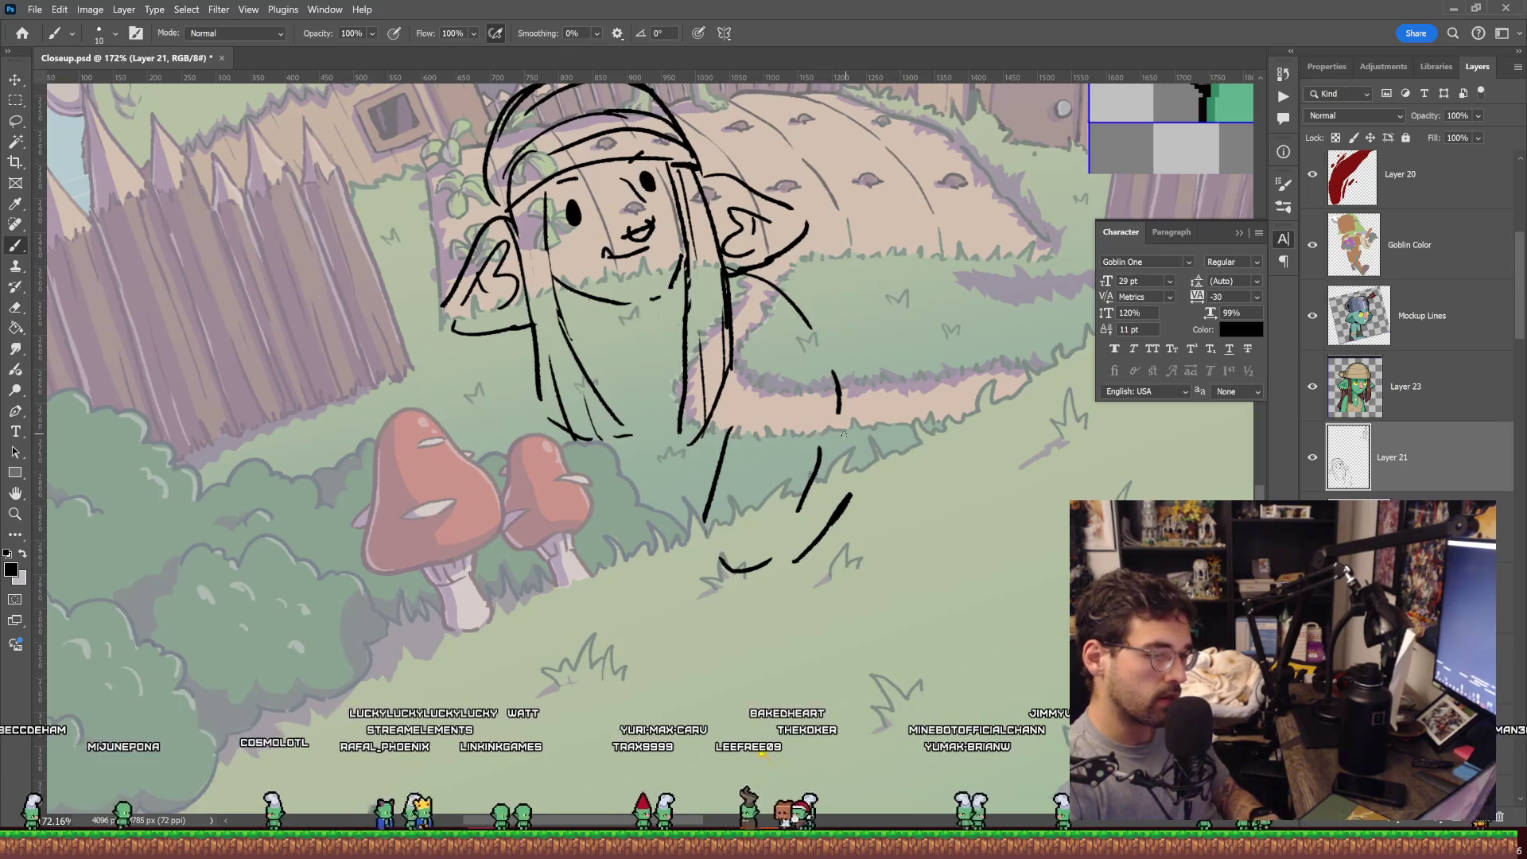
left_click_drag(875, 468, 881, 470)
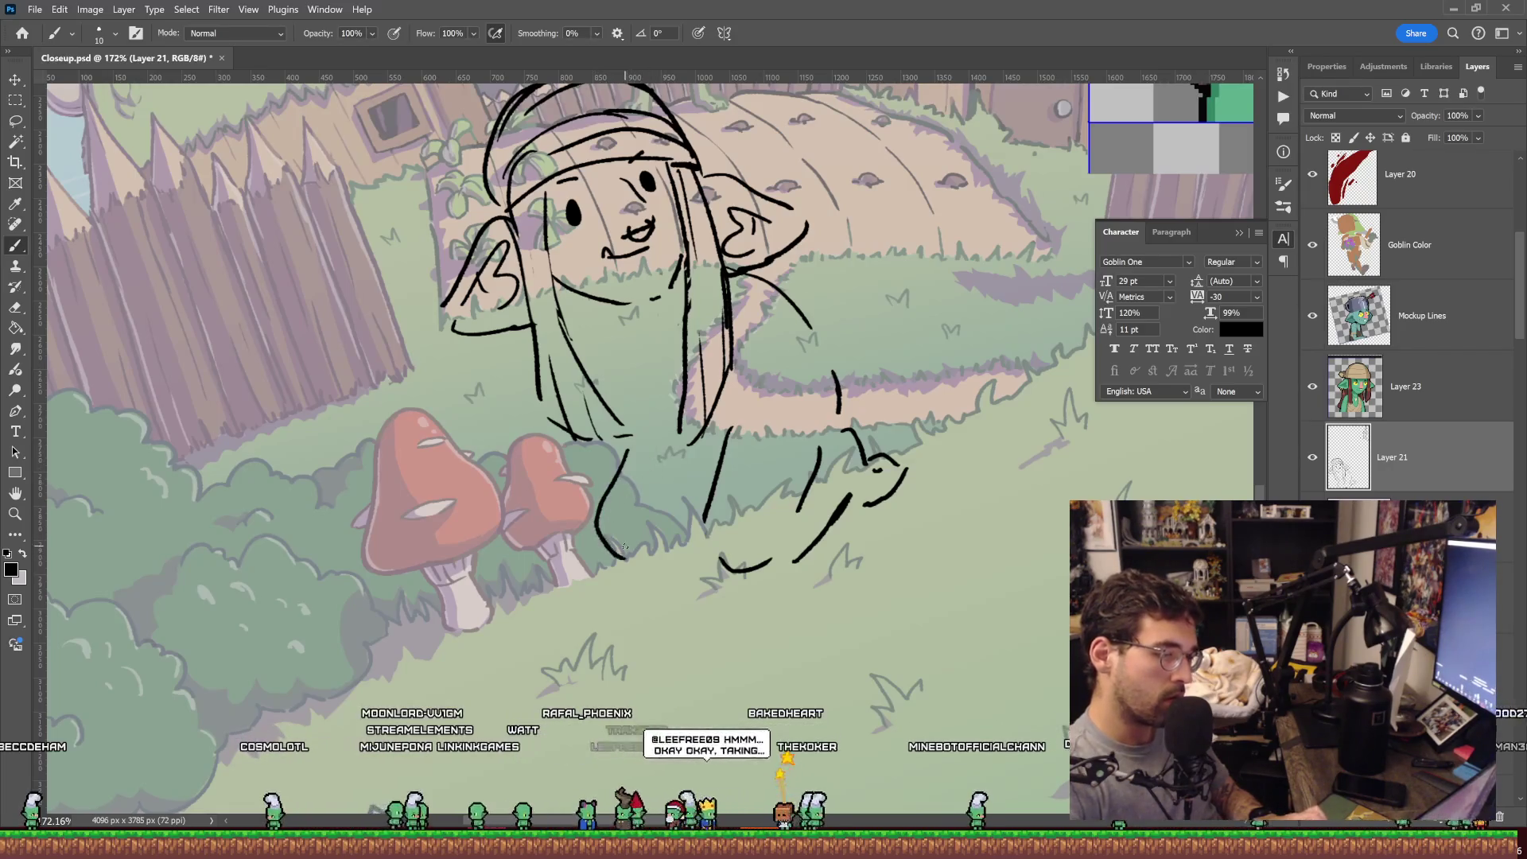
left_click_drag(625, 546, 672, 579)
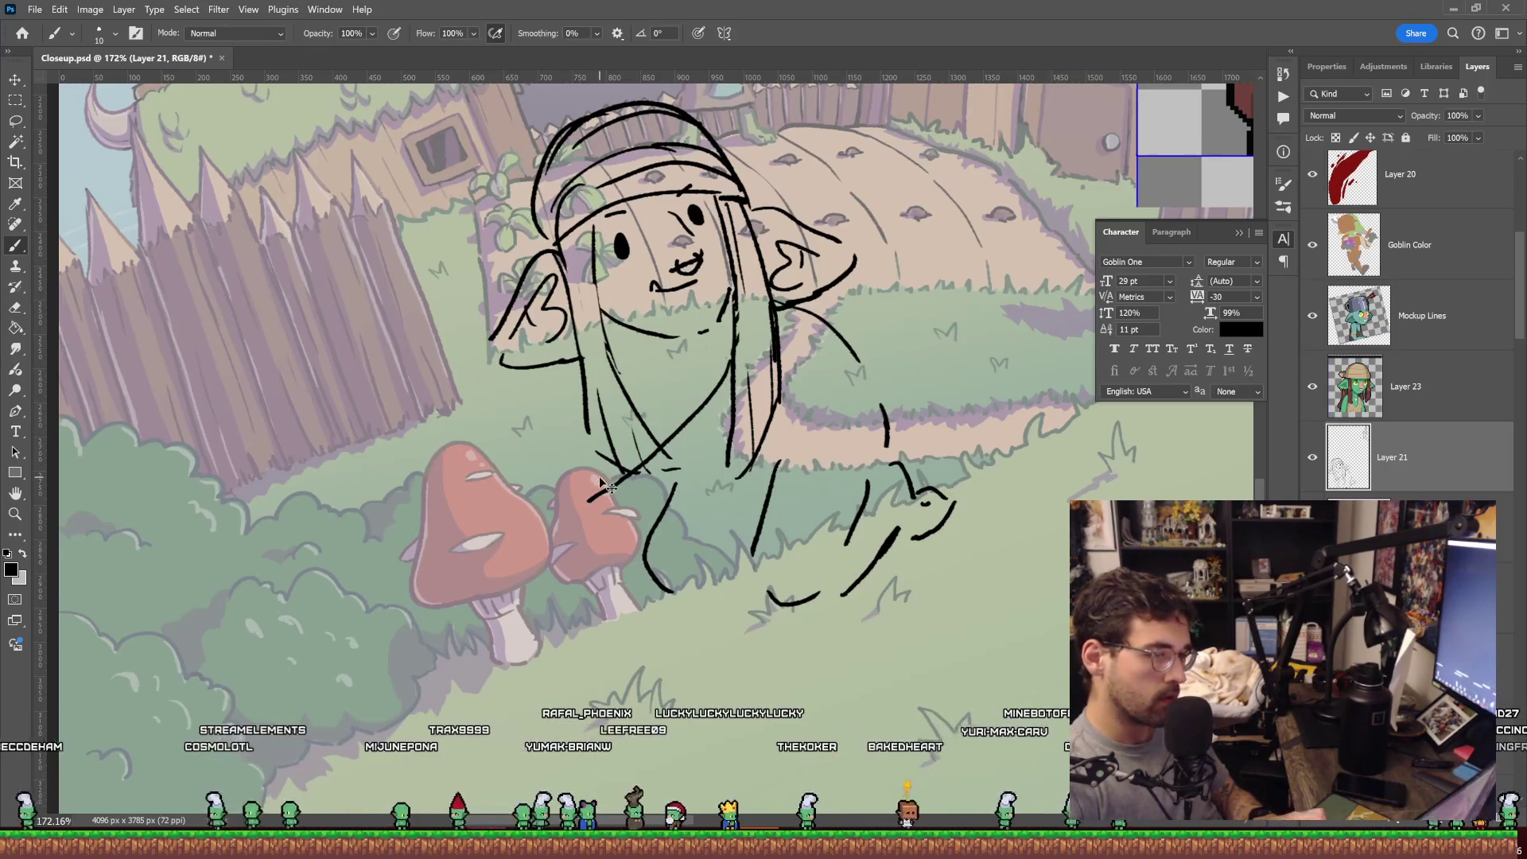
key("ctrl+z")
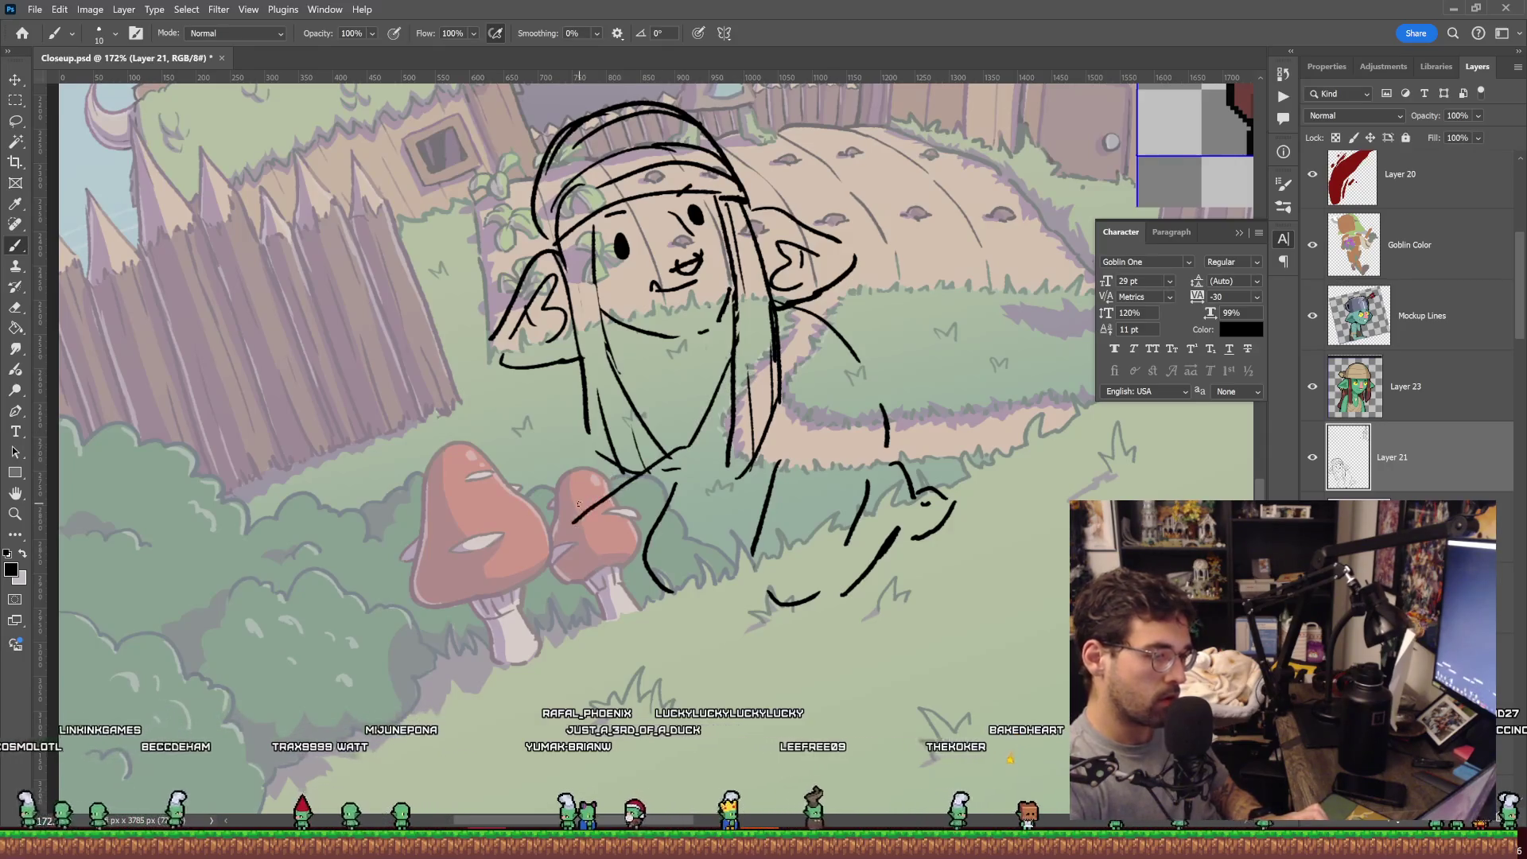
Draw a diagonal beard-to-mushroom line, short beard strokes and a shorter lower-body diagonal.
left_click_drag(746, 368, 607, 494)
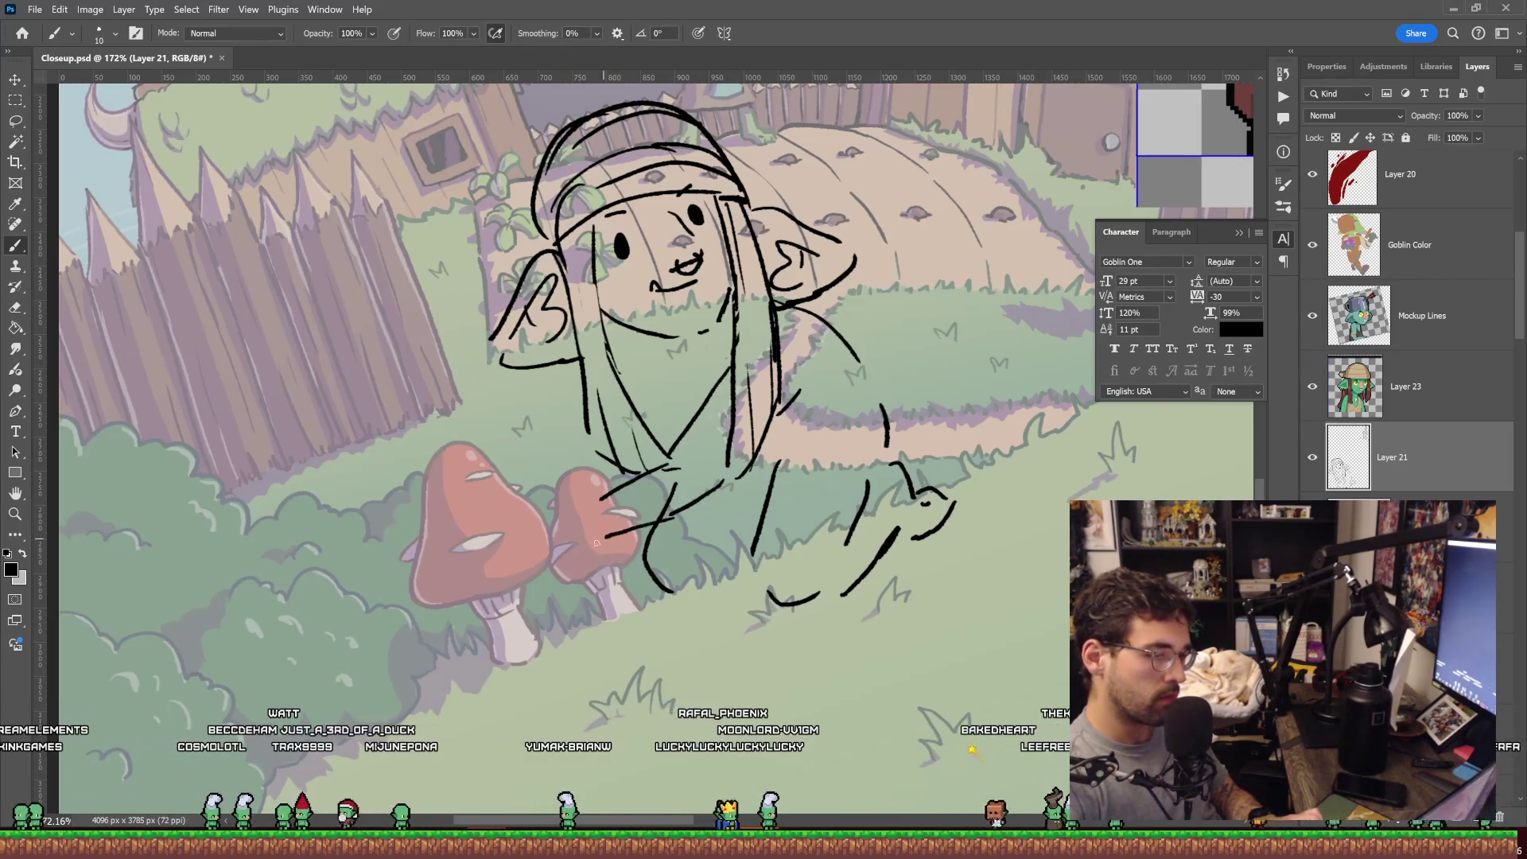
left_click_drag(848, 302, 821, 381)
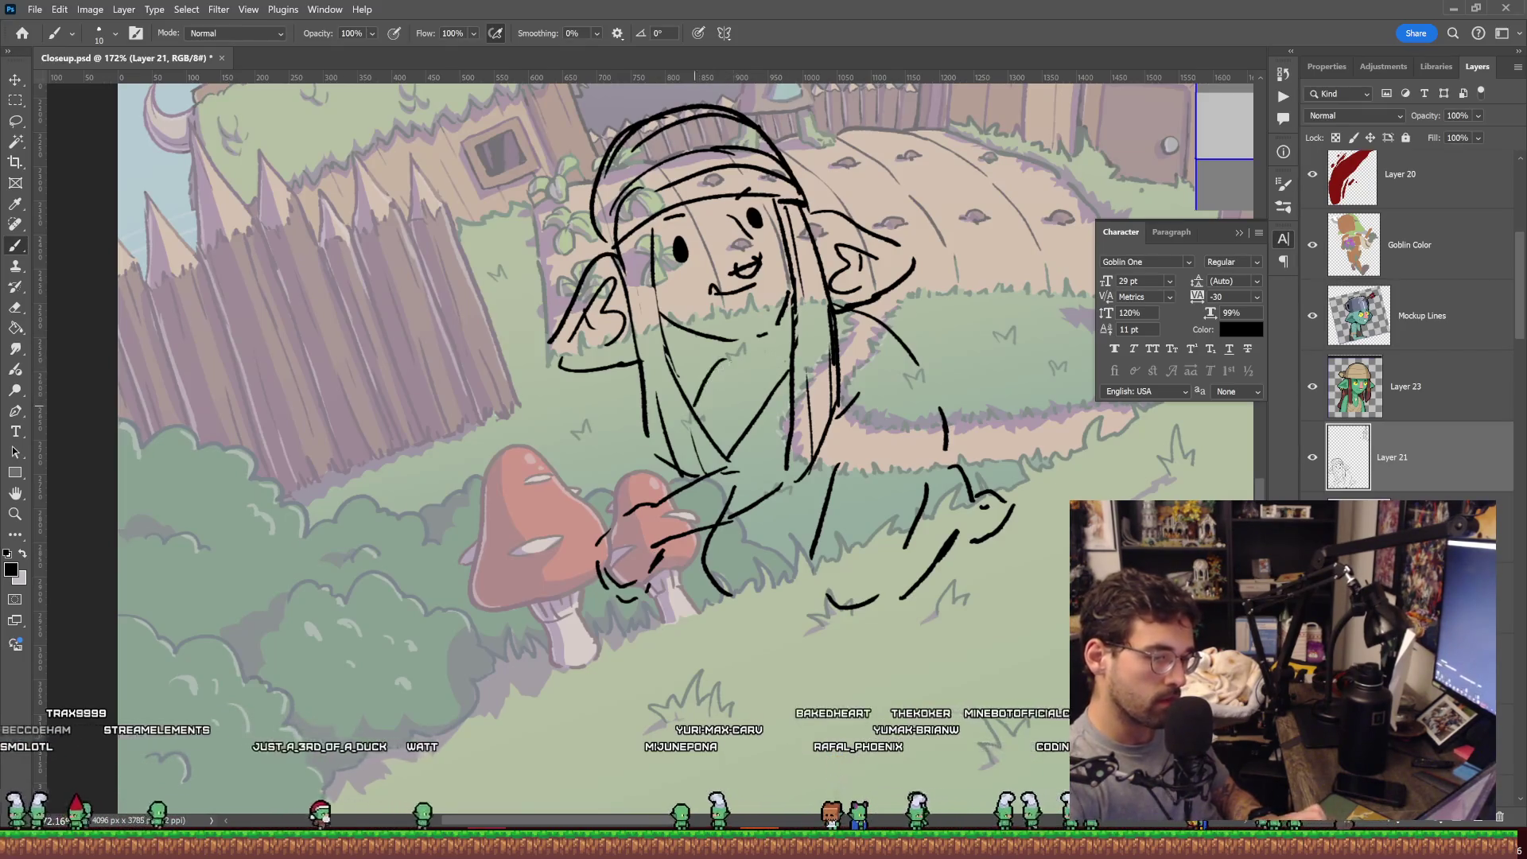
mouse_move(722, 359)
left_mouse_down()
mouse_move(696, 404)
mouse_move(739, 425)
left_mouse_up()
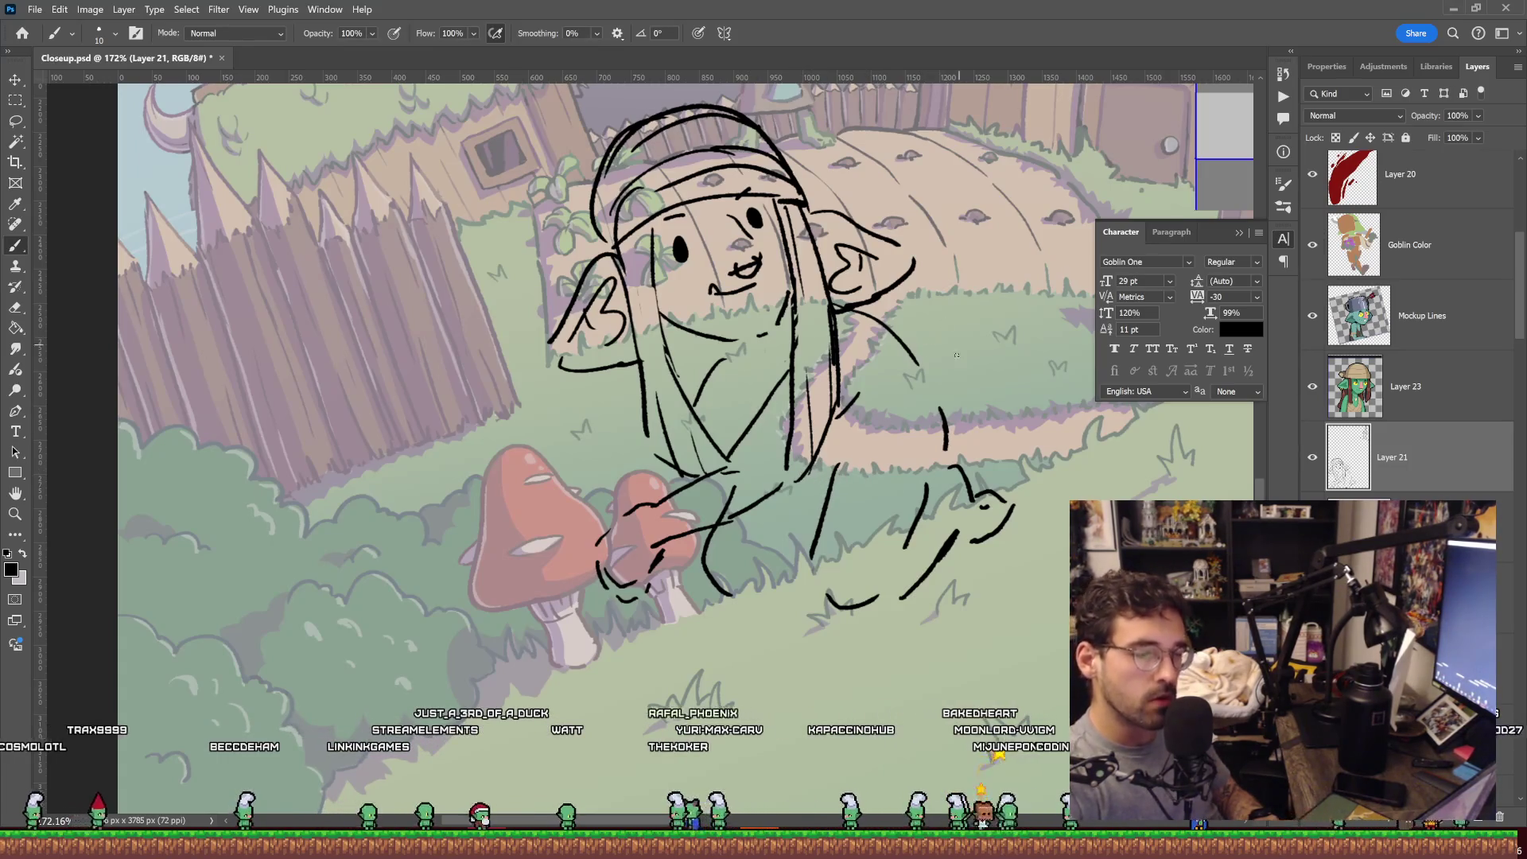
left_click_drag(776, 561, 828, 478)
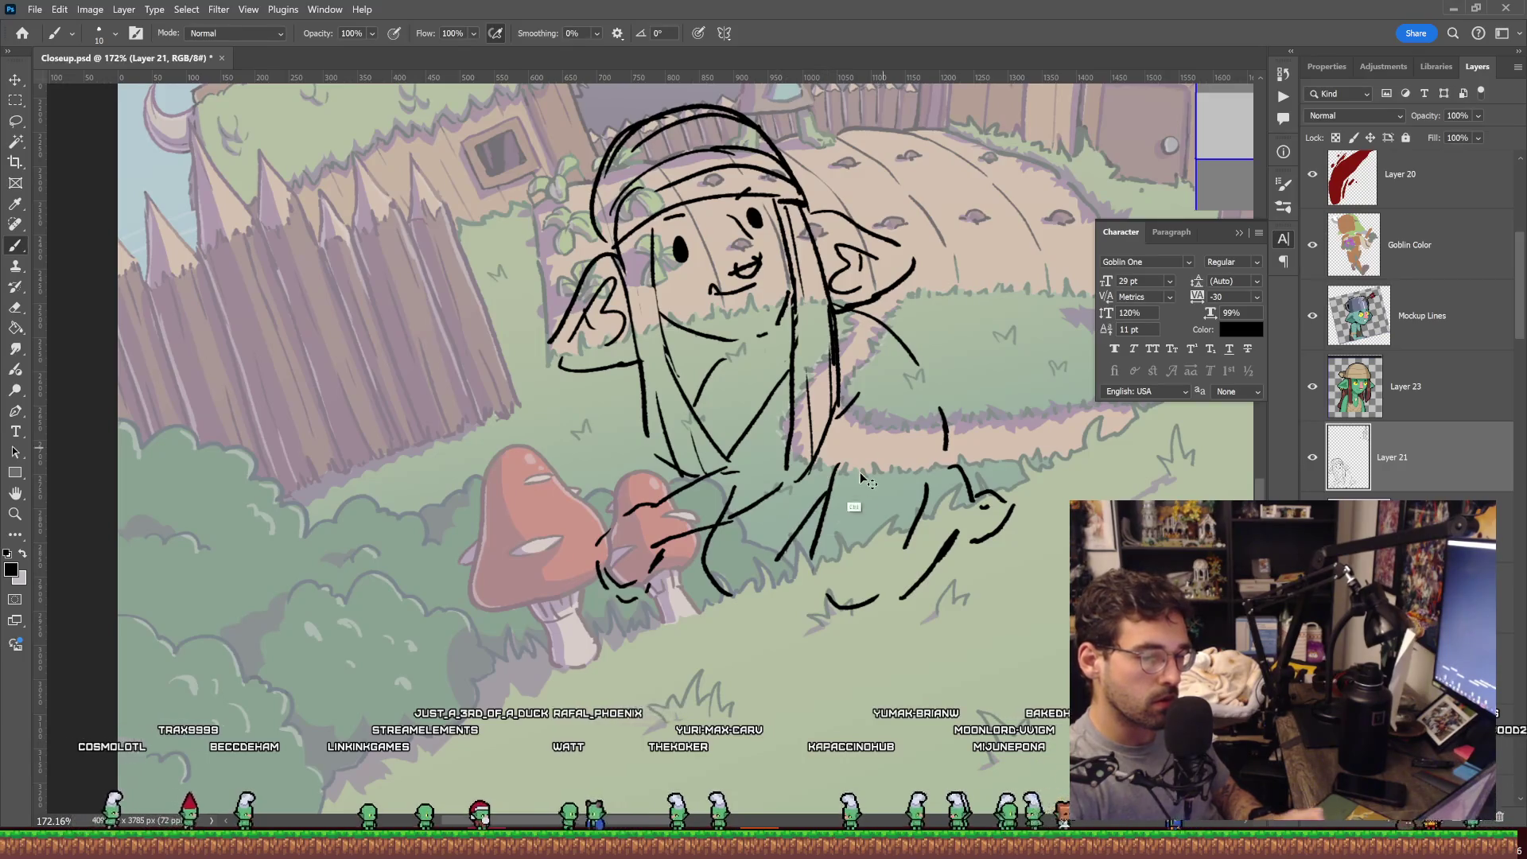
key("ctrl+z")
mouse_move(765, 556)
left_mouse_down()
mouse_move(815, 503)
mouse_move(688, 643)
mouse_move(718, 476)
mouse_move(739, 476)
left_mouse_up()
Add a curved stroke across the lower body and a line extending left toward the mushroom.
key("z")
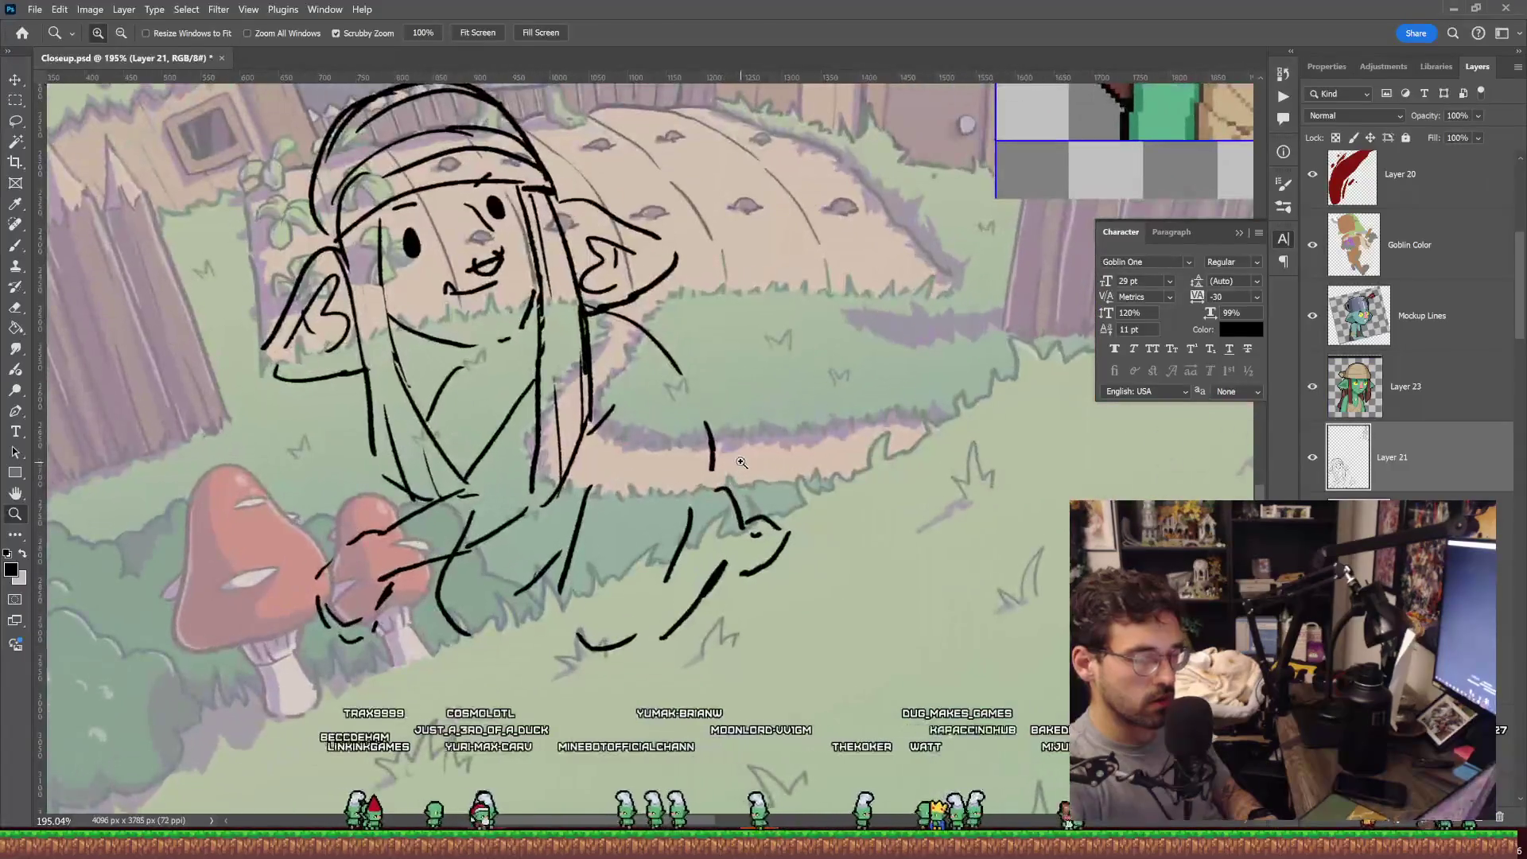
key("b")
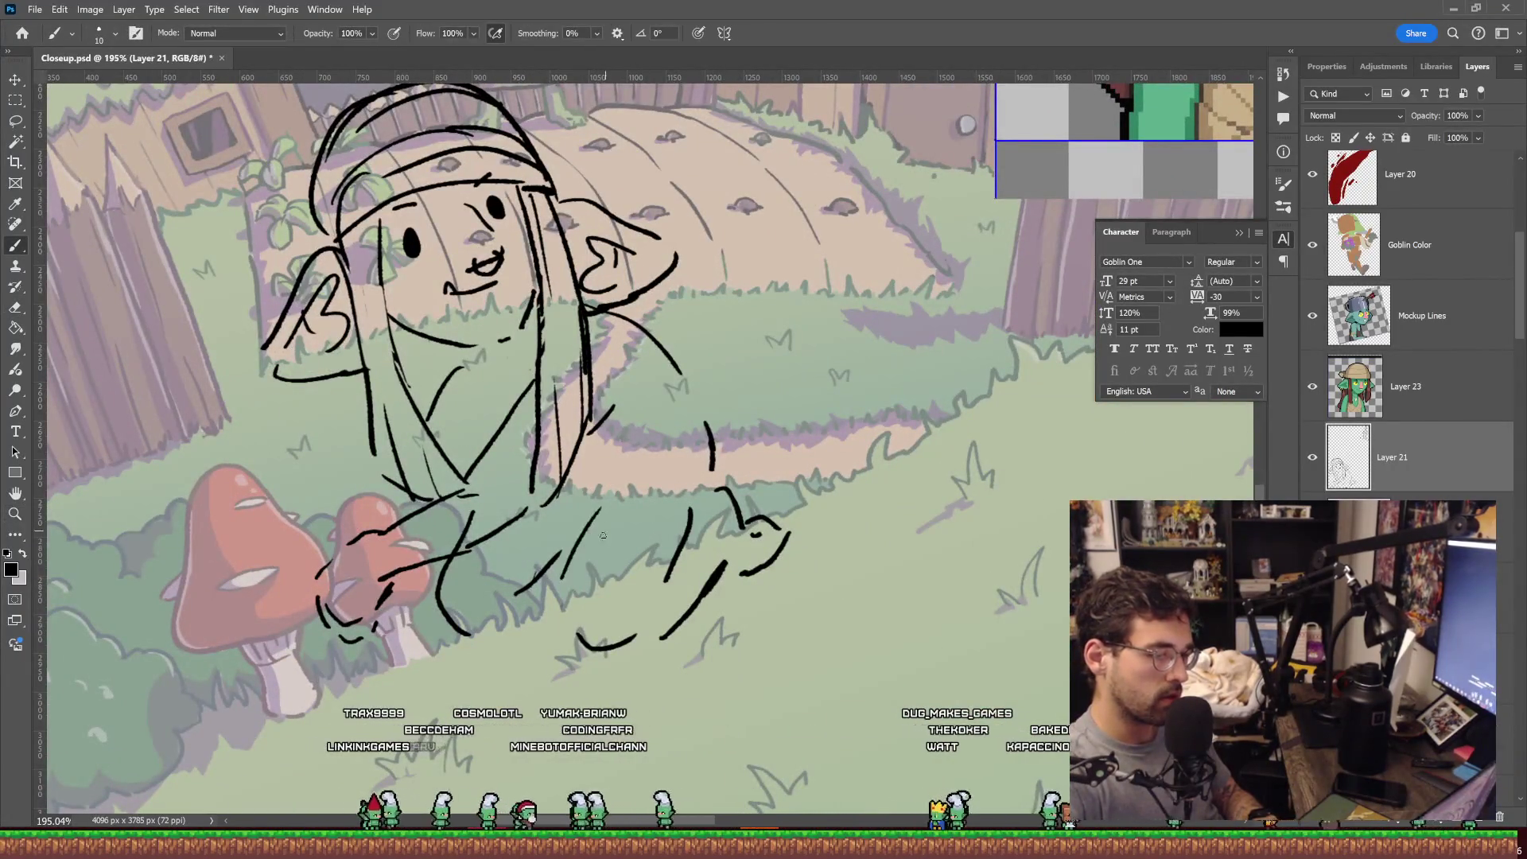
scroll(676, 449, "up", 2)
scroll(676, 449, "left", 2)
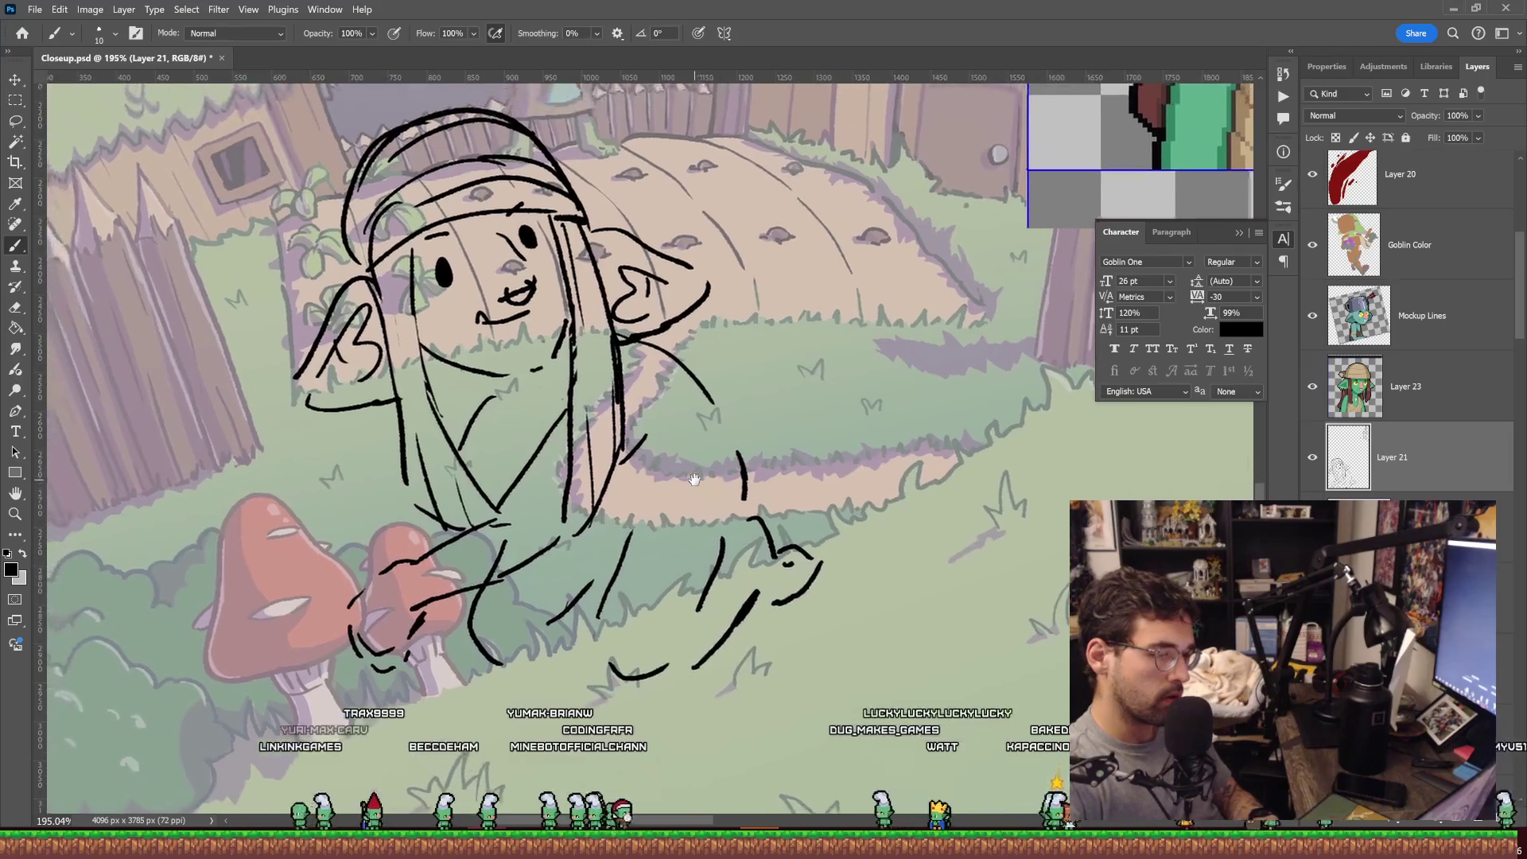
left_click_drag(735, 491, 599, 540)
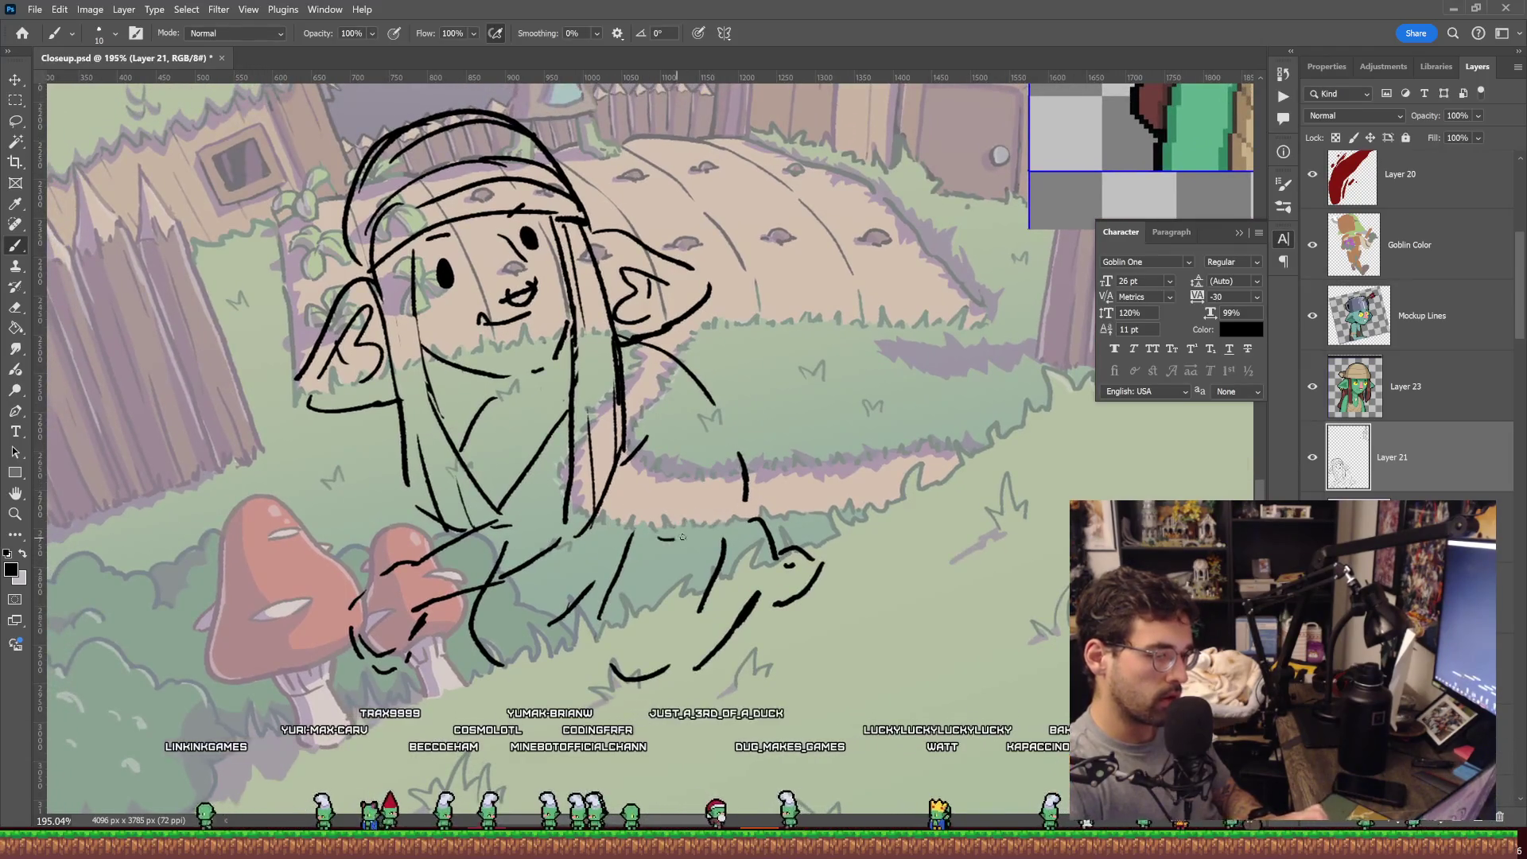
left_click_drag(717, 454, 748, 443)
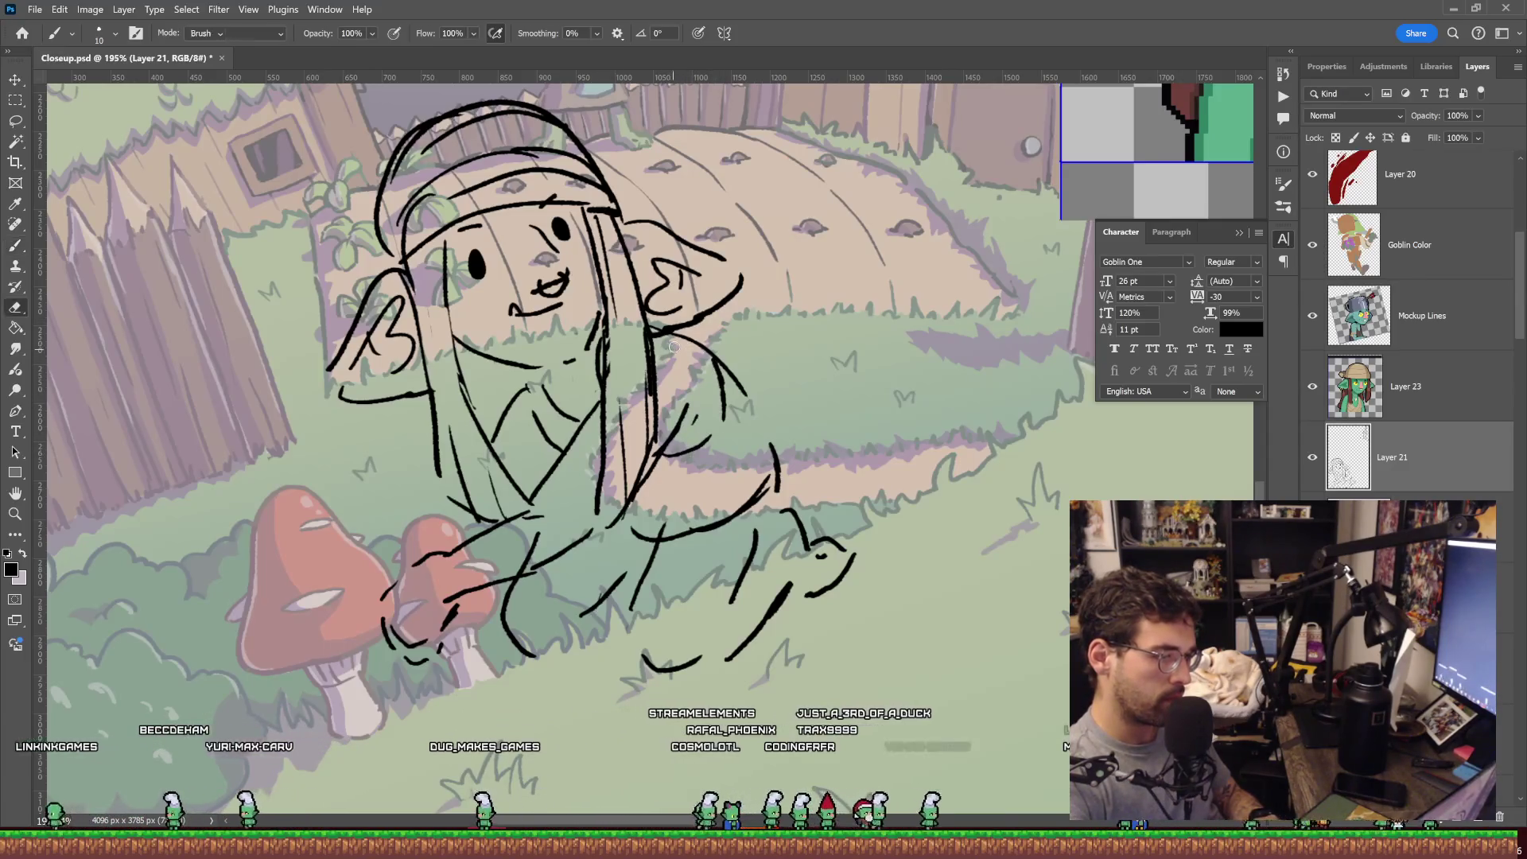
key("e")
left_click_drag(637, 424, 687, 378)
key("b")
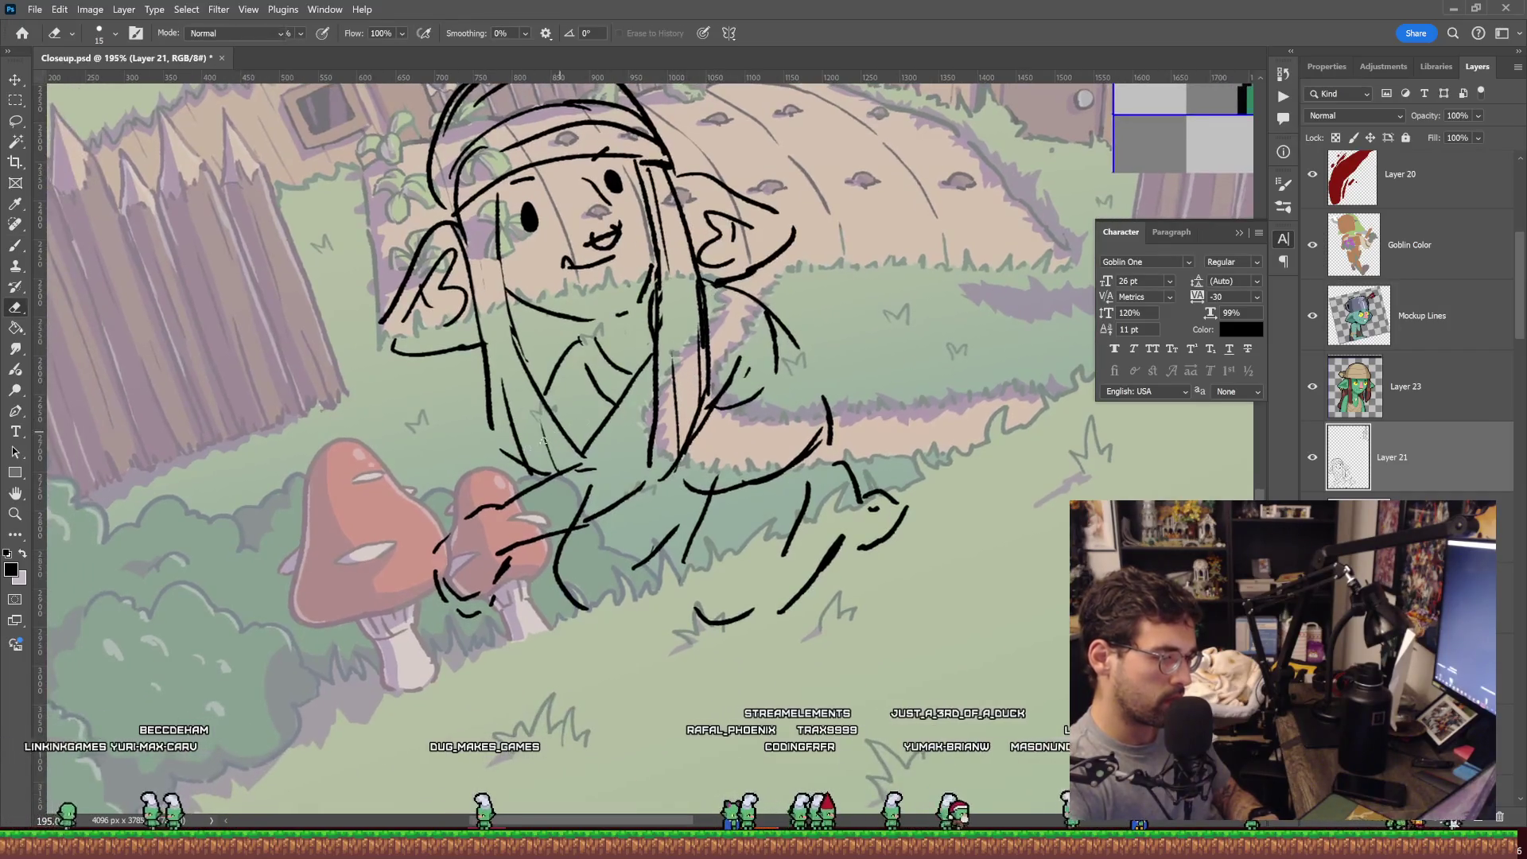
key("ctrl+z")
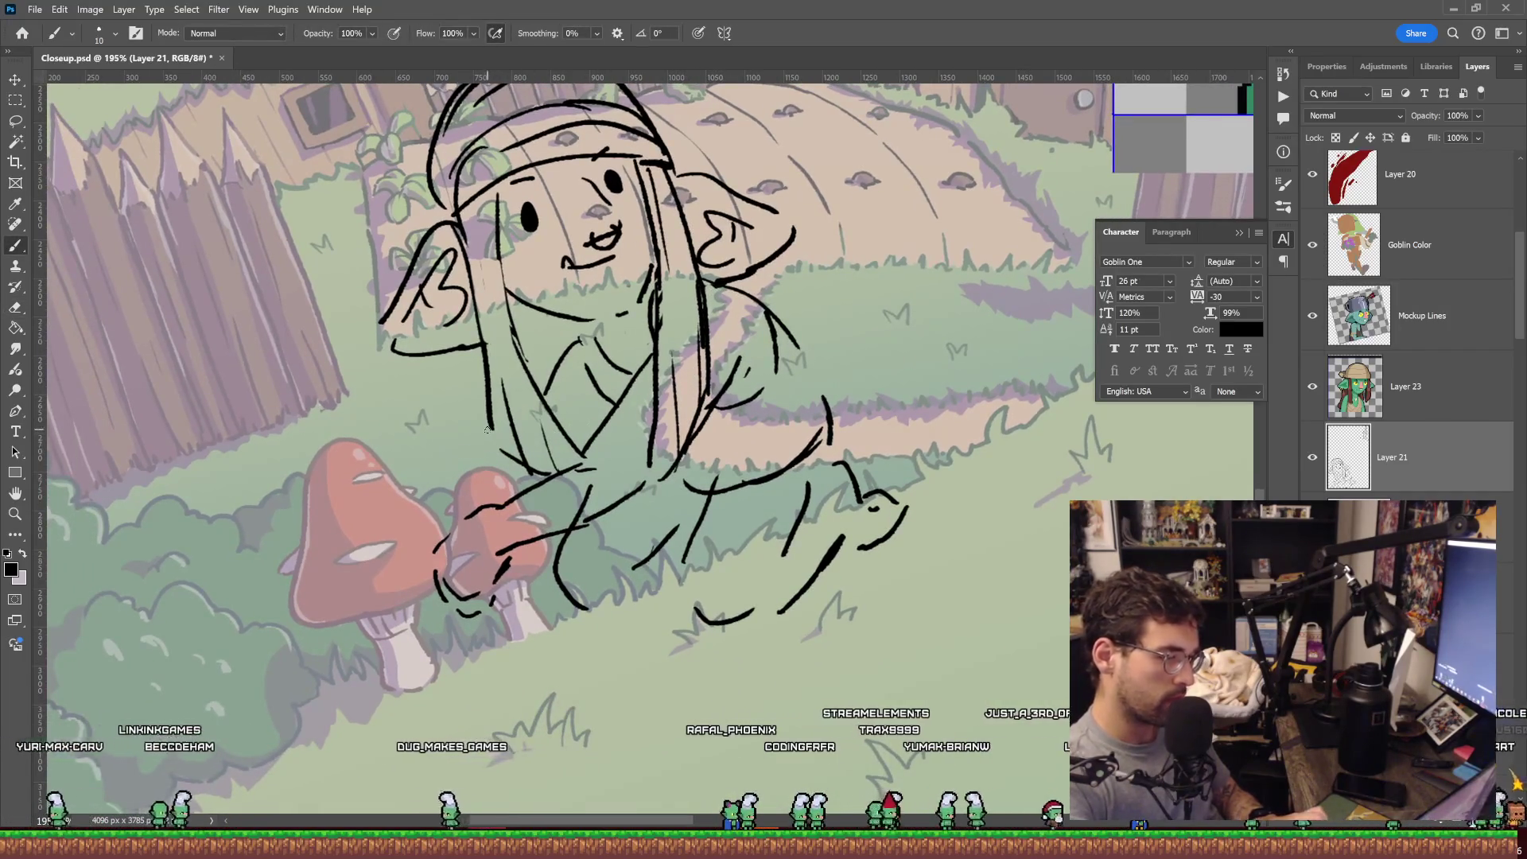
mouse_move(487, 436)
left_mouse_down()
mouse_move(412, 453)
mouse_move(513, 486)
left_mouse_up()
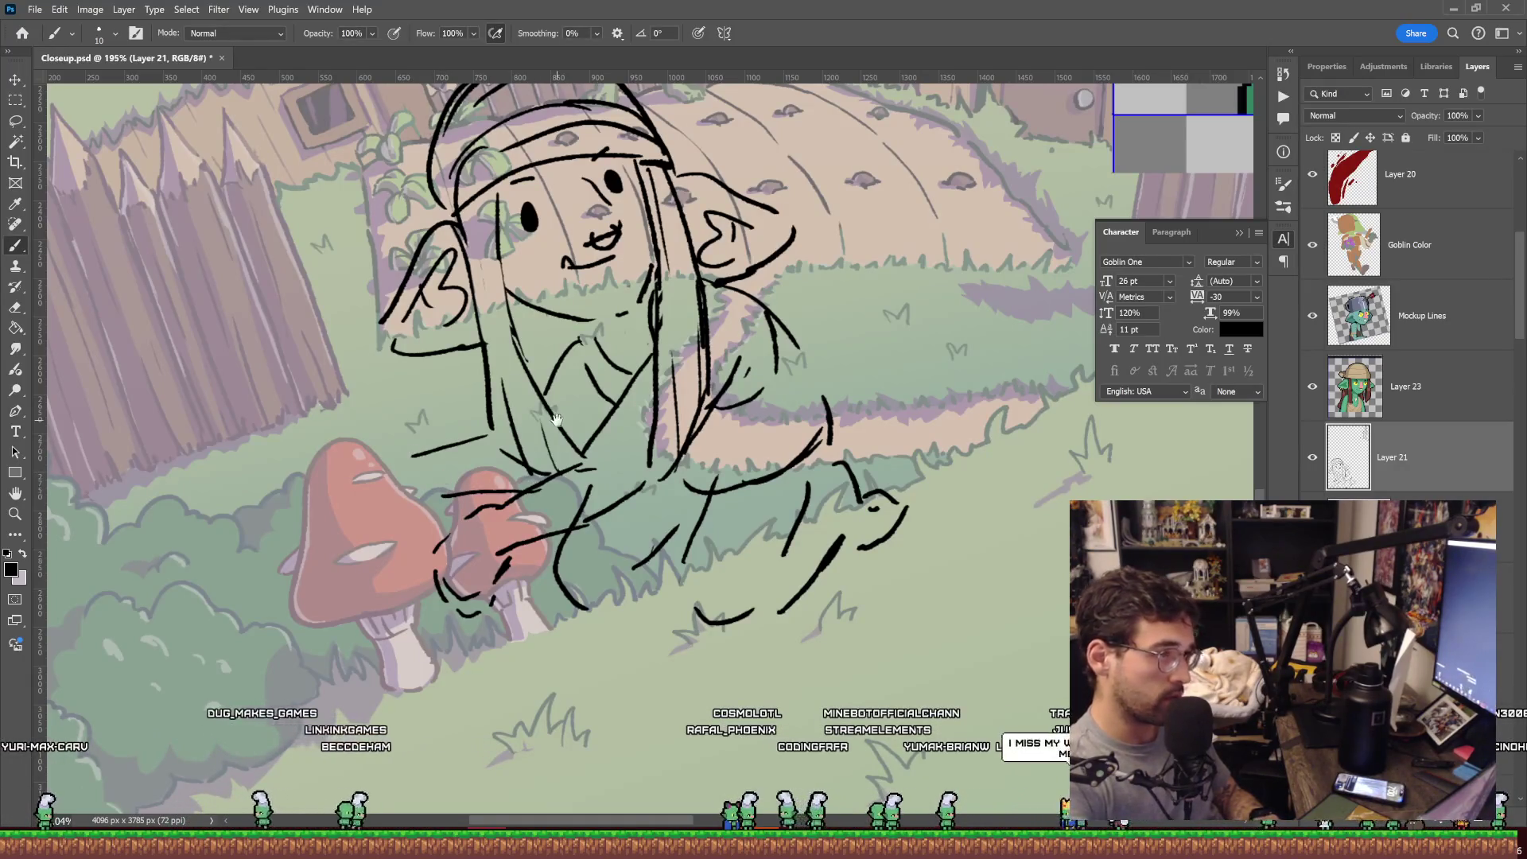
left_click_drag(557, 419, 729, 415)
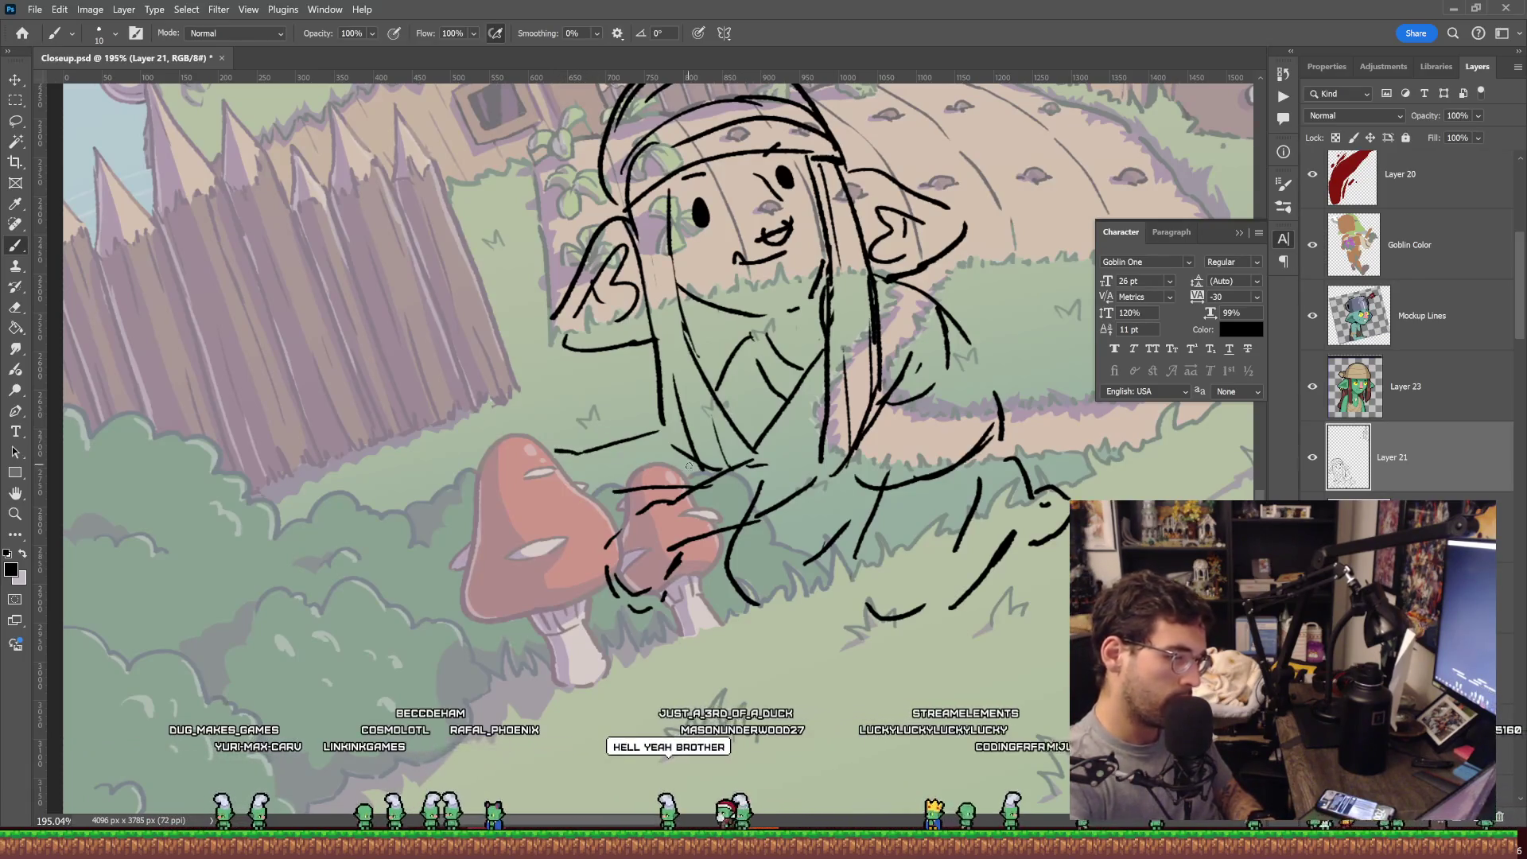
Zoom out to the full cover, then scale the hooded goblin sketch to about 108% and shift it left and down.
key("z")
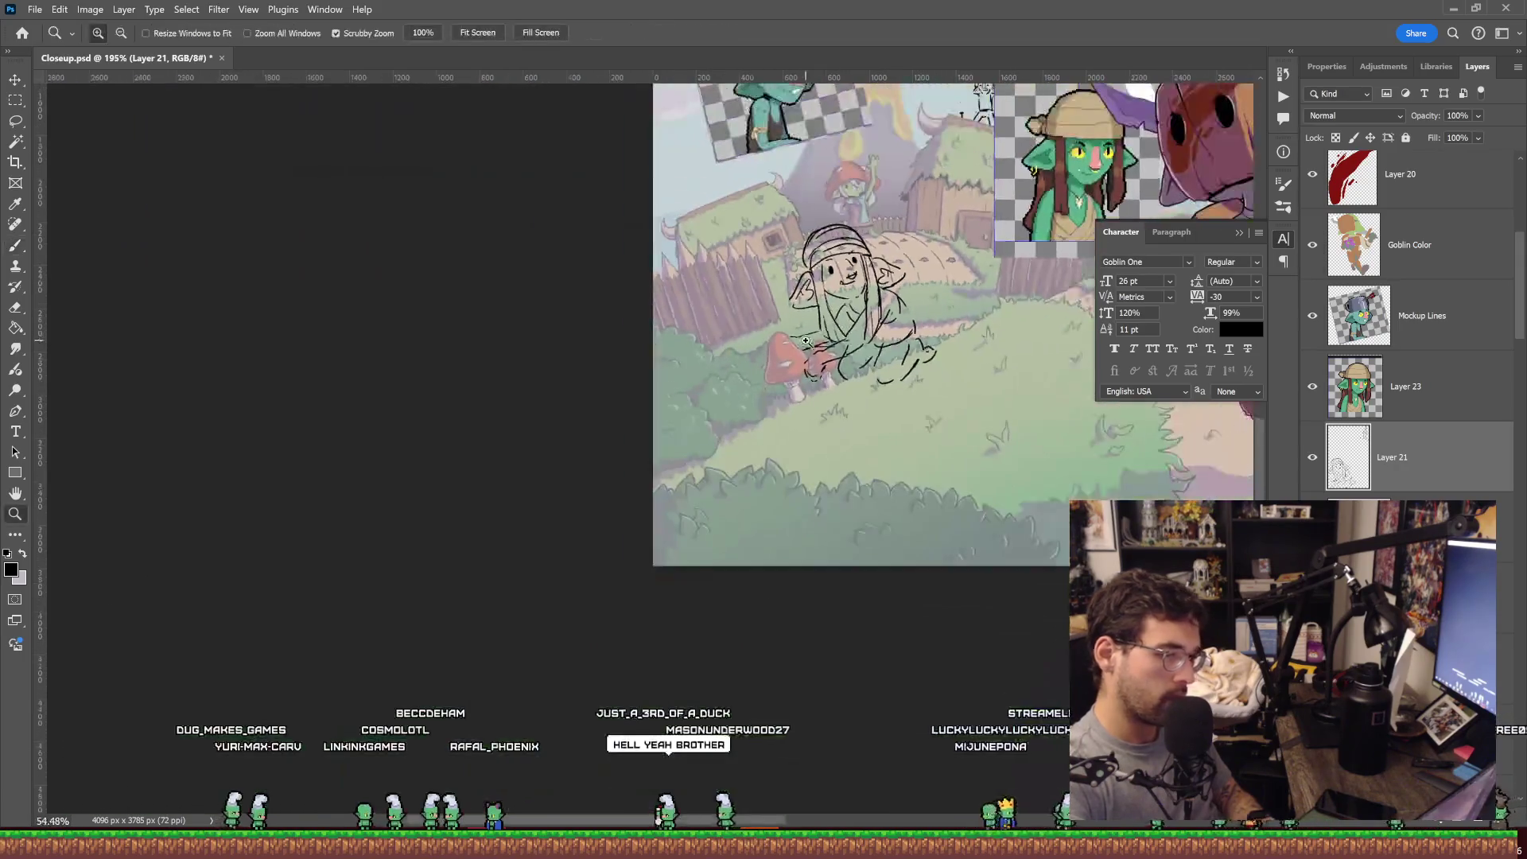
mouse_move(607, 478)
left_mouse_down()
mouse_move(727, 406)
mouse_move(692, 415)
left_mouse_up()
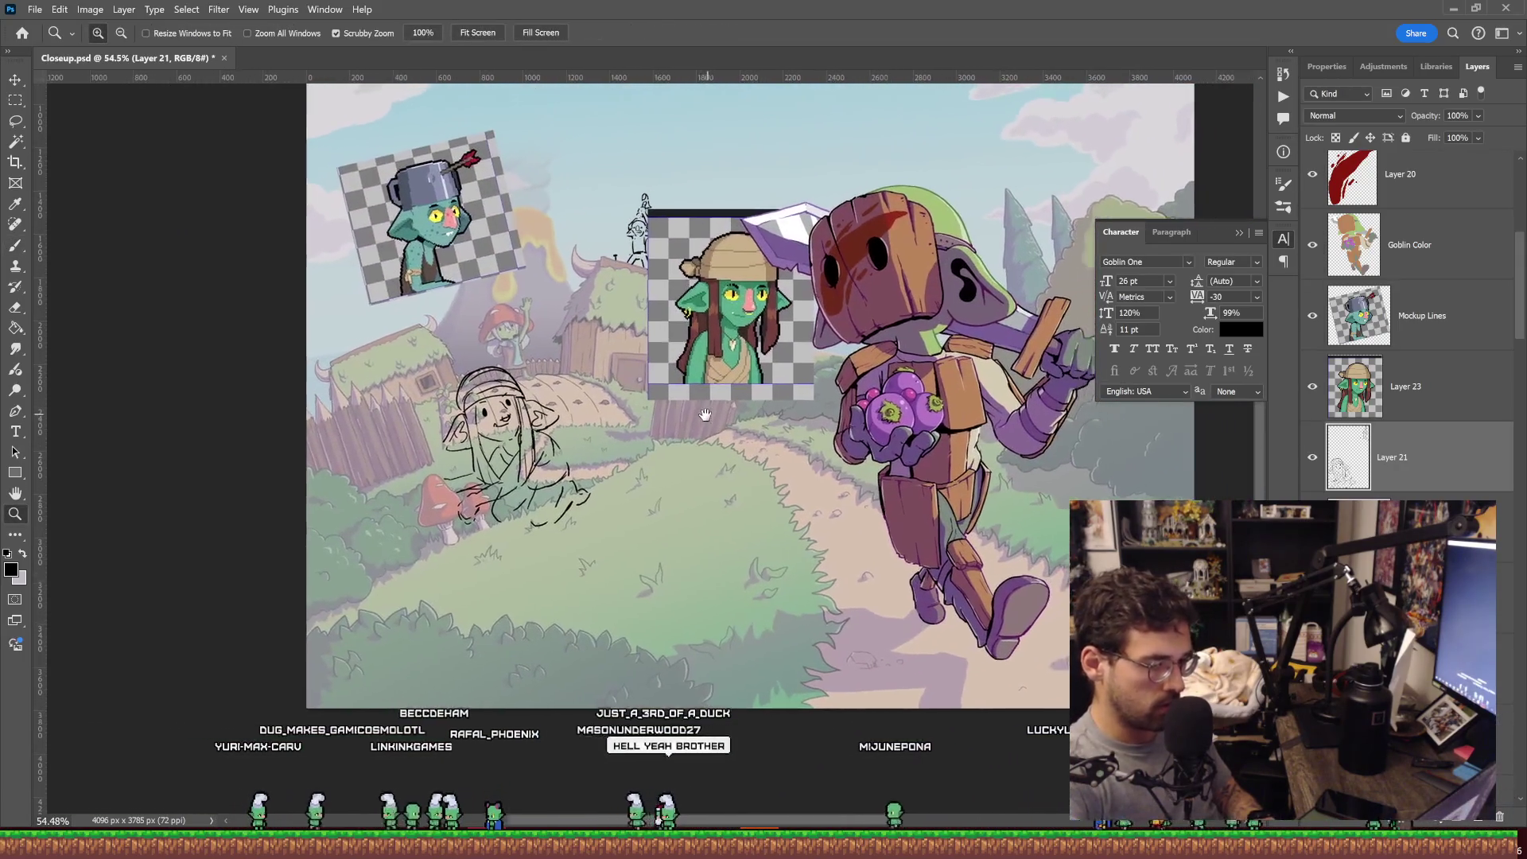
left_click_drag(918, 319, 897, 333)
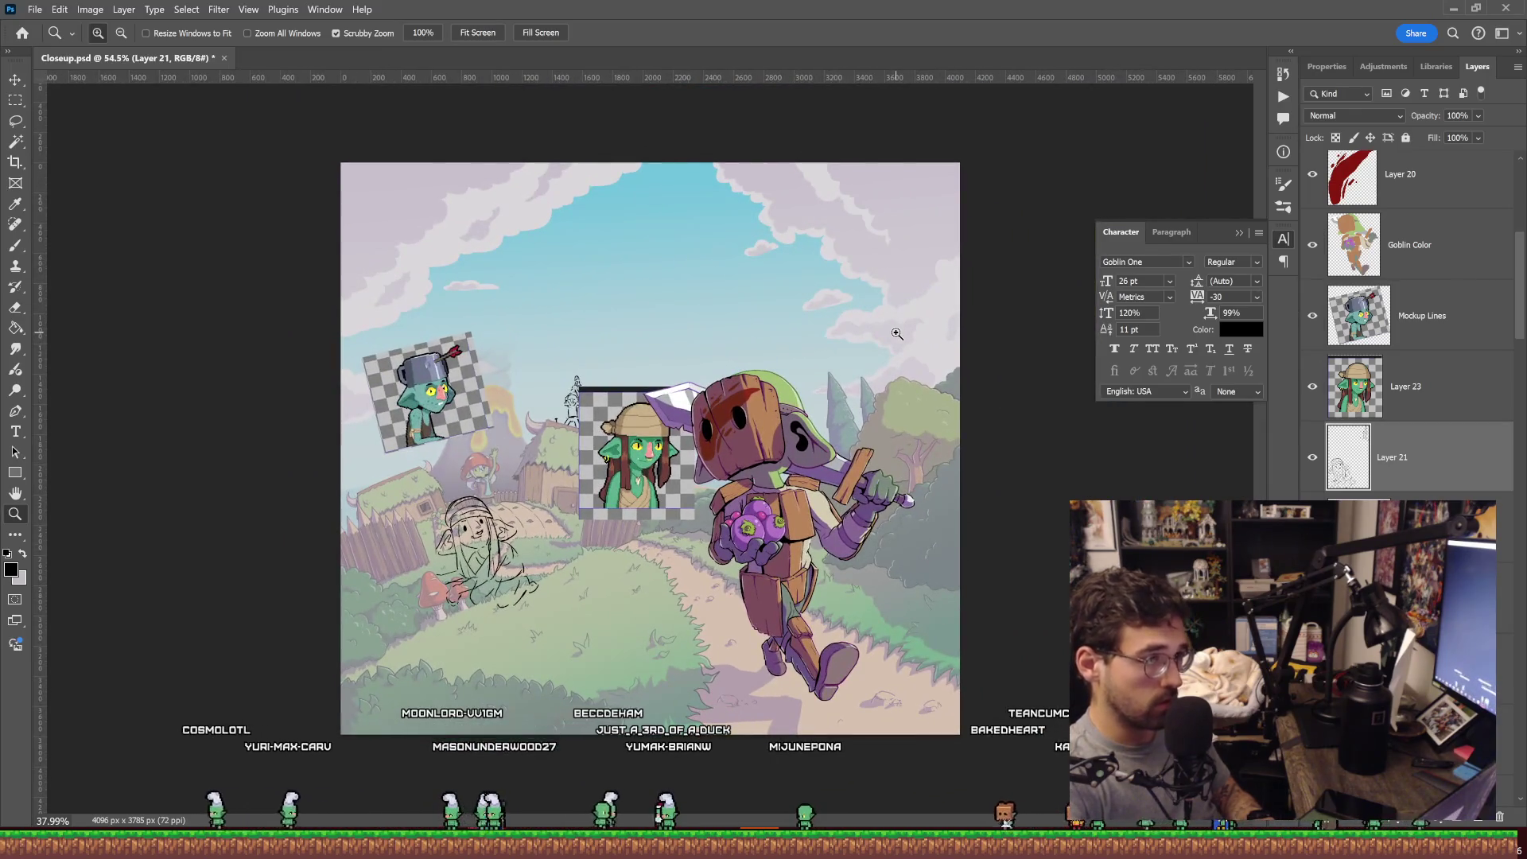
left_click_drag(897, 333, 895, 334)
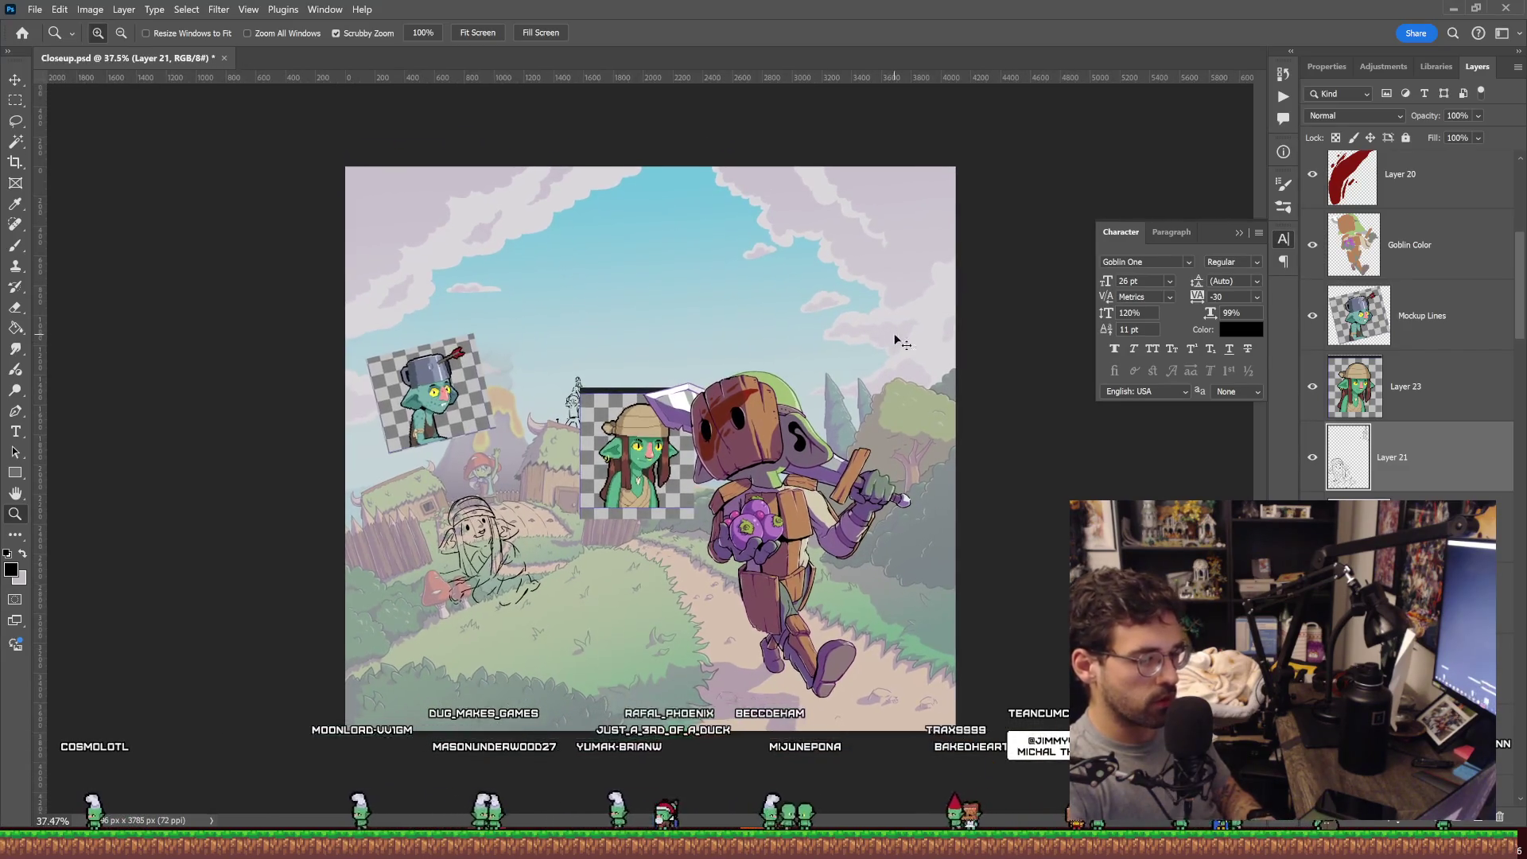
key("ctrl+t")
left_click_drag(587, 377, 599, 358)
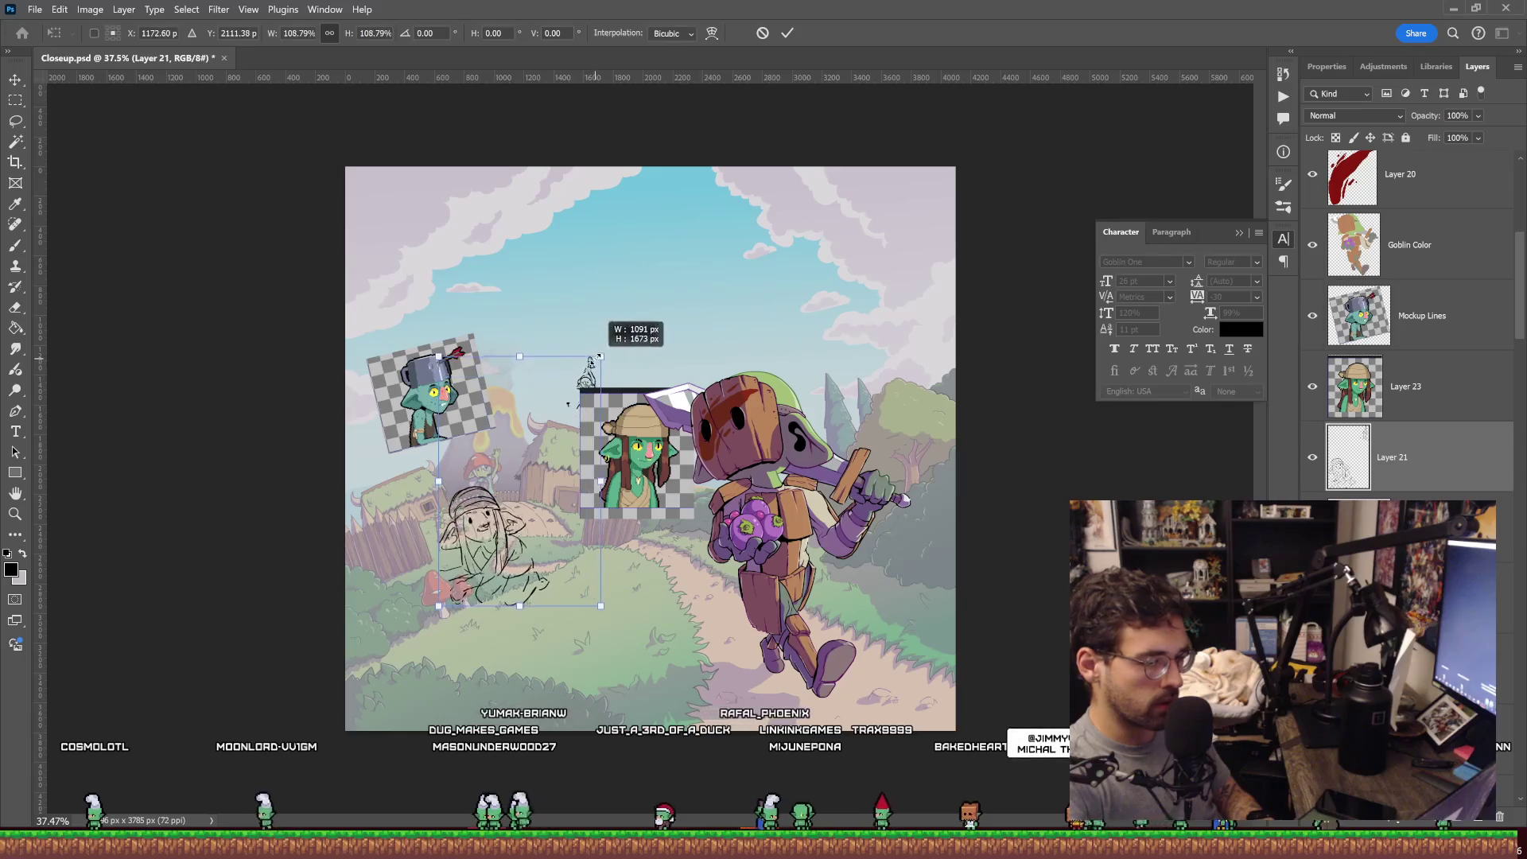
left_click_drag(570, 457, 561, 461)
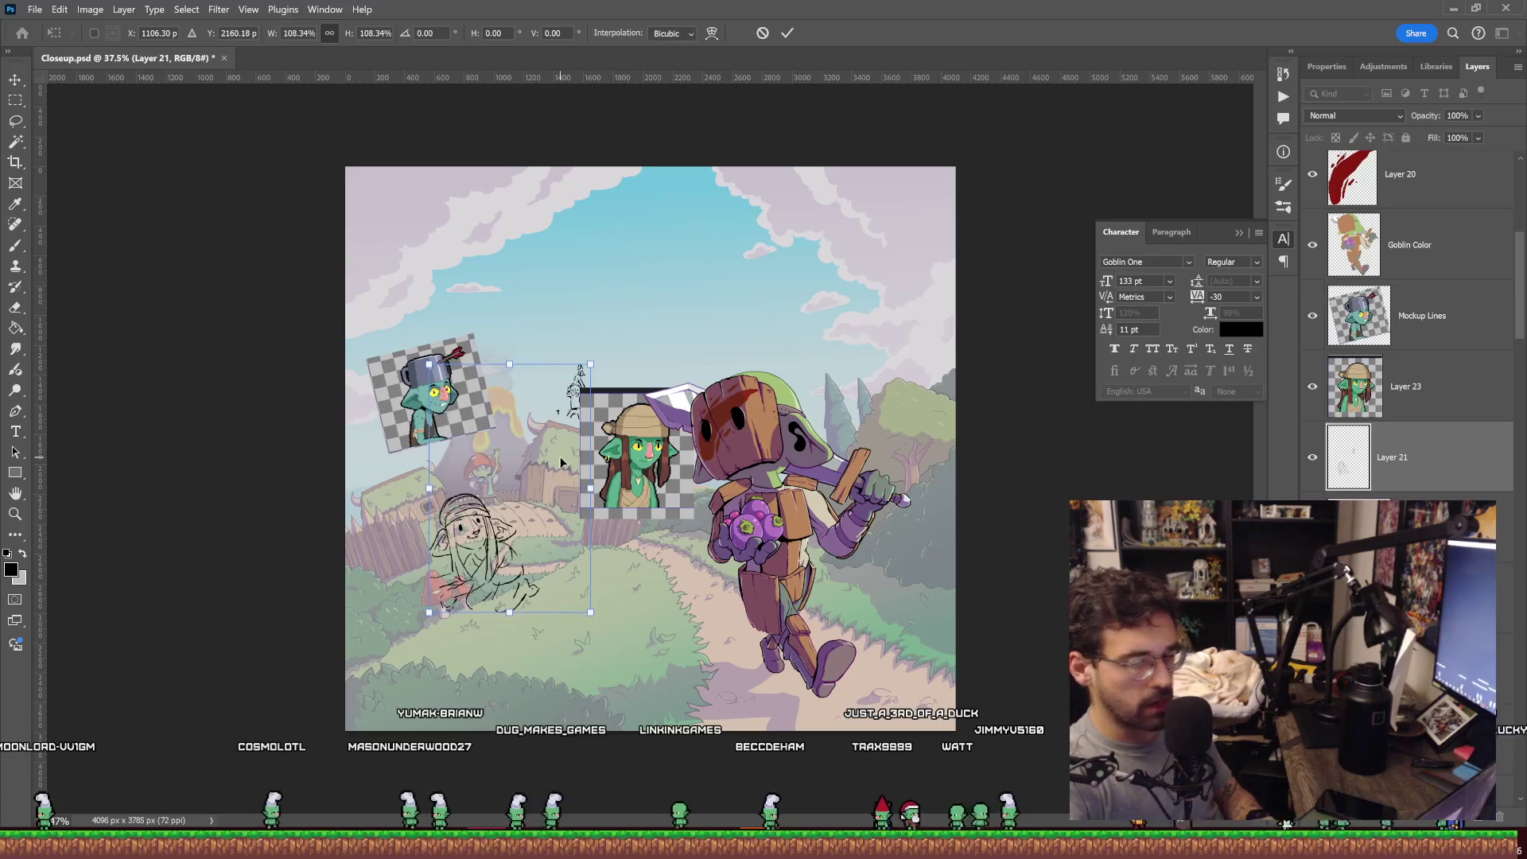
key("Return")
Draw a rectangular marquee selection over the scene.
key("z")
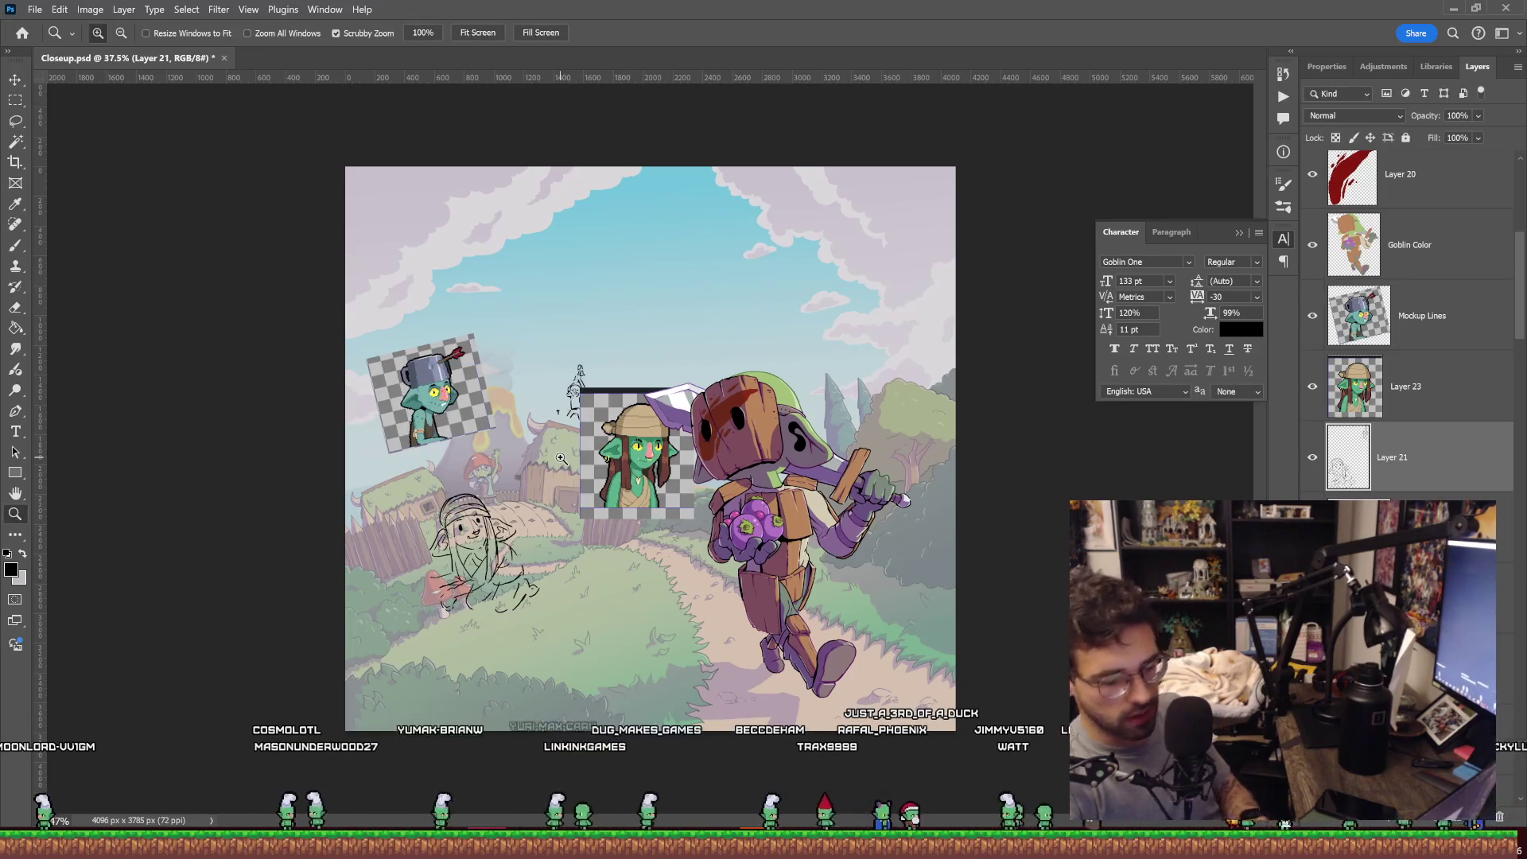
key("m")
mouse_move(956, 293)
left_mouse_down()
mouse_move(377, 625)
mouse_move(356, 620)
left_mouse_up()
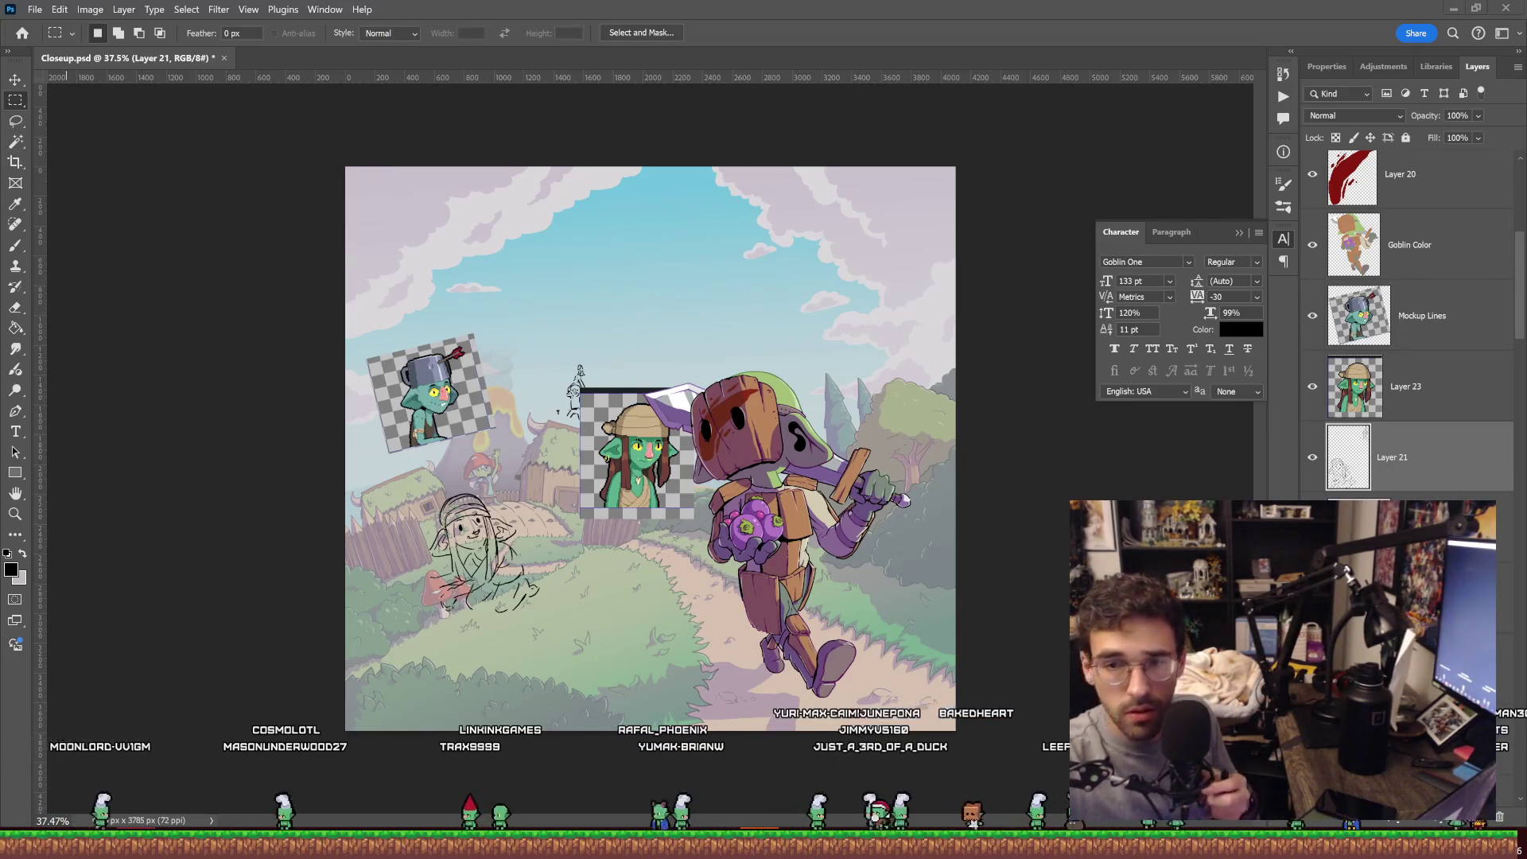
Open New Cover Brainstorm.psd and zoom in on the Isle Goblin cover thumbnails.
left_click(22, 33)
left_click(522, 342)
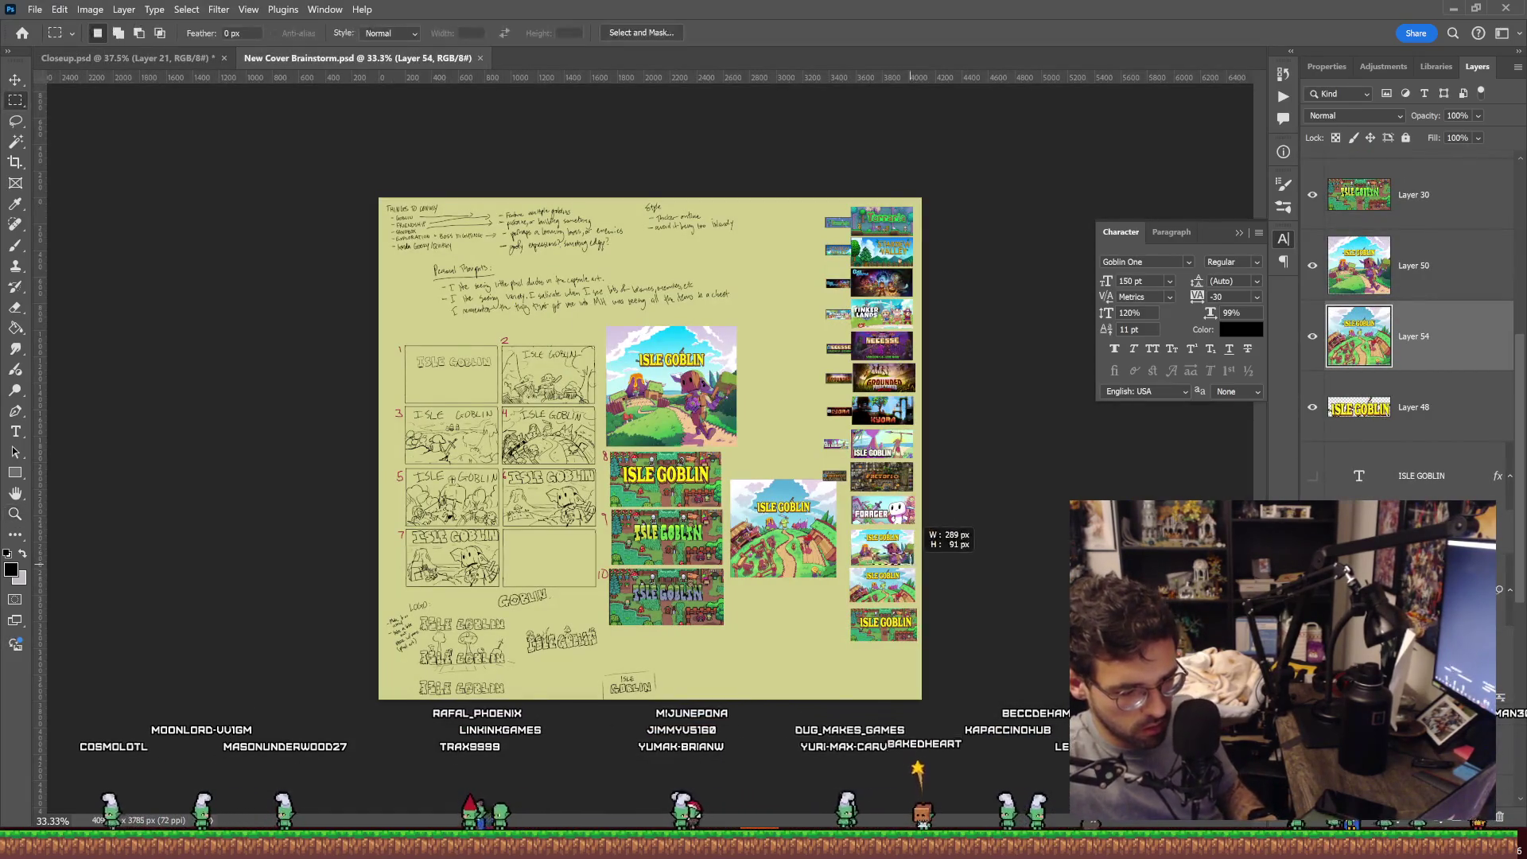
key("z")
left_click_drag(881, 543, 955, 544)
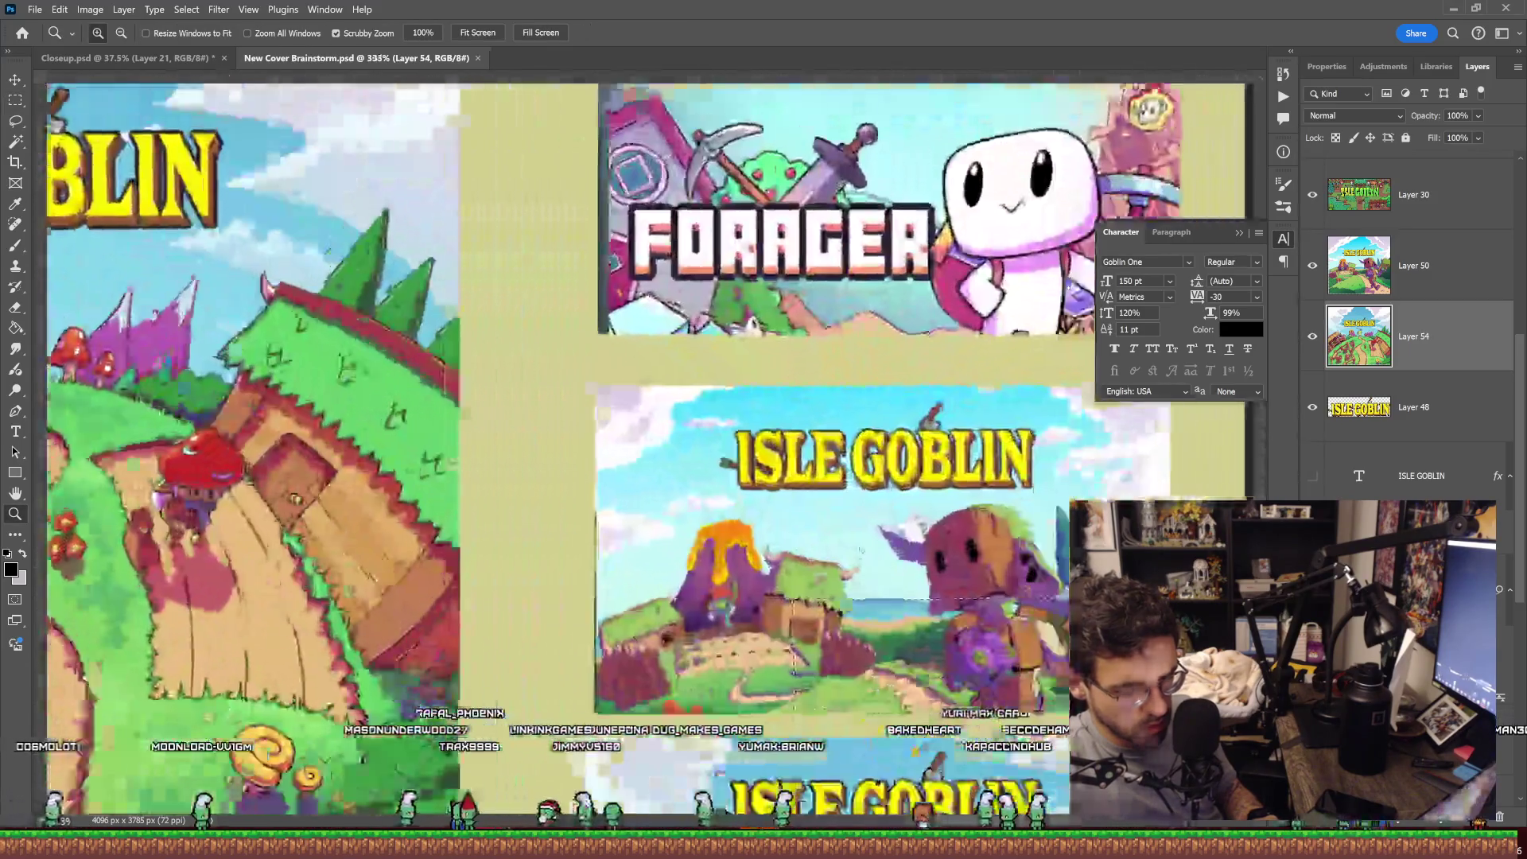
left_click_drag(684, 646, 658, 646)
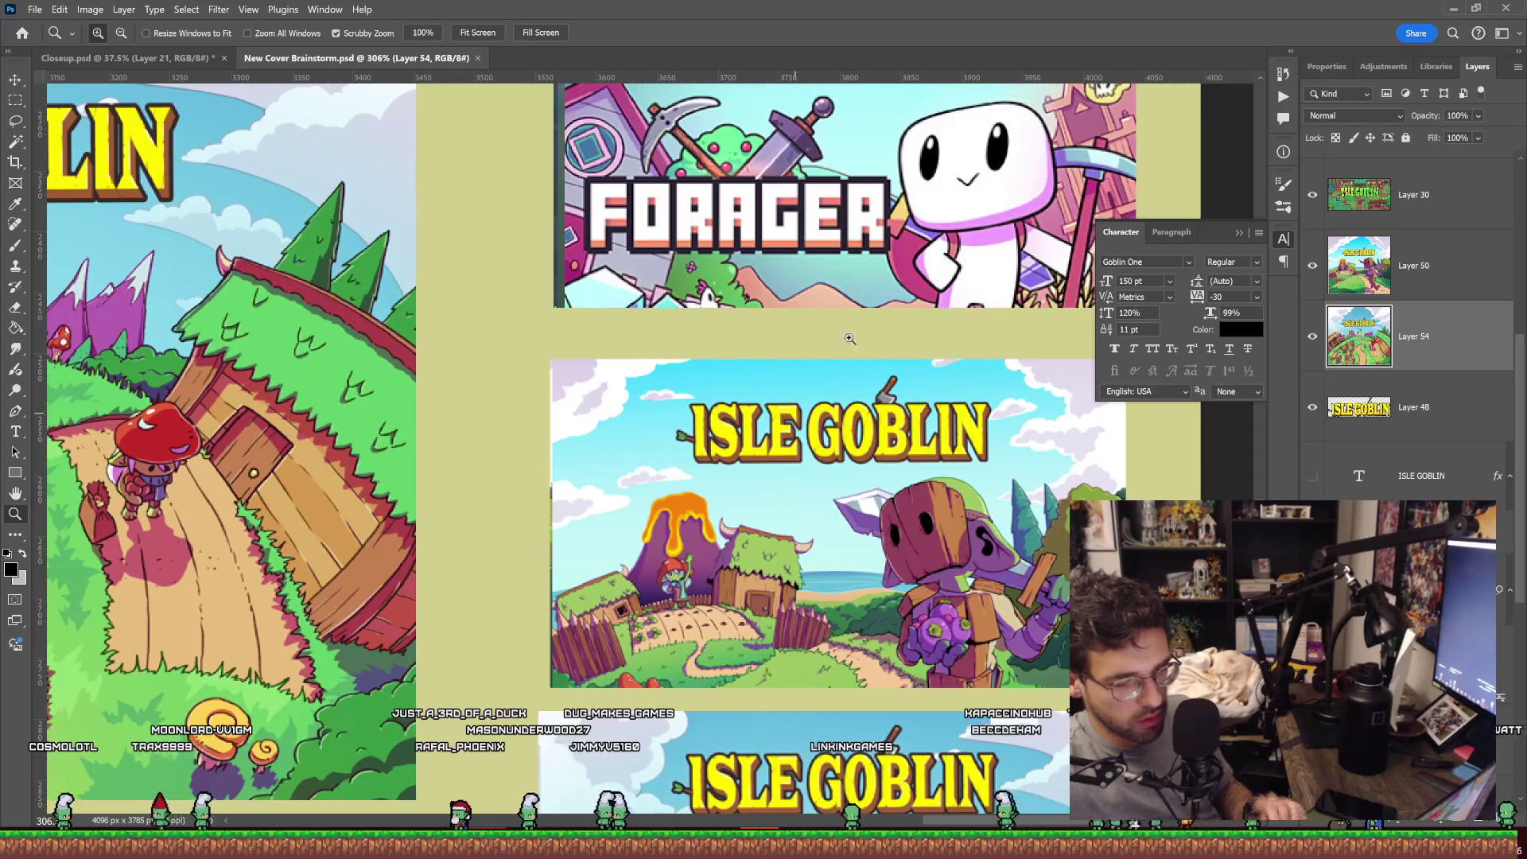
Minimize Photoshop and Aseprite to reveal the desktop.
left_click(1451, 10)
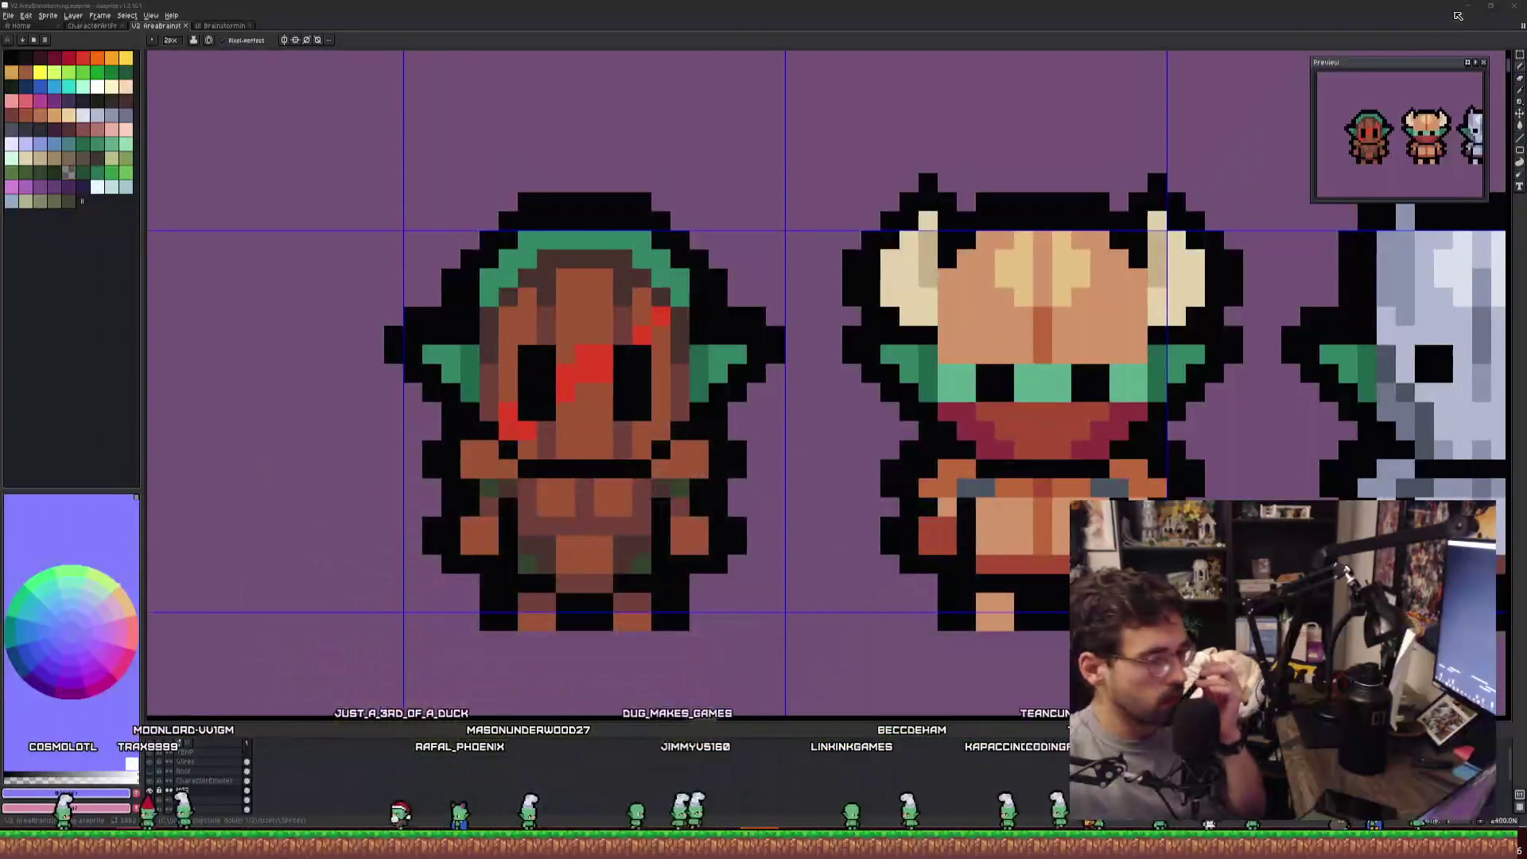
left_click(1468, 7)
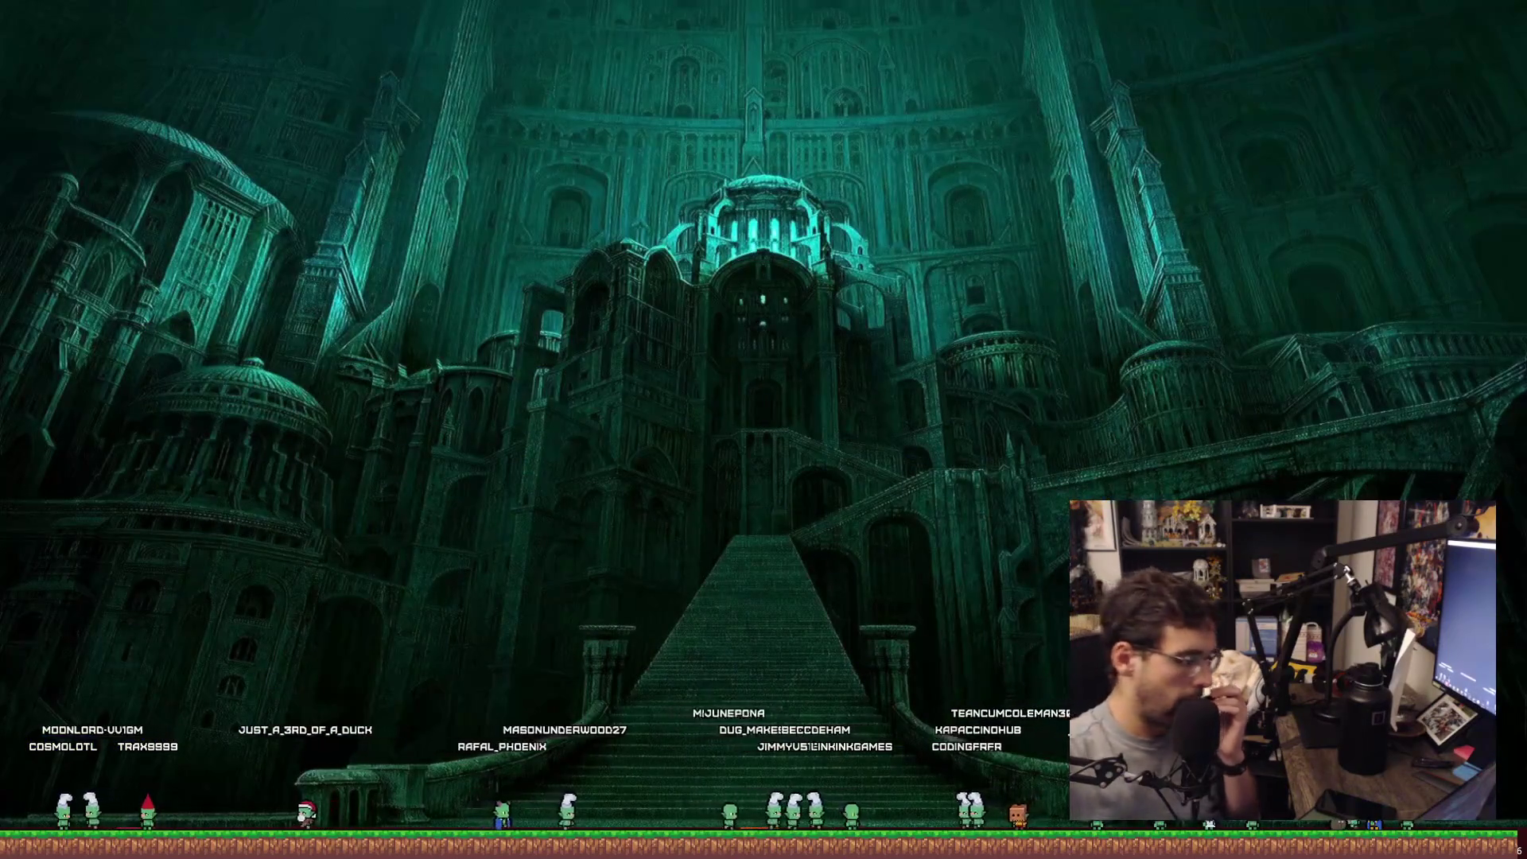
key("alt+Tab")
In the Closeup cover, delete the girl goblin and pot goblin reference images.
left_click(127, 58)
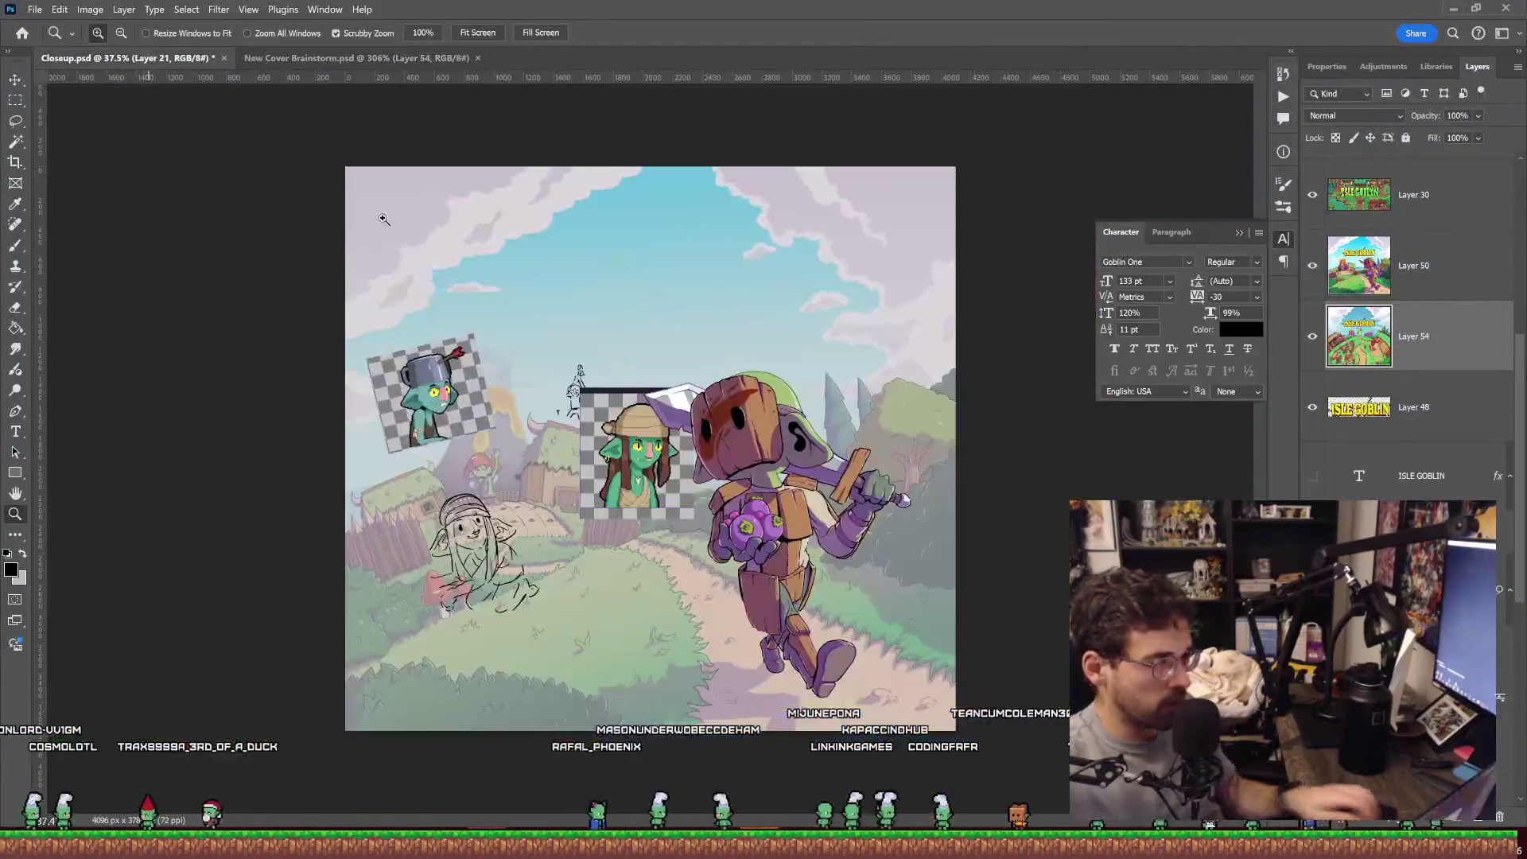
left_click_drag(628, 461, 646, 462)
key("v")
left_click(646, 461)
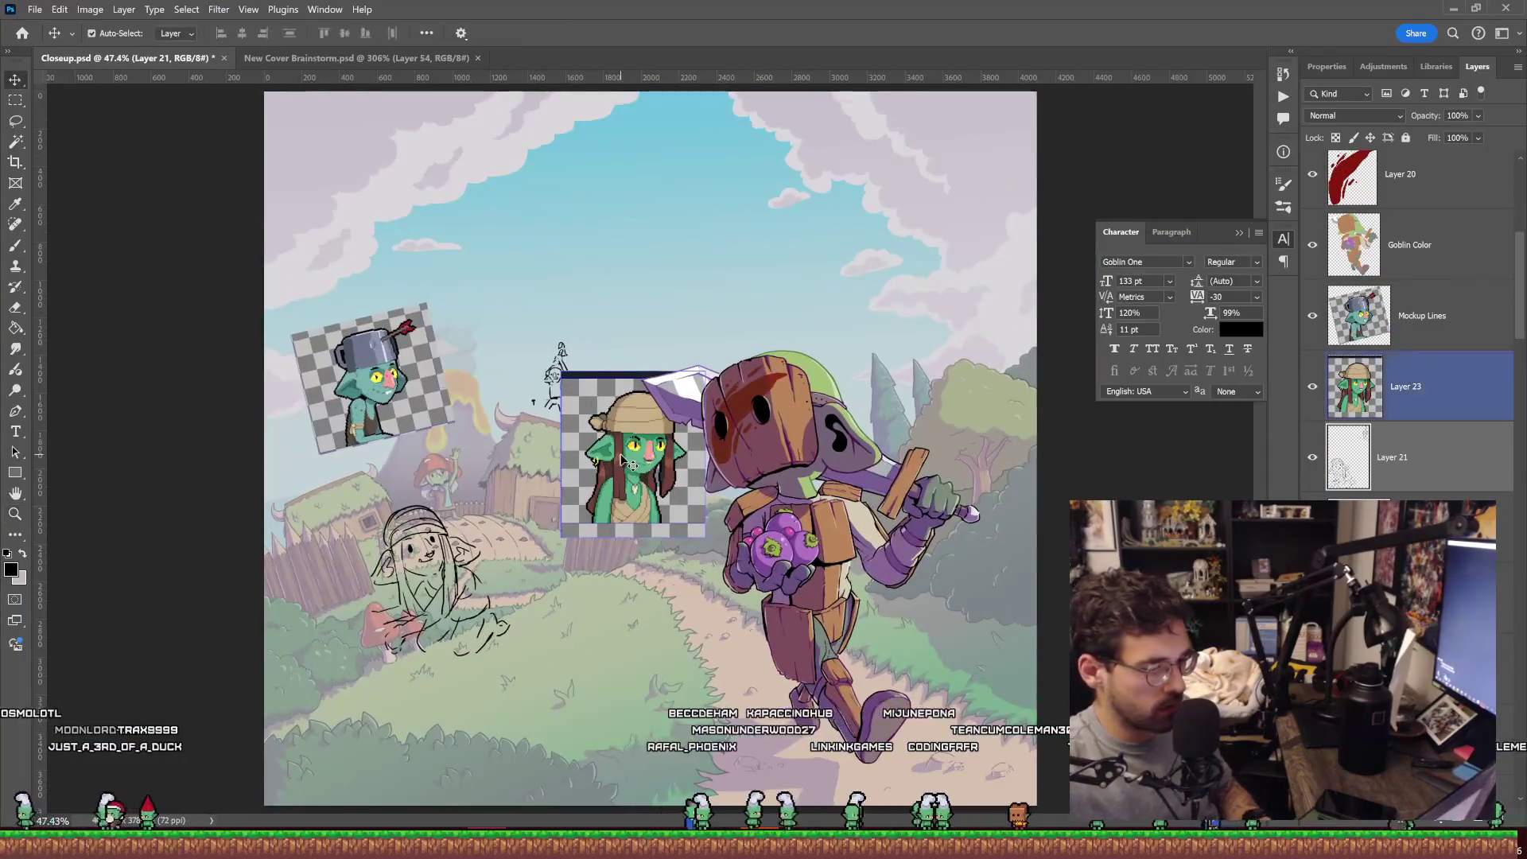
key("Delete")
left_click(374, 393)
key("Delete")
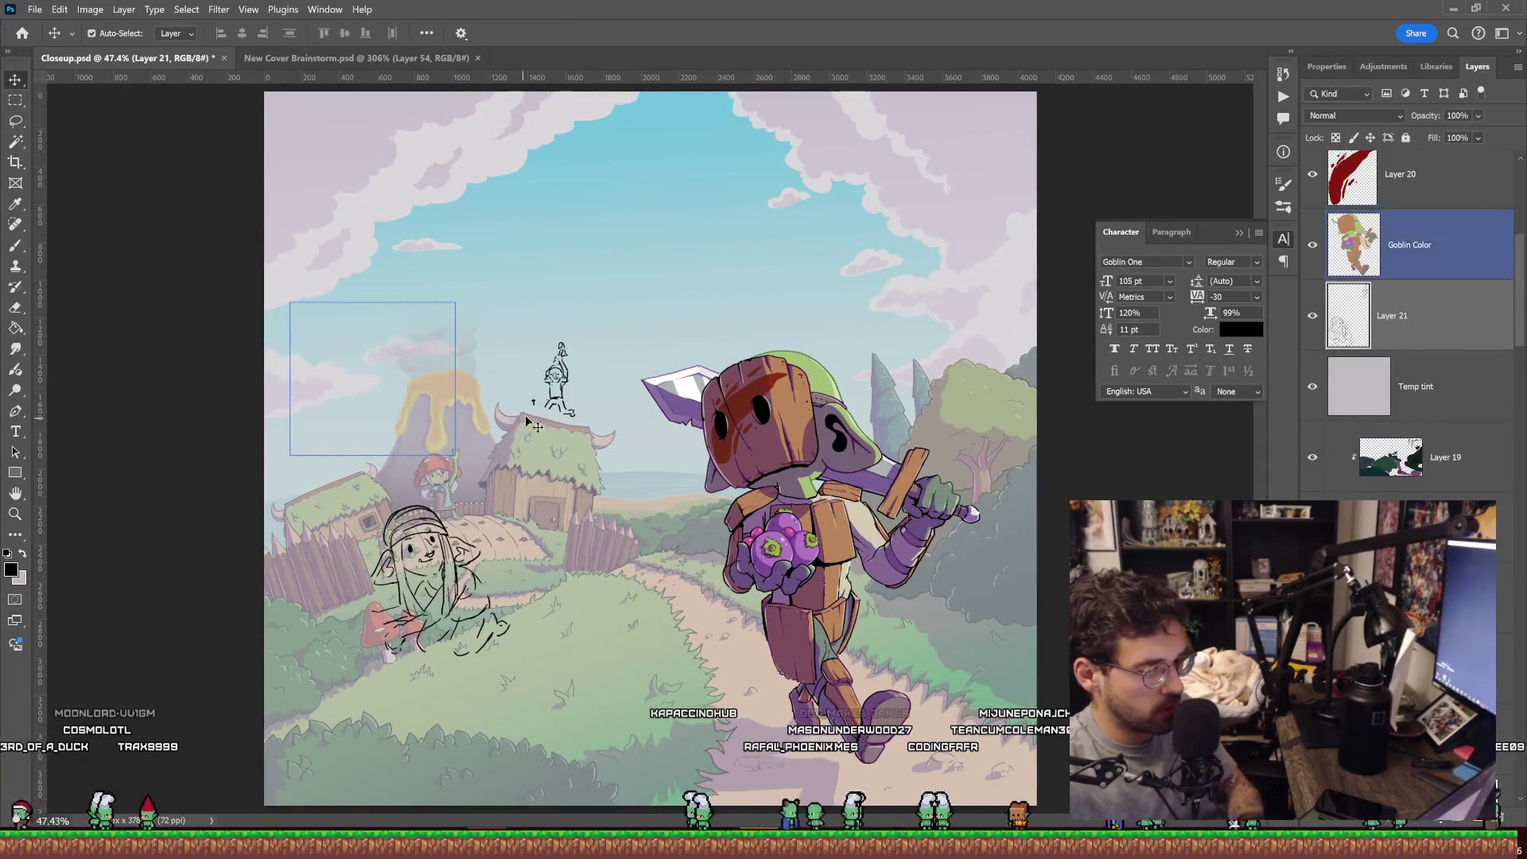
Lasso the small goblin sketch onto its own layer, set it on the hut roof, and save.
left_click(557, 384)
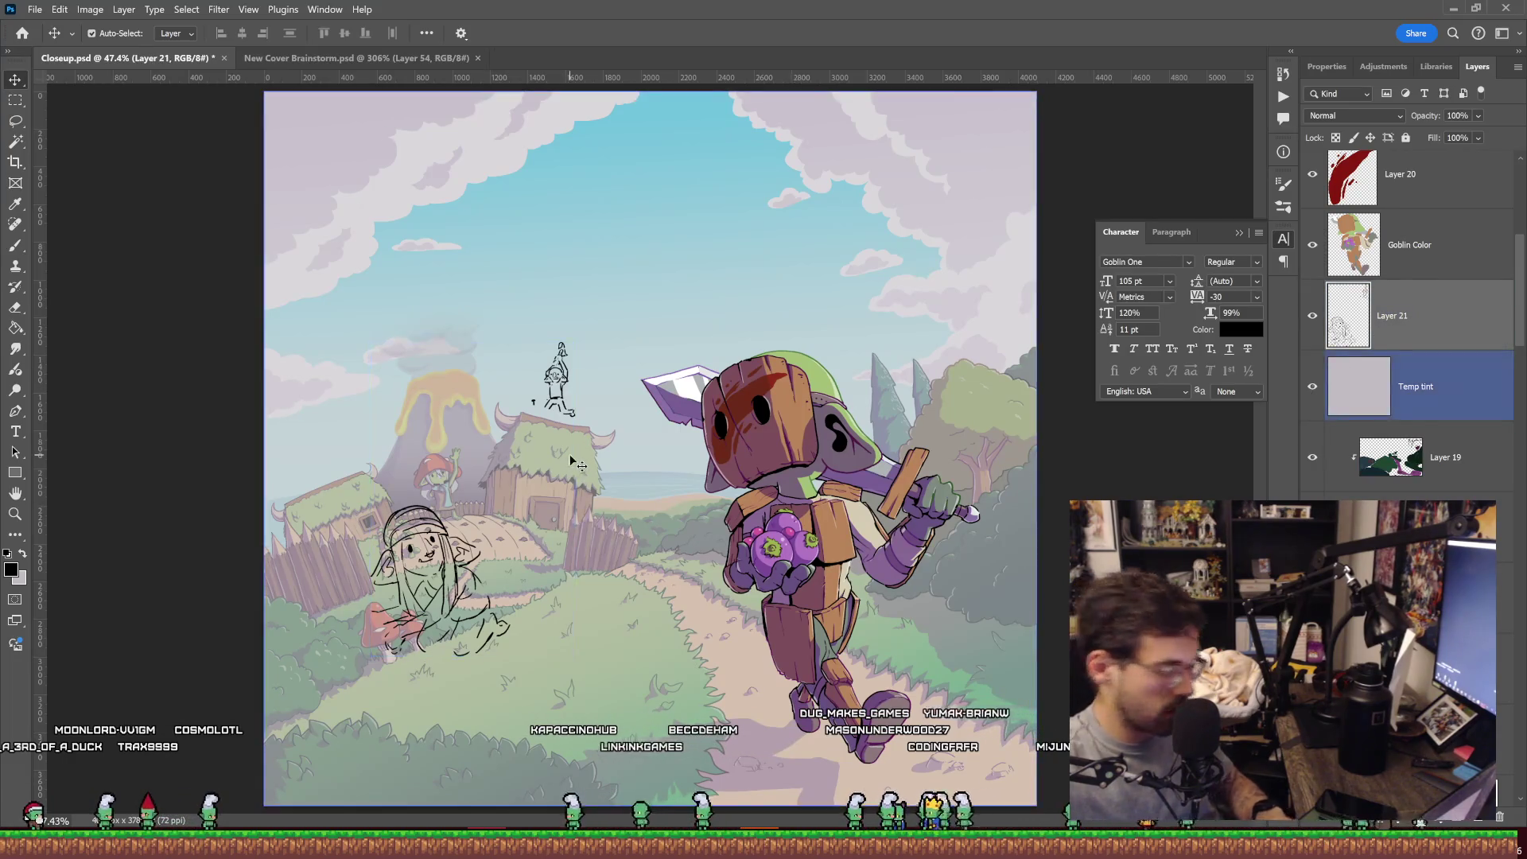
key("l")
left_click_drag(626, 469, 593, 266)
key("ctrl+shift+j")
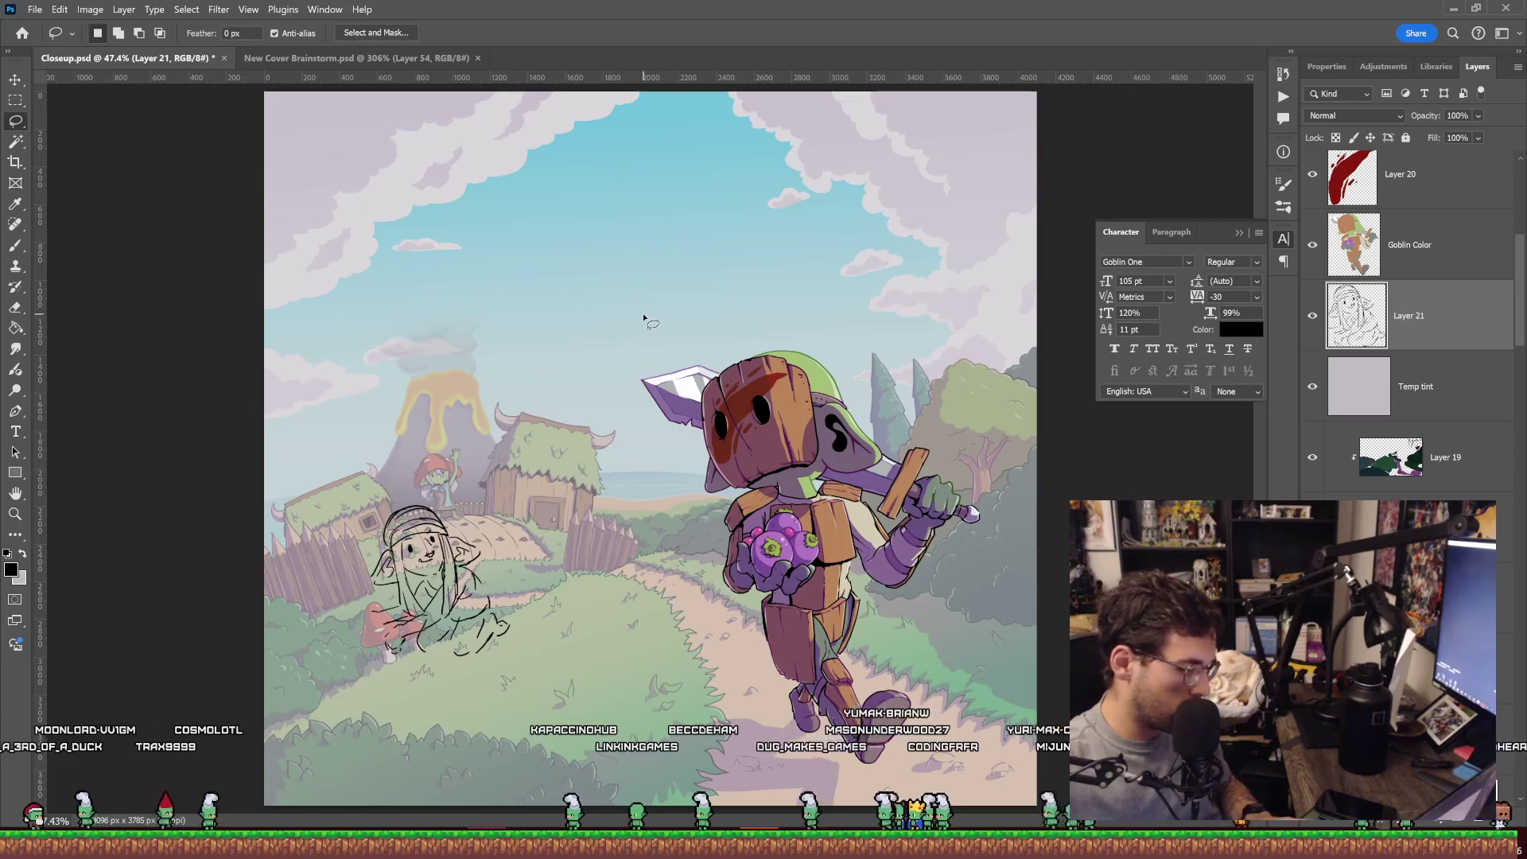
key("ctrl+t")
left_click_drag(551, 370, 559, 392)
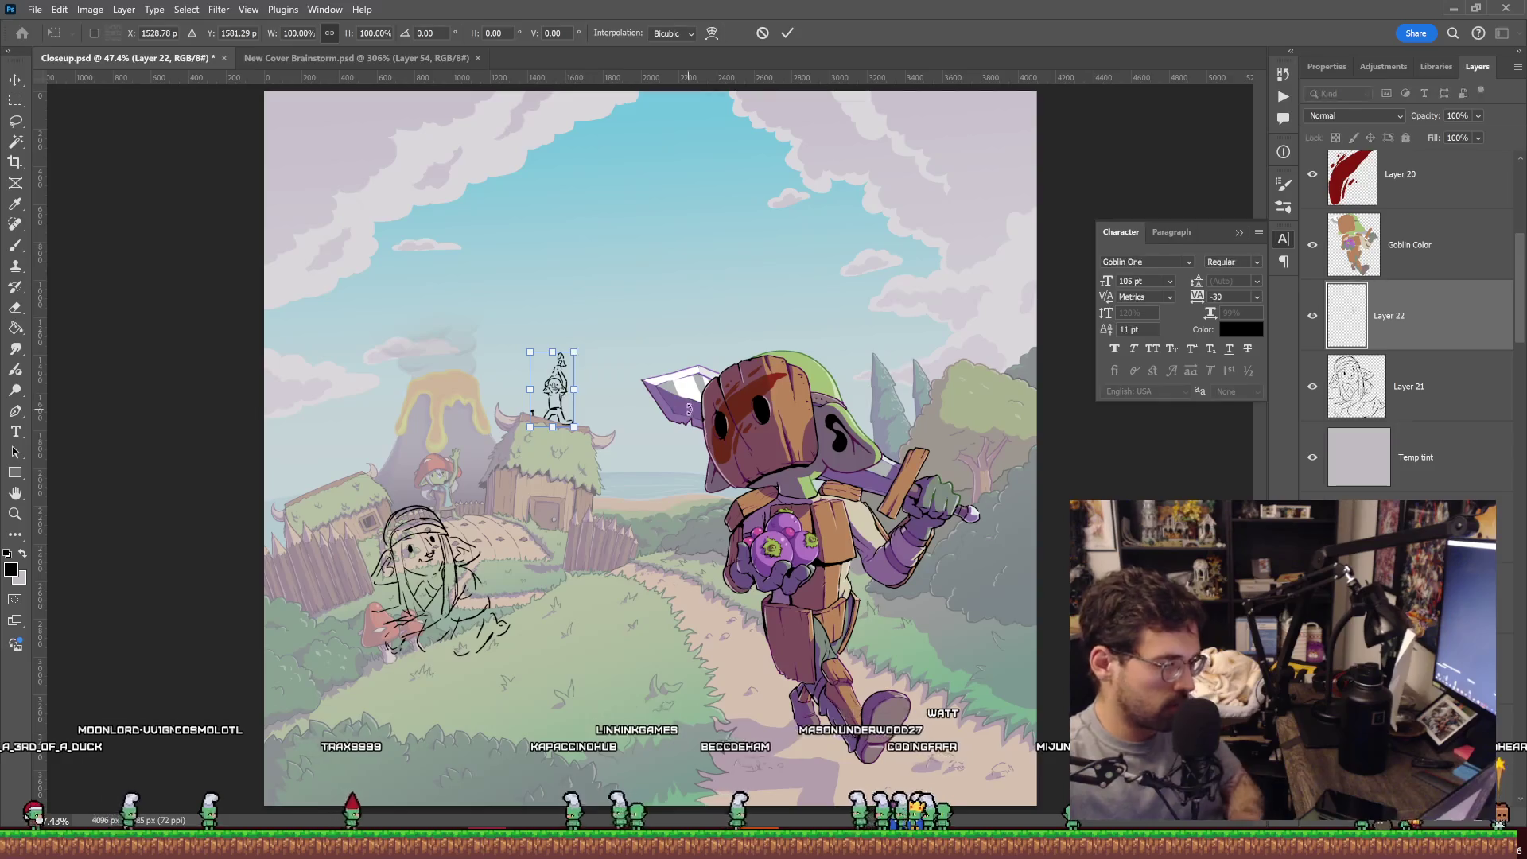
key("Return")
key("ctrl+s")
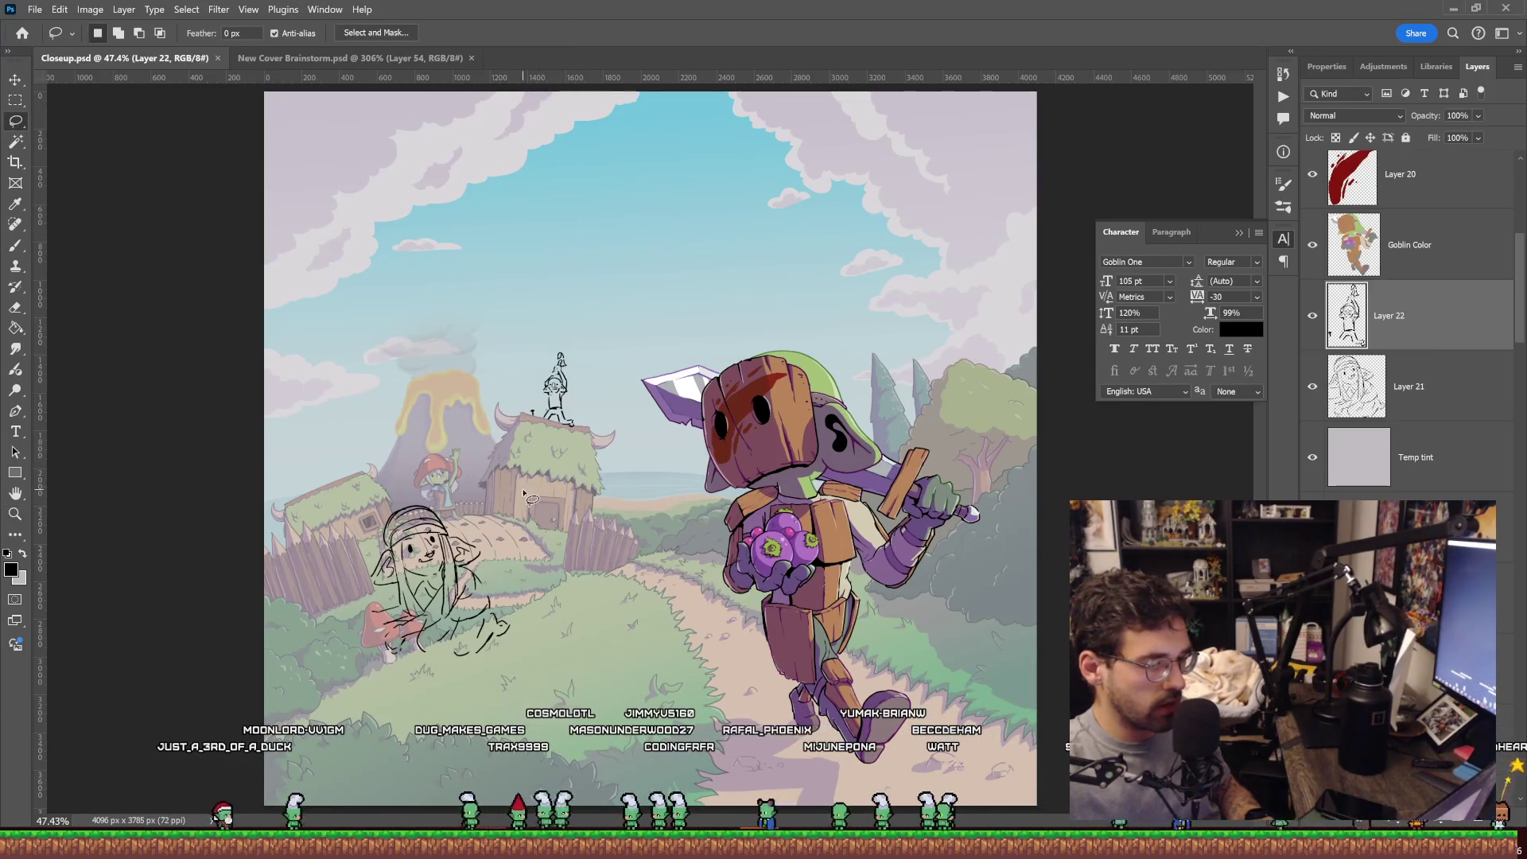
Move the hooded goblin sketch layer up toward the huts.
left_click(1388, 399)
key("ctrl+t")
left_click_drag(443, 587, 472, 571)
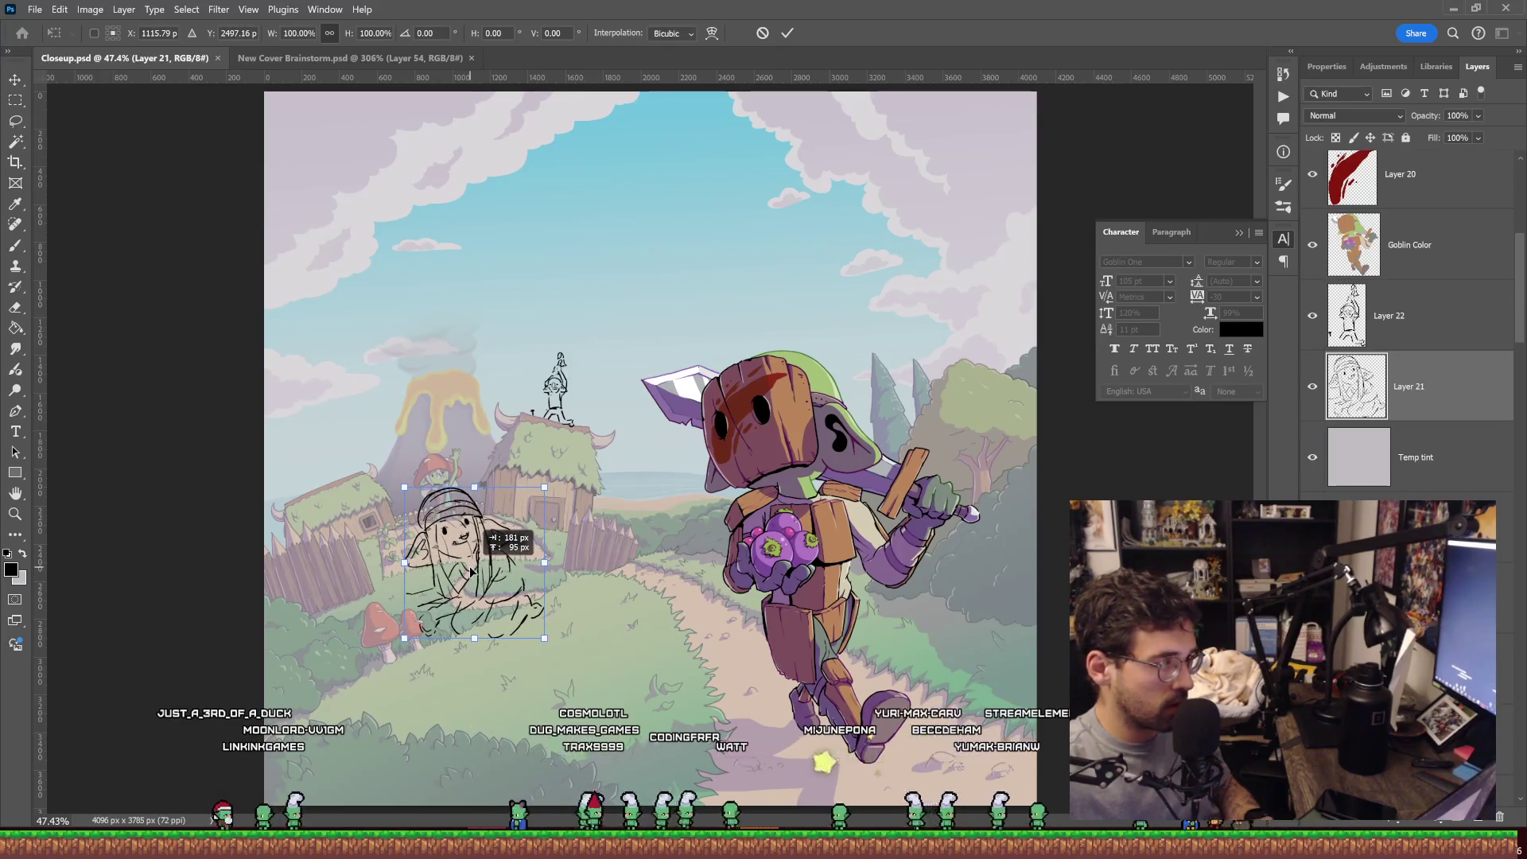
left_click_drag(471, 571, 472, 571)
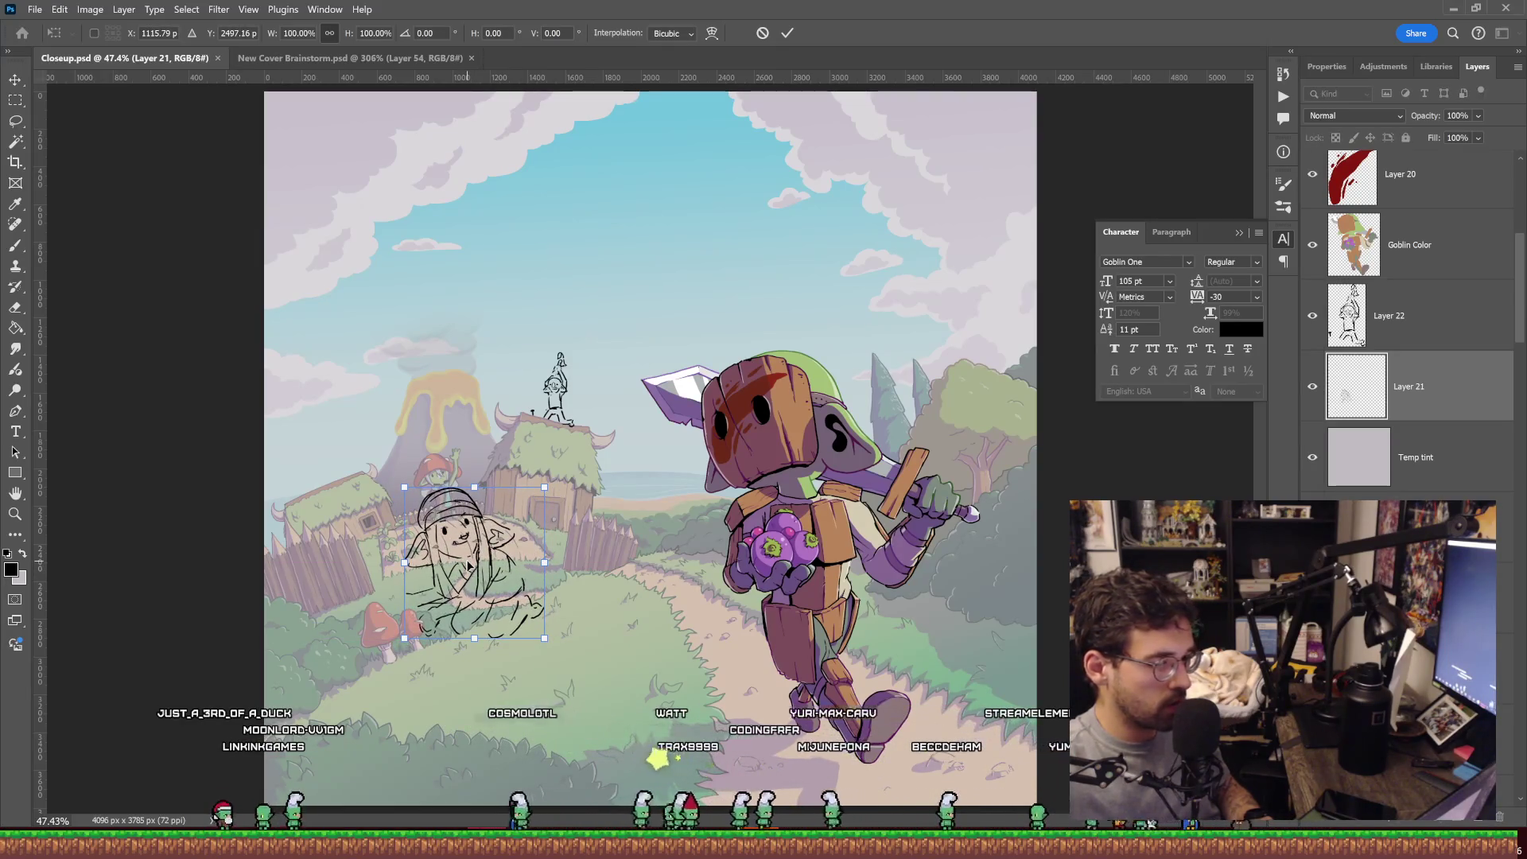
key("Return")
Save a copy of the cover as Closeup_Modified.psd using Save As.
key("l")
left_click(35, 9)
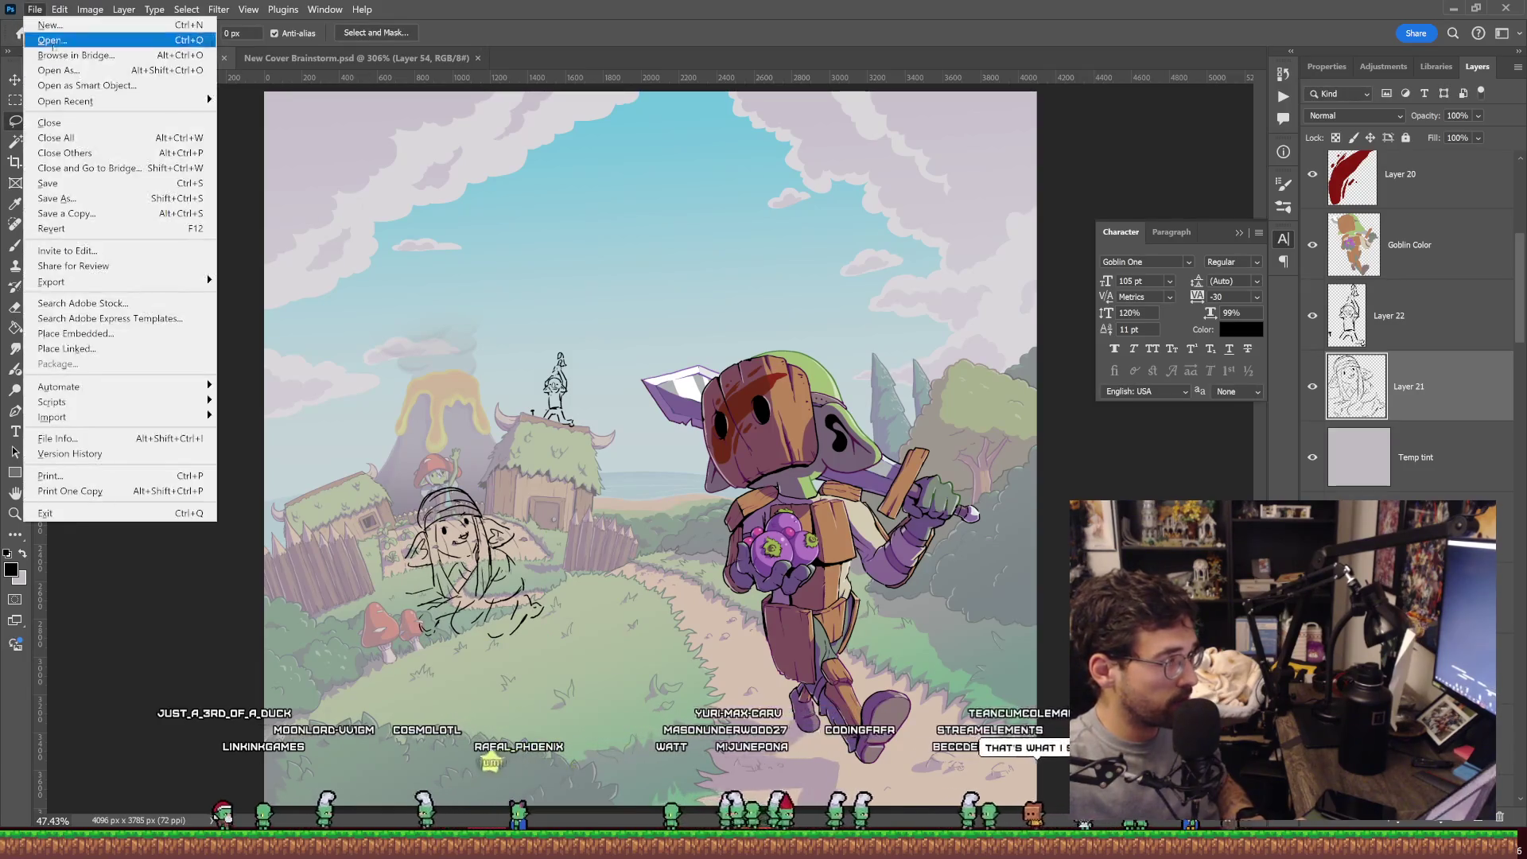
left_click(56, 198)
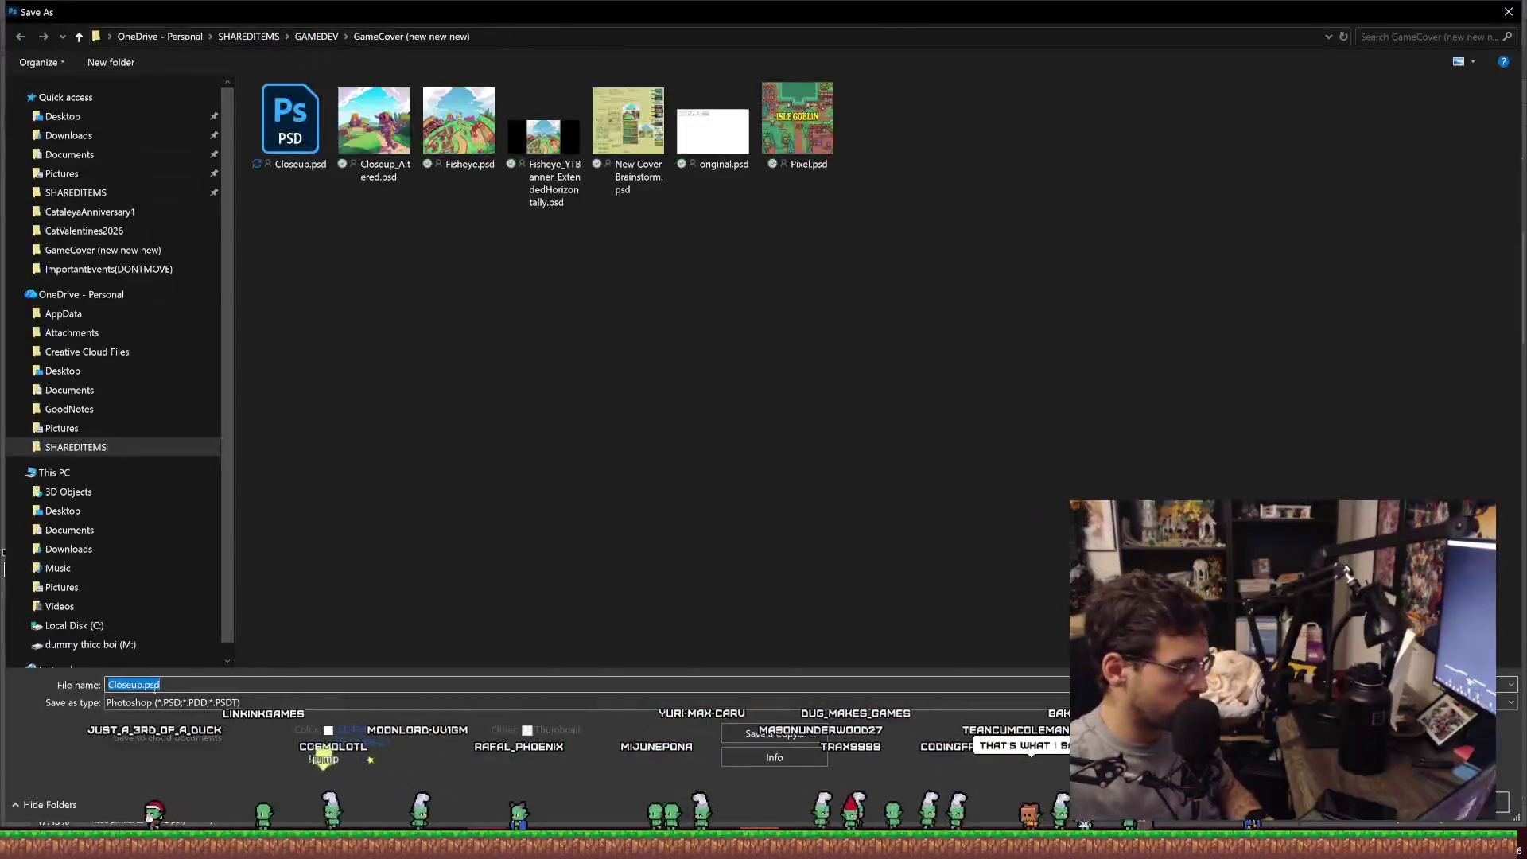
left_click(146, 684)
type("_")
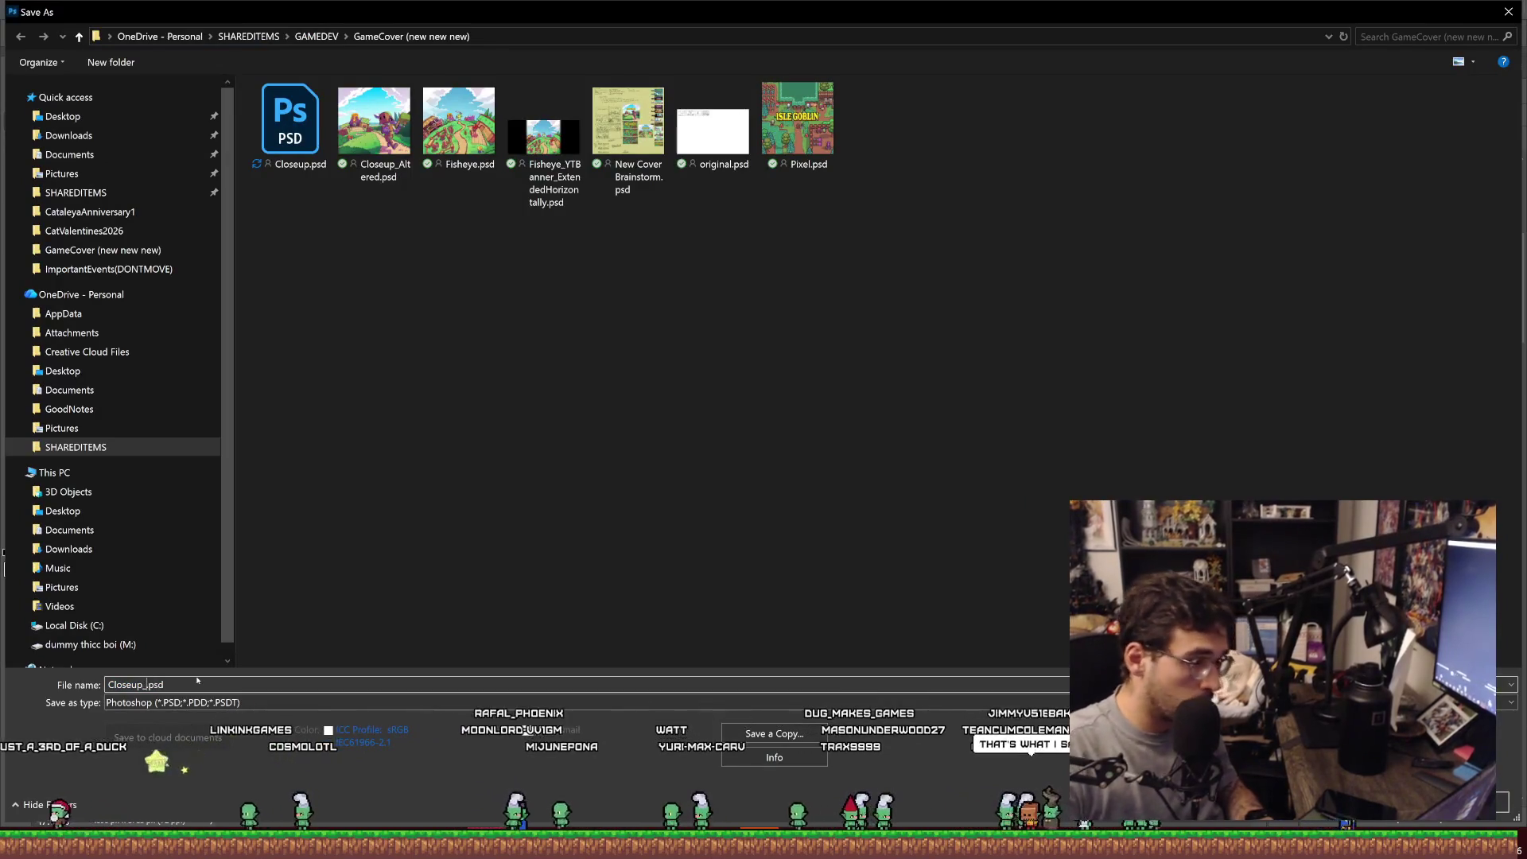
type("Modified")
key("Return")
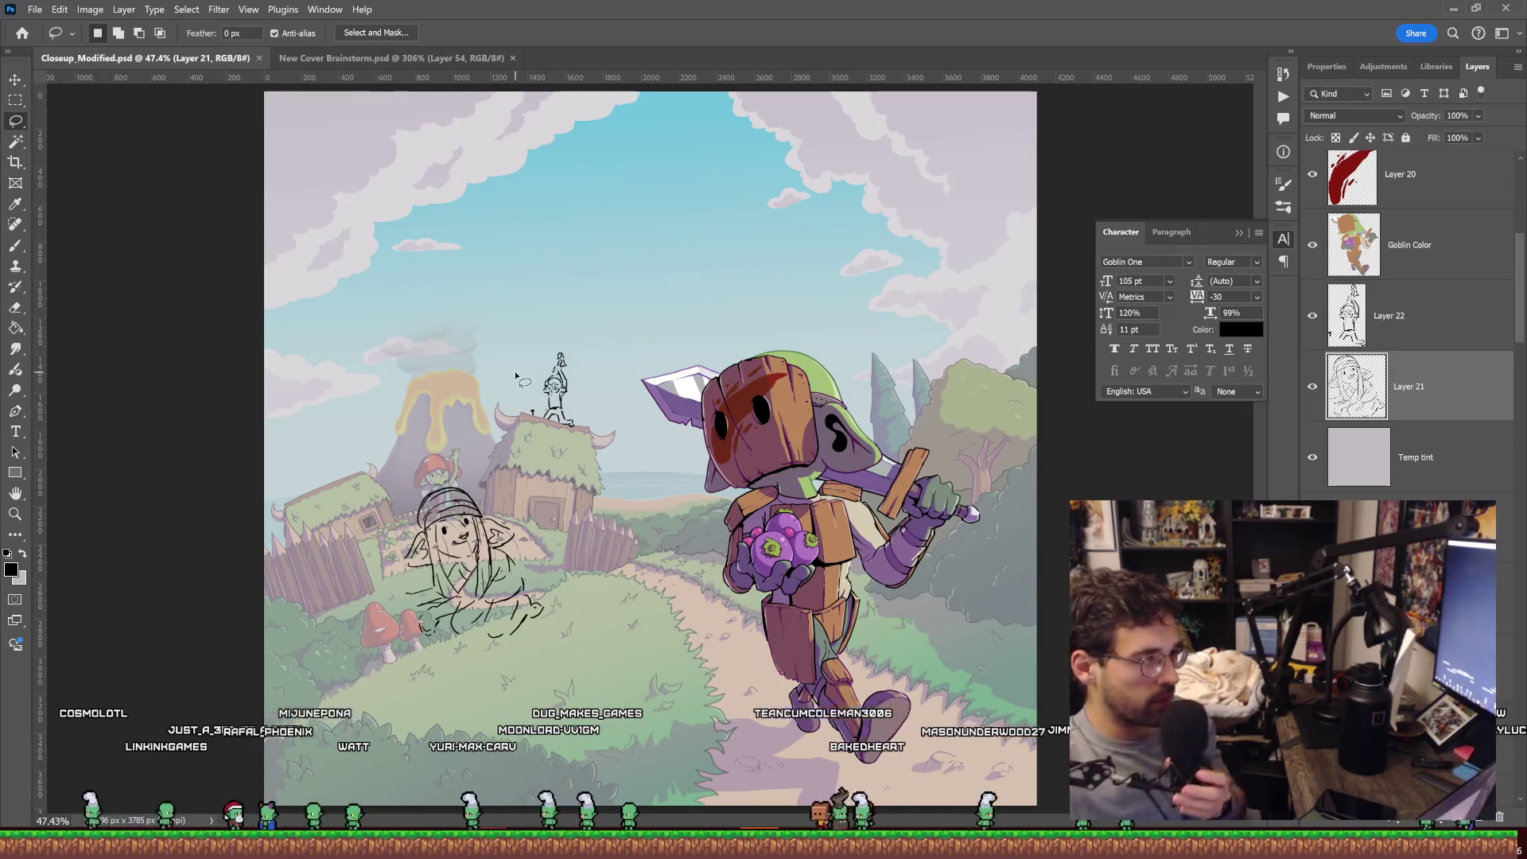
Nudge the hooded goblin sketch about 31 px right and 15 px down on the path.
key("z")
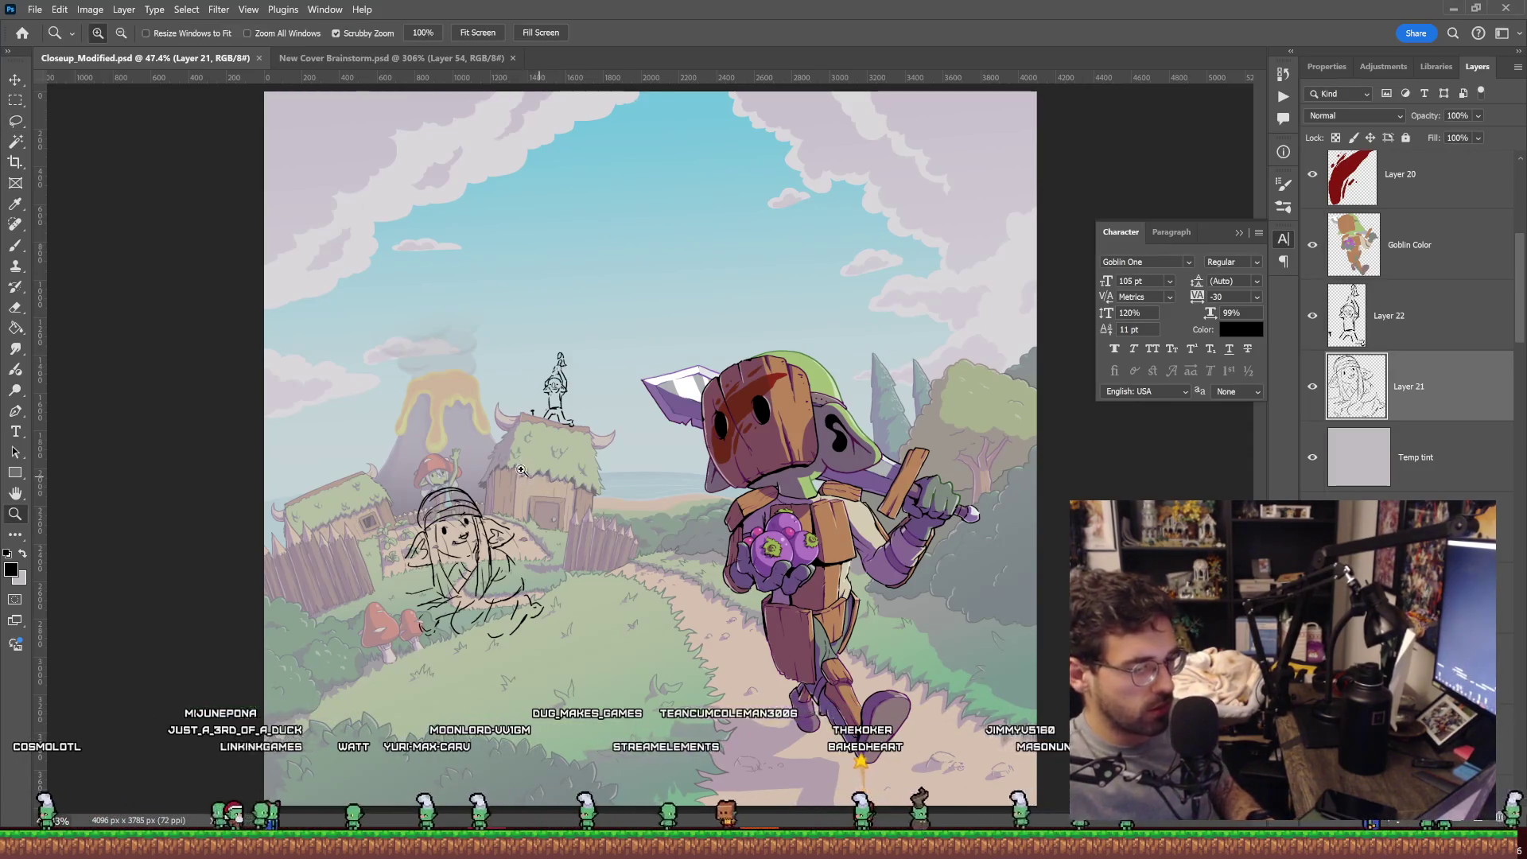
left_click_drag(491, 459, 497, 456)
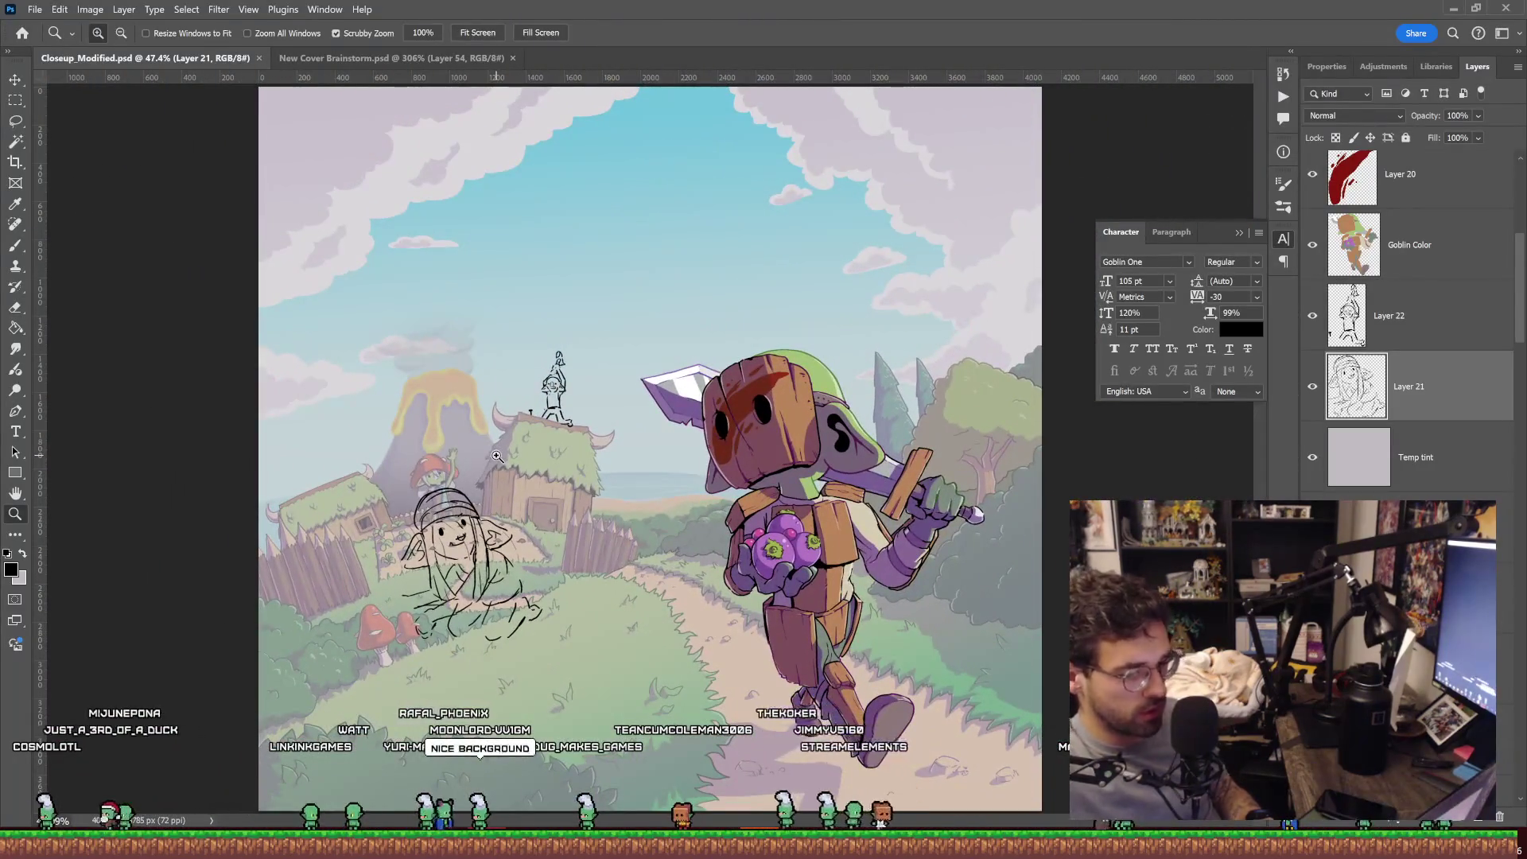
key("ctrl+t")
left_click_drag(463, 529, 475, 534)
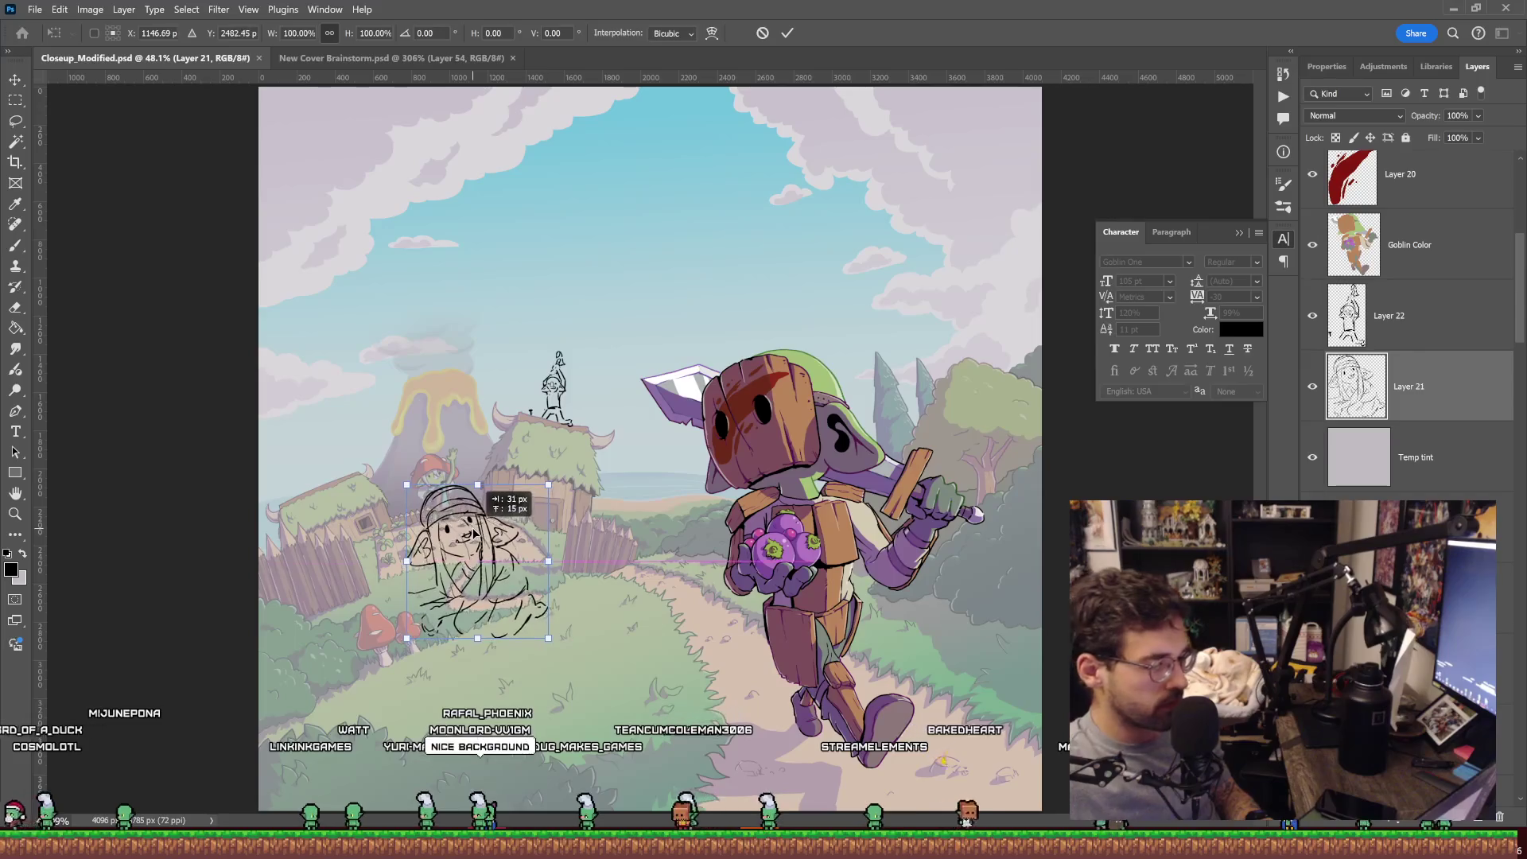
key("Return")
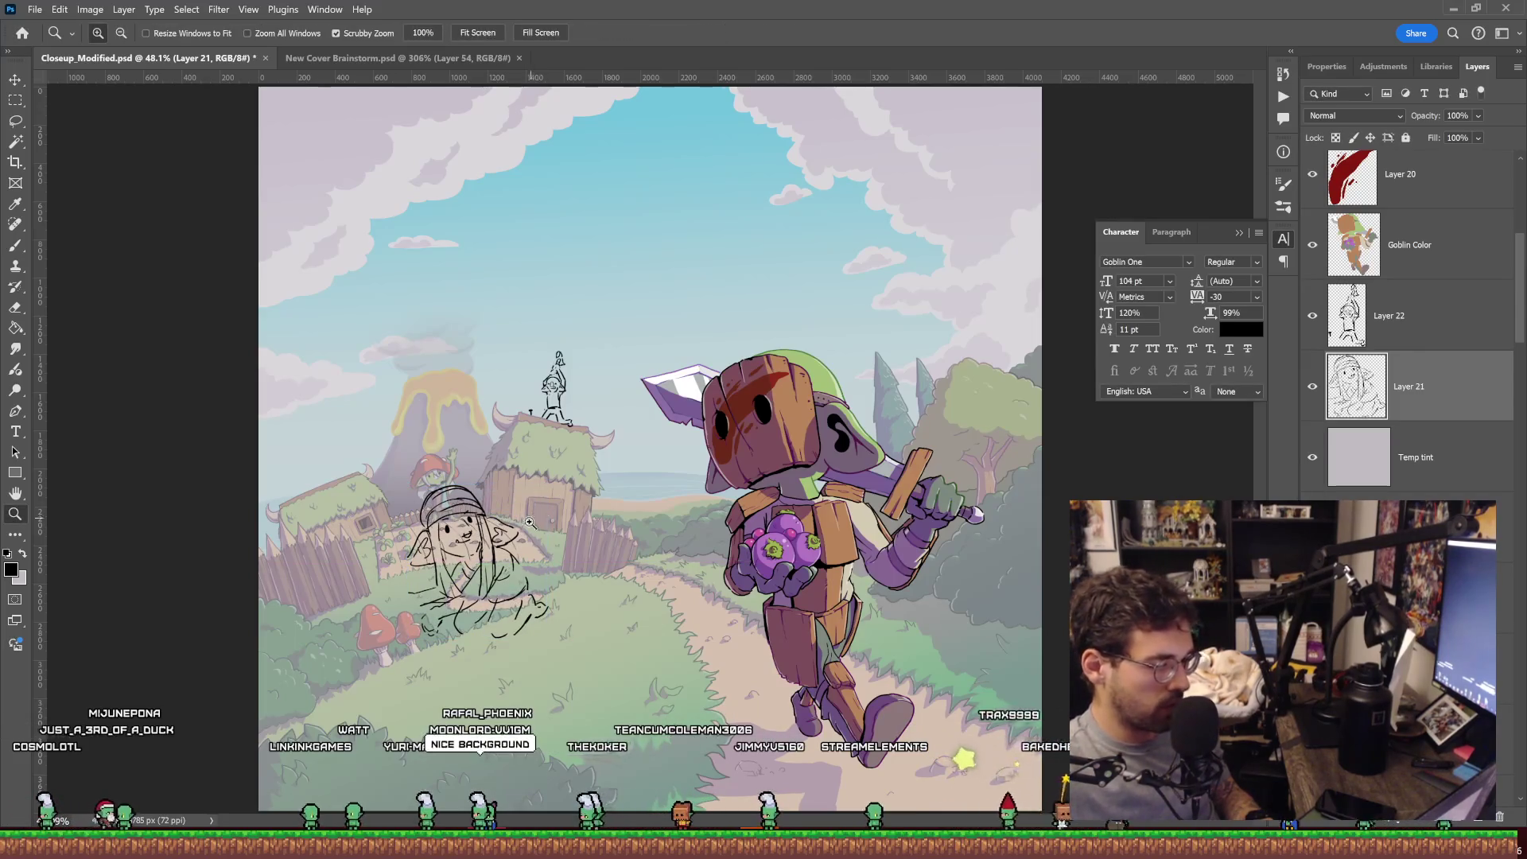
key("v")
left_click(386, 637)
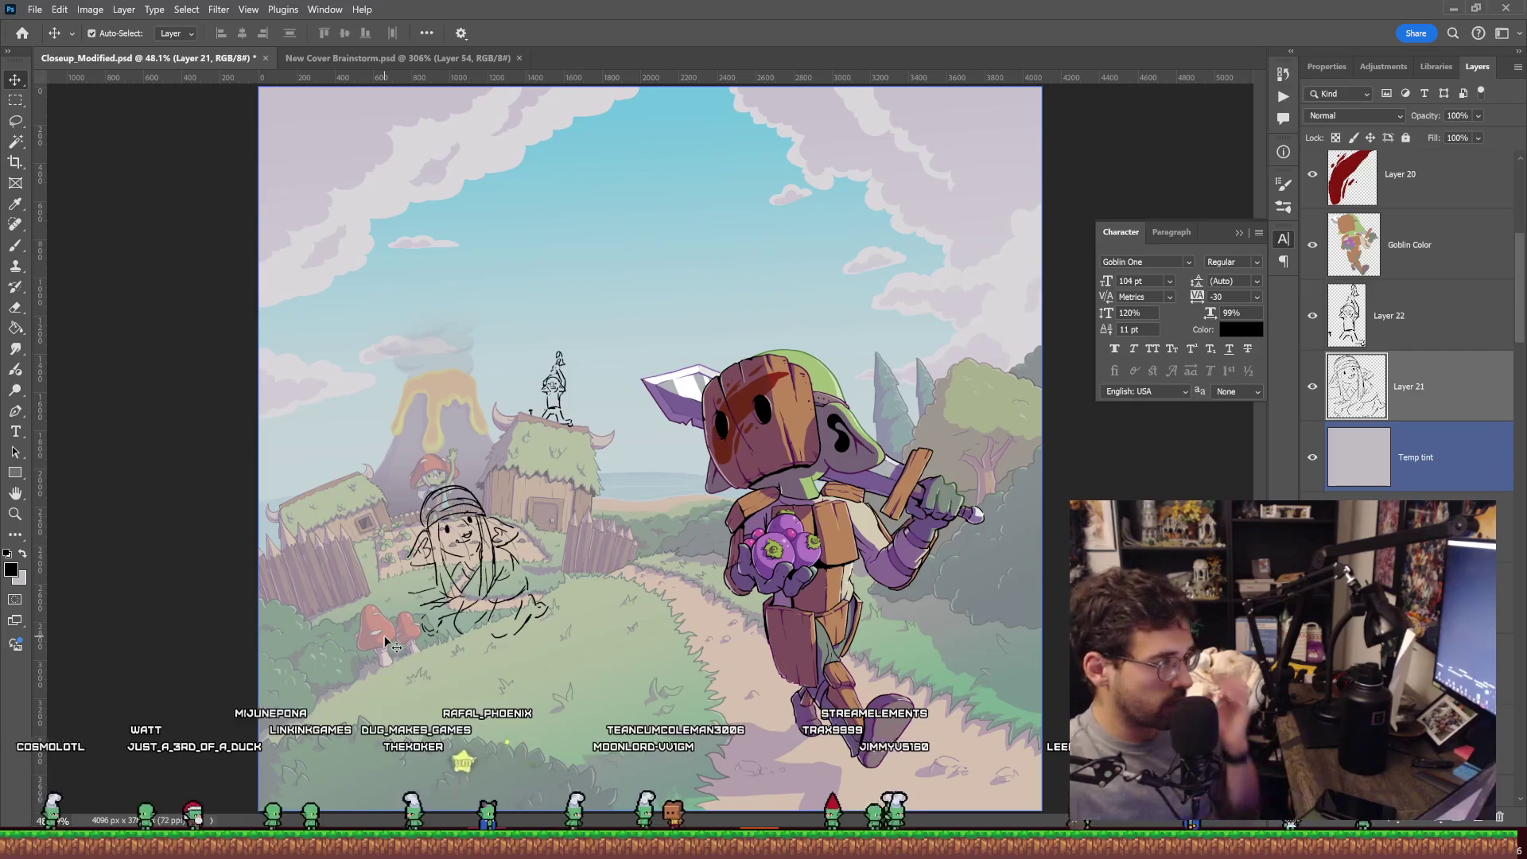
Scroll down the Layers panel and select the BG group, which holds the village background.
scroll(1400, 358, "down", 3)
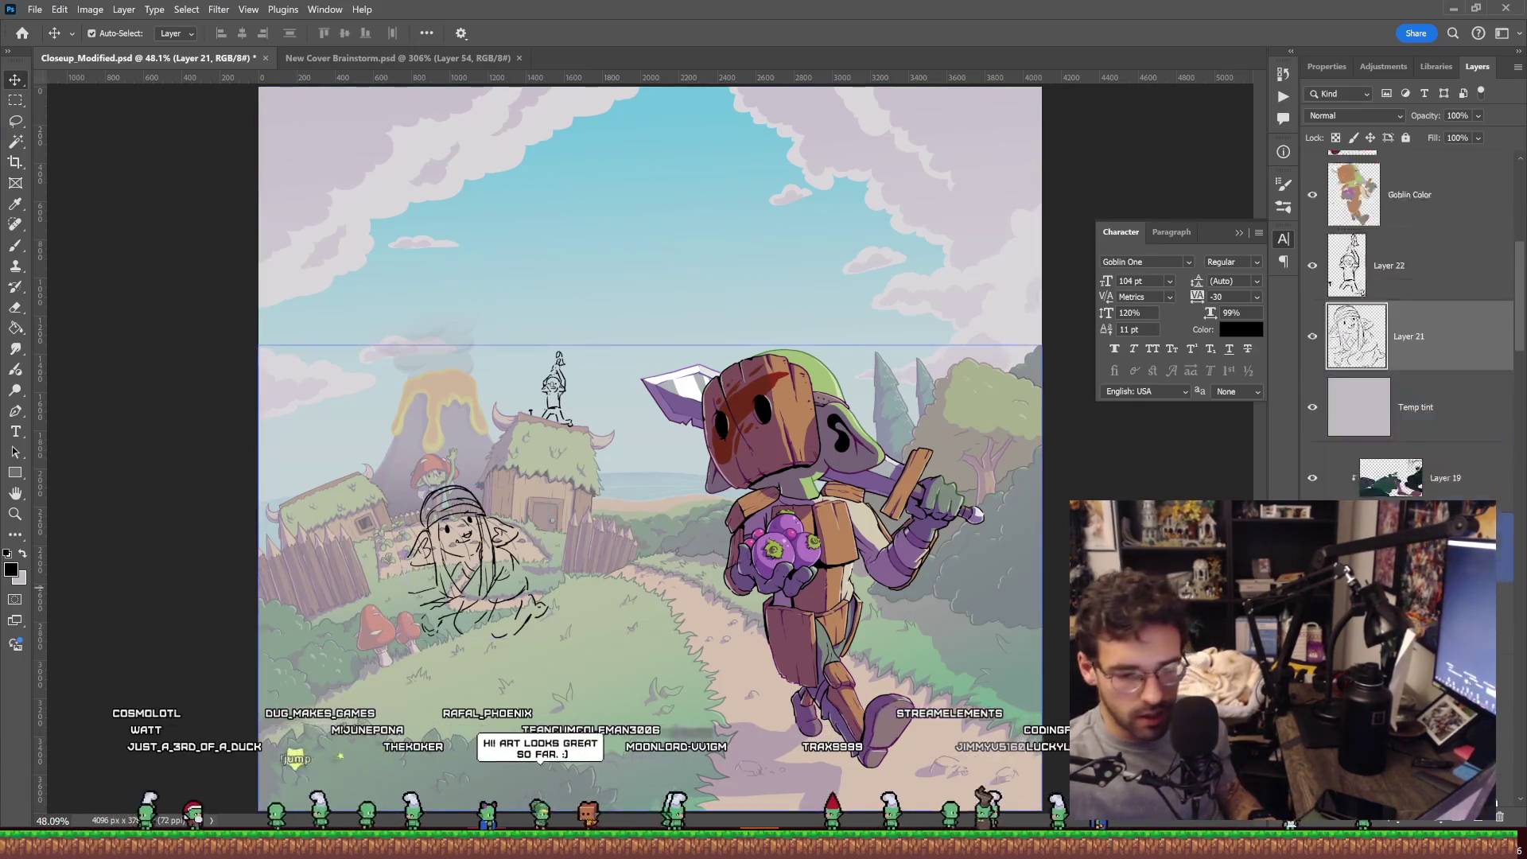
scroll(1400, 358, "down", 3)
scroll(1400, 358, "down", 3)
scroll(1400, 358, "down", 3)
scroll(1408, 318, "down", 3)
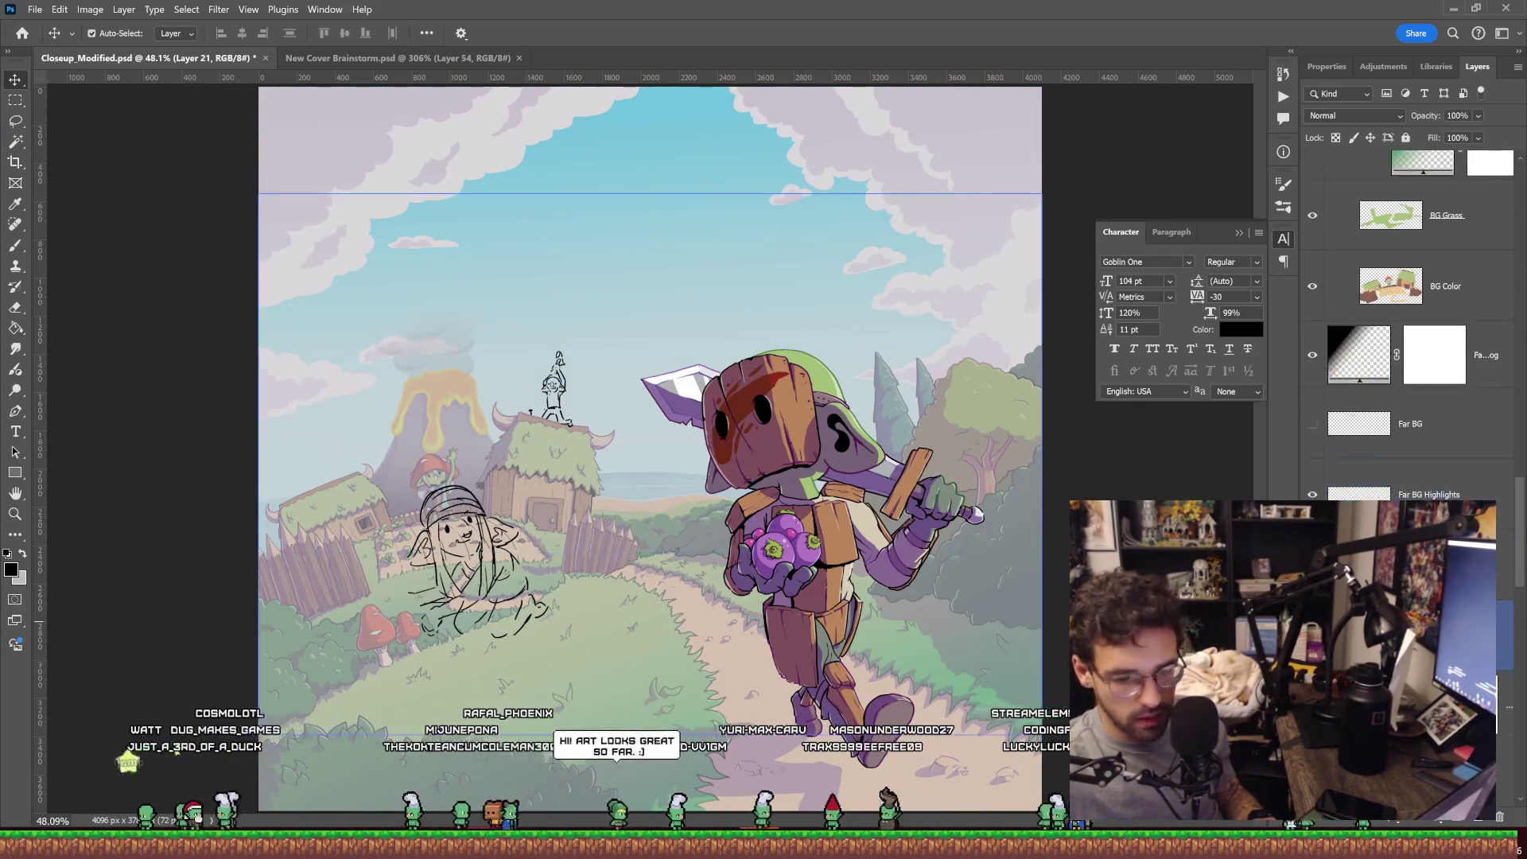
scroll(1408, 319, "down", 3)
scroll(1408, 318, "down", 3)
scroll(1408, 318, "down", 3)
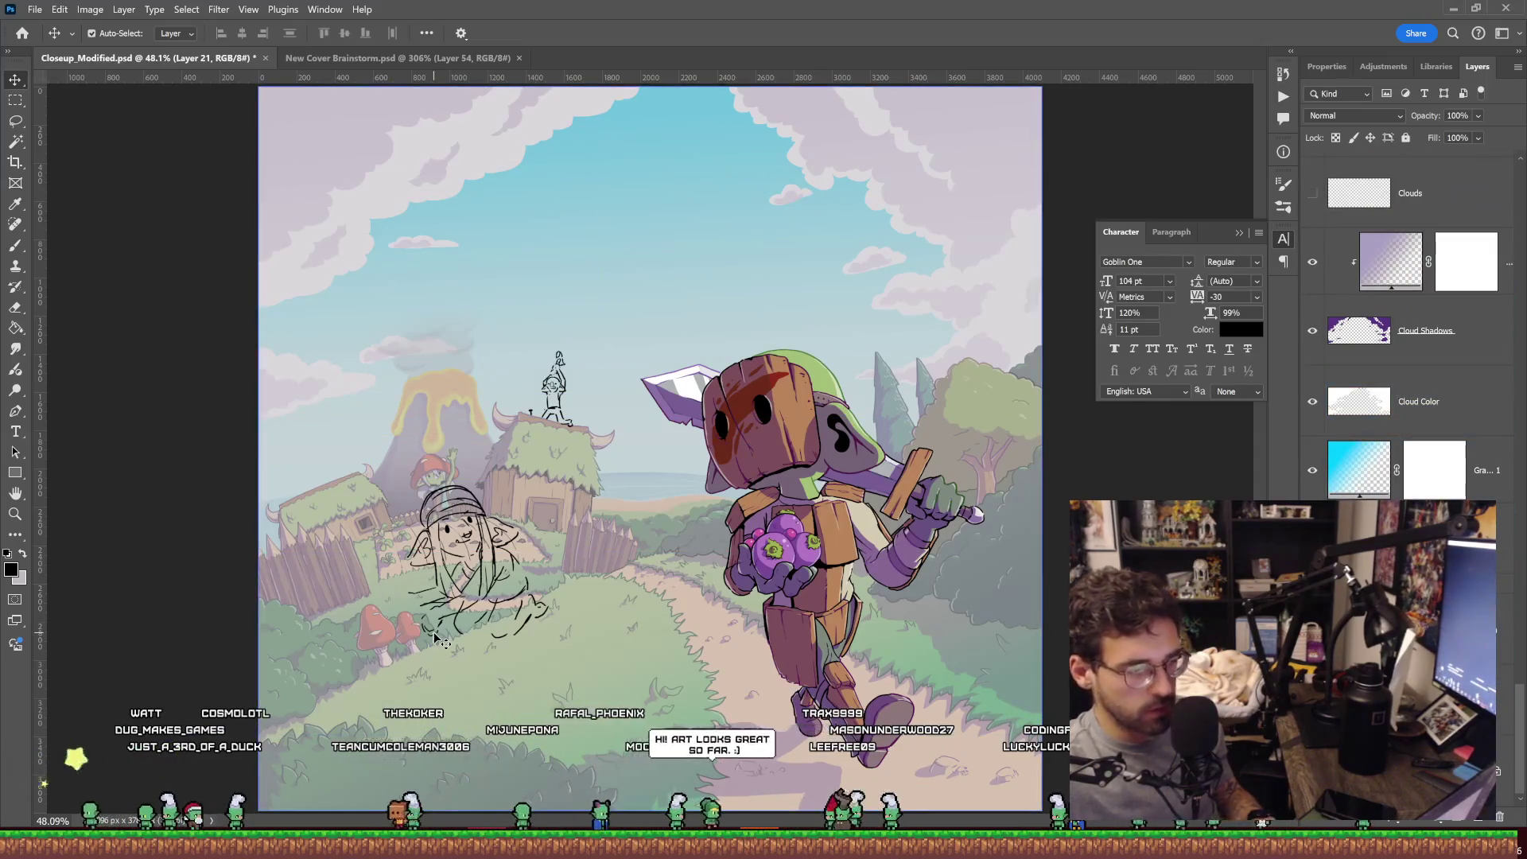
scroll(1408, 318, "down", 3)
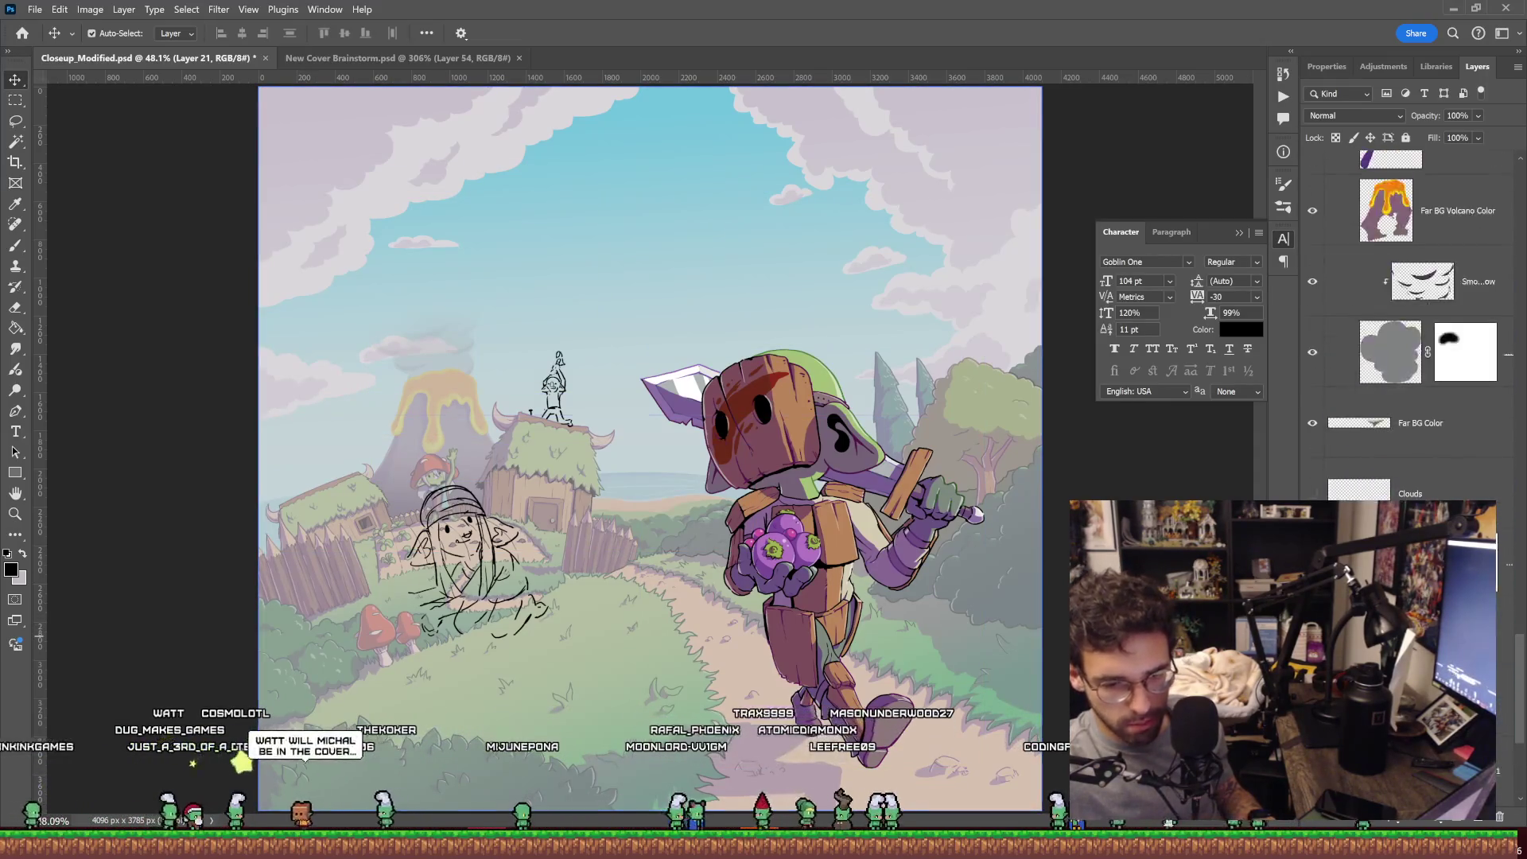
scroll(1408, 318, "down", 3)
scroll(1408, 318, "down", 3)
scroll(1408, 318, "down", 3)
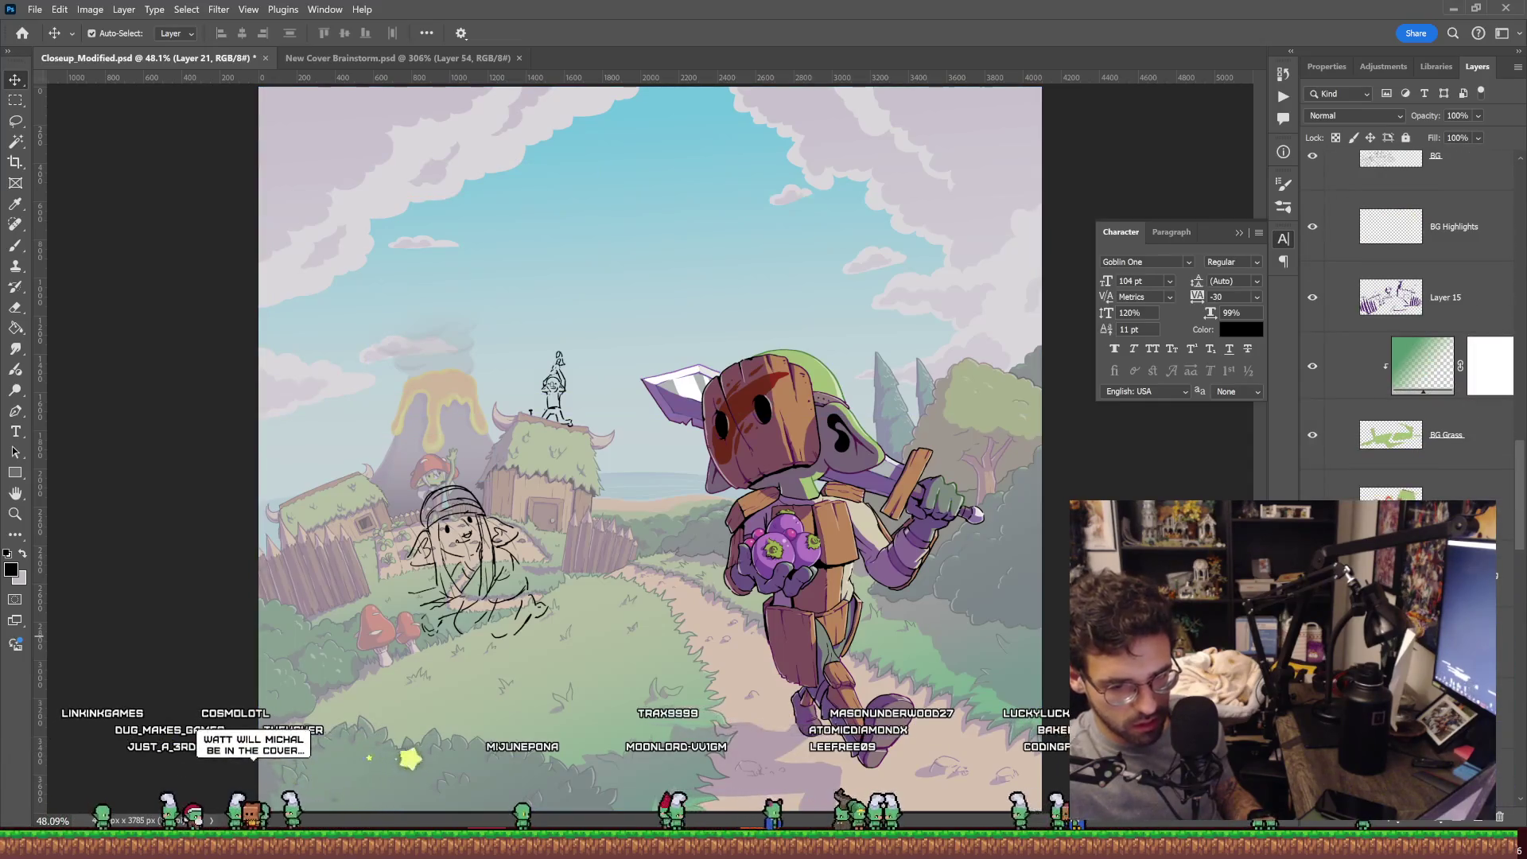
scroll(1407, 319, "up", 1)
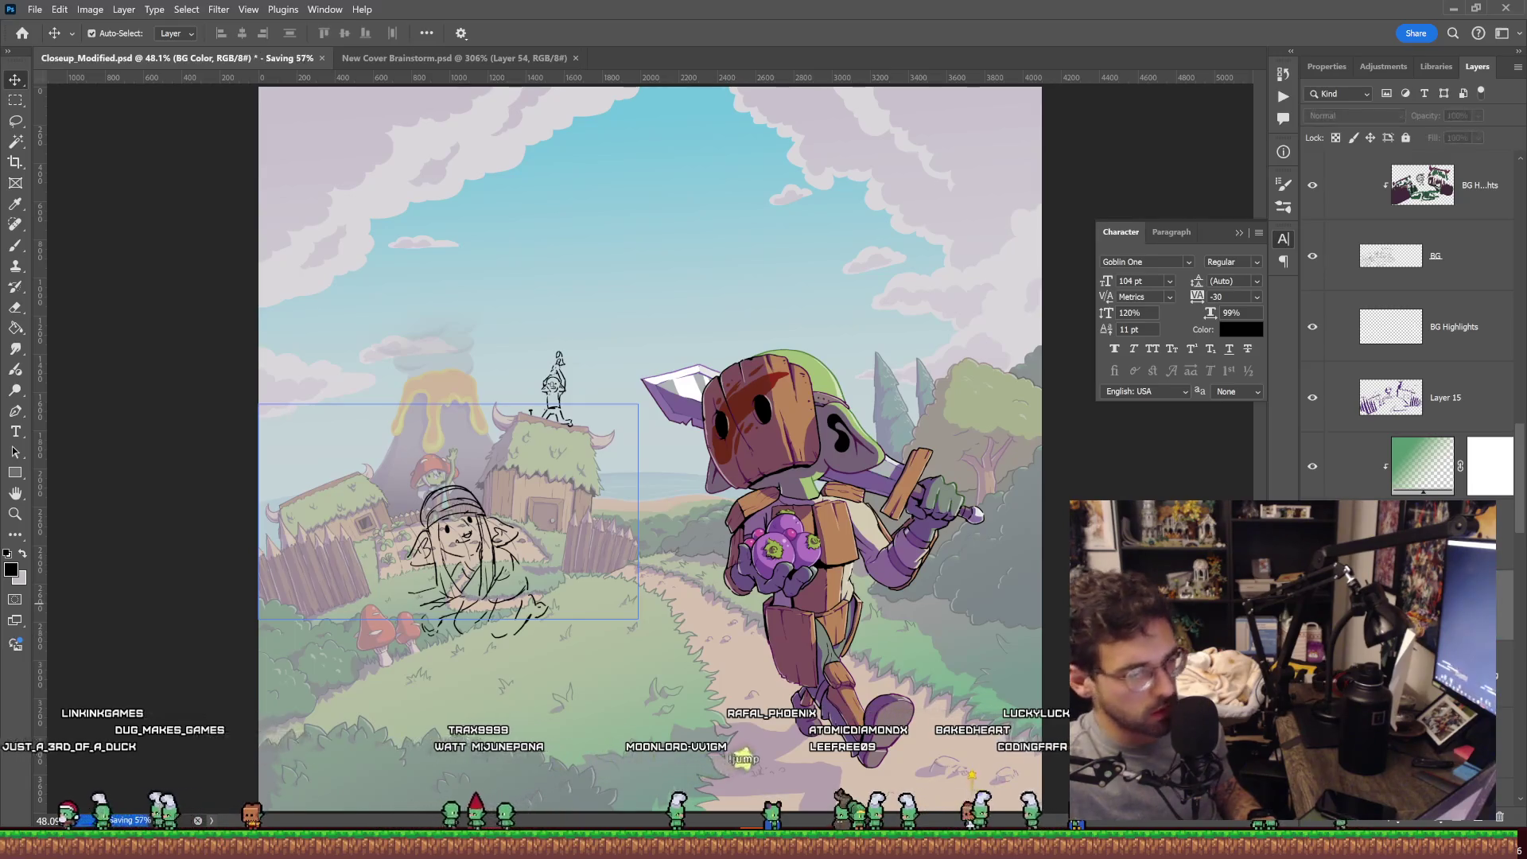
scroll(1408, 319, "up", 1)
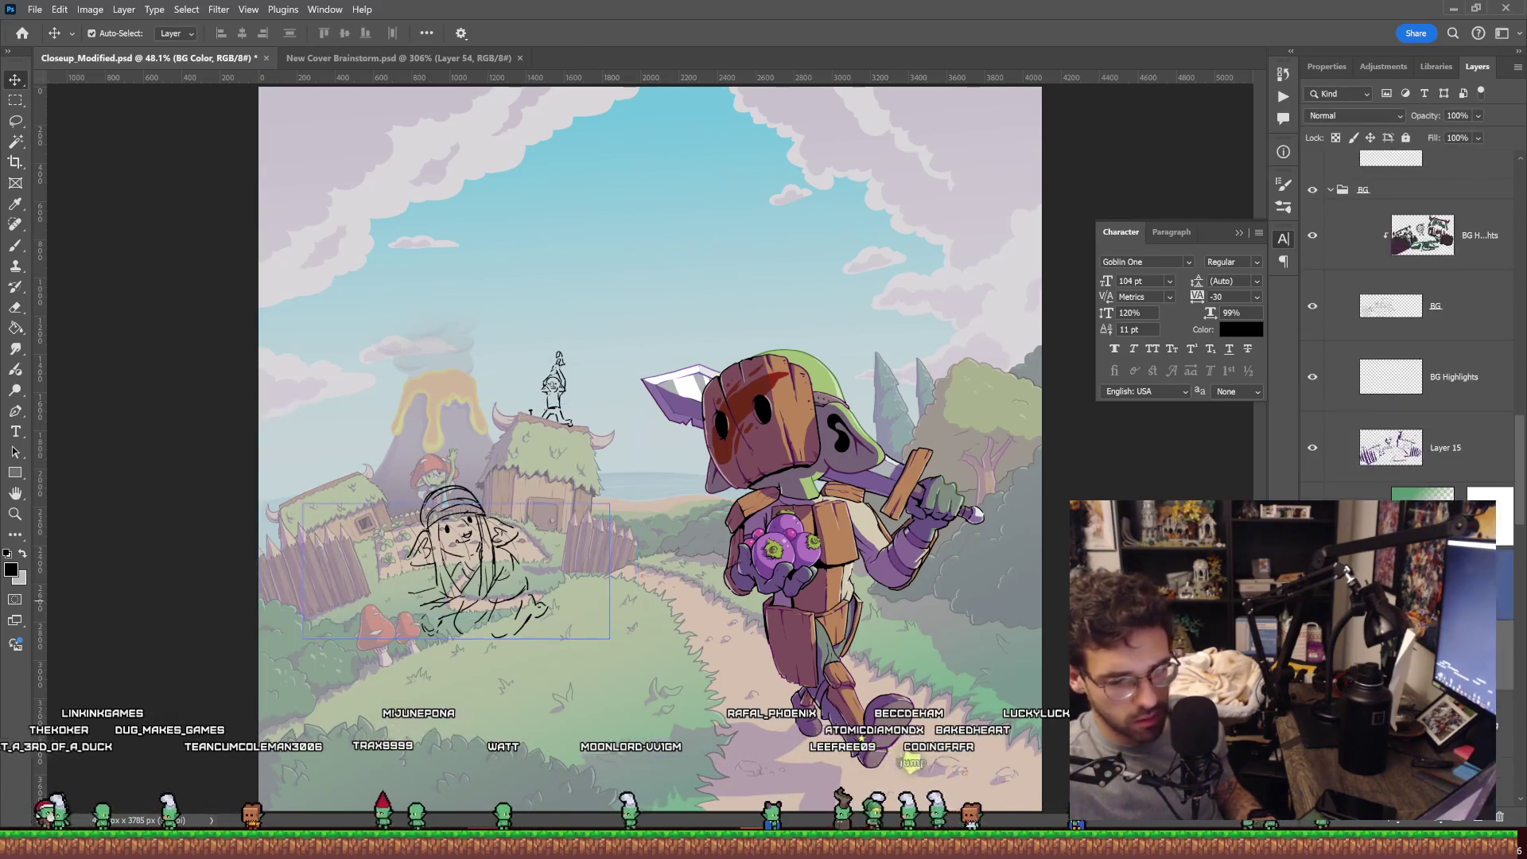
scroll(1339, 362, "up", 3)
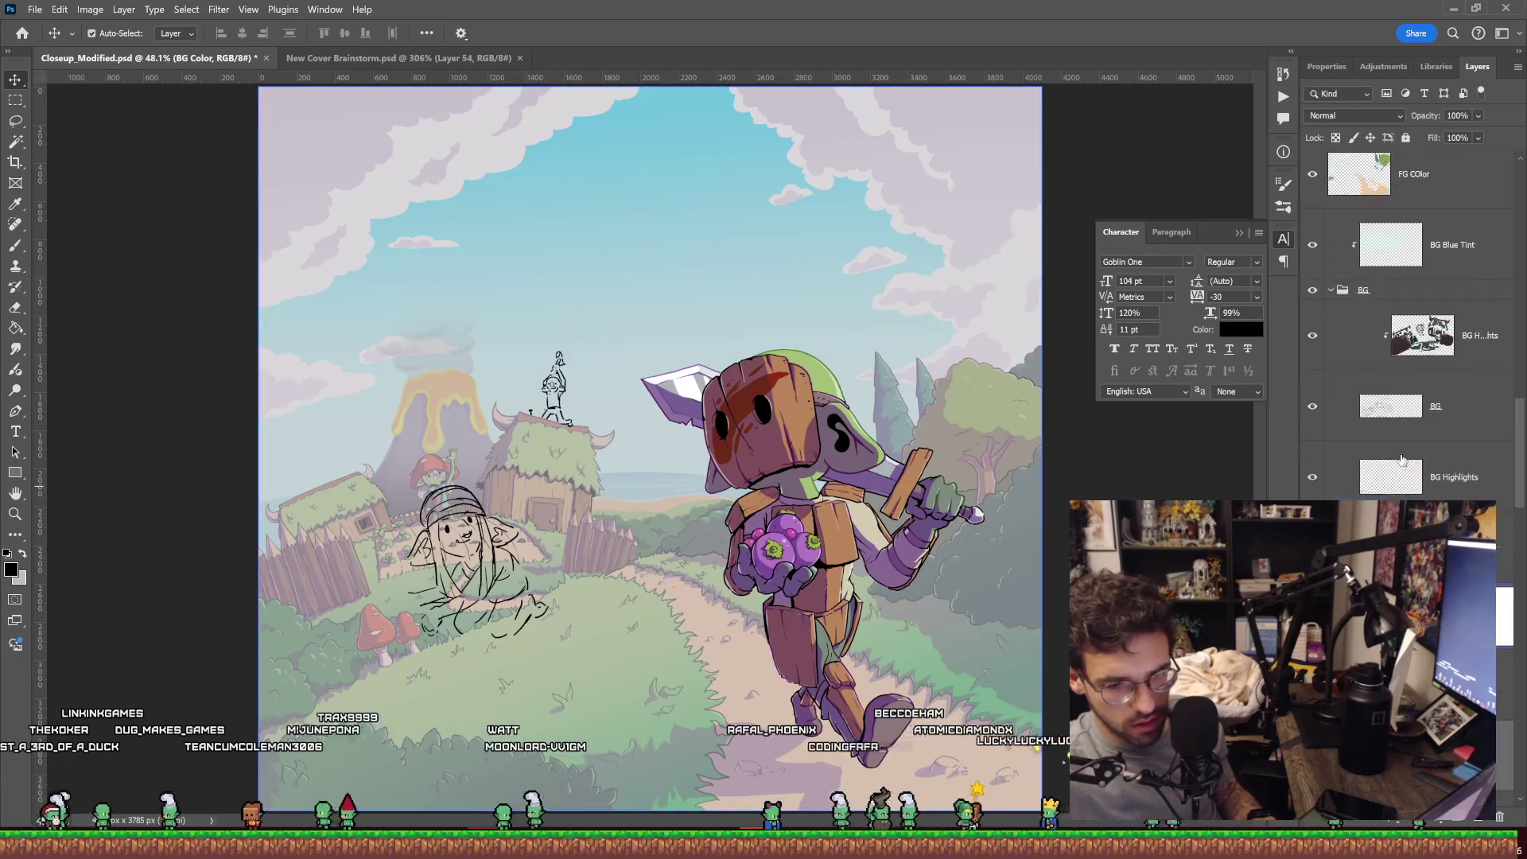
left_click(1339, 362)
left_click(1344, 341)
key("ctrl+t")
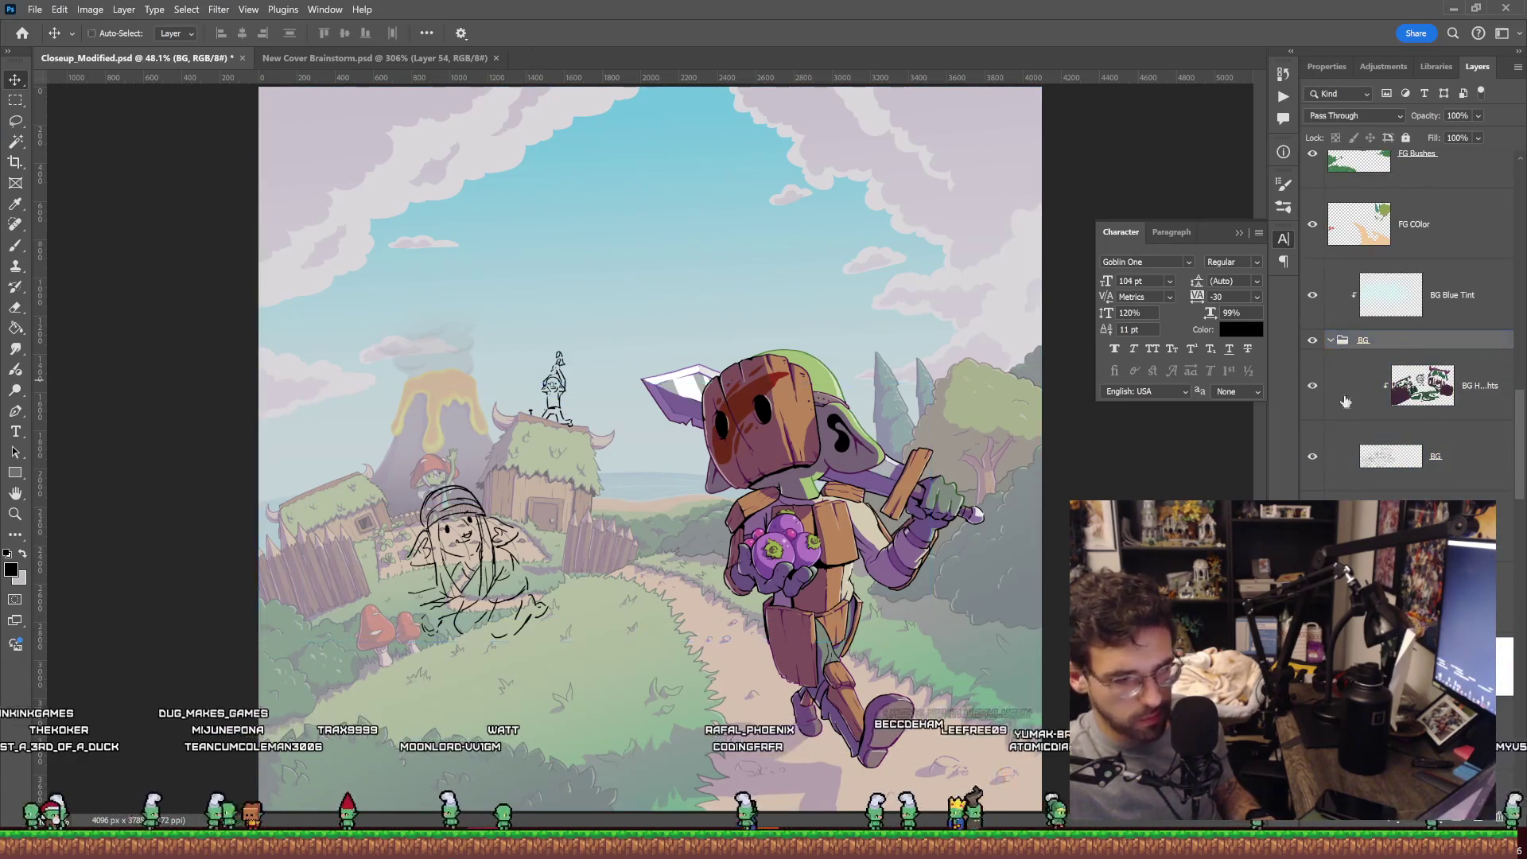
mouse_move(563, 514)
left_mouse_down()
mouse_move(641, 513)
mouse_move(622, 498)
left_mouse_up()
left_click_drag(1004, 367, 1019, 405)
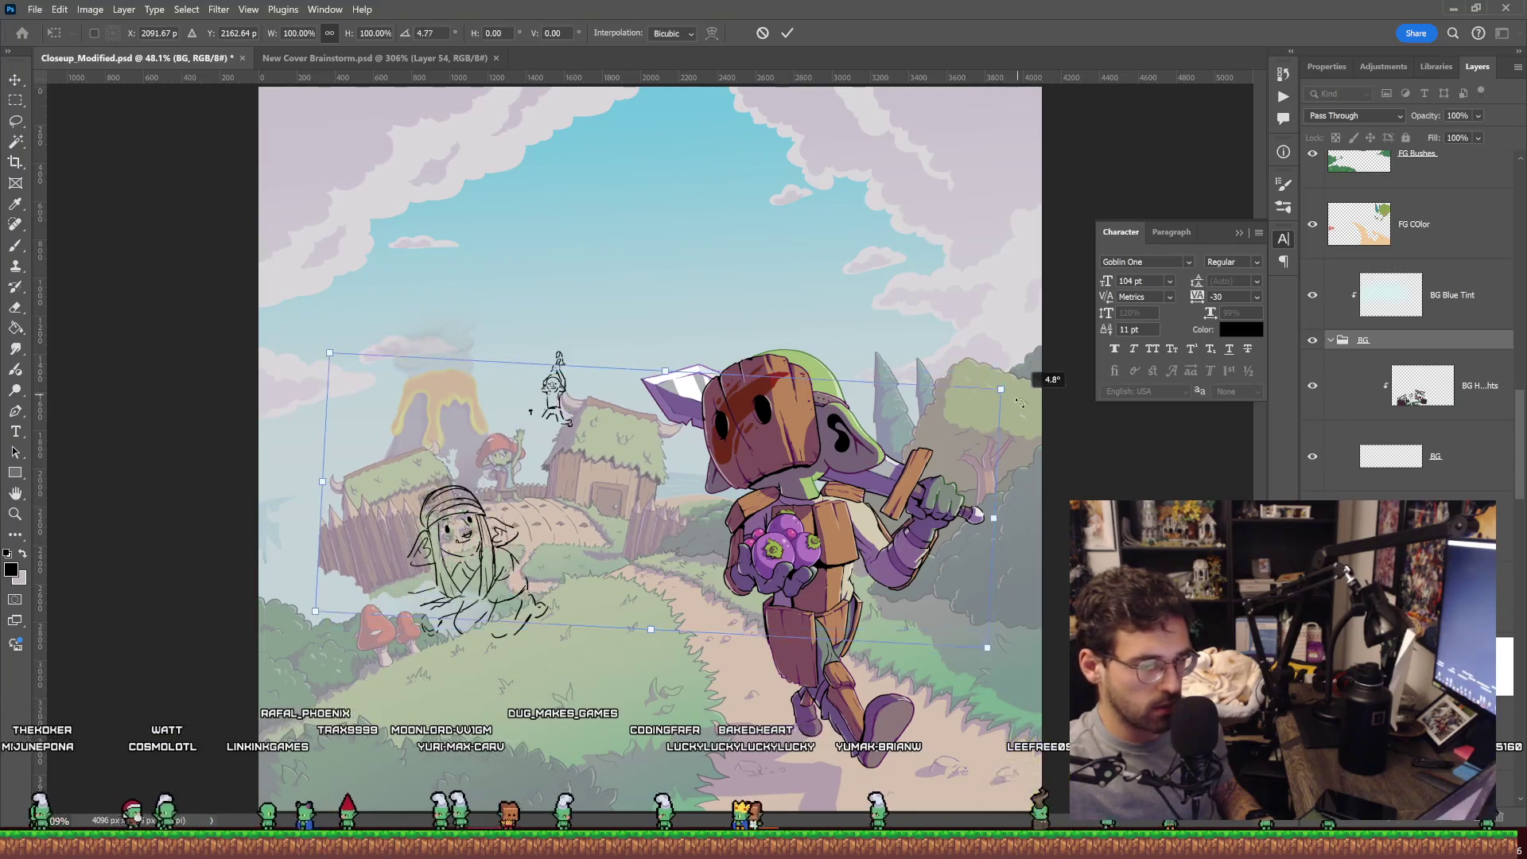
left_click_drag(804, 474, 809, 508)
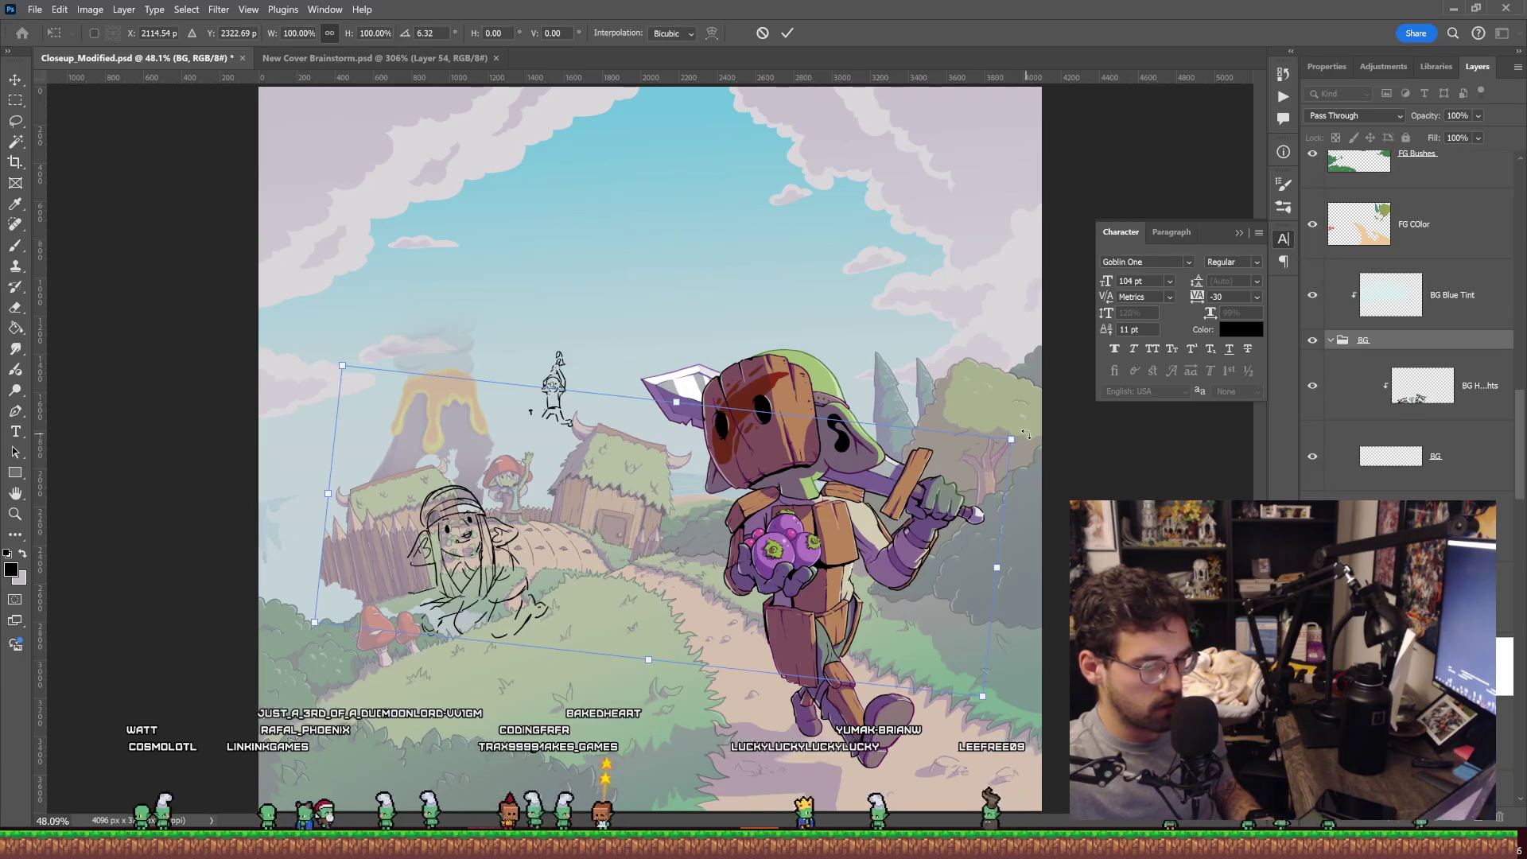
left_click_drag(989, 426, 1040, 400)
left_click_drag(851, 489, 868, 478)
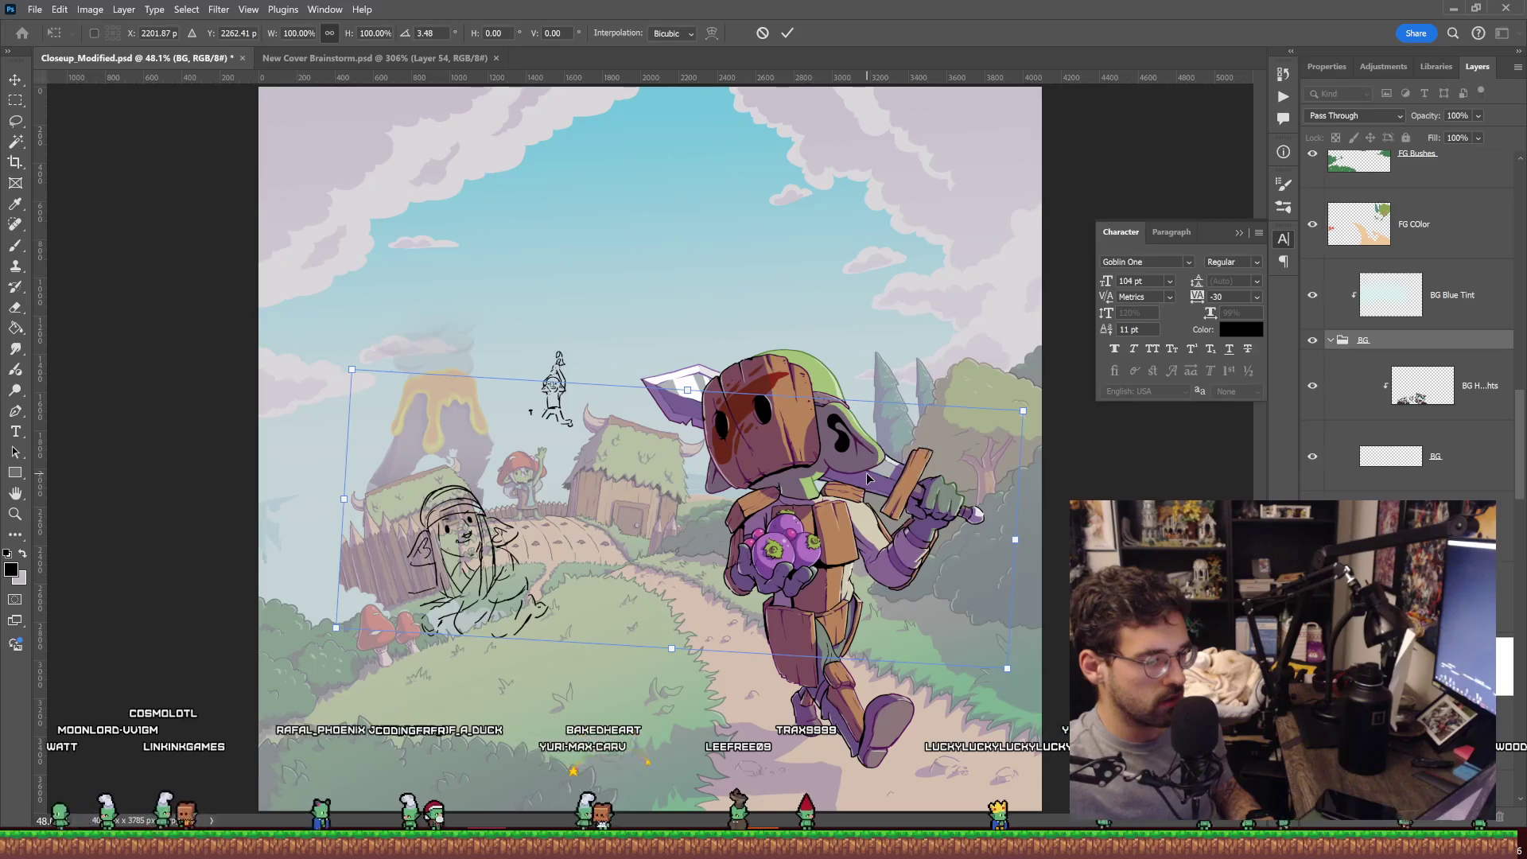
key("Return")
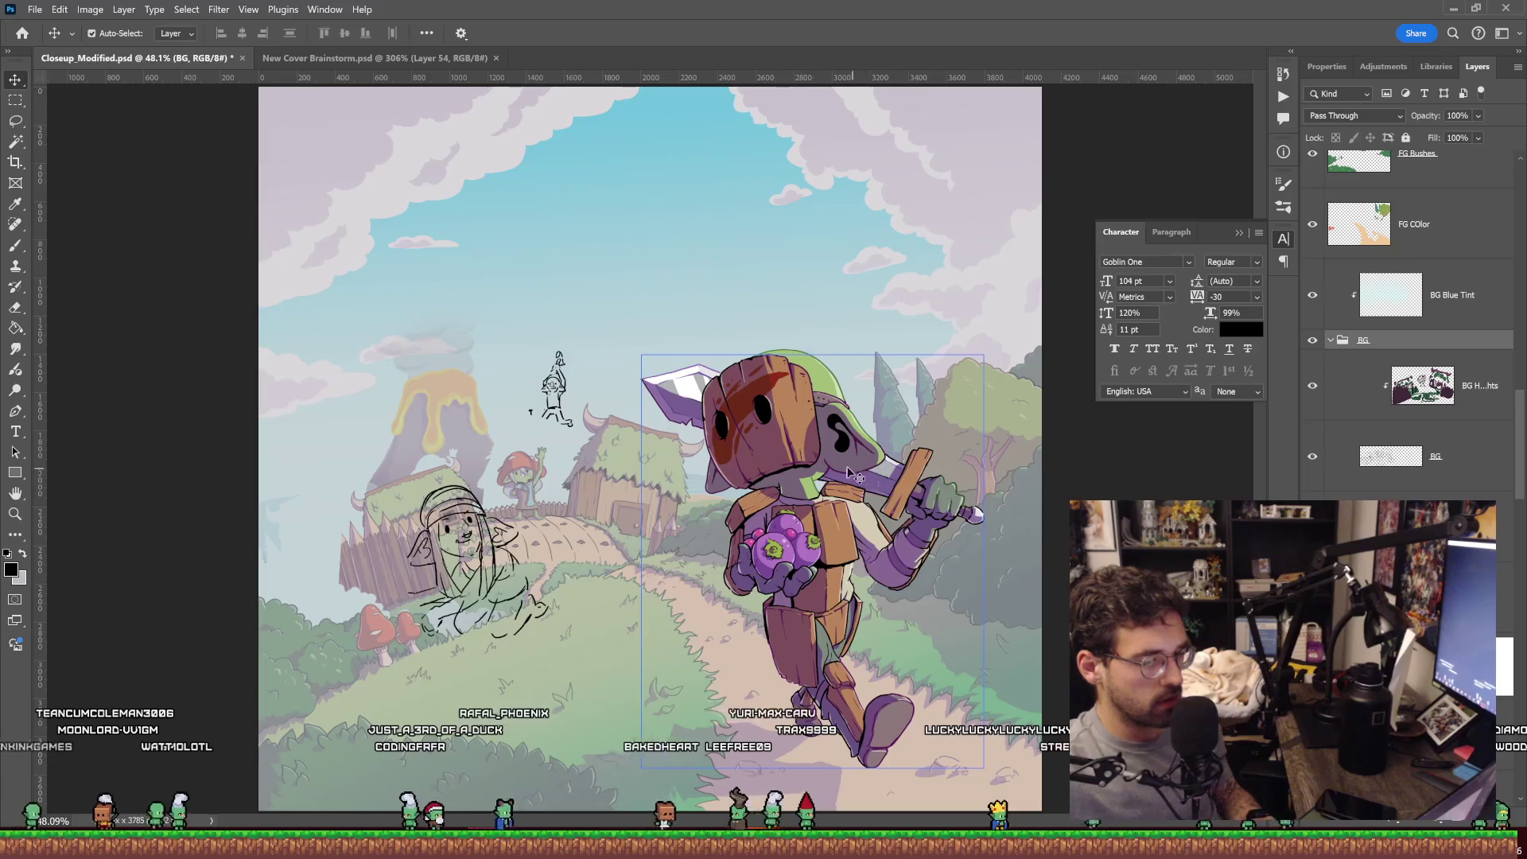
left_click(446, 517)
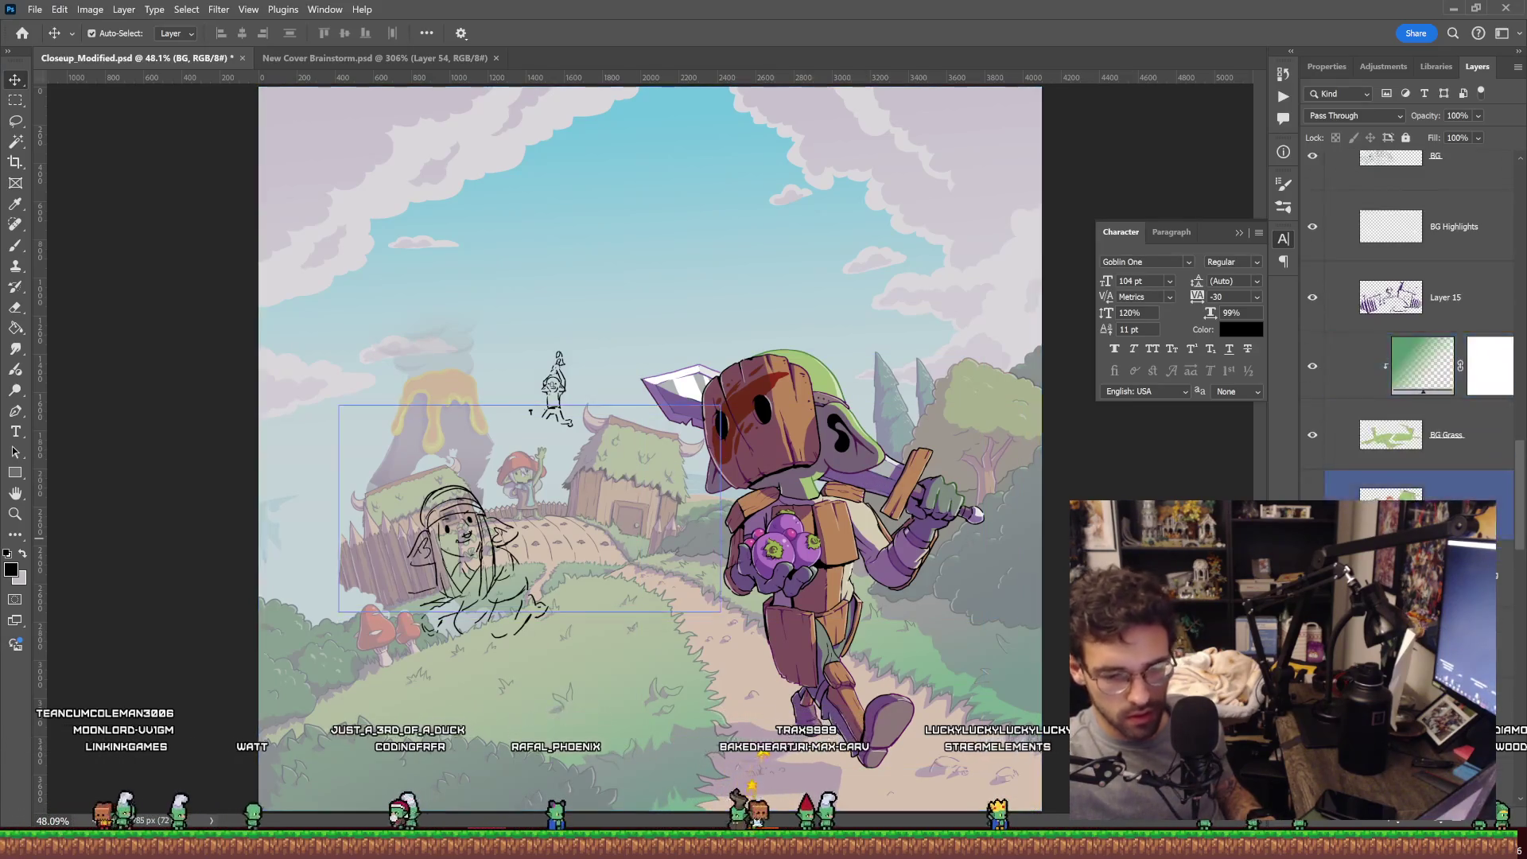
key("alt+bracketleft")
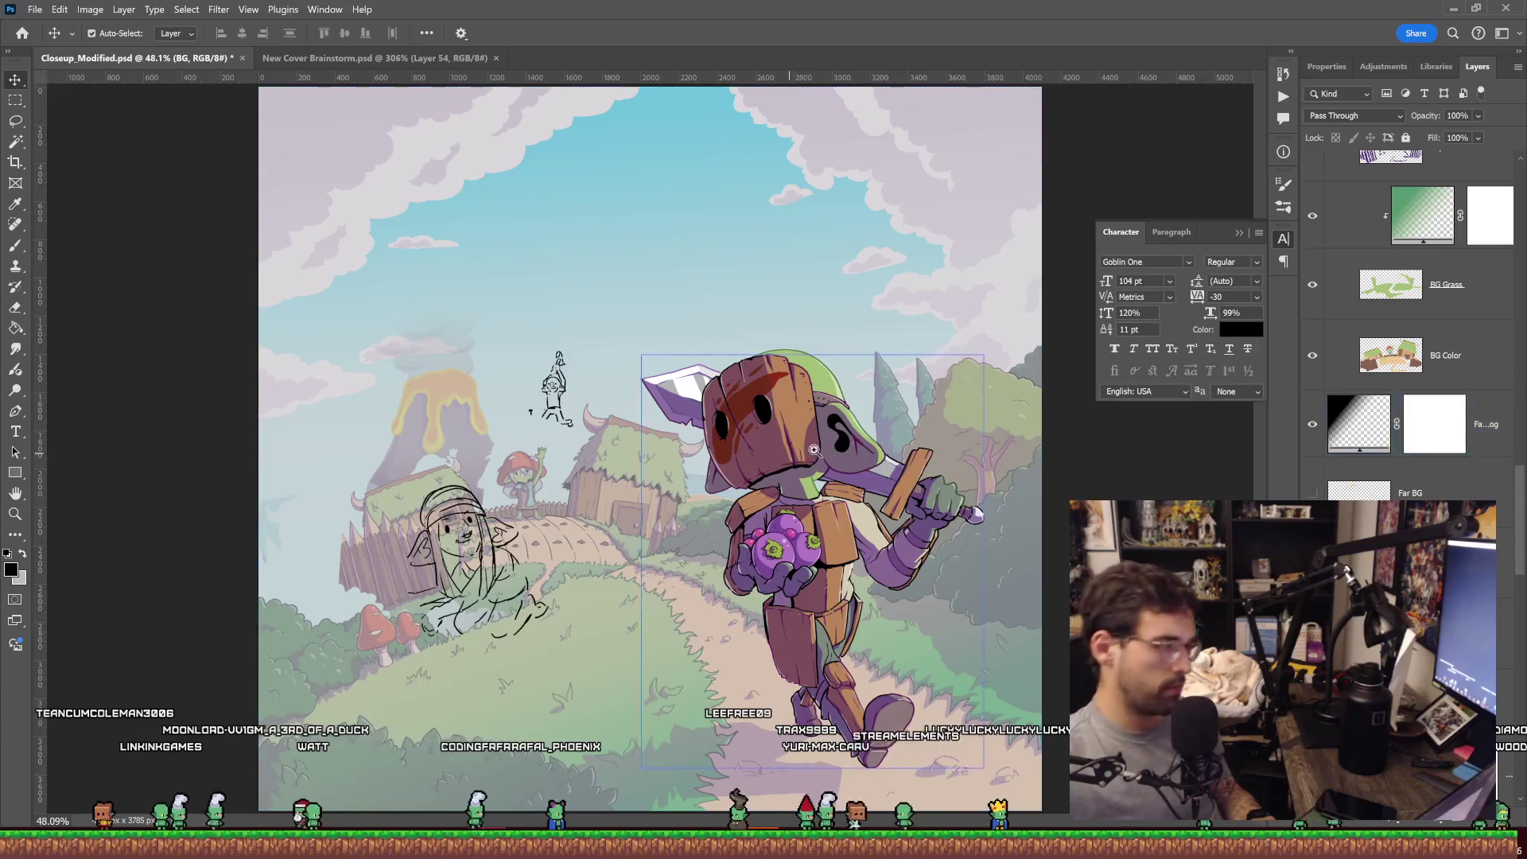
key("z")
left_click_drag(651, 449, 604, 450)
left_click_drag(758, 460, 899, 460)
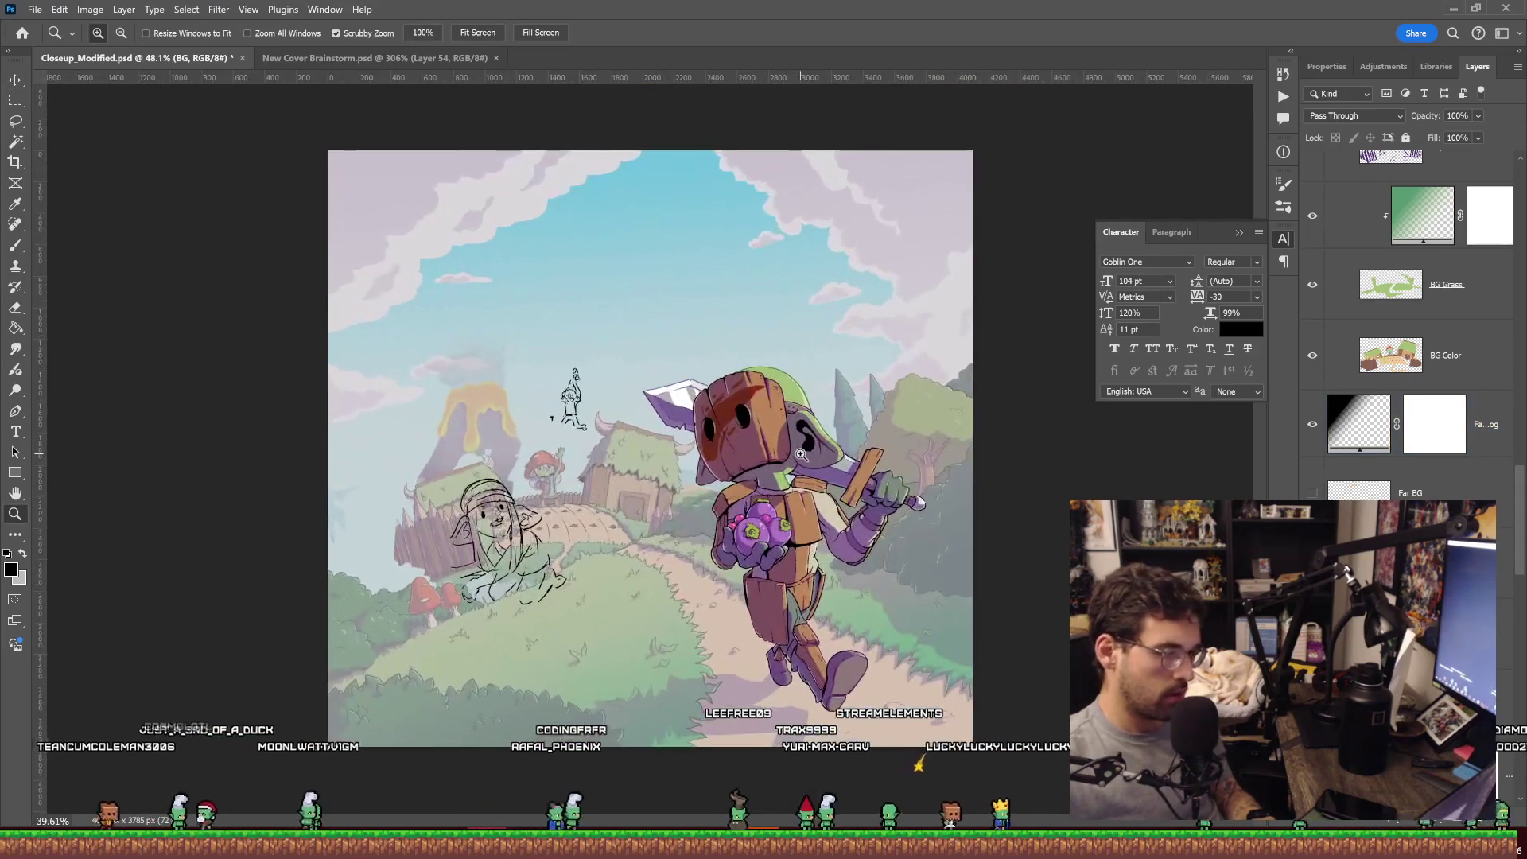
Add an empty Layer 23 above the Text group, briefly checking the New Cover Brainstorm document.
scroll(1446, 400, "up", 5)
scroll(1427, 228, "up", 1)
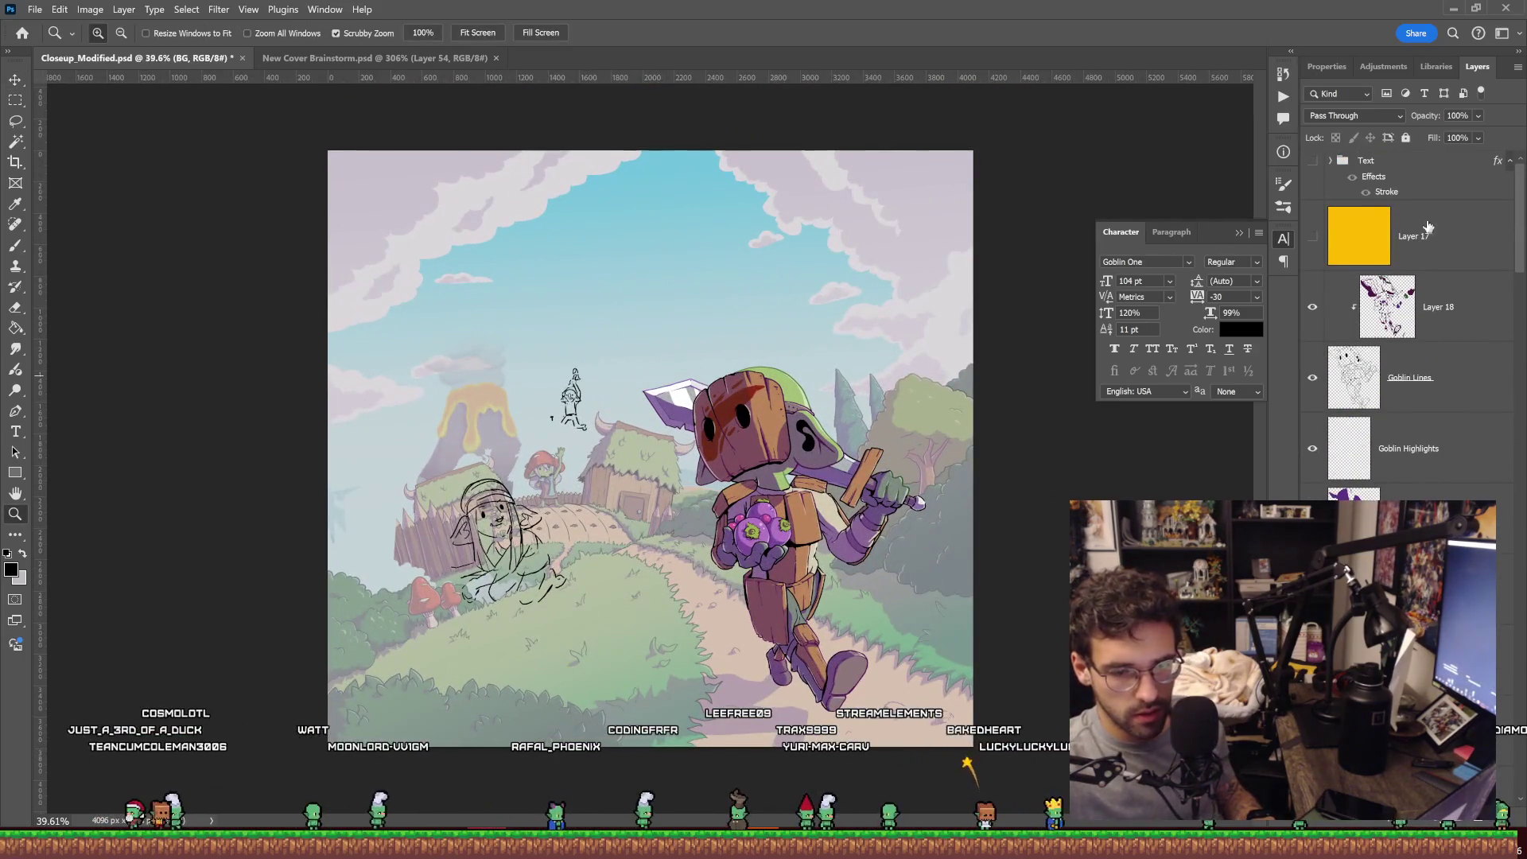
left_click(1426, 164)
key("ctrl+shift+alt+n")
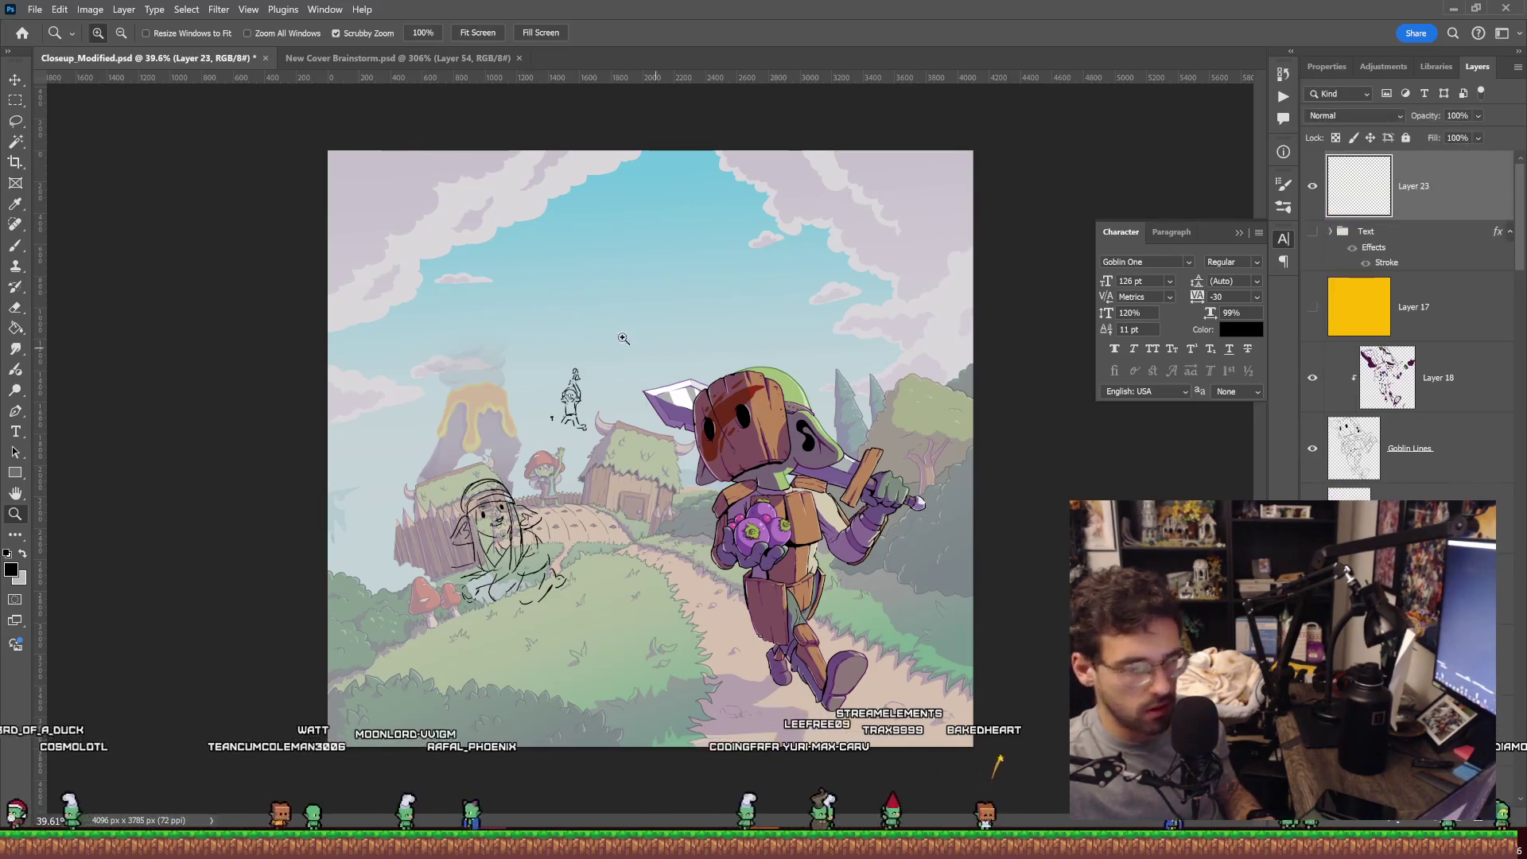
left_click(398, 58)
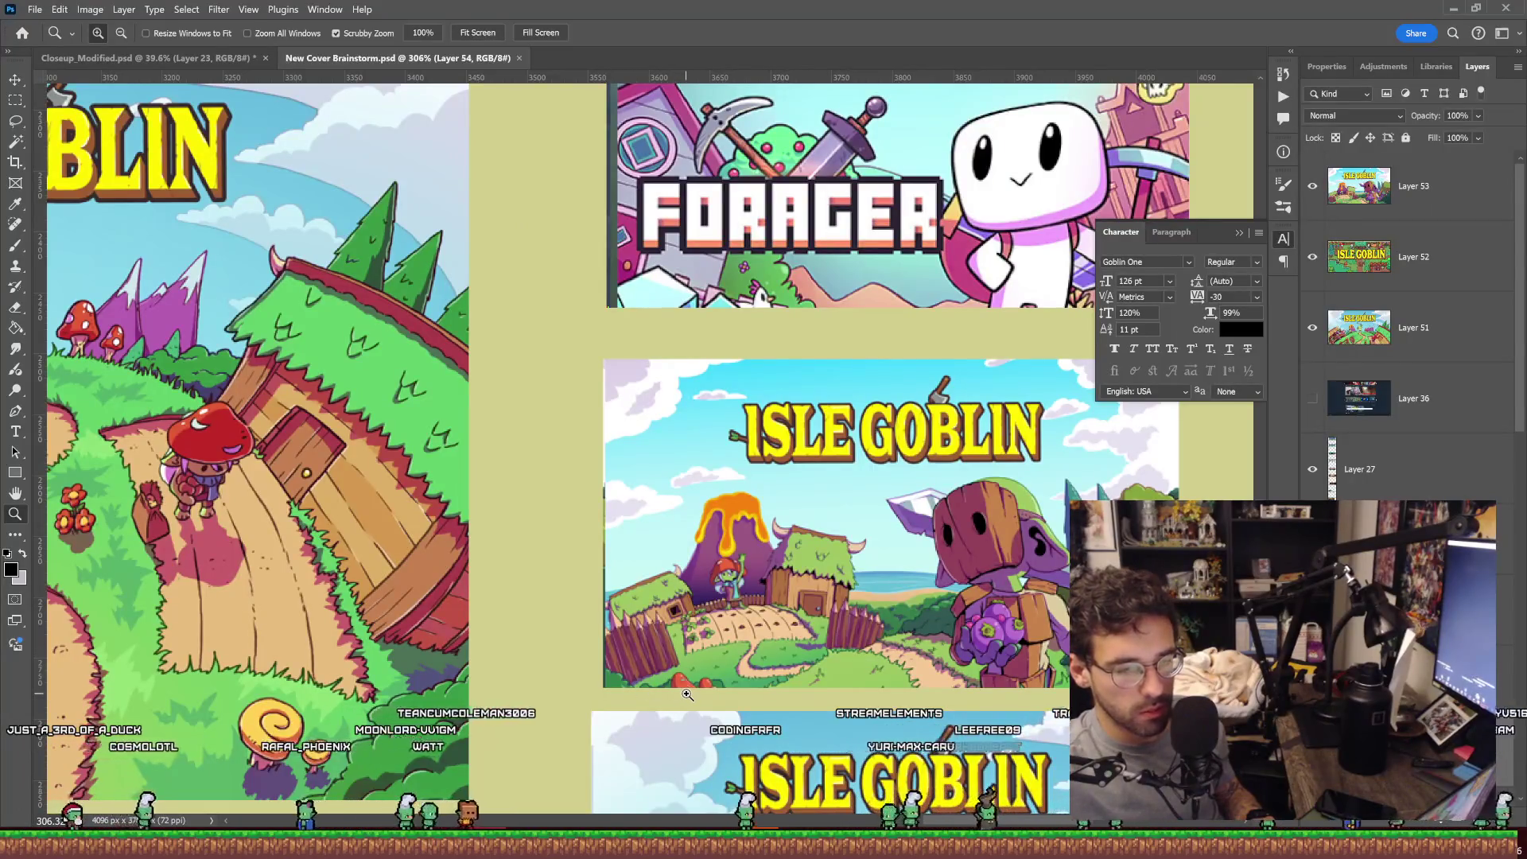
left_click(212, 58)
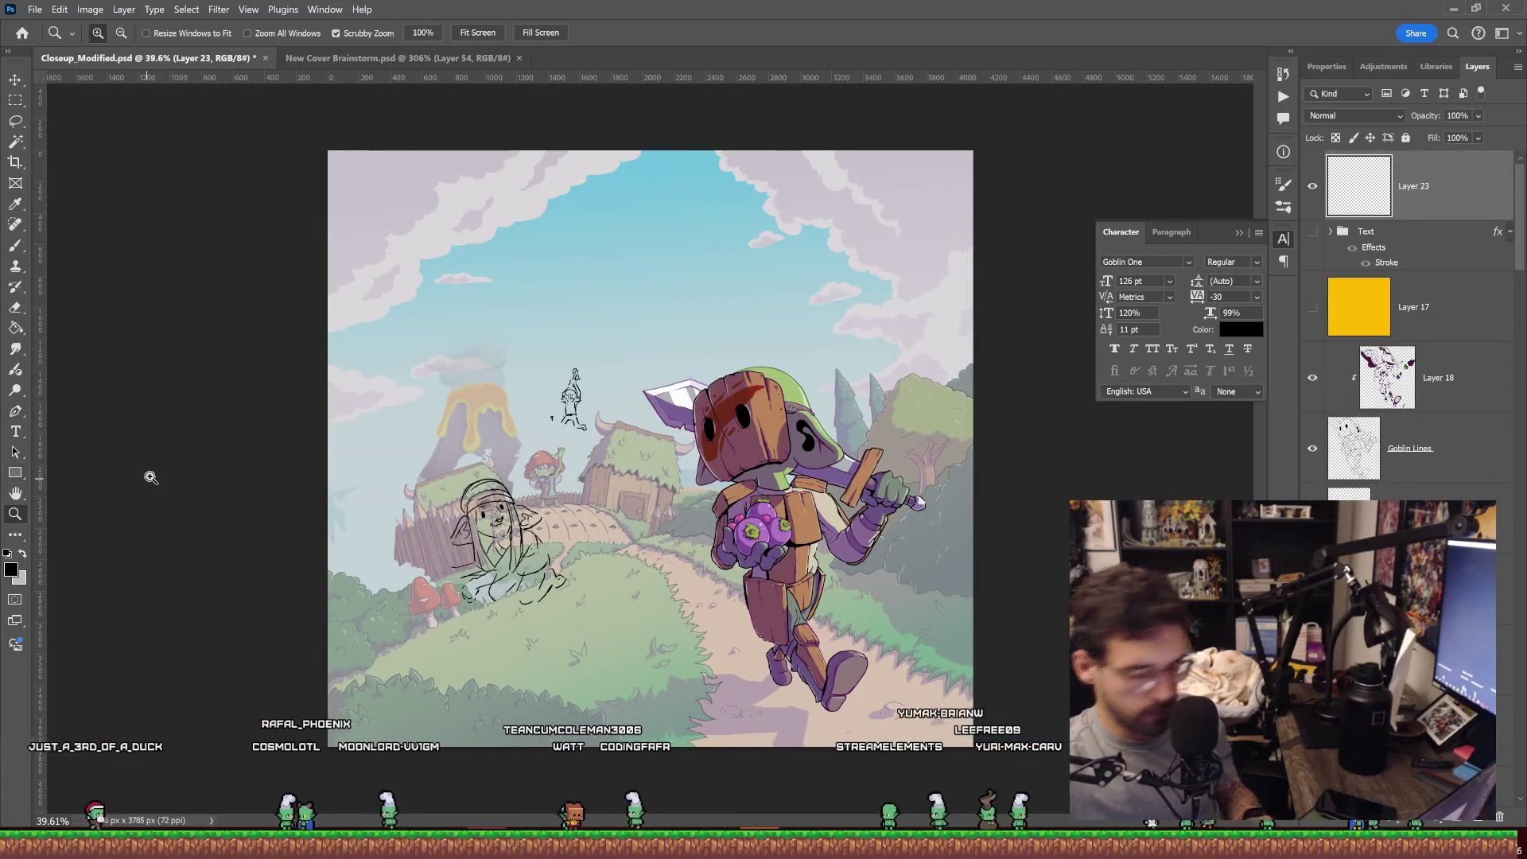
Fill full-width black letterbox bands across the top and bottom of the cover.
key("m")
left_click_drag(787, 171, 988, 240)
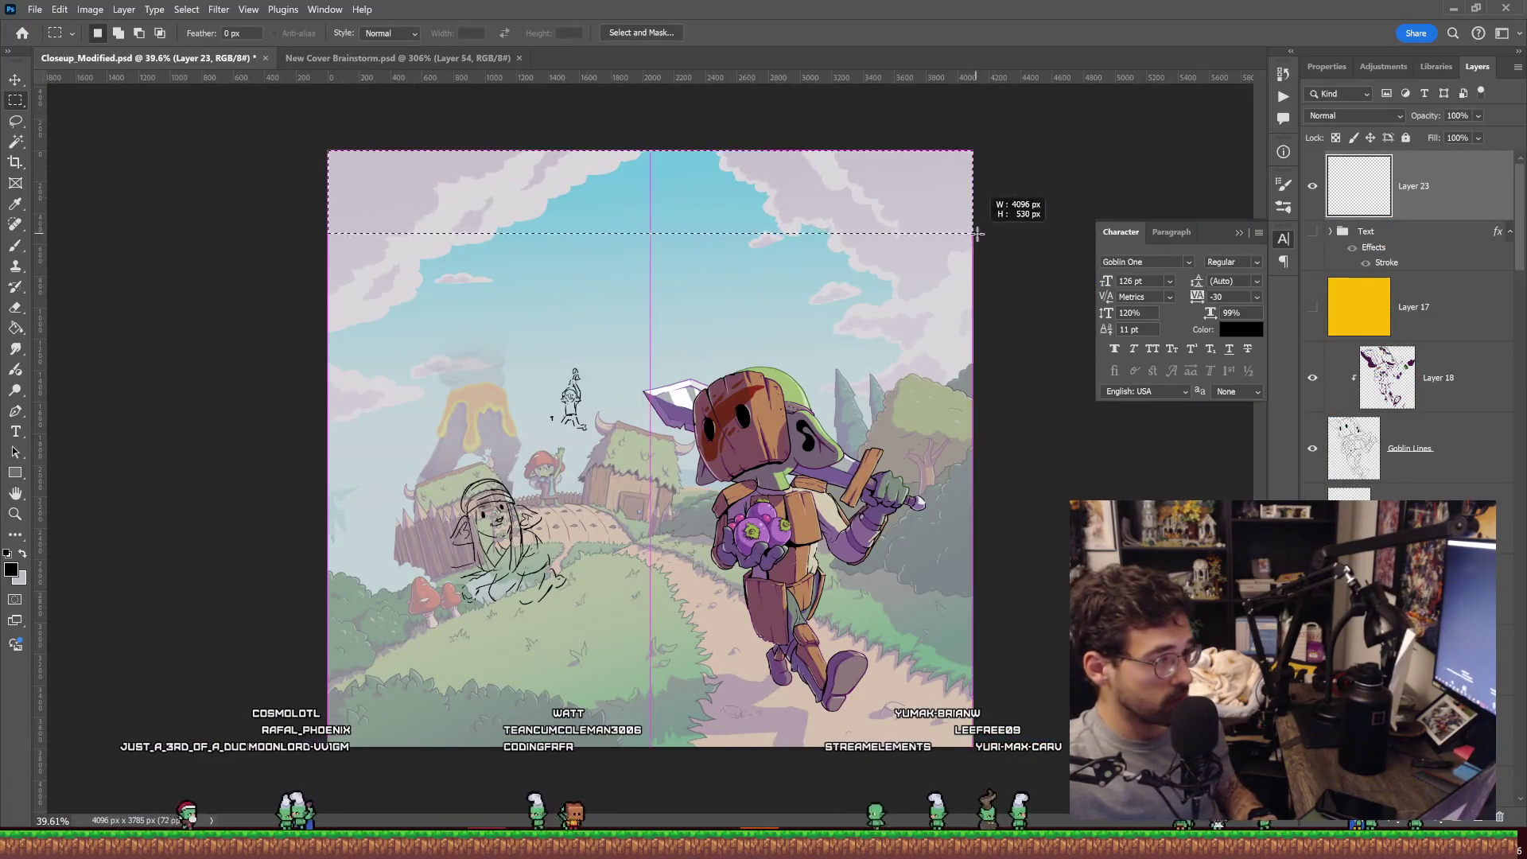
key("g")
left_click(746, 210)
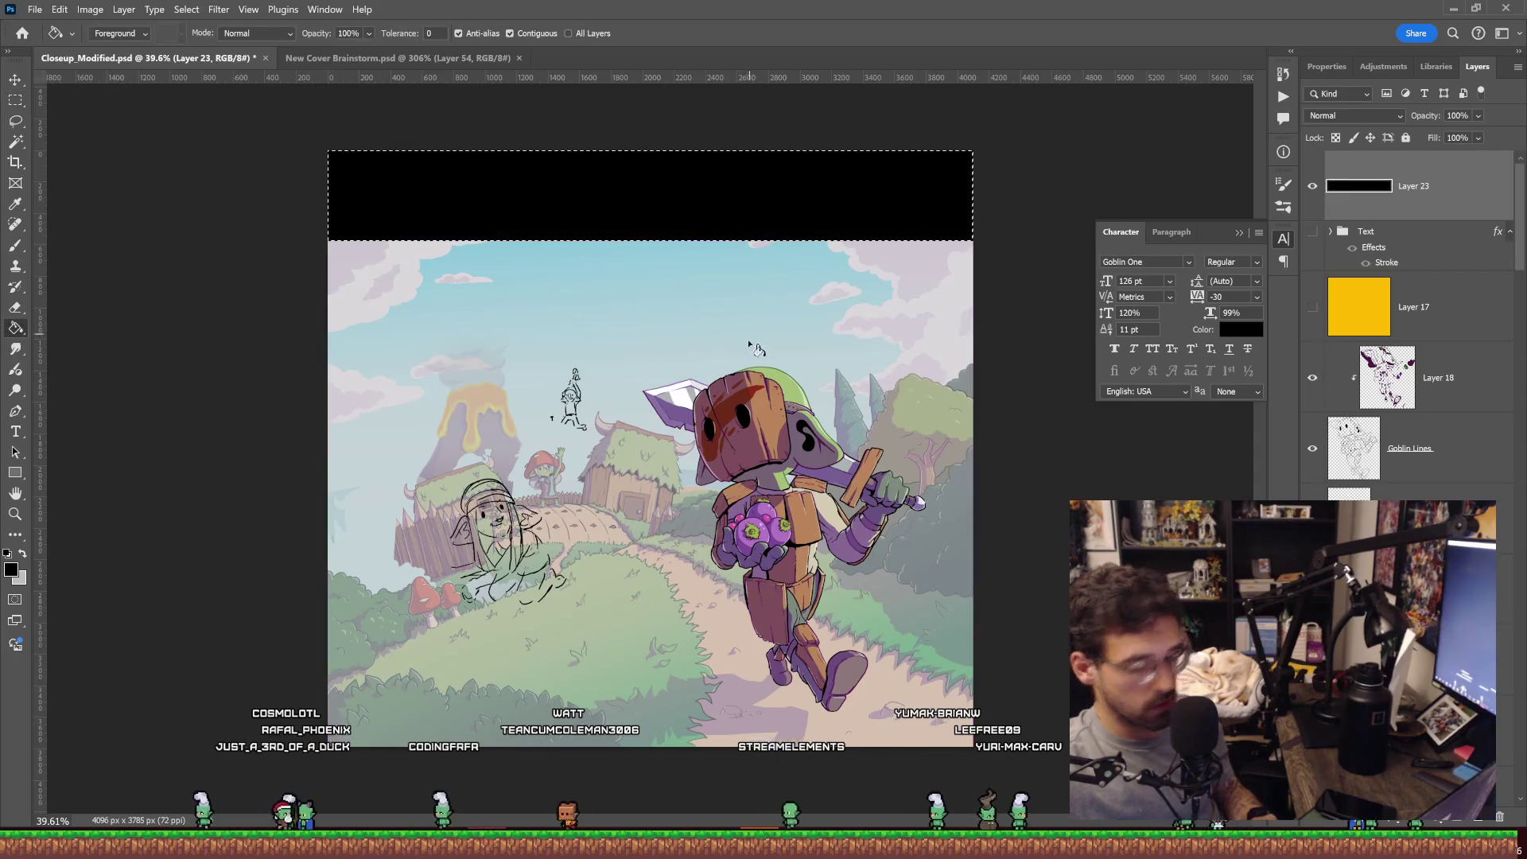
key("m")
left_click_drag(255, 777, 988, 589)
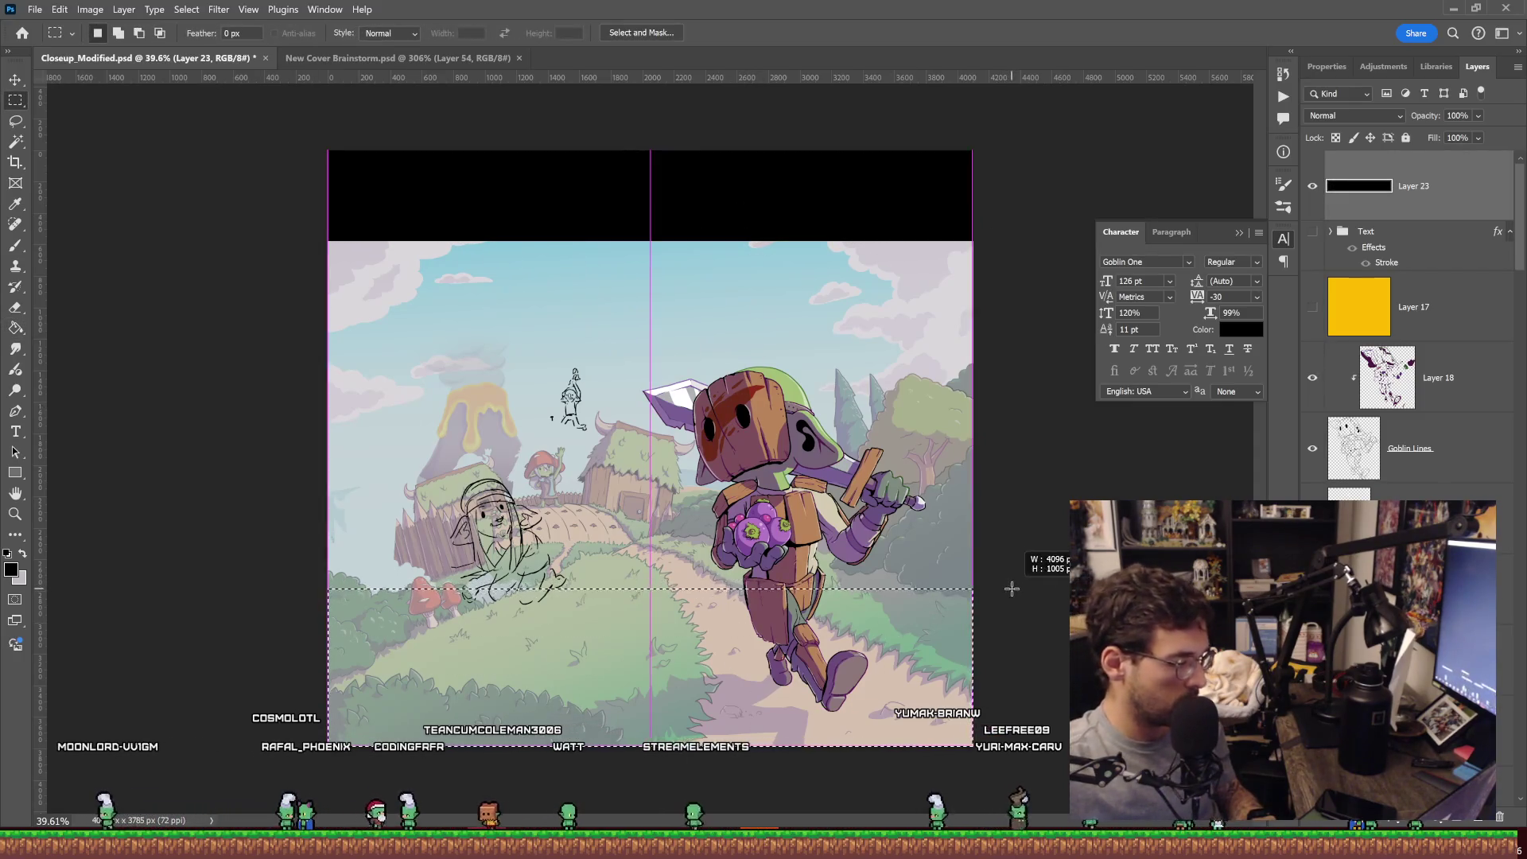
key("g")
left_click(848, 609)
type("Thumbnail Simulator")
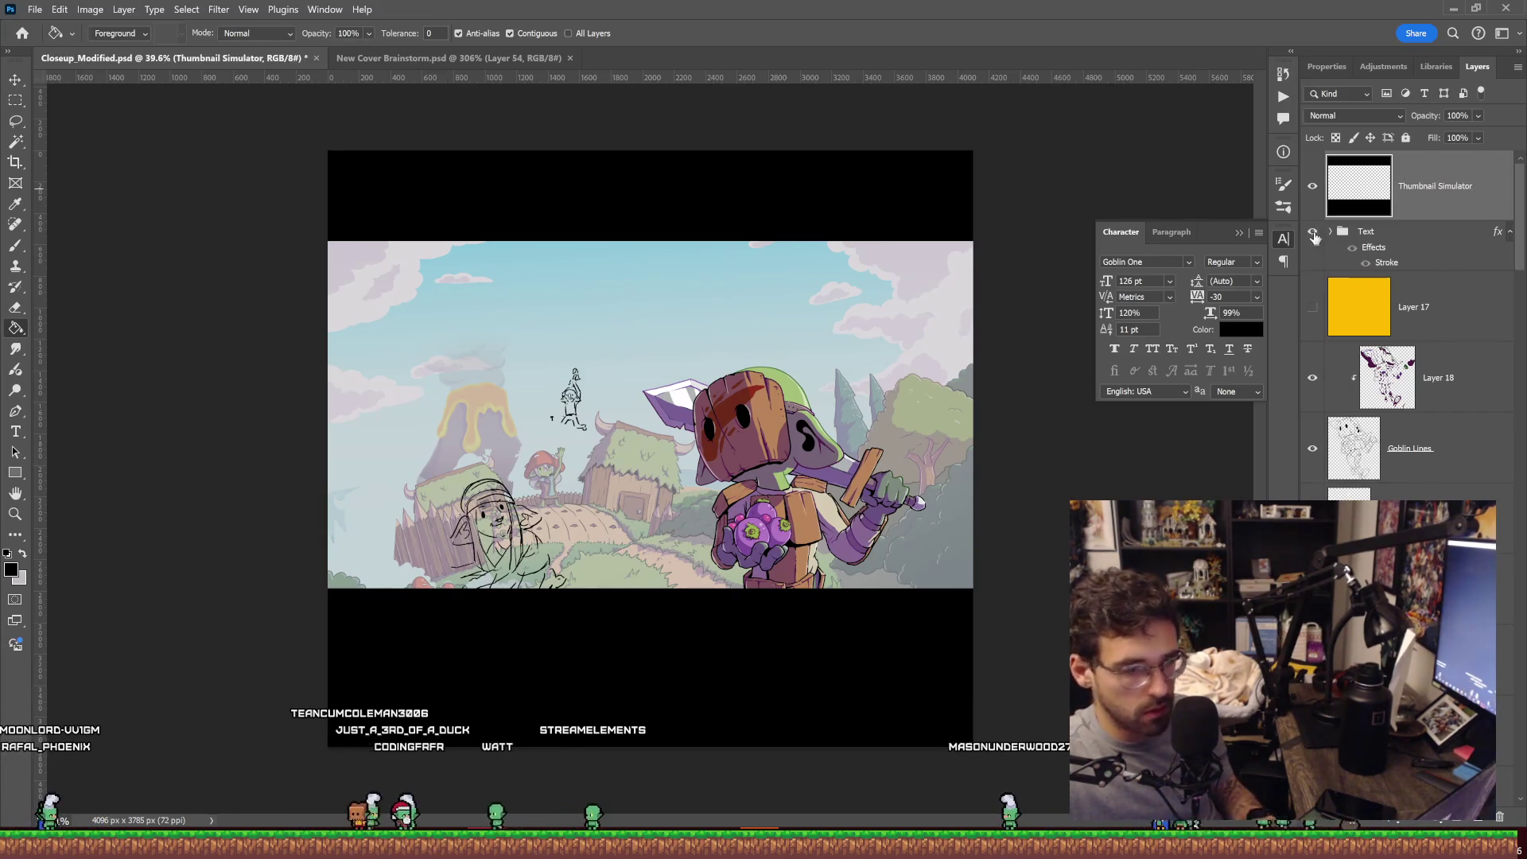
Turn on the Text group so the ISLE GOBLIN title shows.
left_click(1314, 232)
scroll(1435, 475, "down", 3)
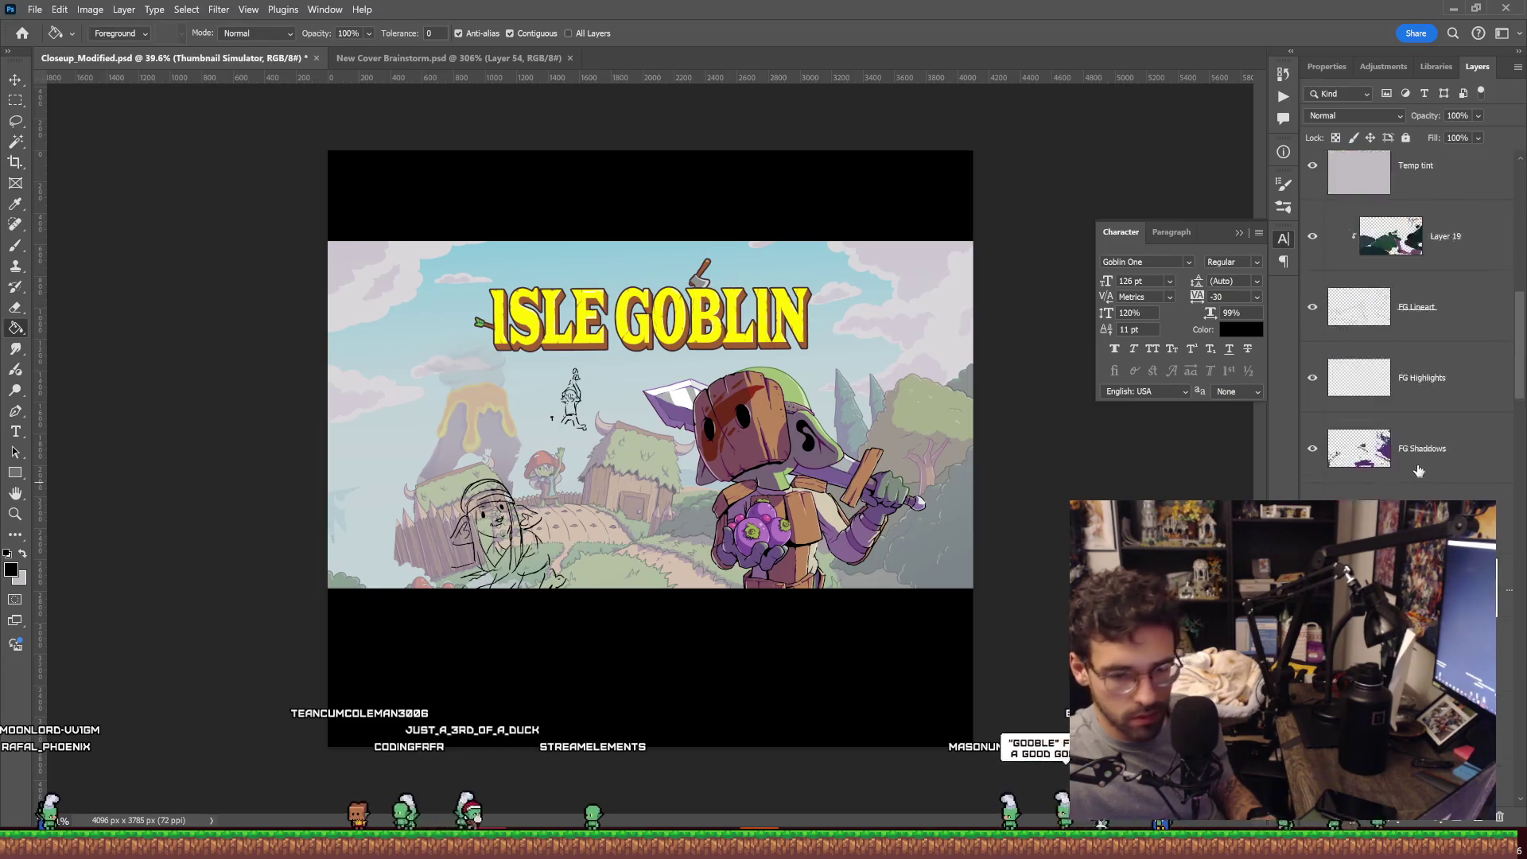
scroll(1432, 473, "down", 3)
scroll(1424, 471, "down", 3)
scroll(1406, 467, "down", 3)
scroll(1406, 468, "down", 3)
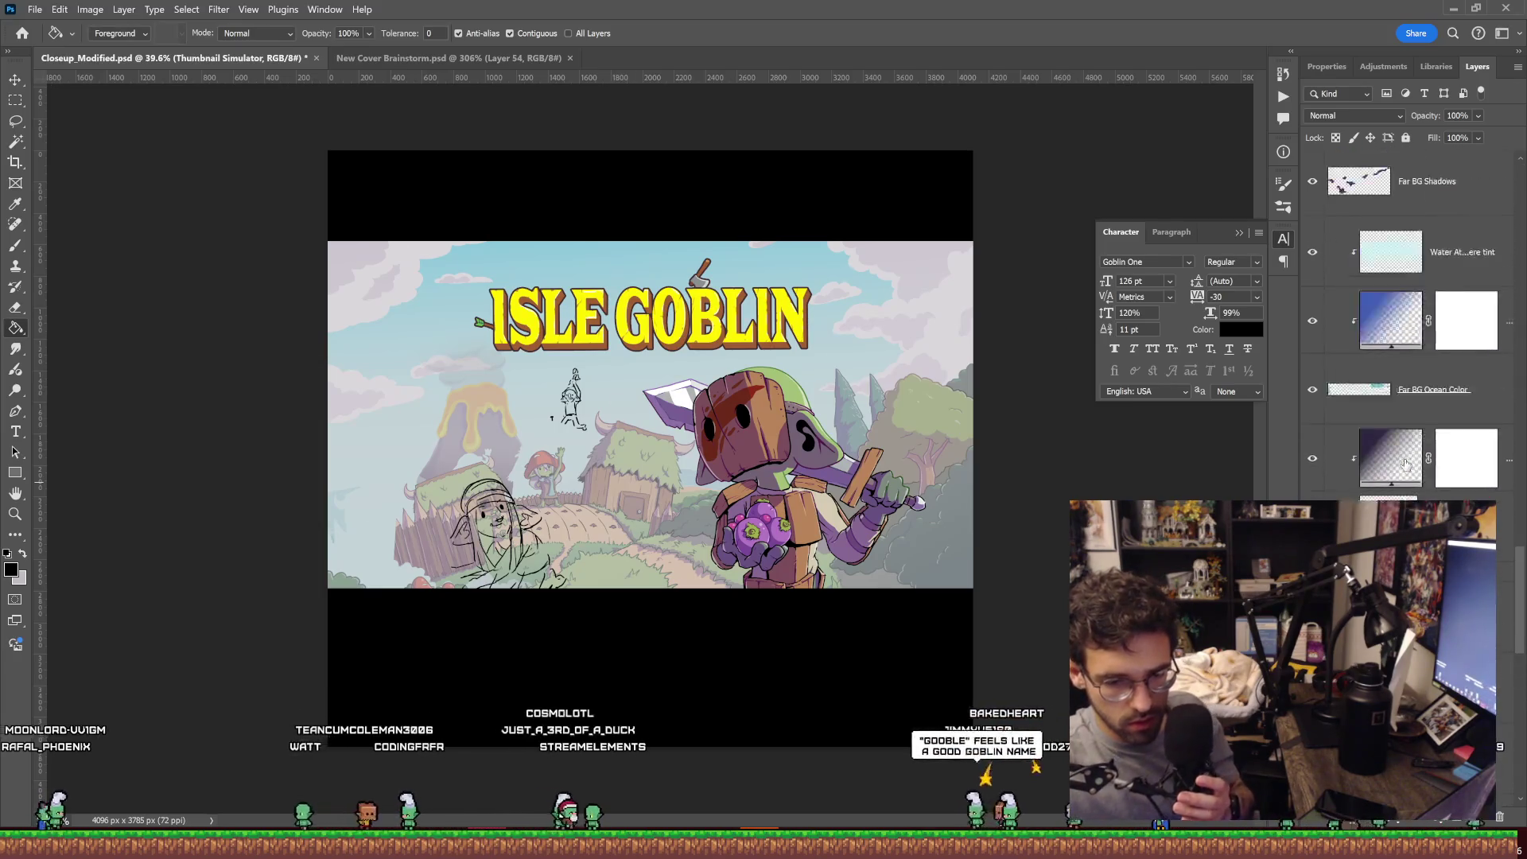
scroll(1406, 468, "down", 3)
scroll(1406, 466, "down", 3)
scroll(1407, 465, "up", 2)
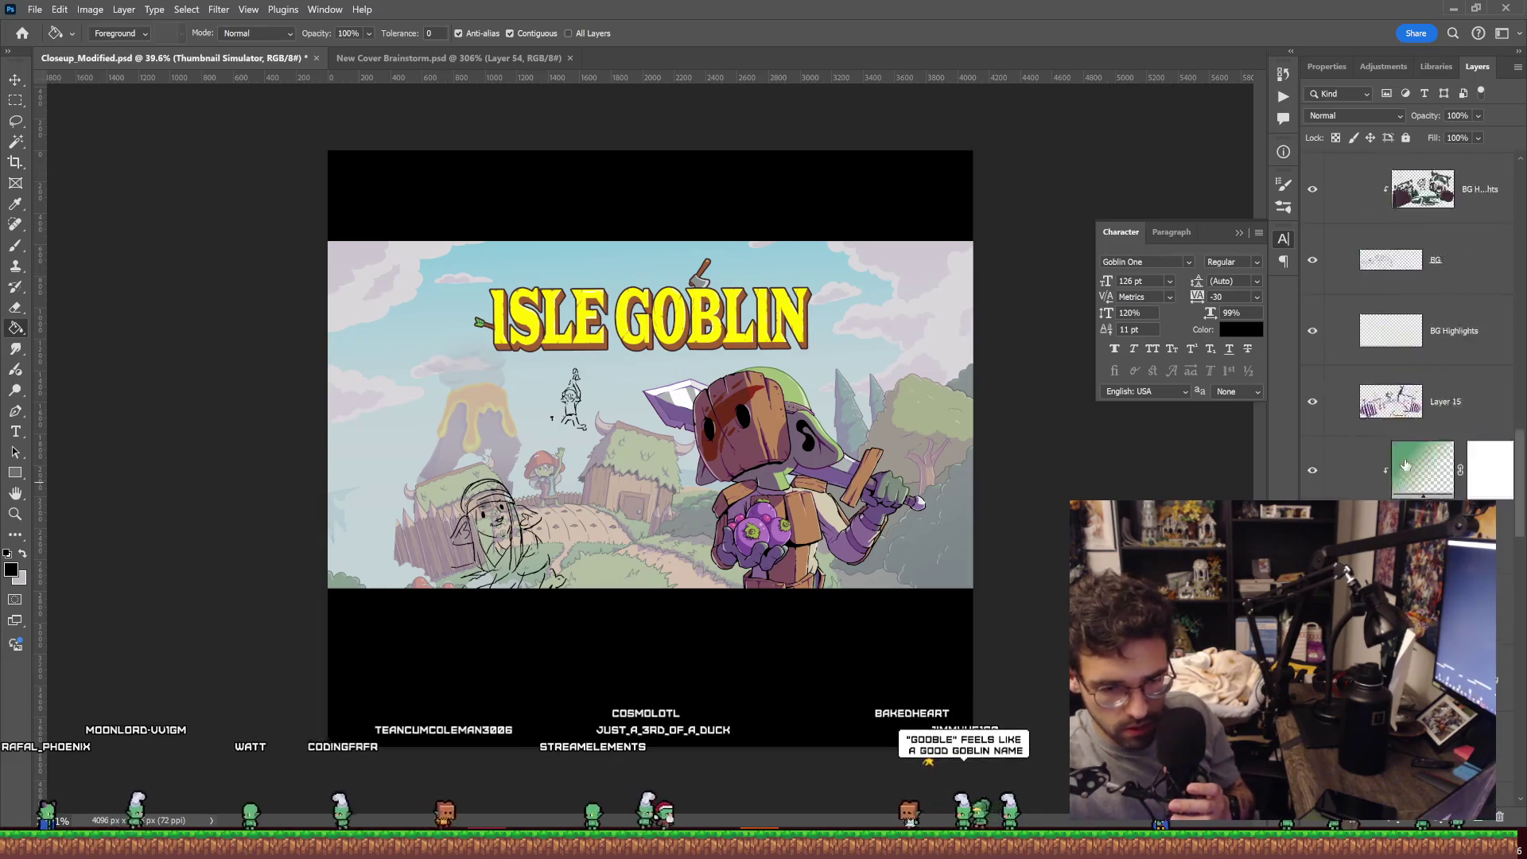
scroll(1406, 465, "up", 3)
scroll(1406, 464, "up", 3)
scroll(1406, 465, "up", 2)
scroll(1406, 465, "up", 3)
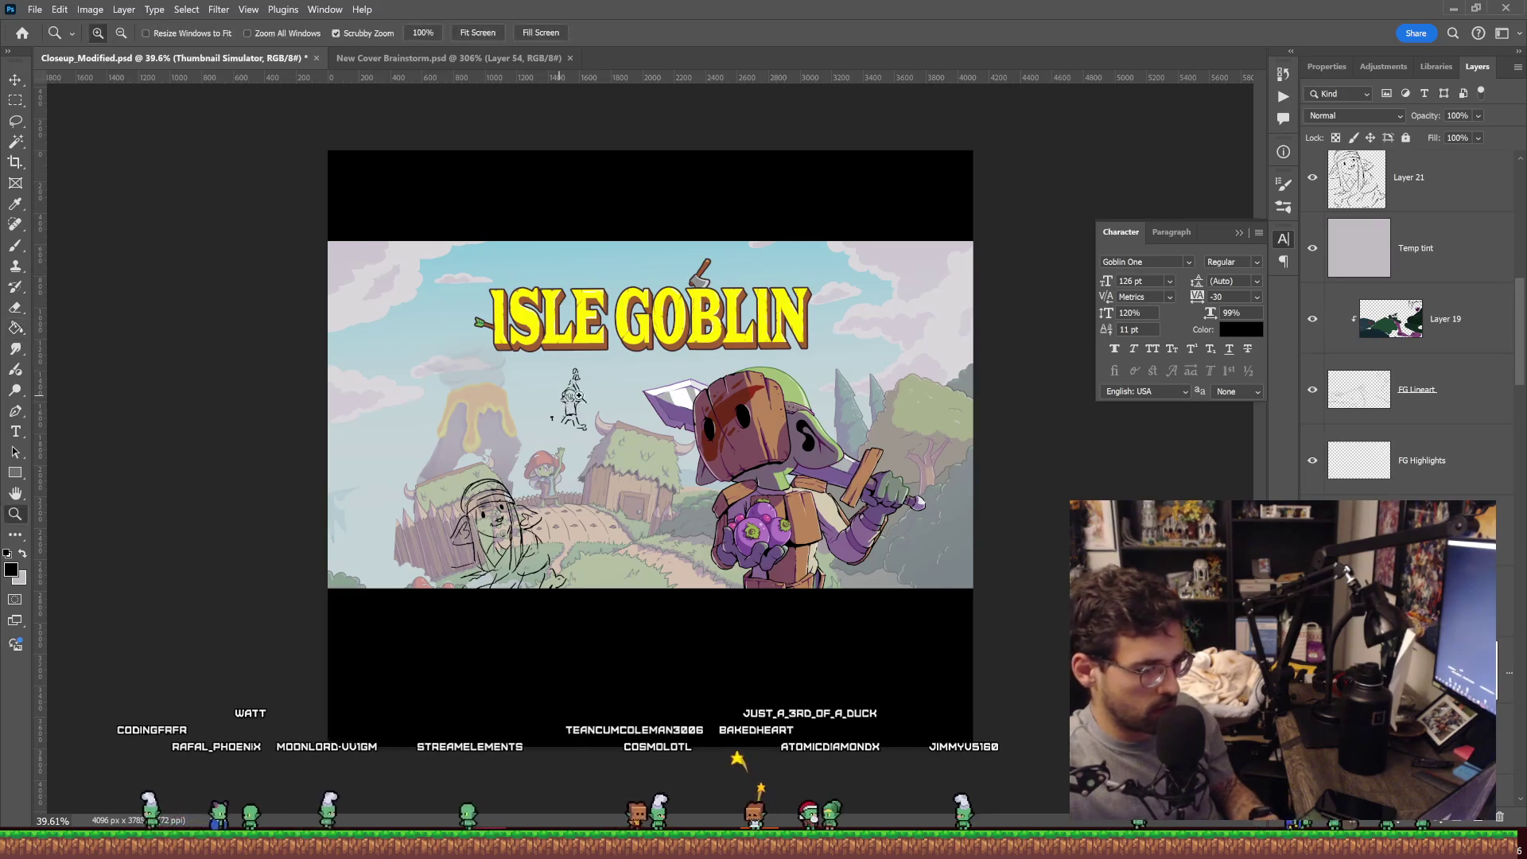
Undo an accidental black fill and zoom in on the small rooftop goblin sketch.
left_click(607, 403)
key("z")
key("ctrl+z")
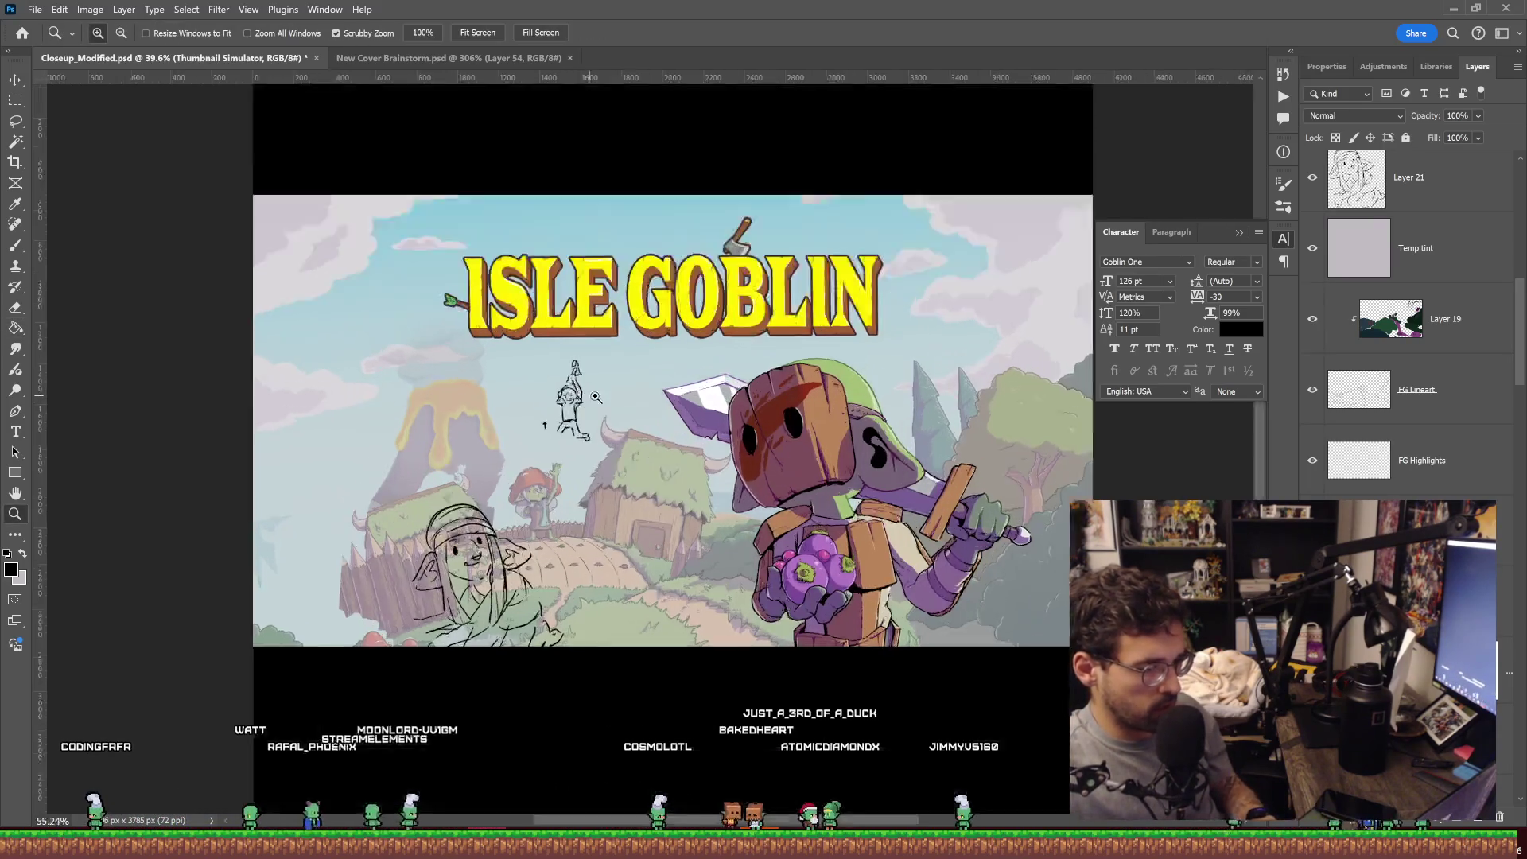
left_click_drag(579, 397, 652, 398)
Select Layer 22 and move it between BG Highlights and Layer 15 in the stack.
key("v")
left_click(552, 401)
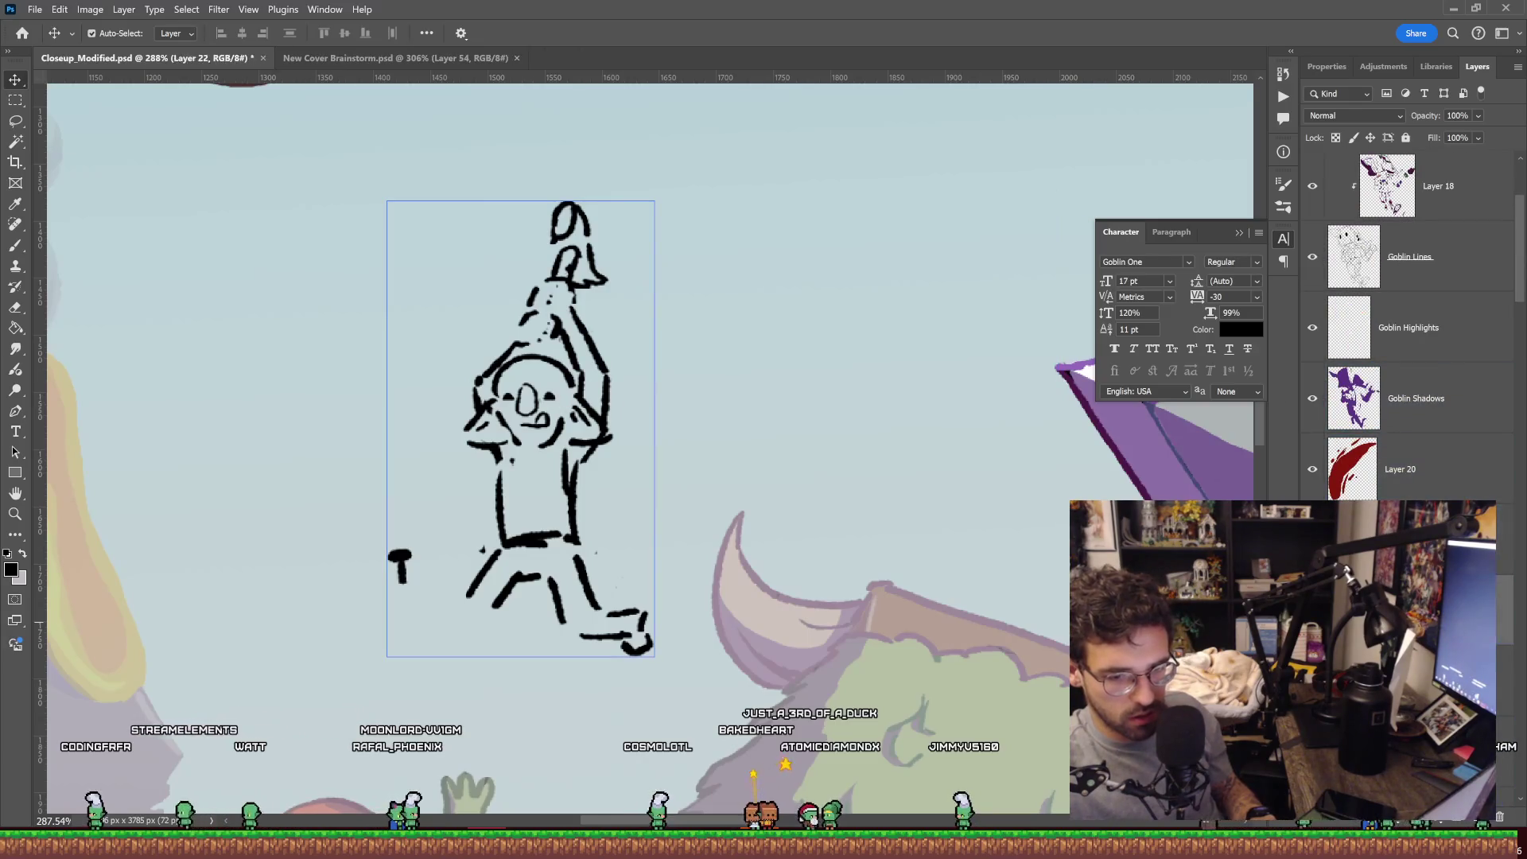
scroll(1408, 319, "up", 3)
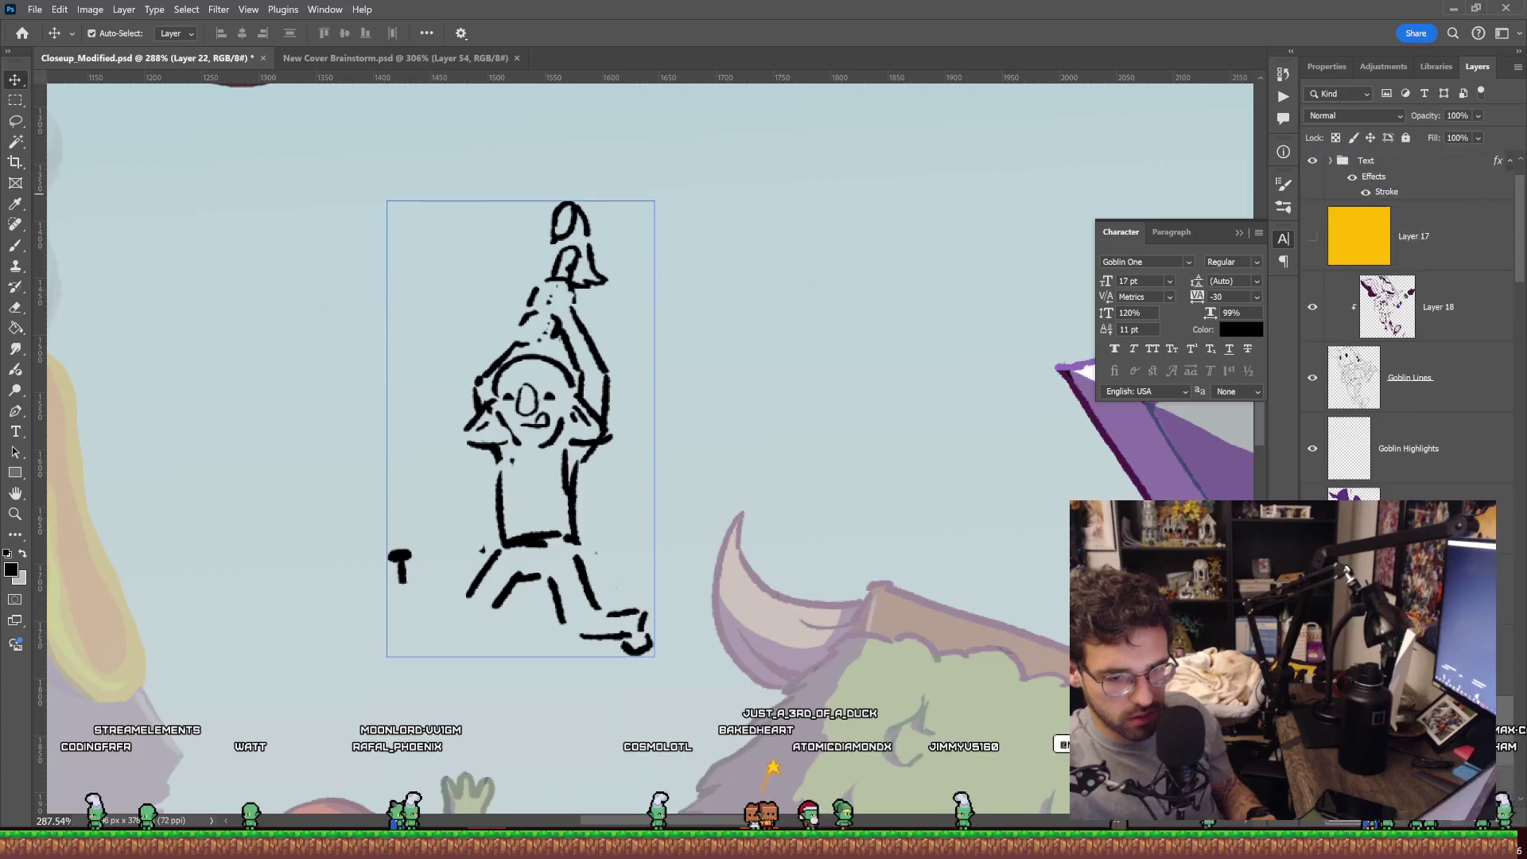
scroll(1408, 318, "down", 2)
scroll(1408, 318, "down", 2)
scroll(1408, 318, "down", 2)
scroll(1407, 318, "down", 2)
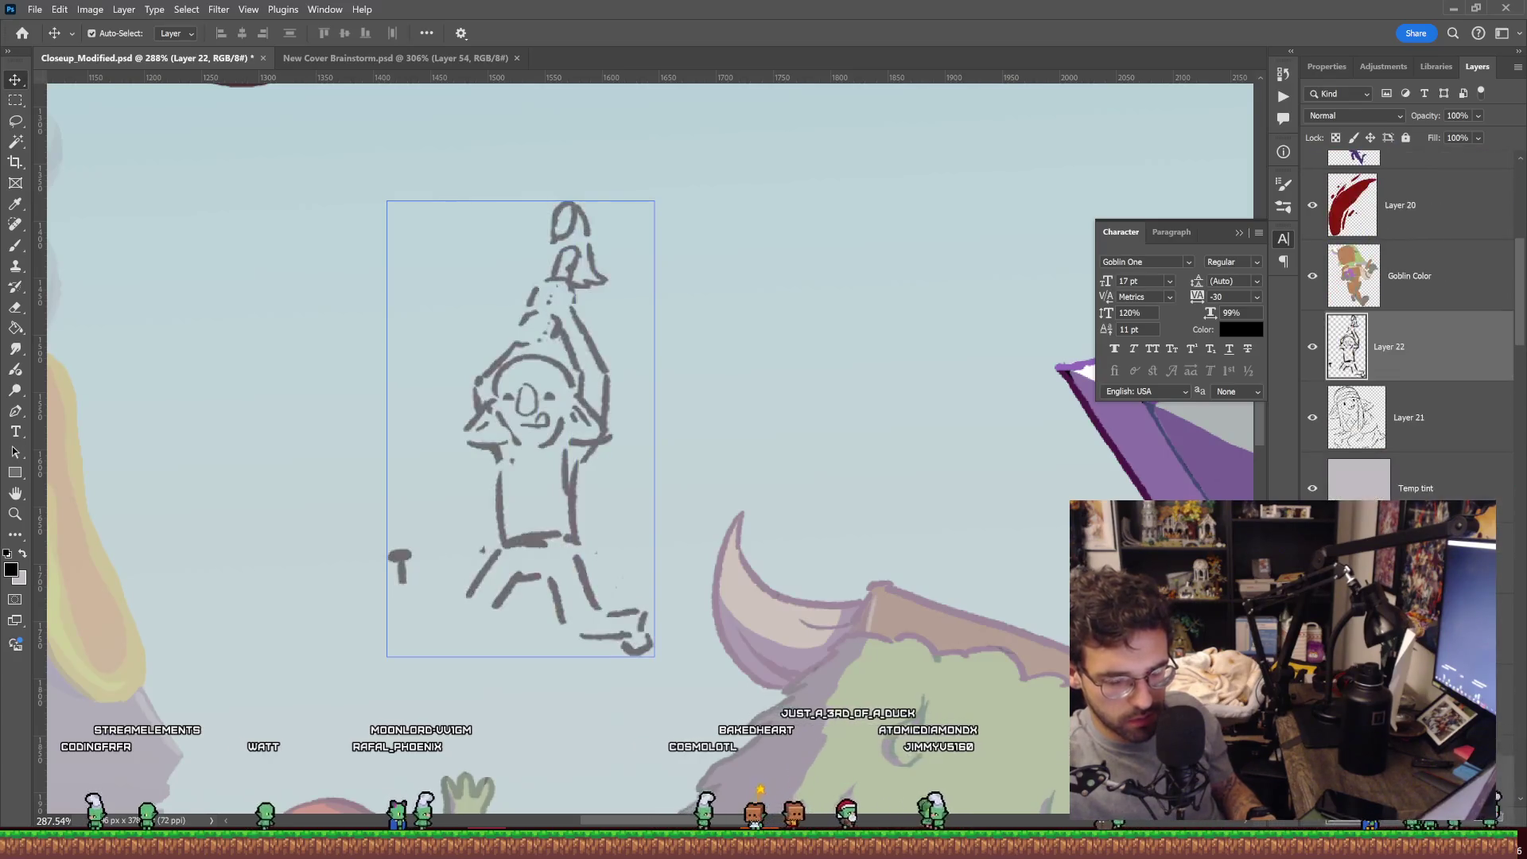
scroll(1408, 318, "down", 1)
scroll(1408, 318, "down", 1)
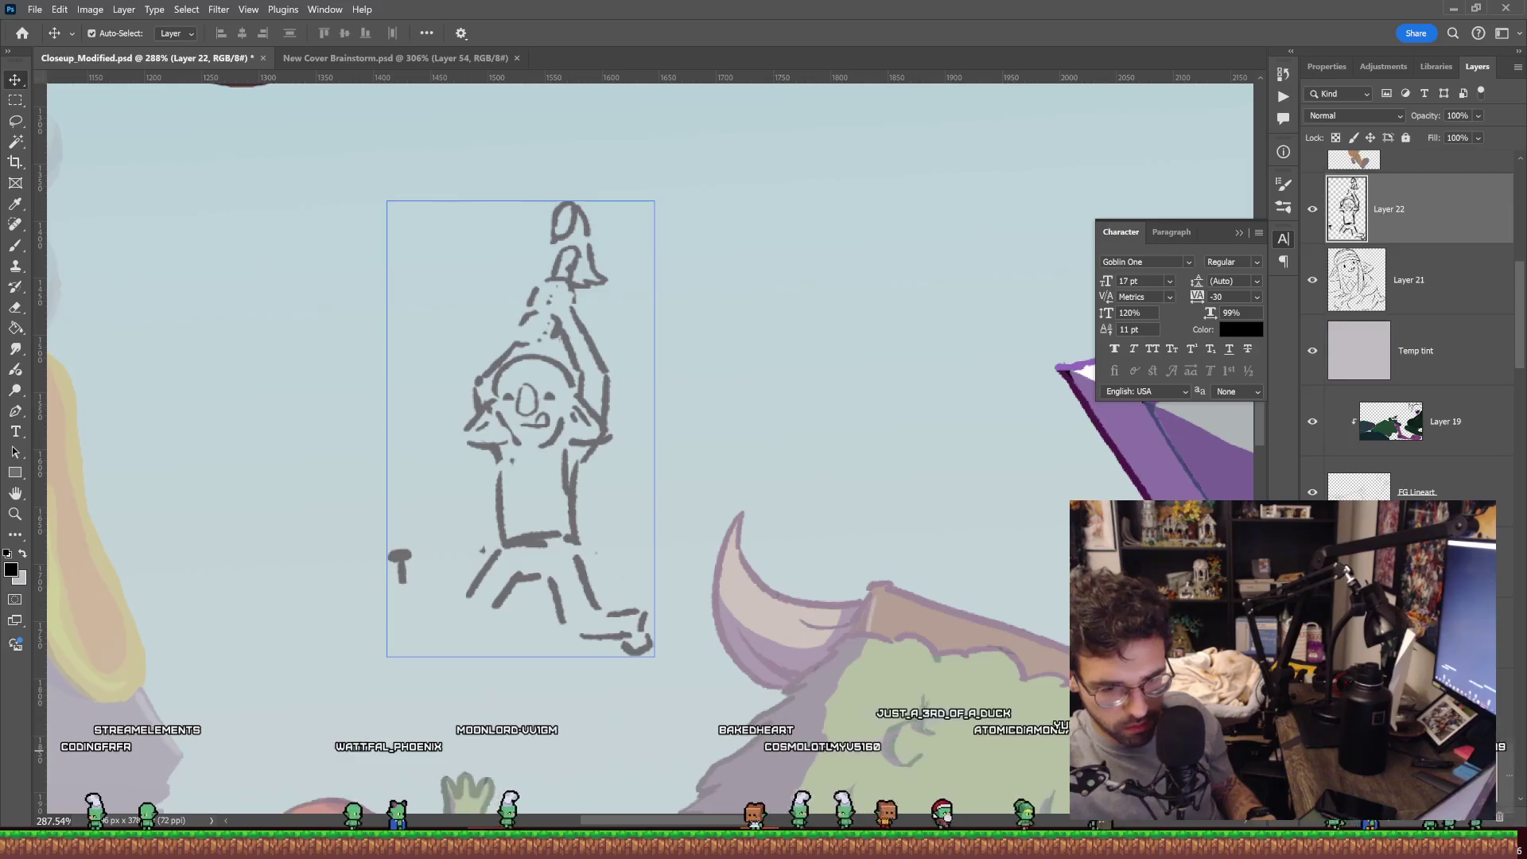
scroll(1408, 318, "down", 1)
scroll(1408, 319, "down", 1)
scroll(1408, 318, "down", 1)
scroll(1408, 318, "down", 2)
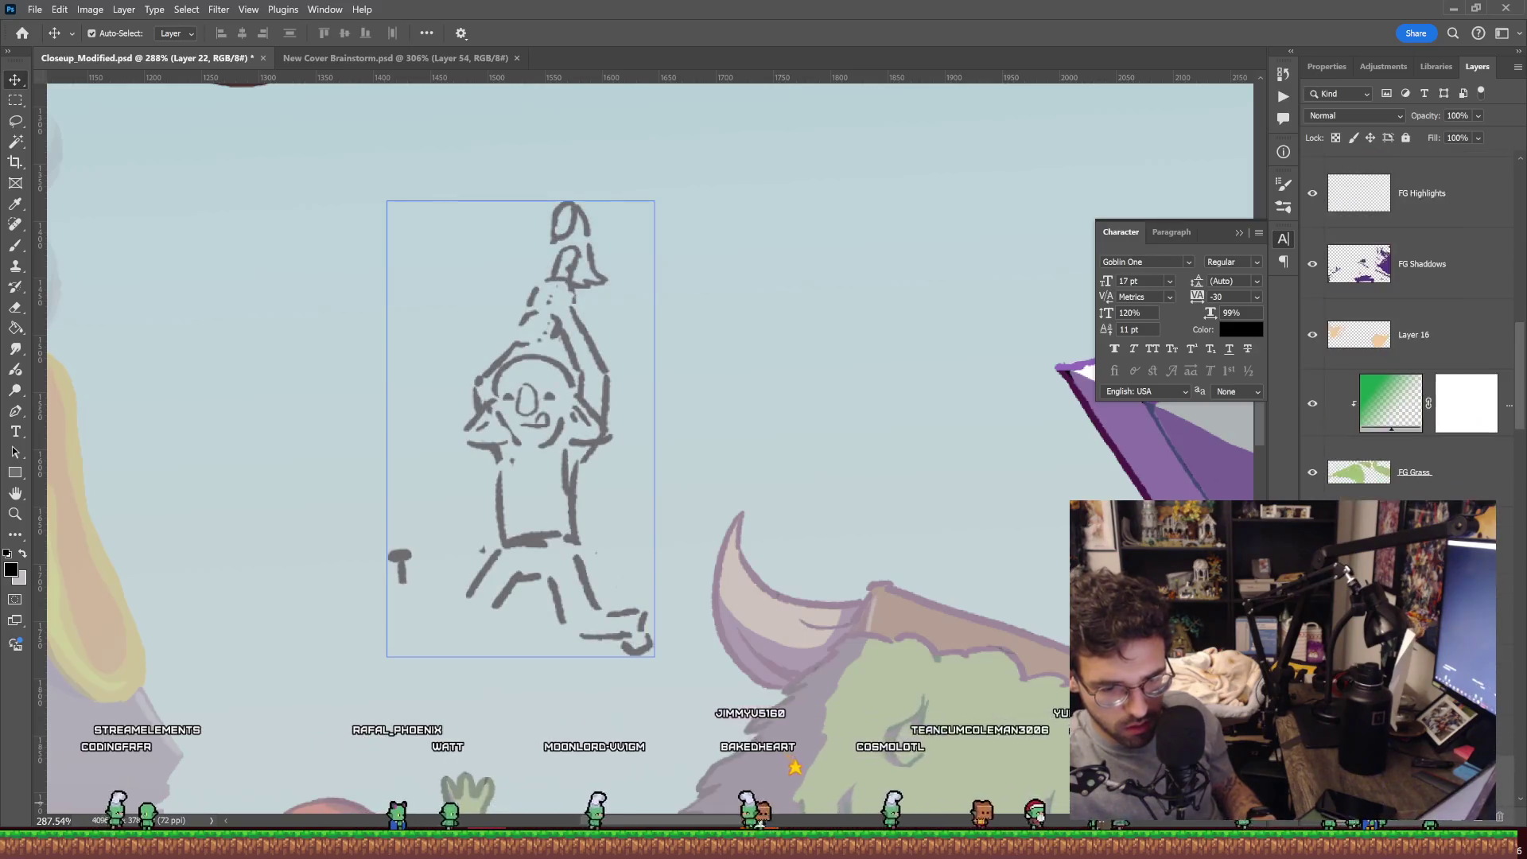
left_click_drag(1369, 788, 1368, 322)
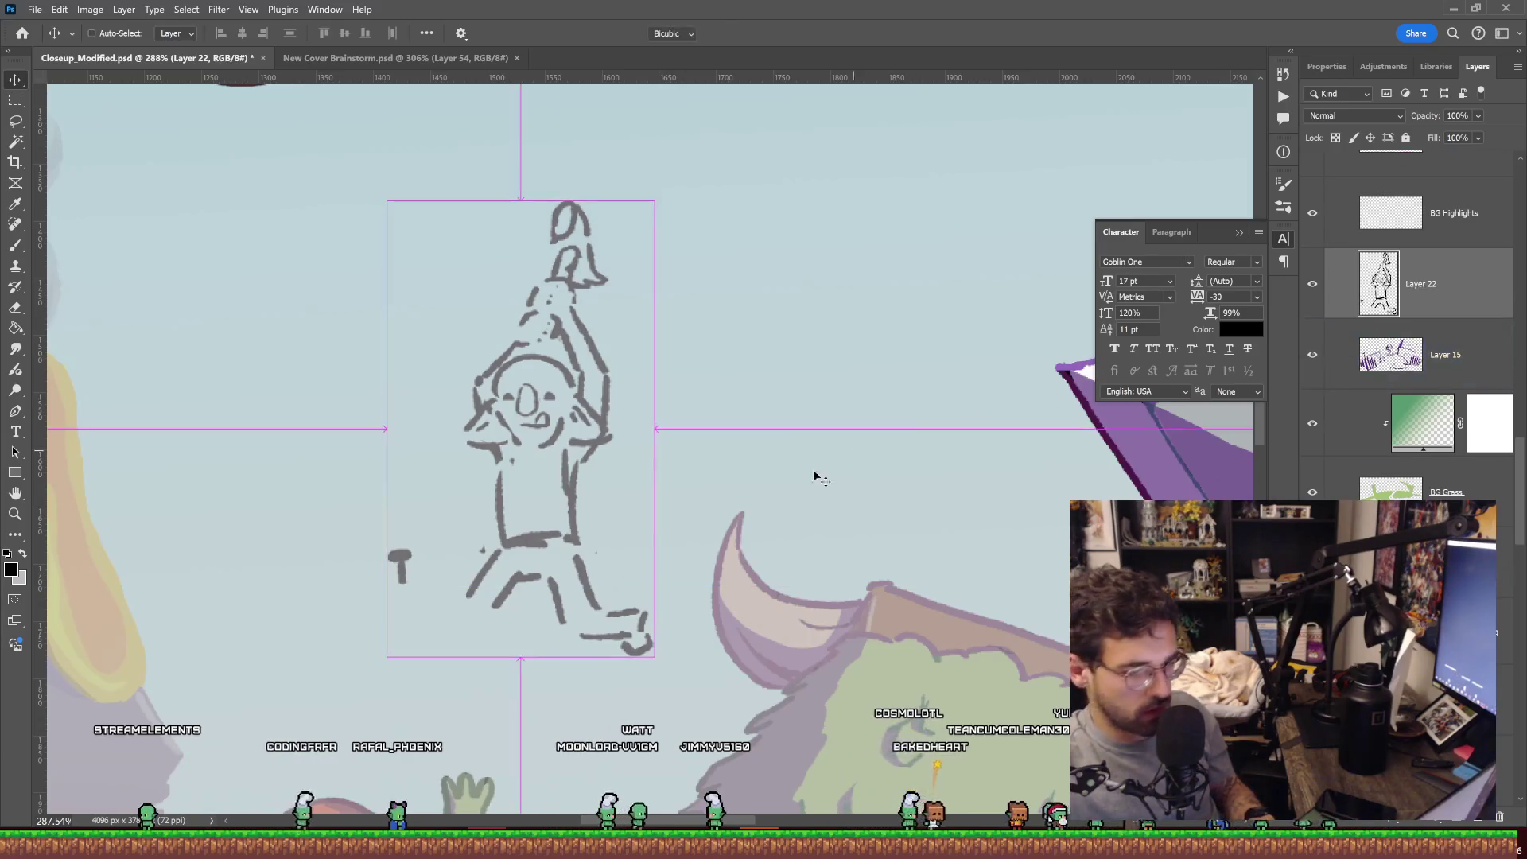
Shift the rooftop goblin sketch about 447 px right onto the hut roof, then zoom out.
scroll(637, 464, "down", 1)
key("ctrl+t")
left_click_drag(588, 442, 1066, 449)
key("Return")
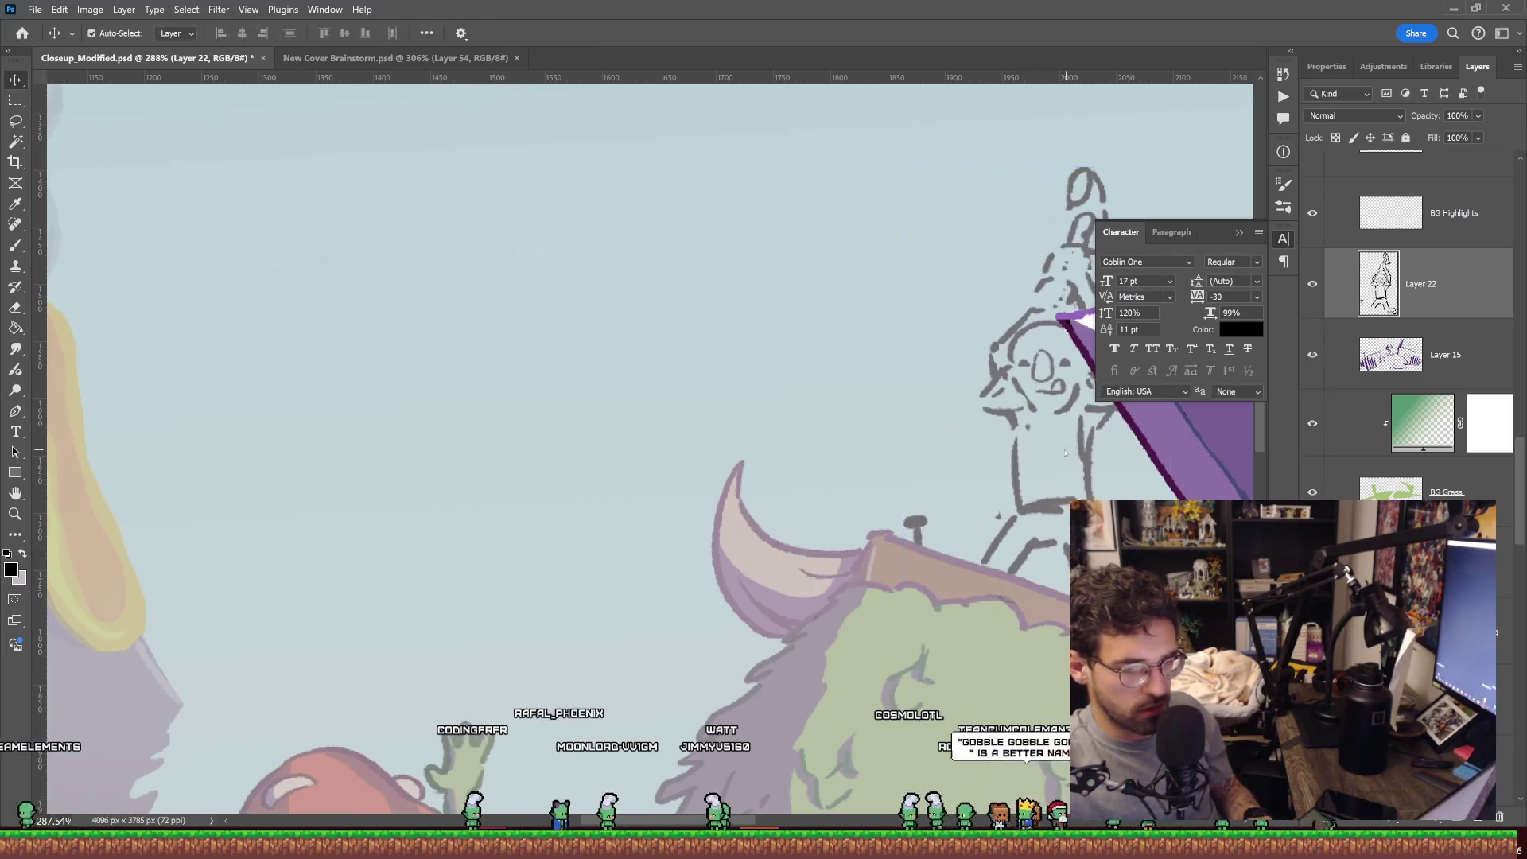
key("z")
left_click_drag(825, 408, 778, 427)
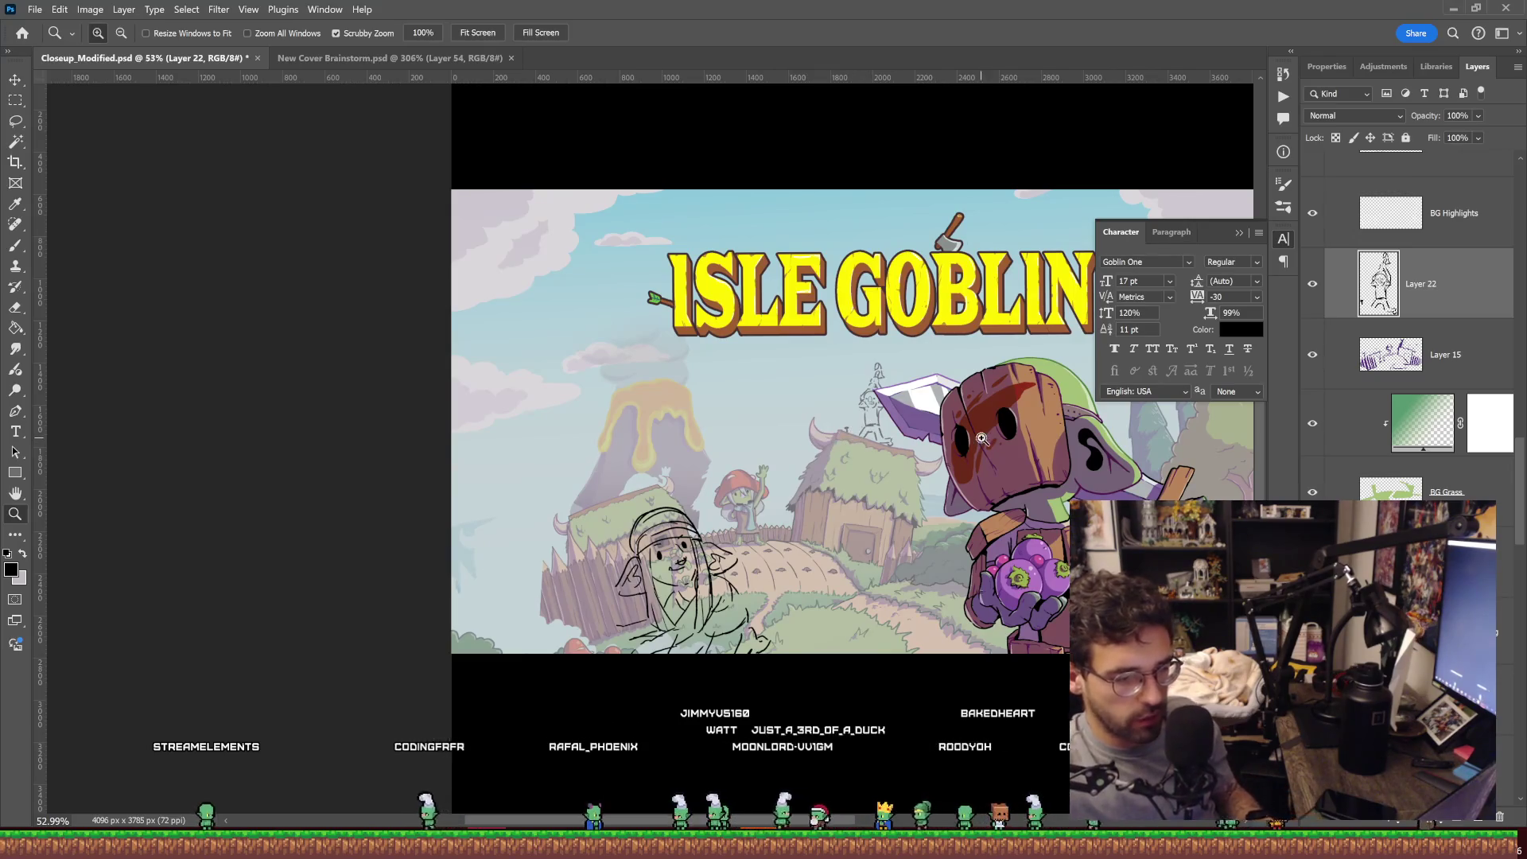
Shift the BG artwork left and down, scale it to about 97%, and commit the transform.
left_click_drag(892, 436, 823, 456)
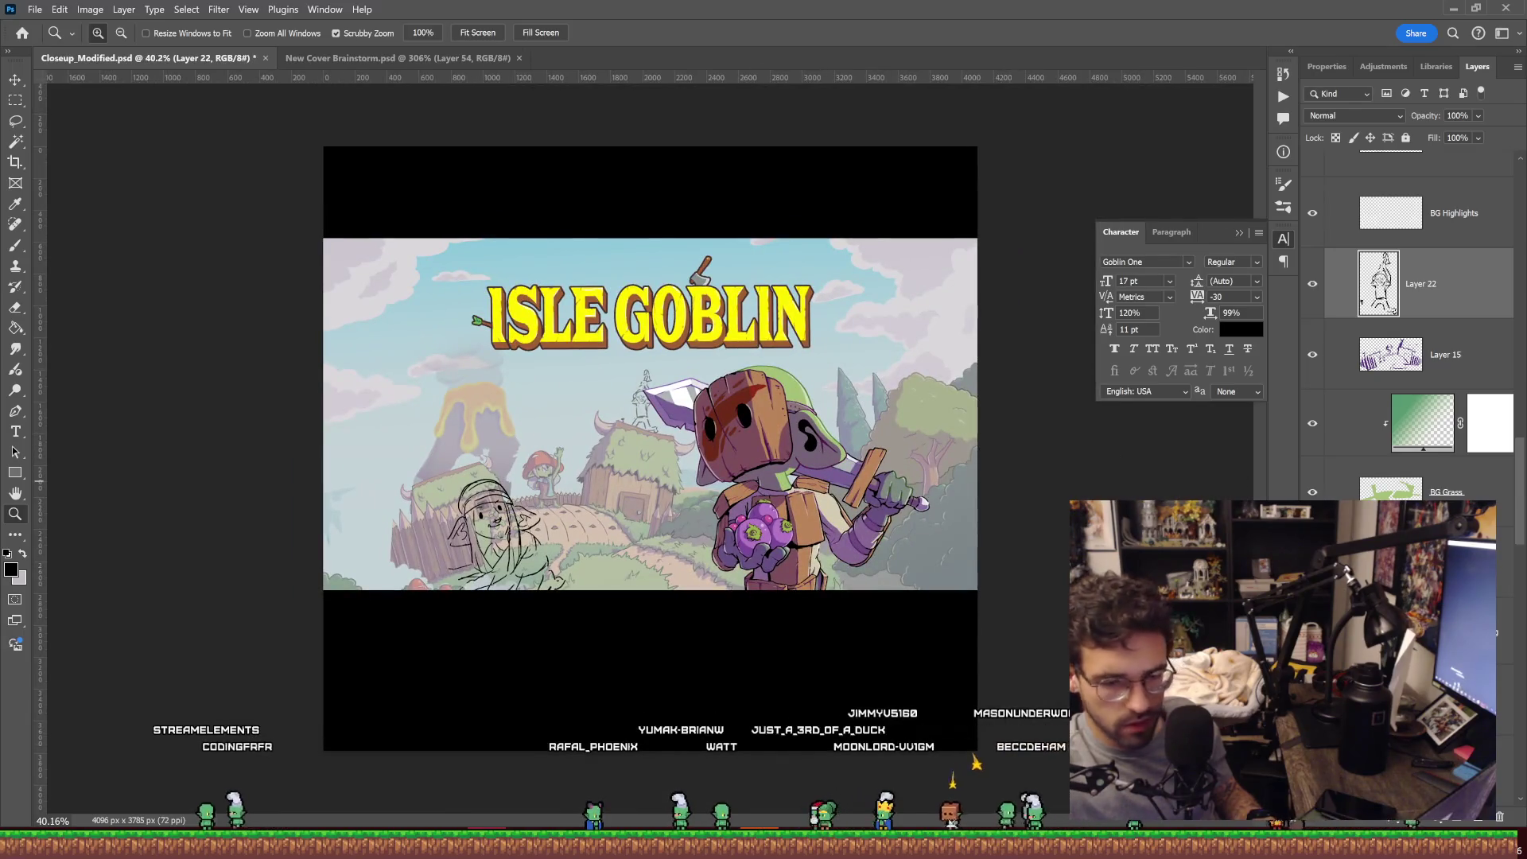
scroll(1408, 334, "up", 3)
scroll(1408, 334, "up", 3)
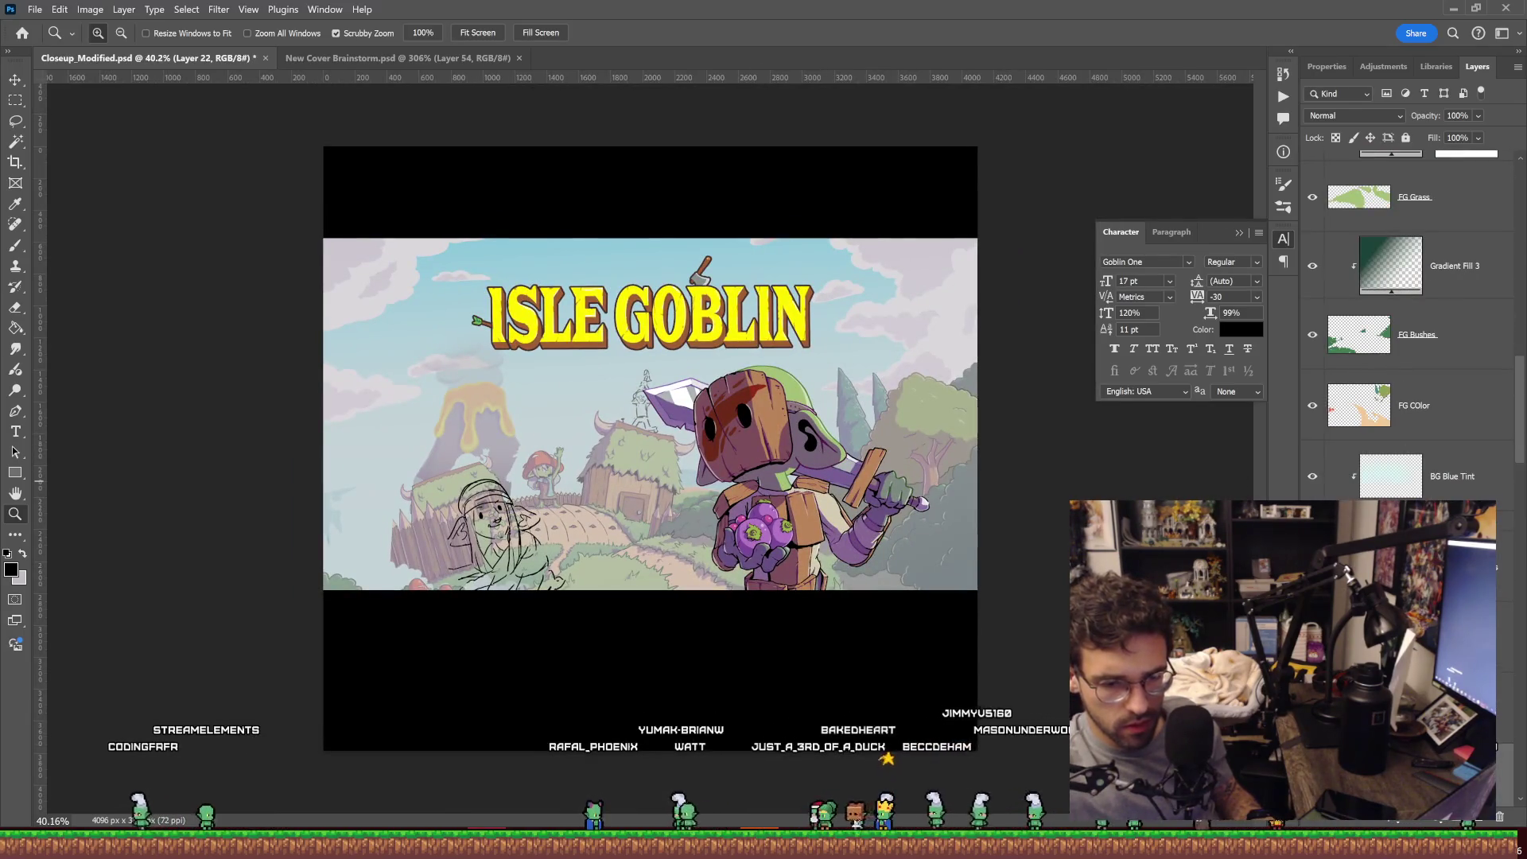
key("ctrl+t")
mouse_move(858, 510)
left_mouse_down()
mouse_move(714, 521)
mouse_move(724, 494)
mouse_move(765, 511)
left_mouse_up()
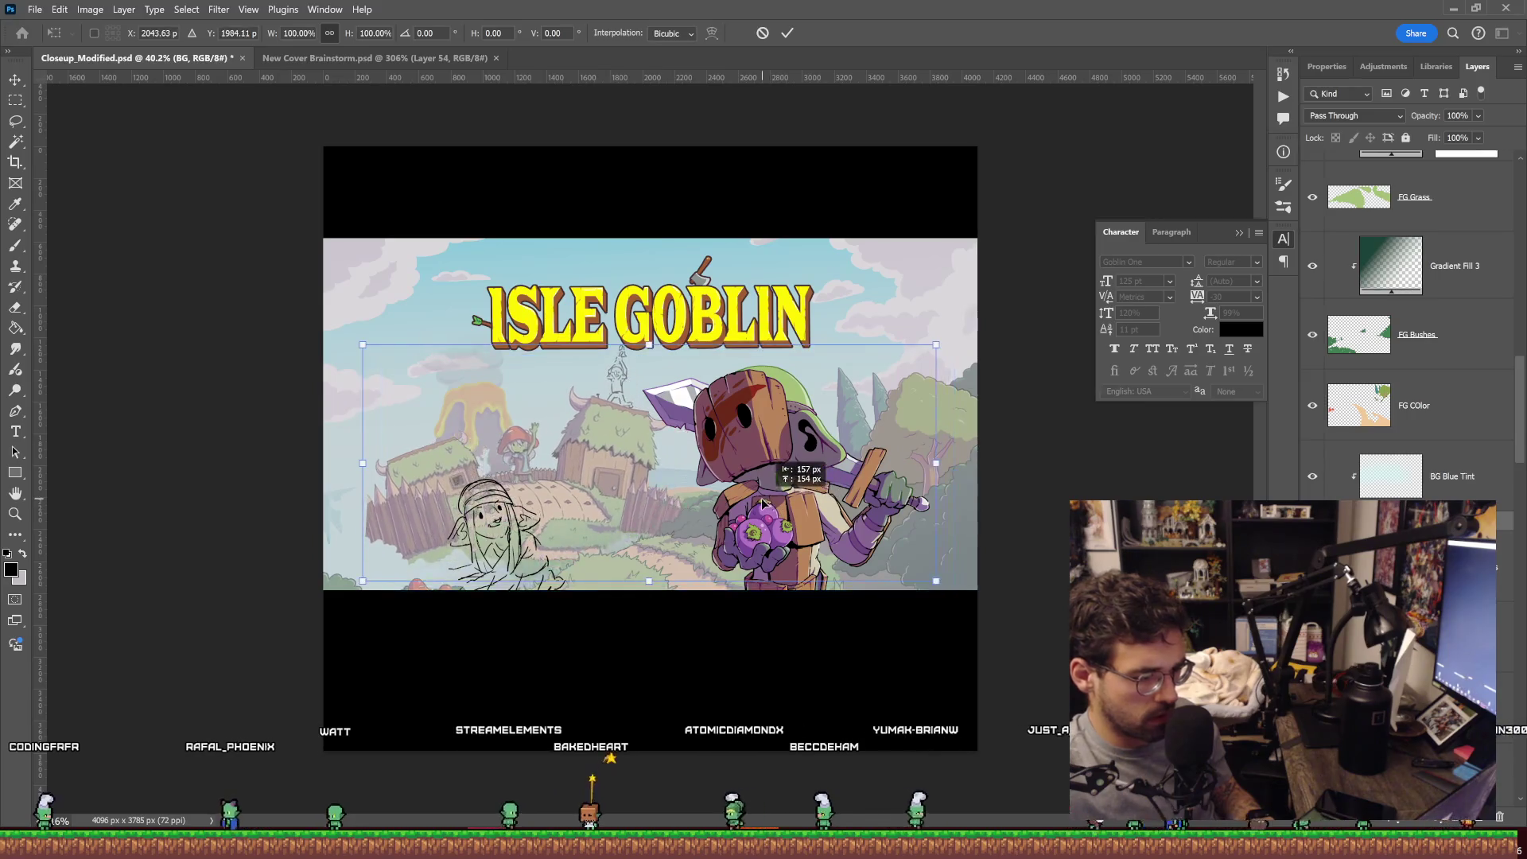
left_click_drag(765, 511, 768, 522)
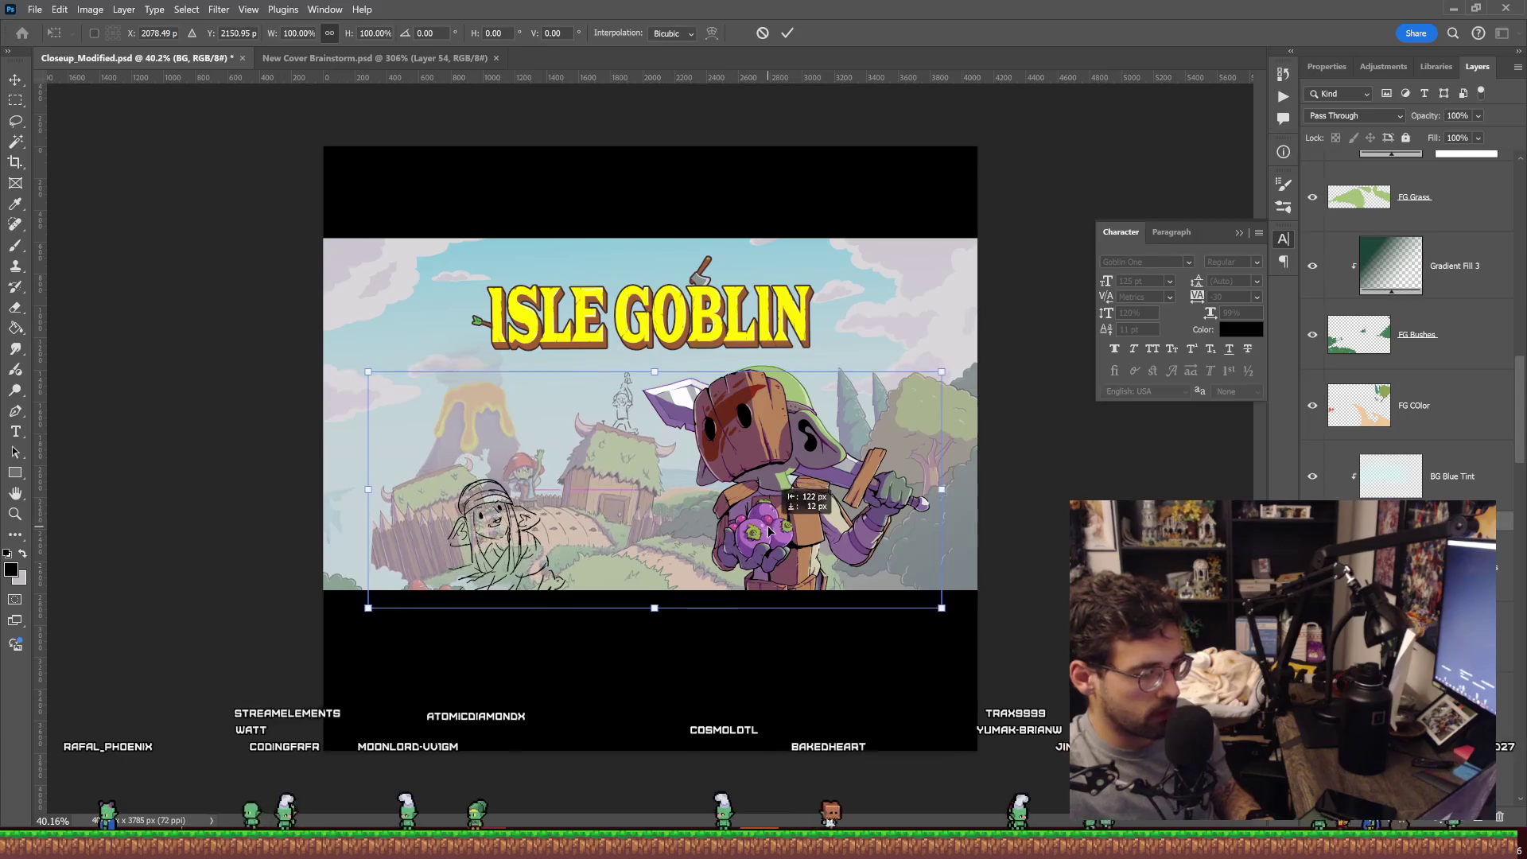
left_click_drag(768, 523, 766, 527)
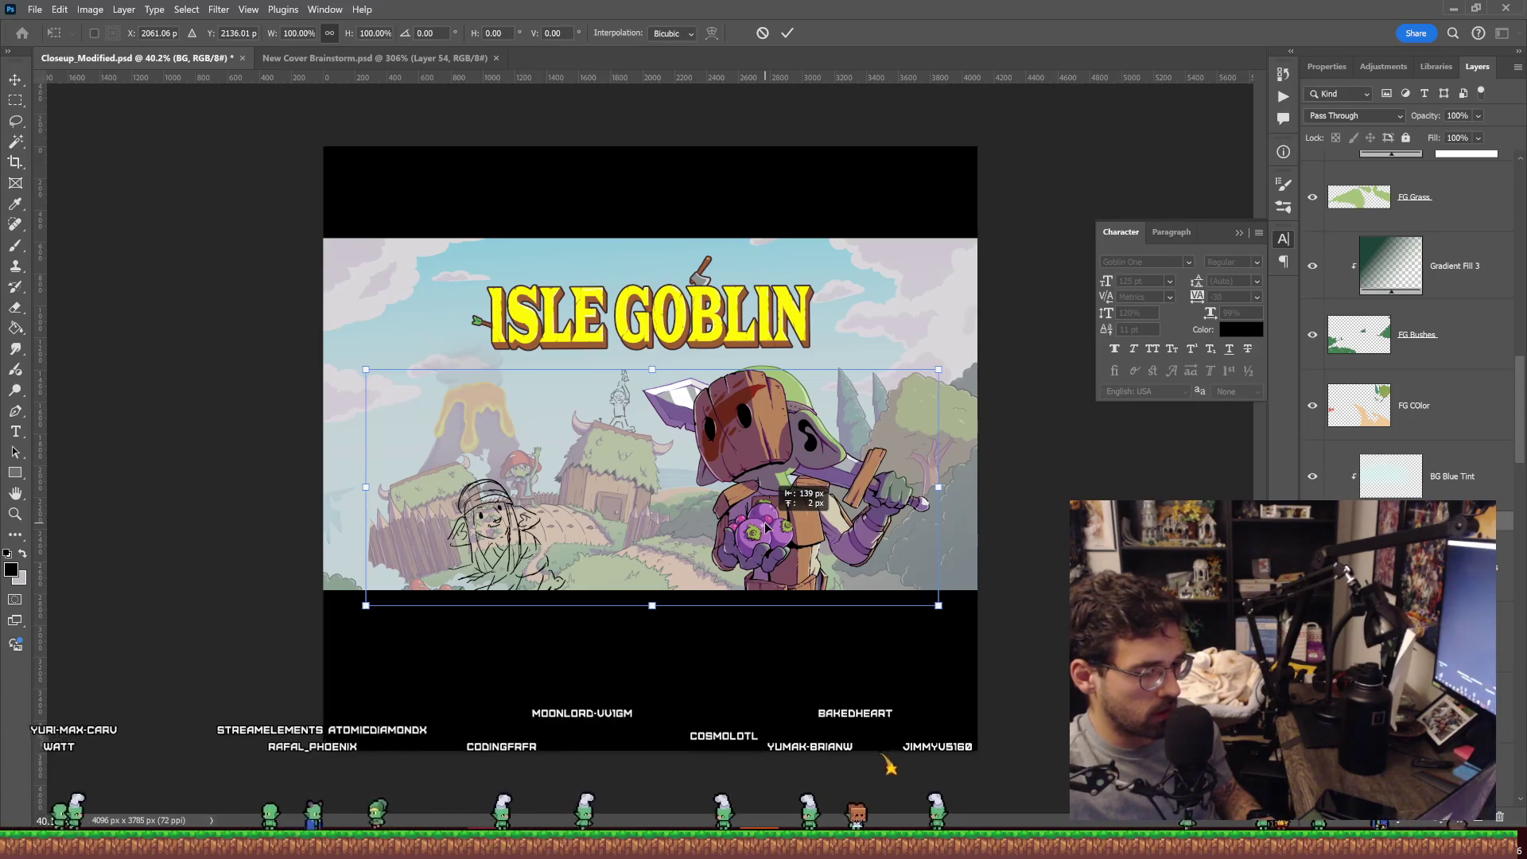
left_click_drag(766, 527, 717, 525)
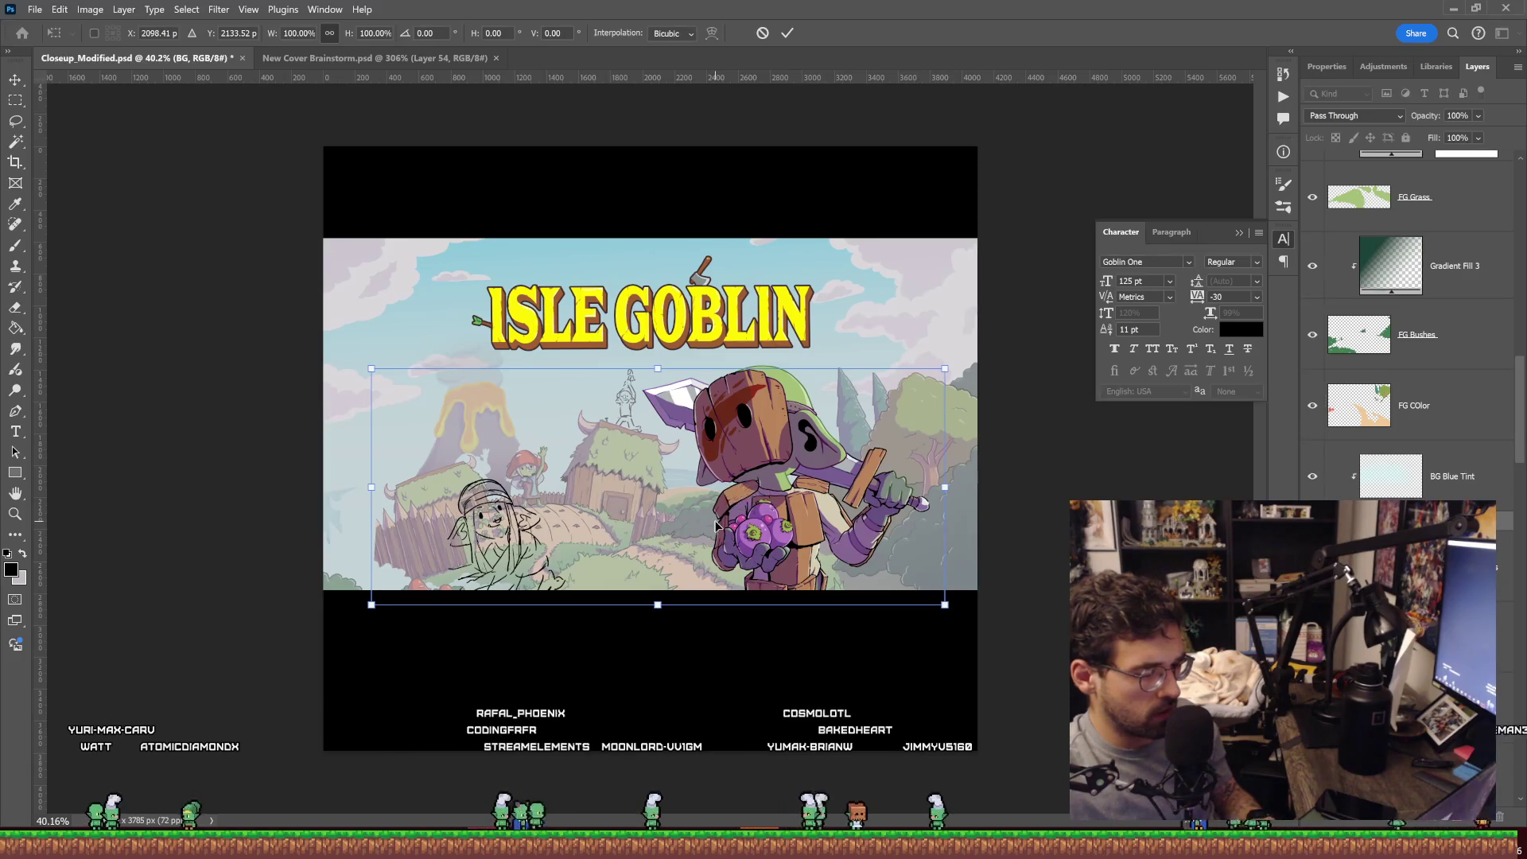
left_click_drag(933, 601, 900, 587)
left_click_drag(780, 544, 792, 550)
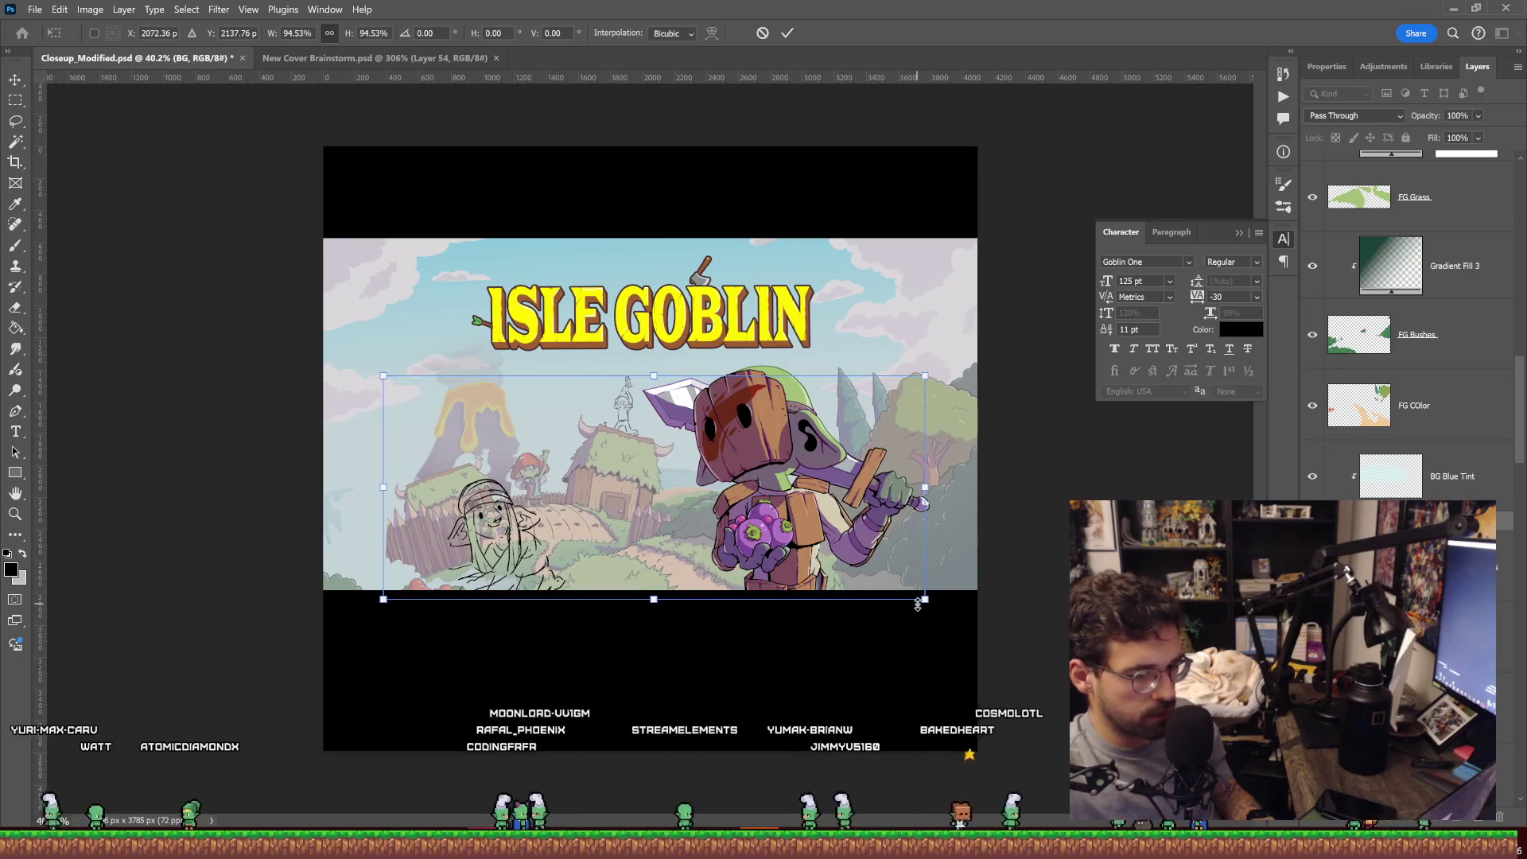
mouse_move(925, 600)
left_mouse_down()
mouse_move(943, 606)
mouse_move(867, 571)
left_mouse_up()
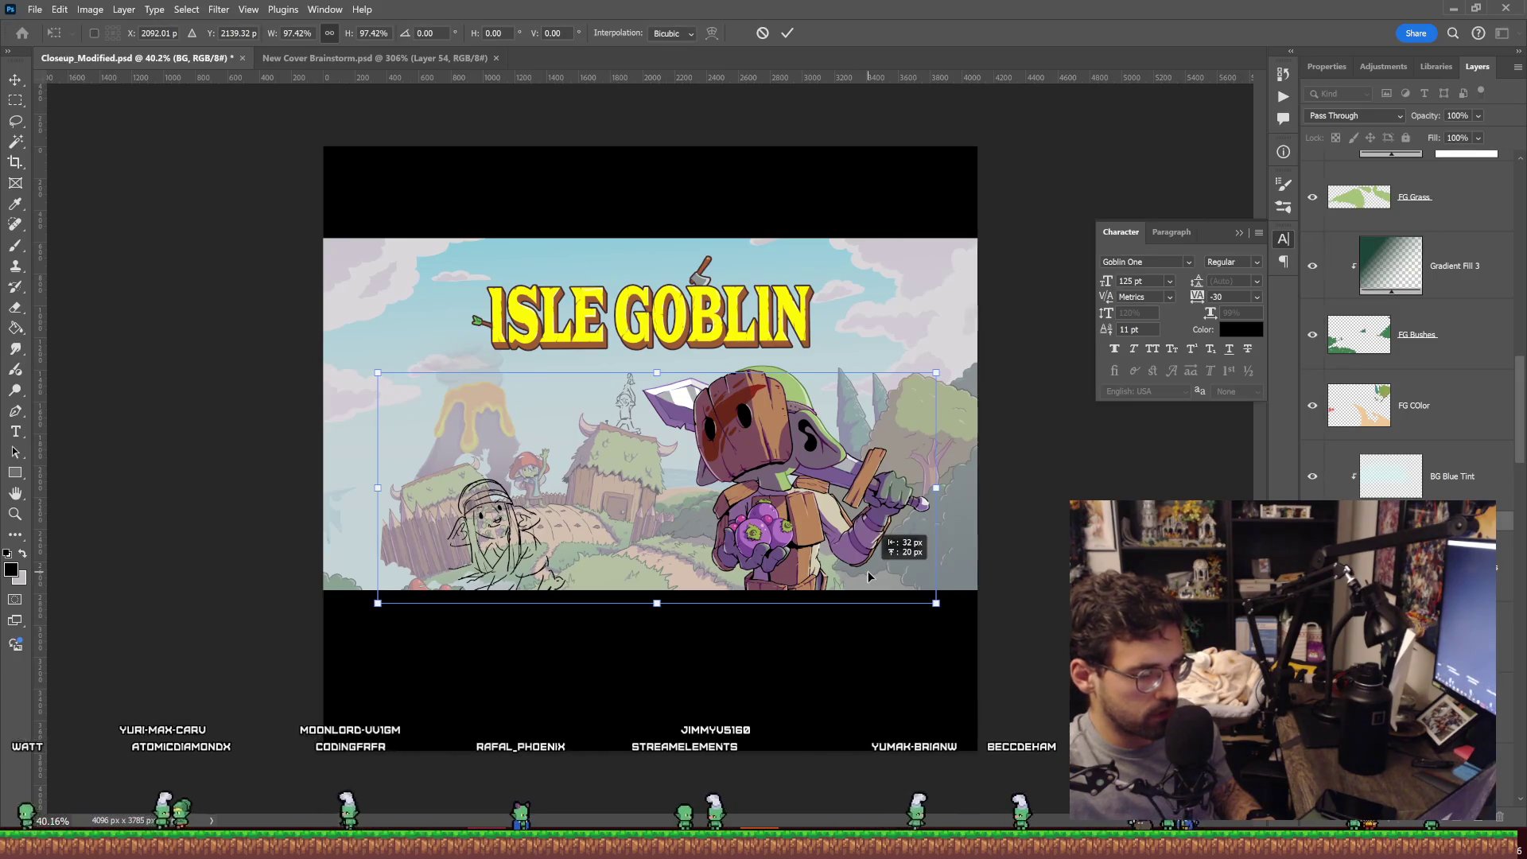
key("Return")
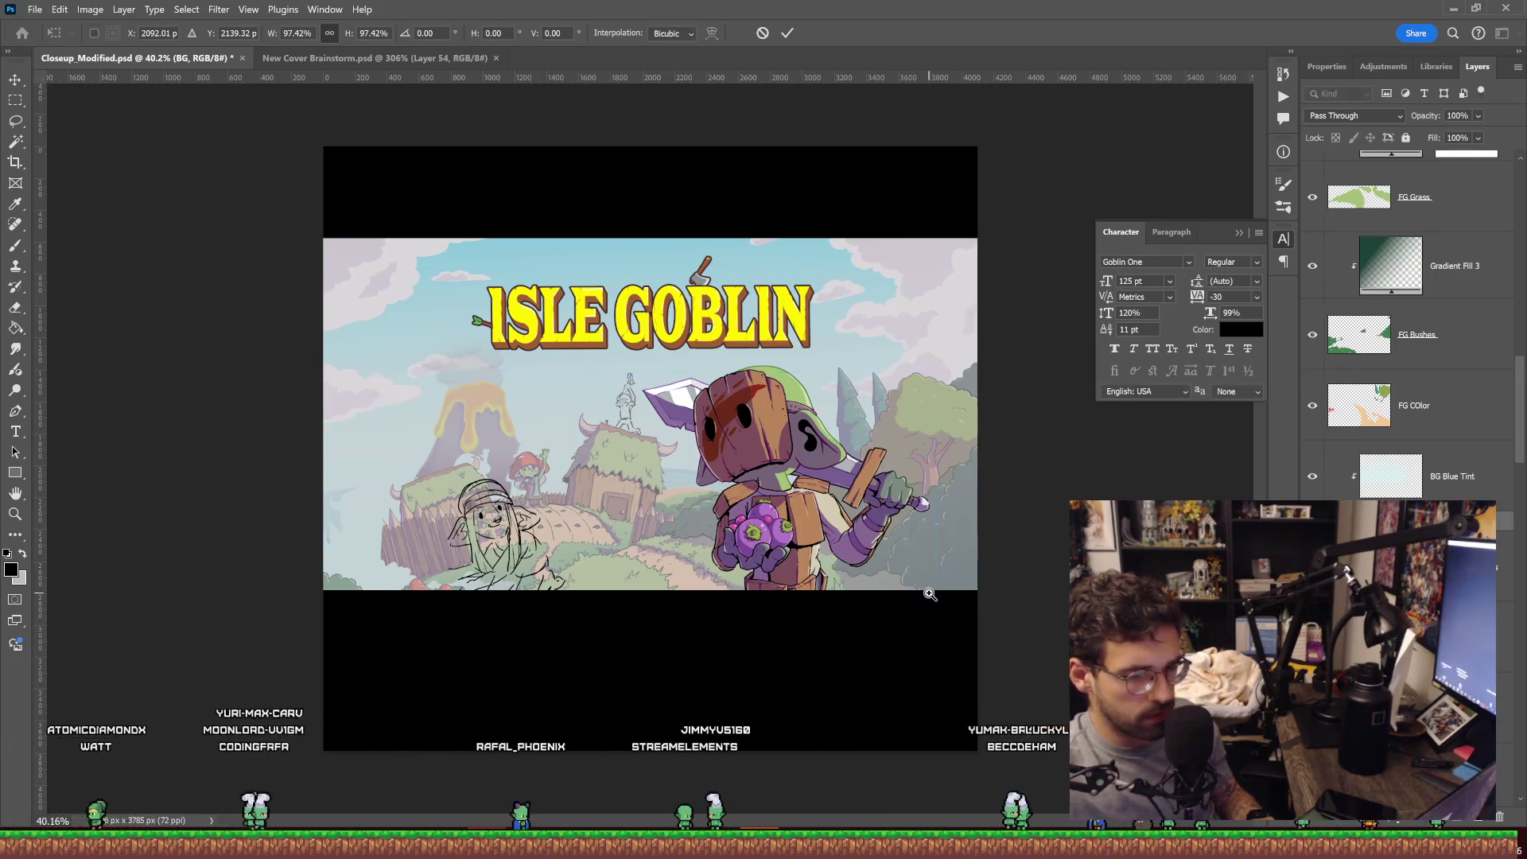
Brush a thin dark sketch line along the far left edge of the village scene.
key("z")
key("b")
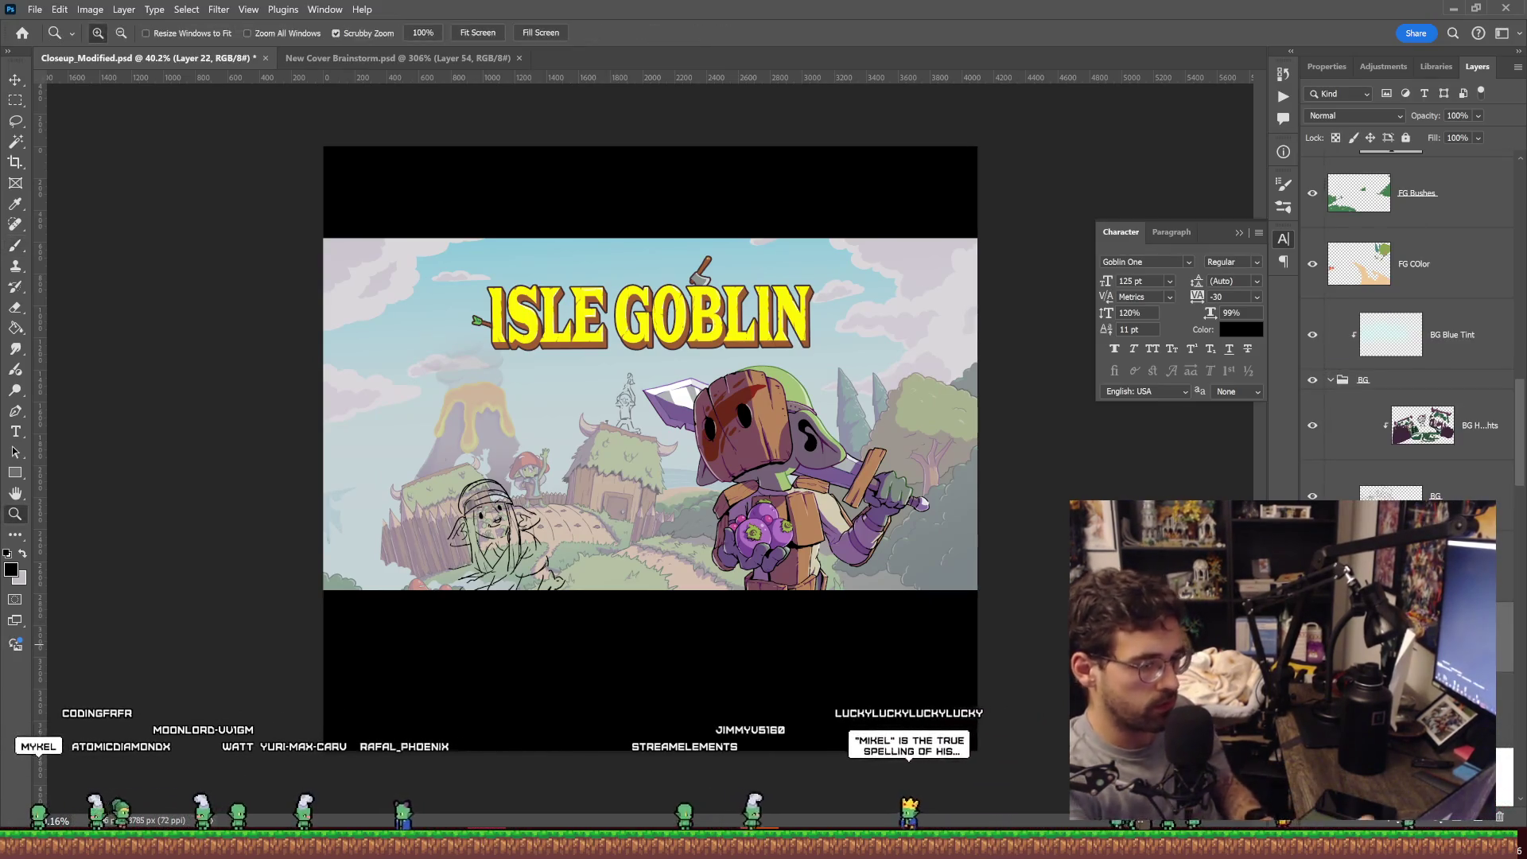
scroll(264, 414, "up", 1)
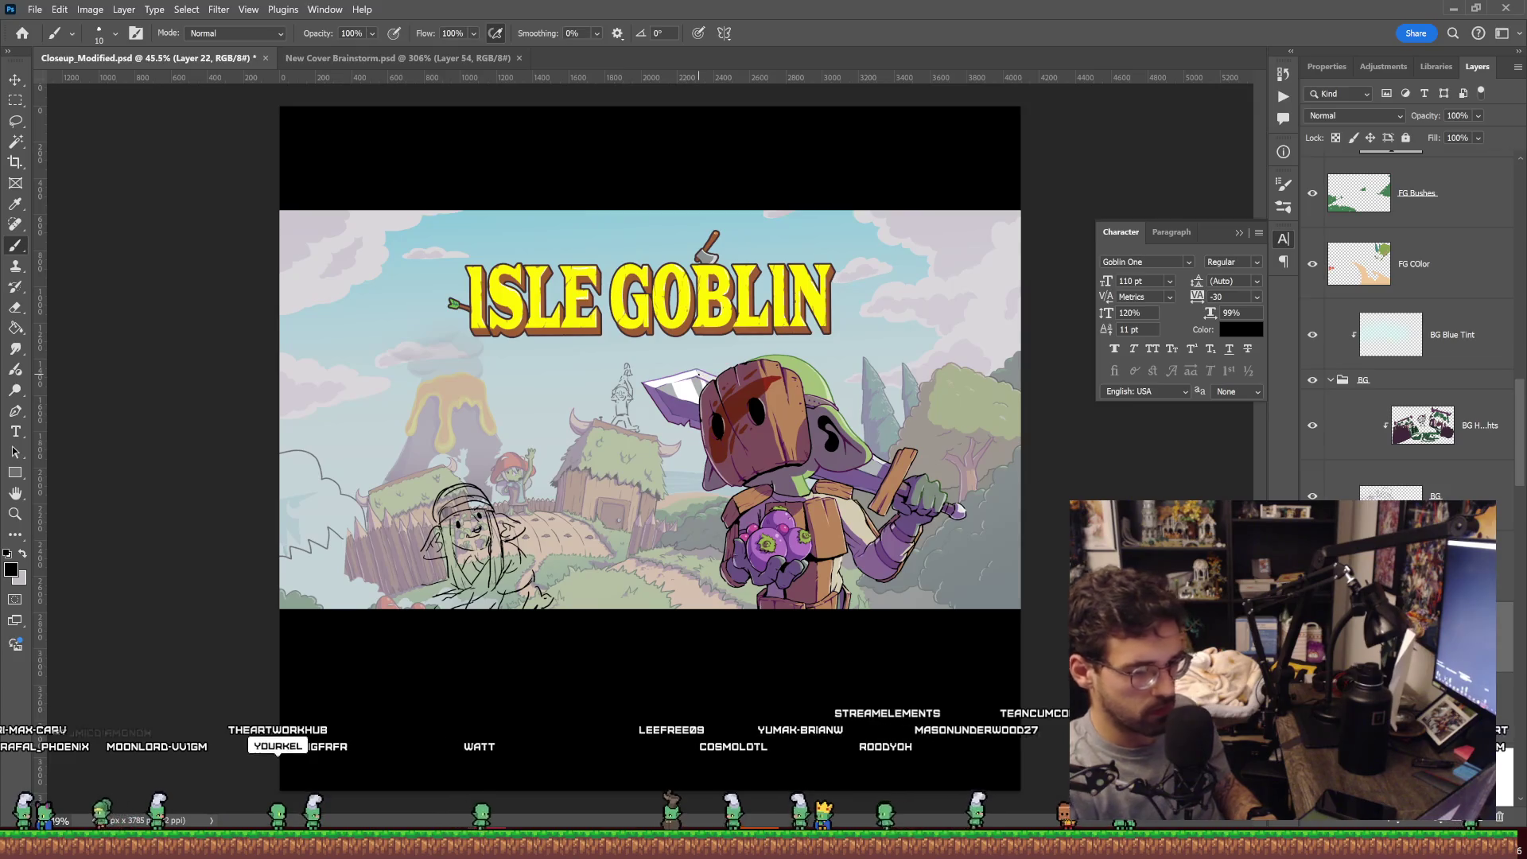
left_click_drag(984, 310, 944, 340)
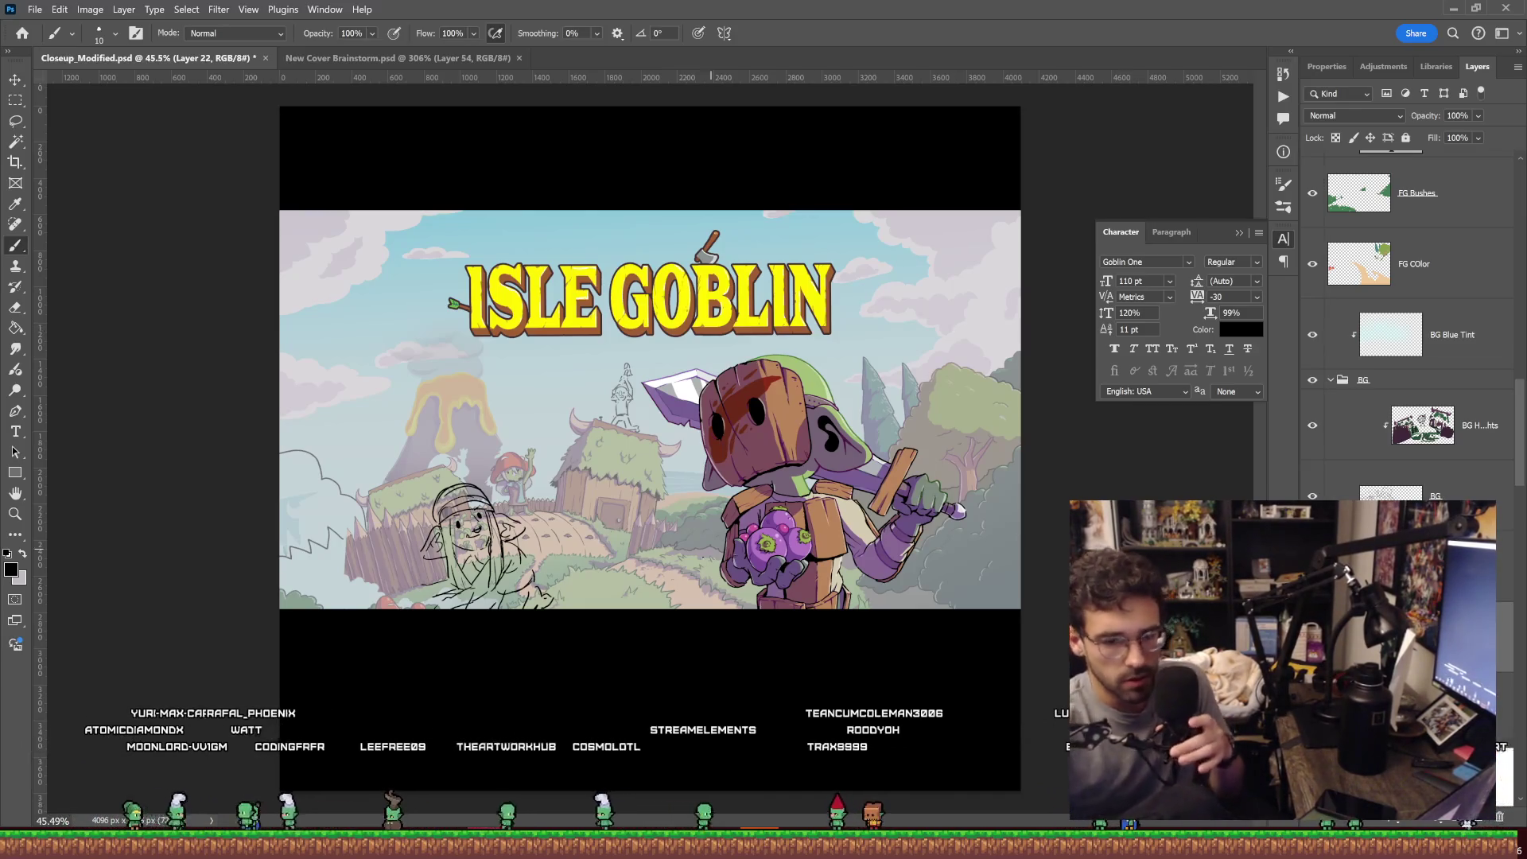
scroll(1418, 495, "down", 5)
Select Layer 21 and rescale the hooded goblin sketch to about 101%, applying the transform.
scroll(1418, 495, "down", 3)
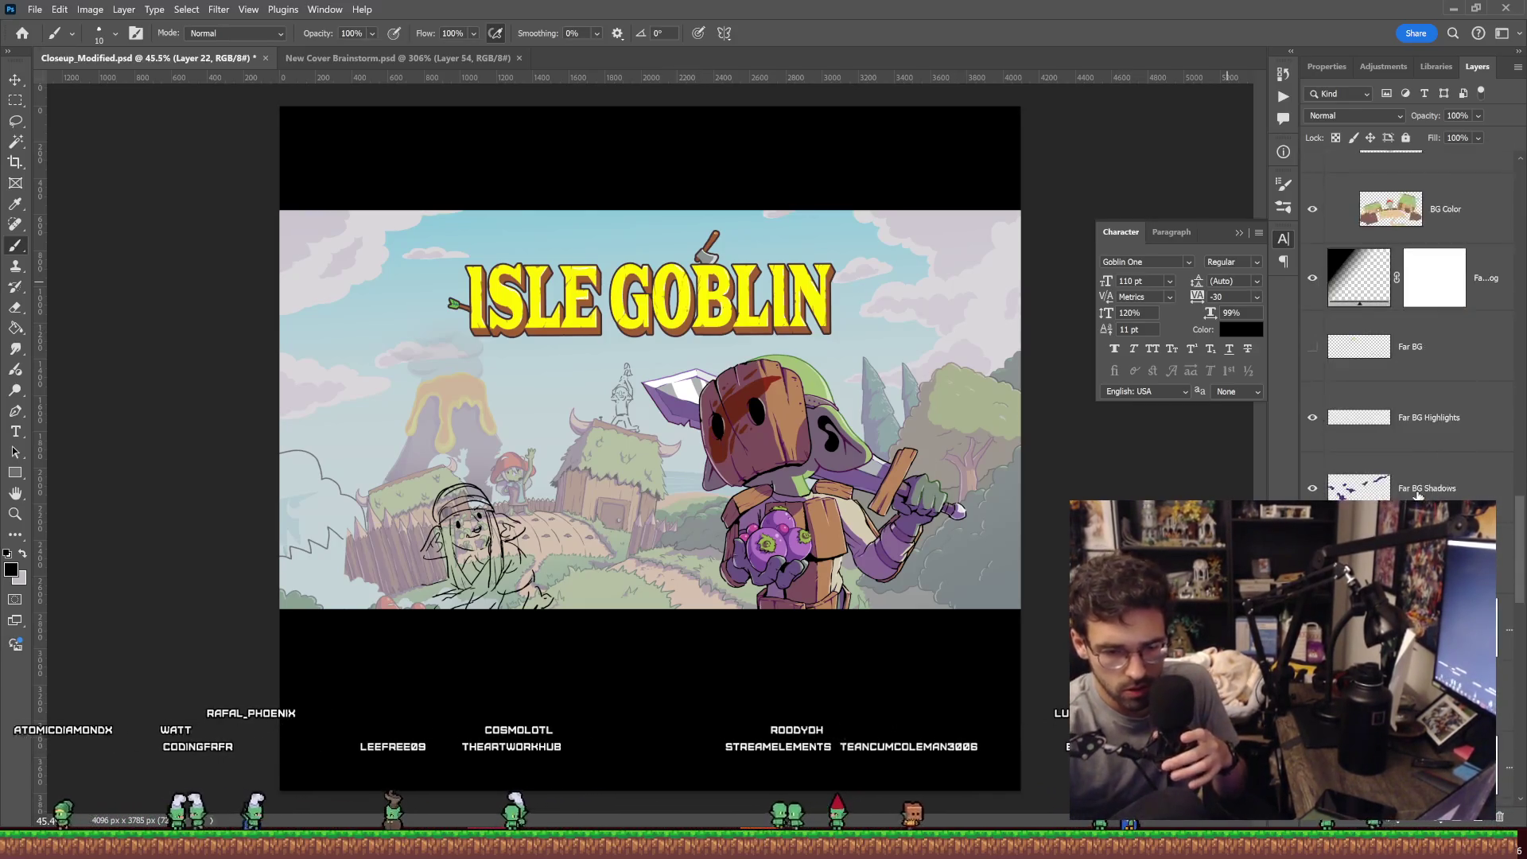
key("v")
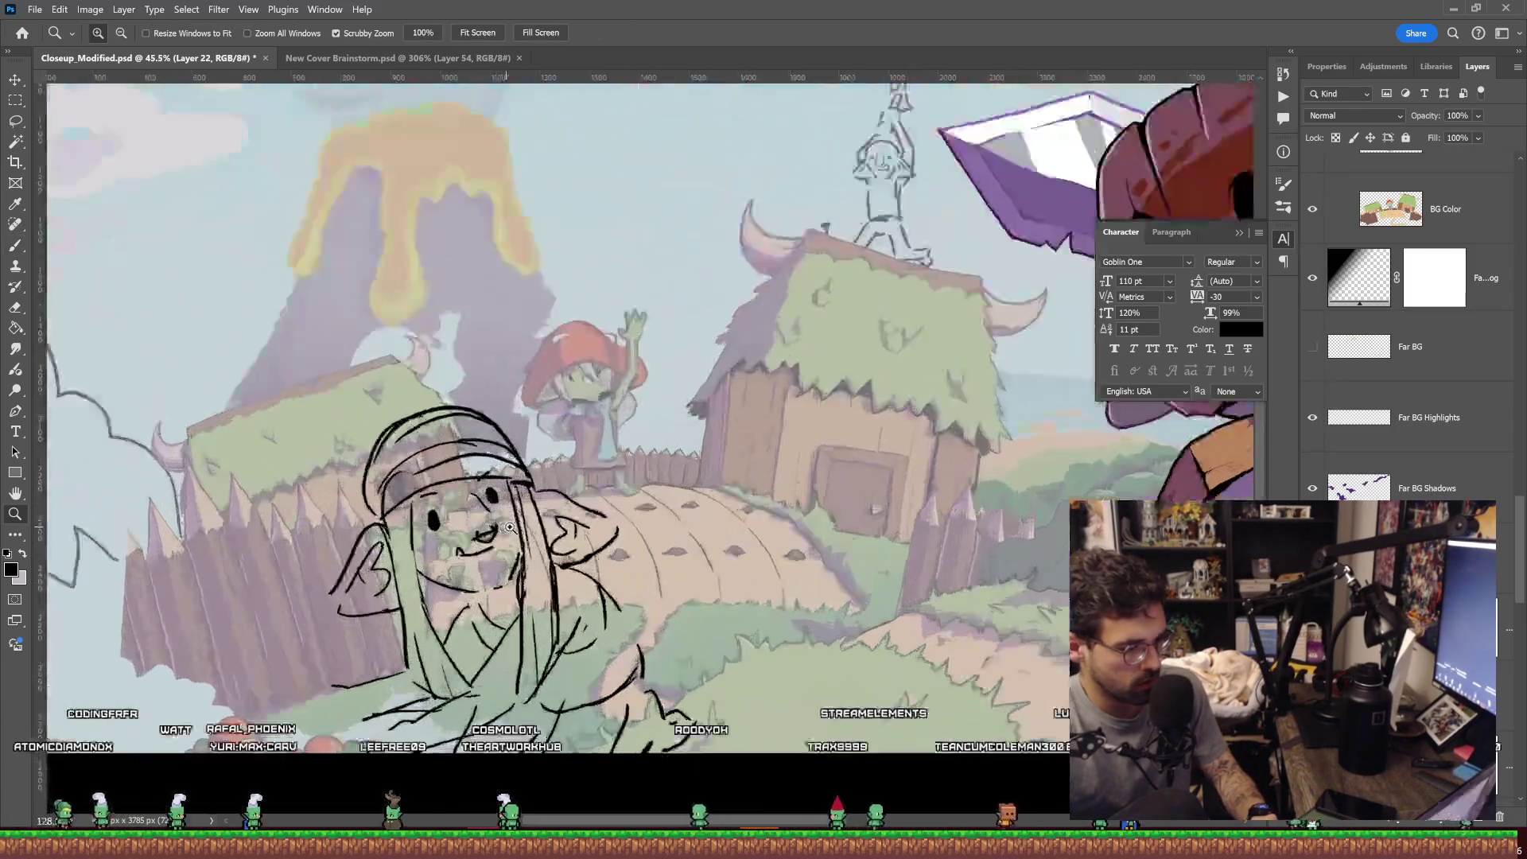
scroll(474, 517, "up", 5)
left_click(629, 480)
key("z")
scroll(676, 483, "down", 5)
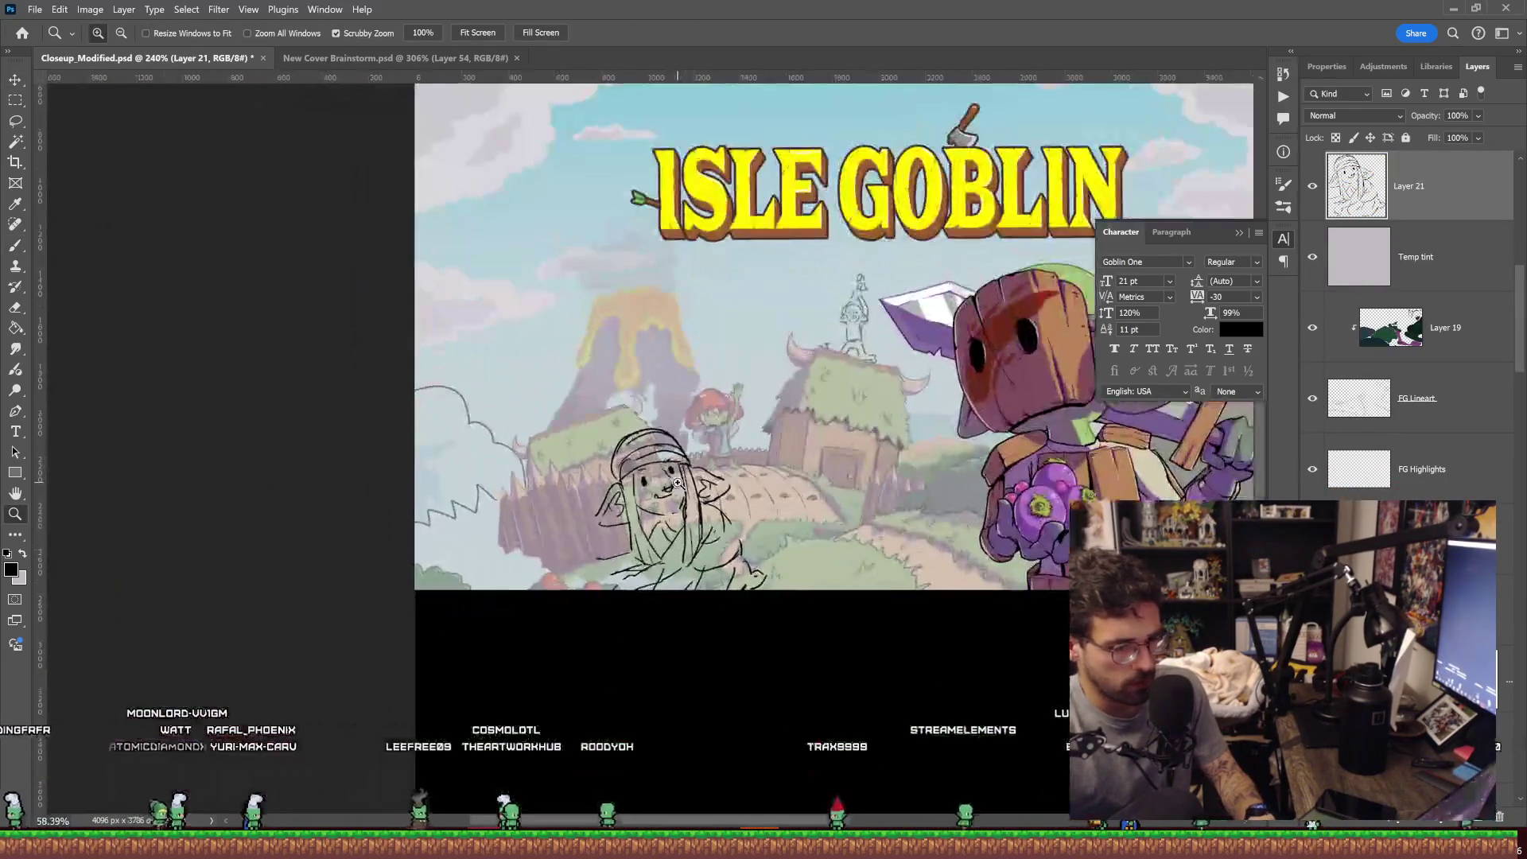
scroll(677, 483, "up", 1)
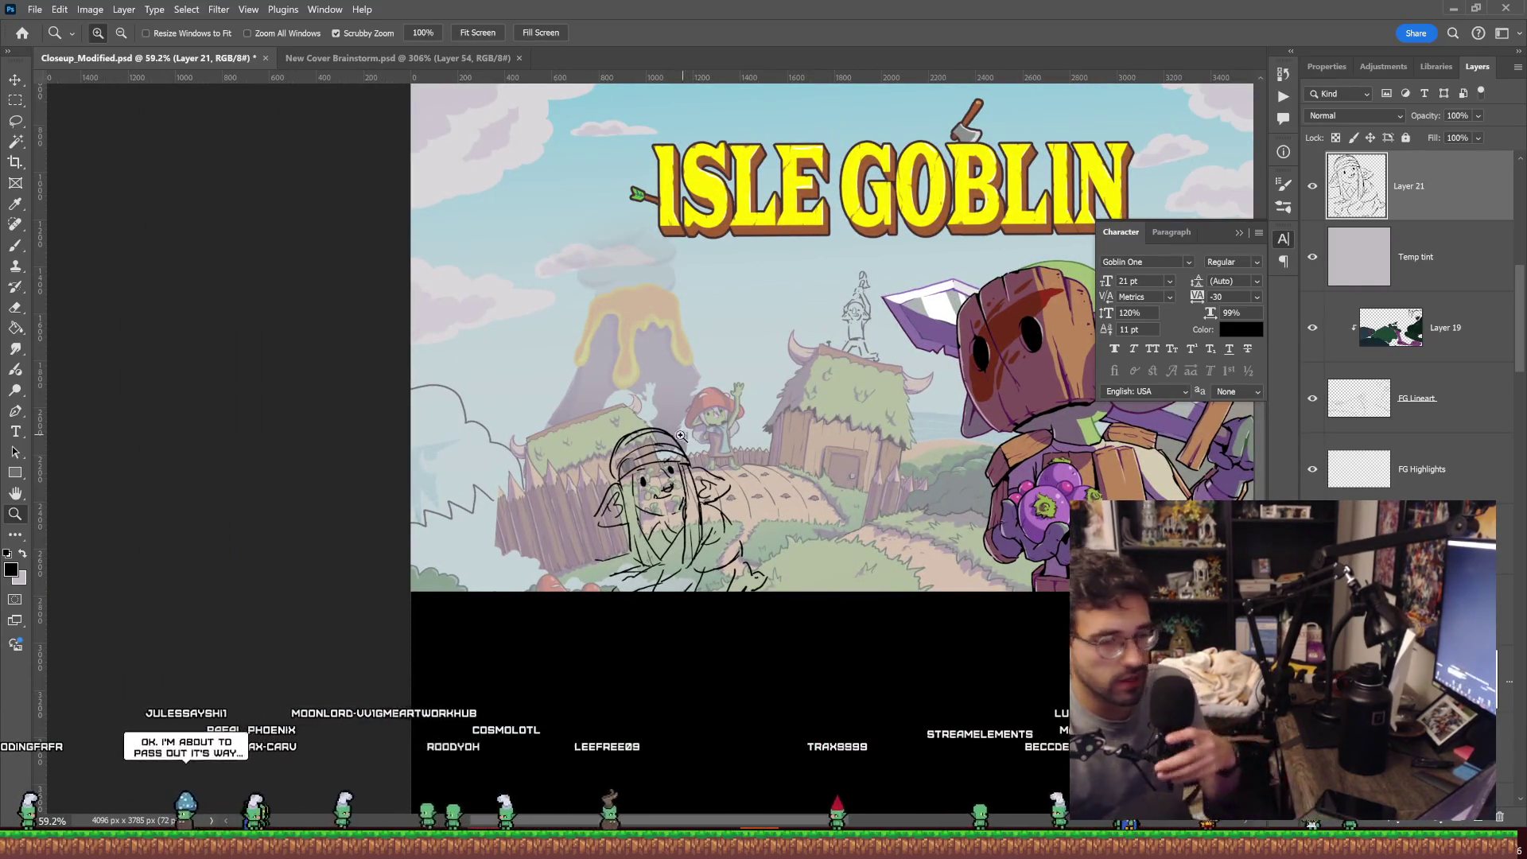
key("ctrl+t")
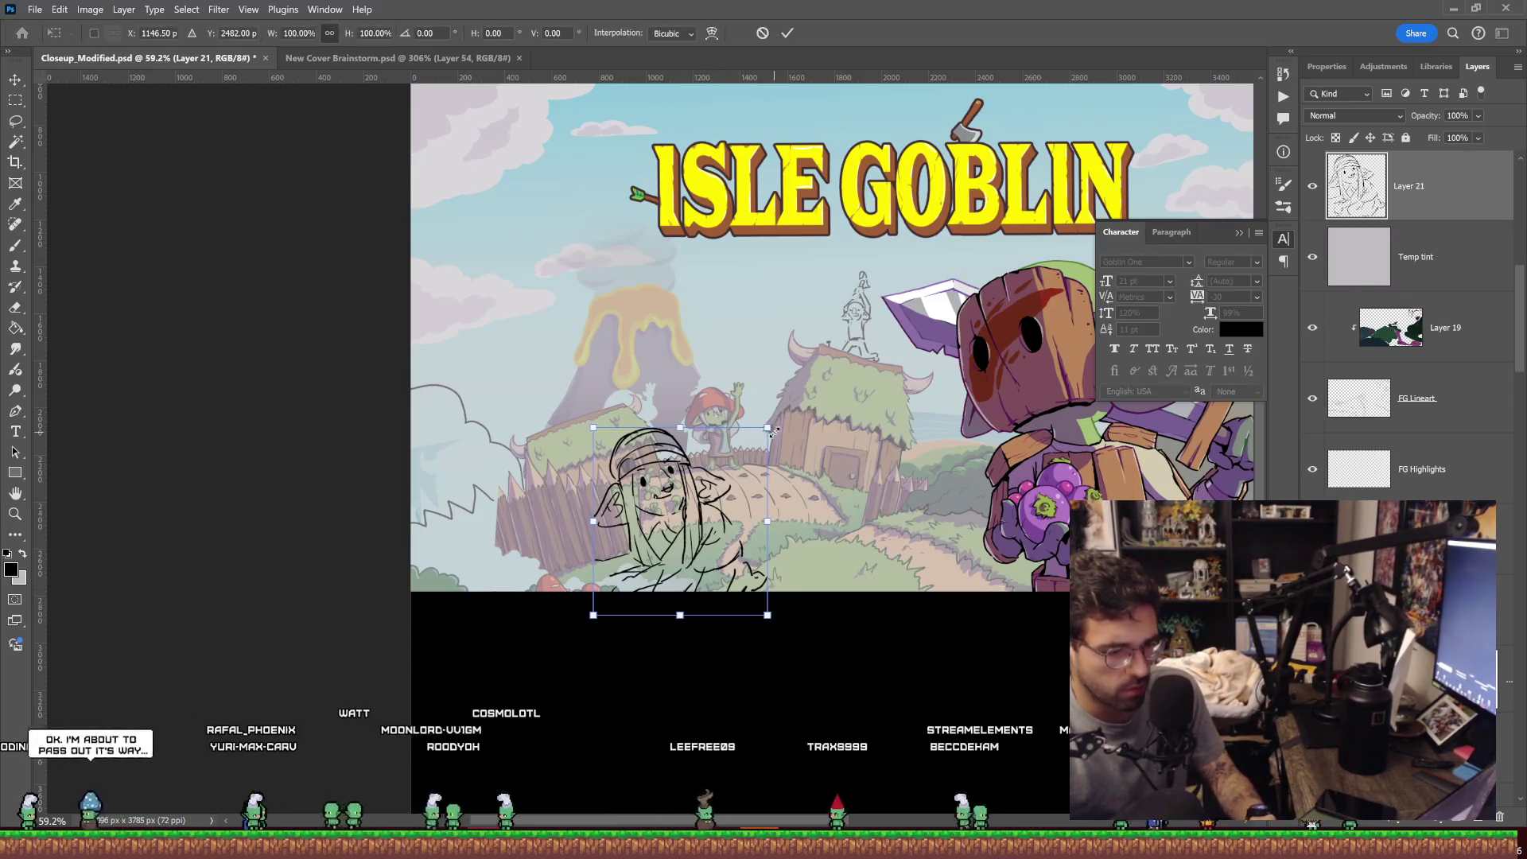
left_click_drag(767, 426, 750, 448)
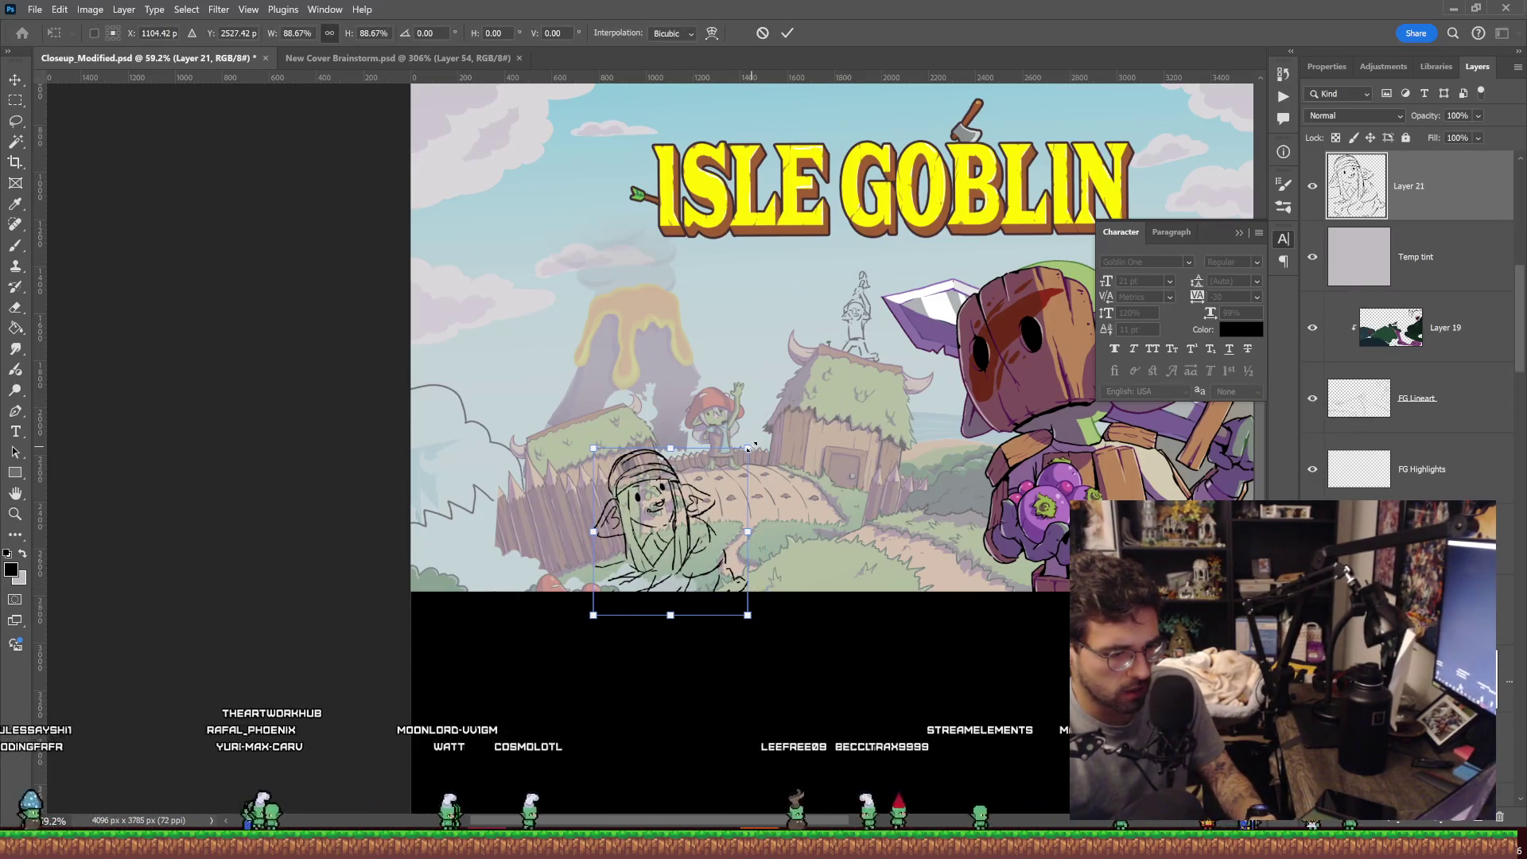
left_click_drag(751, 453, 774, 443)
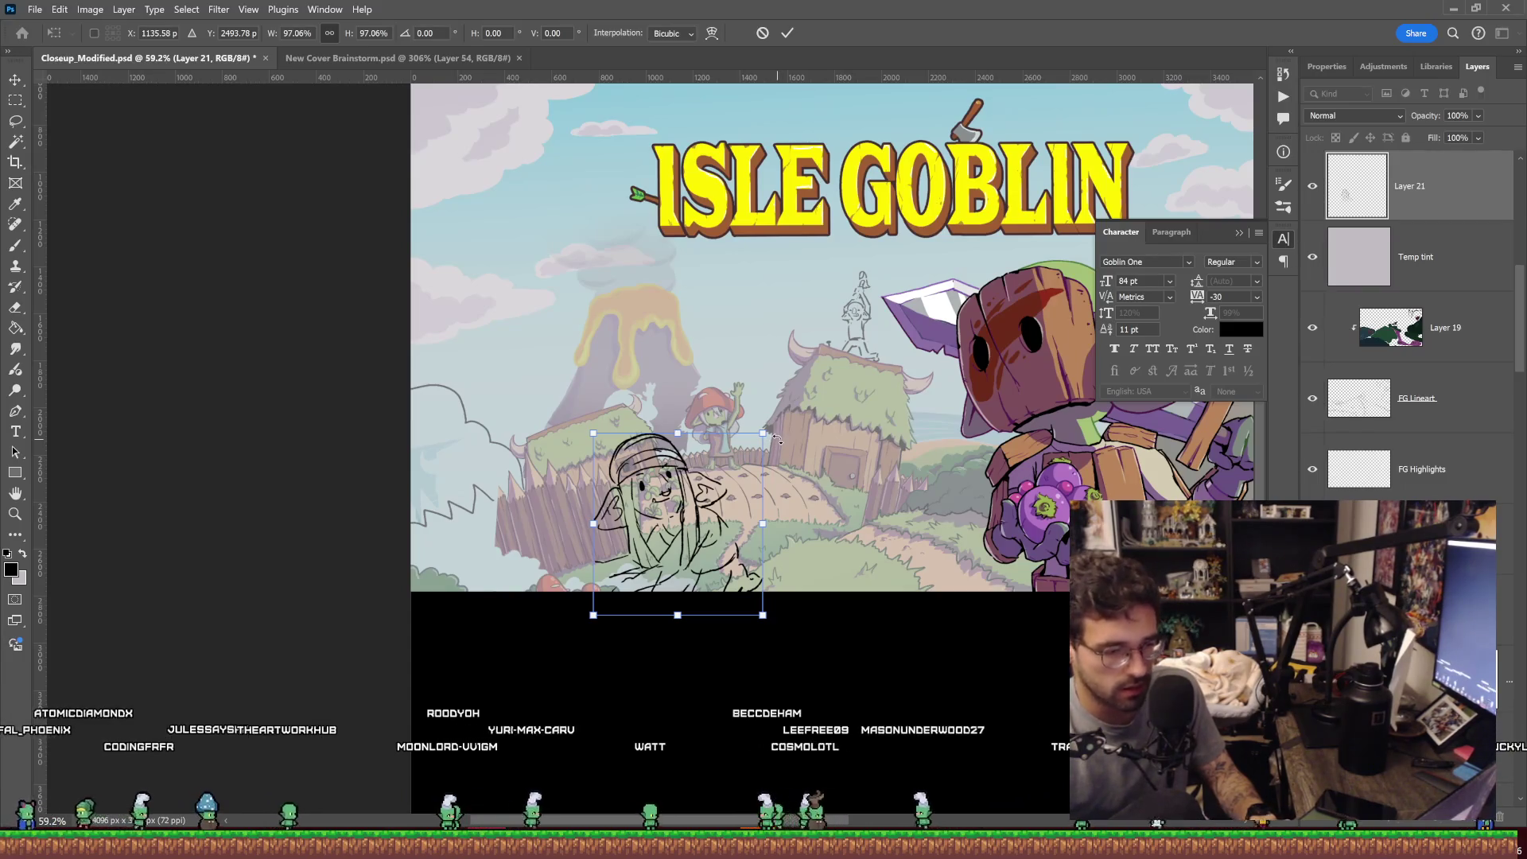
mouse_move(774, 443)
left_mouse_down()
mouse_move(778, 427)
mouse_move(738, 474)
left_mouse_up()
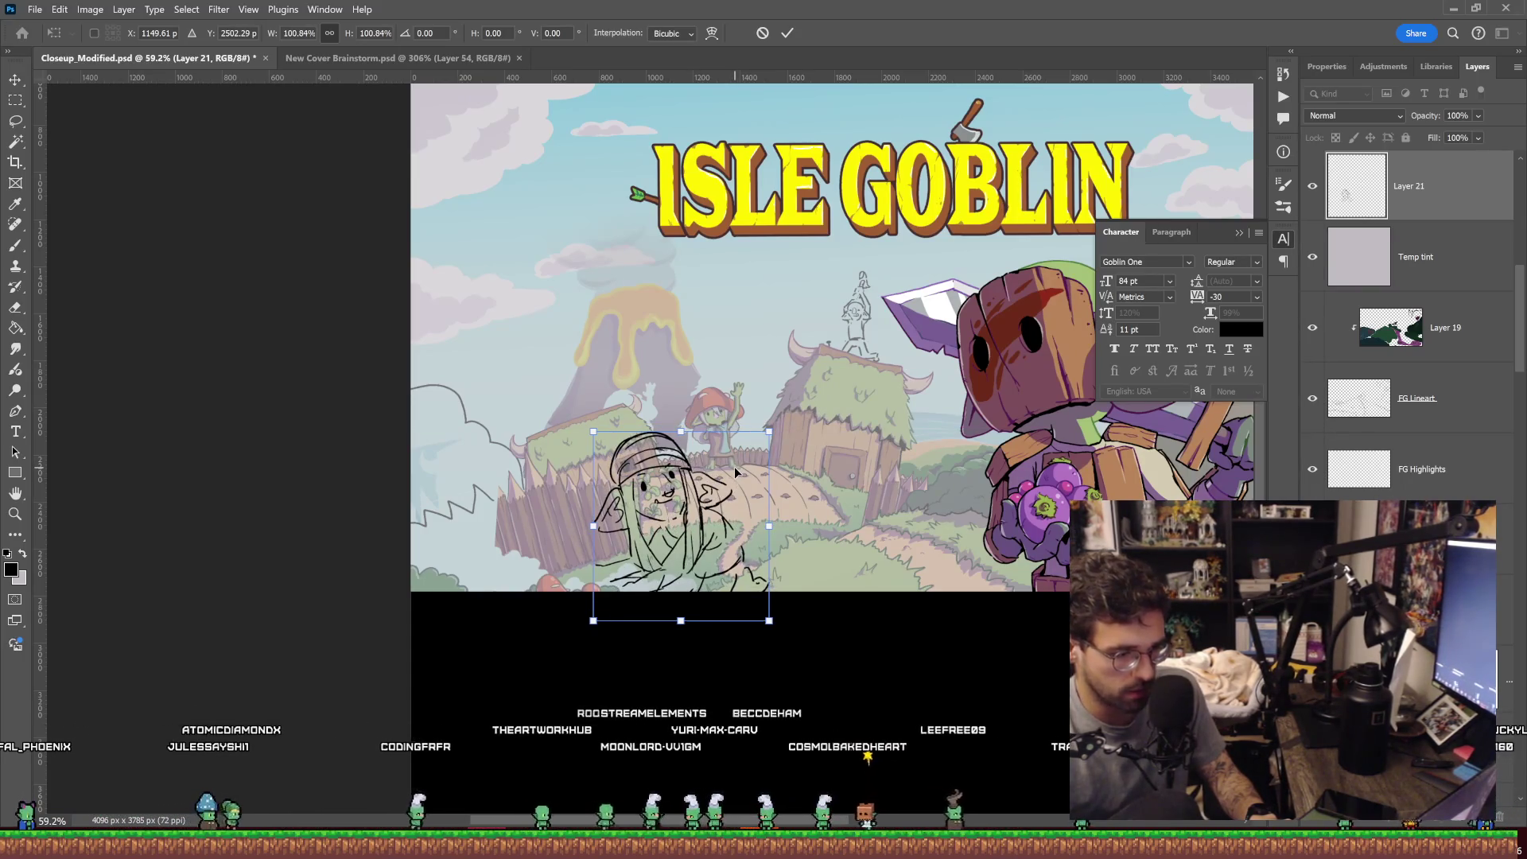
key("Return")
Sketch extra bush outline strokes at the left edge on Layer 22.
key("z")
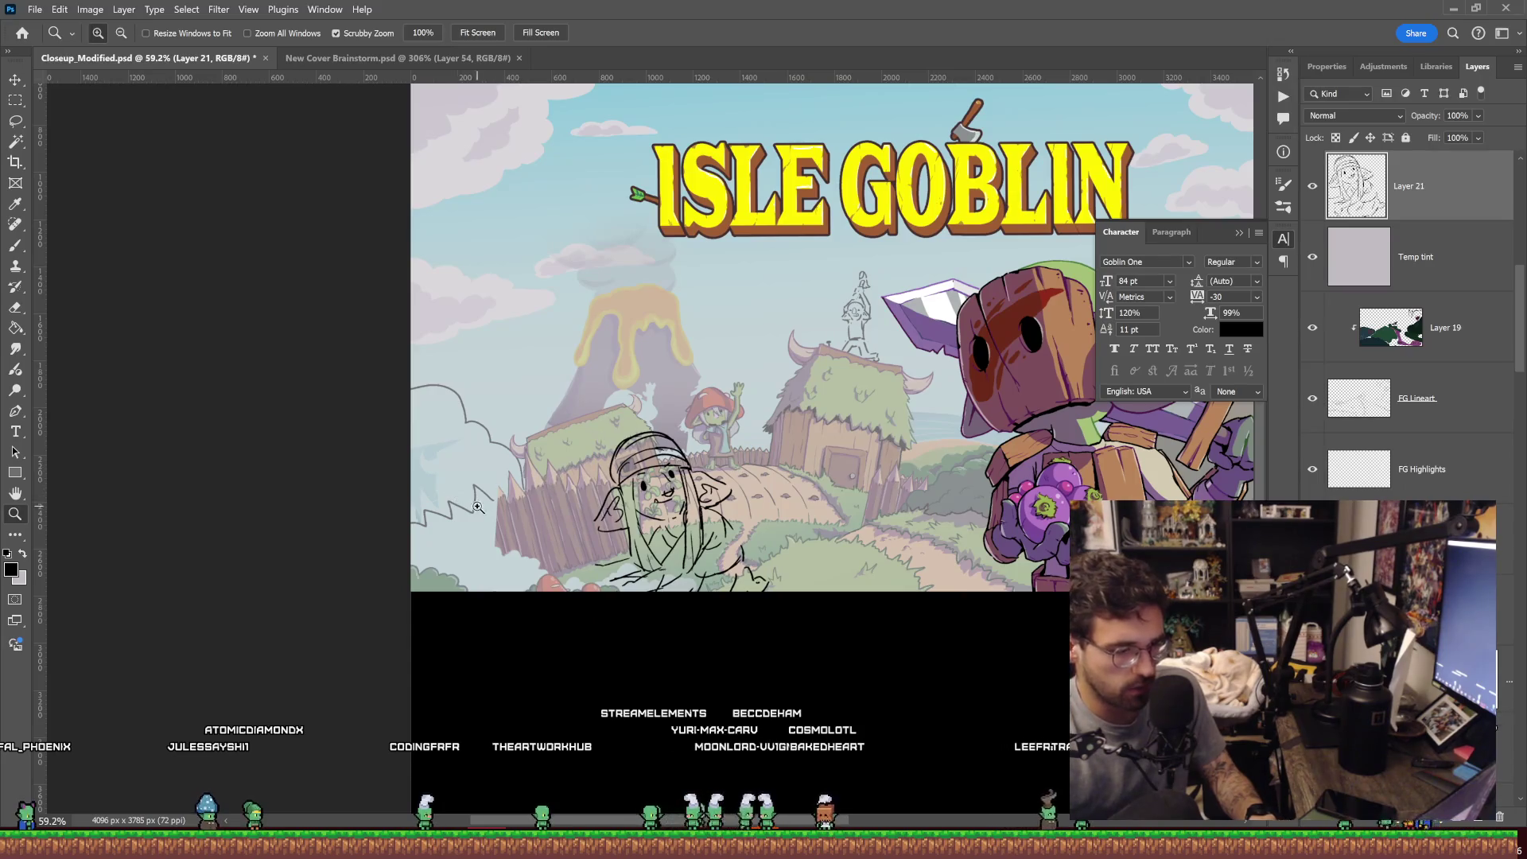
left_click_drag(478, 506, 501, 506)
scroll(1407, 334, "down", 2)
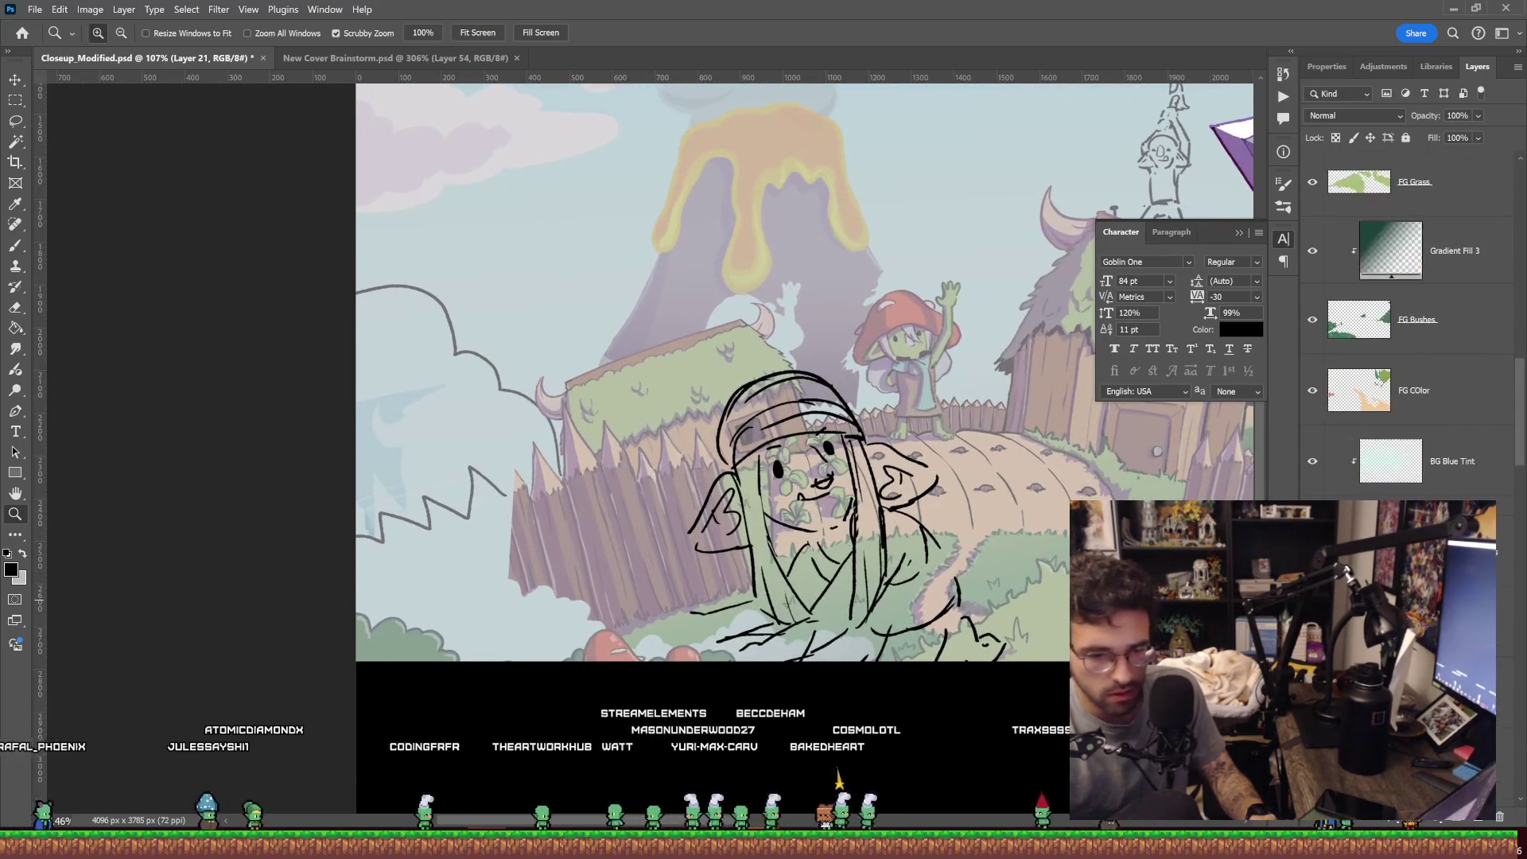
scroll(1408, 334, "down", 2)
scroll(1408, 334, "down", 2)
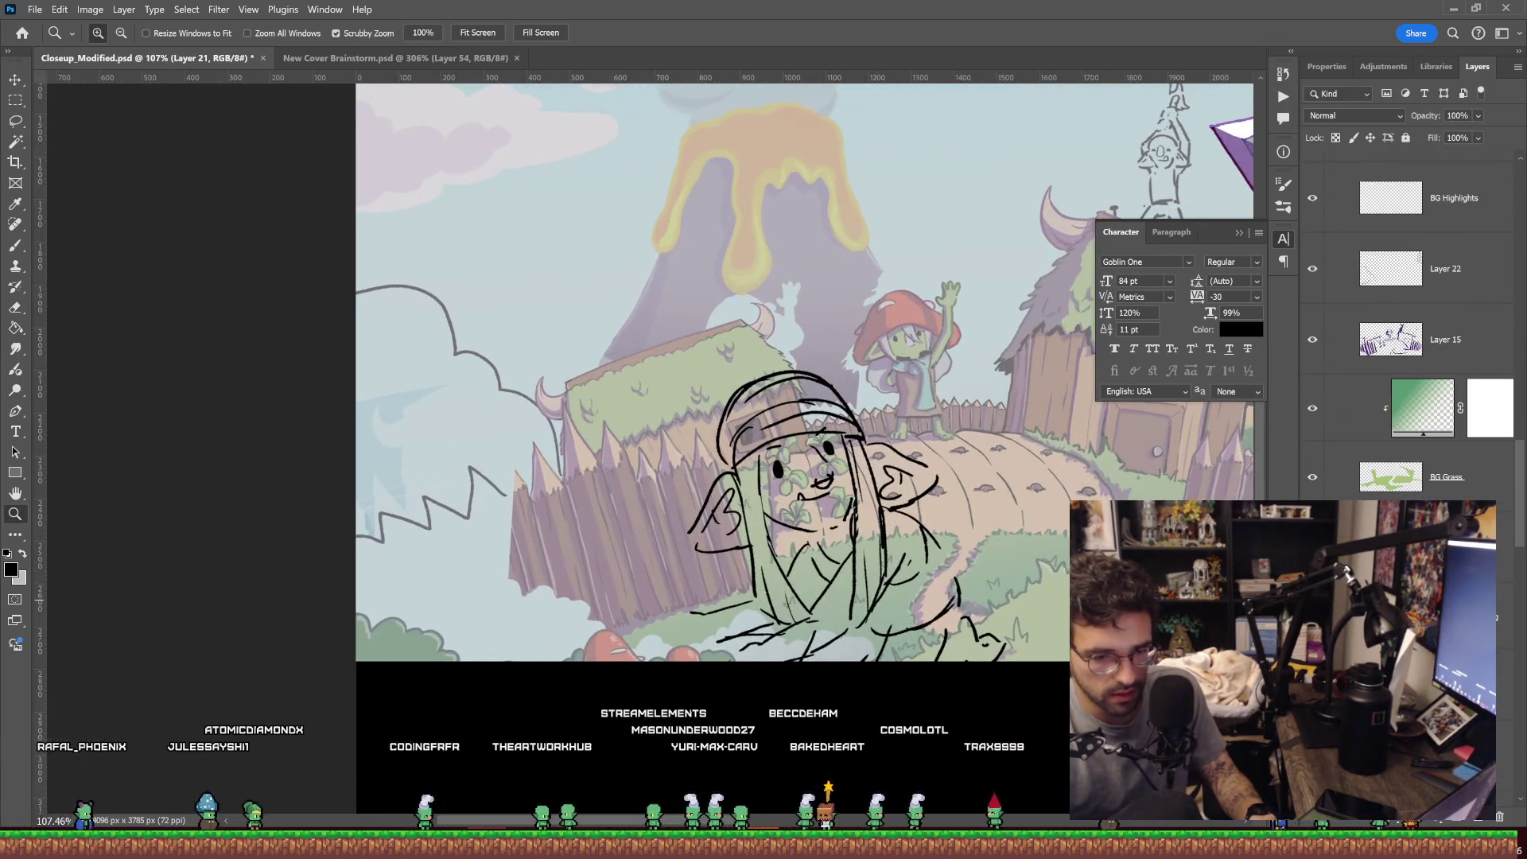
left_click(1445, 287)
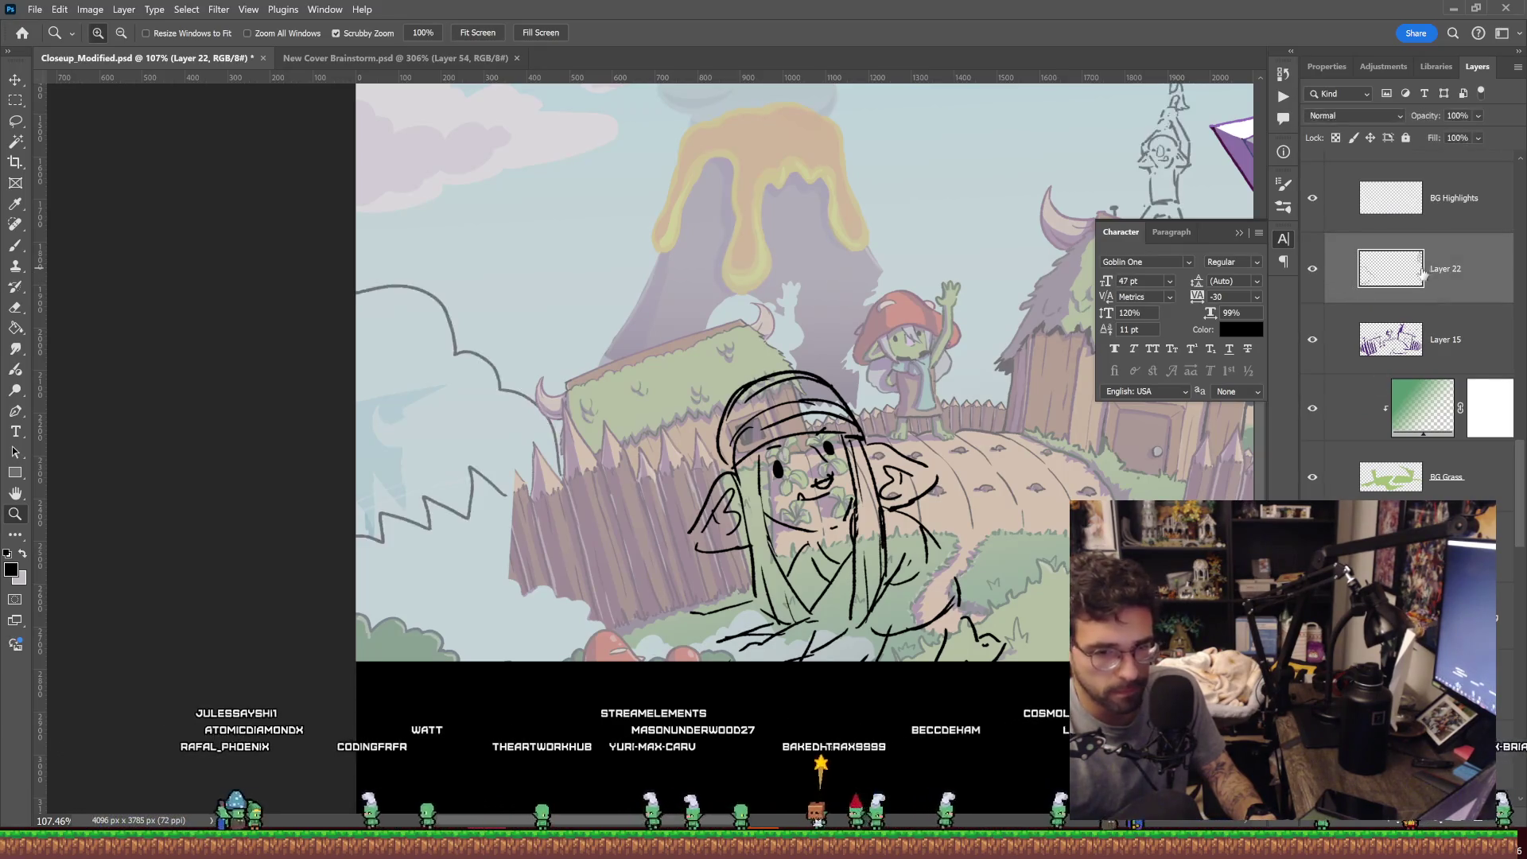
key("b")
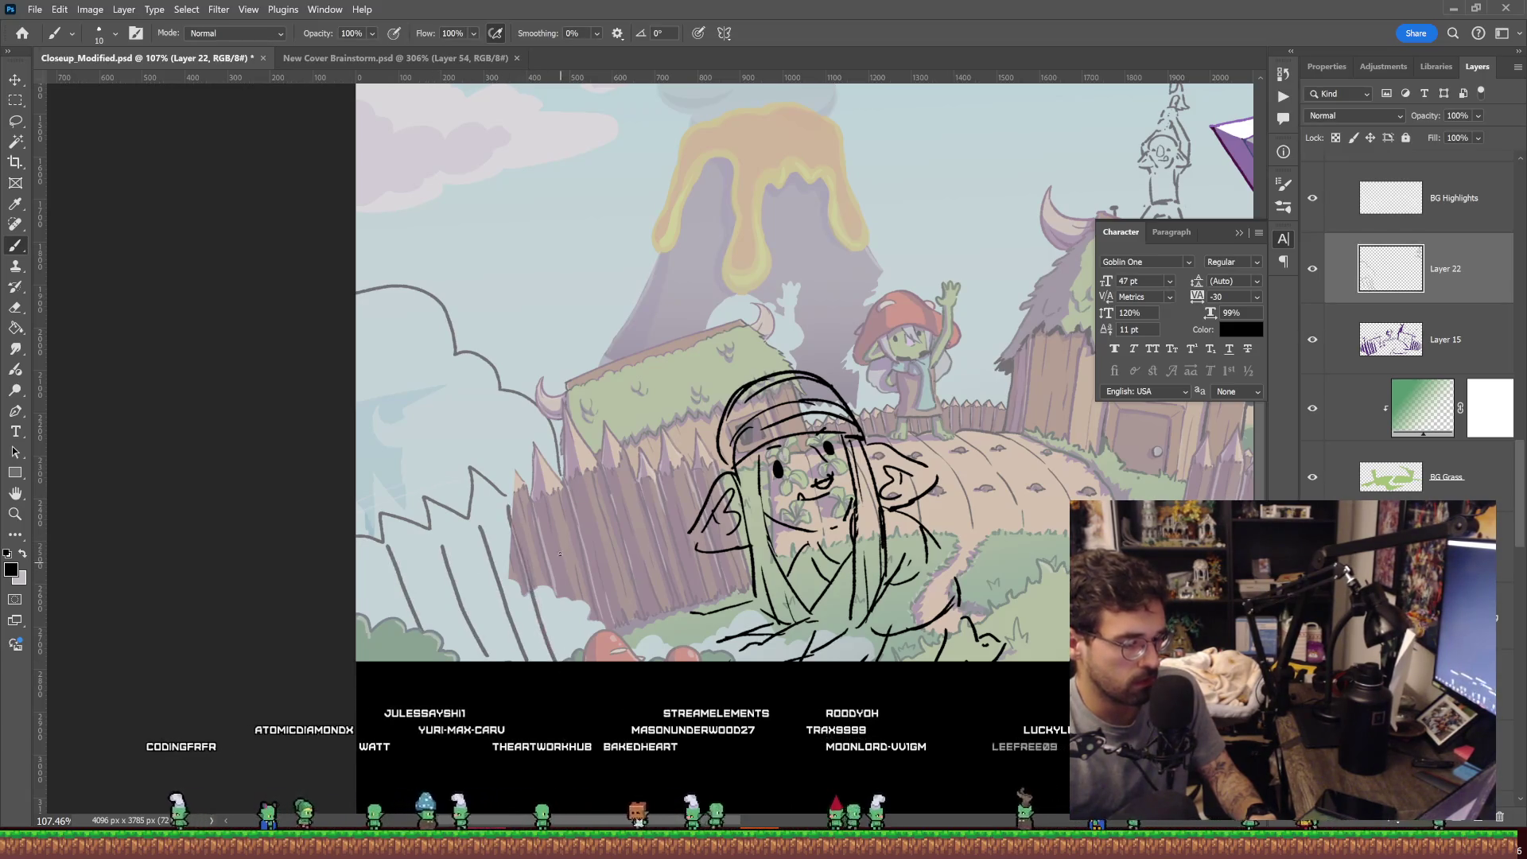
left_click_drag(417, 413, 461, 448)
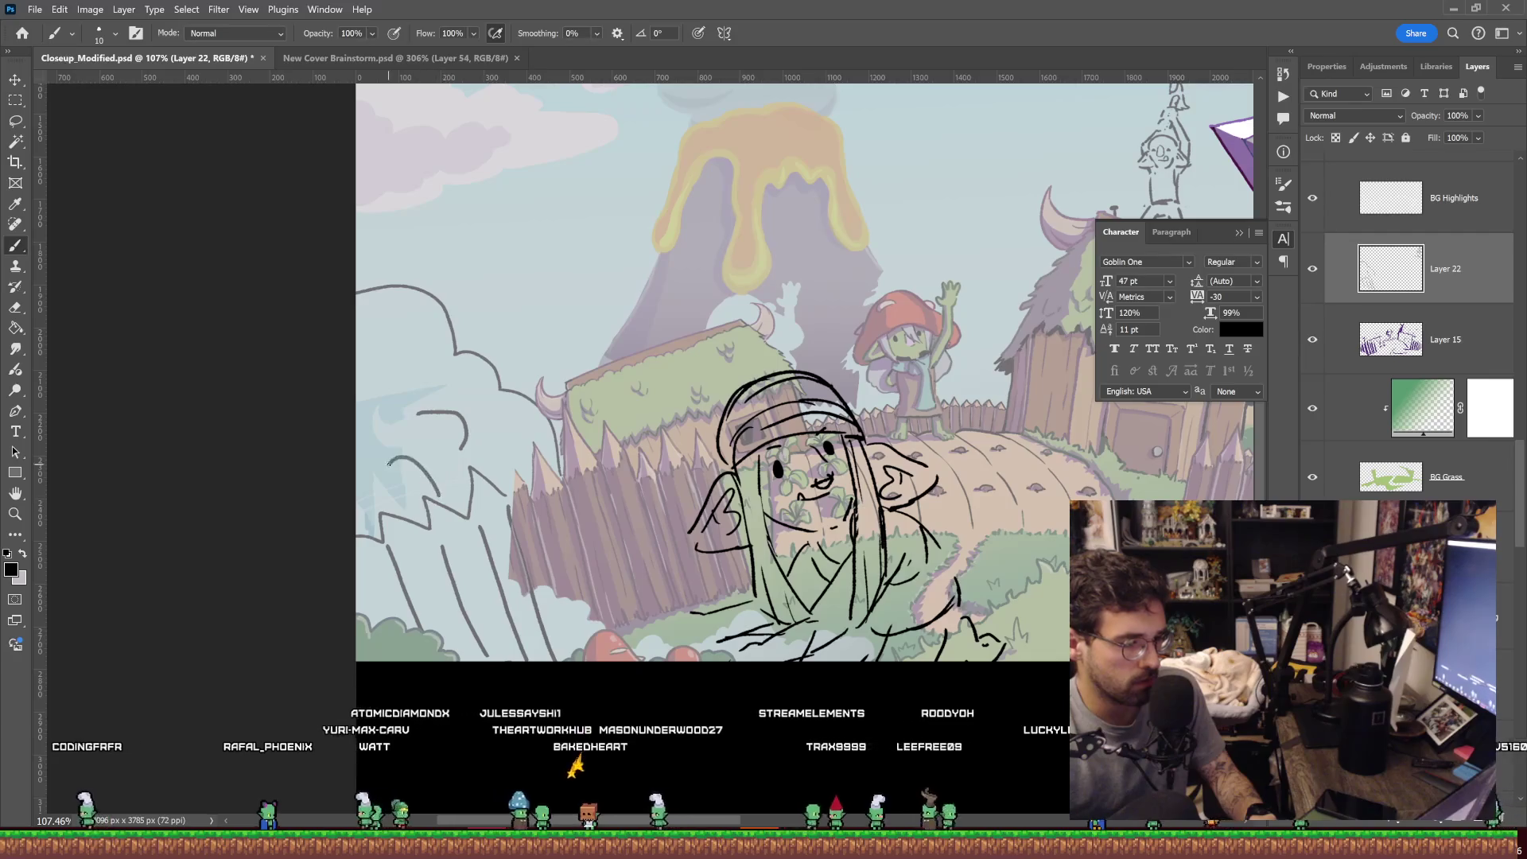
Move the Thumbnail Simulator black bars about 62 px lower.
key("z")
scroll(612, 471, "down", 5)
scroll(612, 471, "up", 5)
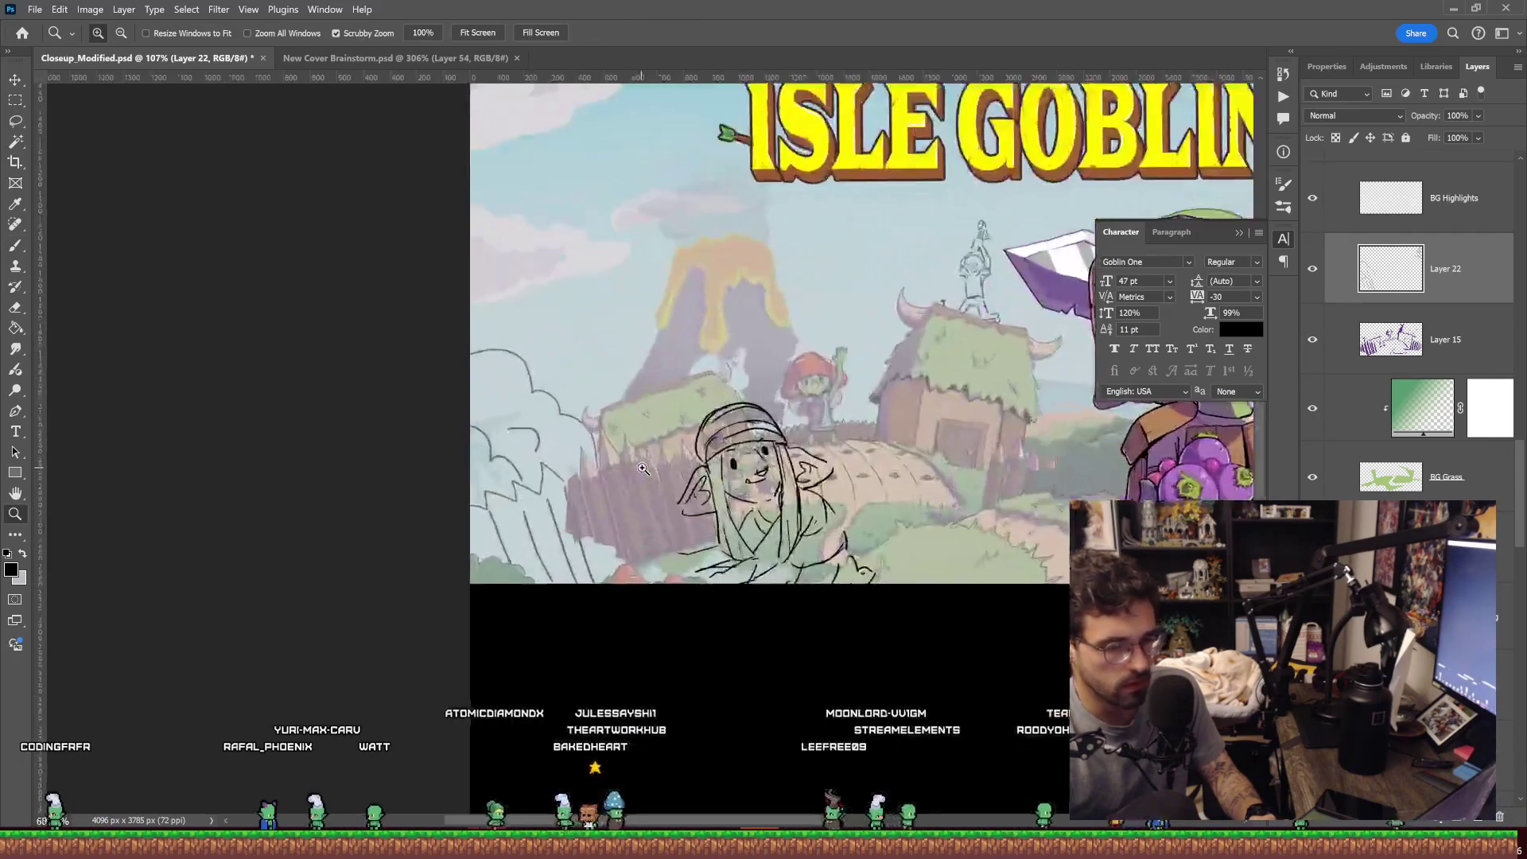
scroll(554, 527, "down", 4)
scroll(554, 527, "up", 2)
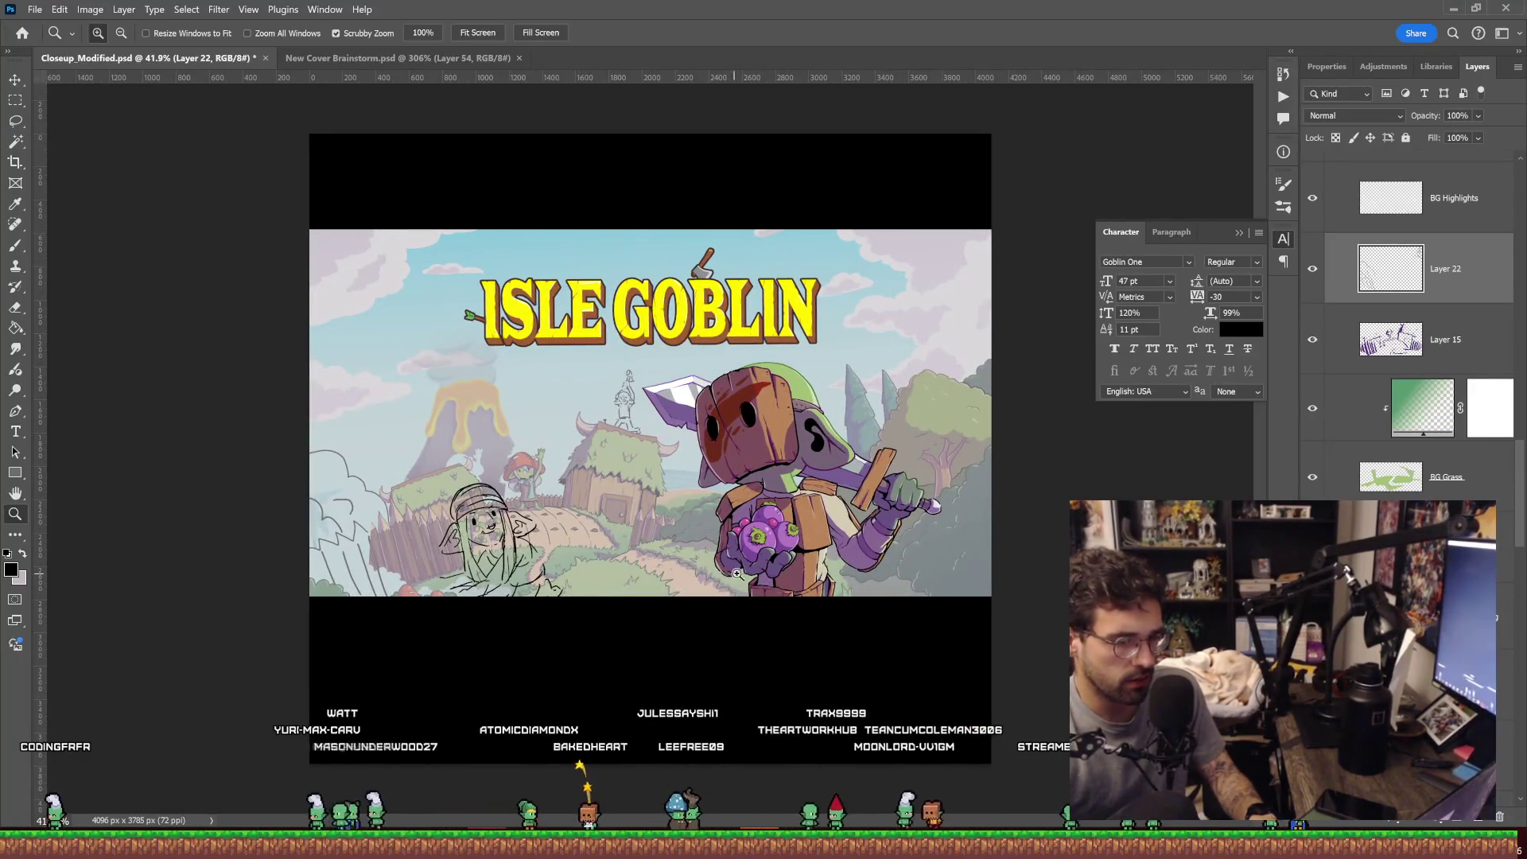
key("v")
left_click_drag(734, 658, 733, 684)
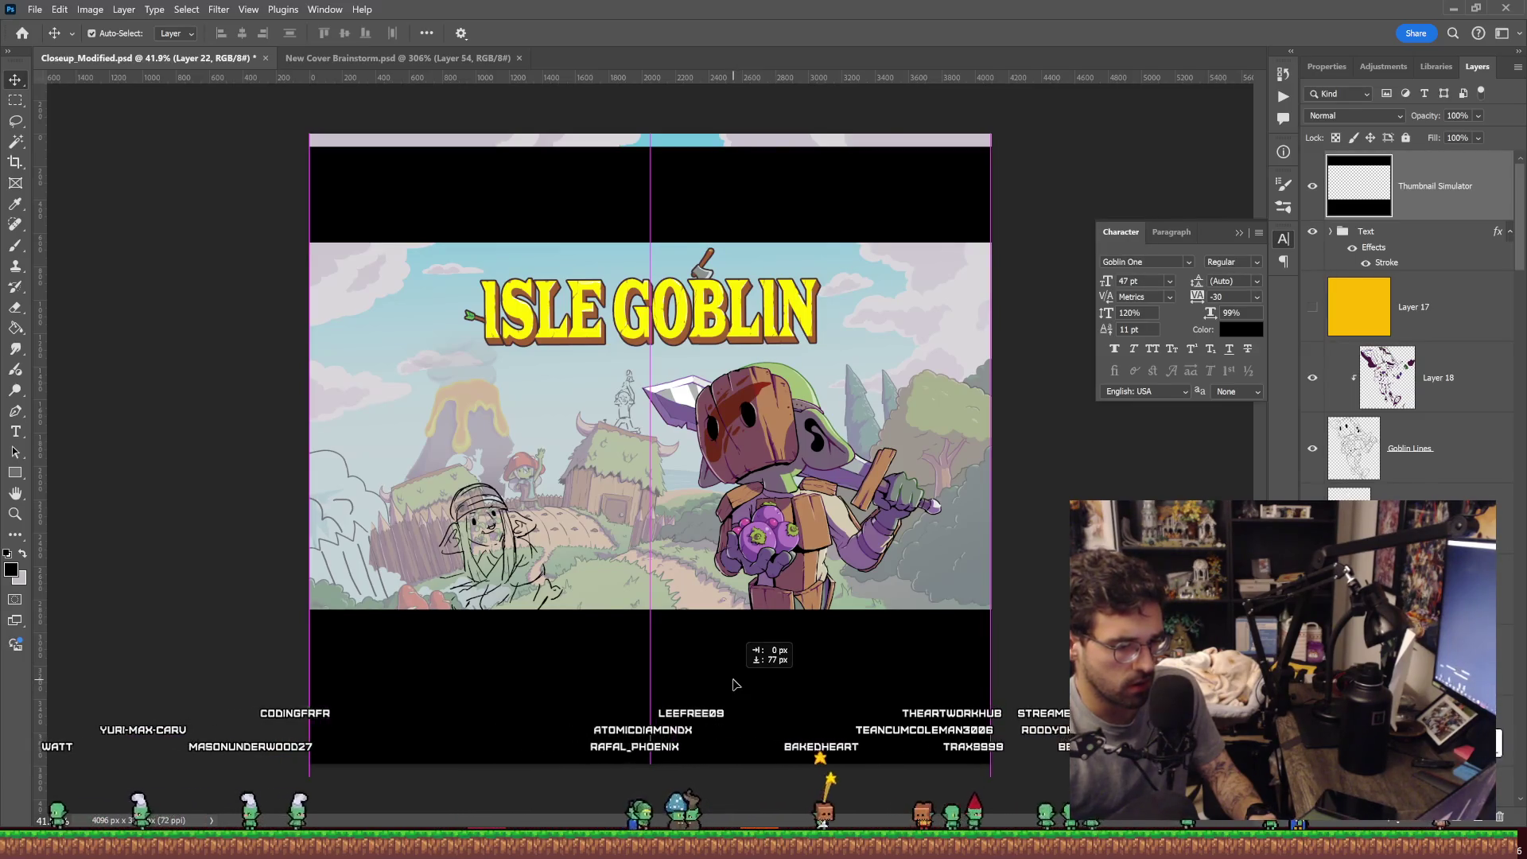
left_click_drag(733, 684, 733, 681)
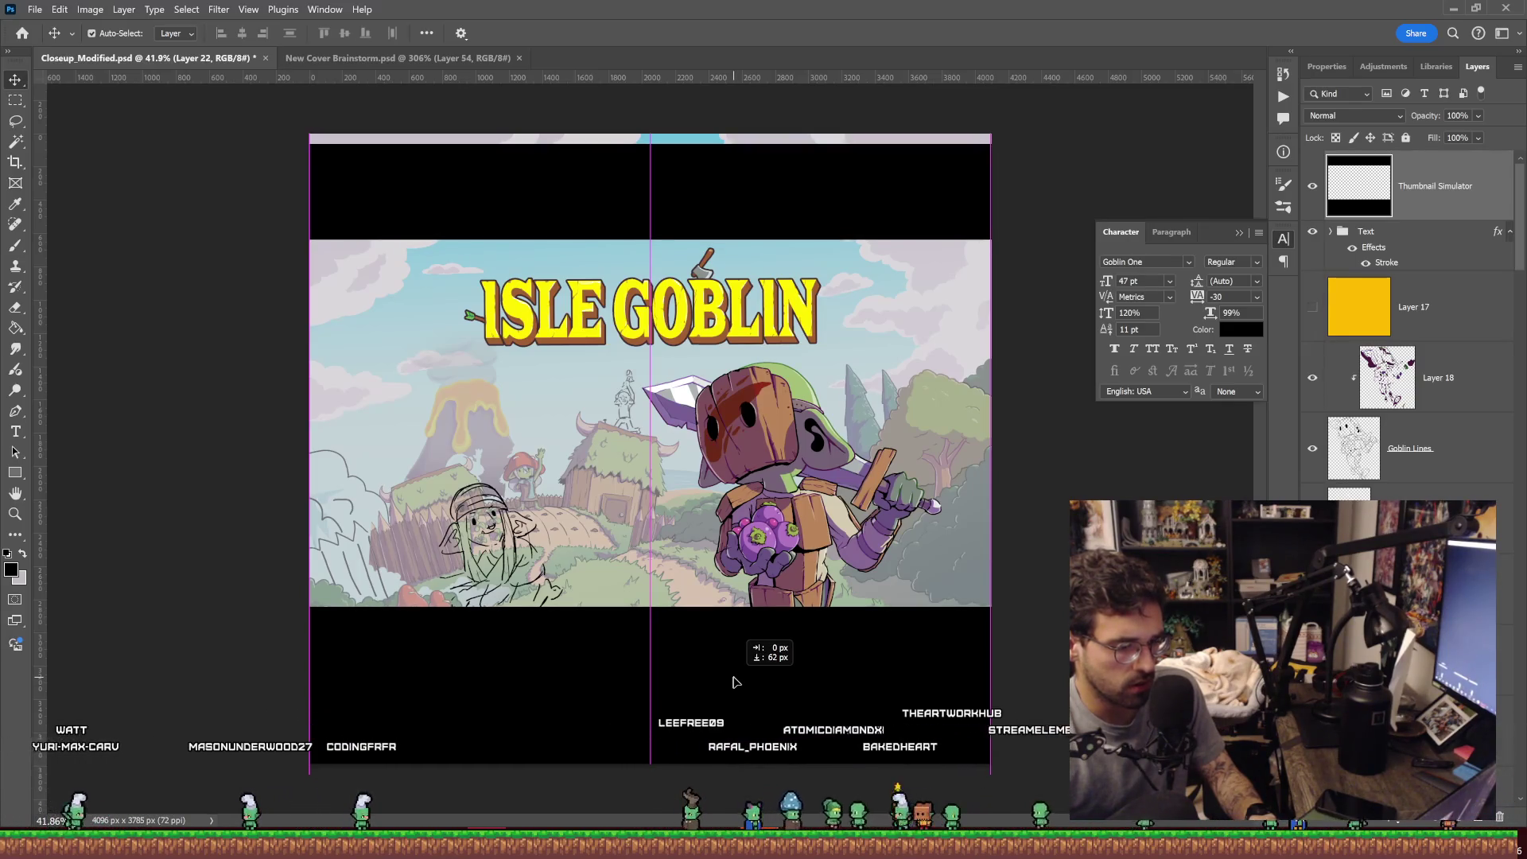
left_click_drag(733, 681, 734, 681)
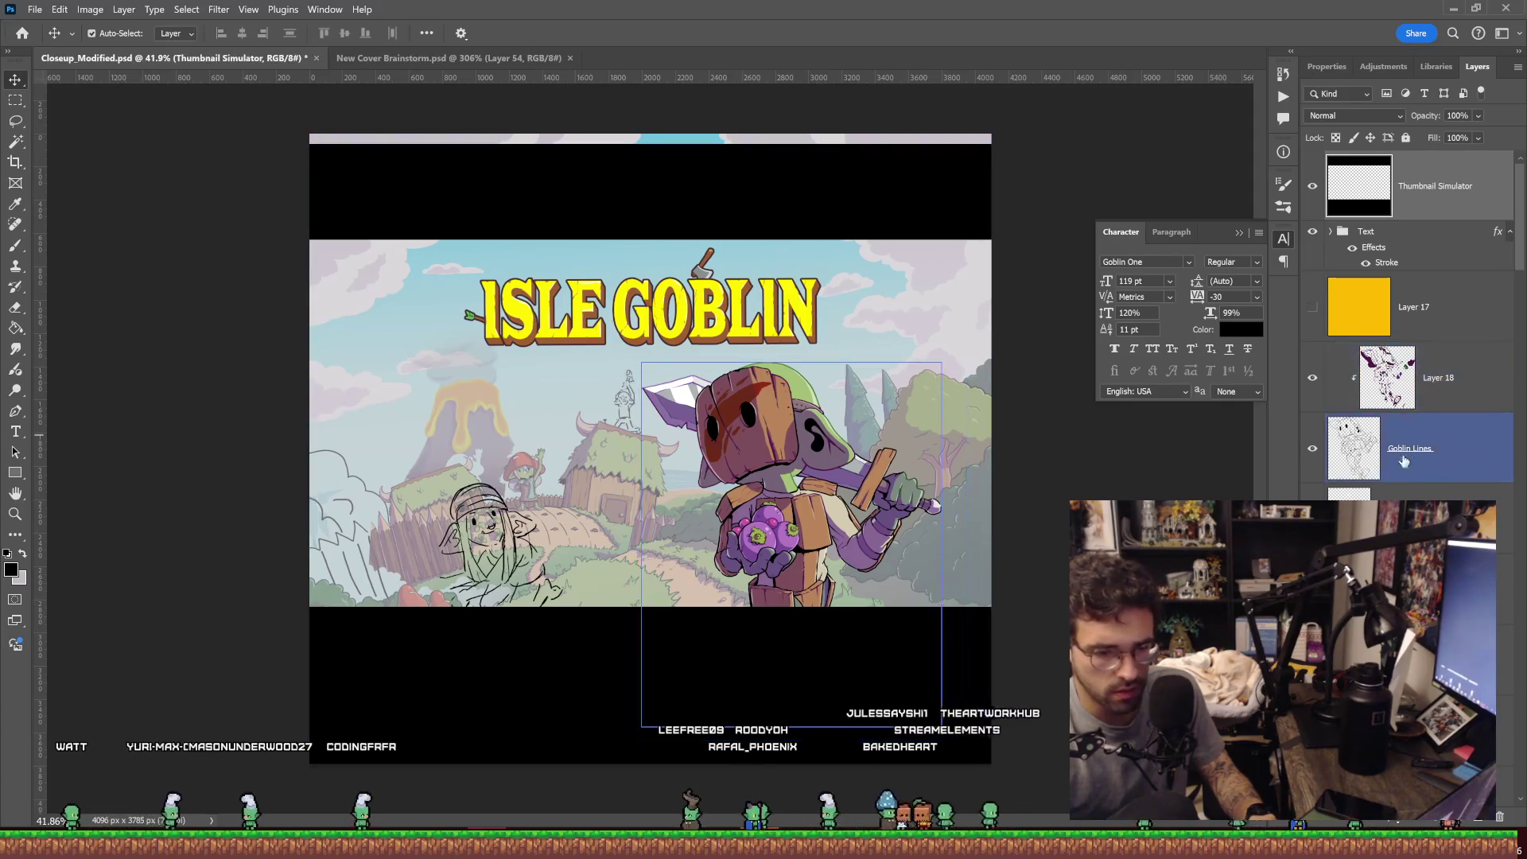
Zoom in to inspect the lower cover, the hooded goblin's face and the nearby bushes.
key("z")
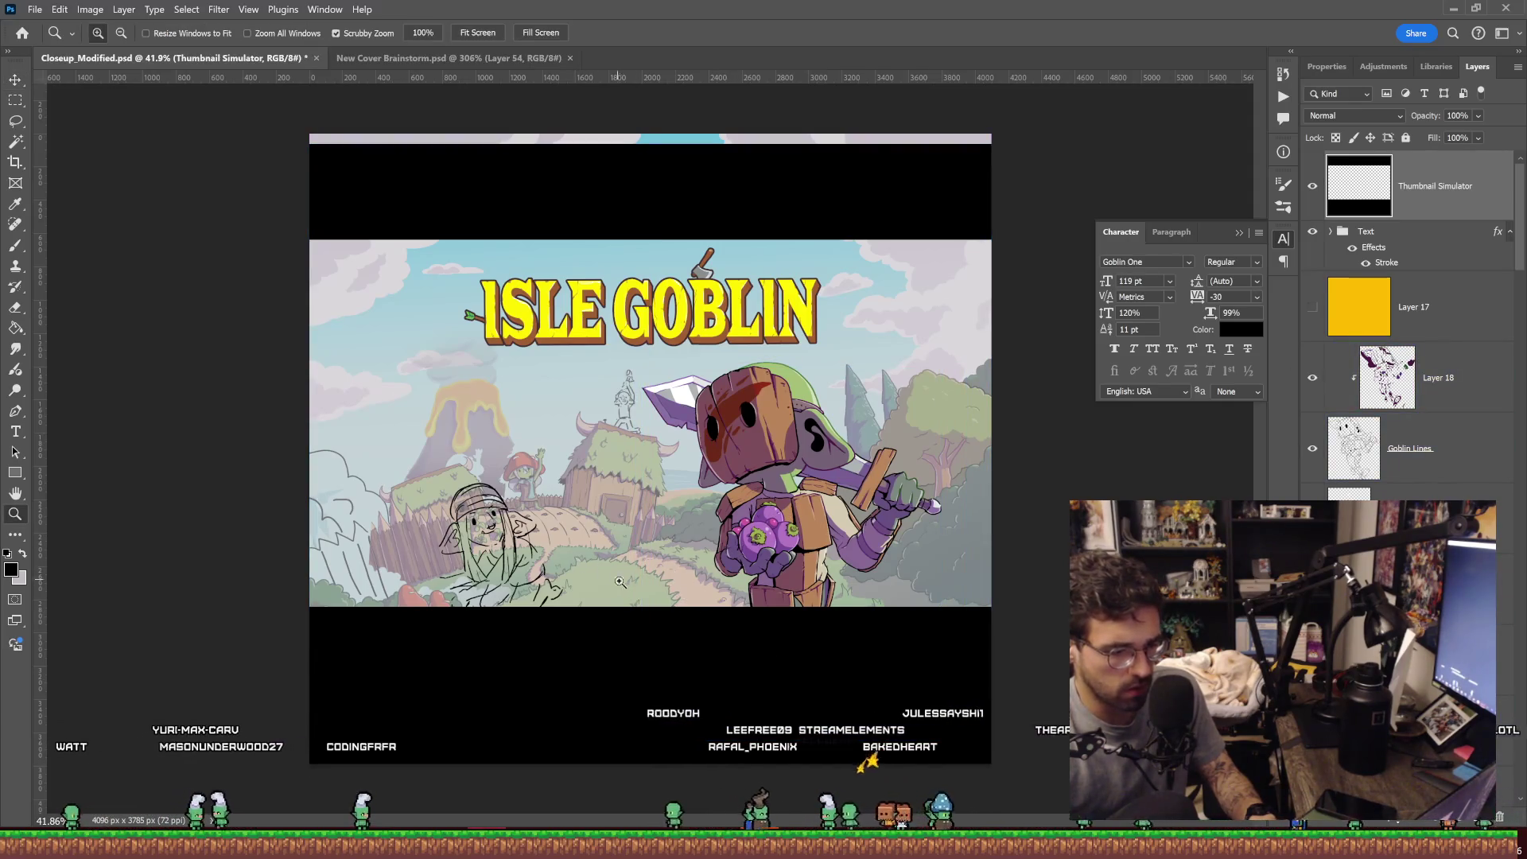
left_click_drag(607, 574, 668, 575)
key("b")
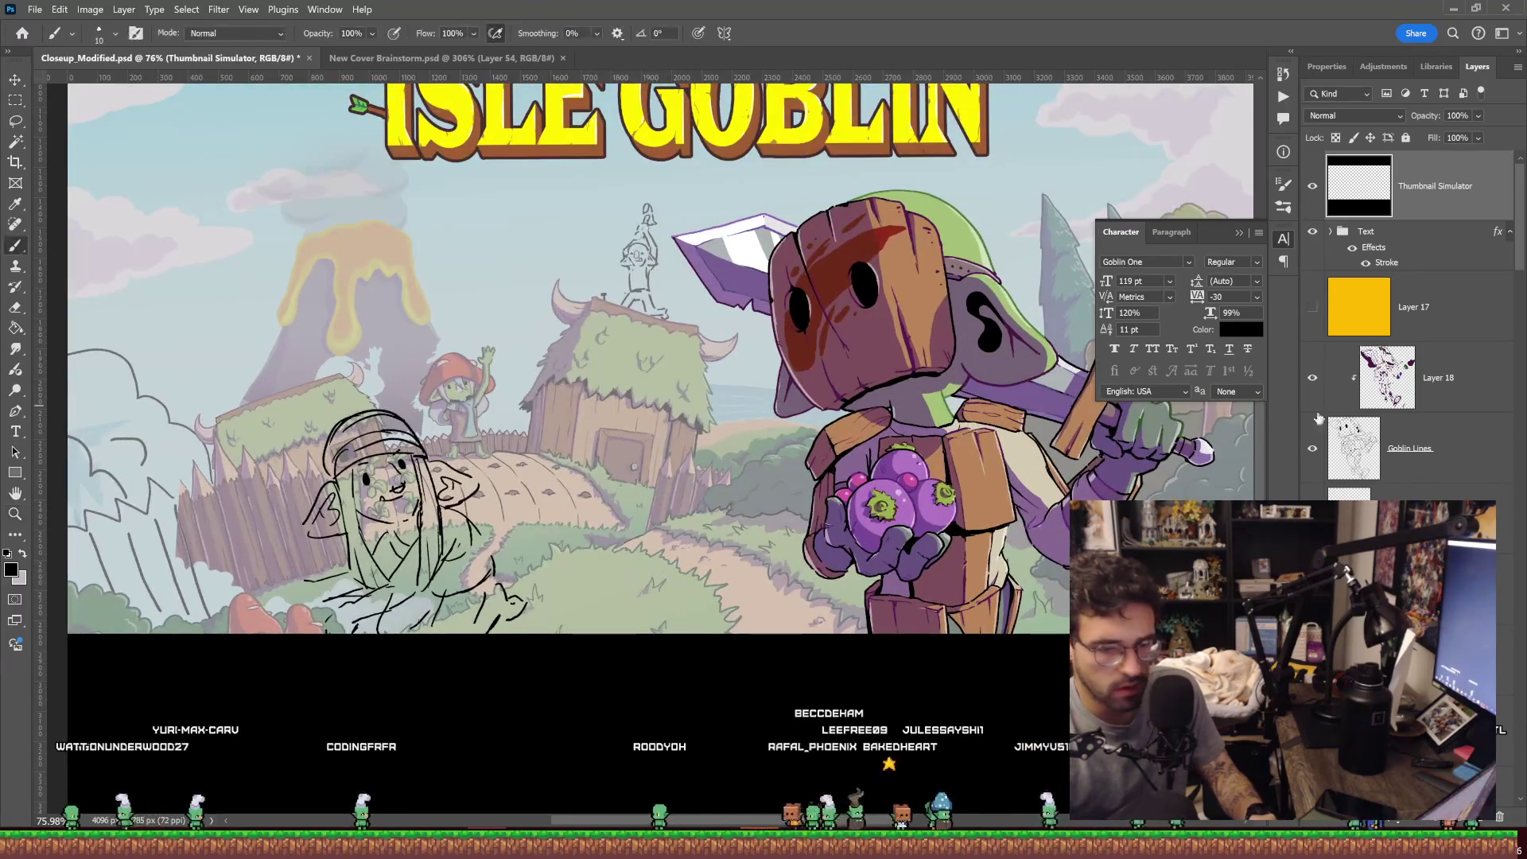
key("z")
left_click_drag(403, 458, 493, 458)
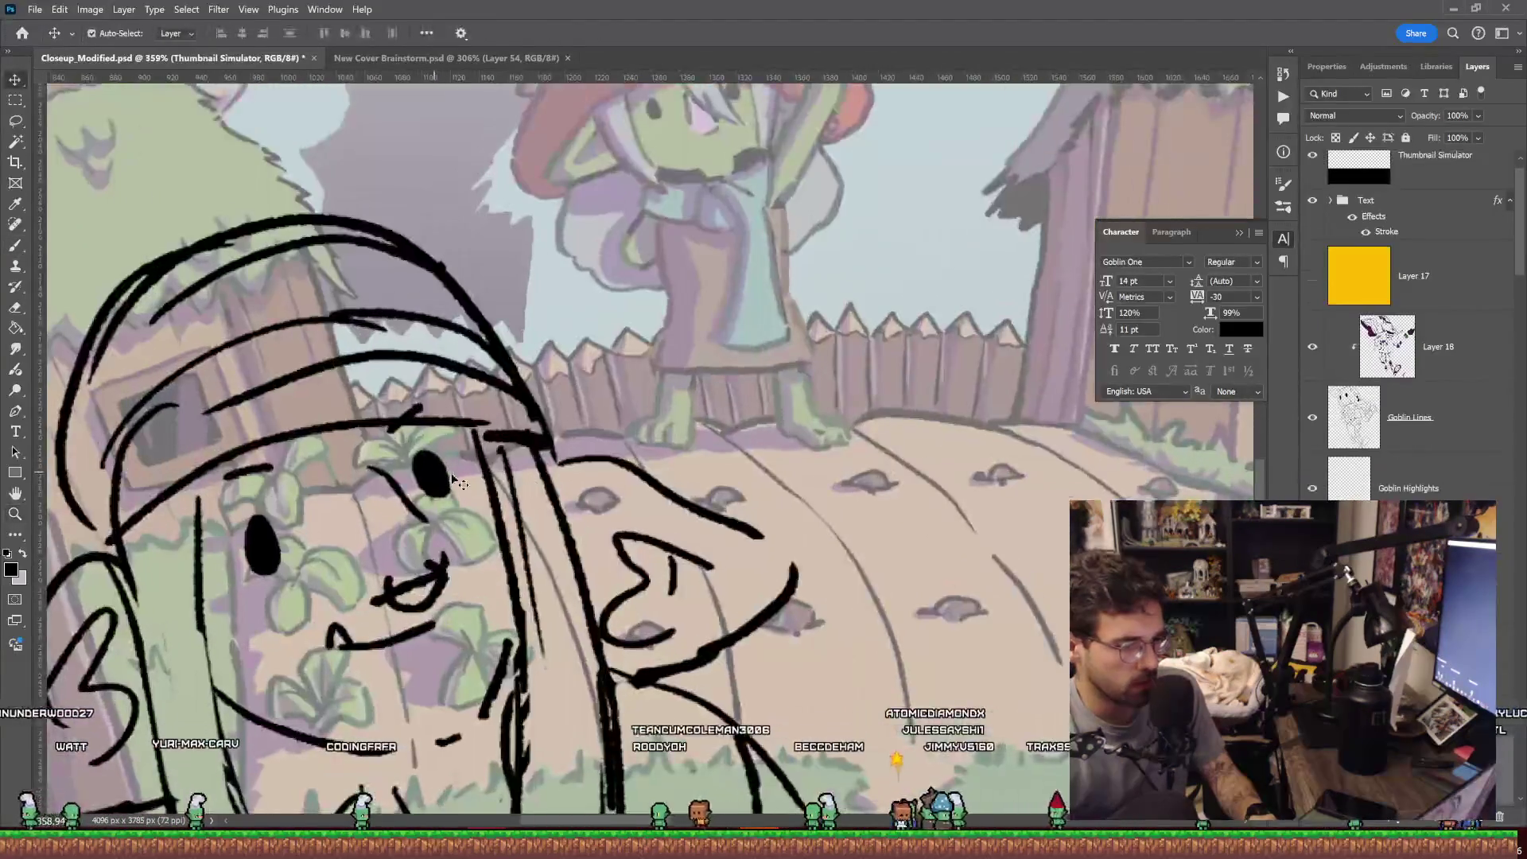
key("ctrl+0")
left_click_drag(650, 558, 716, 558)
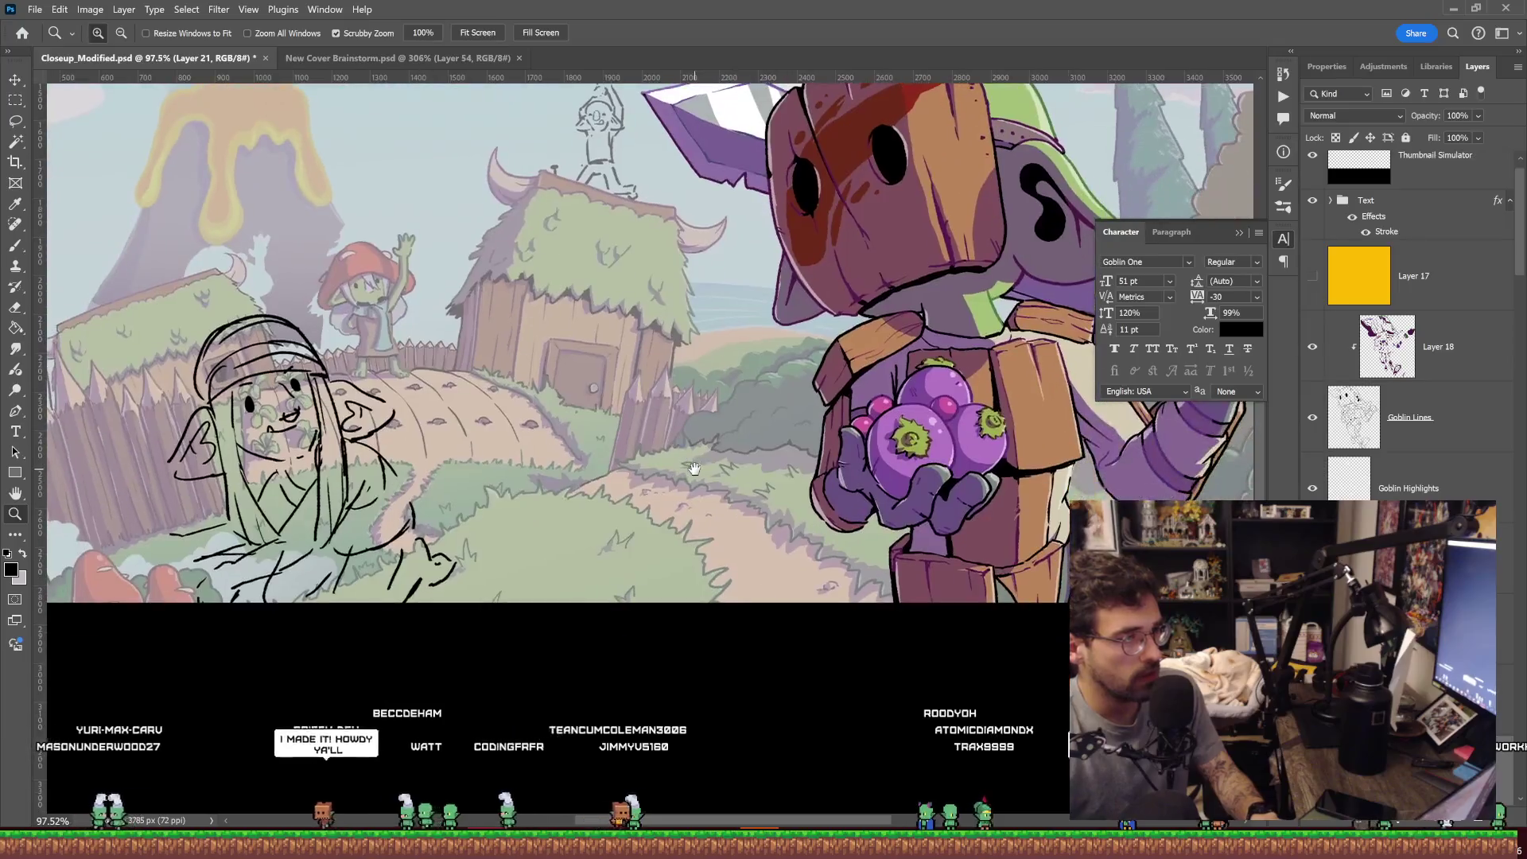
key("b")
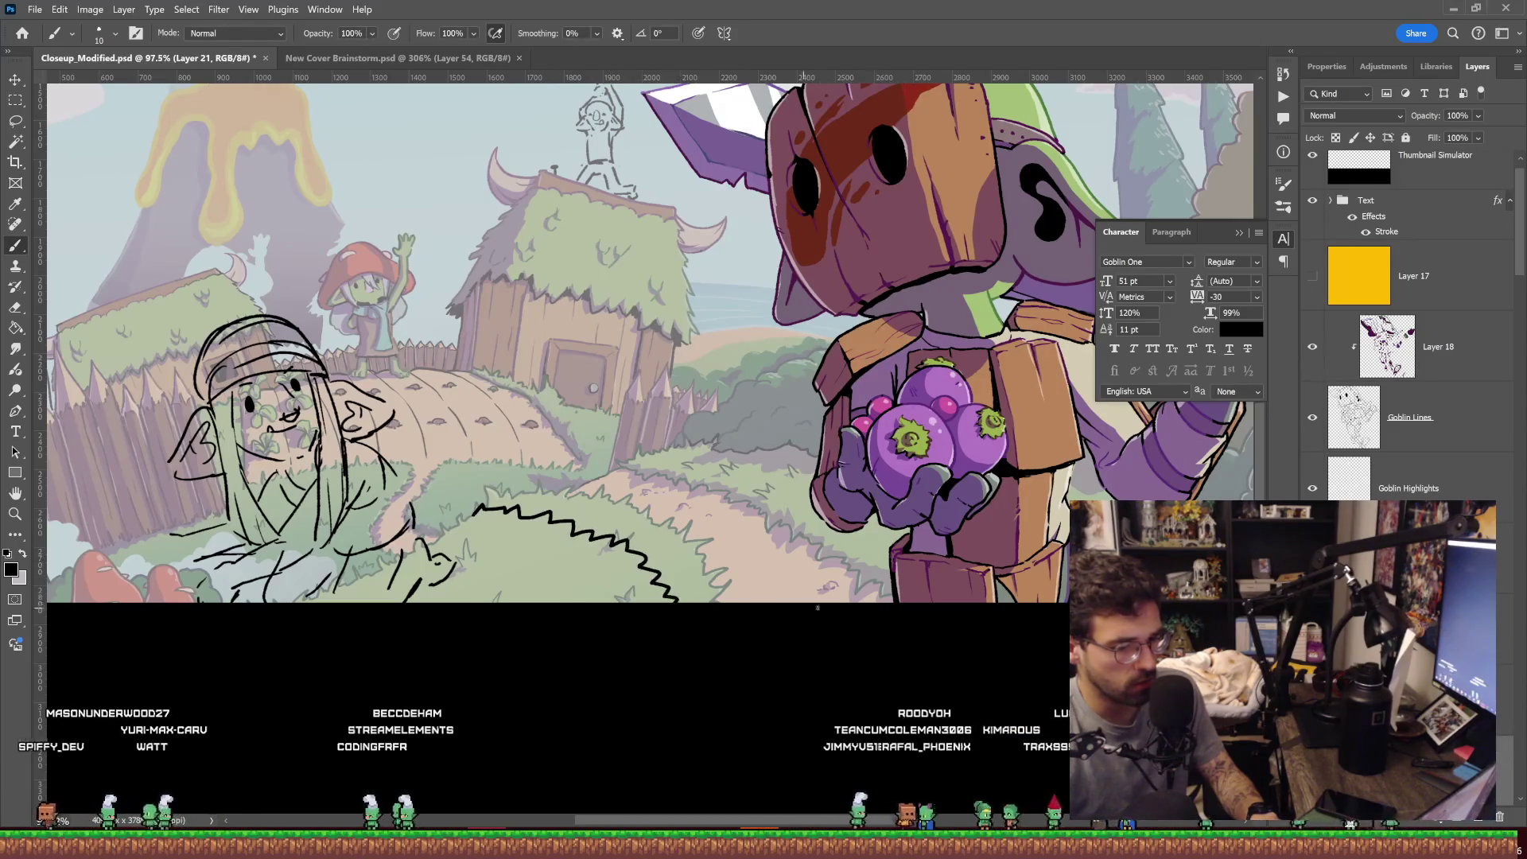
Zoom out to the full cover and pan across it.
key("z")
left_click_drag(883, 557, 833, 555)
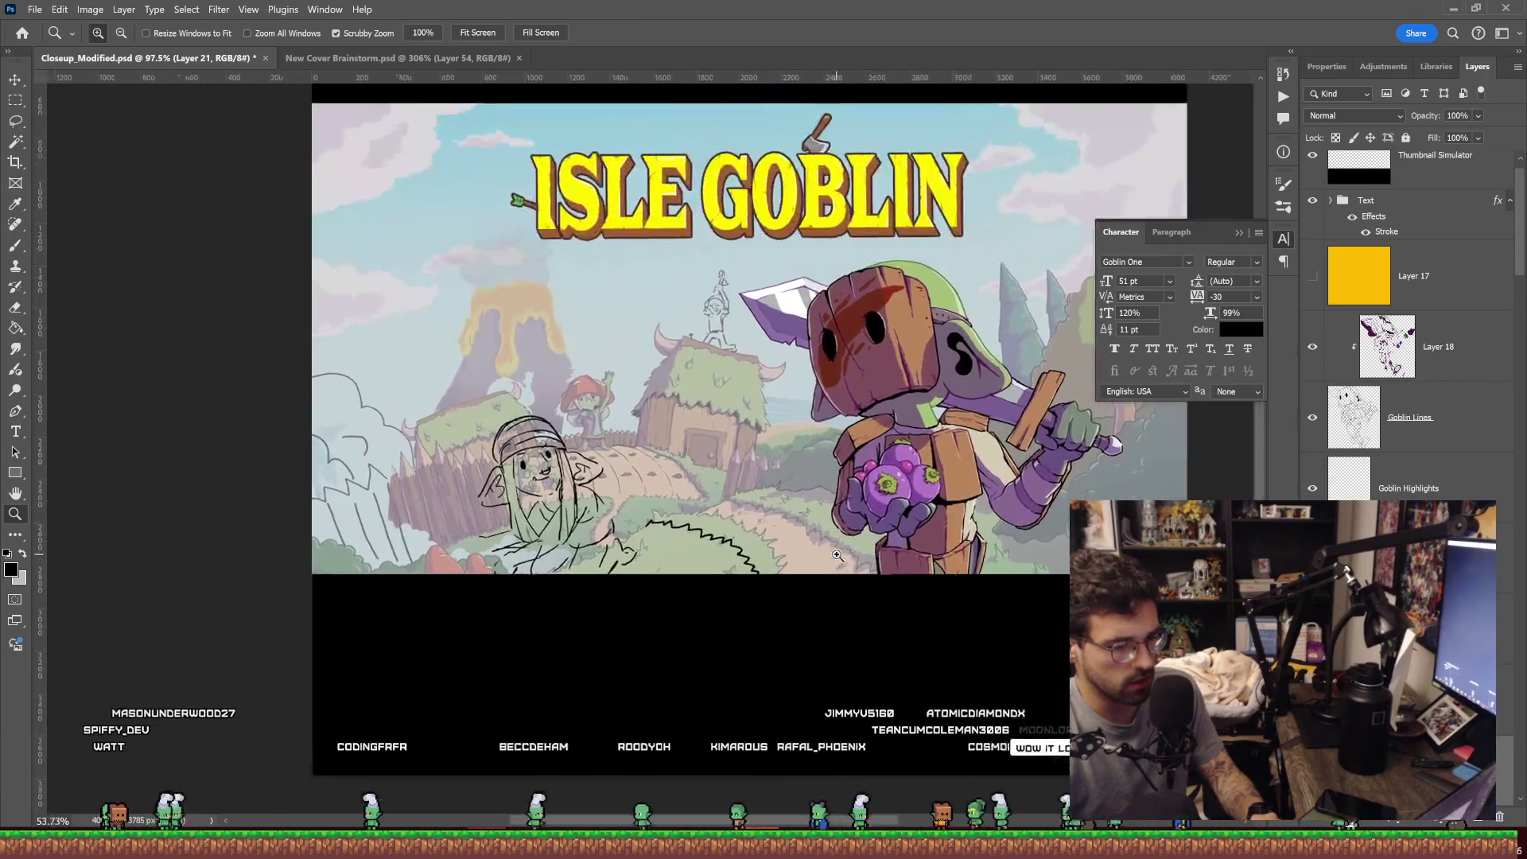
left_click_drag(778, 468, 731, 510)
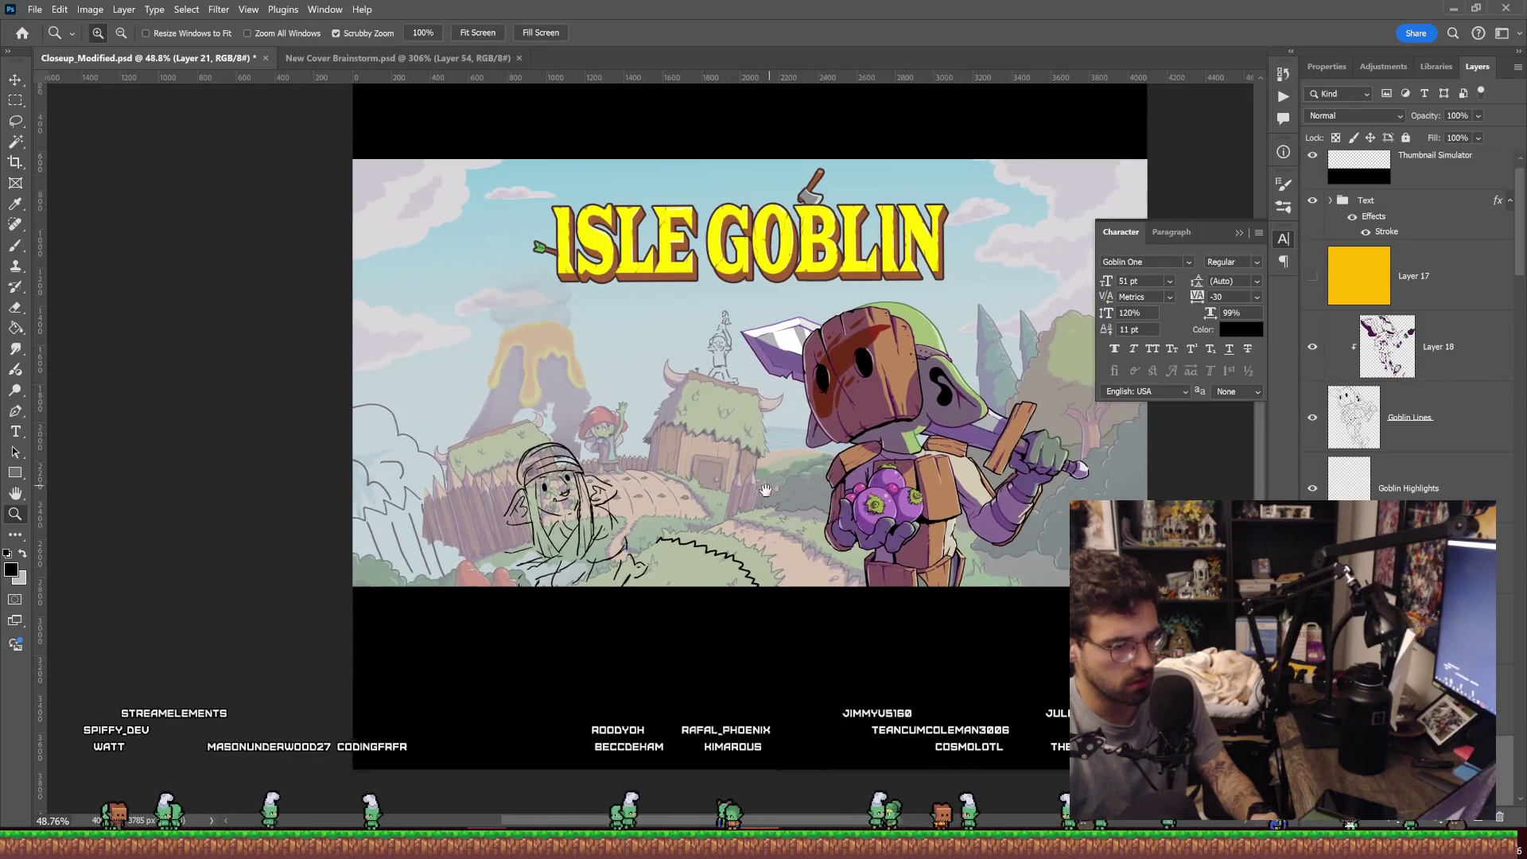
scroll(738, 510, "down", 2)
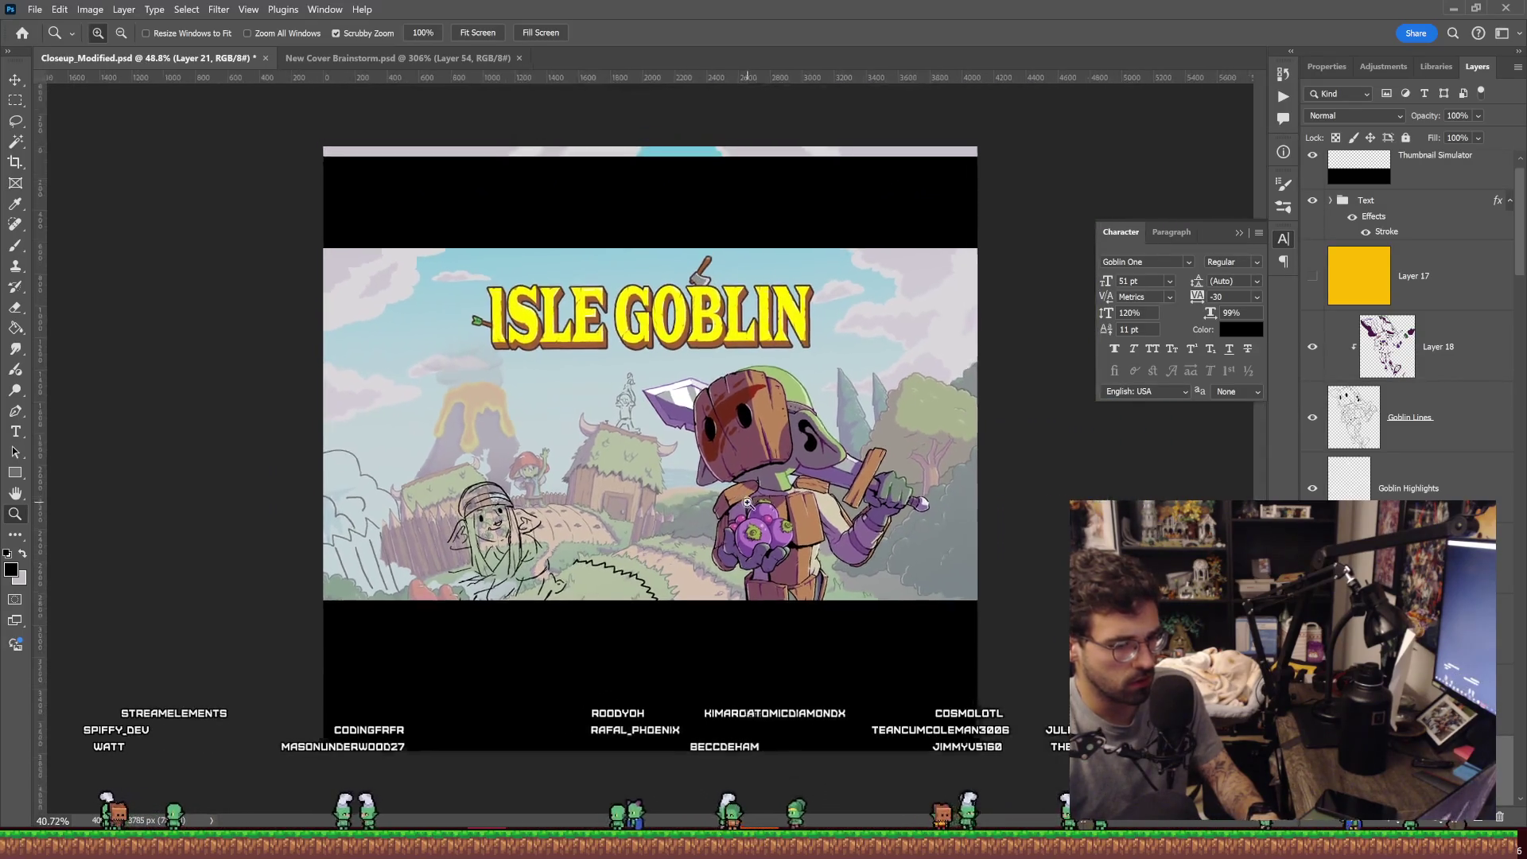
scroll(745, 504, "up", 2)
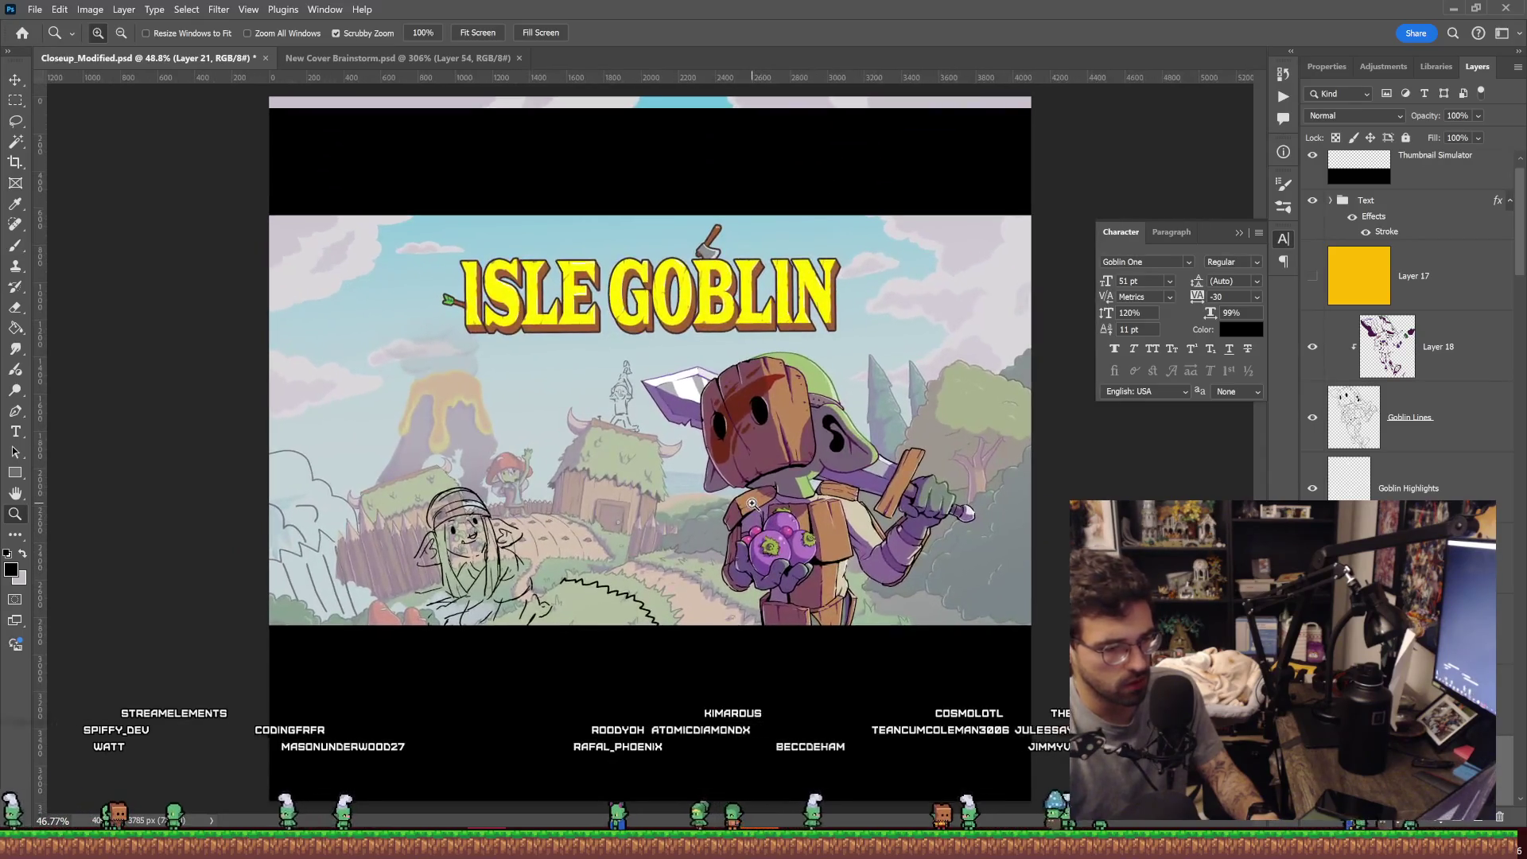
scroll(745, 504, "up", 2)
scroll(1408, 318, "down", 5)
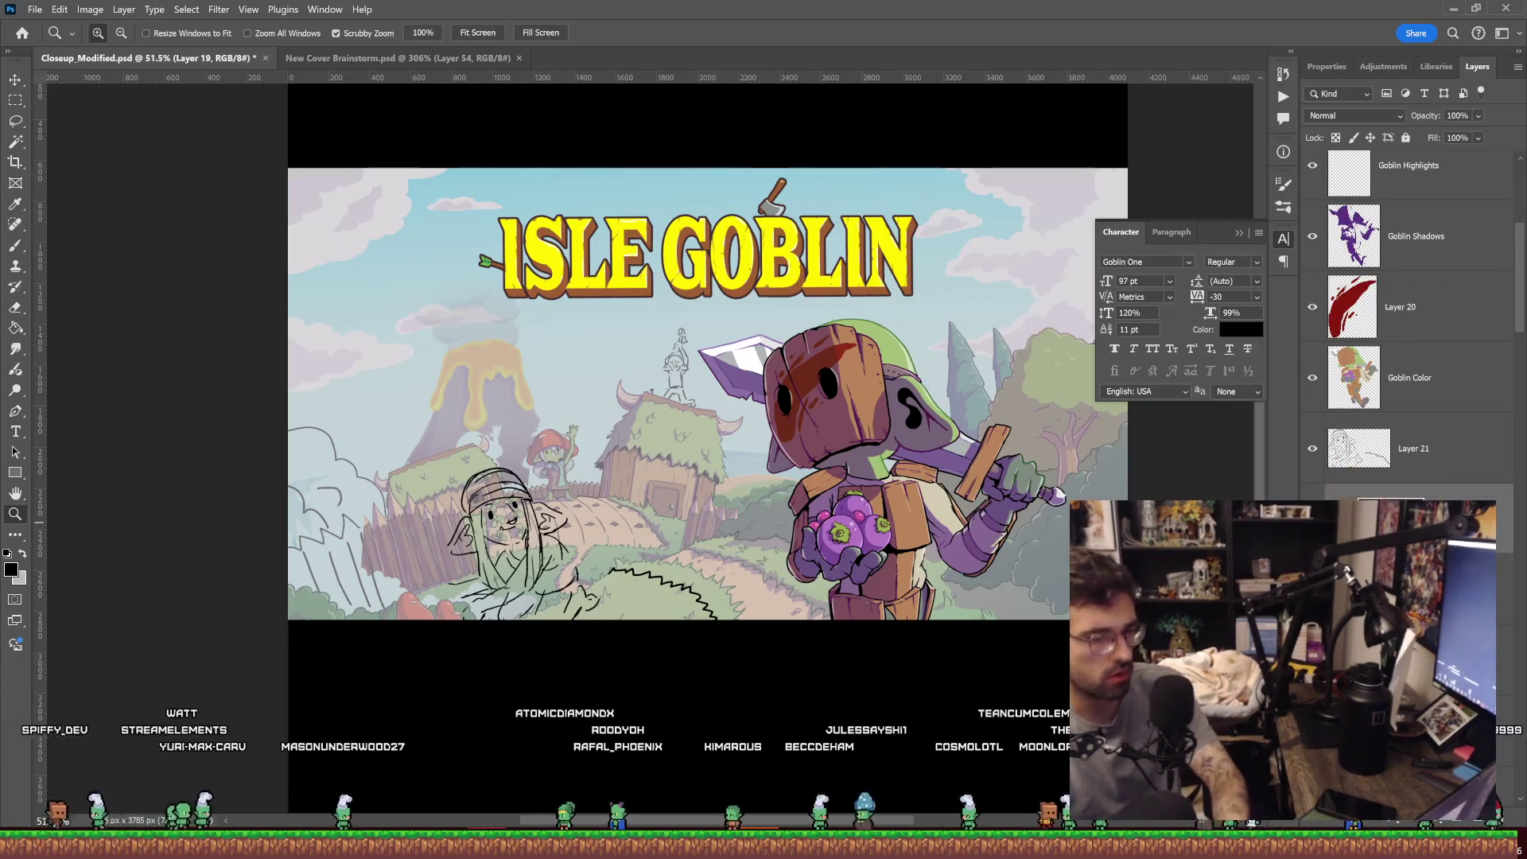
Preview the cover without the whitish wash, then restore the wash.
key("ctrl+z")
key("ctrl+shift+z")
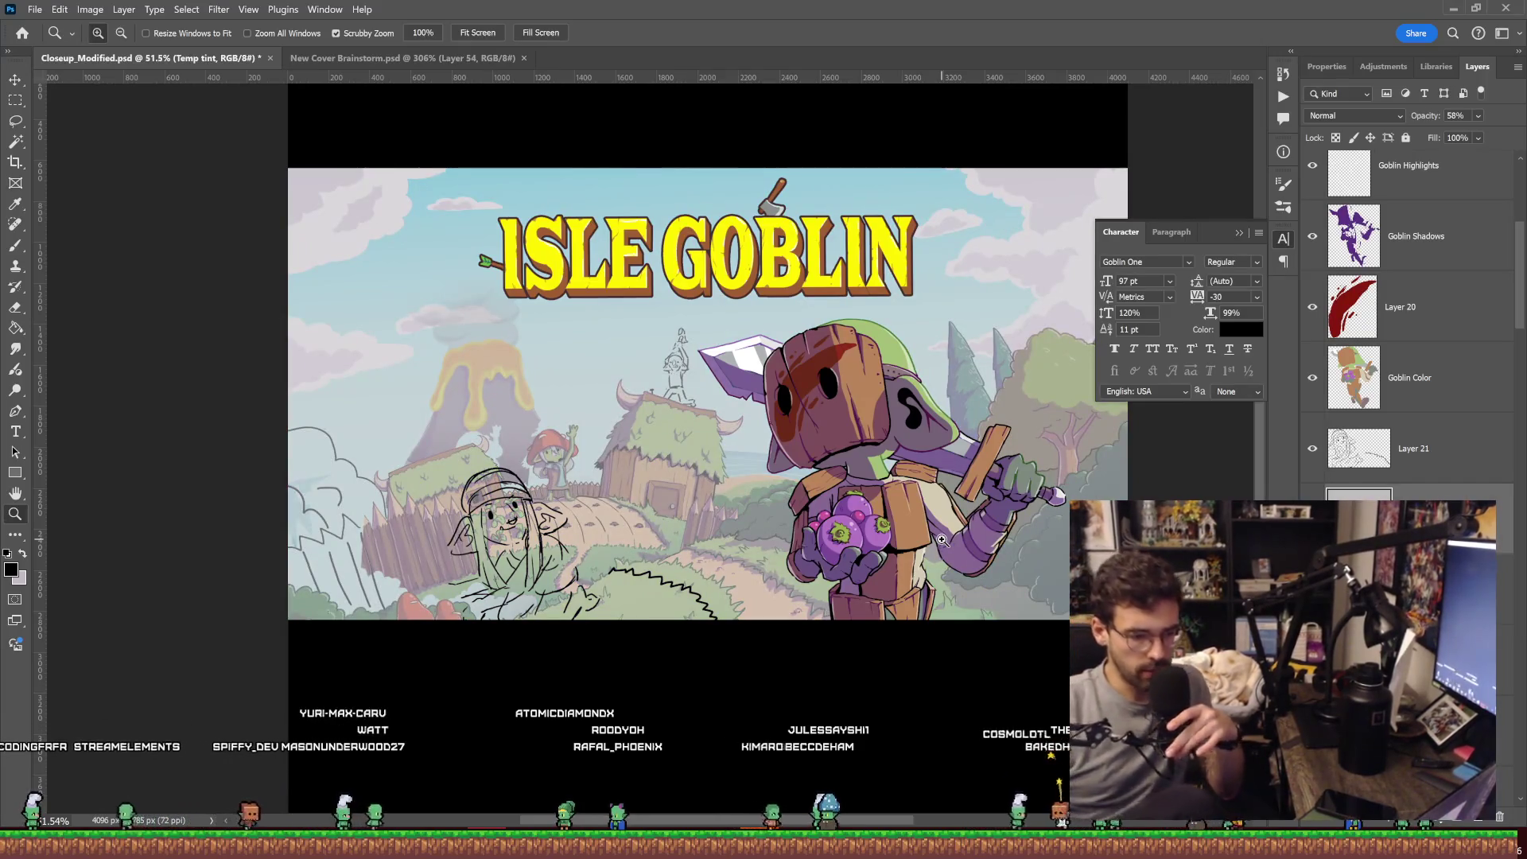
mouse_move(671, 582)
left_mouse_down()
mouse_move(521, 549)
mouse_move(503, 525)
left_mouse_up()
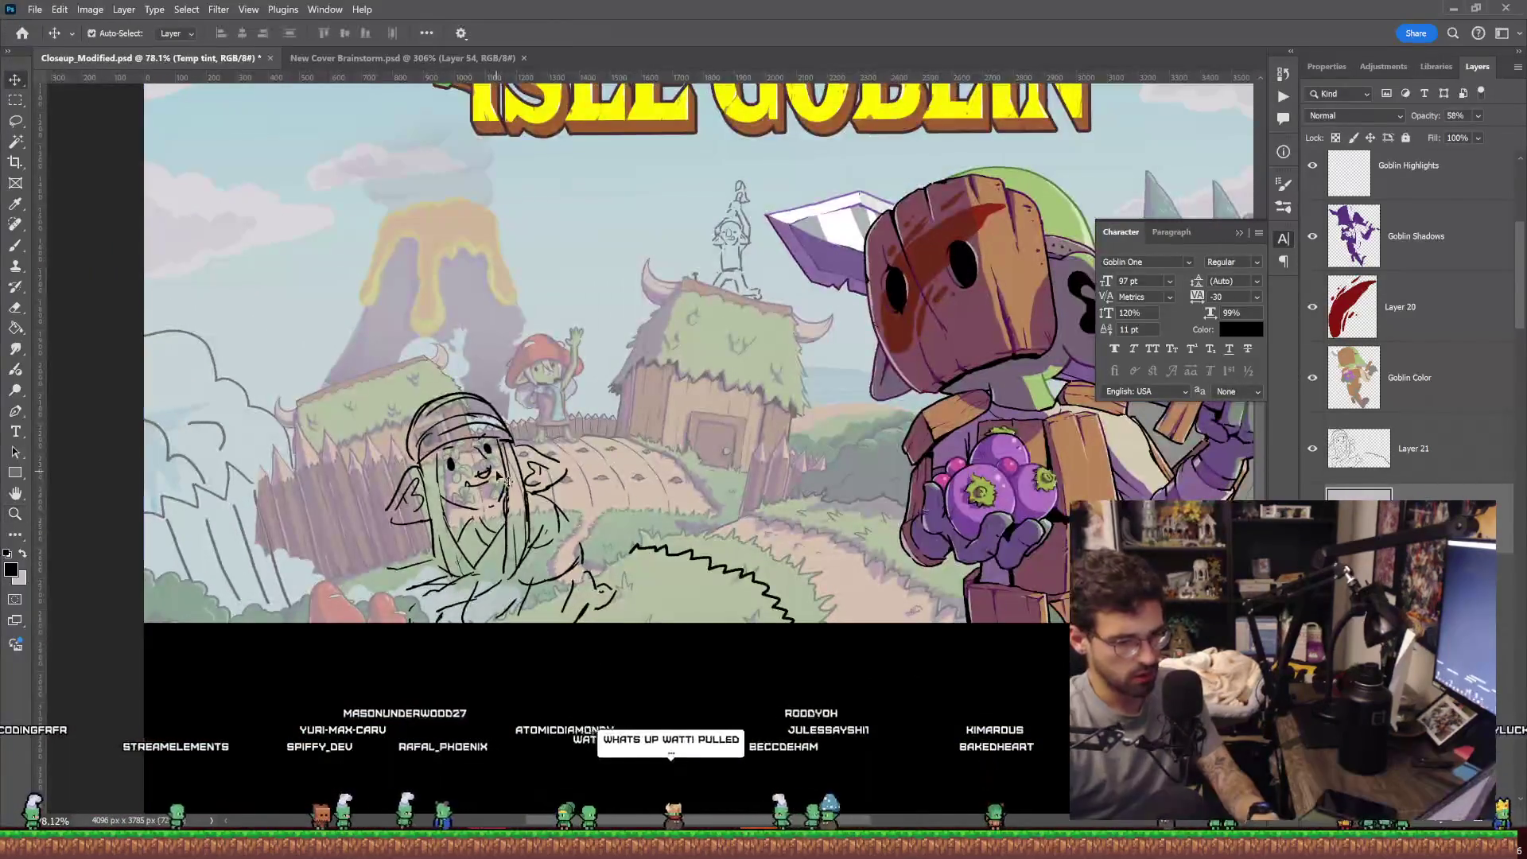
On Layer 21, try a slight shrink of the whole hooded sketch layer, then undo and cancel it.
left_click(1414, 448)
key("ctrl+t")
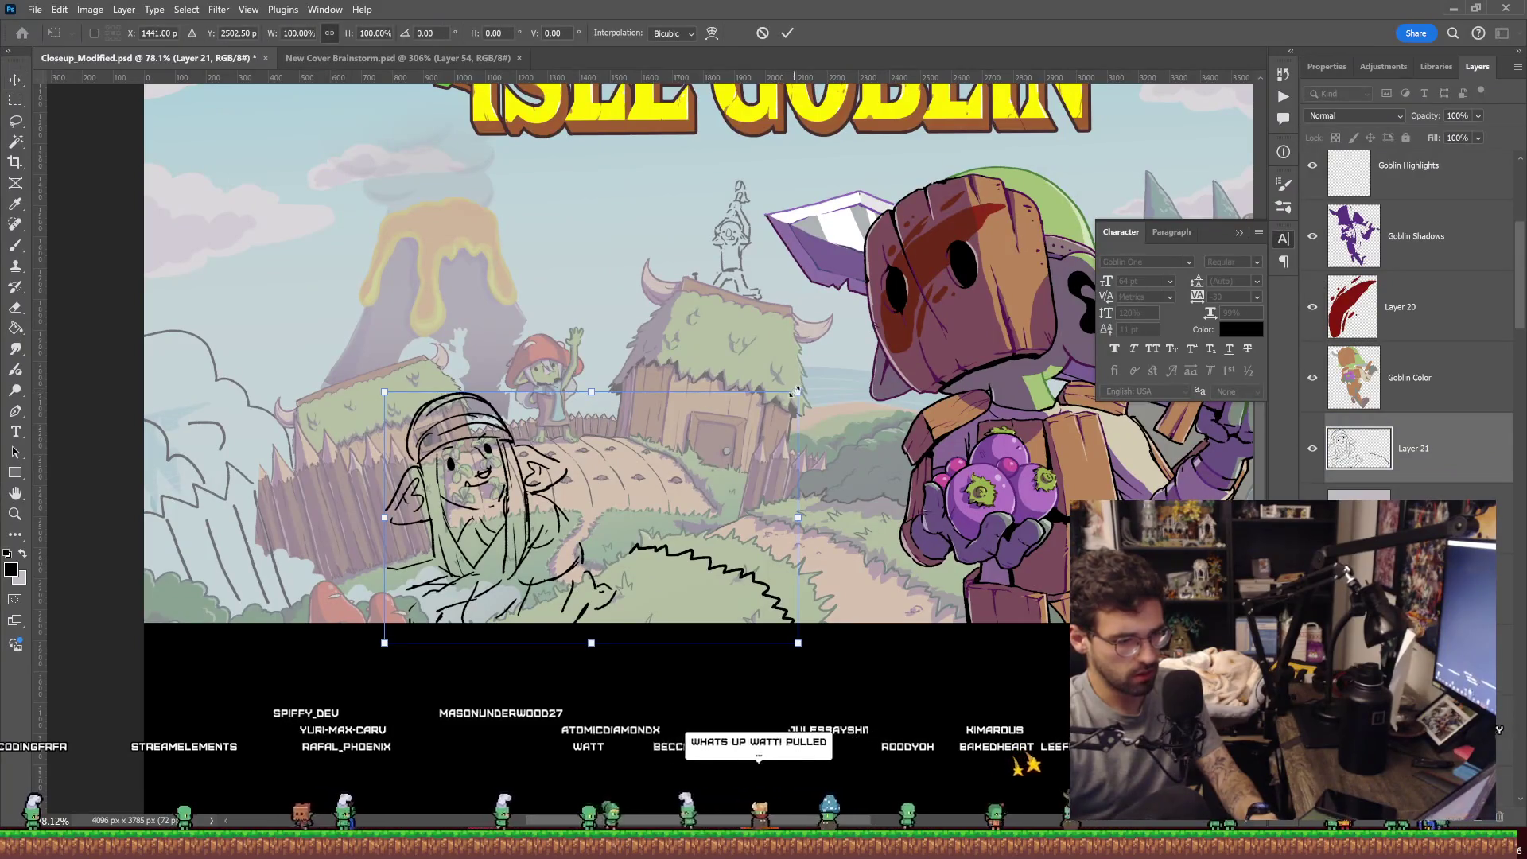
left_click_drag(797, 392, 797, 406)
key("ctrl+z")
key("Escape")
Lasso the hooded goblin sketch and scale it down to about 91%.
key("l")
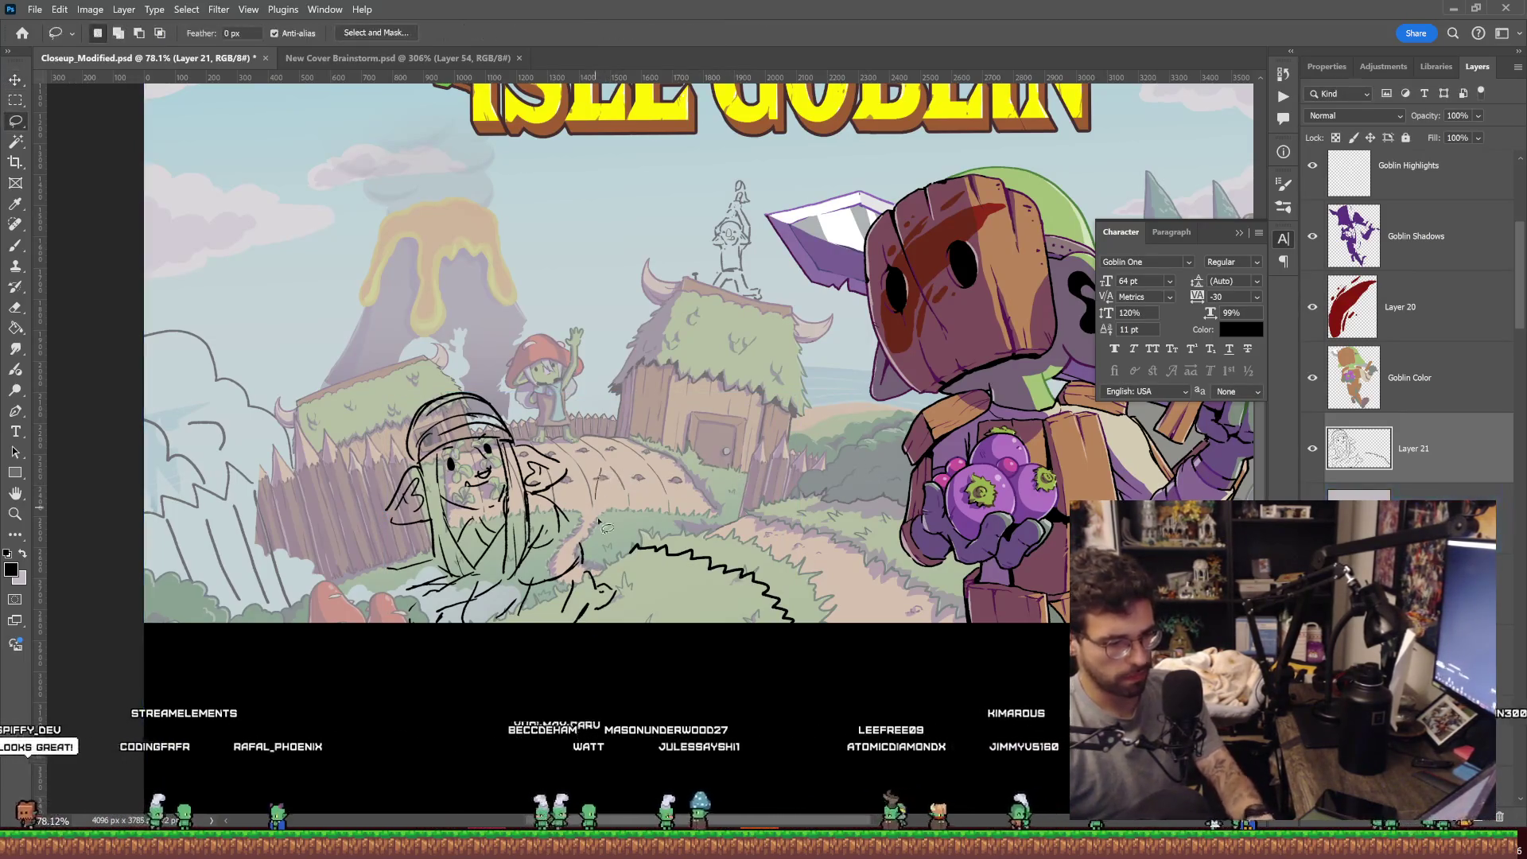
left_click_drag(598, 515, 643, 625)
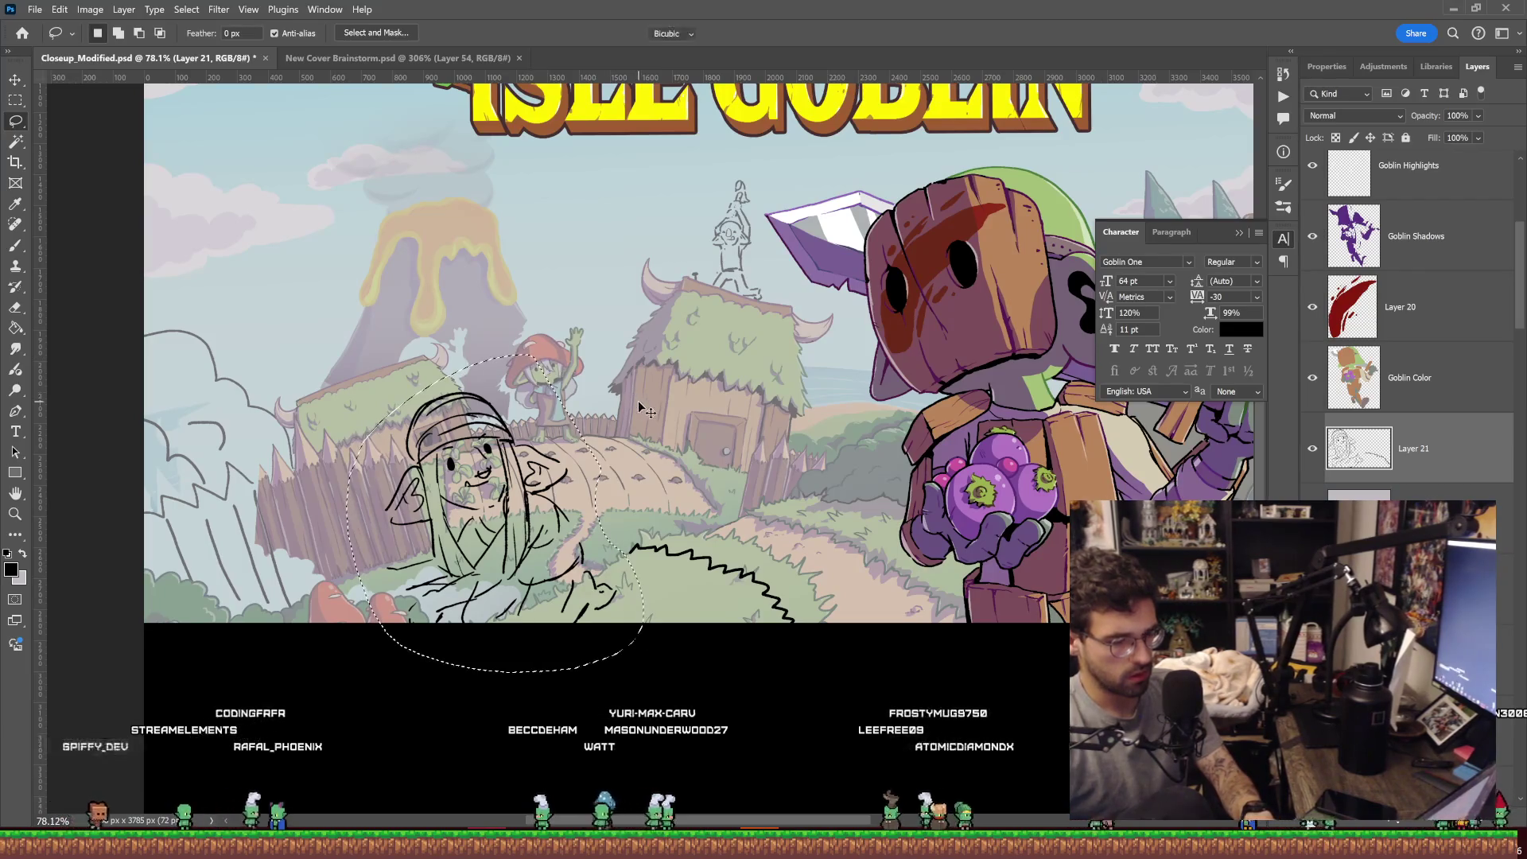
key("ctrl+t")
left_click_drag(643, 355, 616, 383)
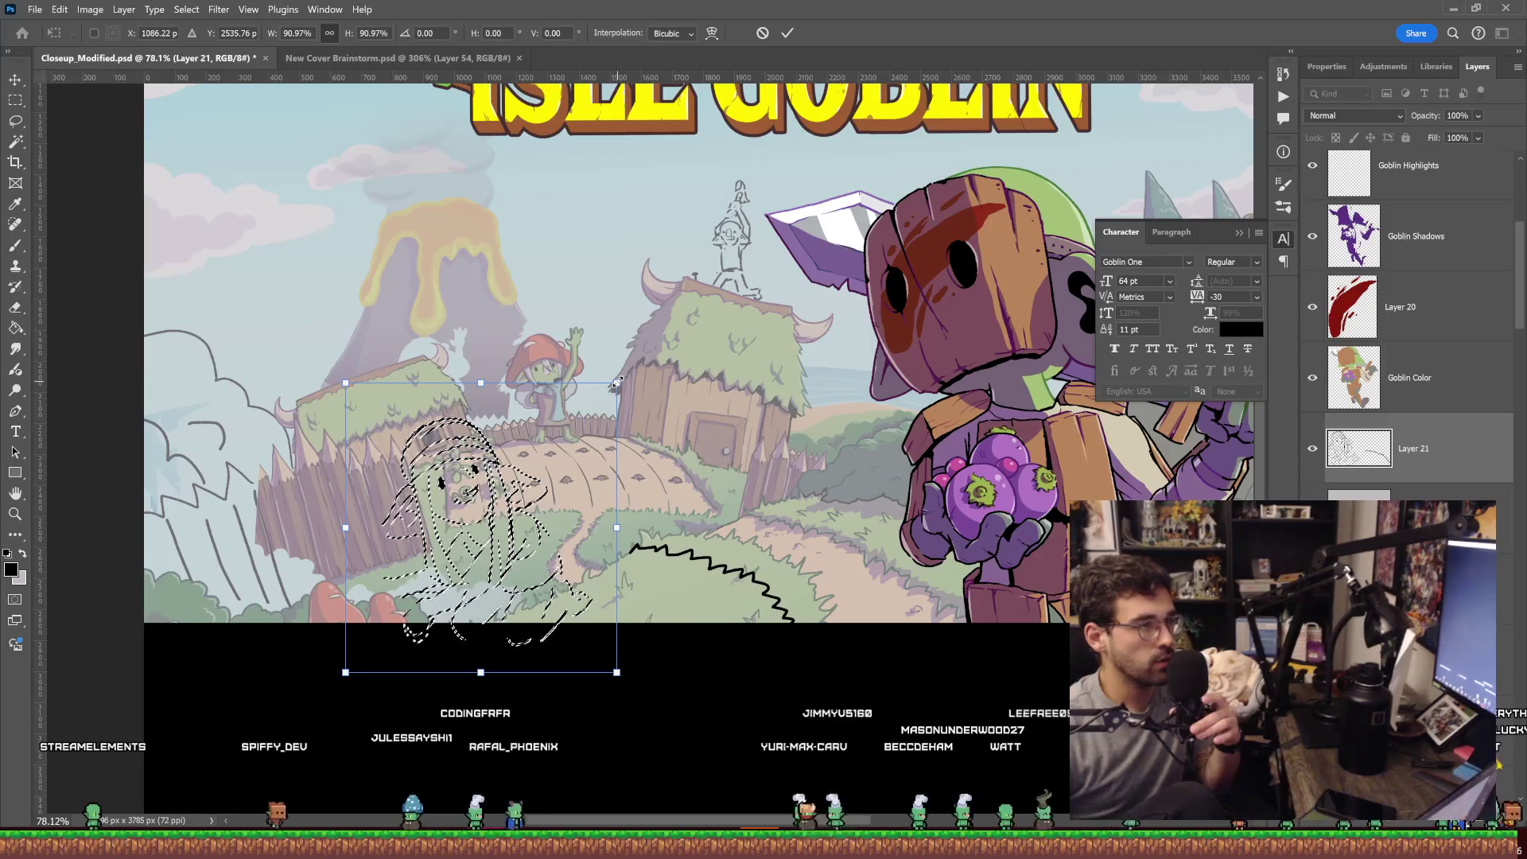
key("Return")
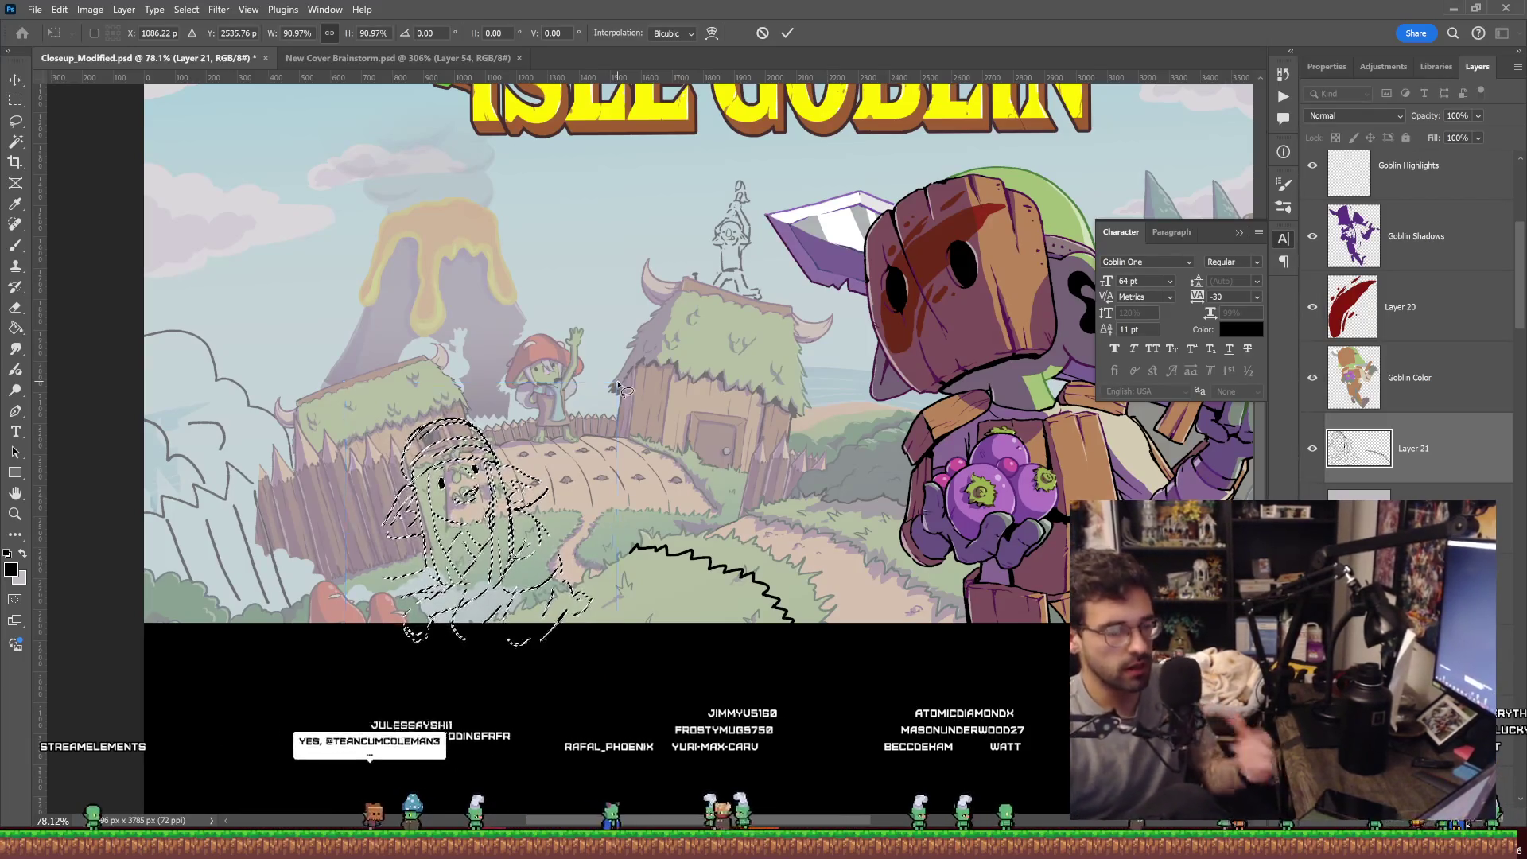
Deselect, view the whole cover, and test a black Paint Bucket fill that gets undone.
key("ctrl+d")
key("z")
mouse_move(716, 451)
left_mouse_down()
mouse_move(638, 451)
mouse_move(698, 458)
left_mouse_up()
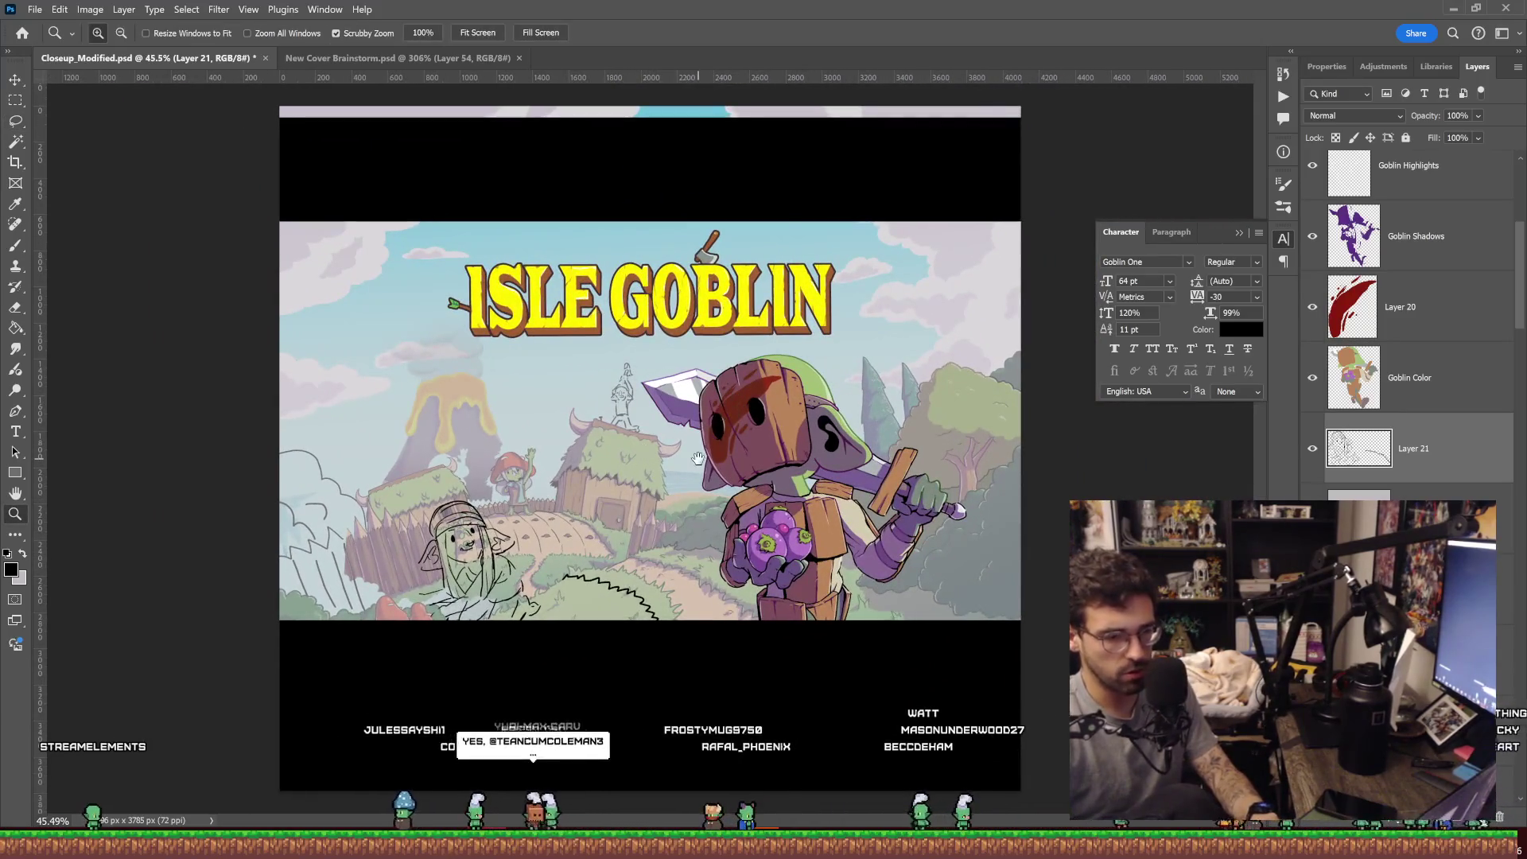
key("g")
left_click(775, 129)
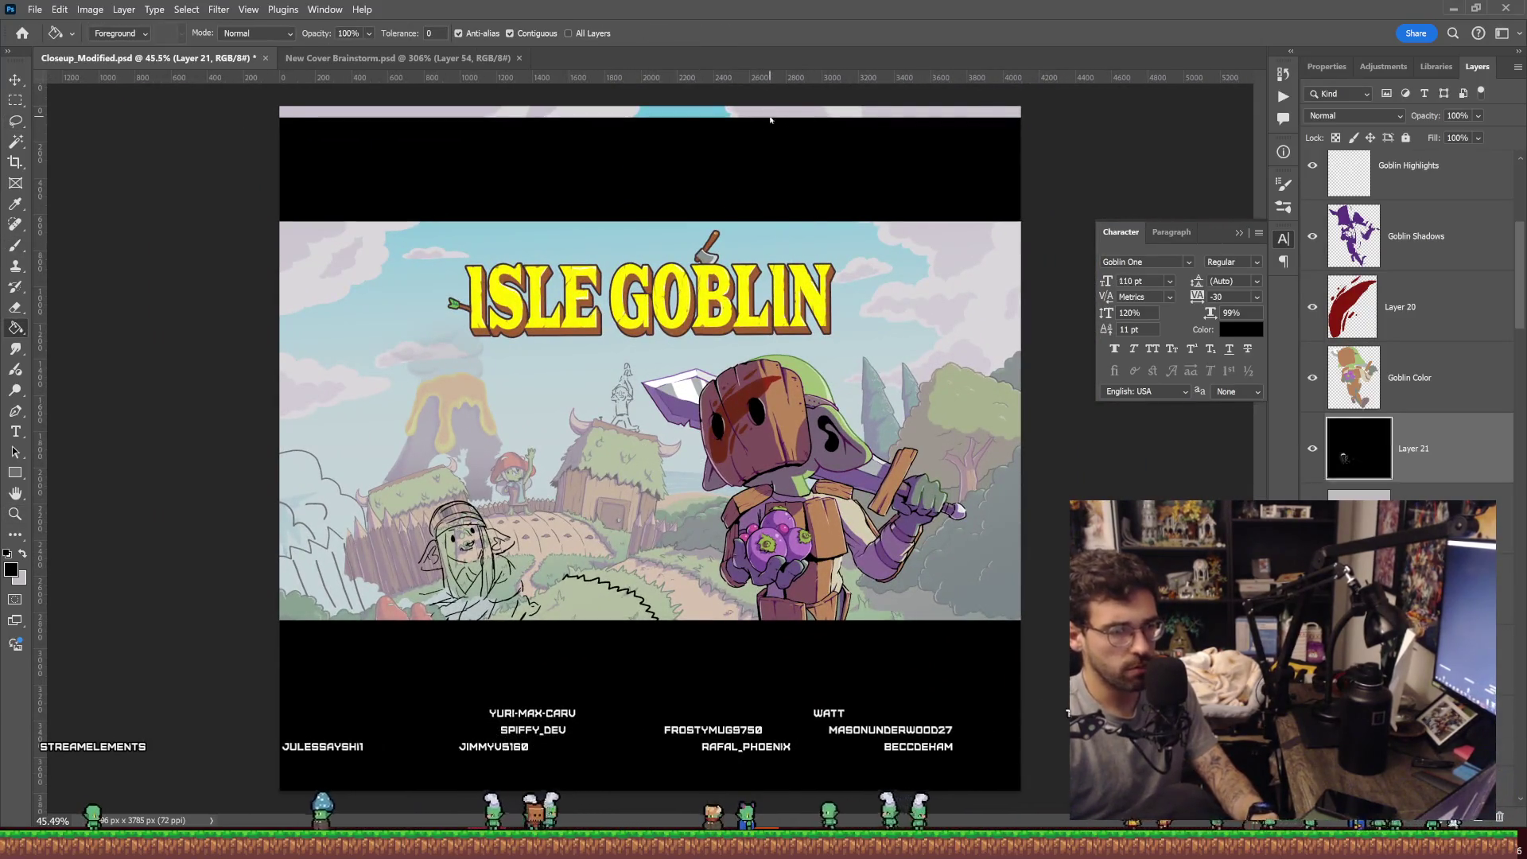
key("ctrl+z")
key("ctrl+shift+z")
key("ctrl+z")
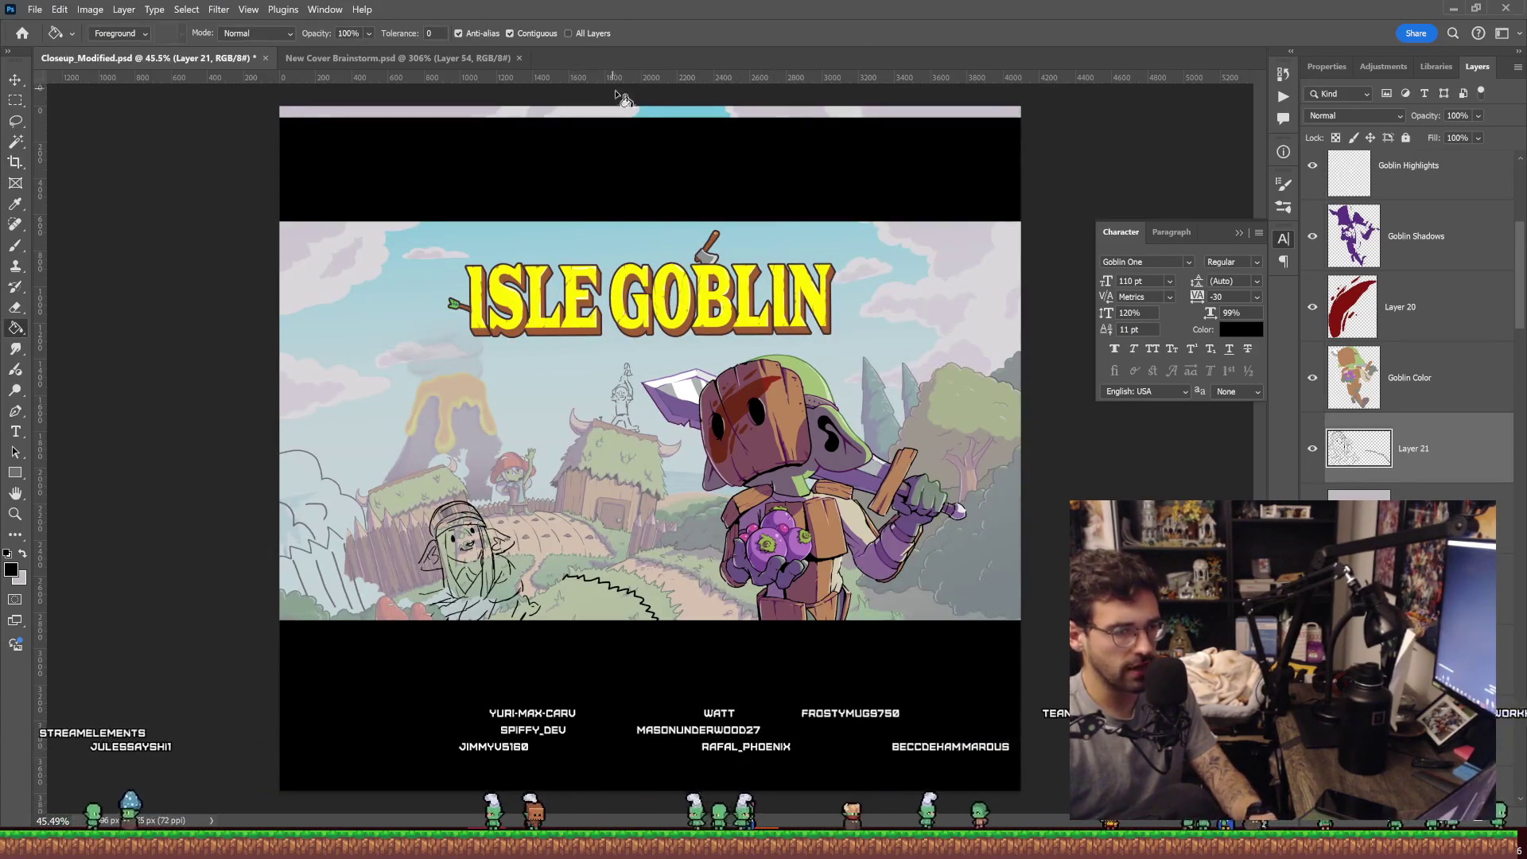
On the Thumbnail Simulator layer, fill the light top strip black and undo stray picture fills.
left_click(791, 155, "ctrl")
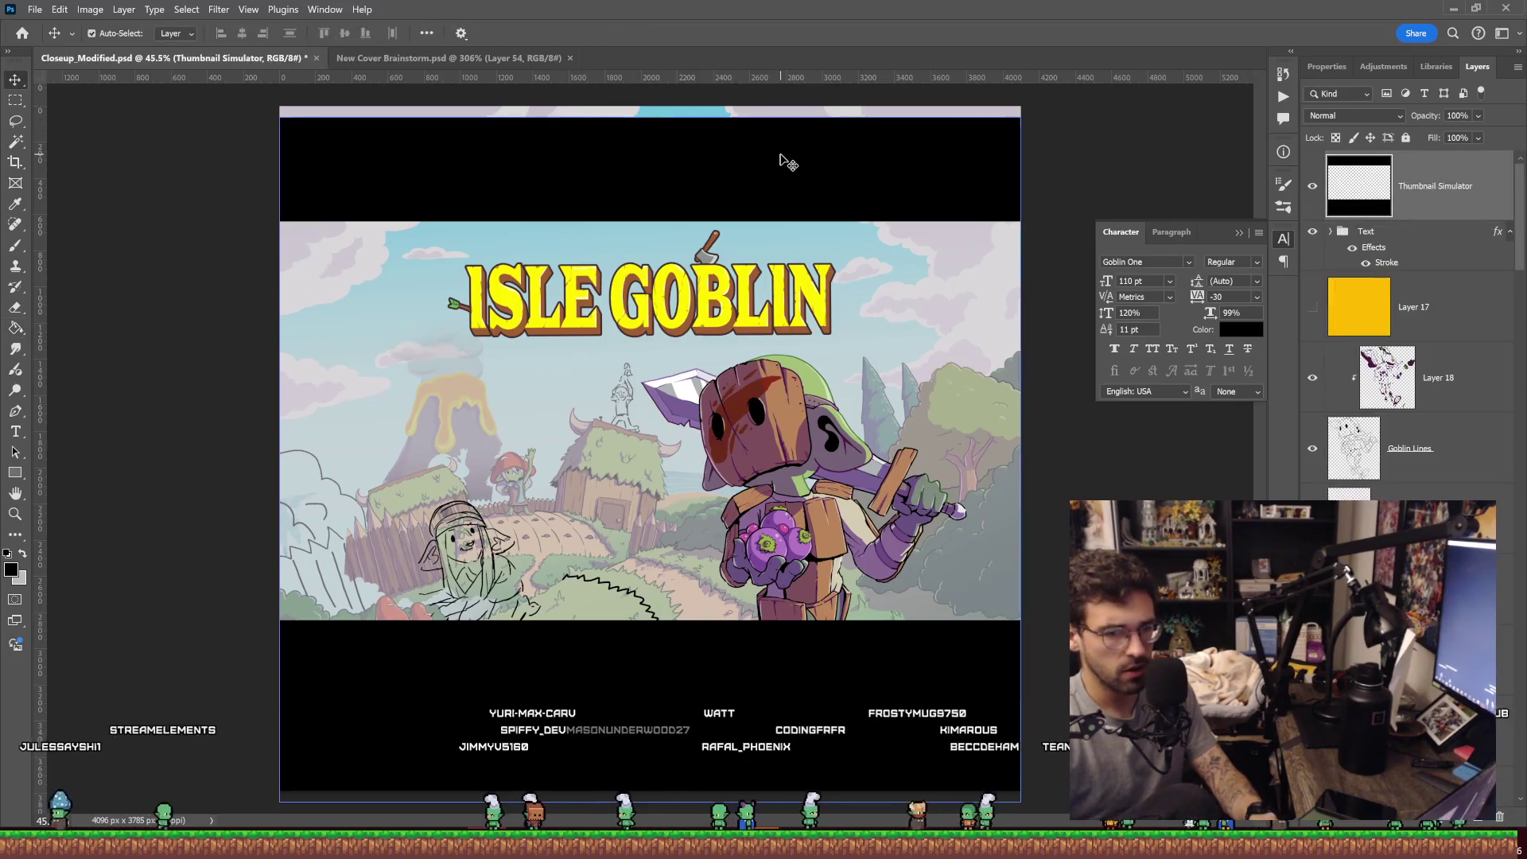
left_click(746, 116)
left_click(756, 403)
key("ctrl+z")
key("z")
key("g")
left_click(768, 438)
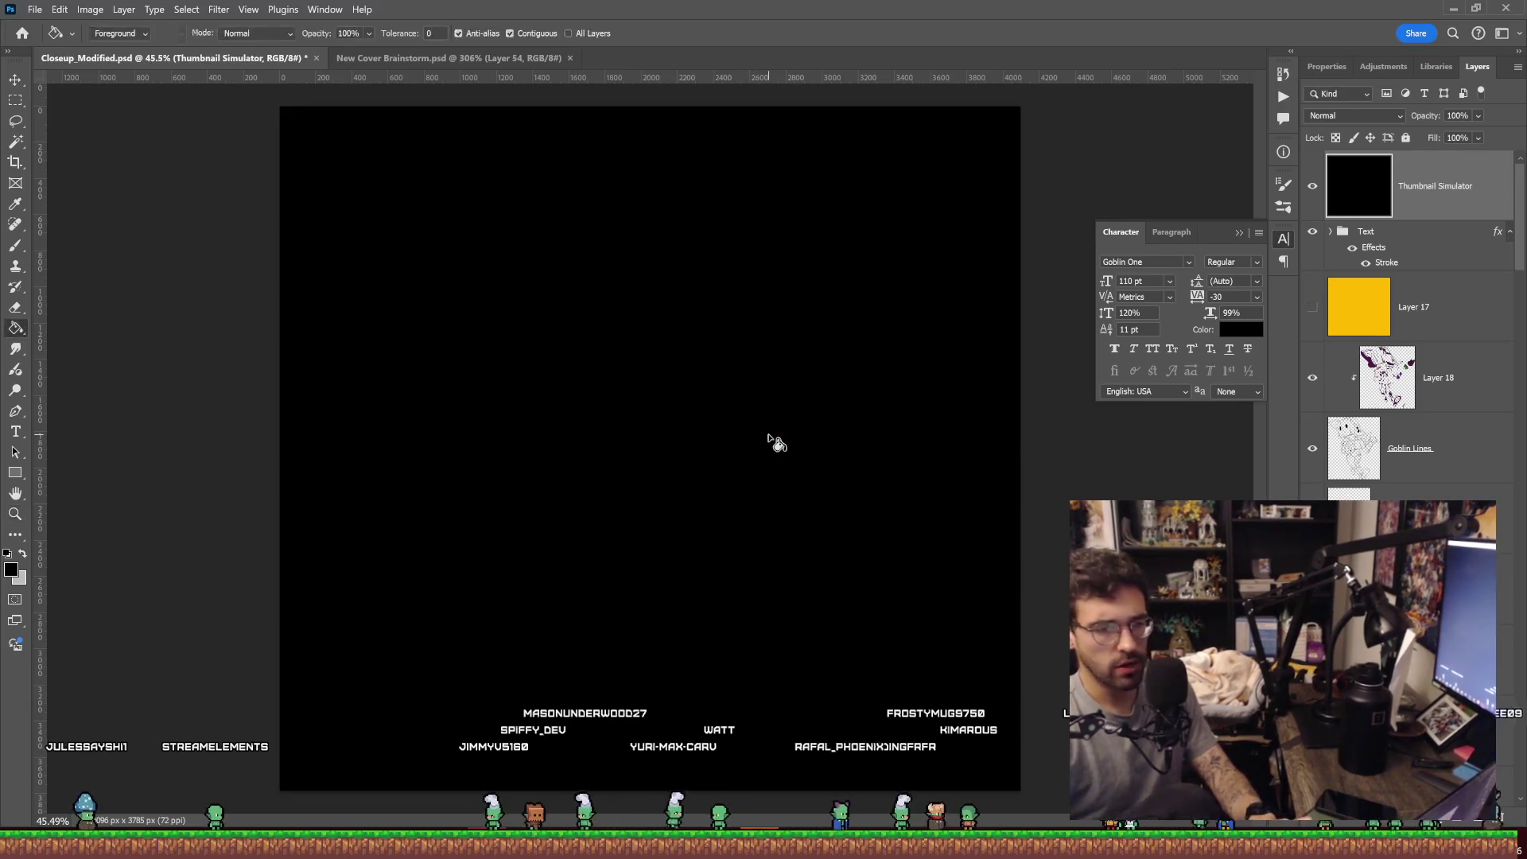
key("ctrl+z")
key("z")
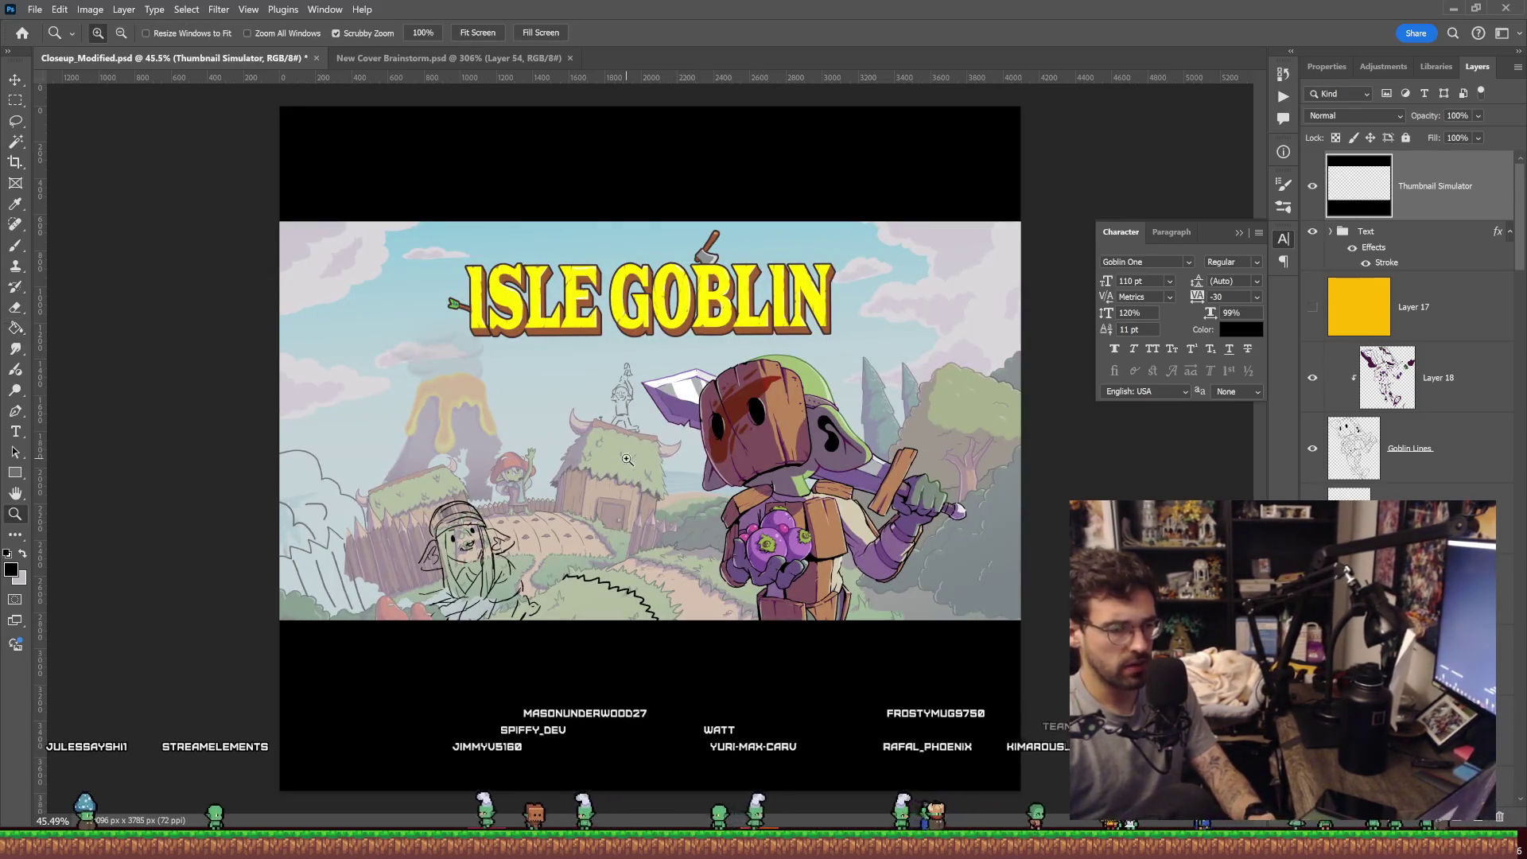
left_click_drag(627, 459, 647, 454)
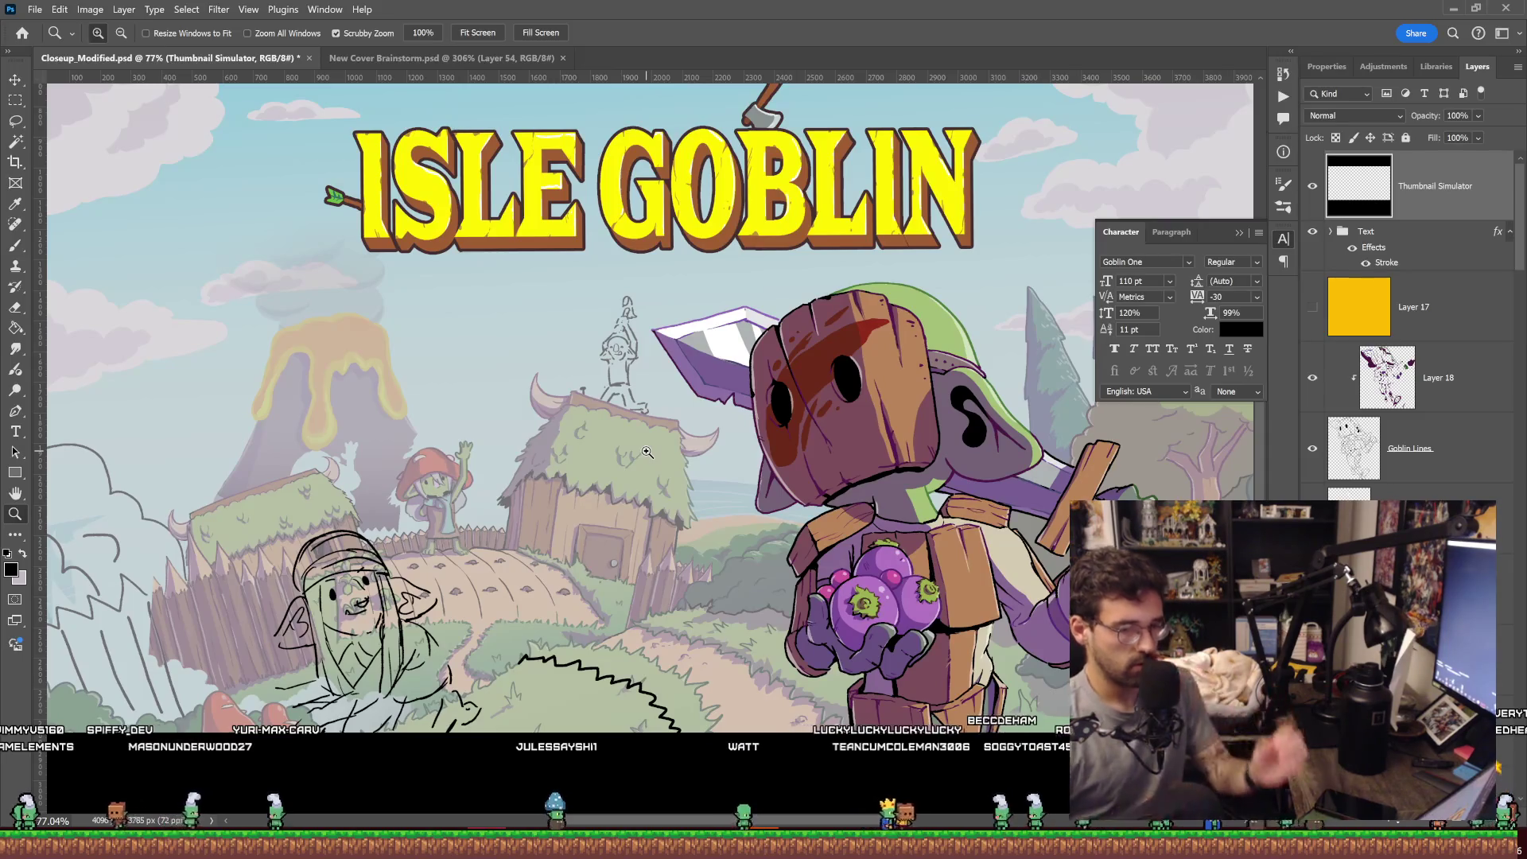
Inspect the hut roof and rooftop goblin sketch, then make Gizmo and trees the active layer instead of Layer 22.
mouse_move(705, 496)
left_mouse_down()
mouse_move(677, 509)
mouse_move(691, 512)
mouse_move(632, 514)
left_mouse_up()
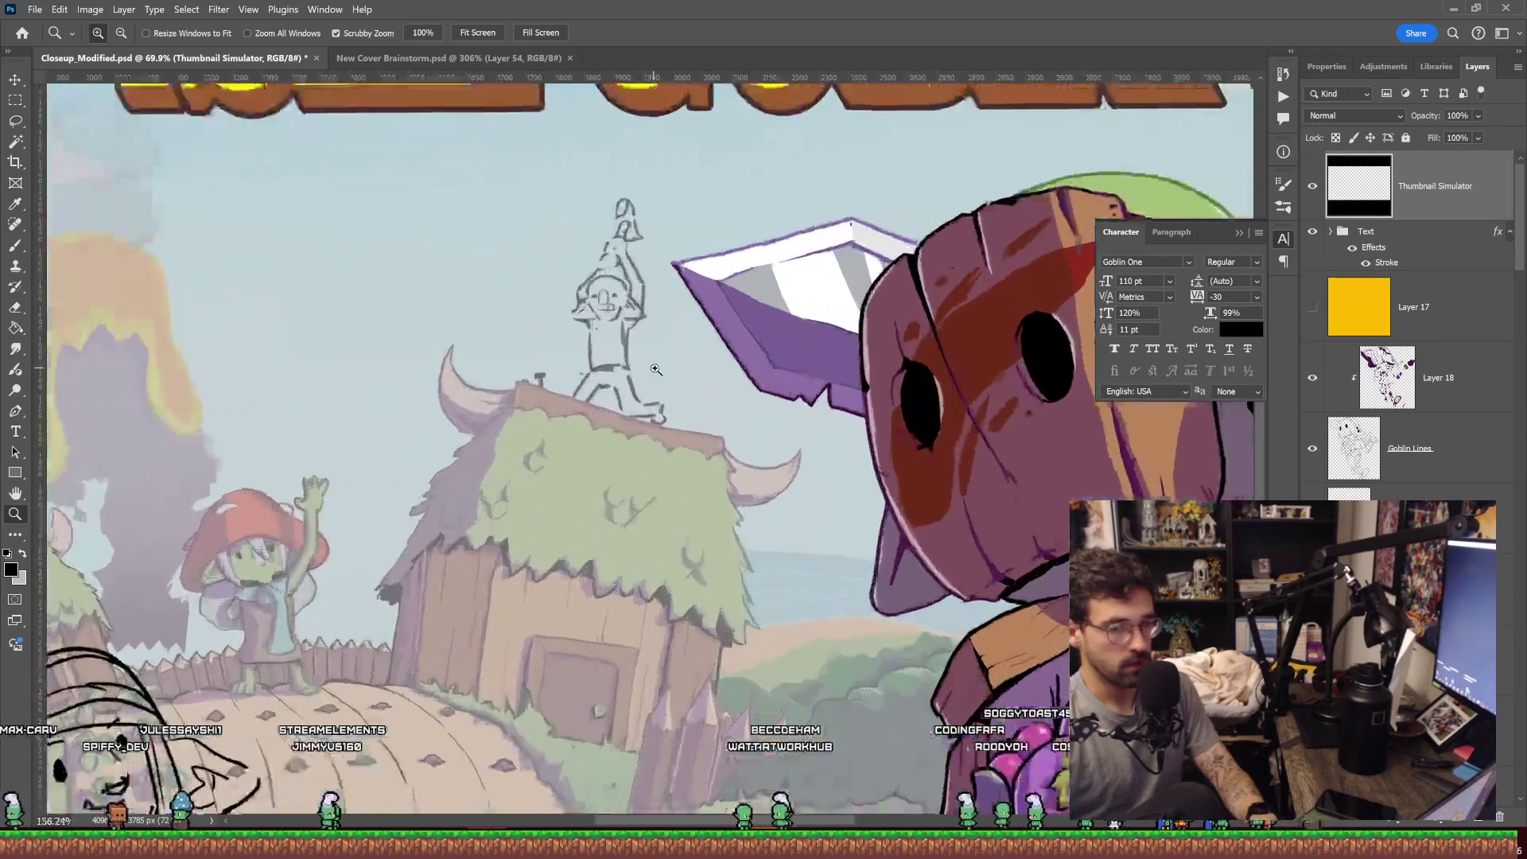
left_click_drag(556, 404, 948, 163)
scroll(1416, 318, "down", 3)
scroll(1416, 319, "down", 3)
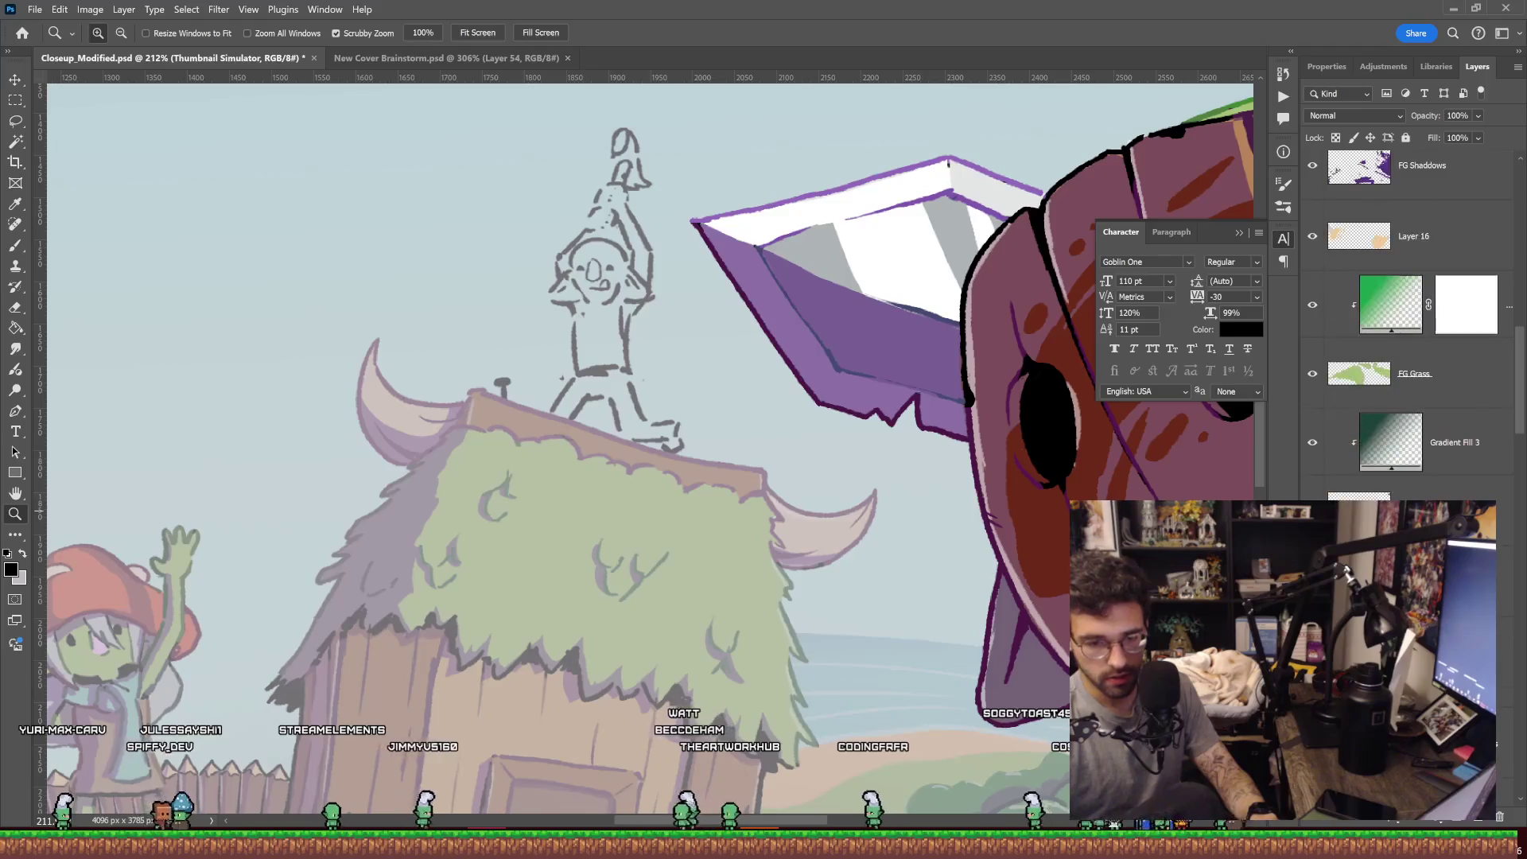
scroll(1416, 318, "down", 3)
scroll(1415, 318, "down", 3)
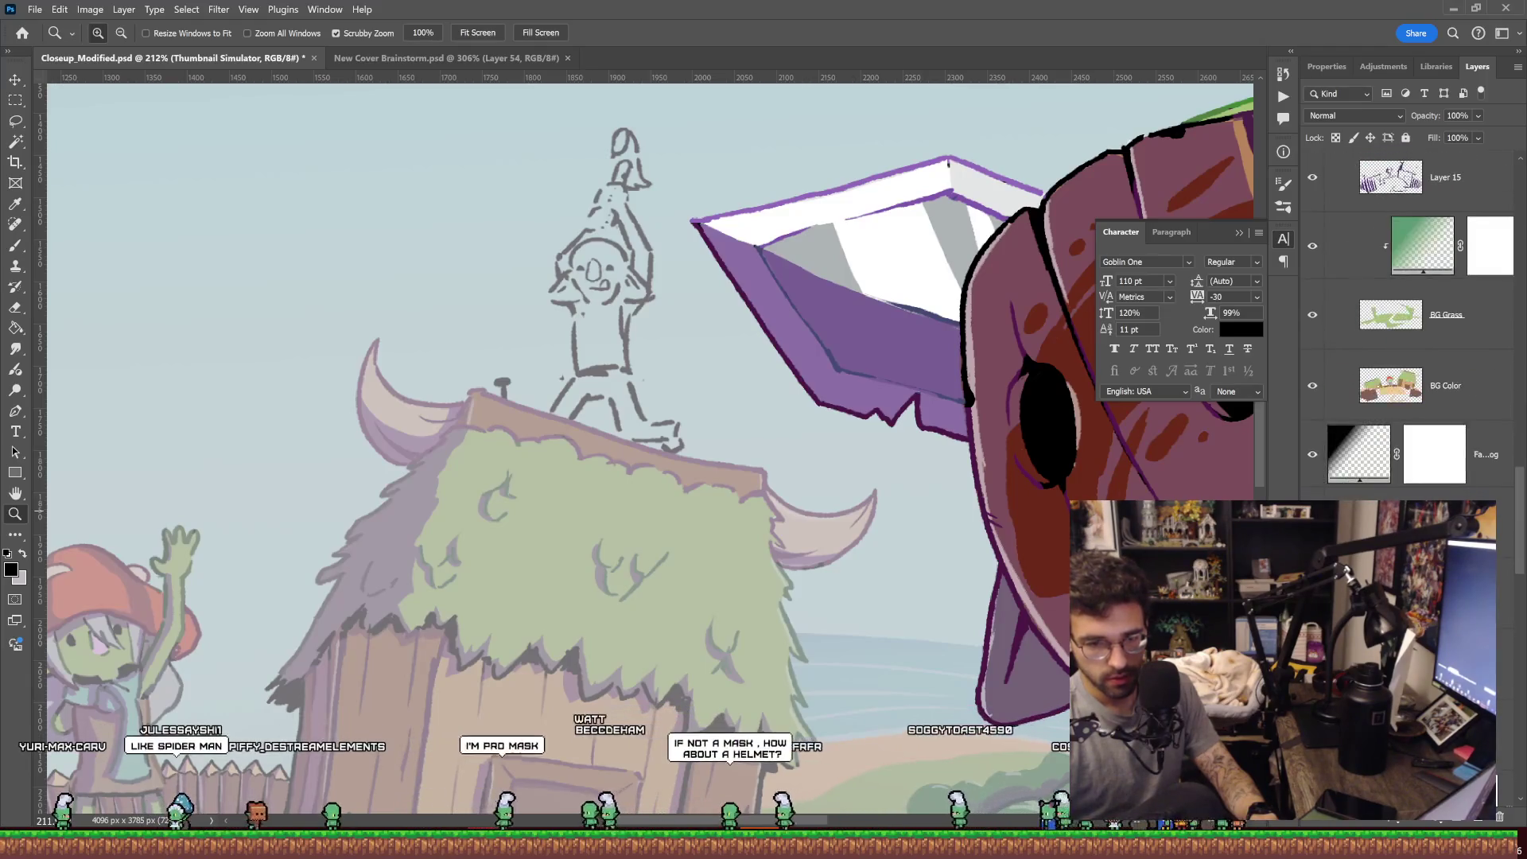
scroll(1415, 318, "down", 3)
scroll(1415, 319, "down", 3)
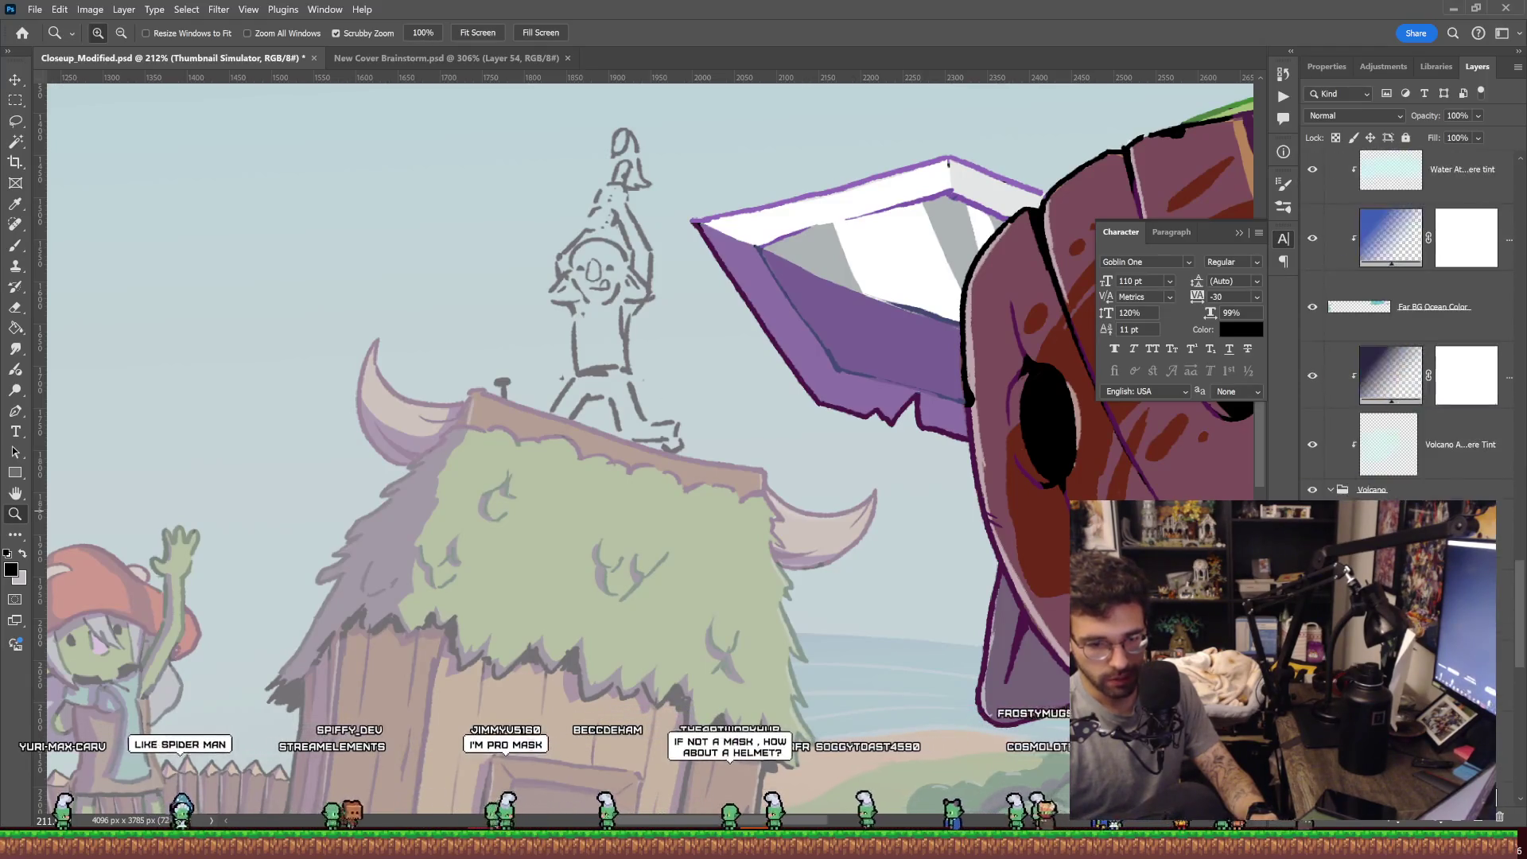
scroll(1415, 318, "down", 3)
scroll(1416, 319, "down", 3)
scroll(1412, 445, "down", 3)
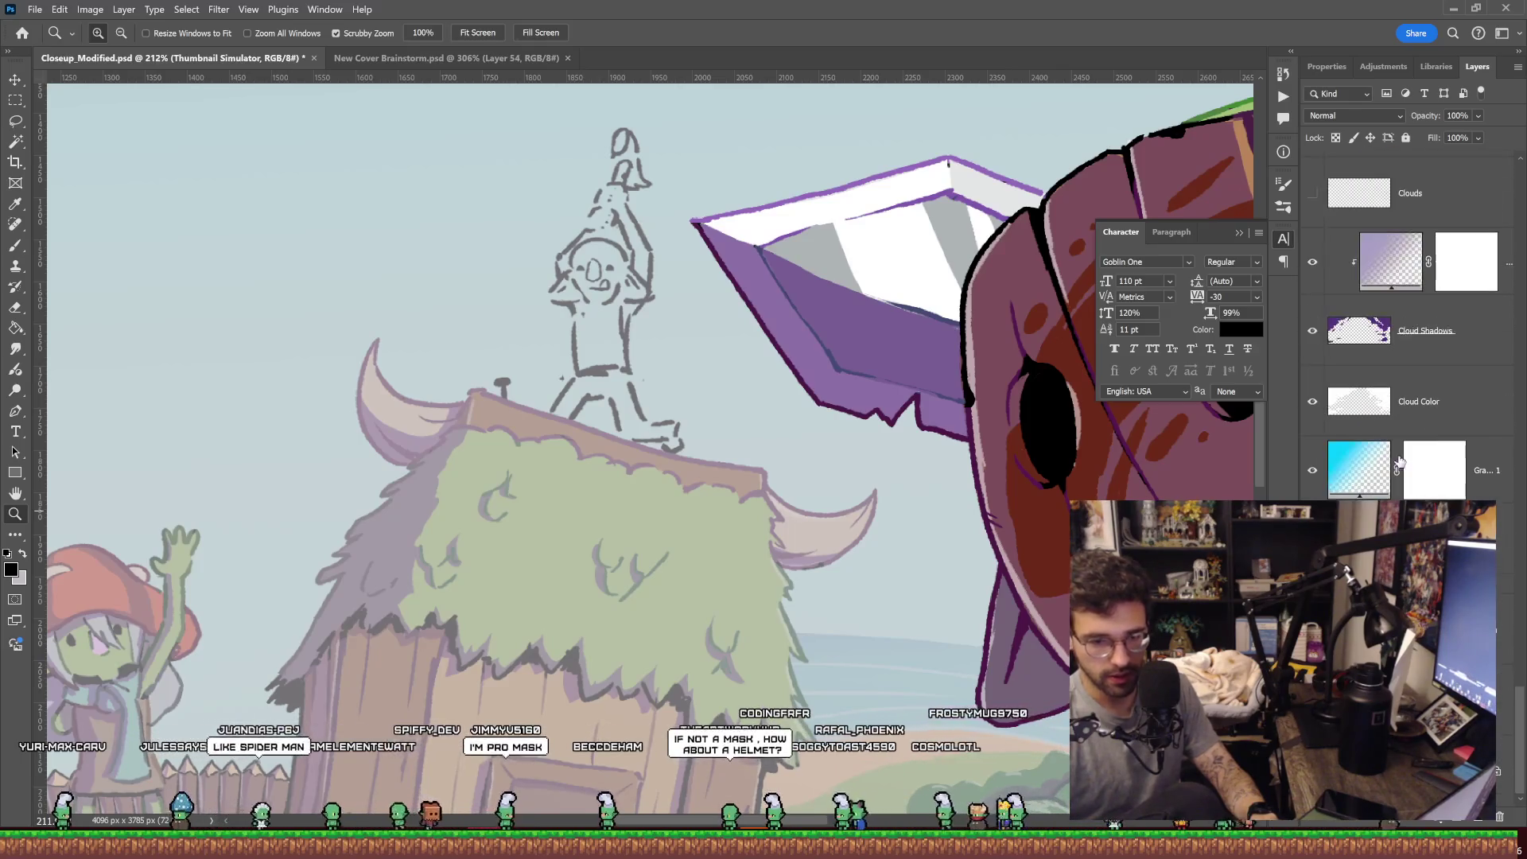
scroll(1412, 319, "down", 3)
scroll(1412, 318, "down", 3)
scroll(1411, 318, "down", 3)
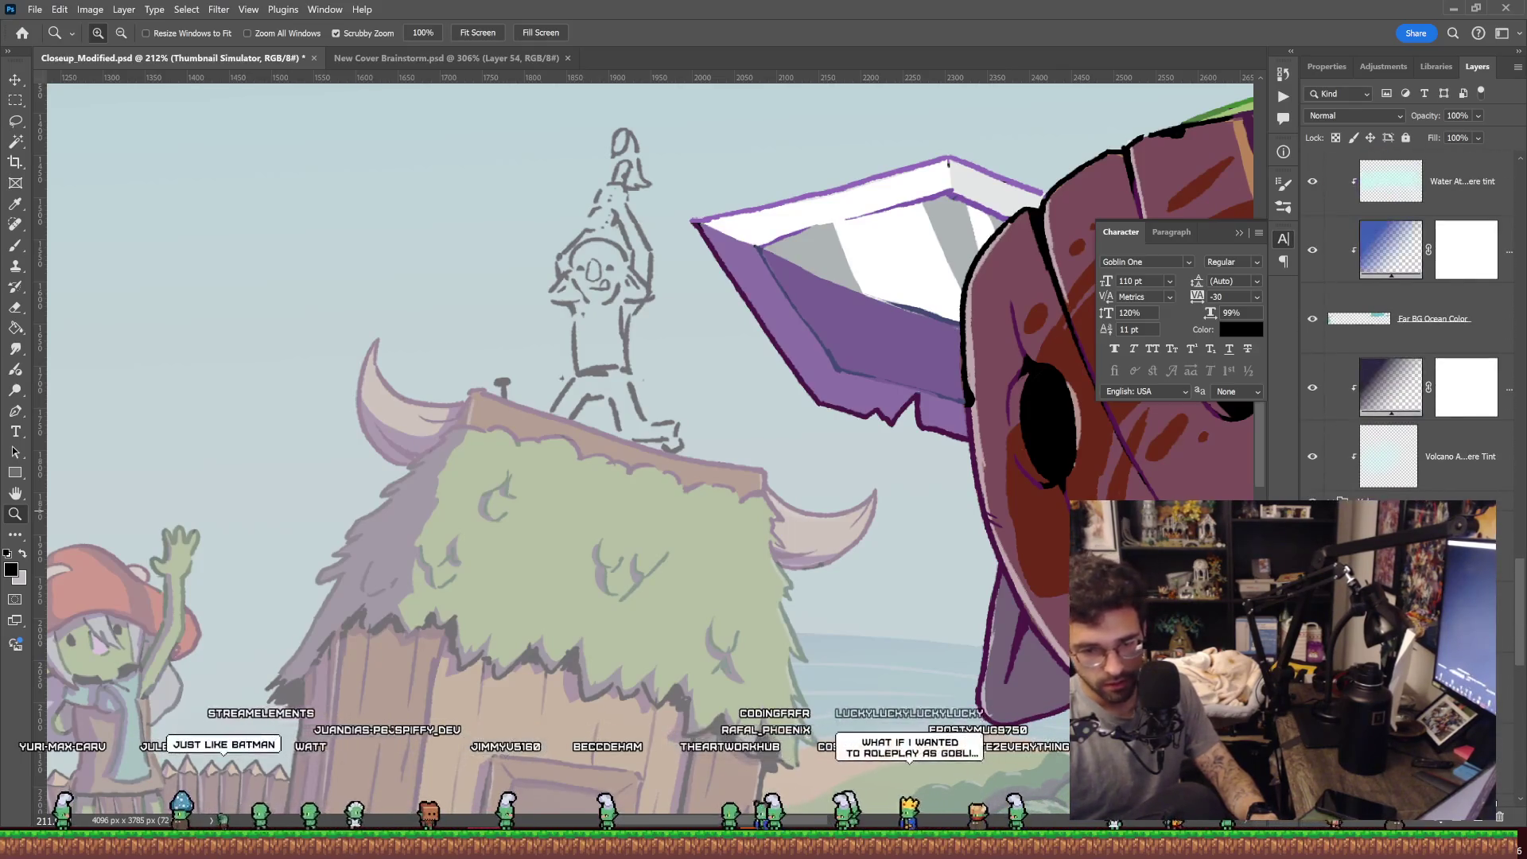
scroll(1412, 318, "down", 3)
scroll(1436, 434, "up", 2)
scroll(1437, 434, "up", 2)
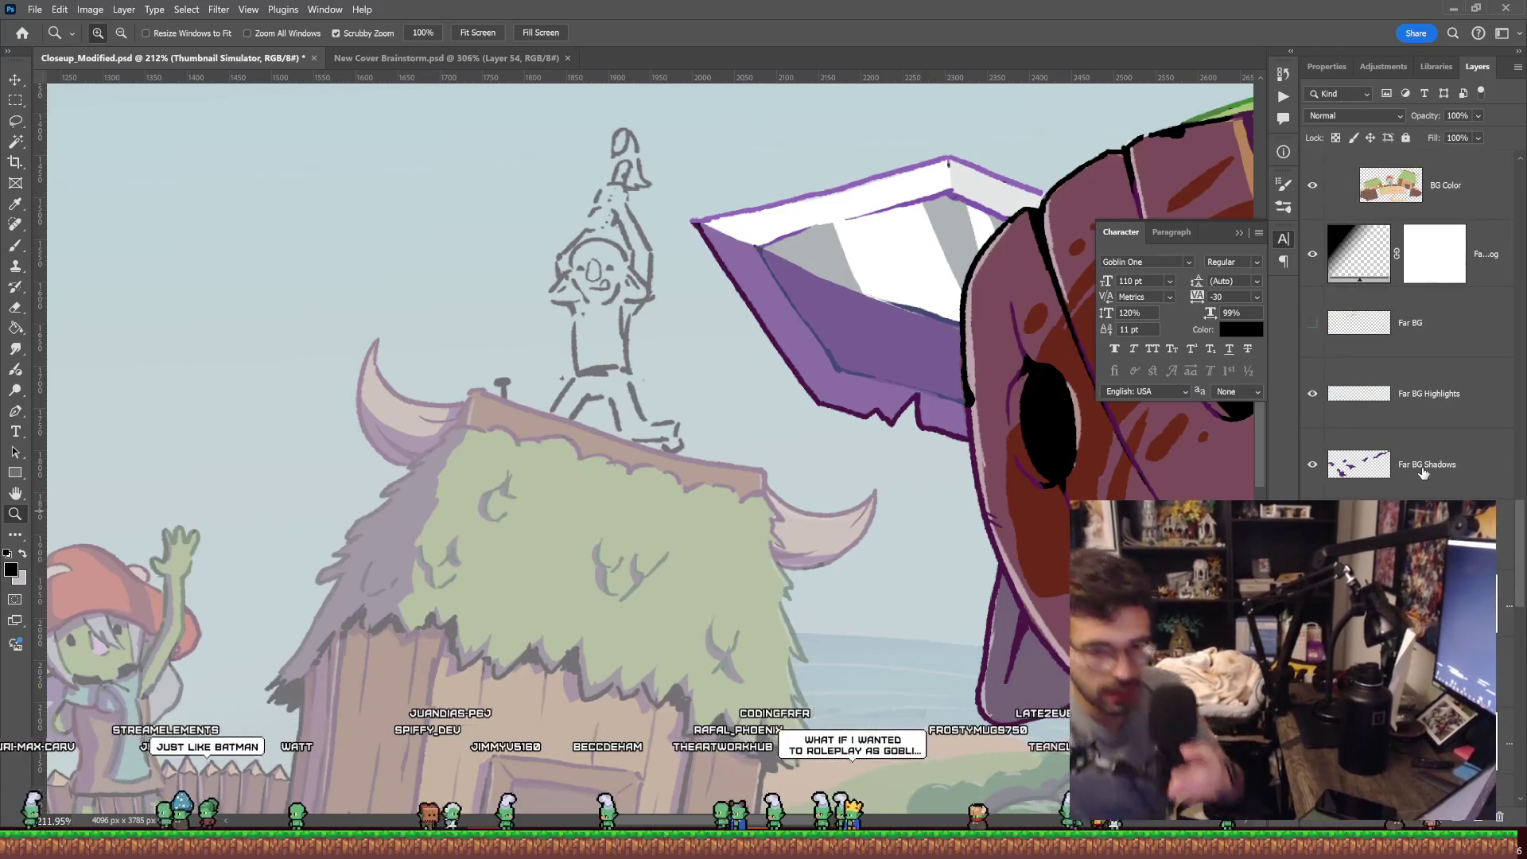
scroll(1436, 434, "up", 2)
scroll(1439, 426, "up", 2)
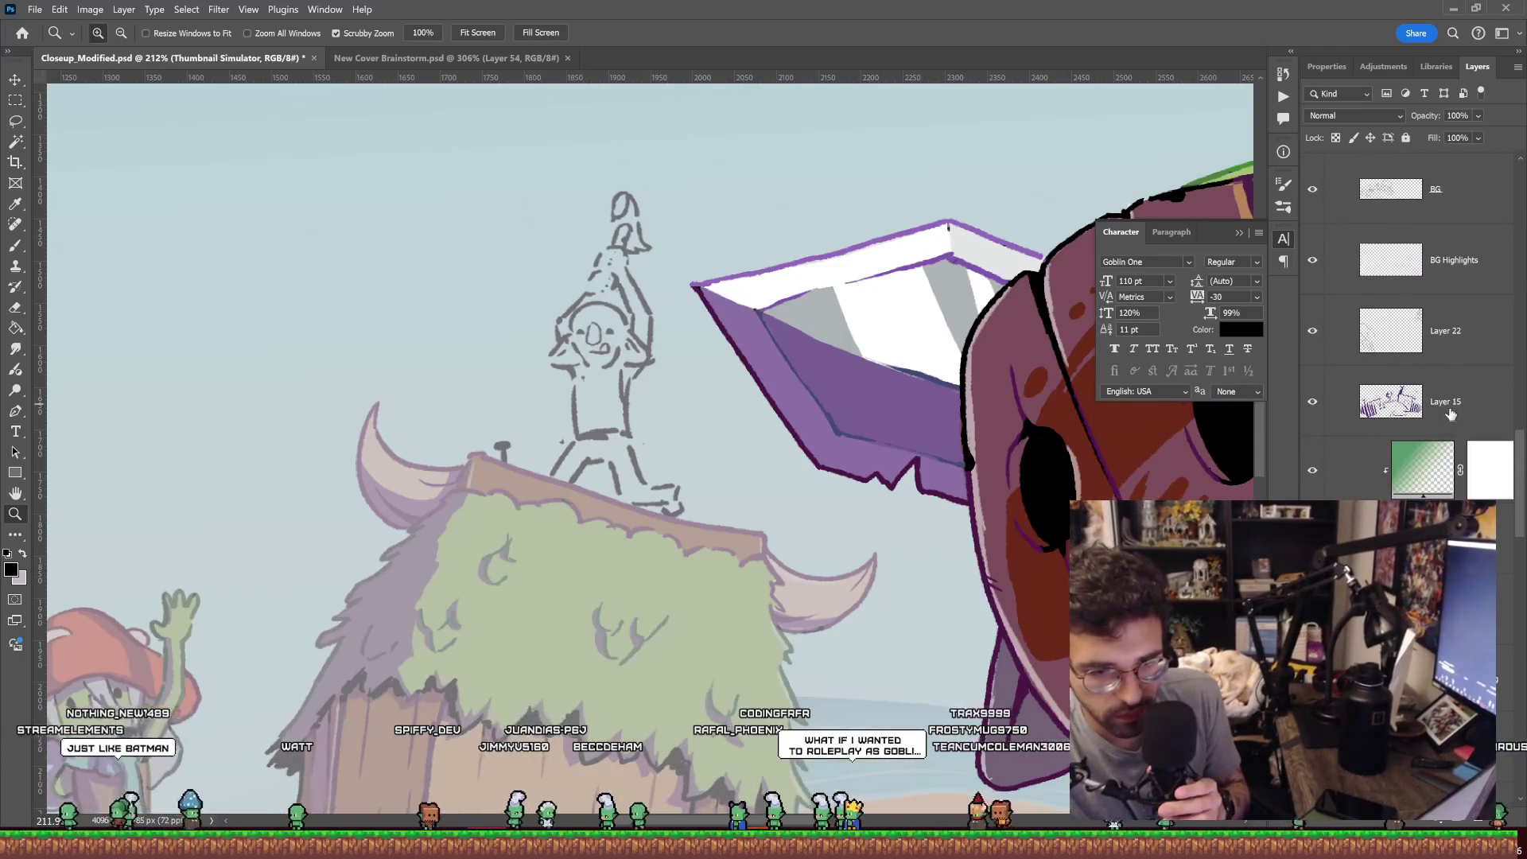
scroll(1451, 415, "up", 2)
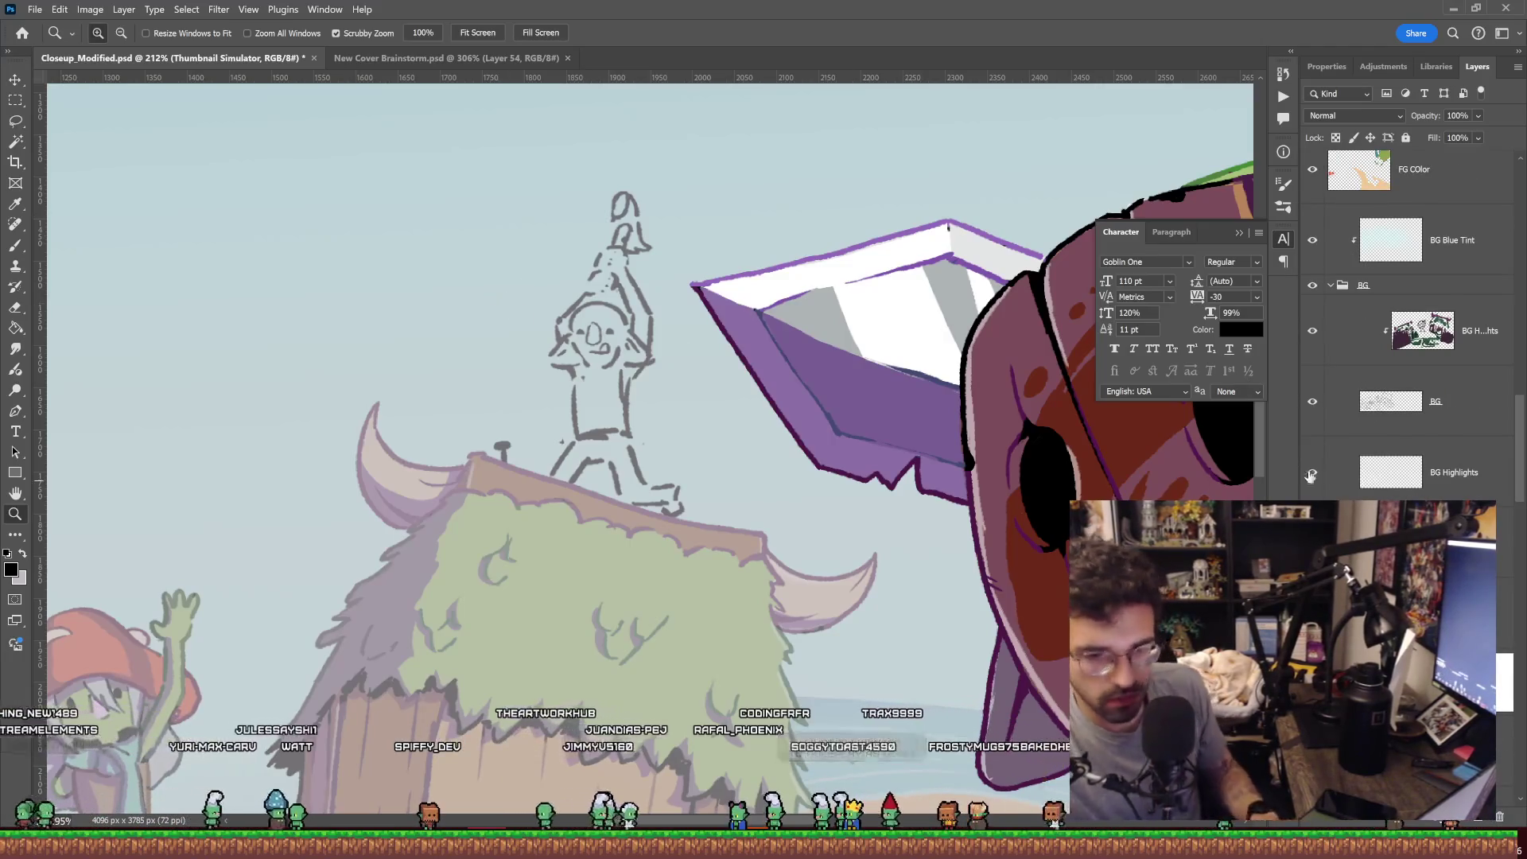
scroll(1363, 472, "up", 1)
scroll(1363, 473, "up", 1)
scroll(1363, 472, "up", 1)
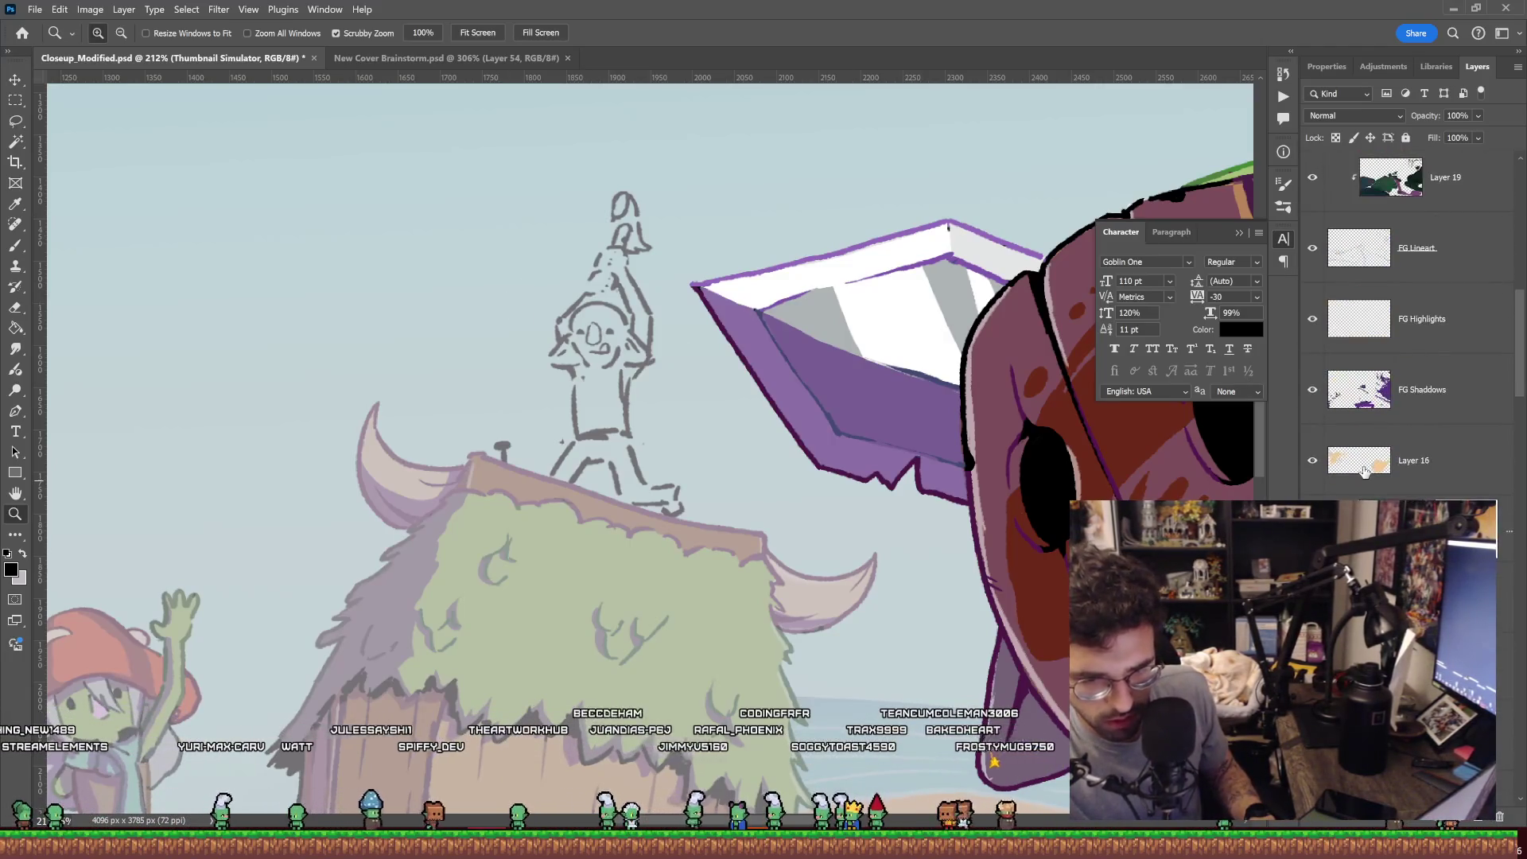
scroll(1363, 473, "up", 1)
scroll(1363, 472, "down", 3)
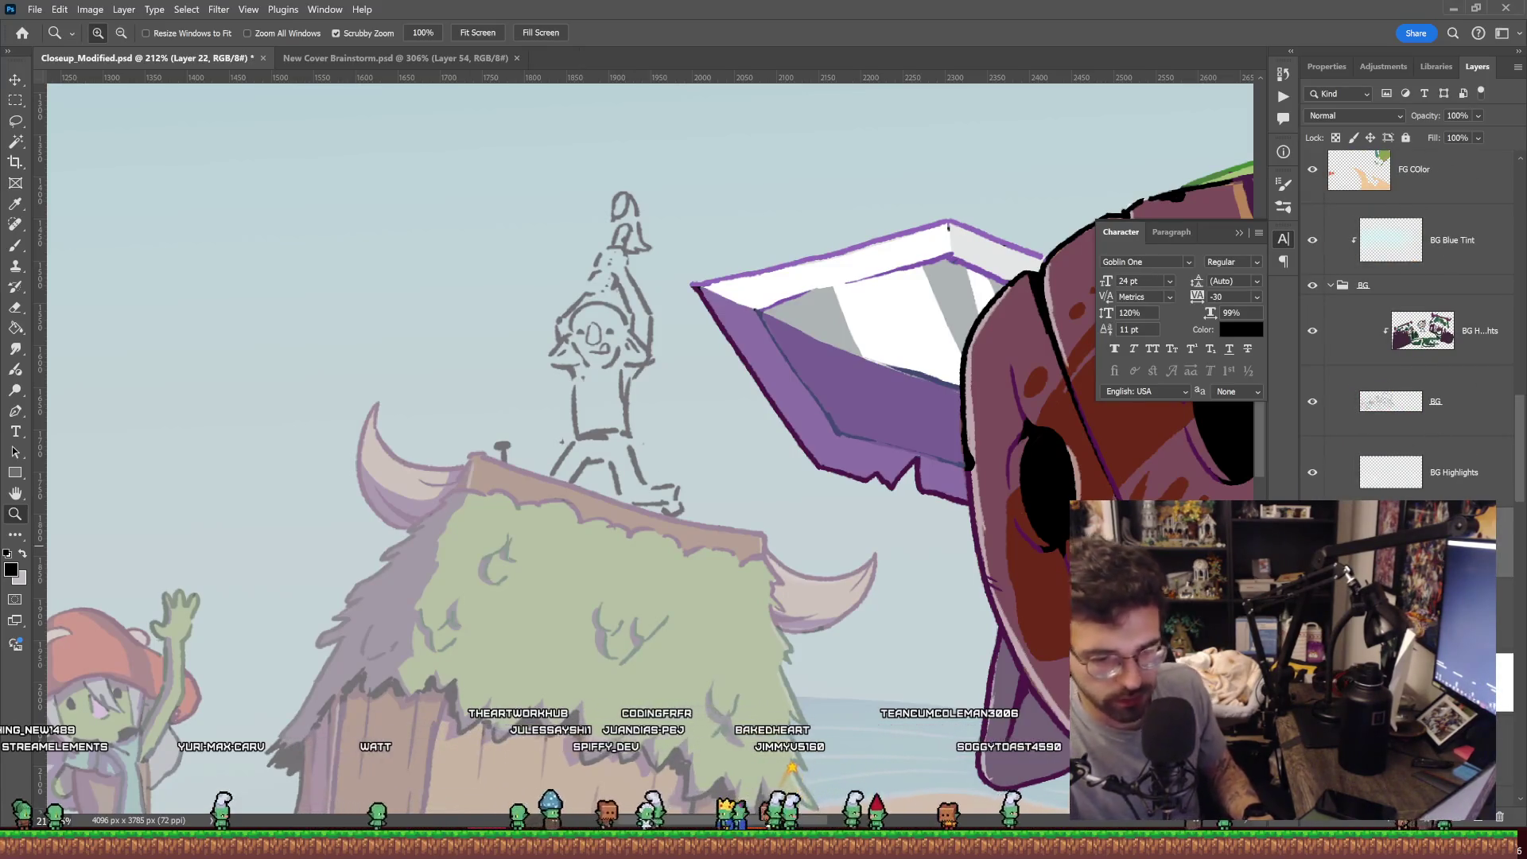
key("alt+bracketleft")
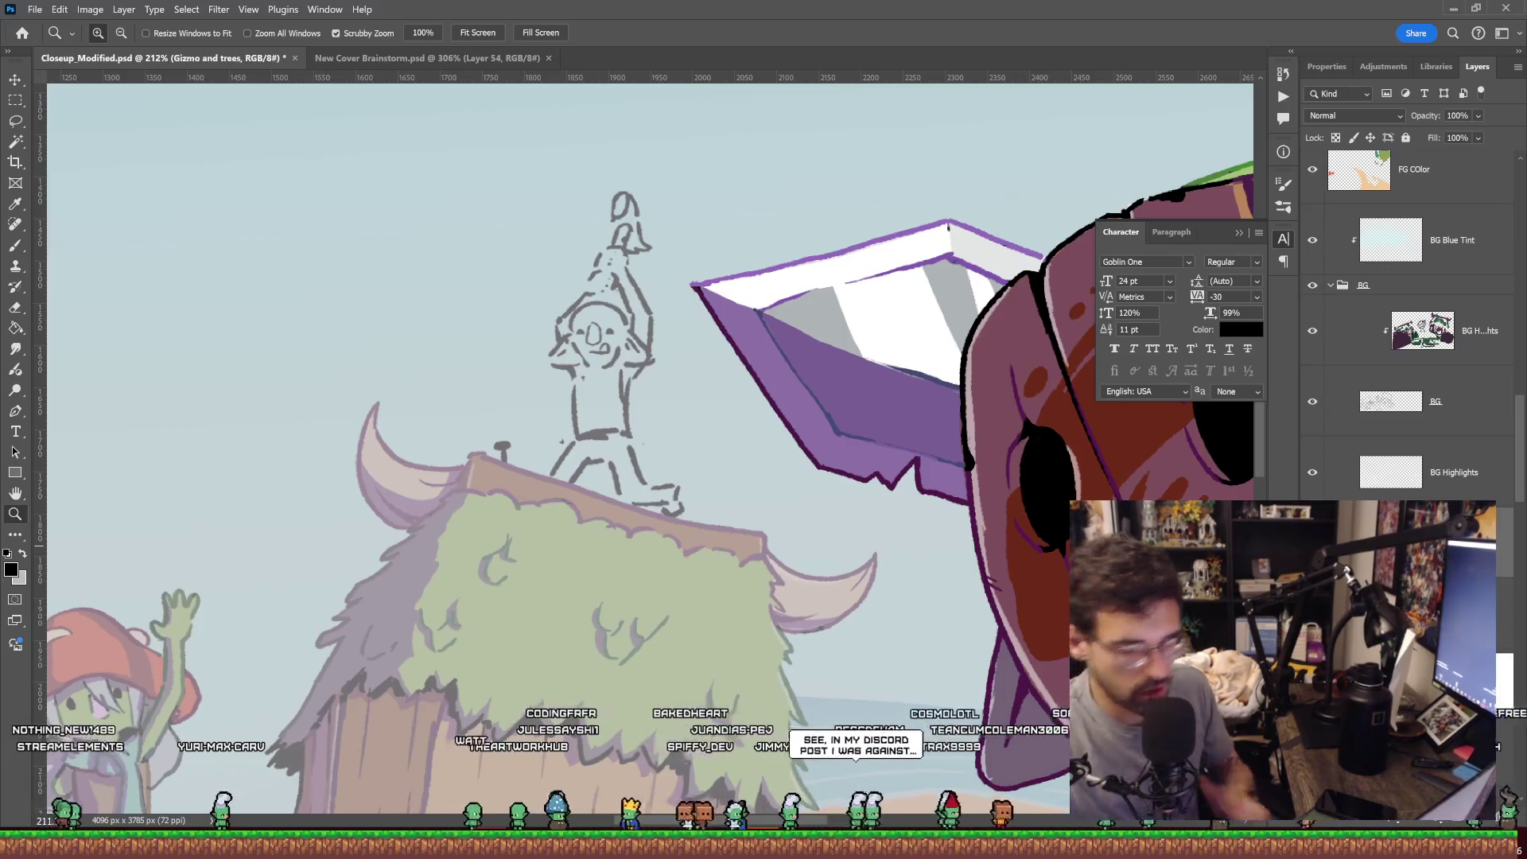
Brush three grey strokes around the rooftop goblin's feet on the hut roof.
mouse_move(723, 530)
left_mouse_down()
mouse_move(764, 419)
mouse_move(854, 481)
left_mouse_up()
key("b")
left_click_drag(675, 462, 667, 495)
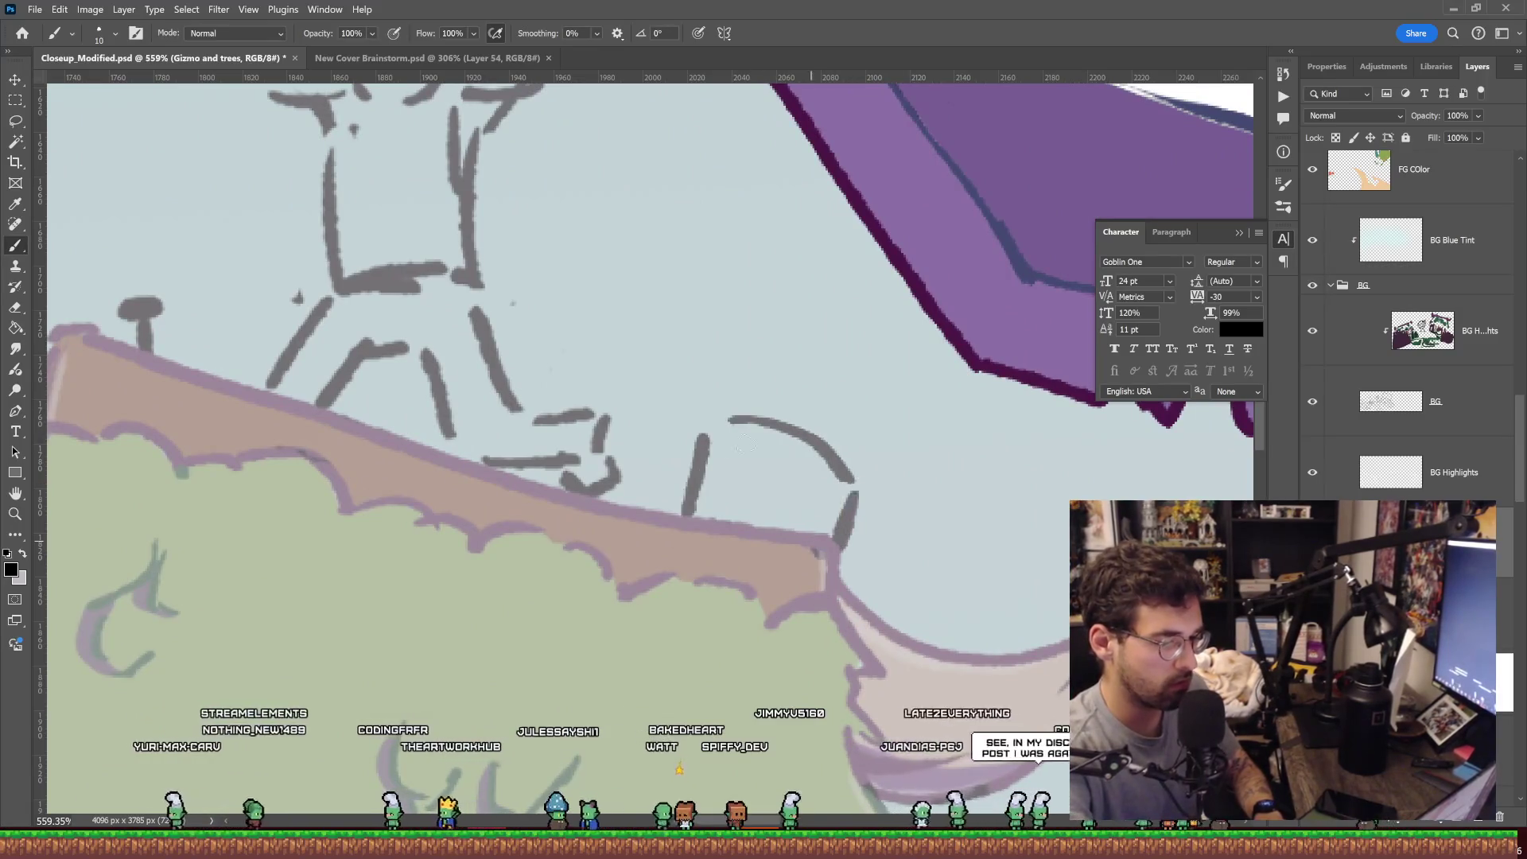
left_click_drag(837, 539, 860, 557)
left_click_drag(831, 483, 937, 434)
key("z")
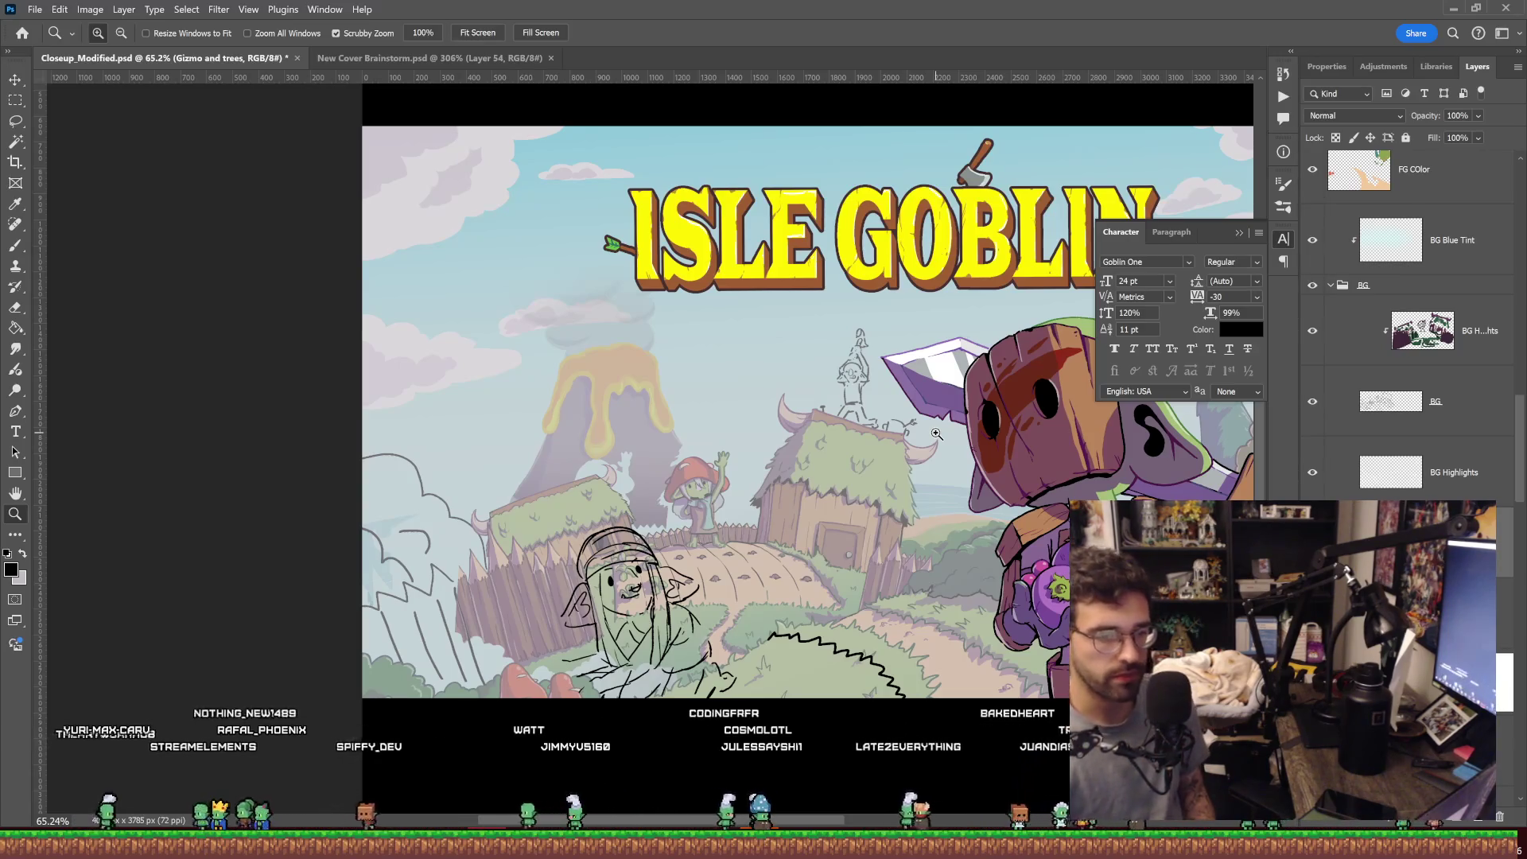
mouse_move(936, 434)
left_mouse_down()
mouse_move(821, 426)
mouse_move(844, 421)
left_mouse_up()
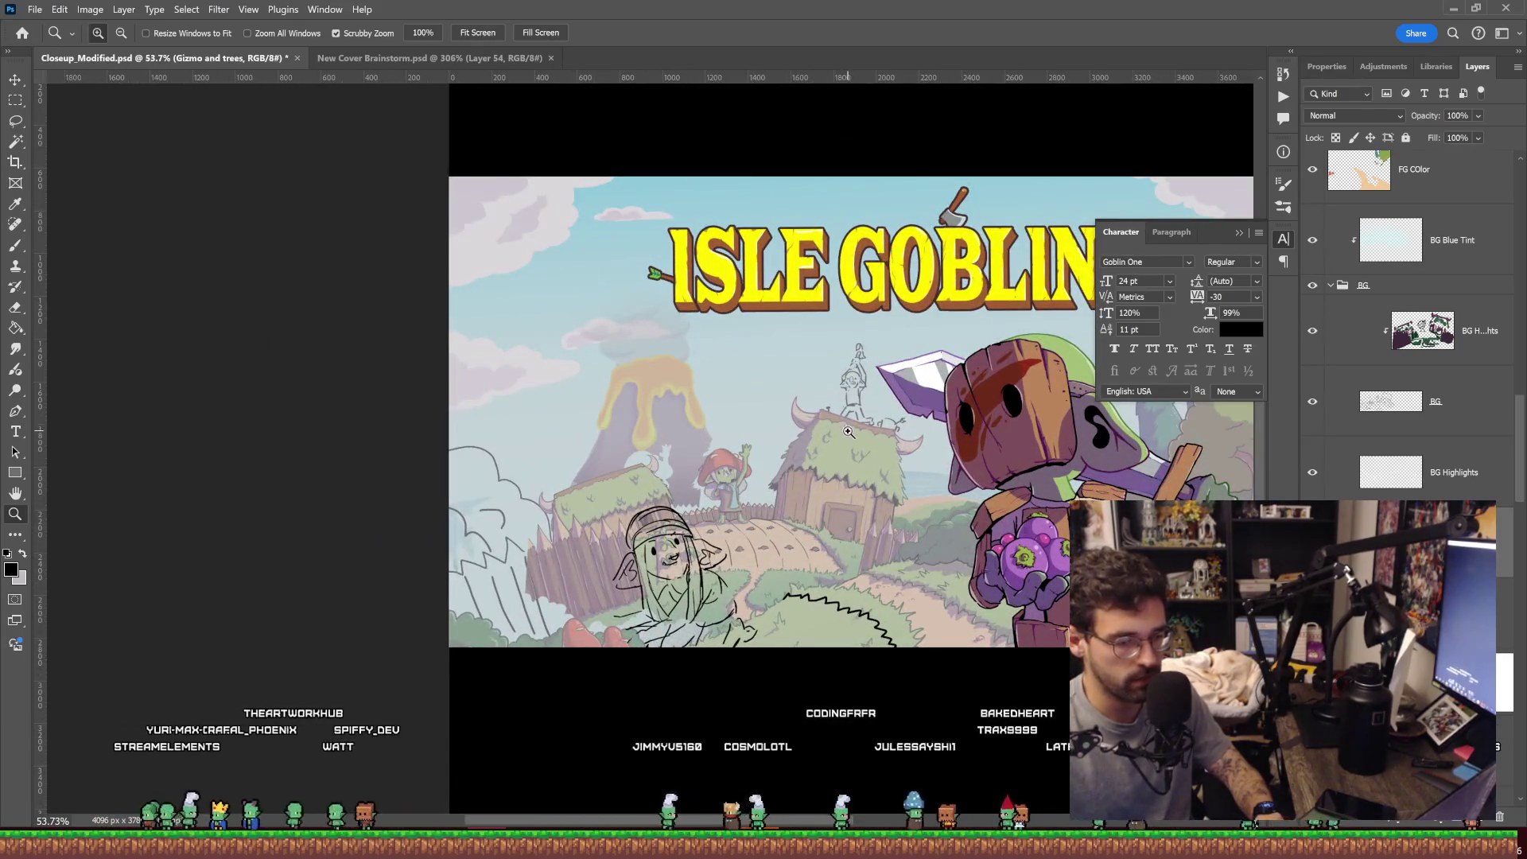
Paint a small smiling mouth on the mushroom-hat goblin on the BG layer.
left_click_drag(722, 470, 576, 434)
scroll(1429, 487, "down", 3)
scroll(1429, 487, "down", 3)
scroll(1429, 487, "up", 3)
scroll(1429, 488, "up", 3)
scroll(1414, 493, "up", 3)
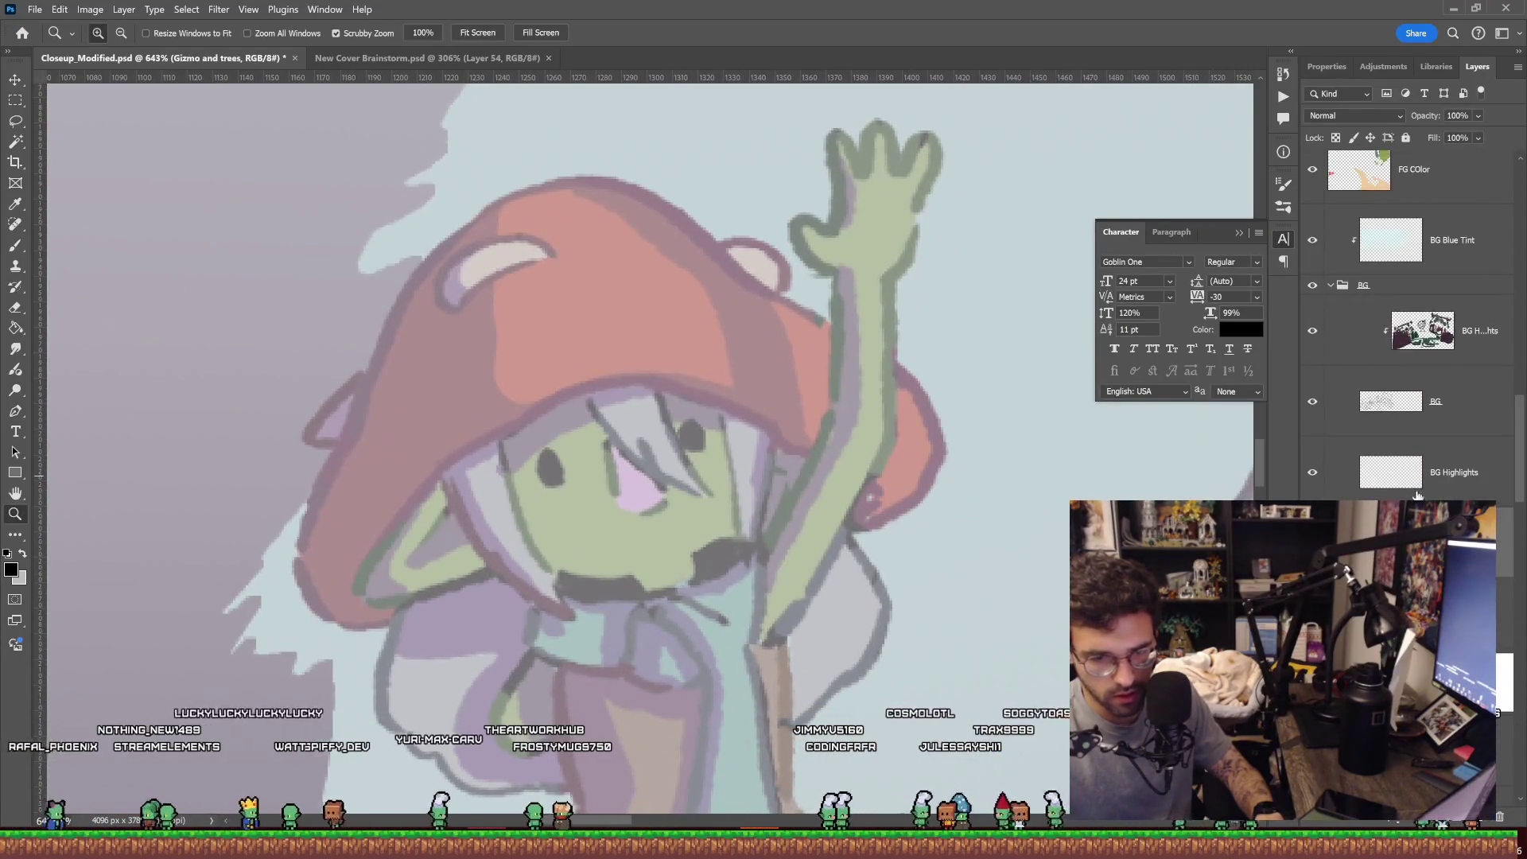
left_click(1433, 422)
left_click(1313, 402)
key("b")
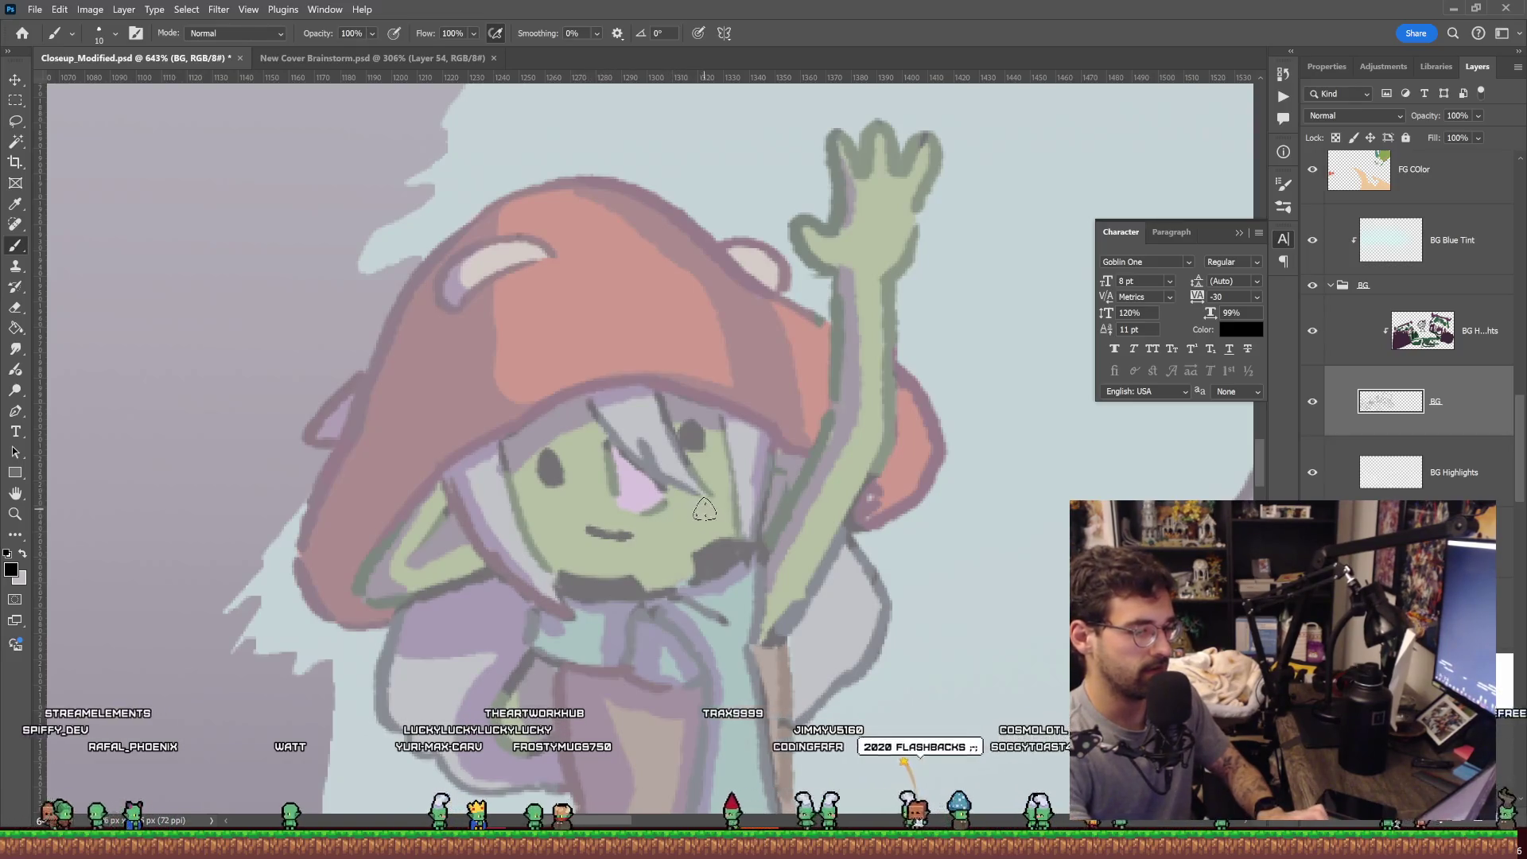
key("z")
left_click_drag(748, 482, 668, 527)
Save the cover document with Ctrl+S.
key("ctrl+s")
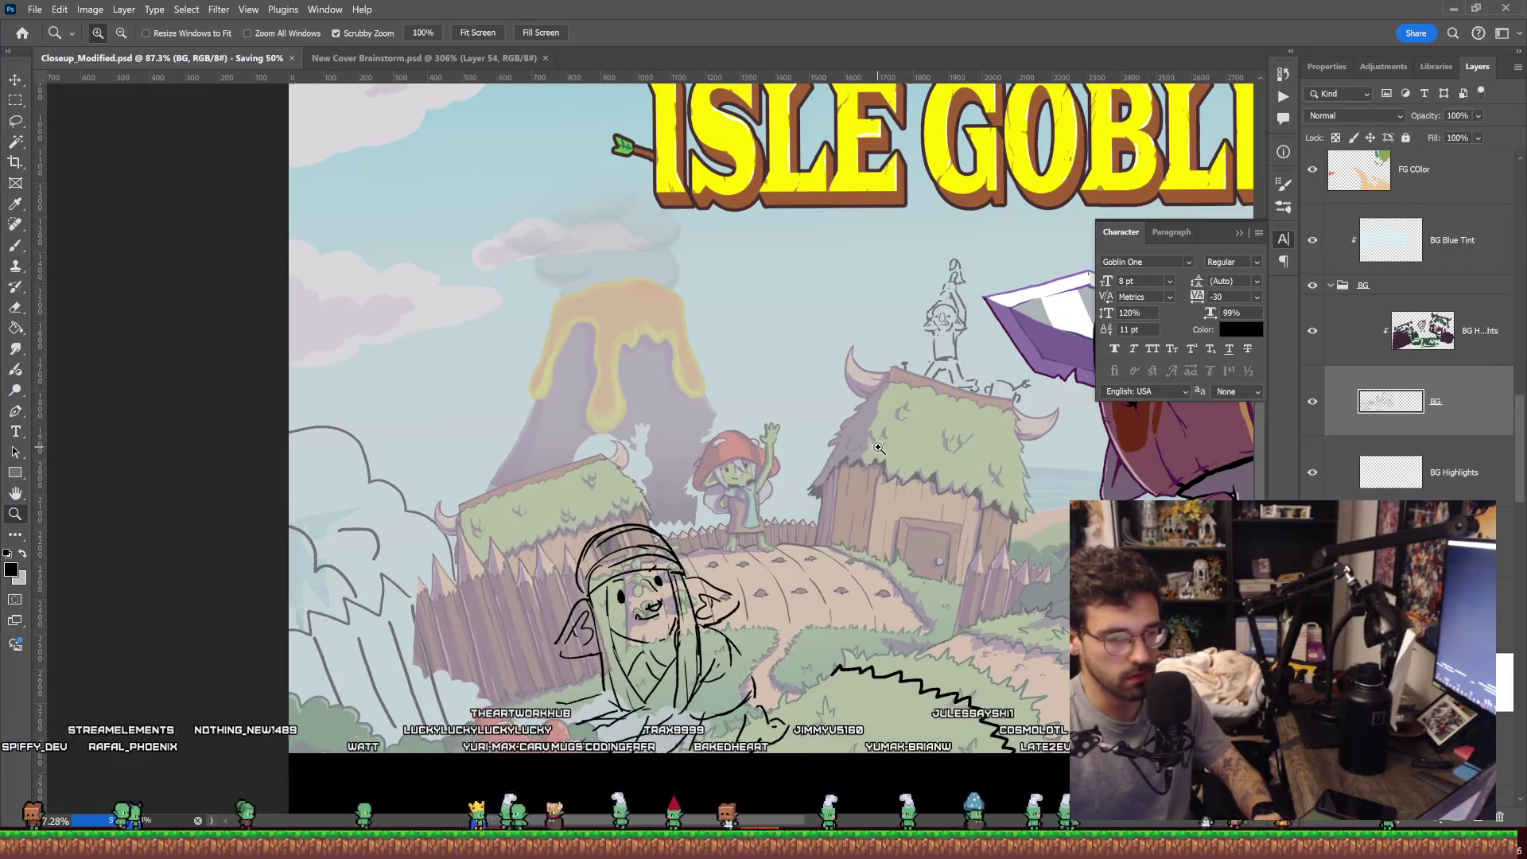
scroll(878, 447, "down", 1)
mouse_move(974, 318)
left_mouse_down()
mouse_move(1026, 320)
mouse_move(864, 407)
mouse_move(598, 453)
left_mouse_up()
Zoom in on the hooded sketch's face, then bring up Aseprite's character portrait prototypes file.
key("e")
key("z")
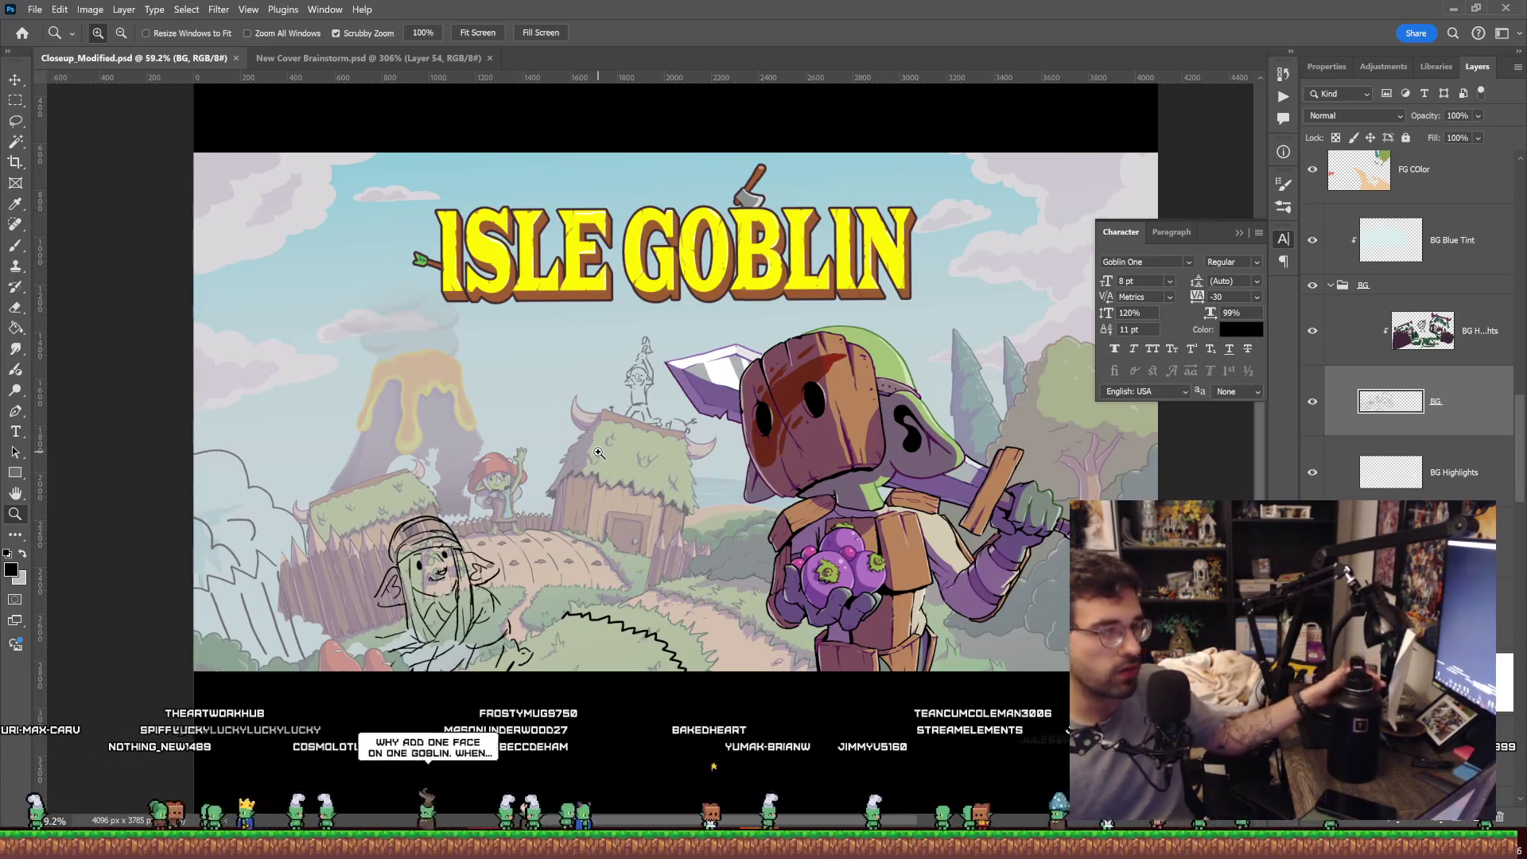
mouse_move(480, 551)
left_mouse_down()
mouse_move(506, 589)
mouse_move(640, 519)
left_mouse_up()
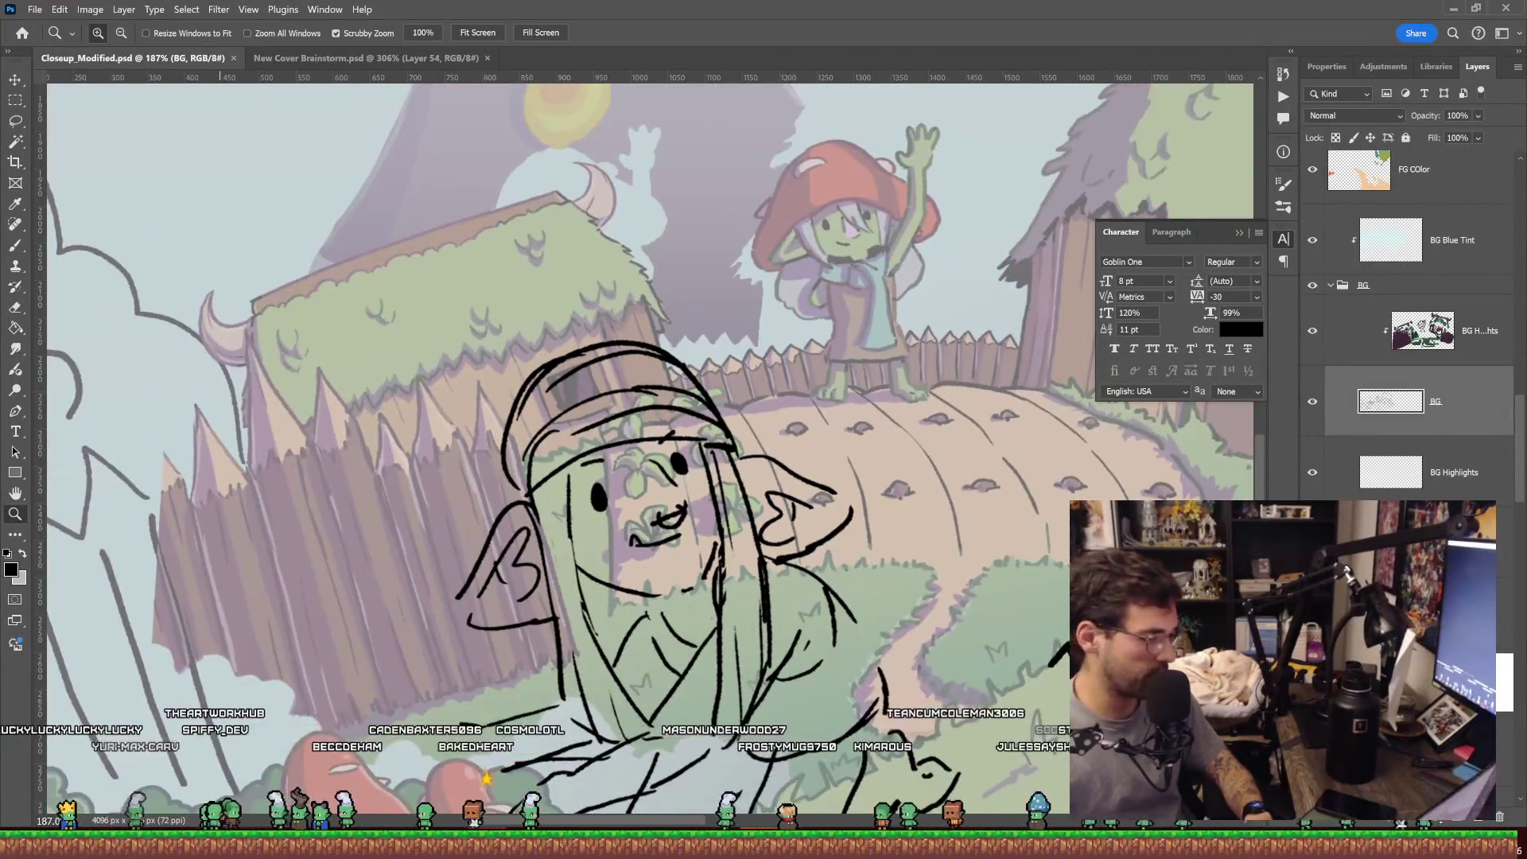
key("alt+Tab")
left_click(100, 26)
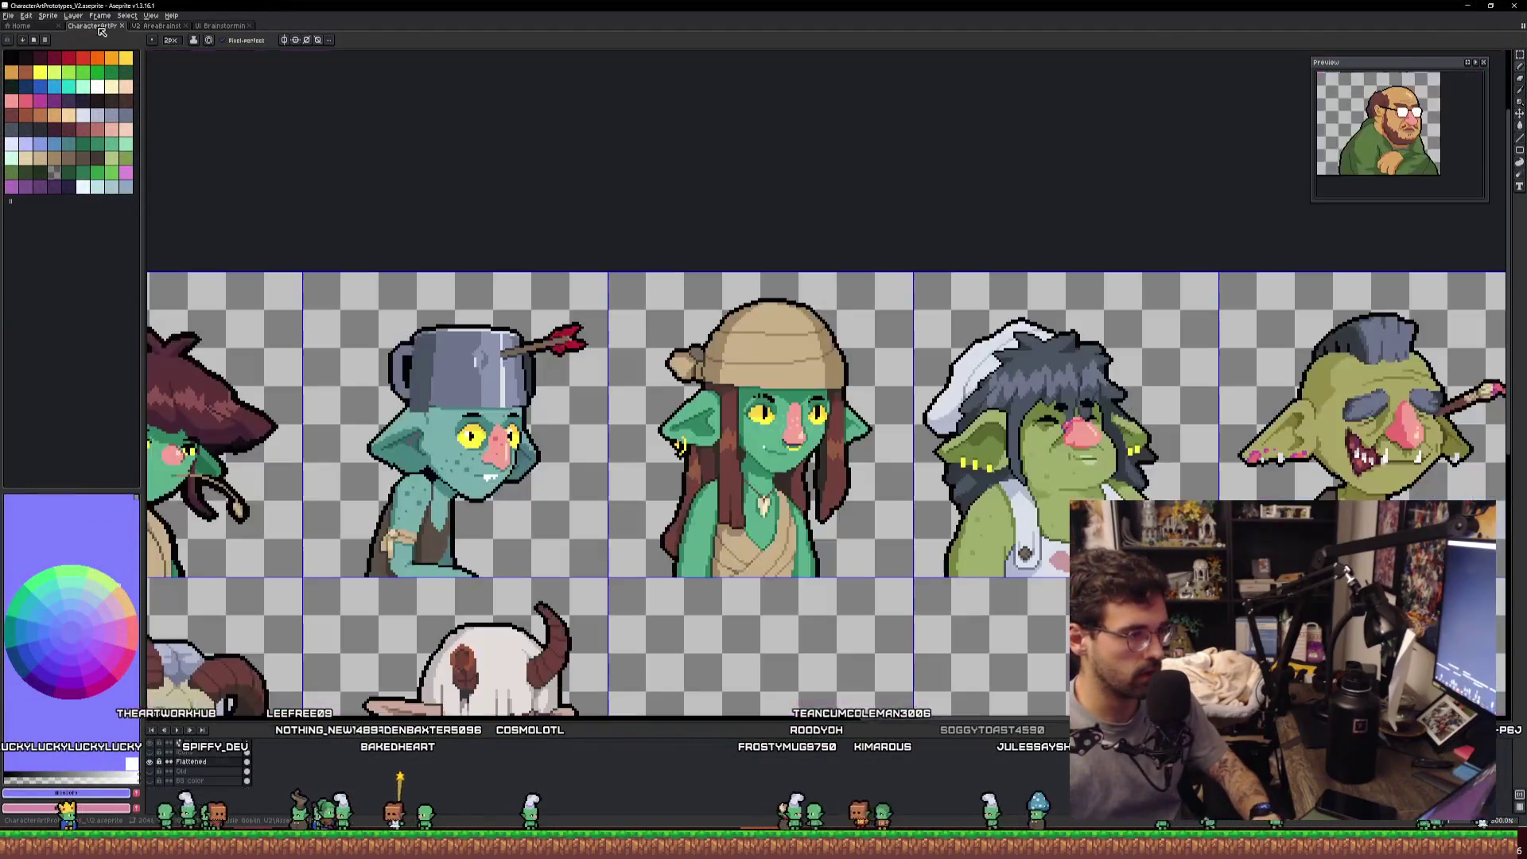
Zoom and pan around the teal goblin portrait, examining its head and blushing cheek.
scroll(641, 371, "left", 5)
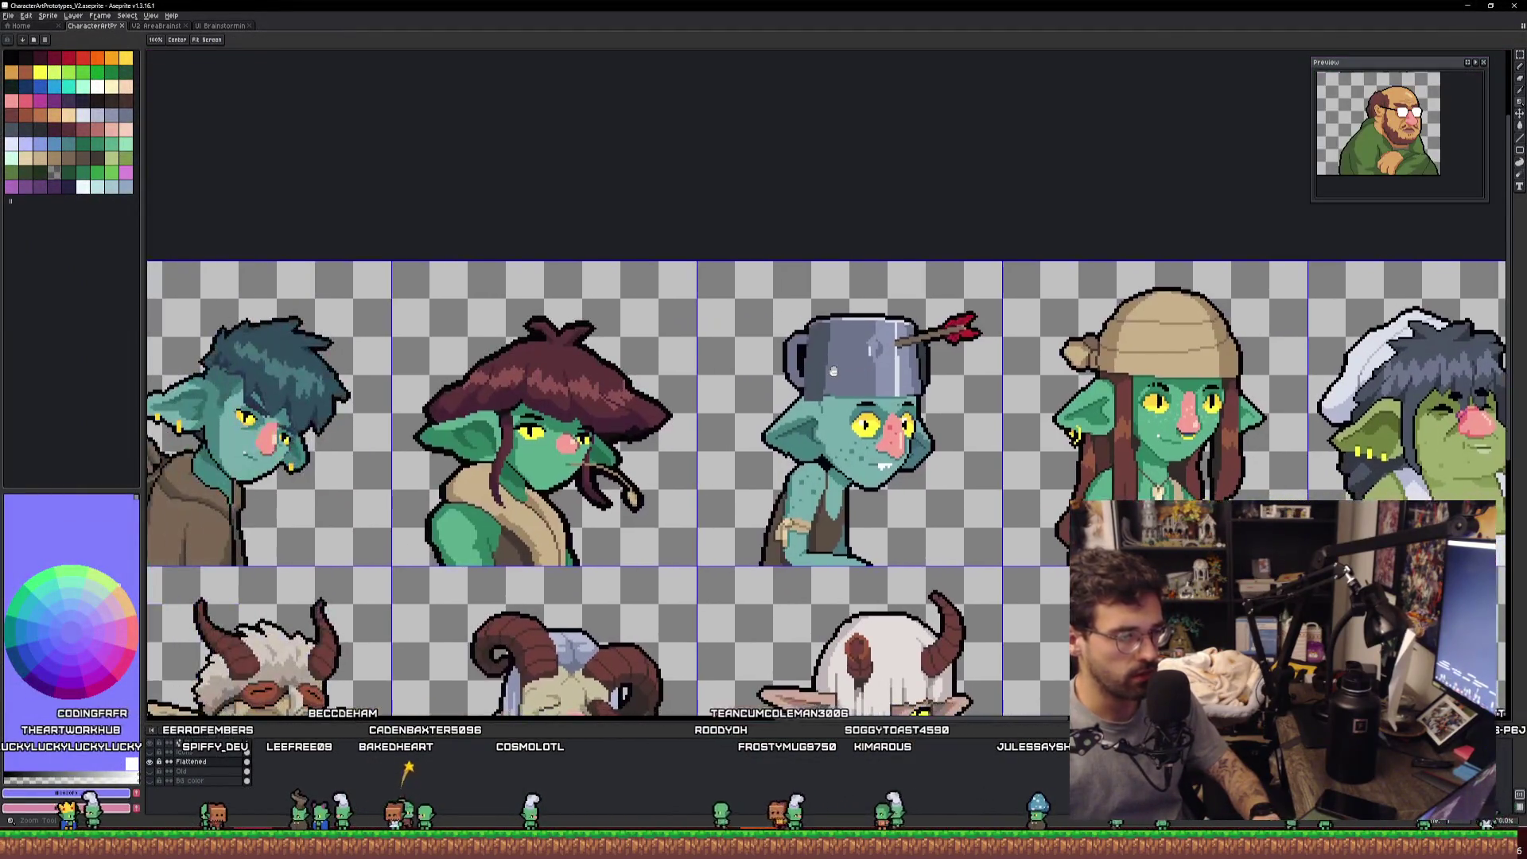
scroll(652, 393, "left", 3)
scroll(839, 434, "up", 5)
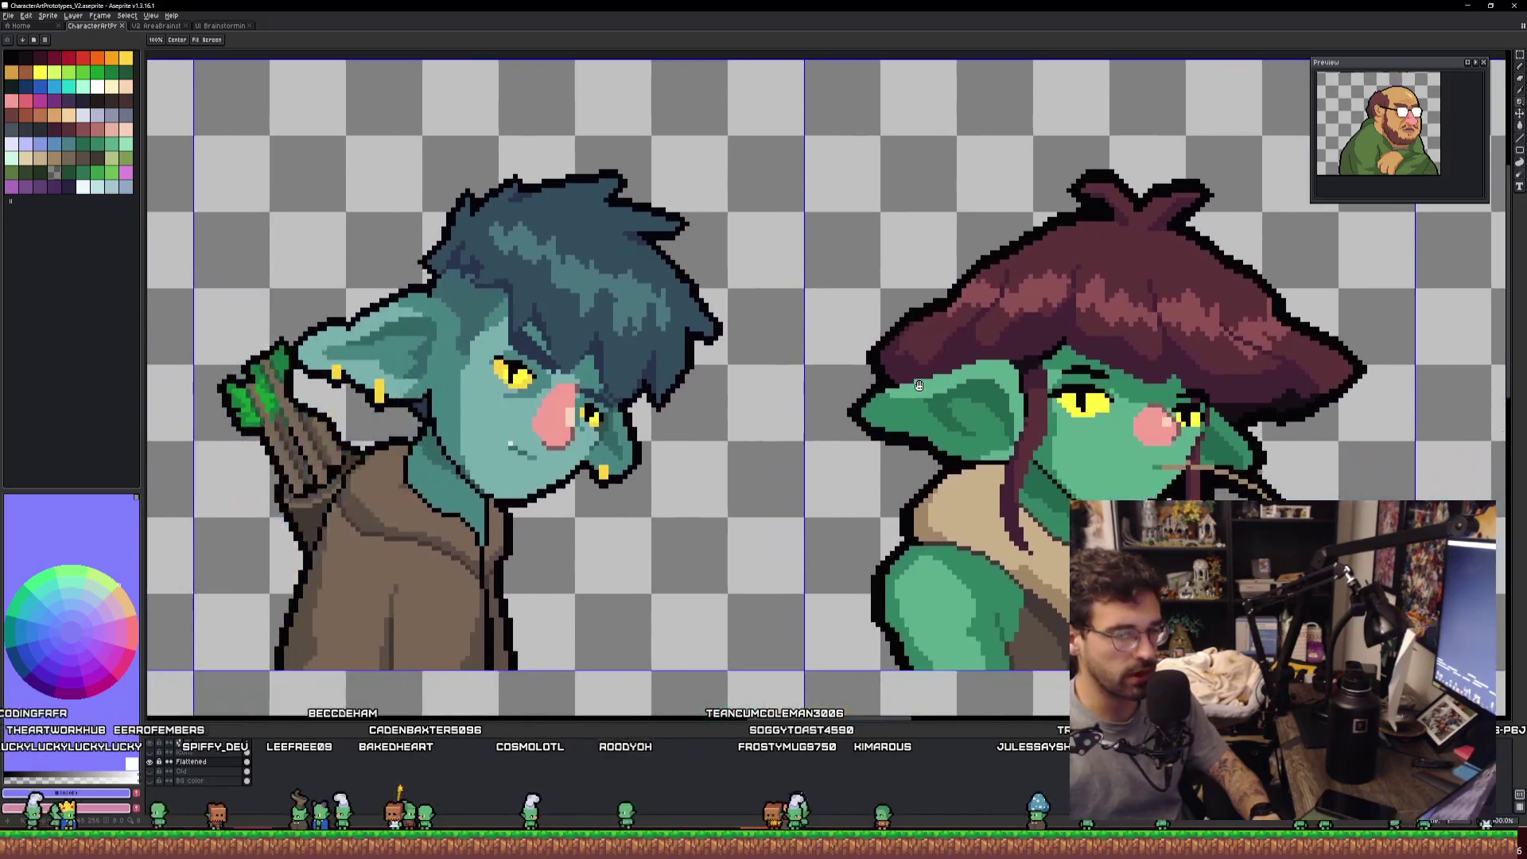
scroll(840, 434, "down", 1)
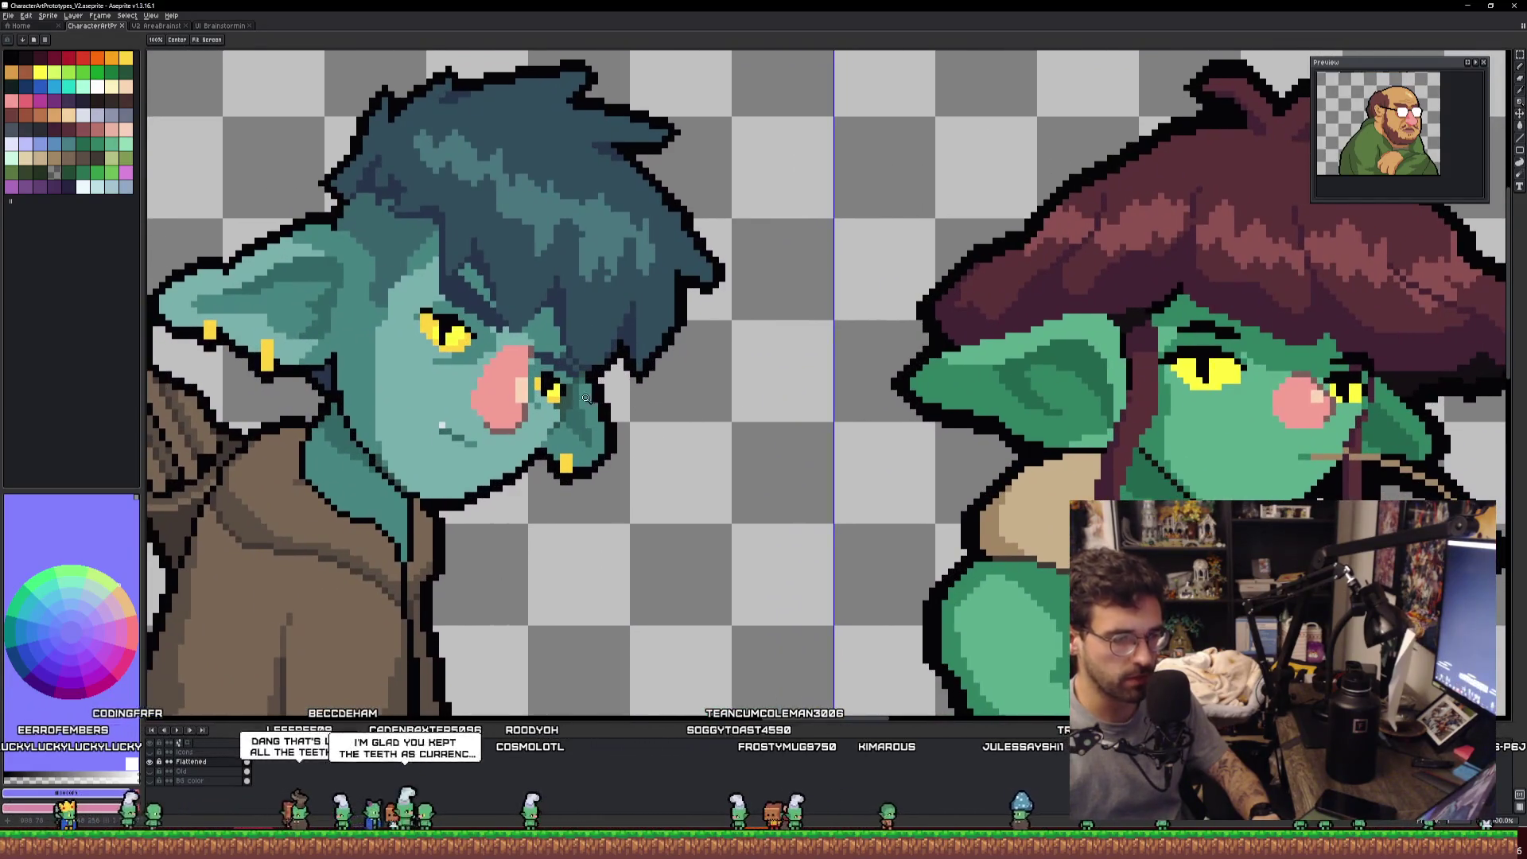
scroll(494, 384, "up", 4)
scroll(494, 384, "down", 1)
scroll(494, 384, "down", 2)
scroll(494, 383, "up", 3)
scroll(494, 383, "up", 1)
scroll(494, 382, "down", 3)
left_click_drag(494, 382, 626, 408)
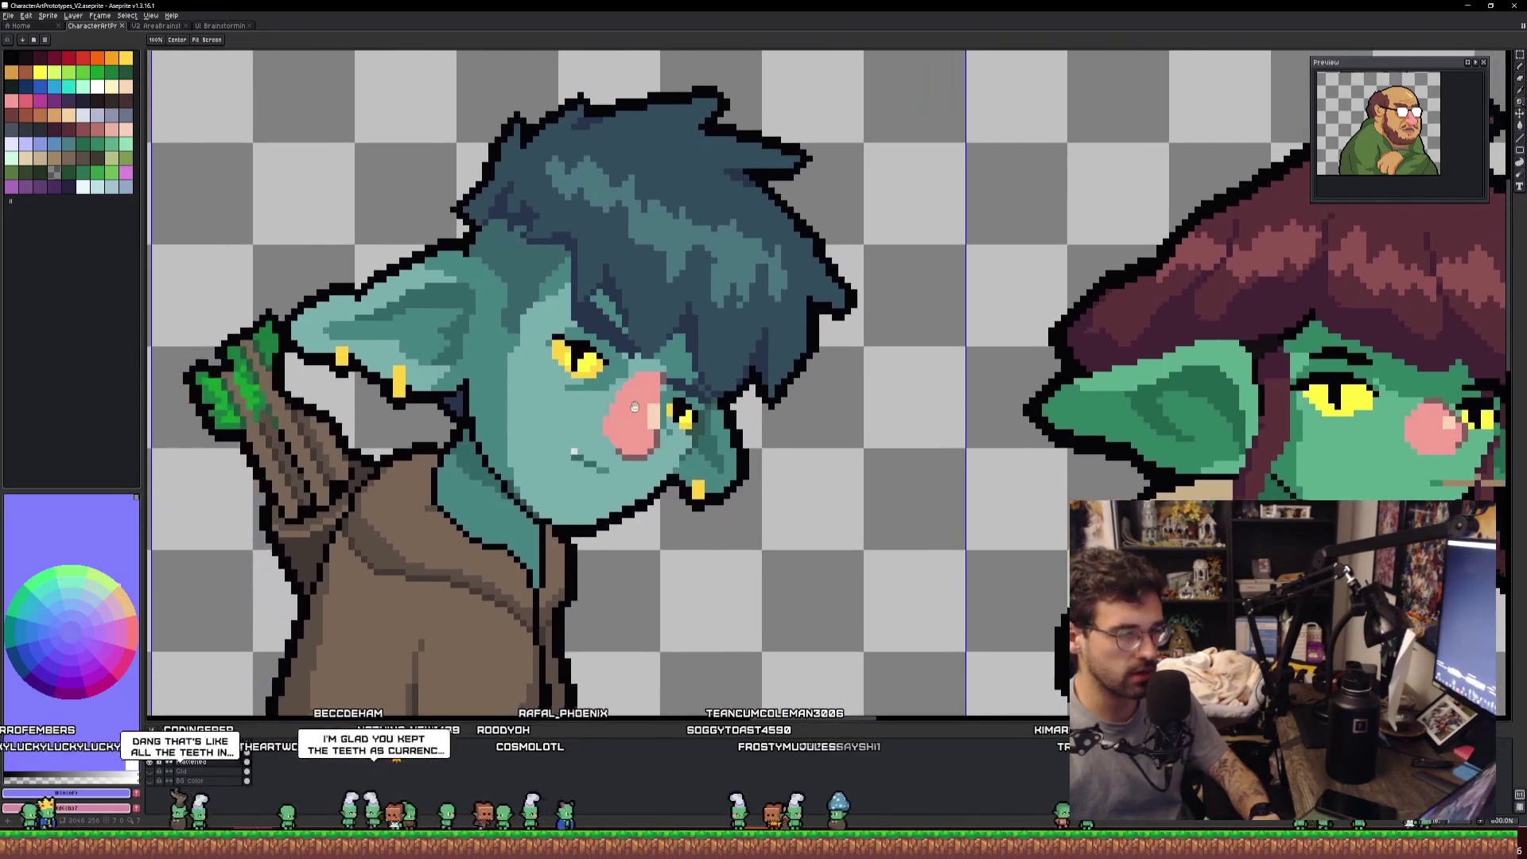
scroll(625, 407, "up", 1)
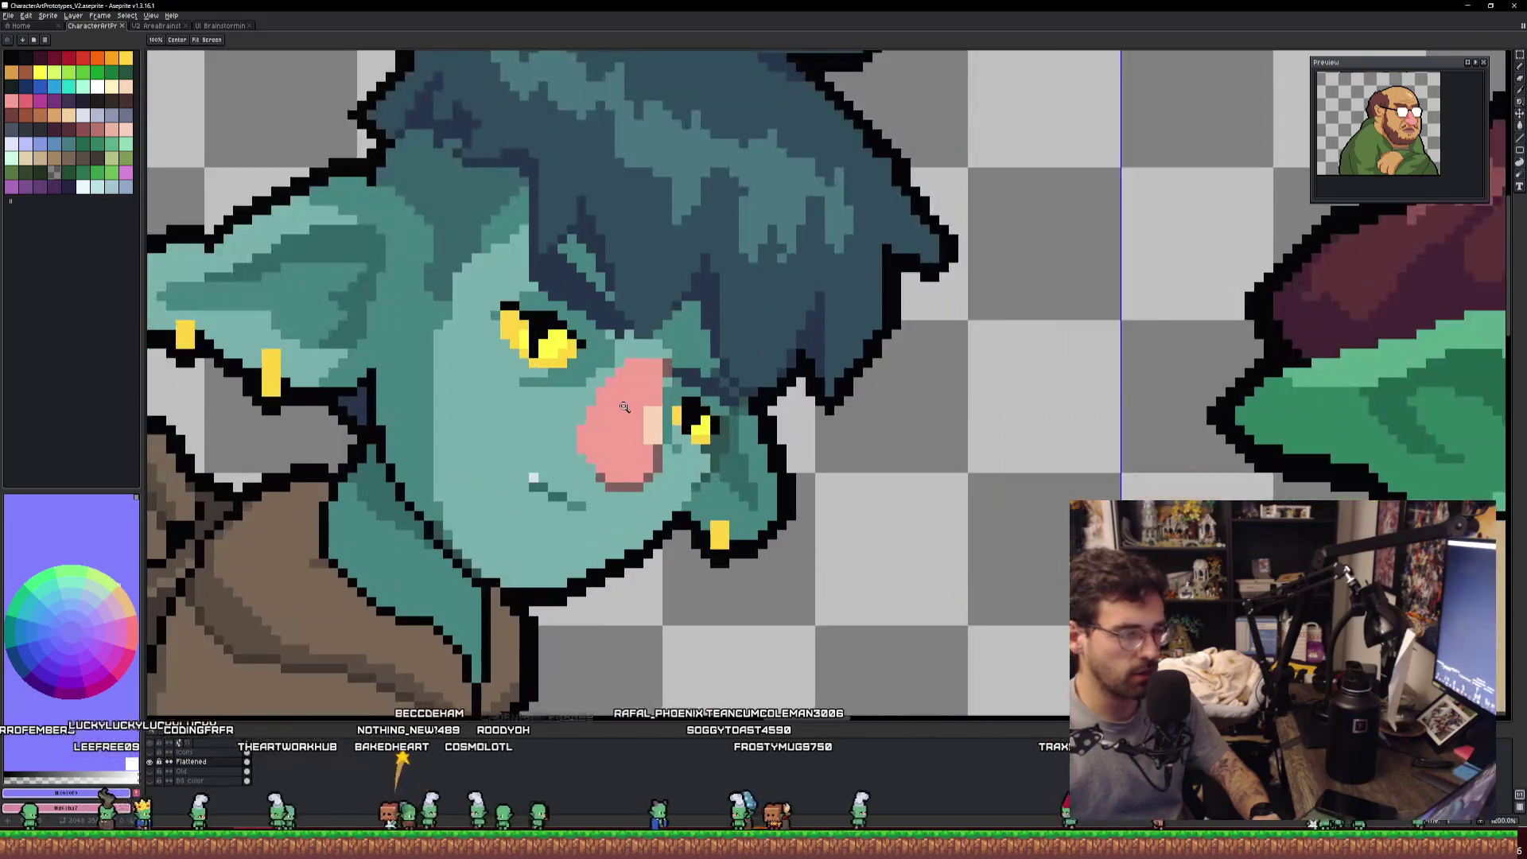
scroll(624, 407, "down", 1)
mouse_move(605, 262)
left_mouse_down()
mouse_move(768, 509)
mouse_move(698, 494)
left_mouse_up()
scroll(750, 483, "up", 1)
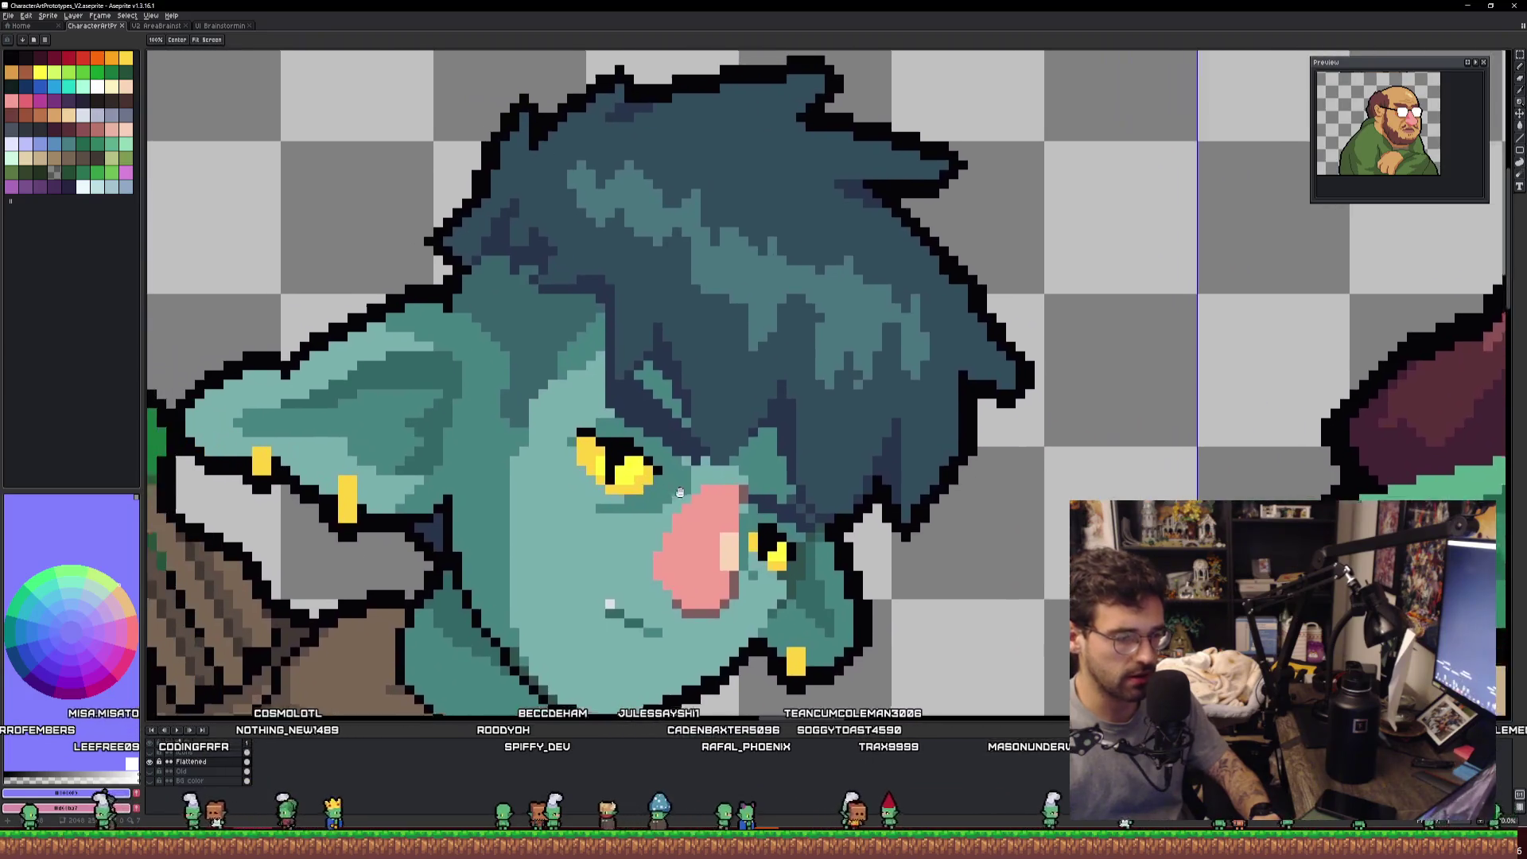
scroll(695, 494, "down", 2)
Look over the pot-head, hat, glasses and bald-man portraits, then return to V2 AreaBrainstorming.
mouse_move(694, 494)
left_mouse_down()
mouse_move(1246, 446)
mouse_move(382, 414)
left_mouse_up()
left_click_drag(1193, 486, 265, 461)
left_click_drag(835, 446, 270, 429)
mouse_move(862, 414)
left_mouse_down()
mouse_move(146, 403)
mouse_move(146, 167)
left_mouse_up()
left_click_drag(557, 167, 146, 53)
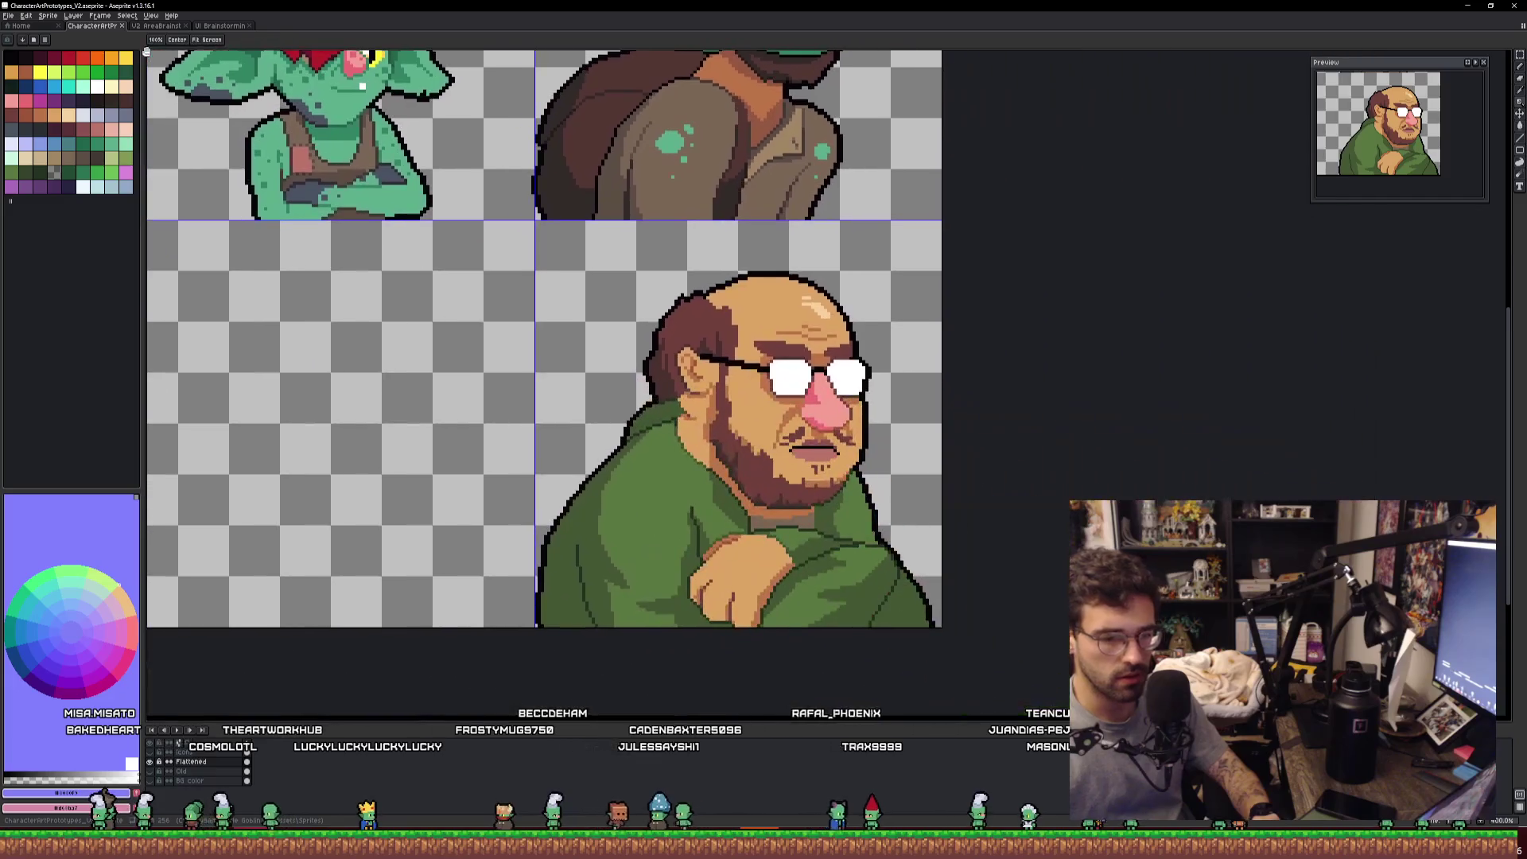
scroll(924, 477, "up", 2)
scroll(891, 461, "up", 1)
scroll(867, 446, "down", 2)
scroll(847, 431, "up", 3)
scroll(847, 430, "down", 3)
scroll(847, 430, "up", 1)
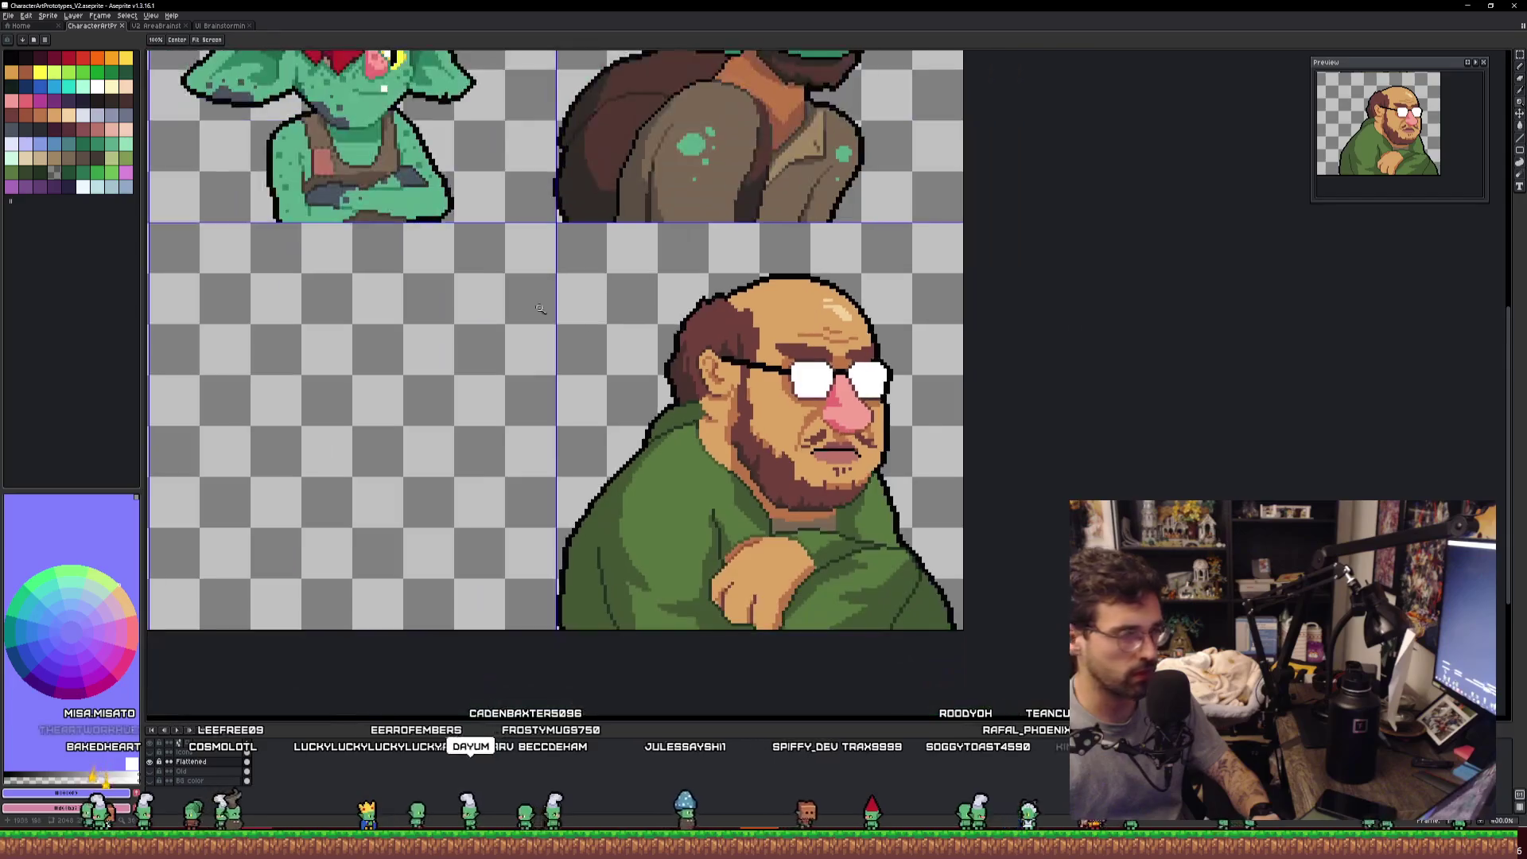
left_click_drag(795, 342, 1034, 596)
left_click(157, 27)
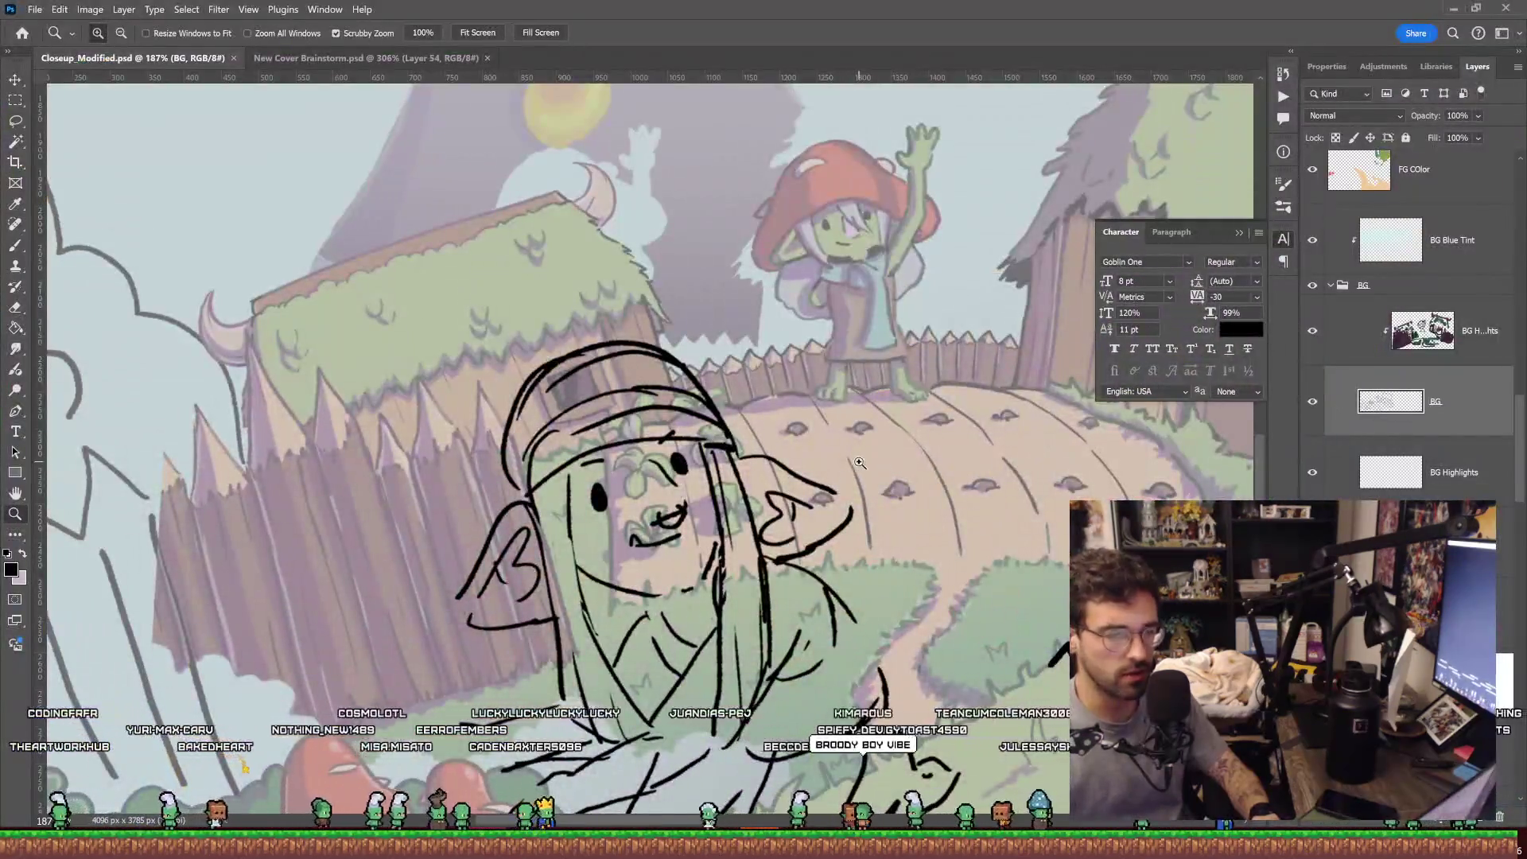
scroll(796, 478, "down", 5)
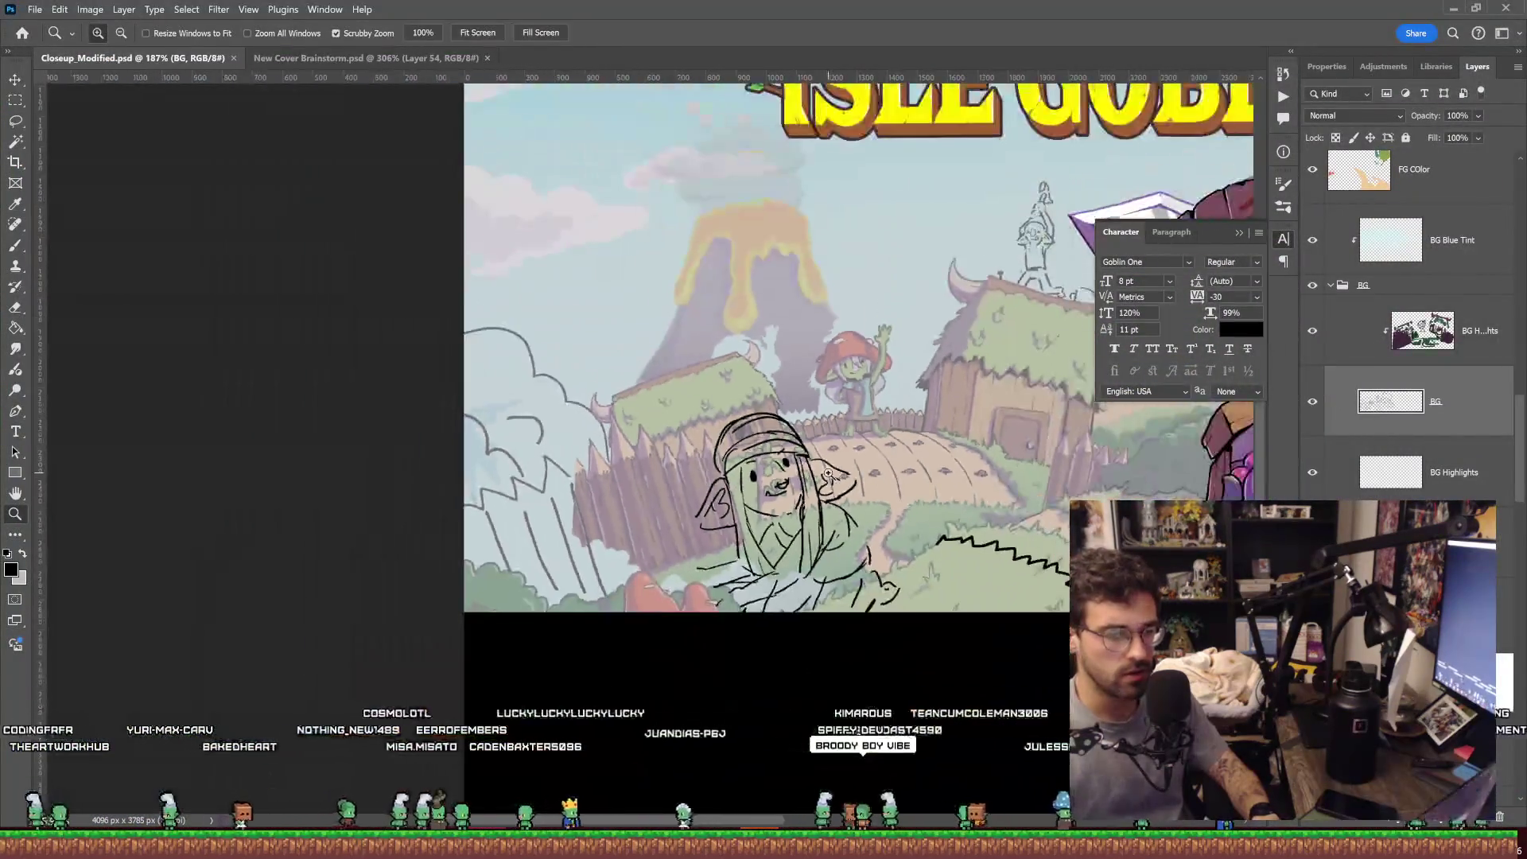
scroll(434, 517, "up", 3)
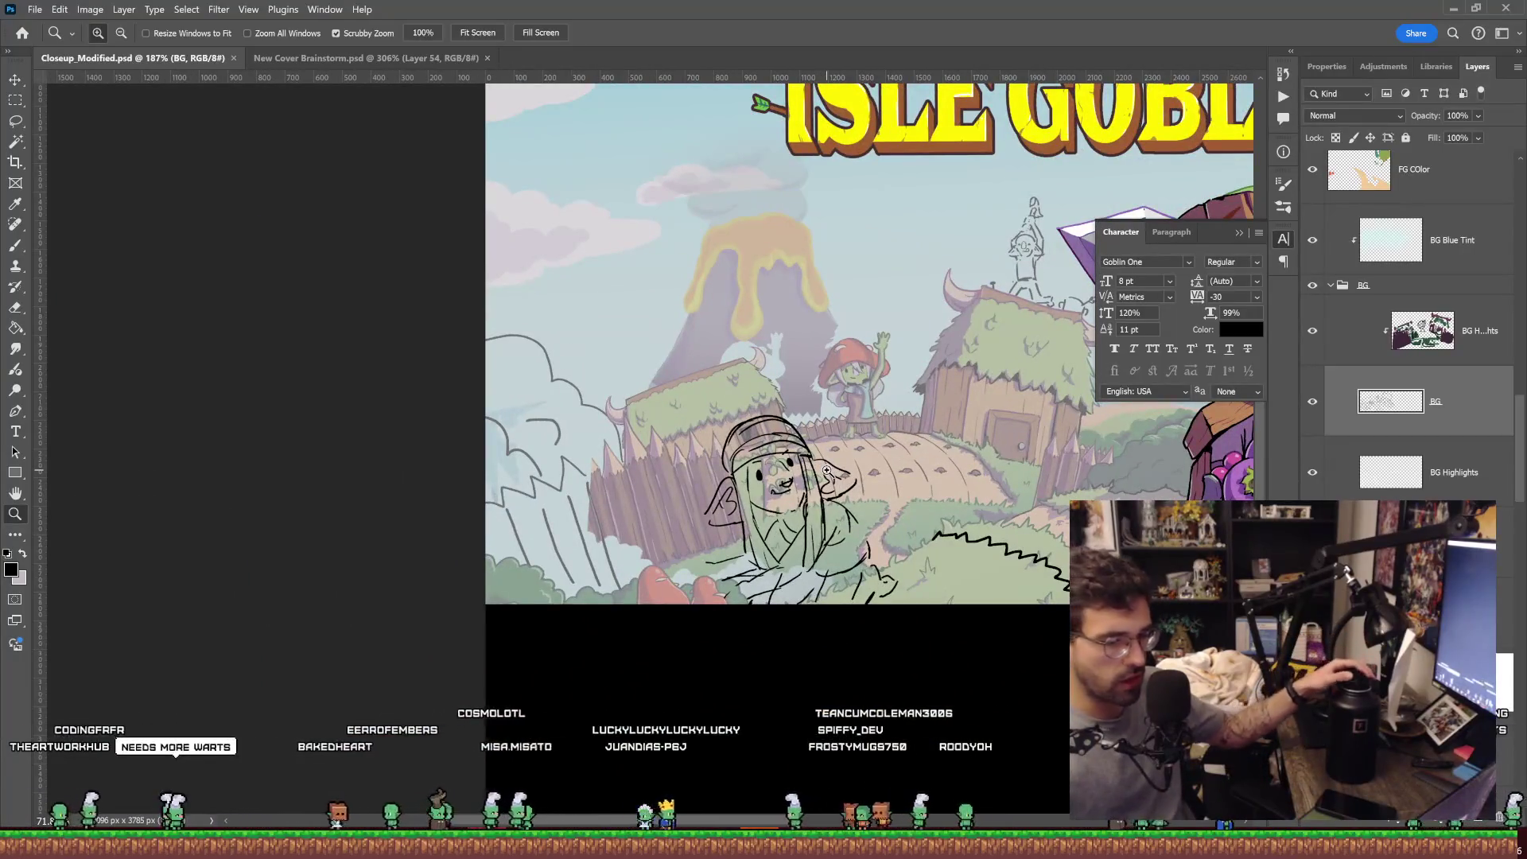
scroll(827, 470, "up", 1)
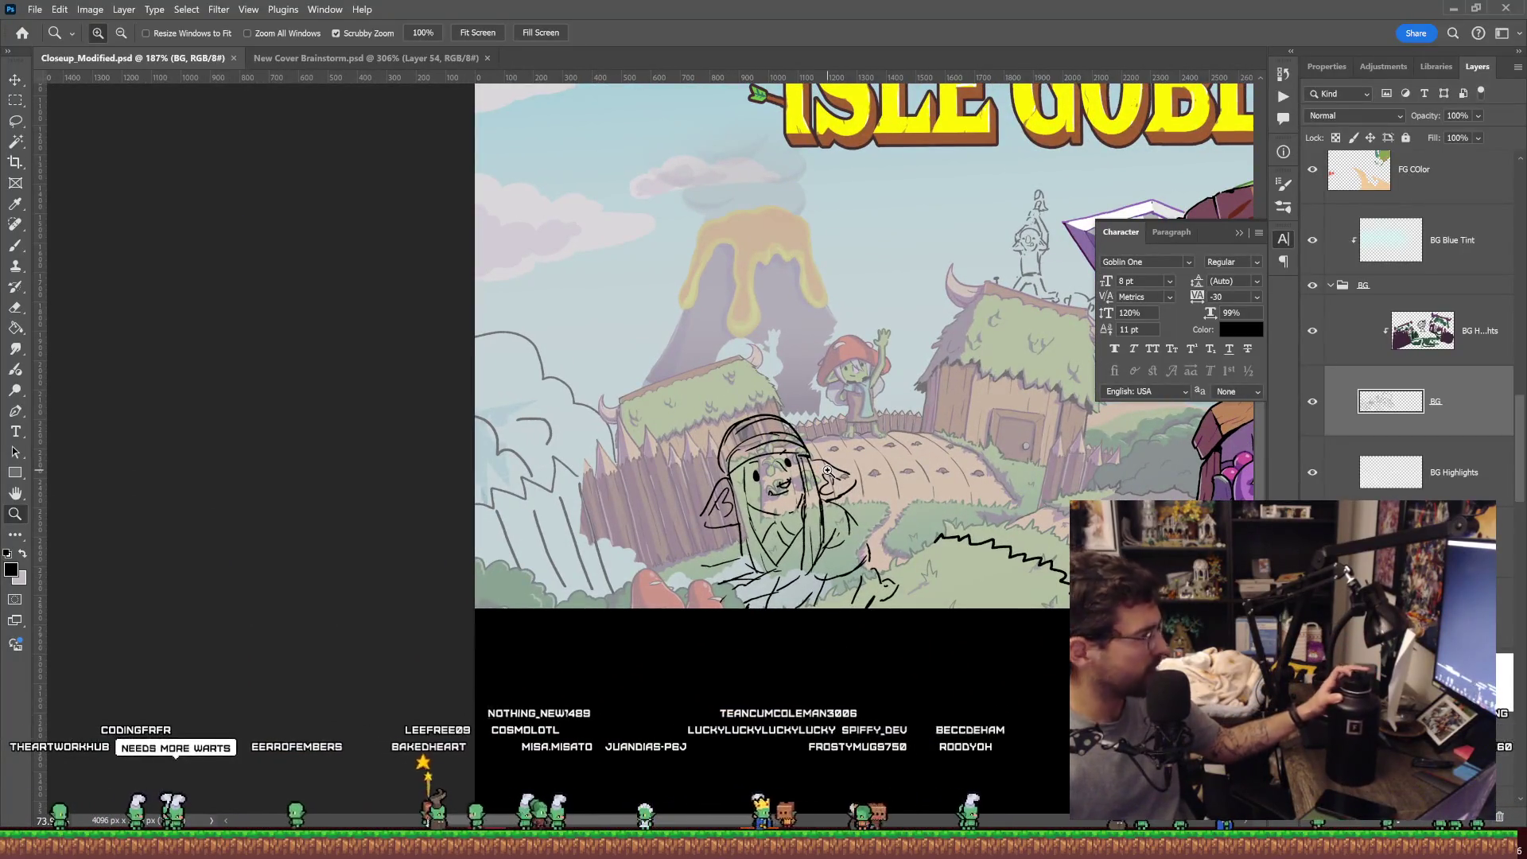
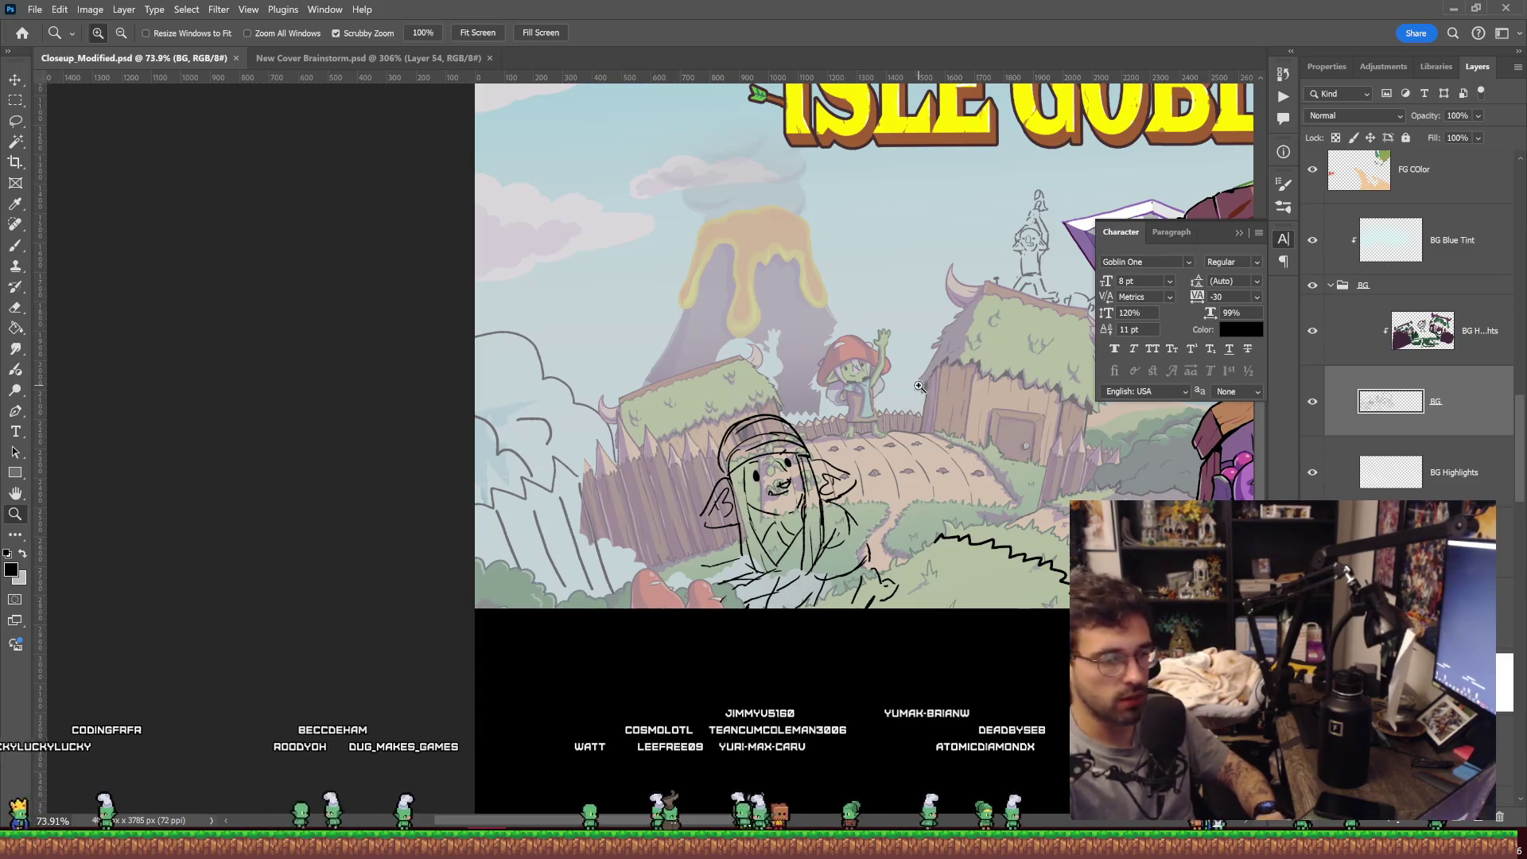
Zoom and pan around the village scene to frame the goblin and huts.
left_click_drag(919, 386, 902, 387)
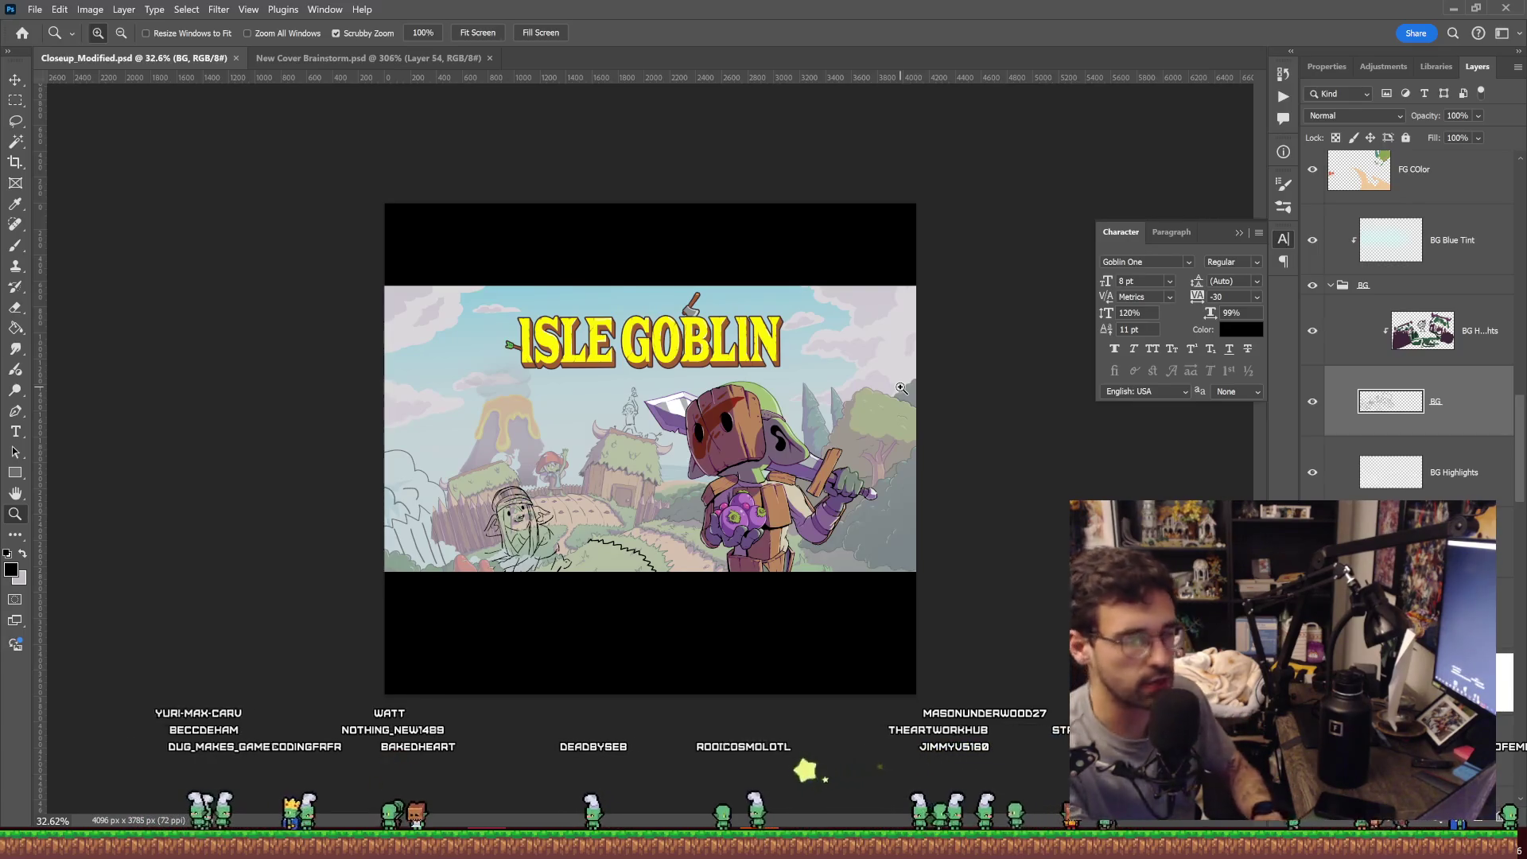
mouse_move(631, 443)
left_mouse_down()
mouse_move(708, 385)
mouse_move(703, 348)
mouse_move(749, 394)
left_mouse_up()
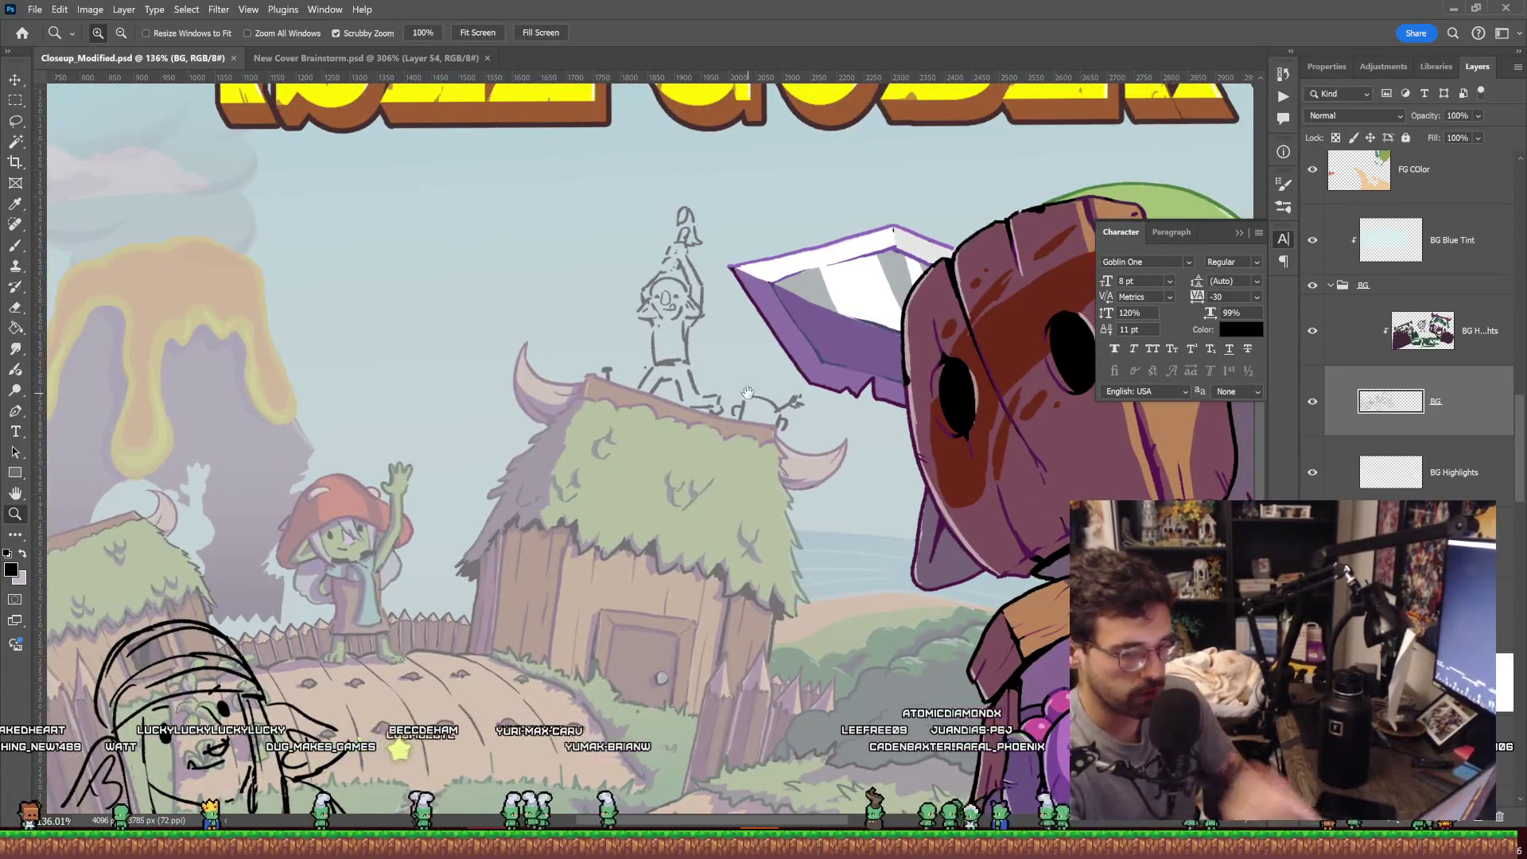
mouse_move(748, 394)
left_mouse_down()
mouse_move(806, 324)
mouse_move(820, 346)
left_mouse_up()
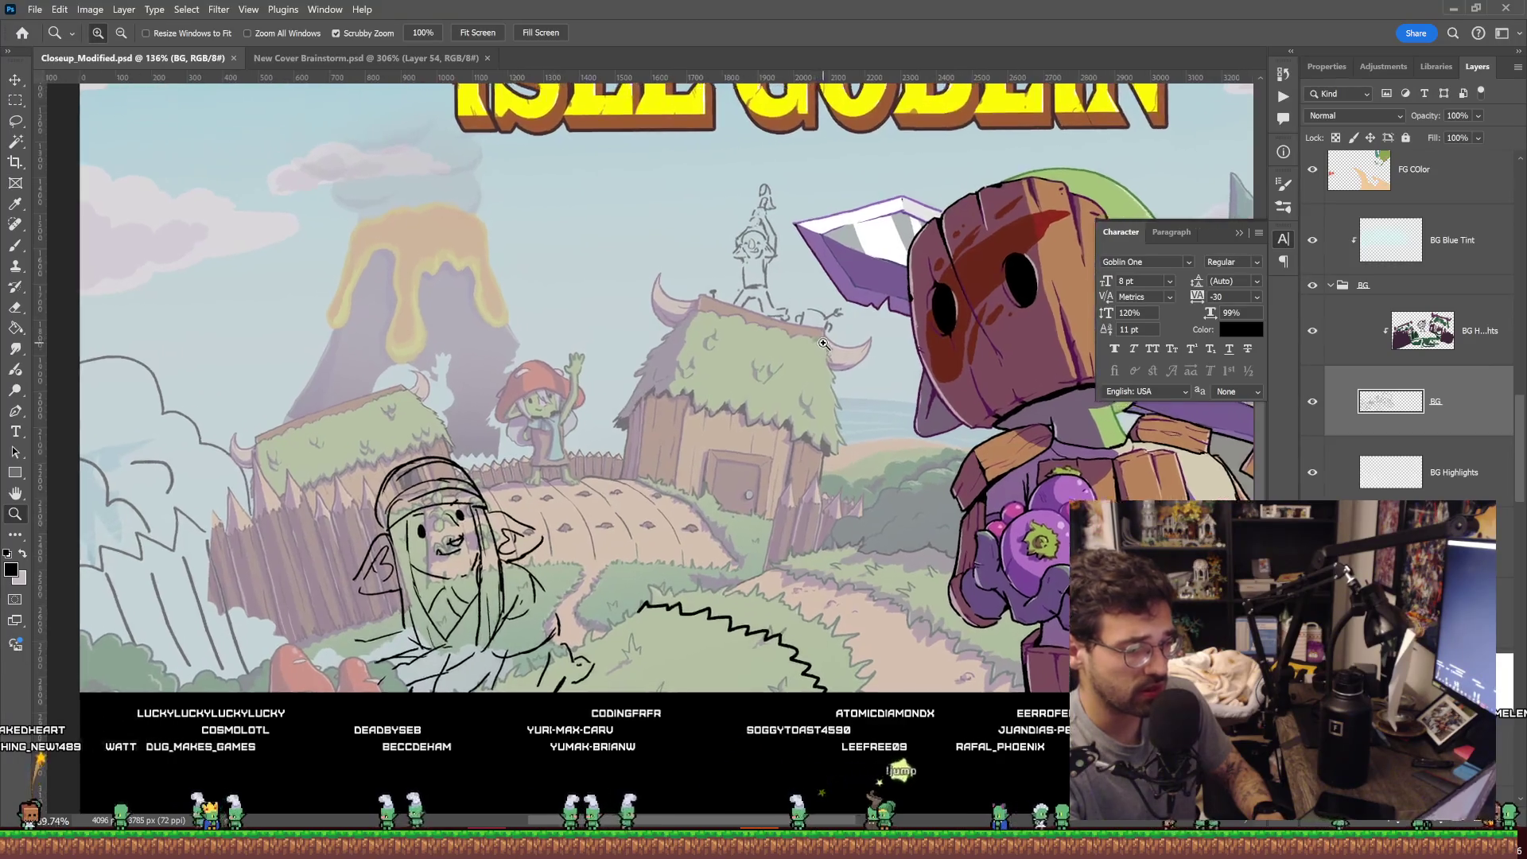
left_click_drag(820, 346, 816, 346)
left_click_drag(891, 288, 821, 258)
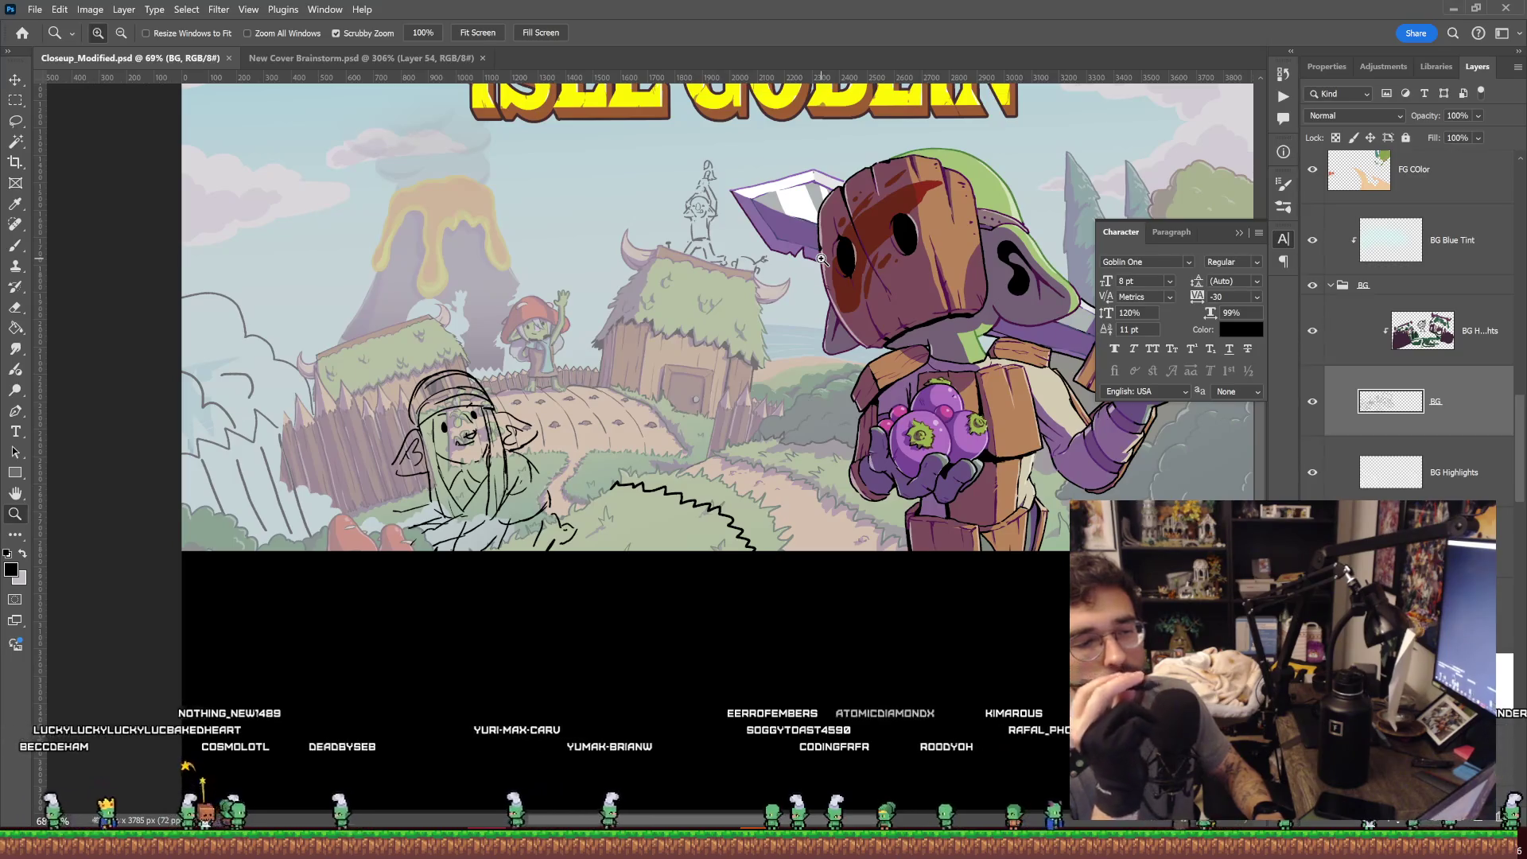
left_click_drag(851, 271, 830, 285)
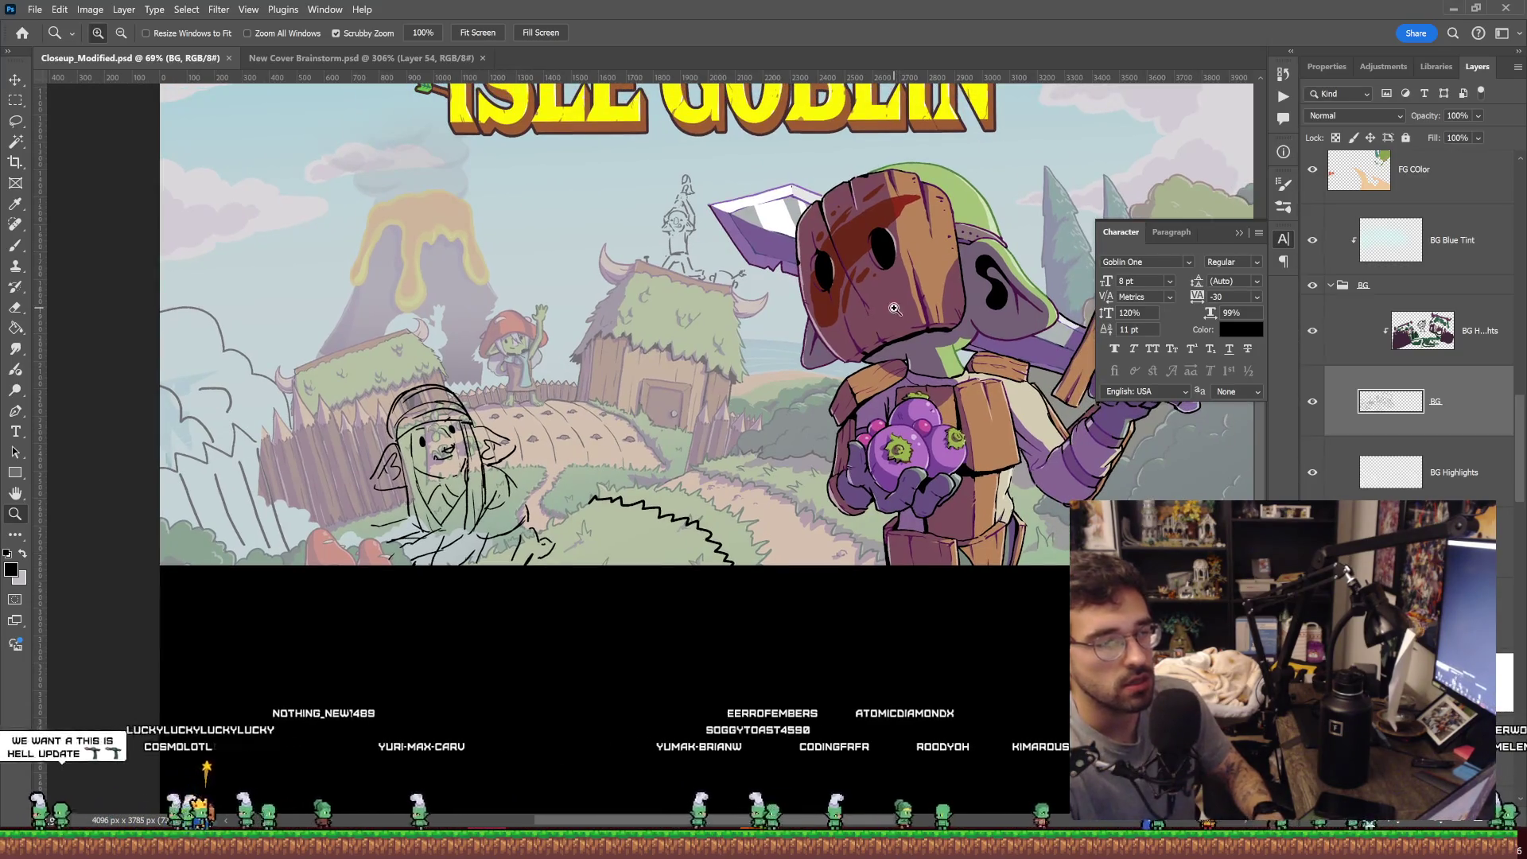
scroll(894, 309, "down", 5)
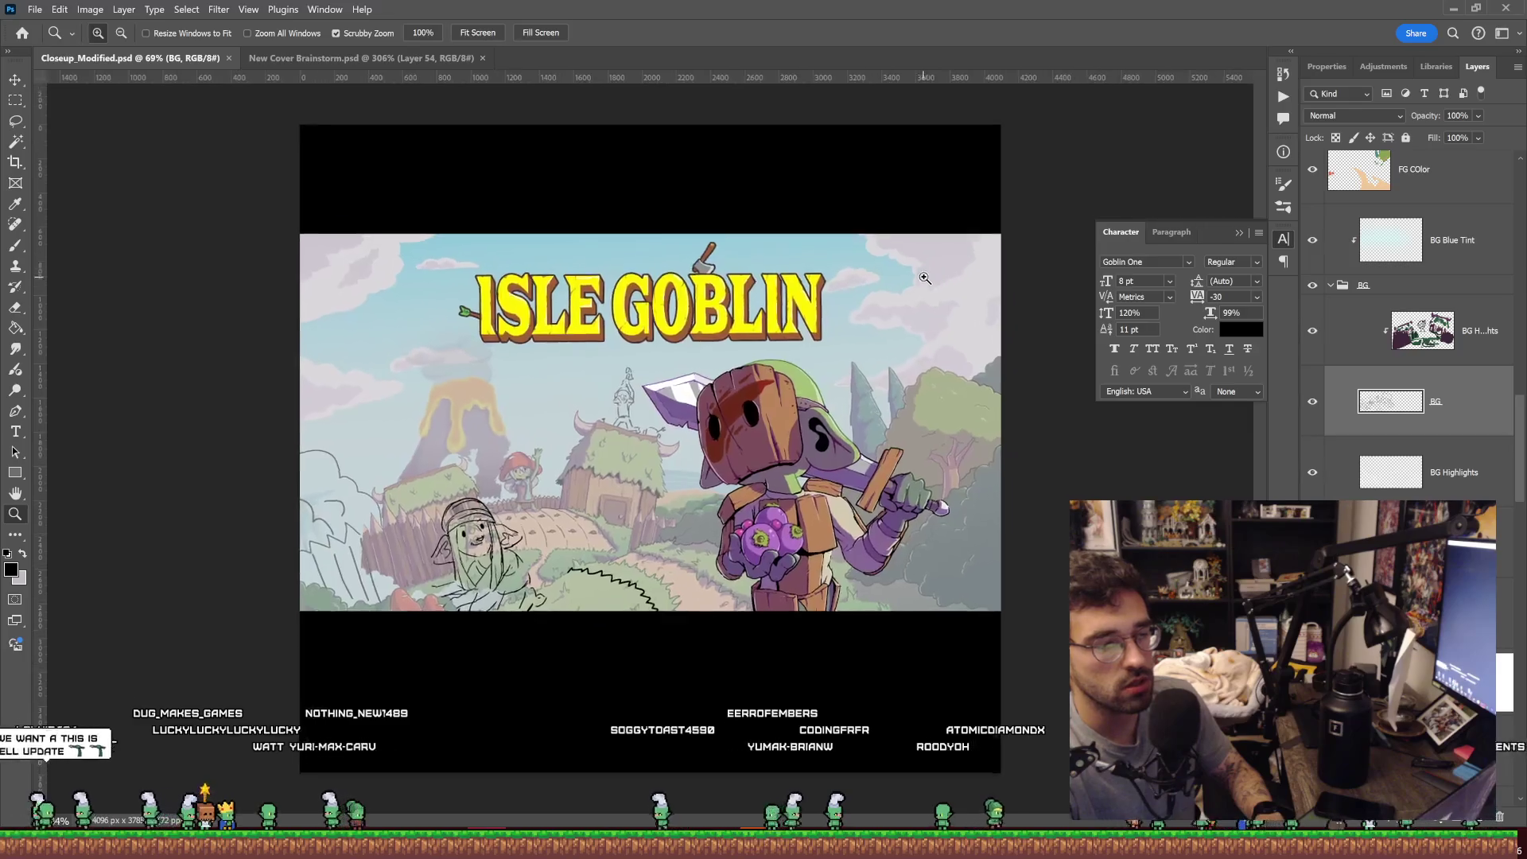
scroll(924, 278, "up", 3)
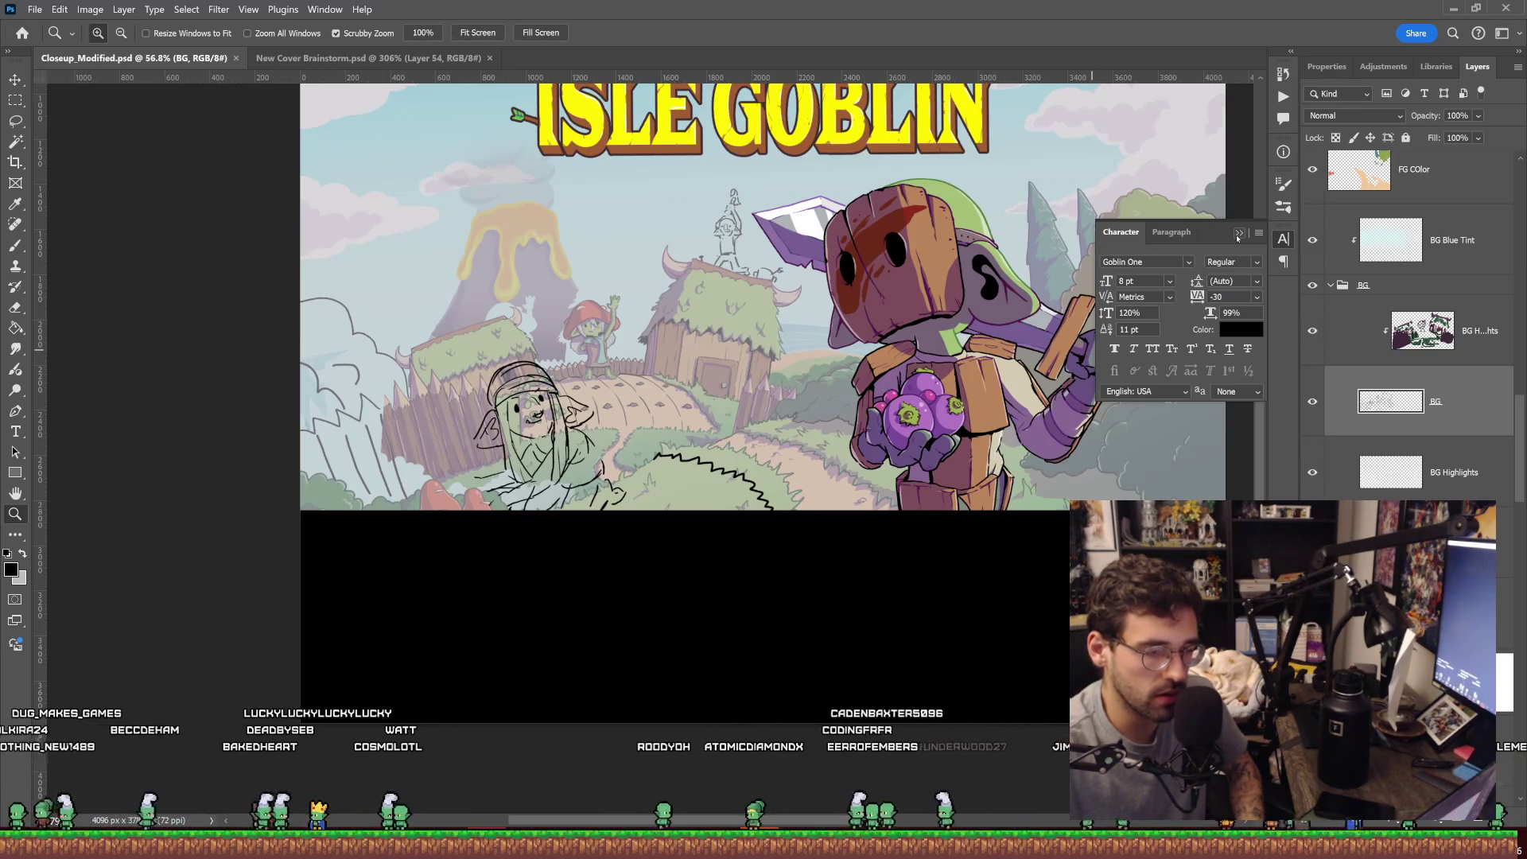
Close the Character panel and scroll through the Layers panel.
left_click(1239, 234)
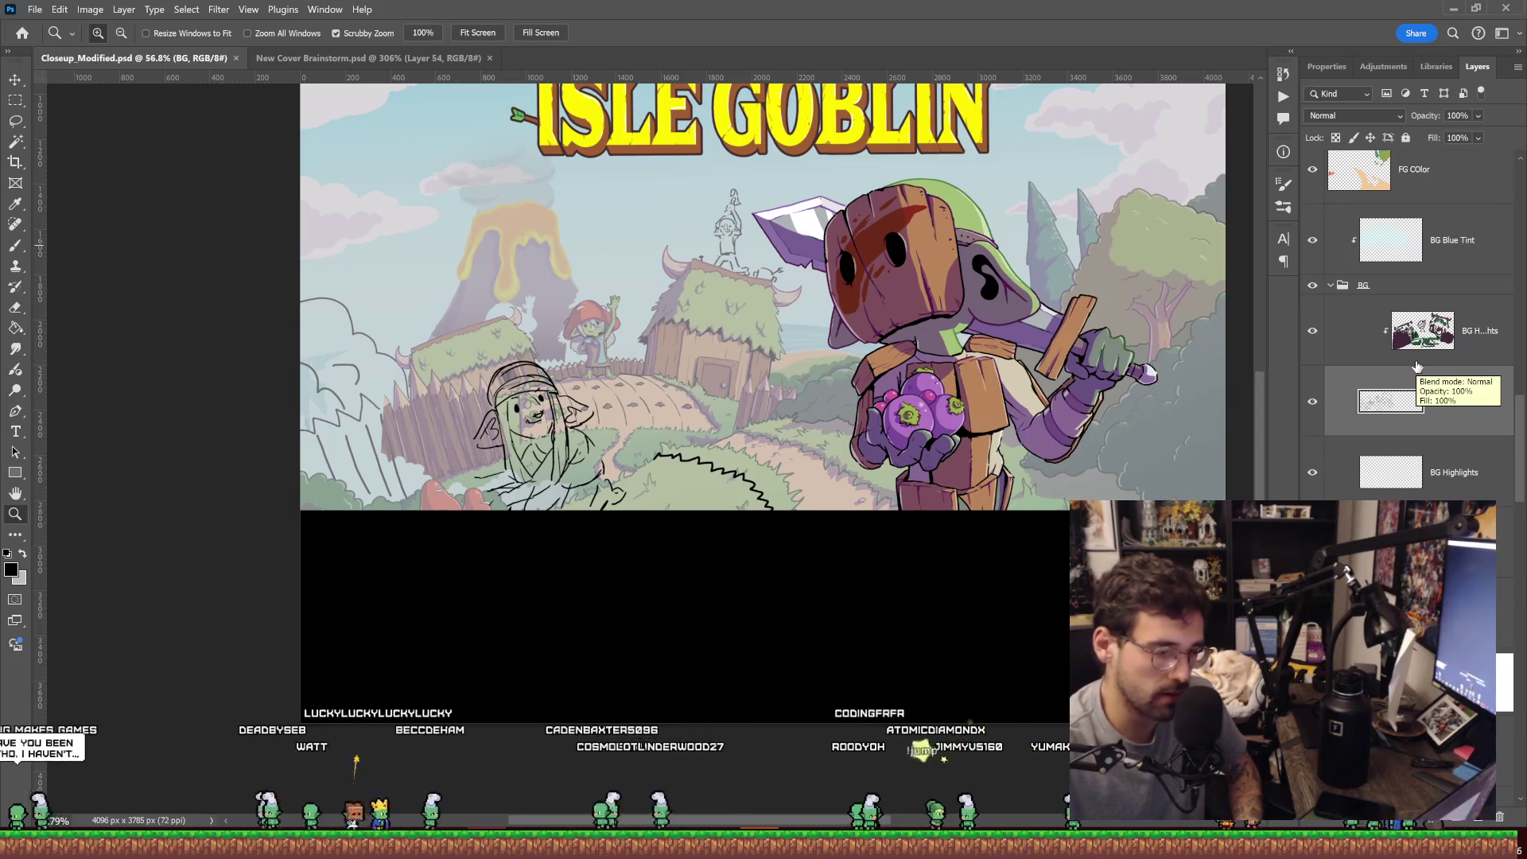
scroll(1421, 316, "up", 2)
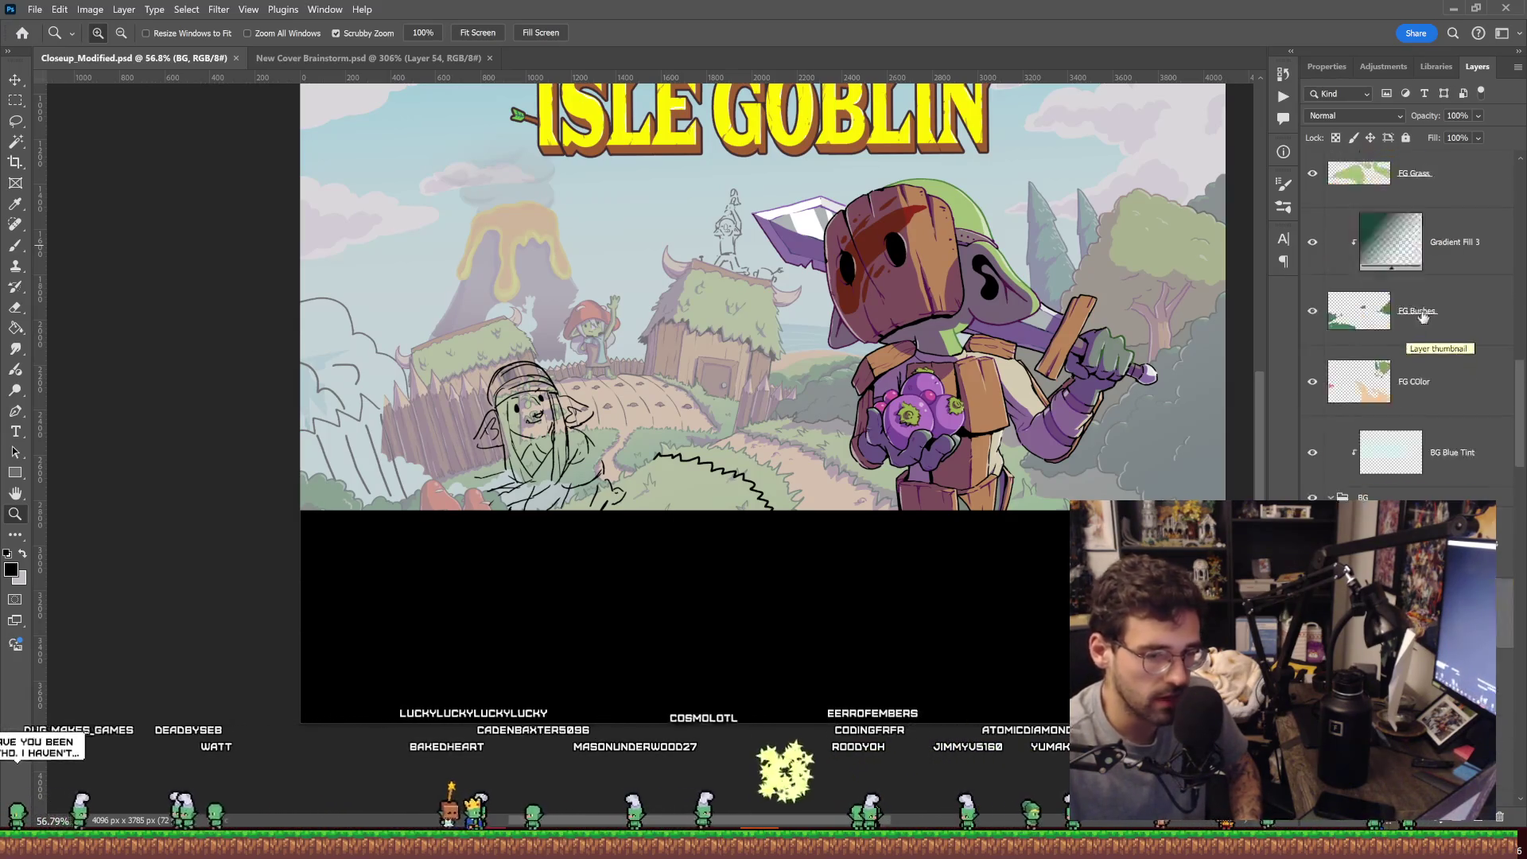
scroll(1422, 317, "up", 2)
scroll(1421, 316, "up", 1)
scroll(1421, 316, "up", 1)
scroll(1421, 316, "up", 1)
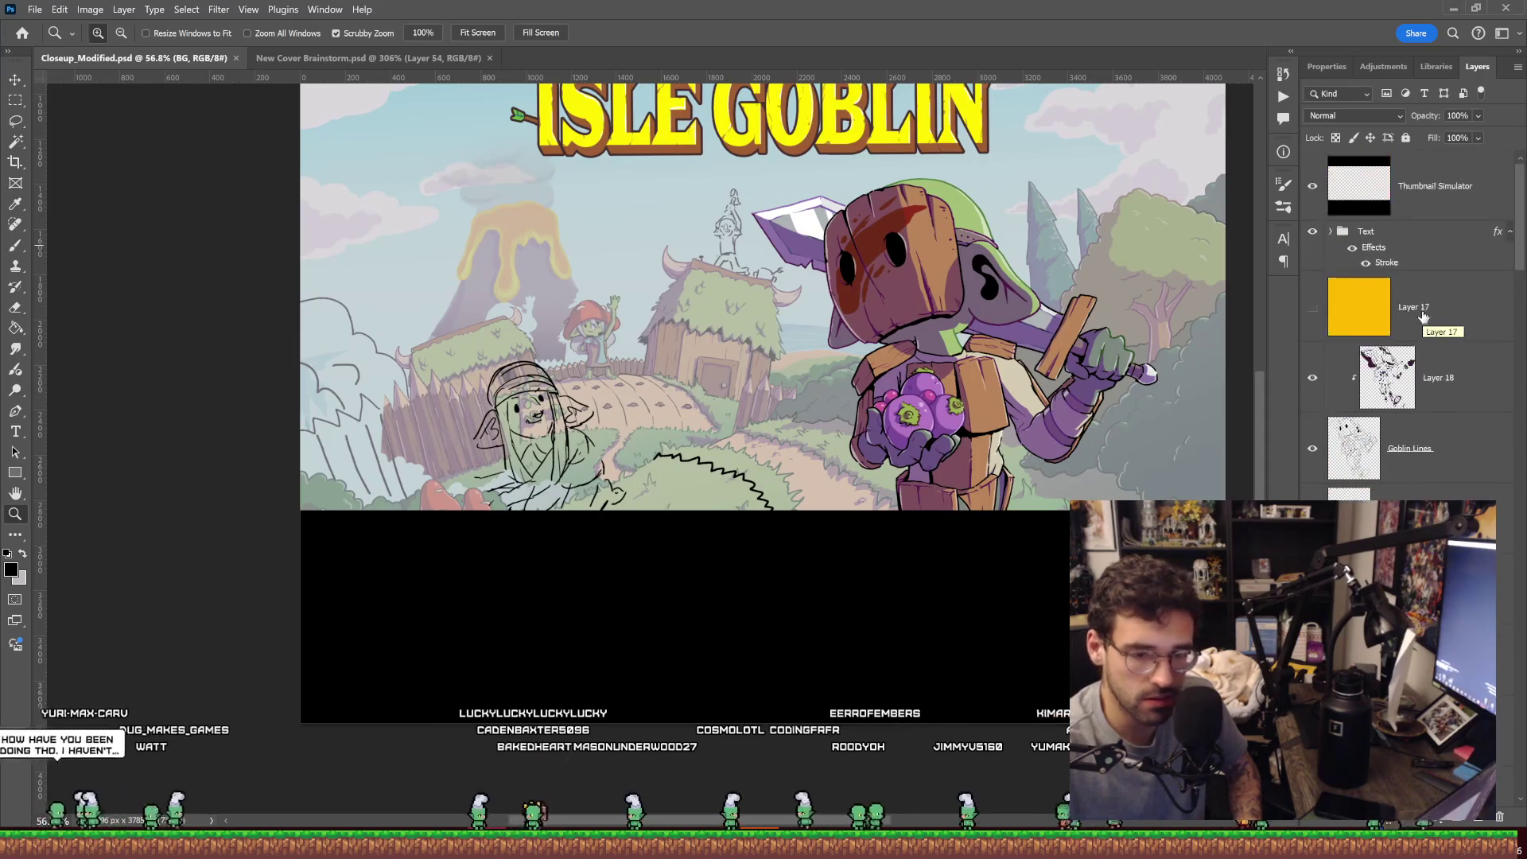
scroll(1423, 316, "down", 3)
scroll(1423, 316, "down", 3)
scroll(1420, 320, "down", 2)
scroll(1413, 326, "down", 2)
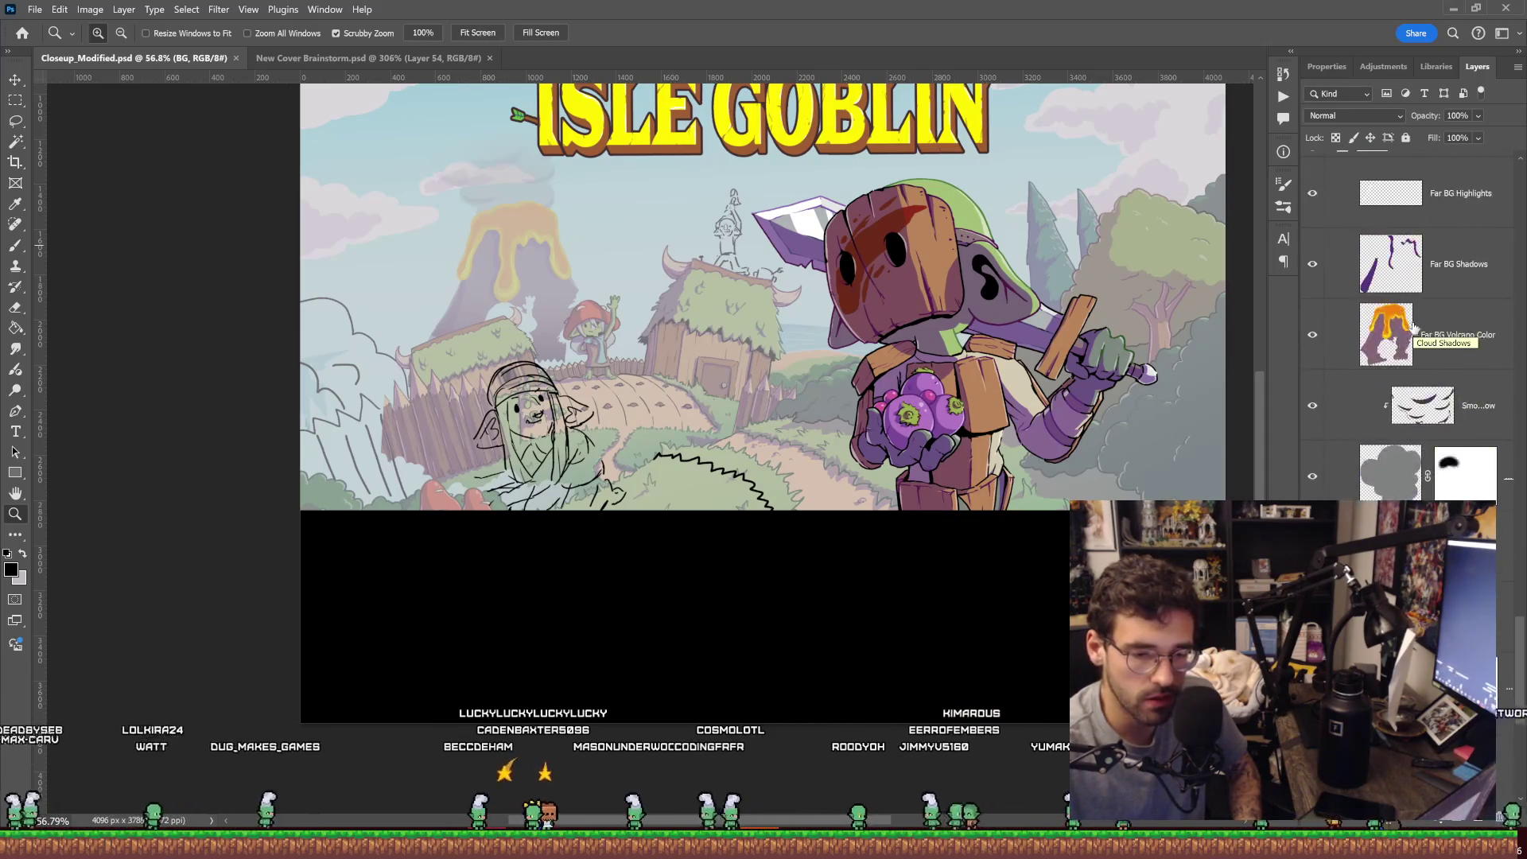
Set the Temp tint layer's opacity to 58%.
left_click(1473, 332)
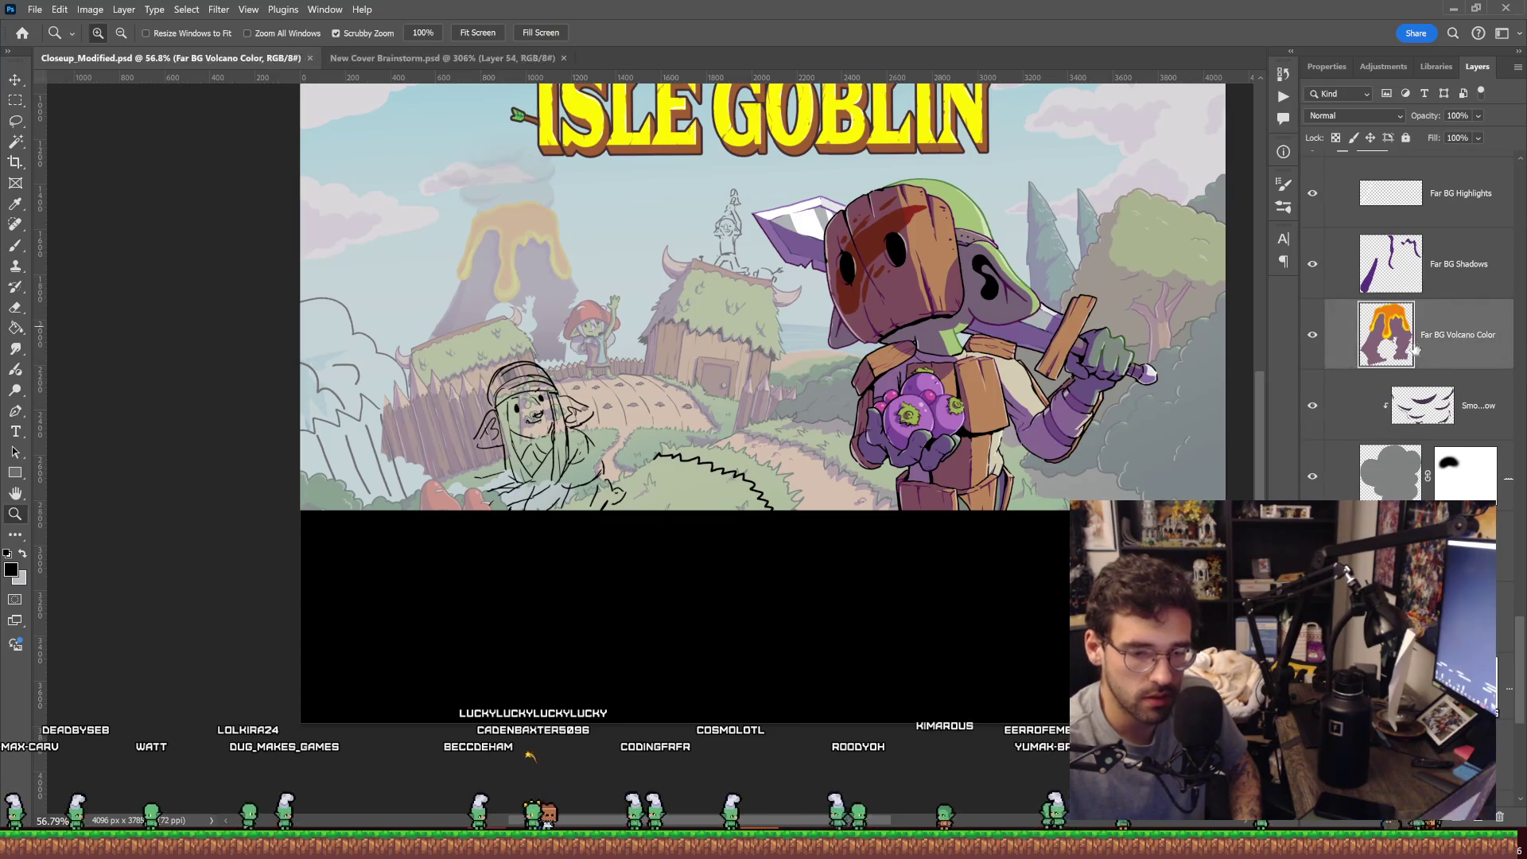
scroll(1359, 342, "up", 1)
scroll(1358, 342, "up", 1)
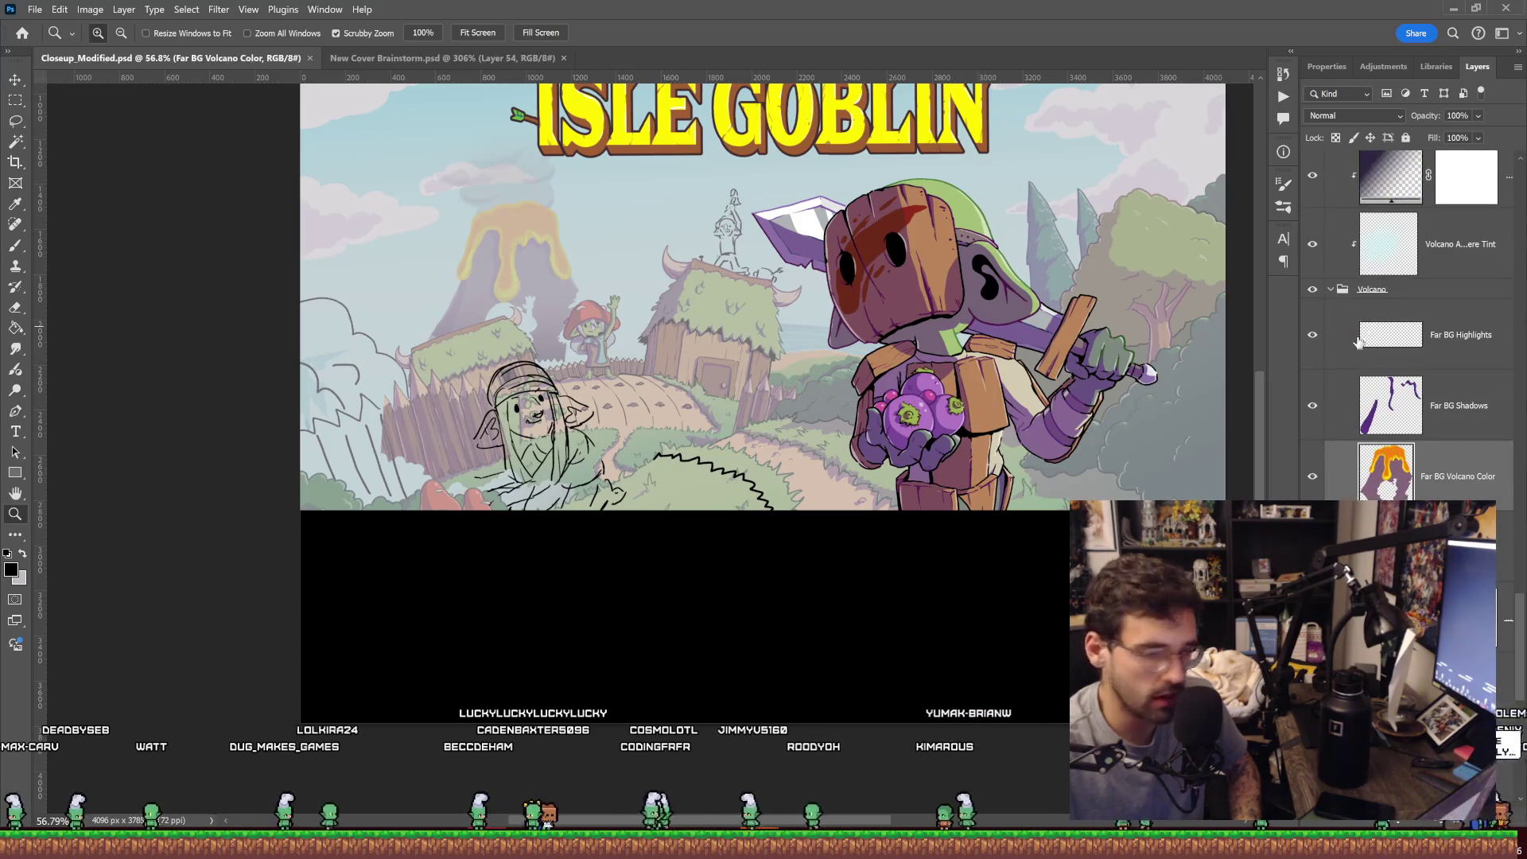
mouse_move(1359, 342)
scroll(1359, 342, "down", 2)
scroll(1359, 342, "down", 2)
scroll(1359, 342, "down", 2)
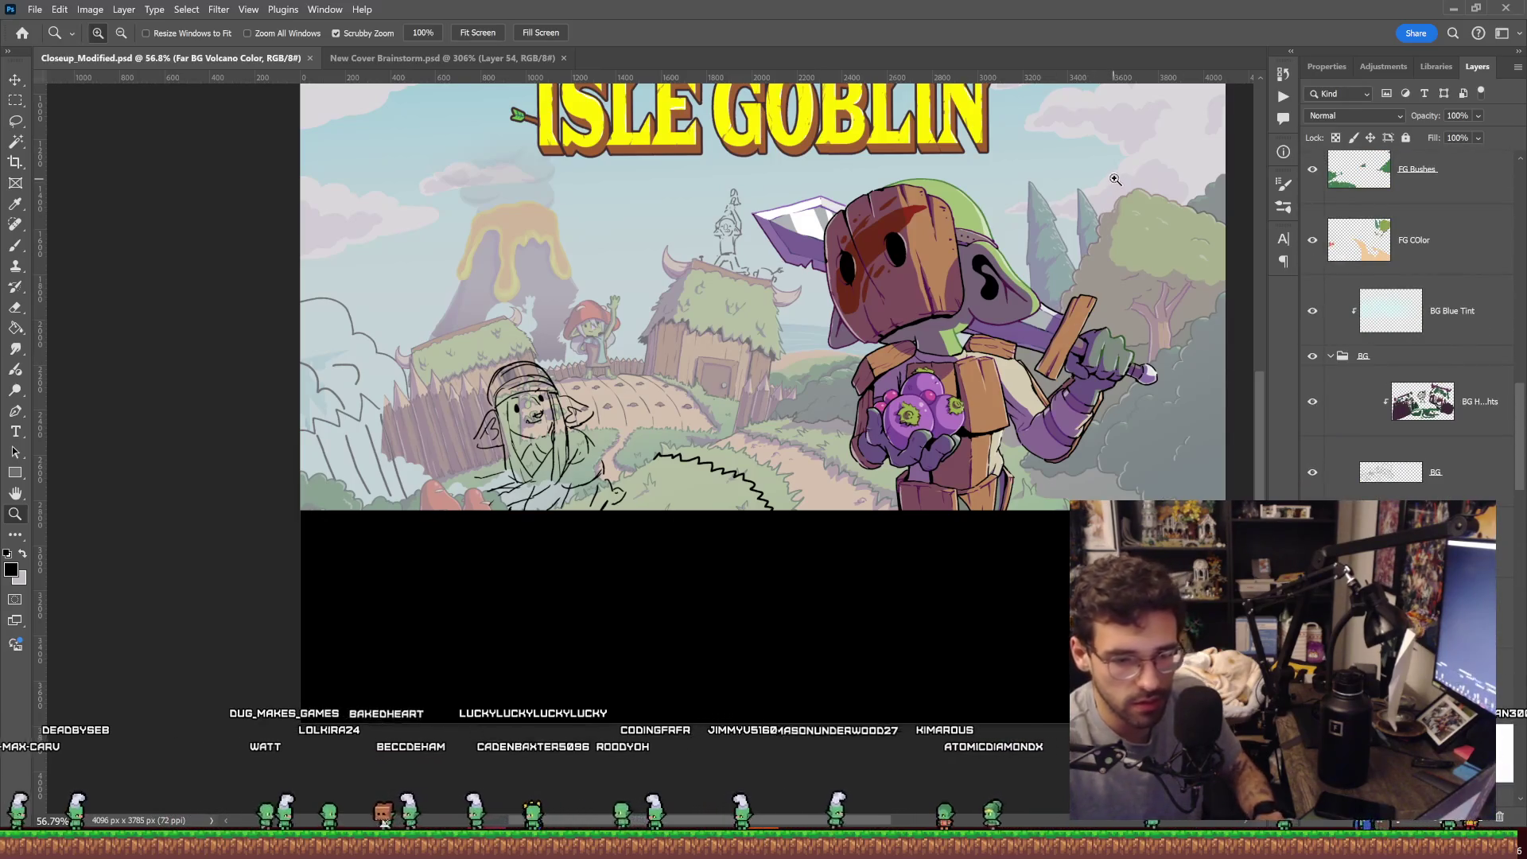
key("v")
left_click(1079, 275)
left_click(1437, 210)
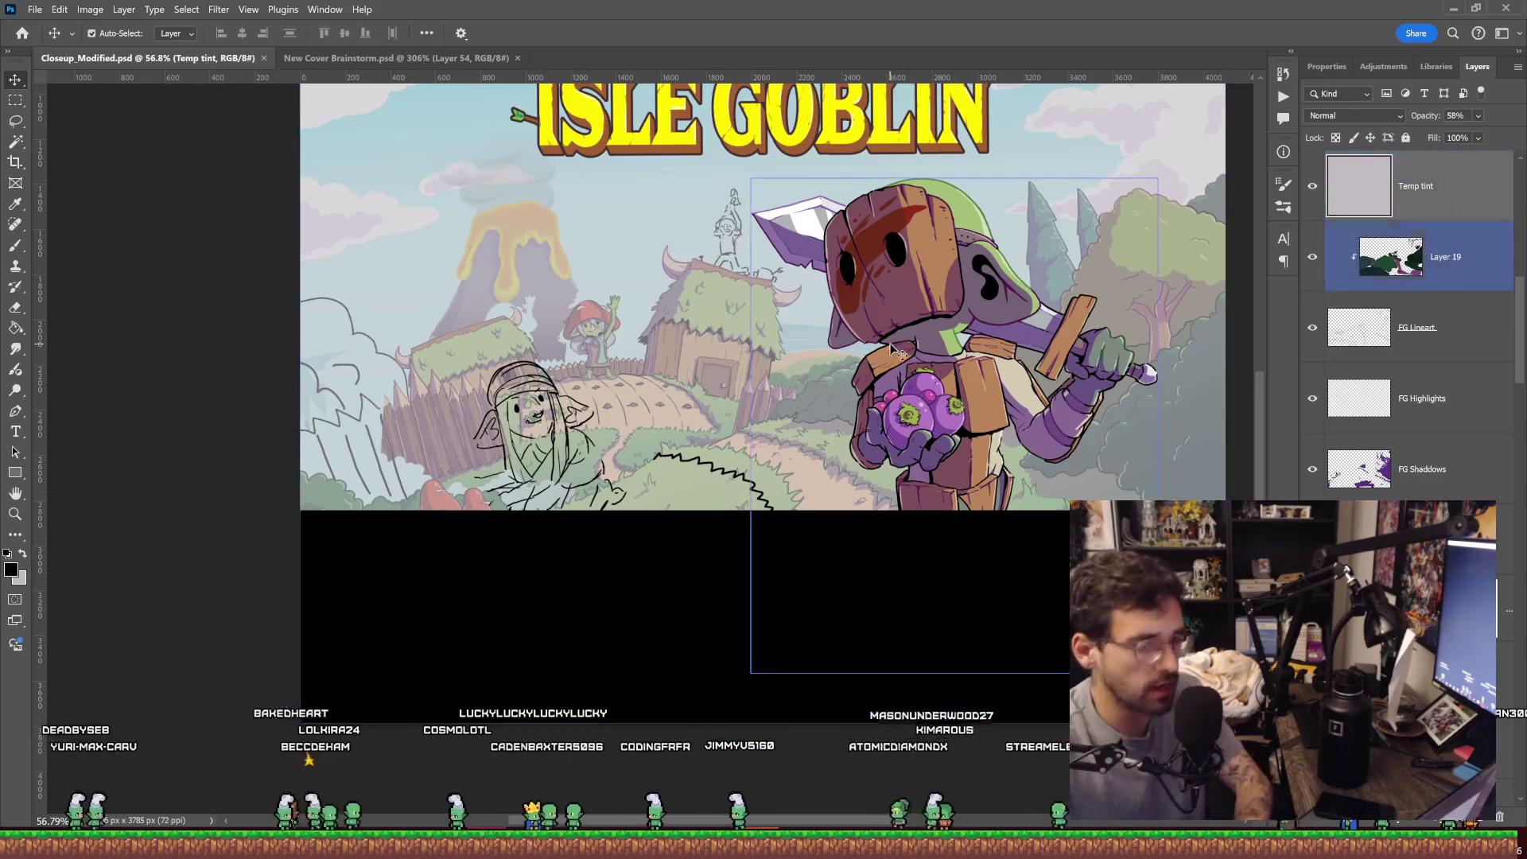
key("5")
key("8")
Remove the Thumbnail Simulator's black bands so the full cover shows down to the mushrooms.
scroll(833, 367, "up", 2)
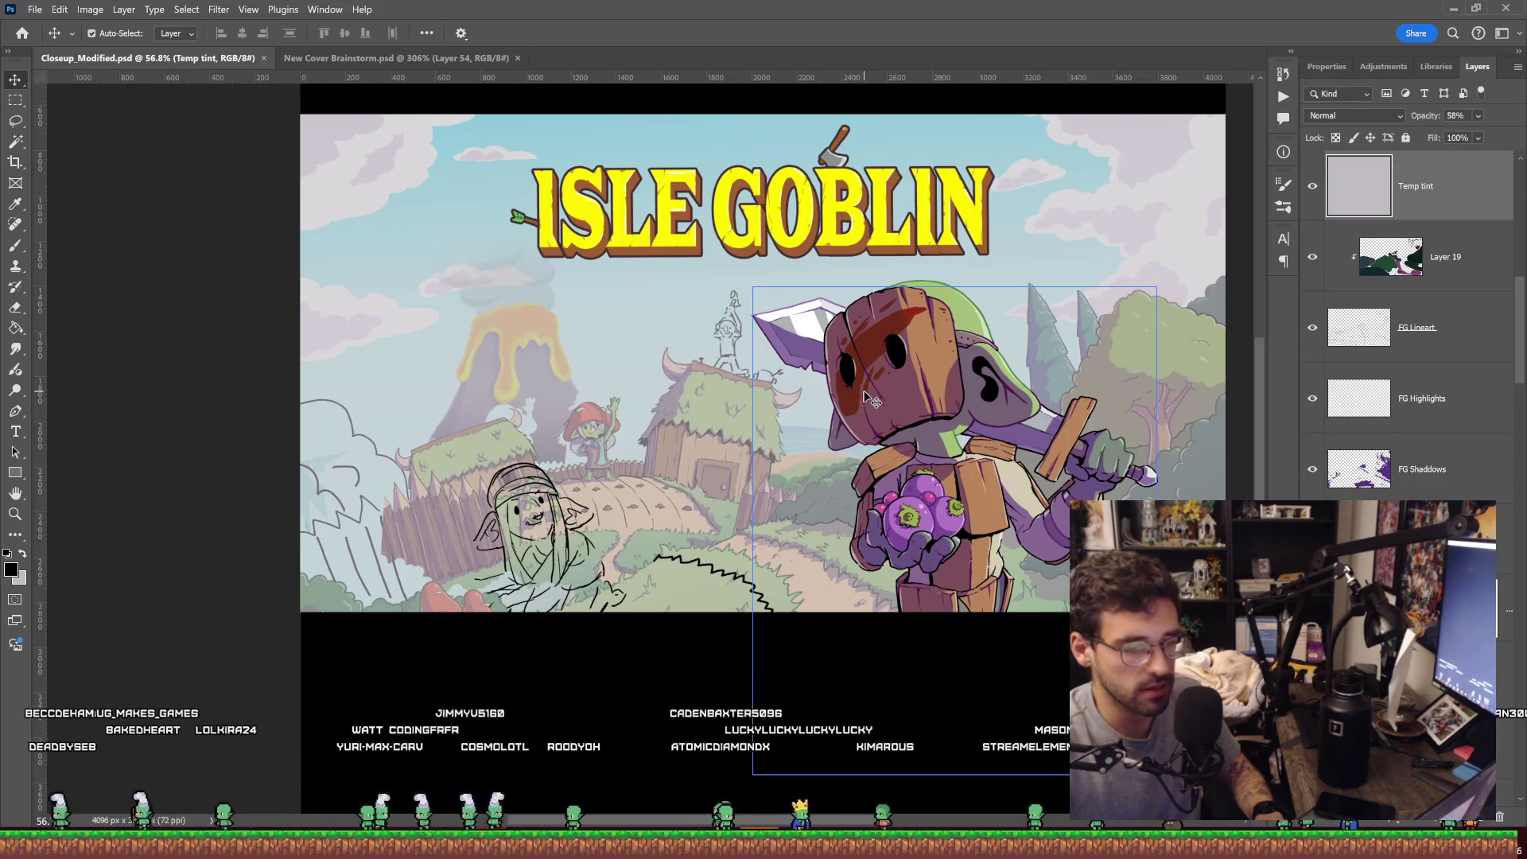
left_click(1348, 257)
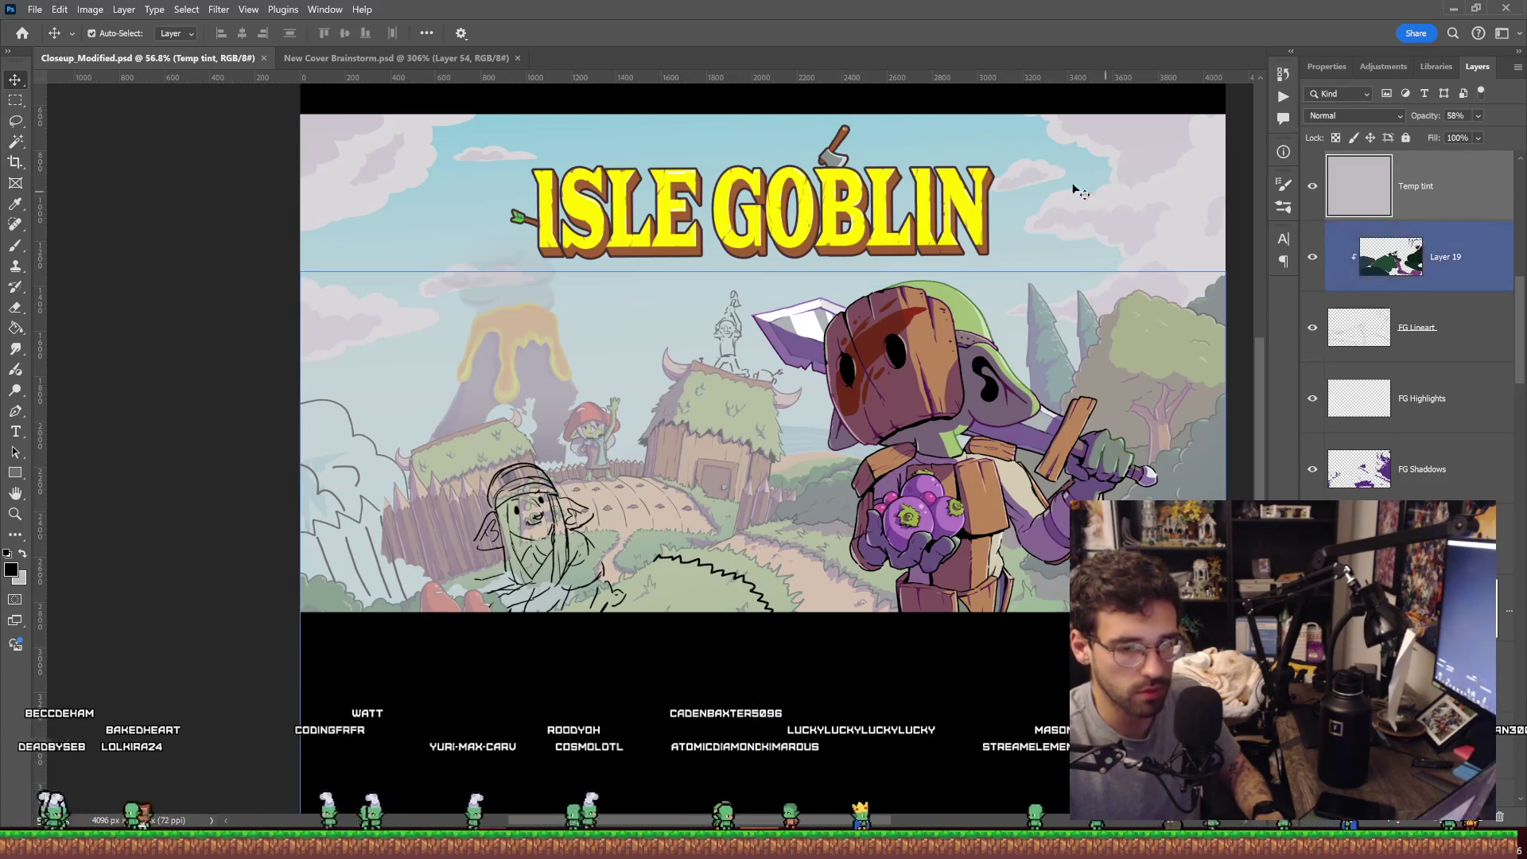
scroll(1400, 318, "down", 3)
left_click(1348, 257)
key("ctrl+z")
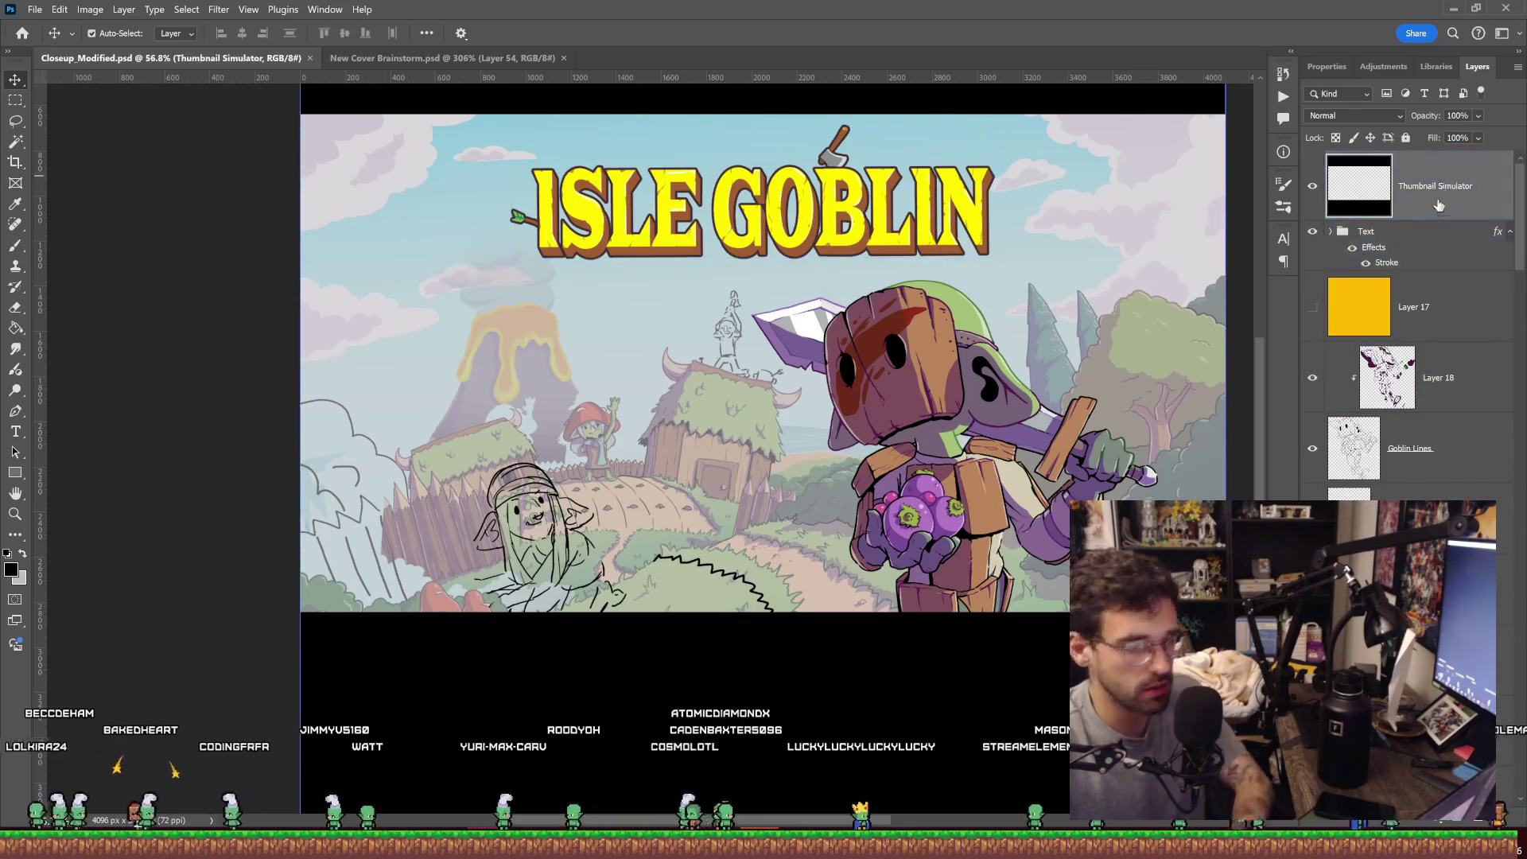
key("ctrl+z")
scroll(1392, 418, "down", 5)
left_click(1404, 415)
left_click(1451, 270)
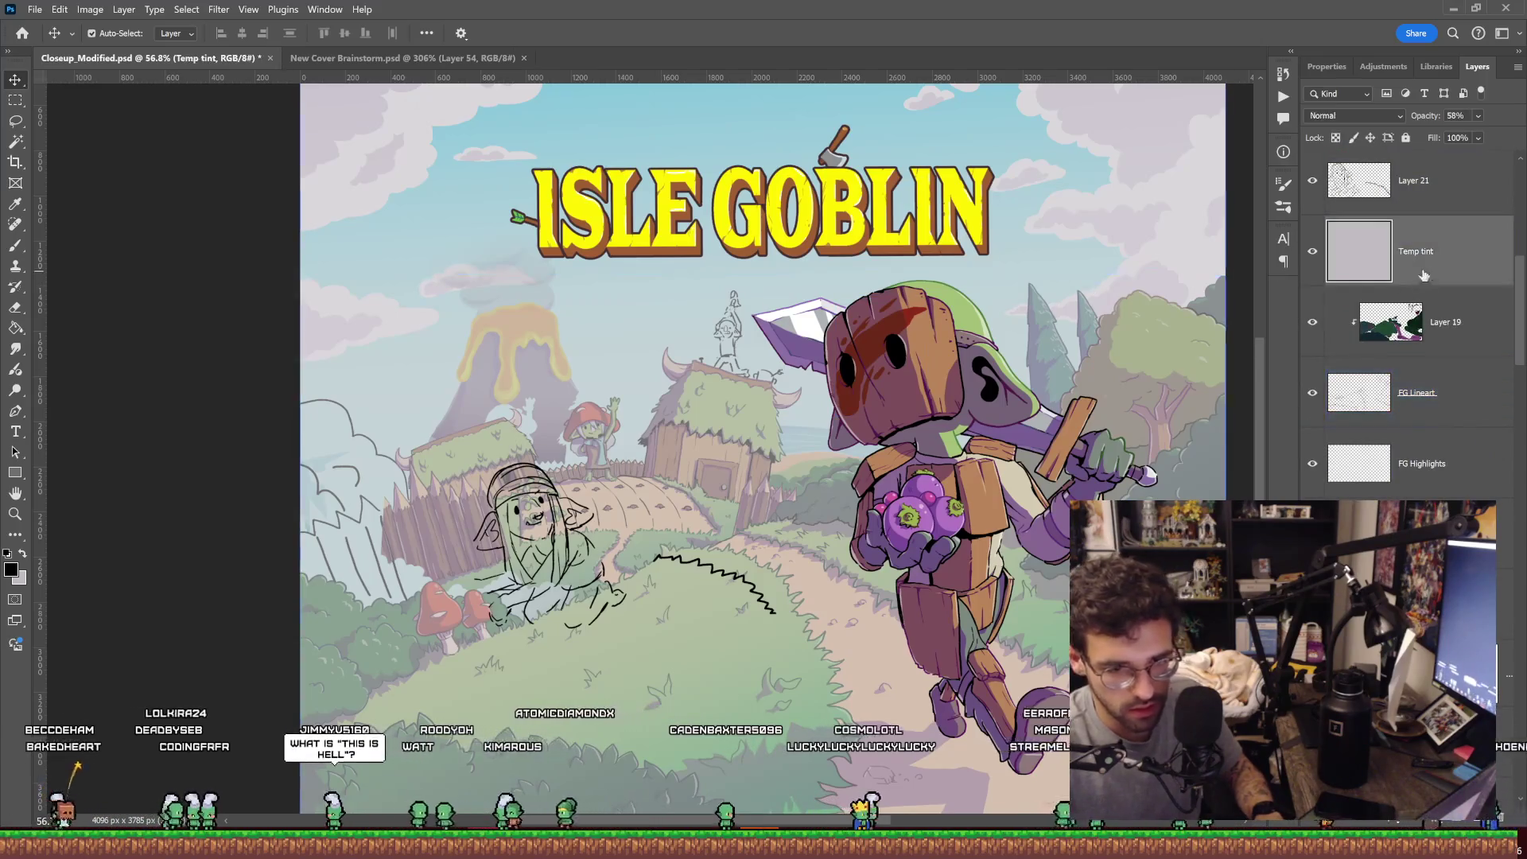
Delete the Temp tint layer and zoom in on the huts and rooftop goblin sketch.
key("Delete")
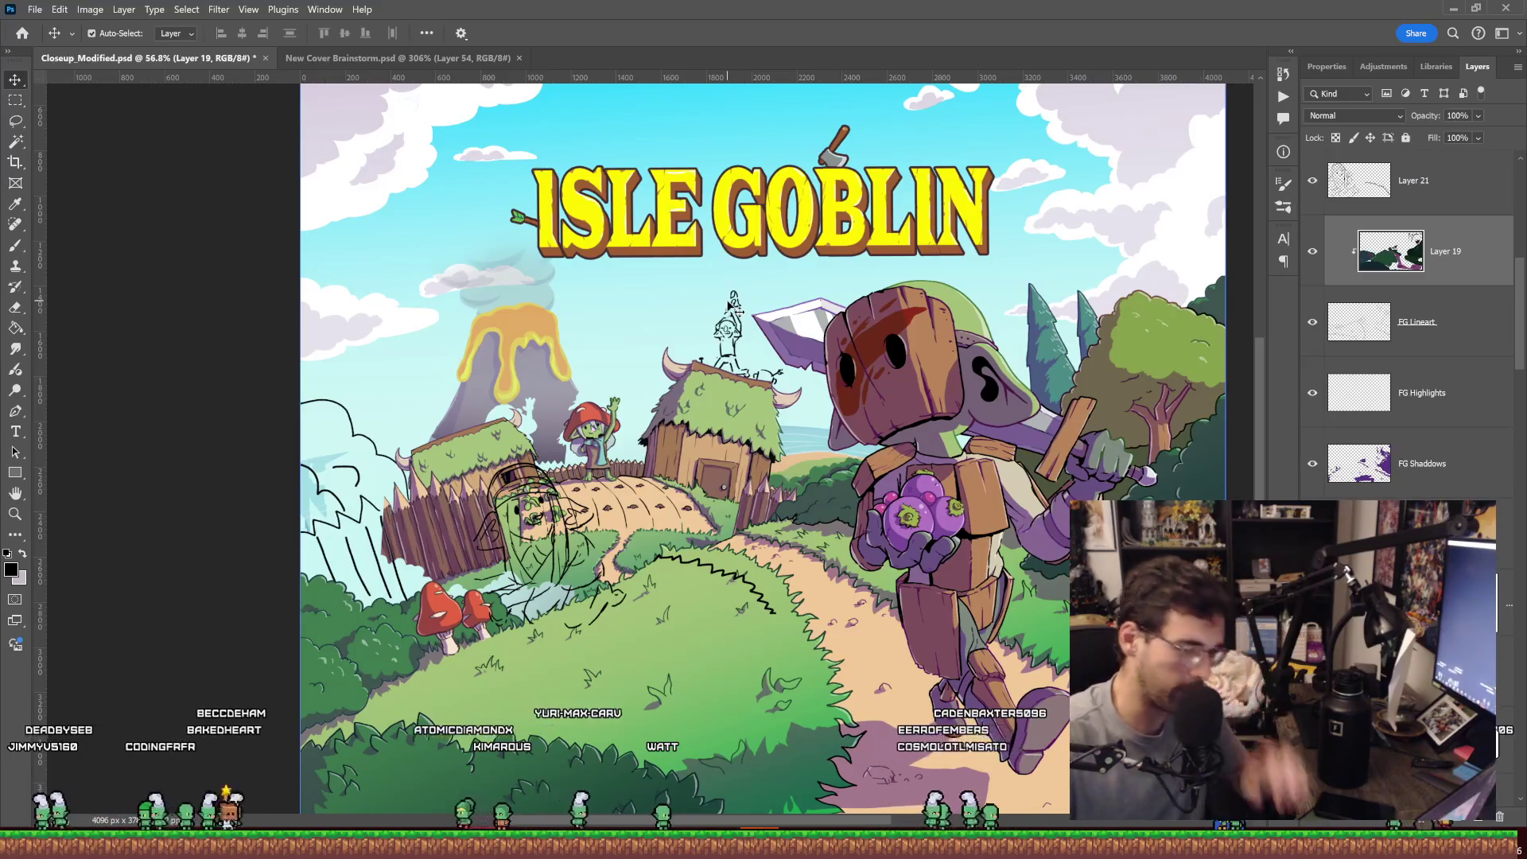
key("z")
left_click_drag(734, 350, 804, 354)
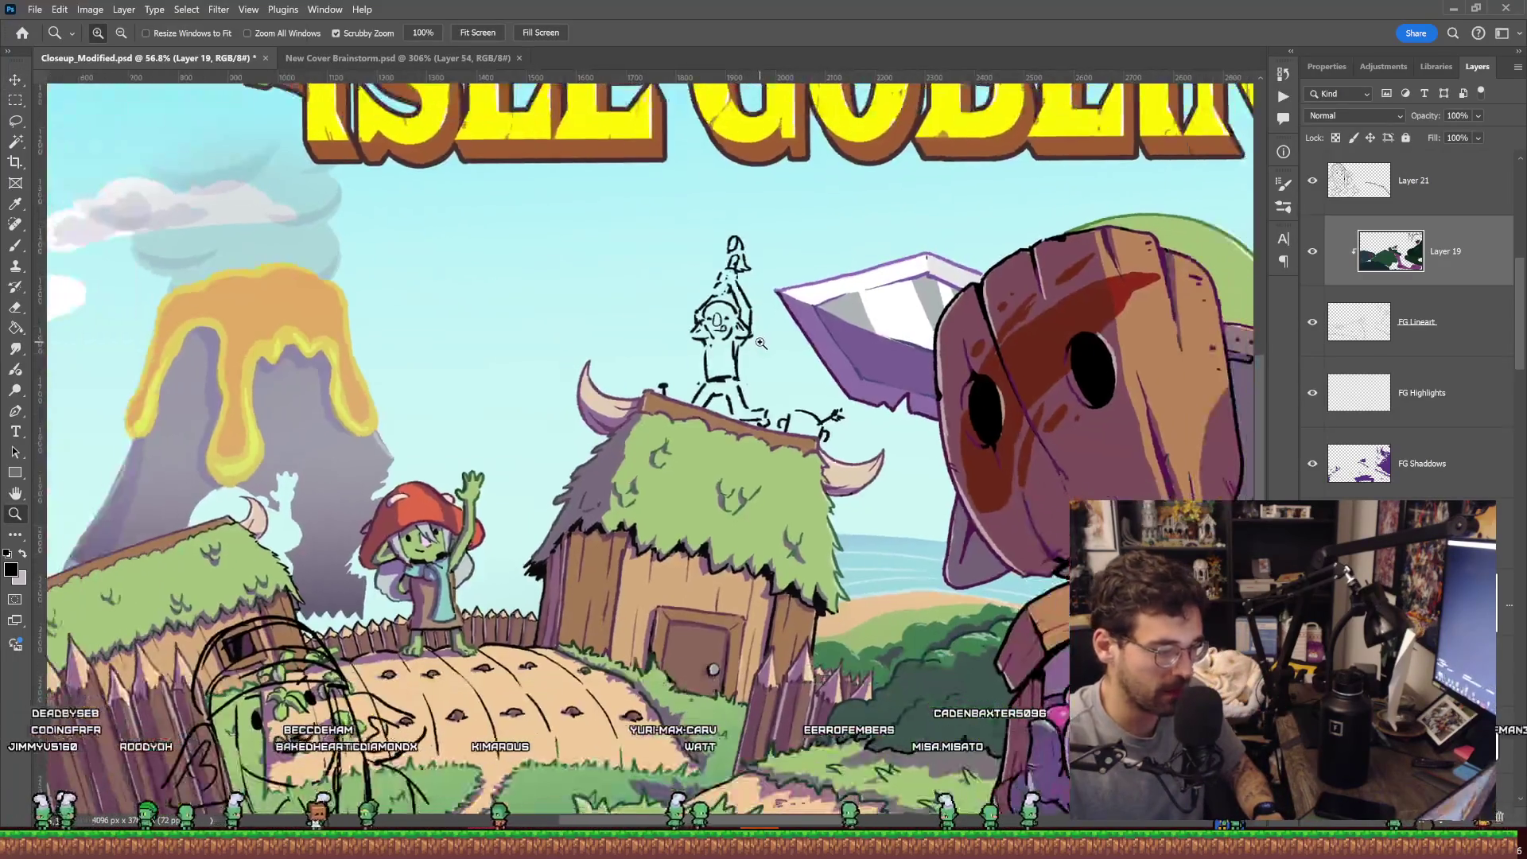
left_click_drag(490, 427, 522, 416)
key("b")
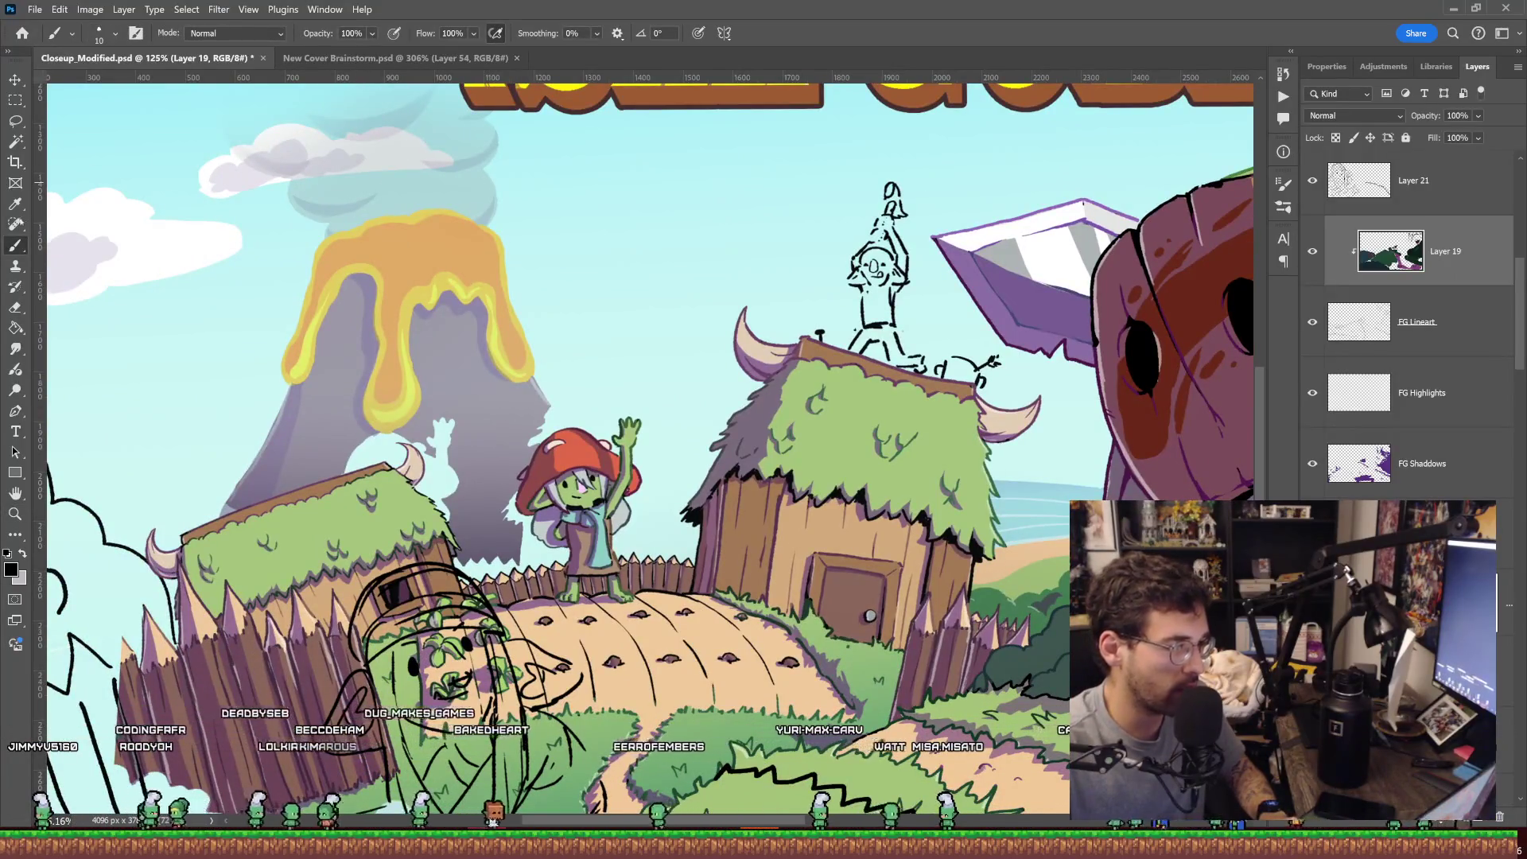
Set the Eyedropper's Sample option to Current Layer, then zoom closer on the huts.
key("i")
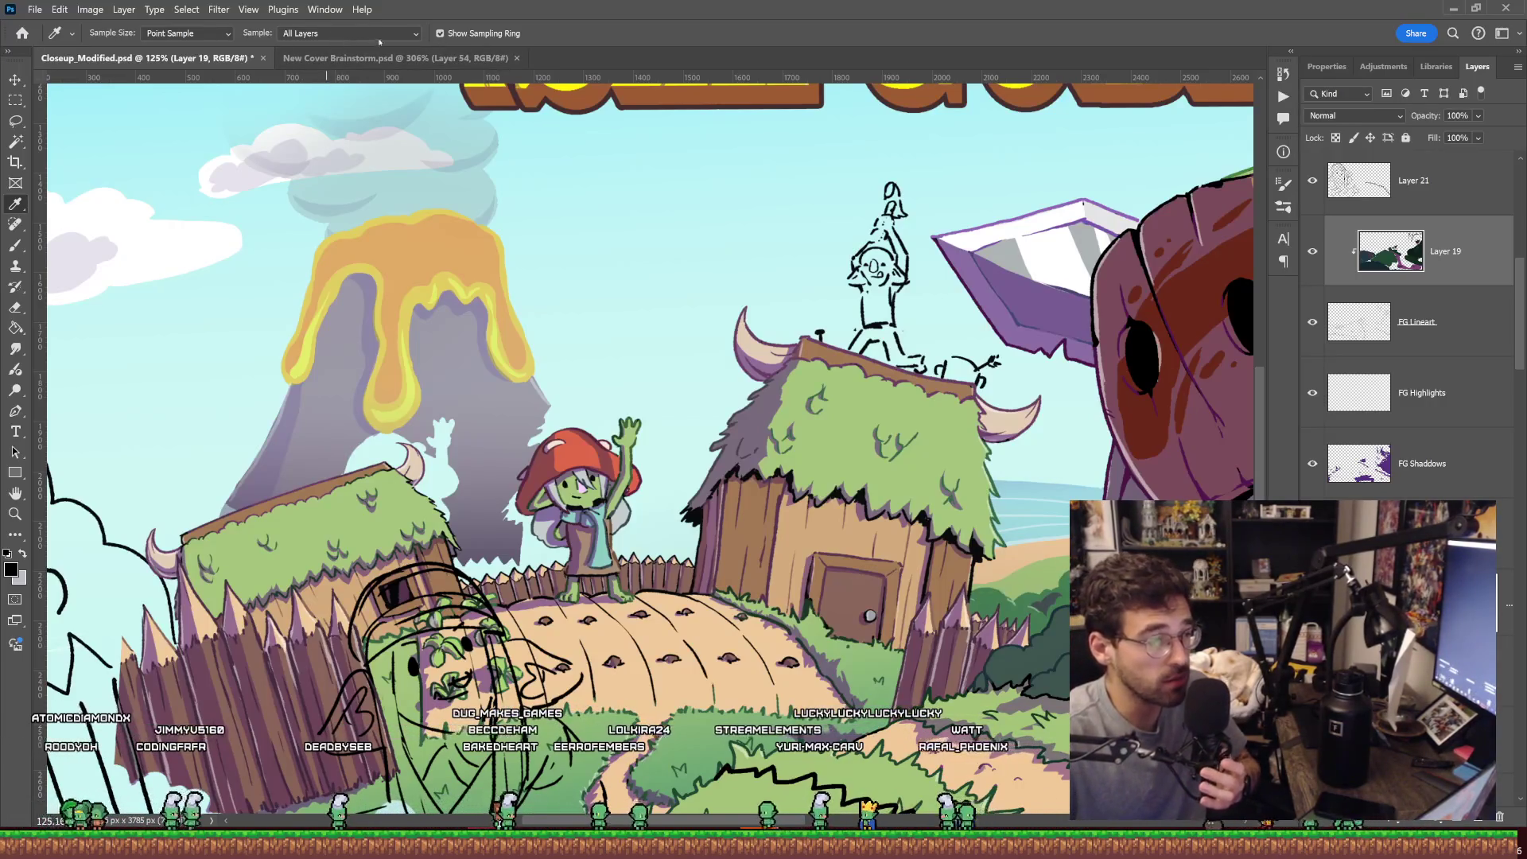
left_click(336, 37)
left_click(319, 44)
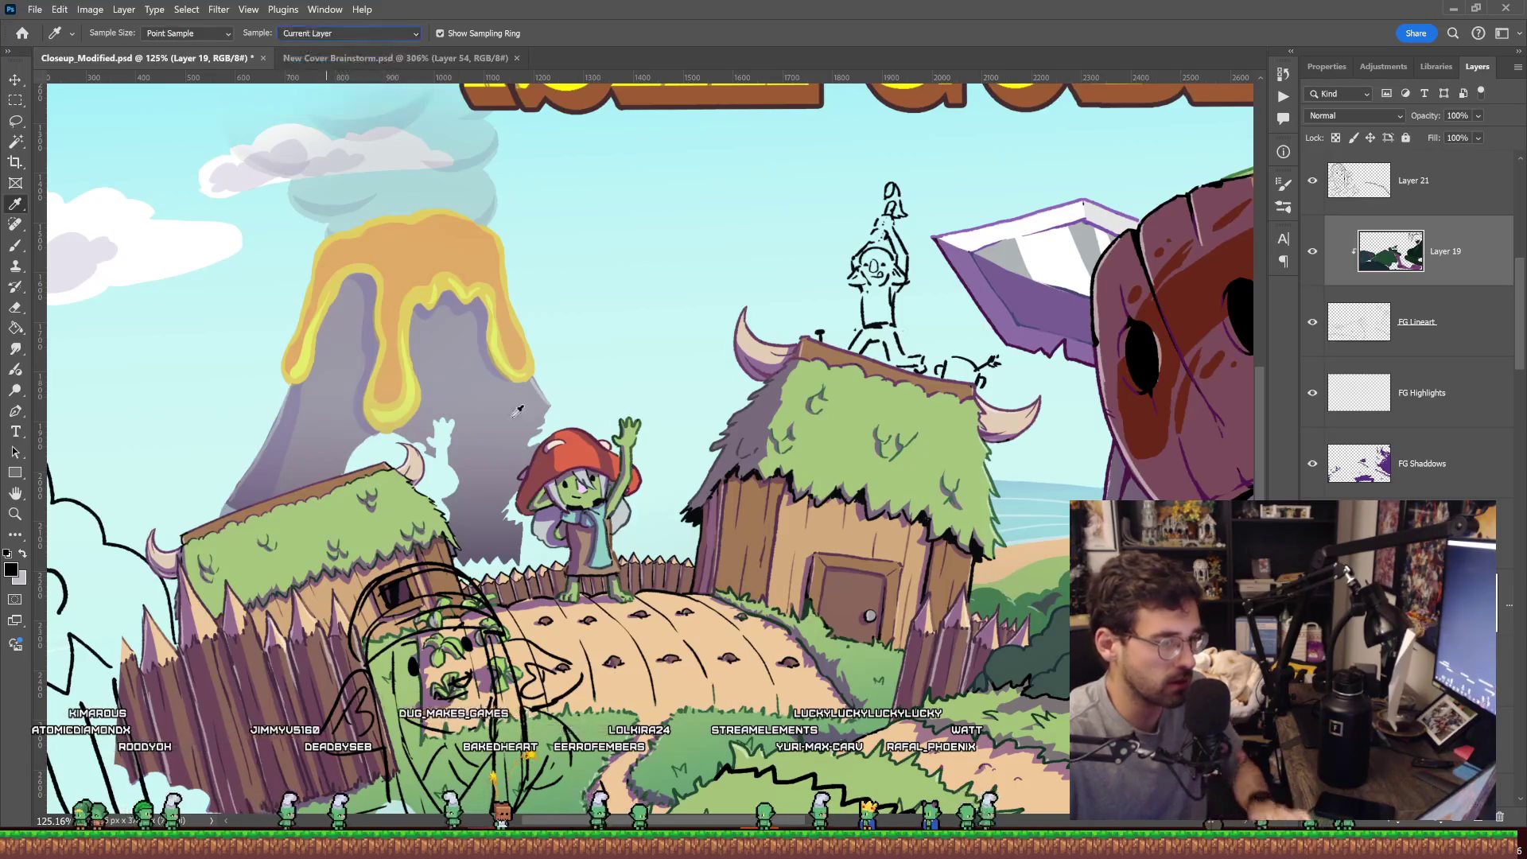
mouse_move(459, 390)
left_mouse_down()
mouse_move(480, 447)
mouse_move(525, 436)
left_mouse_up()
key("z")
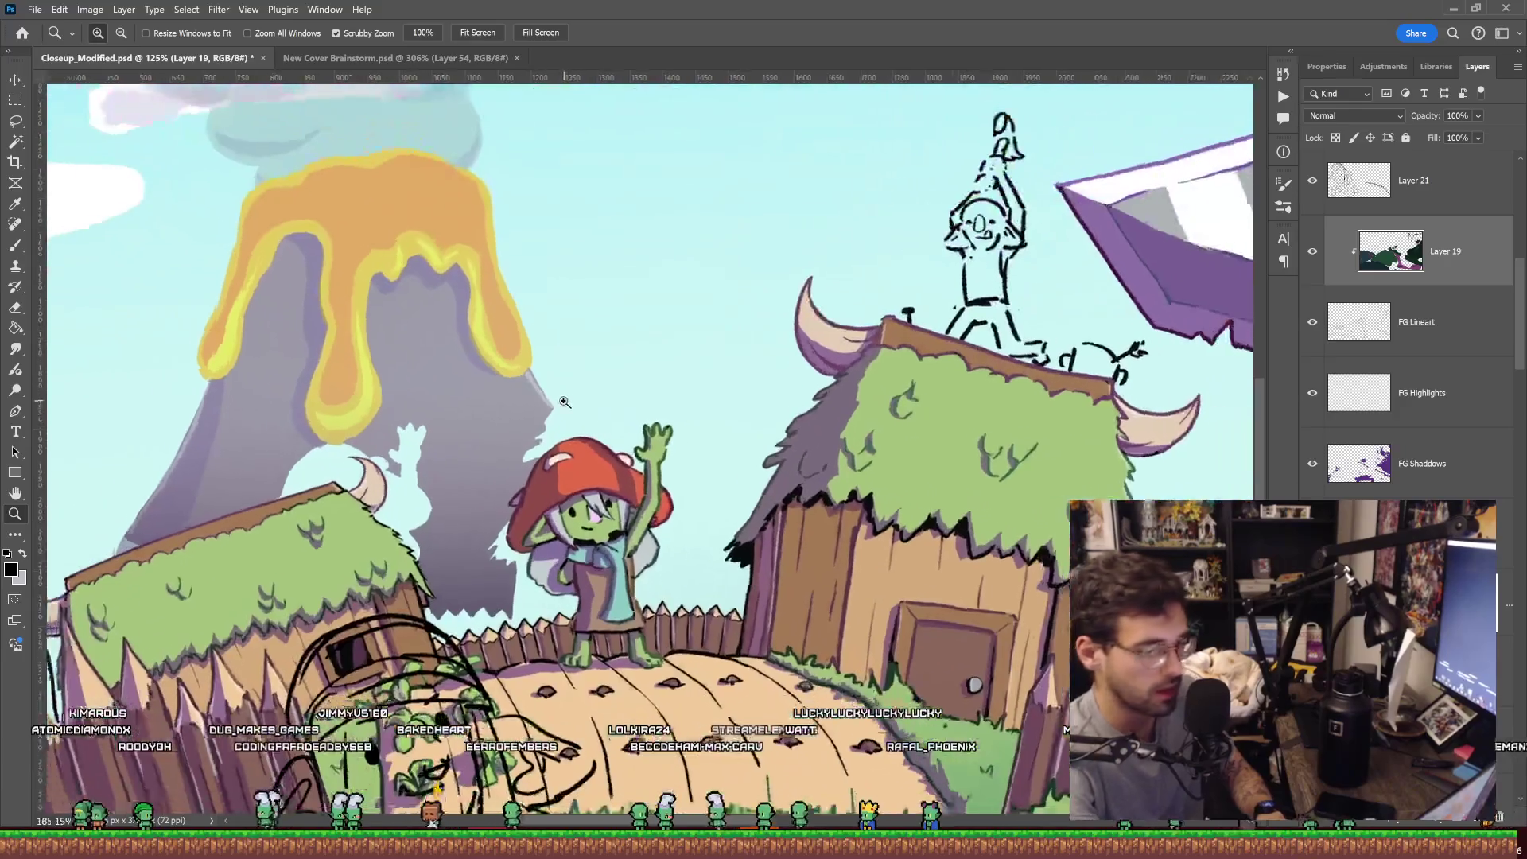
left_click_drag(614, 415, 467, 371)
key("b")
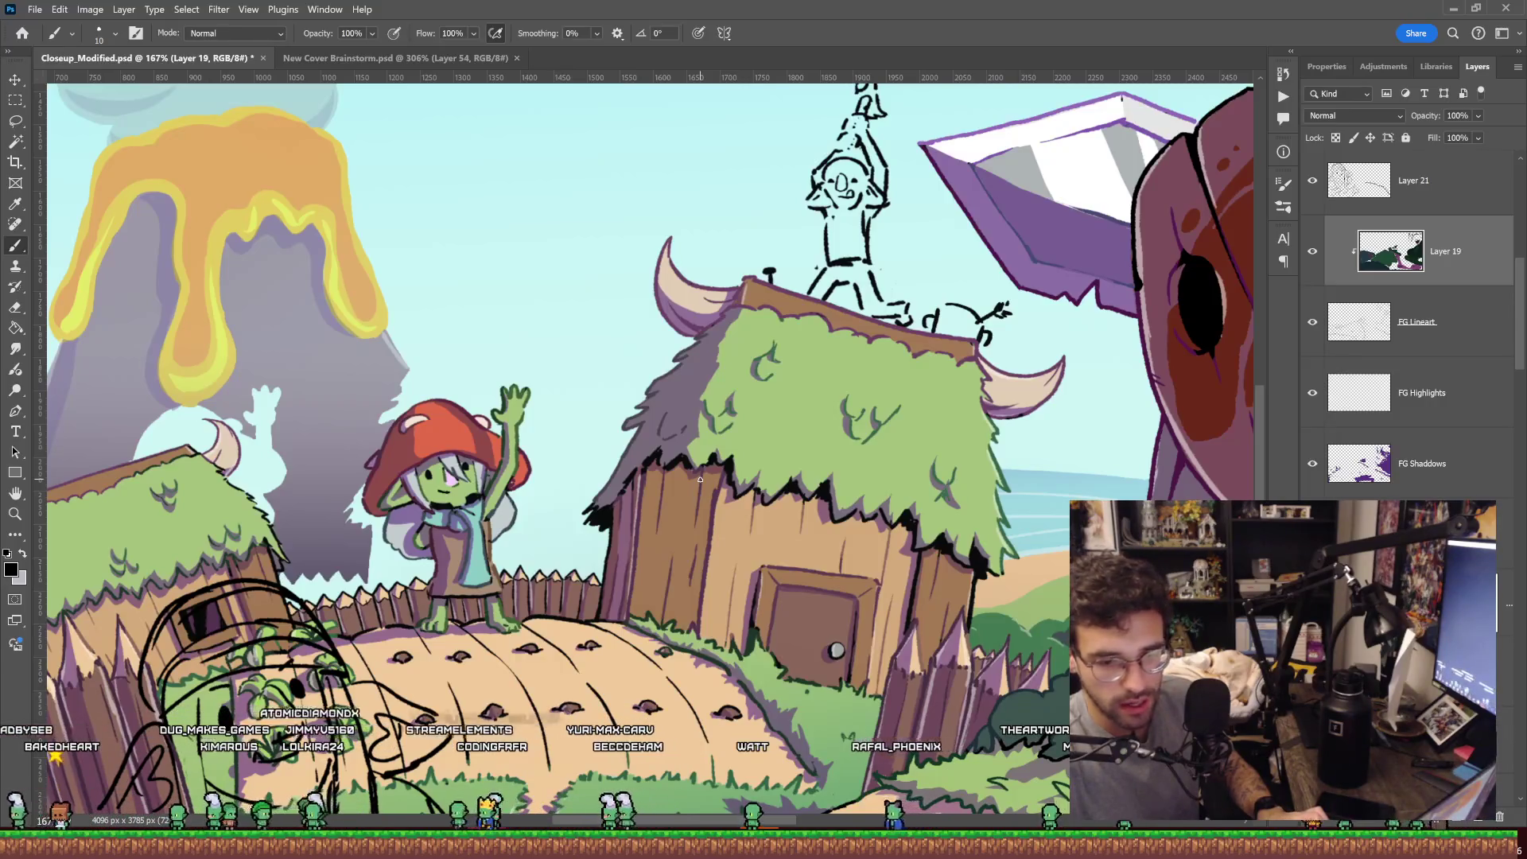
scroll(1512, 430, "down", 5)
mouse_move(1512, 431)
left_mouse_down()
mouse_move(1505, 506)
mouse_move(1515, 334)
mouse_move(1502, 684)
left_mouse_up()
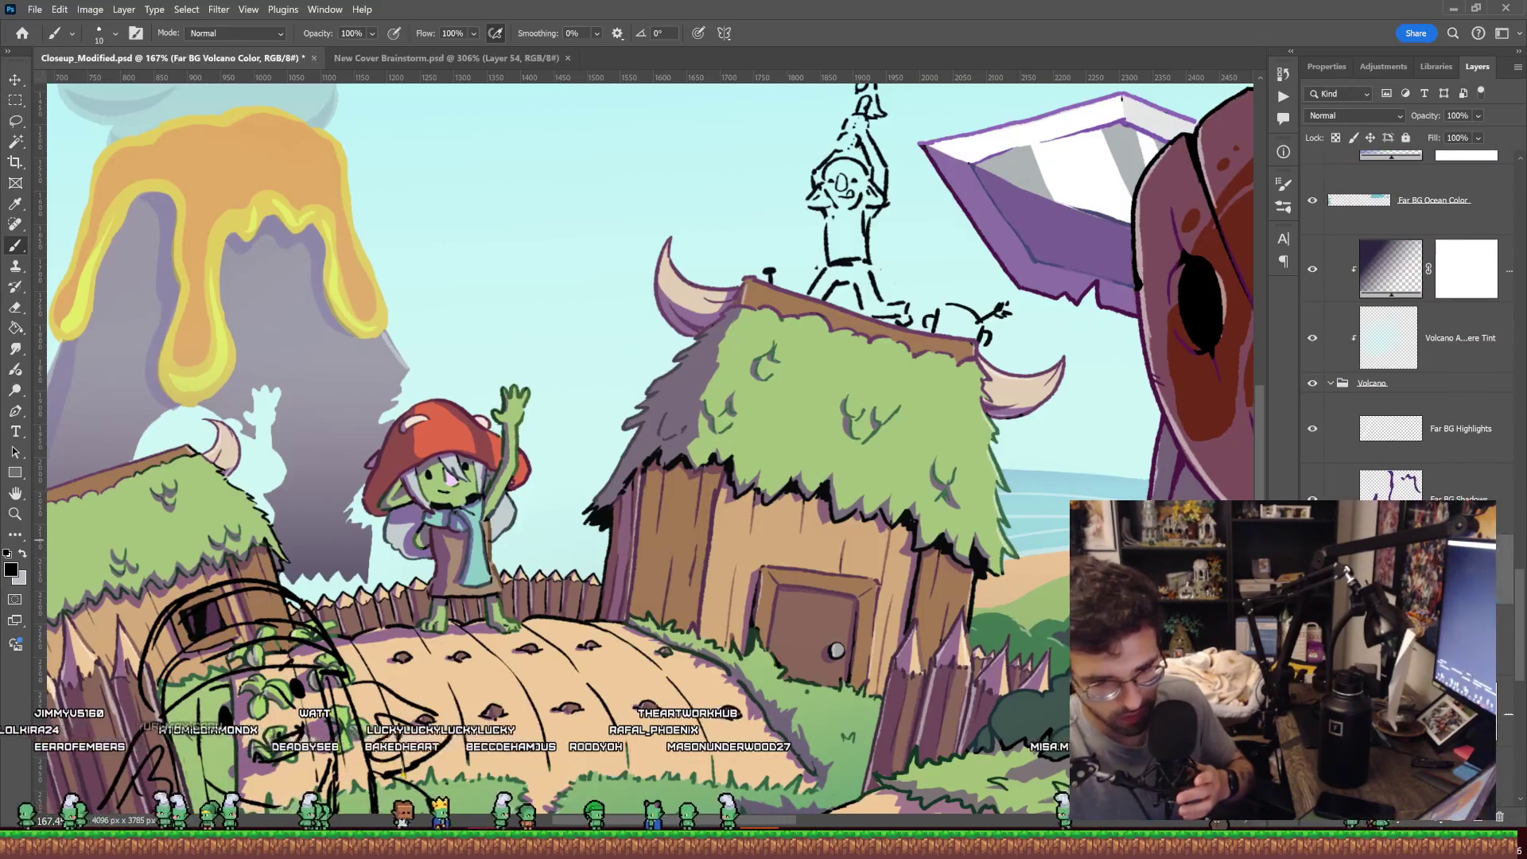
Sample the volcano's mauve and bucket-fill the pale cyan gaps behind the volcano.
left_click(362, 347, "alt")
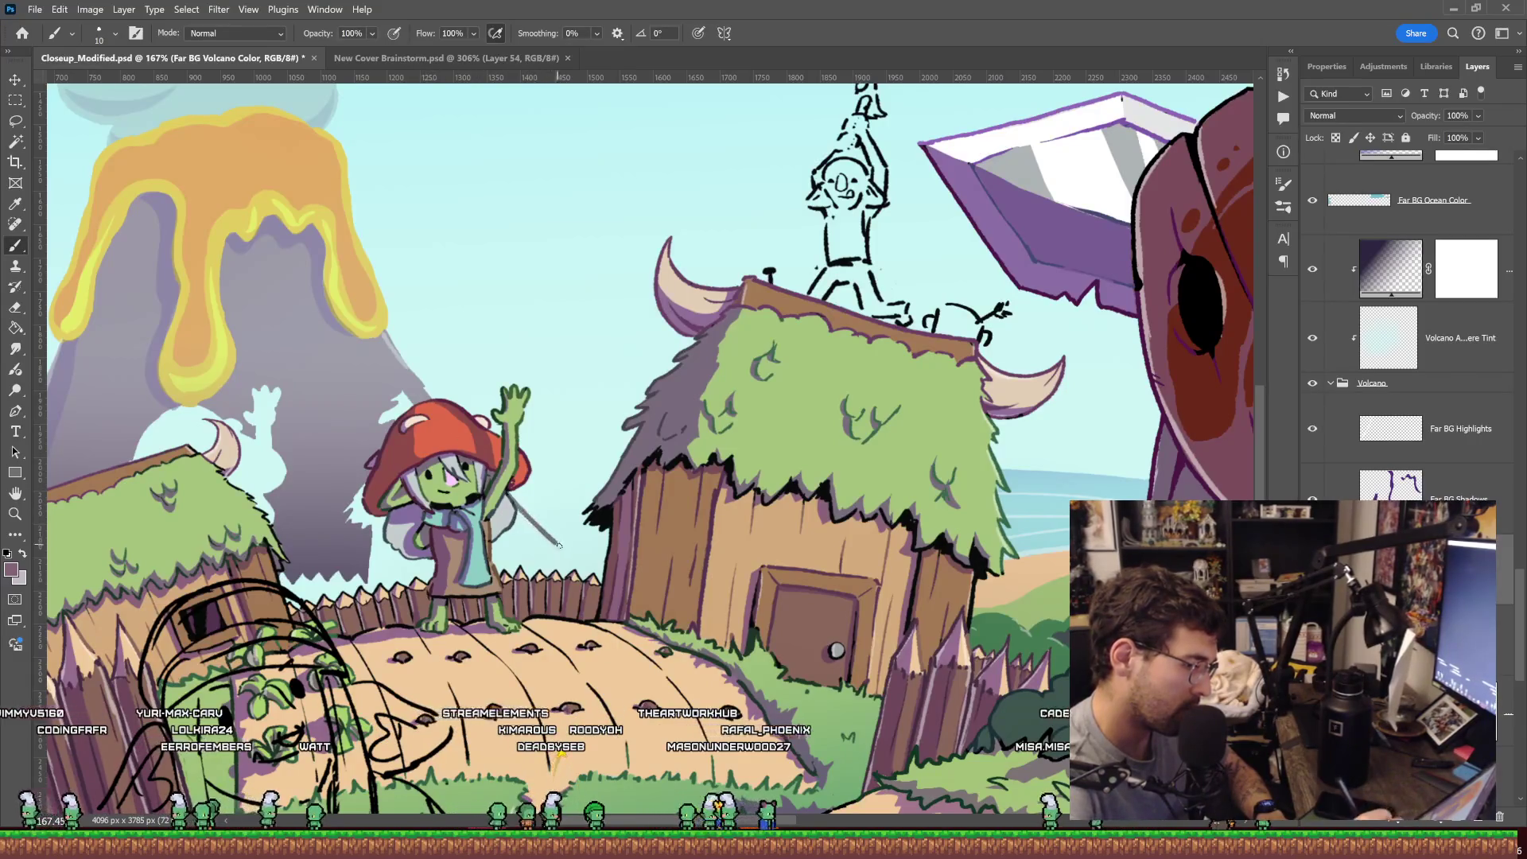
left_click_drag(229, 585, 704, 297)
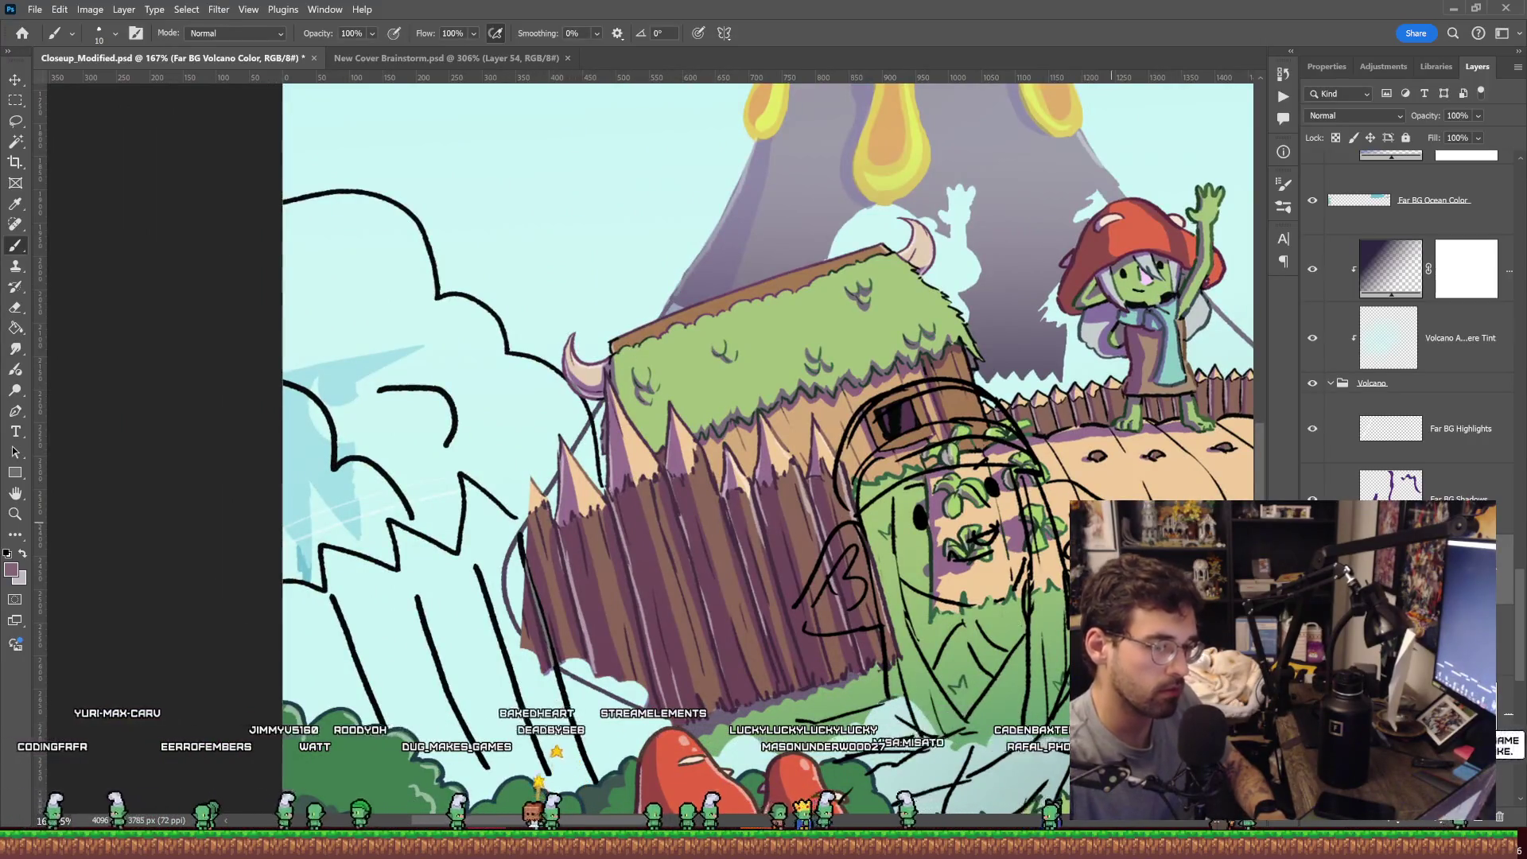
left_click_drag(716, 698, 399, 643)
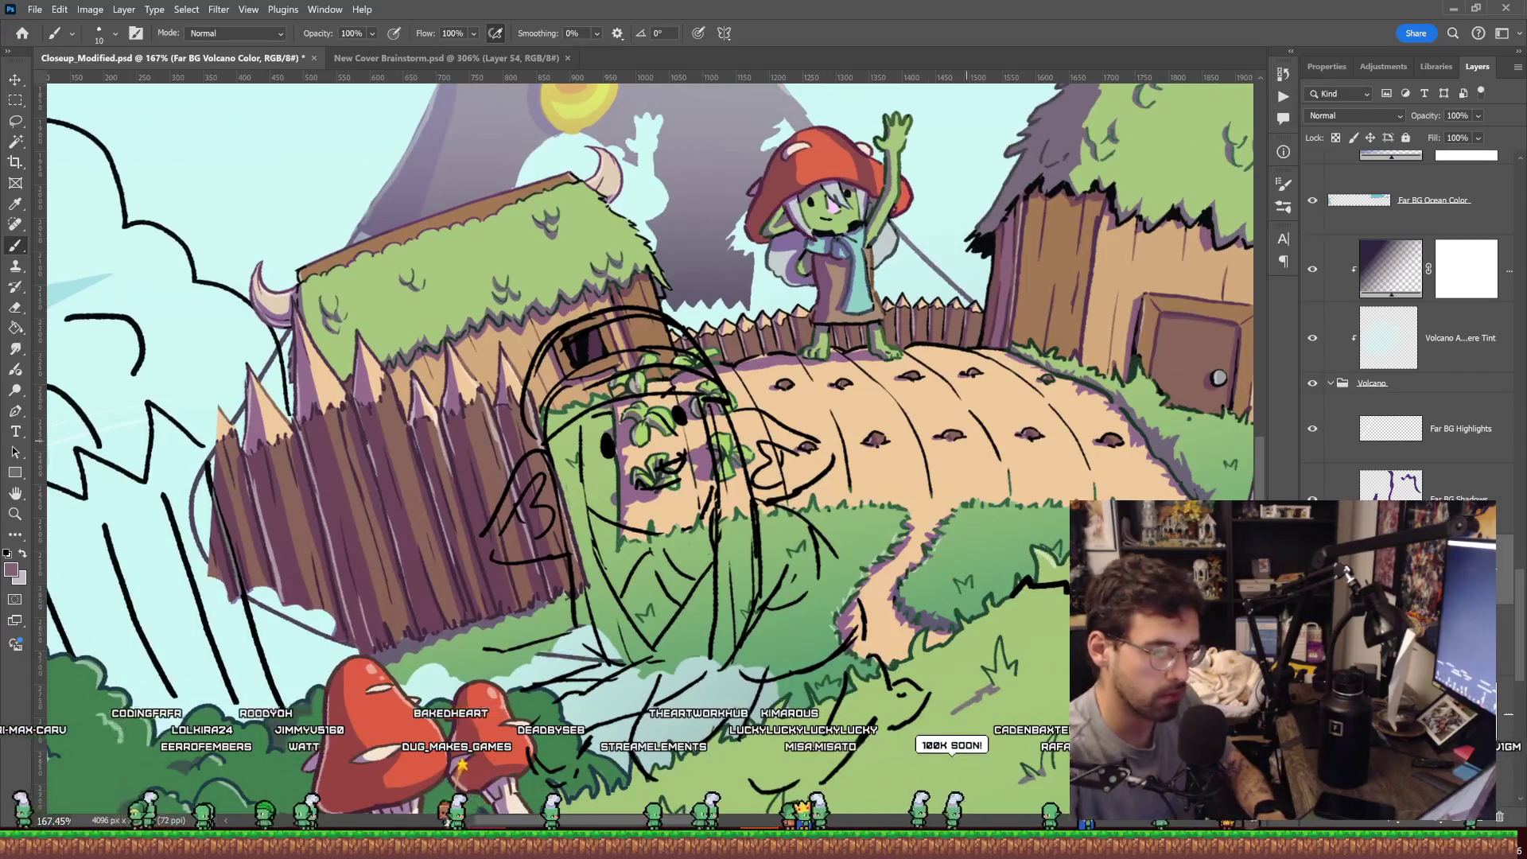
left_click_drag(940, 485, 841, 660)
key("g")
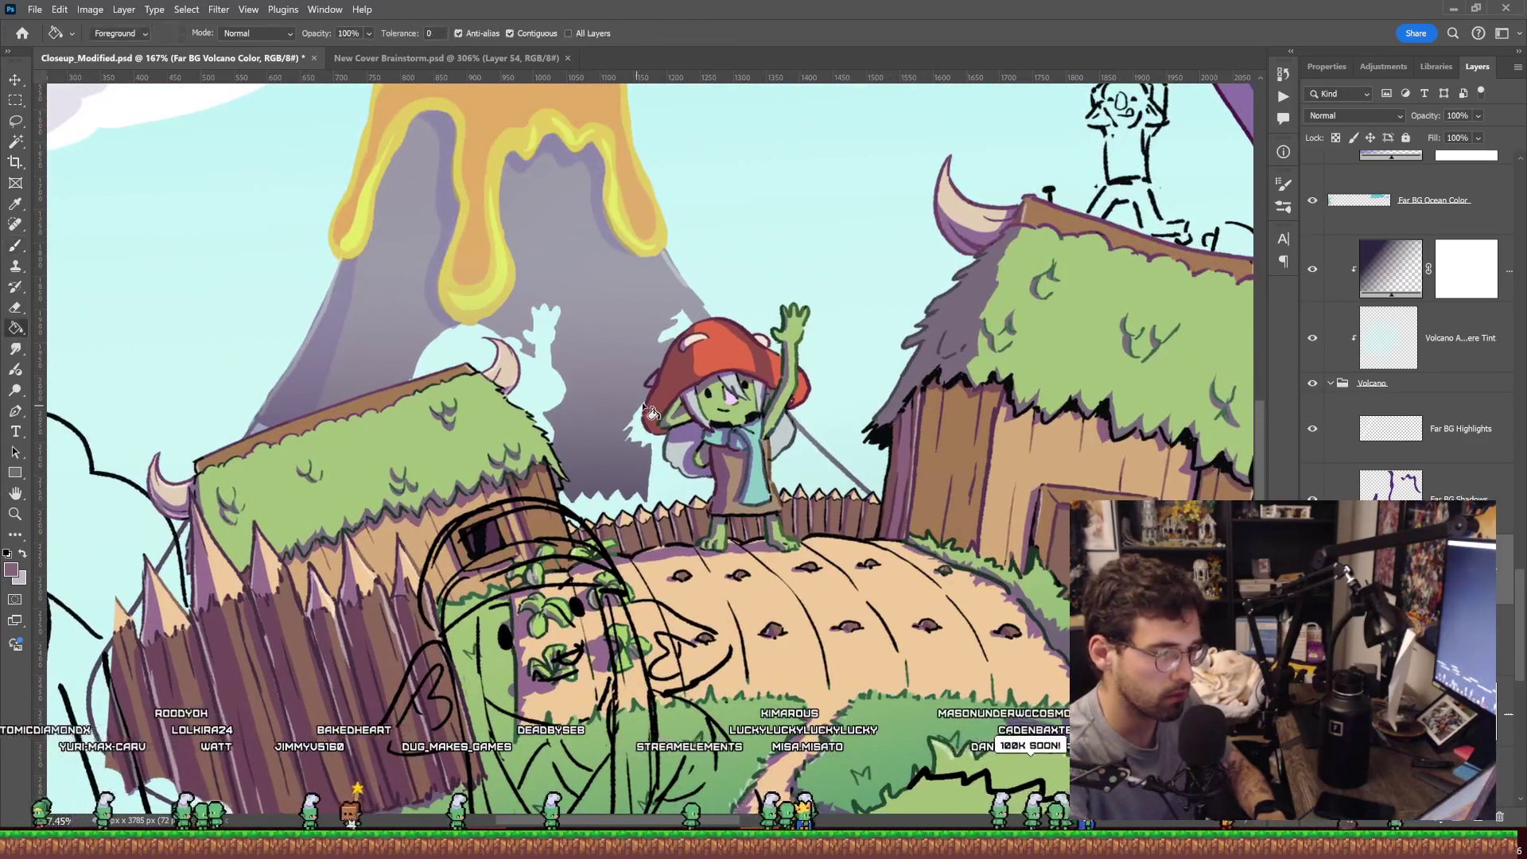
left_click(643, 444)
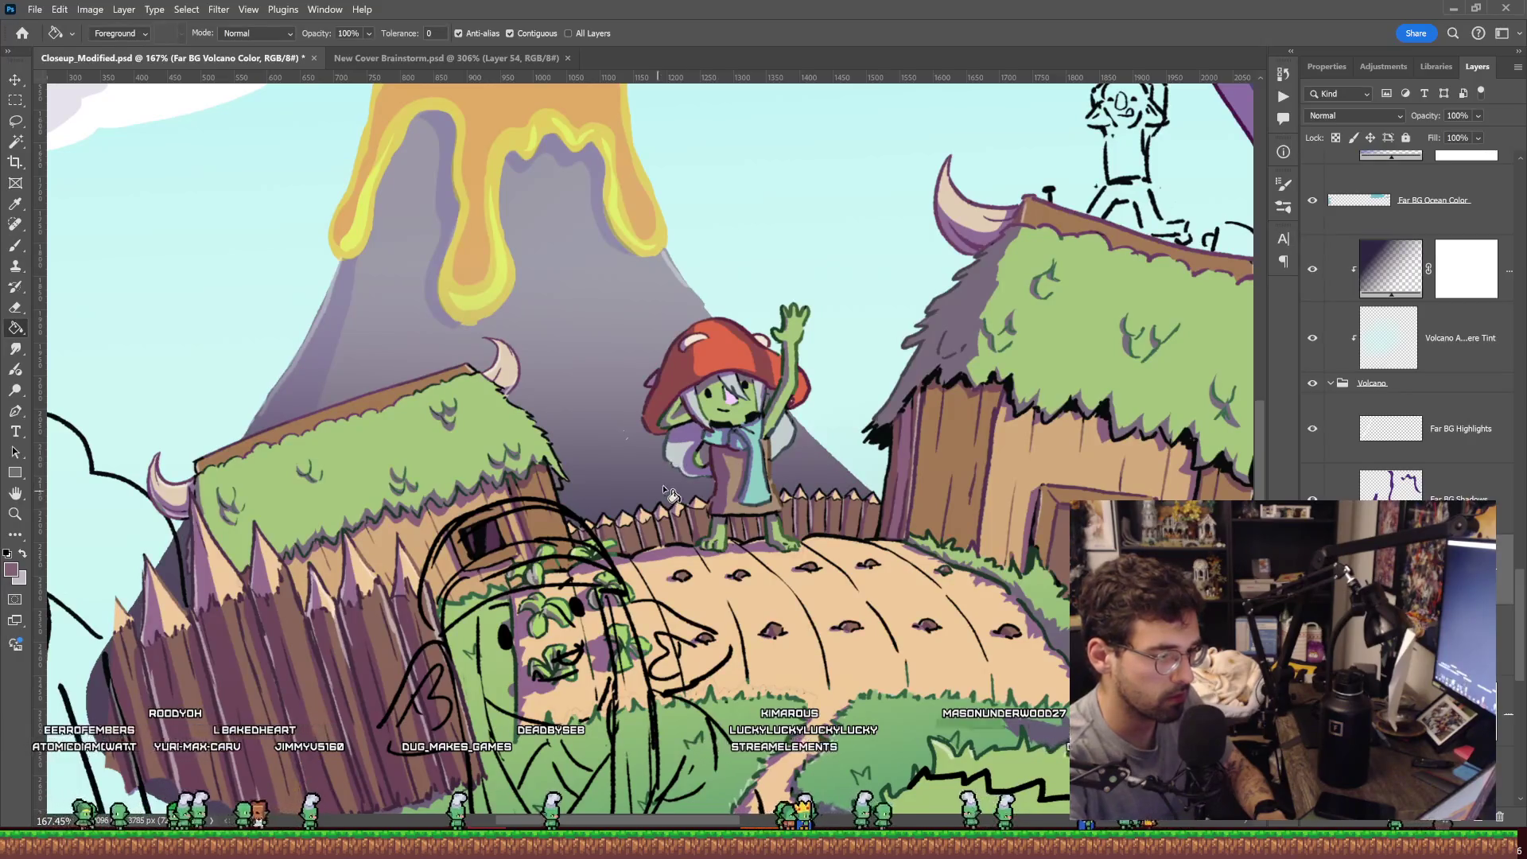
key("b")
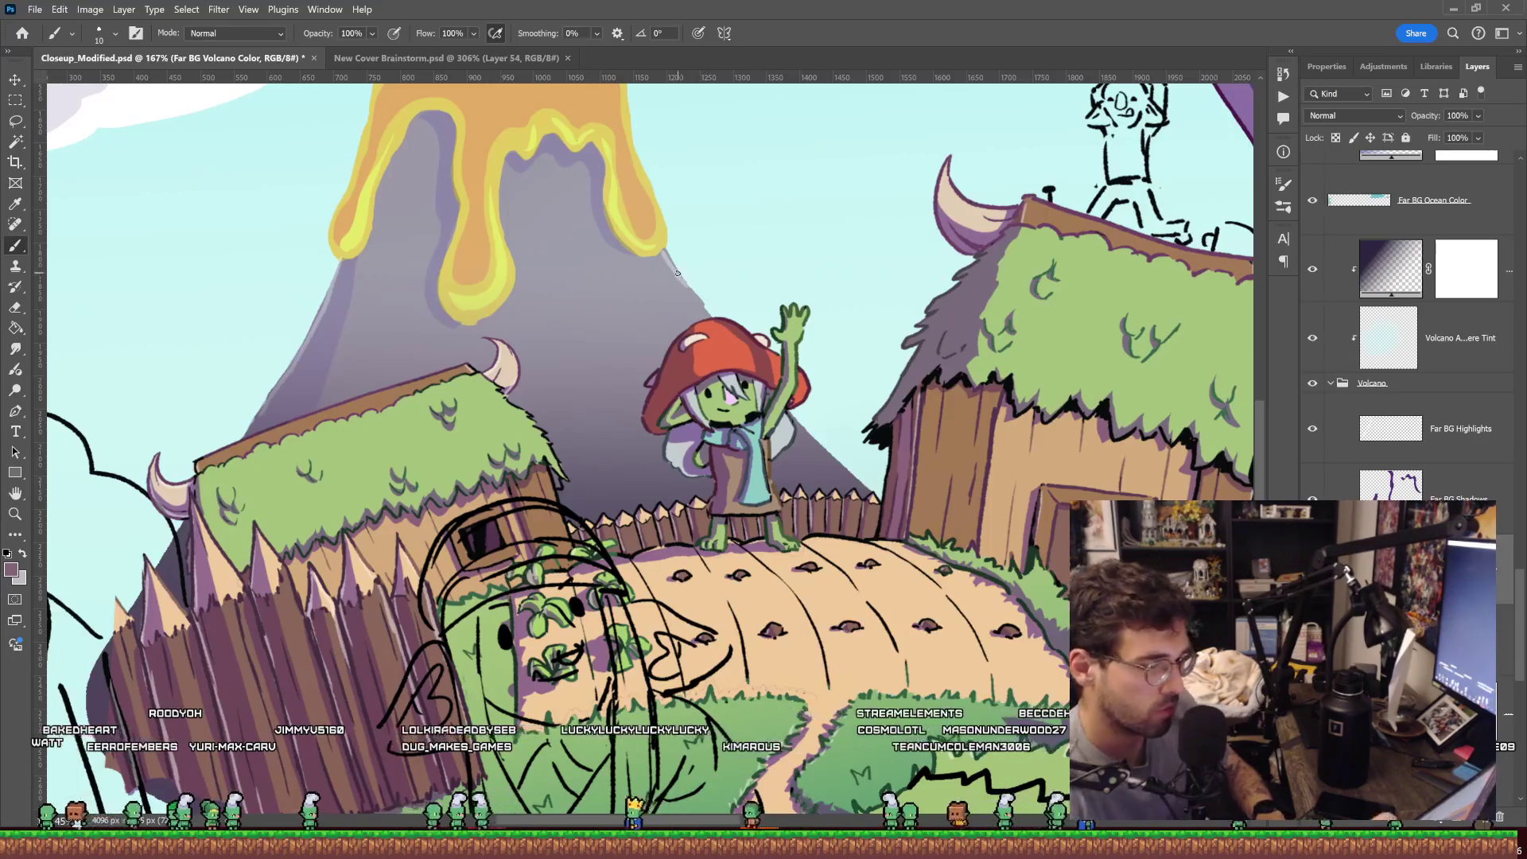
key("v")
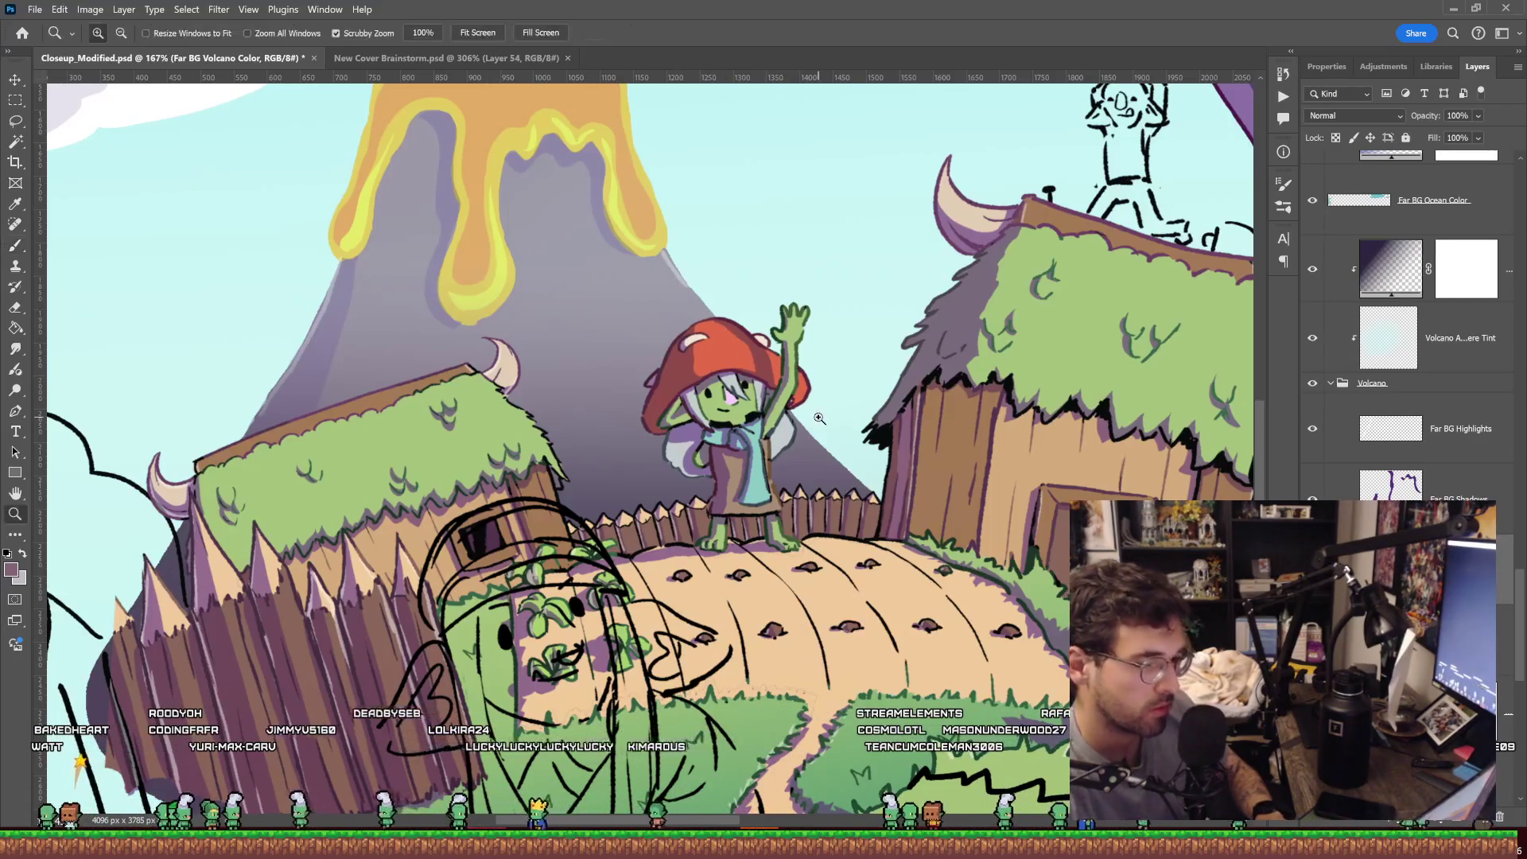
scroll(681, 271, "up", 5)
left_click(690, 278)
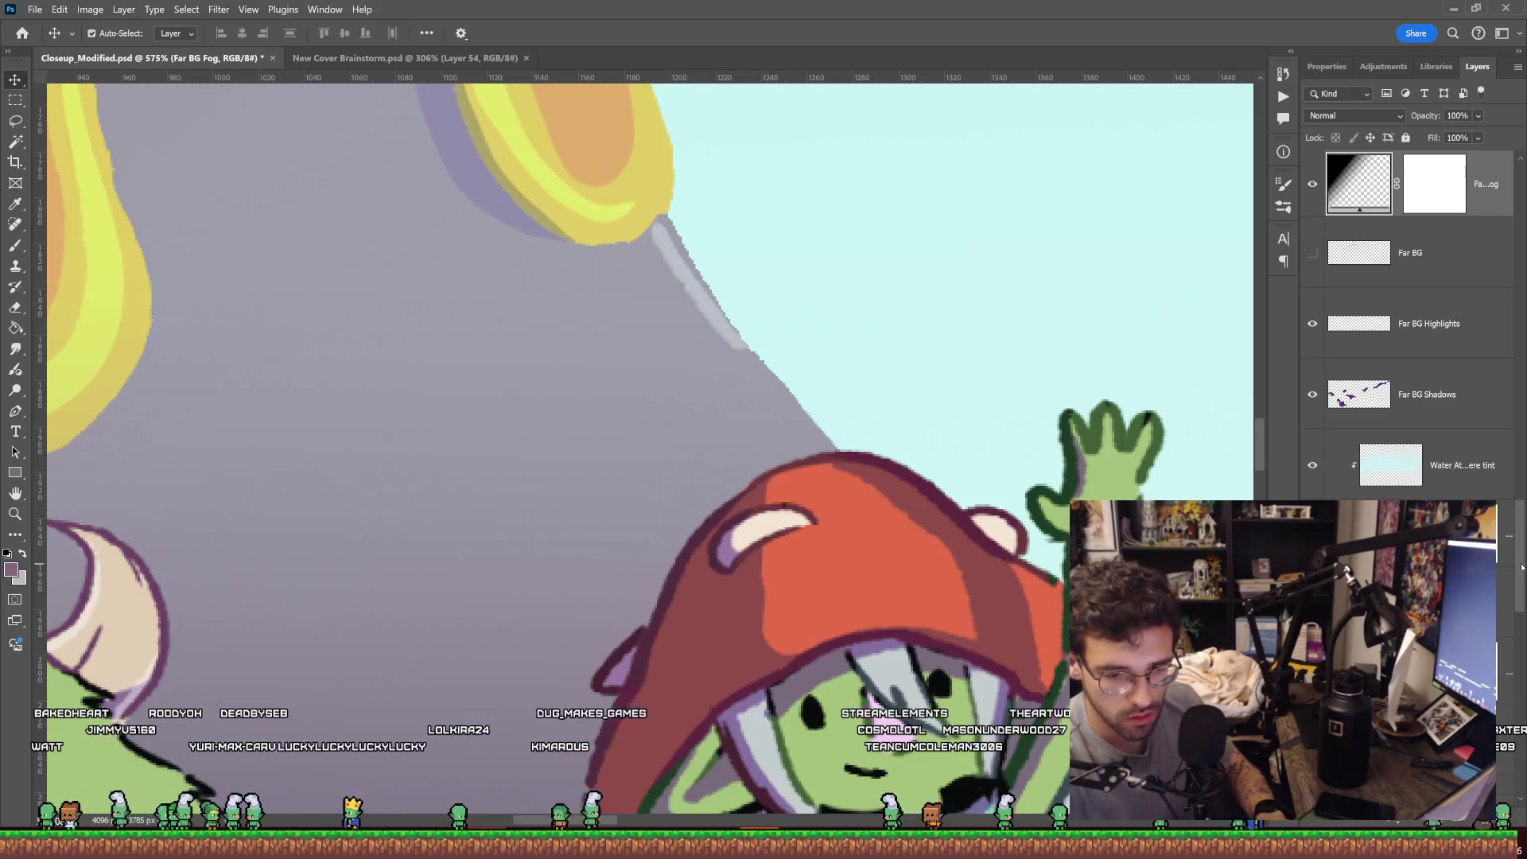
Select the Far BG Highlights layer and set the foreground colour to white.
left_click_drag(1521, 566, 1522, 667)
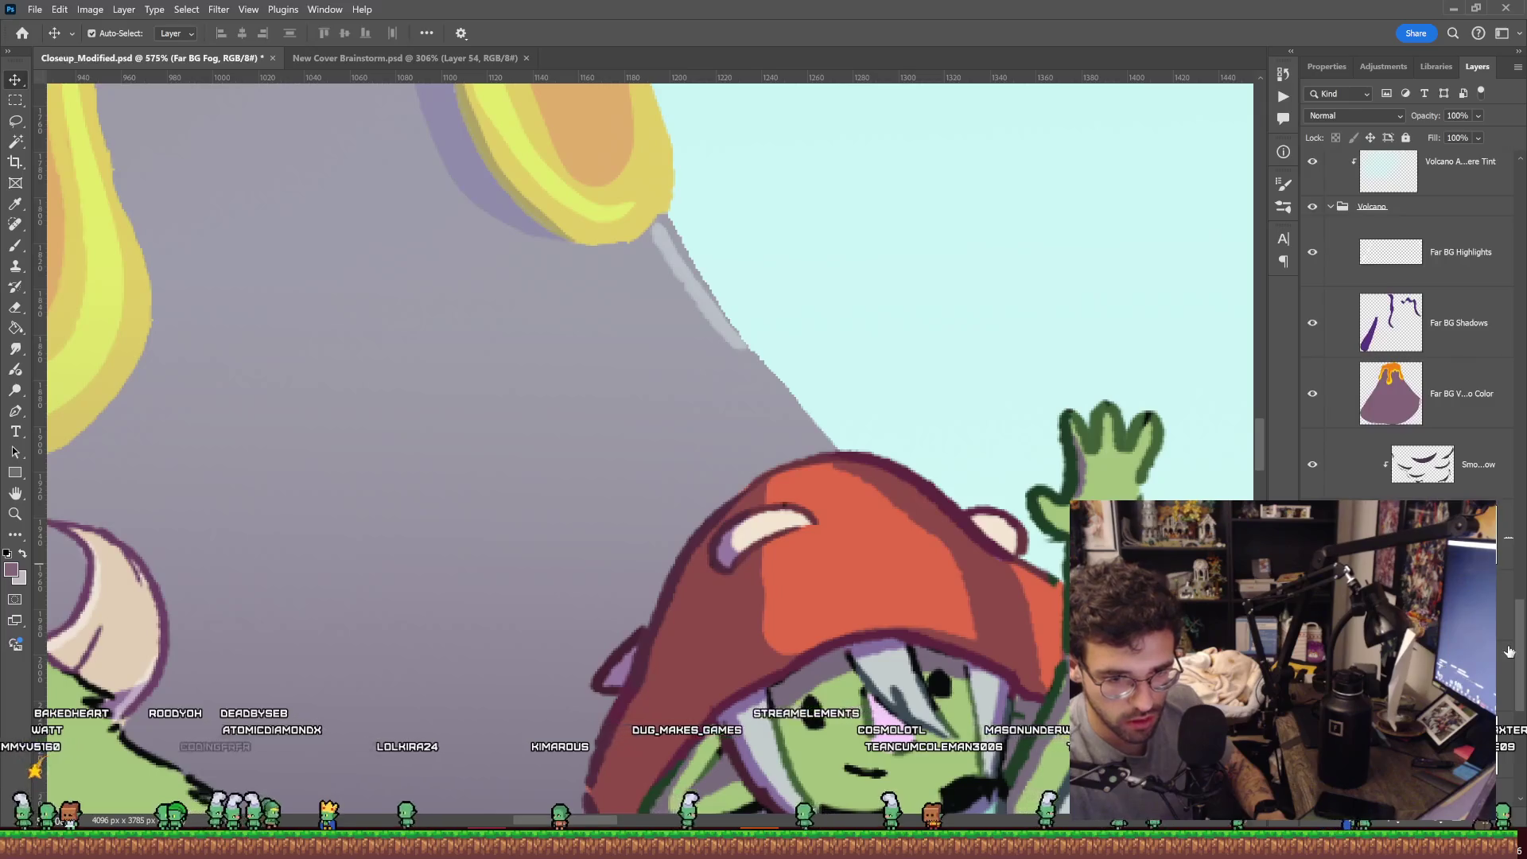
left_click(1476, 252)
left_click(11, 570)
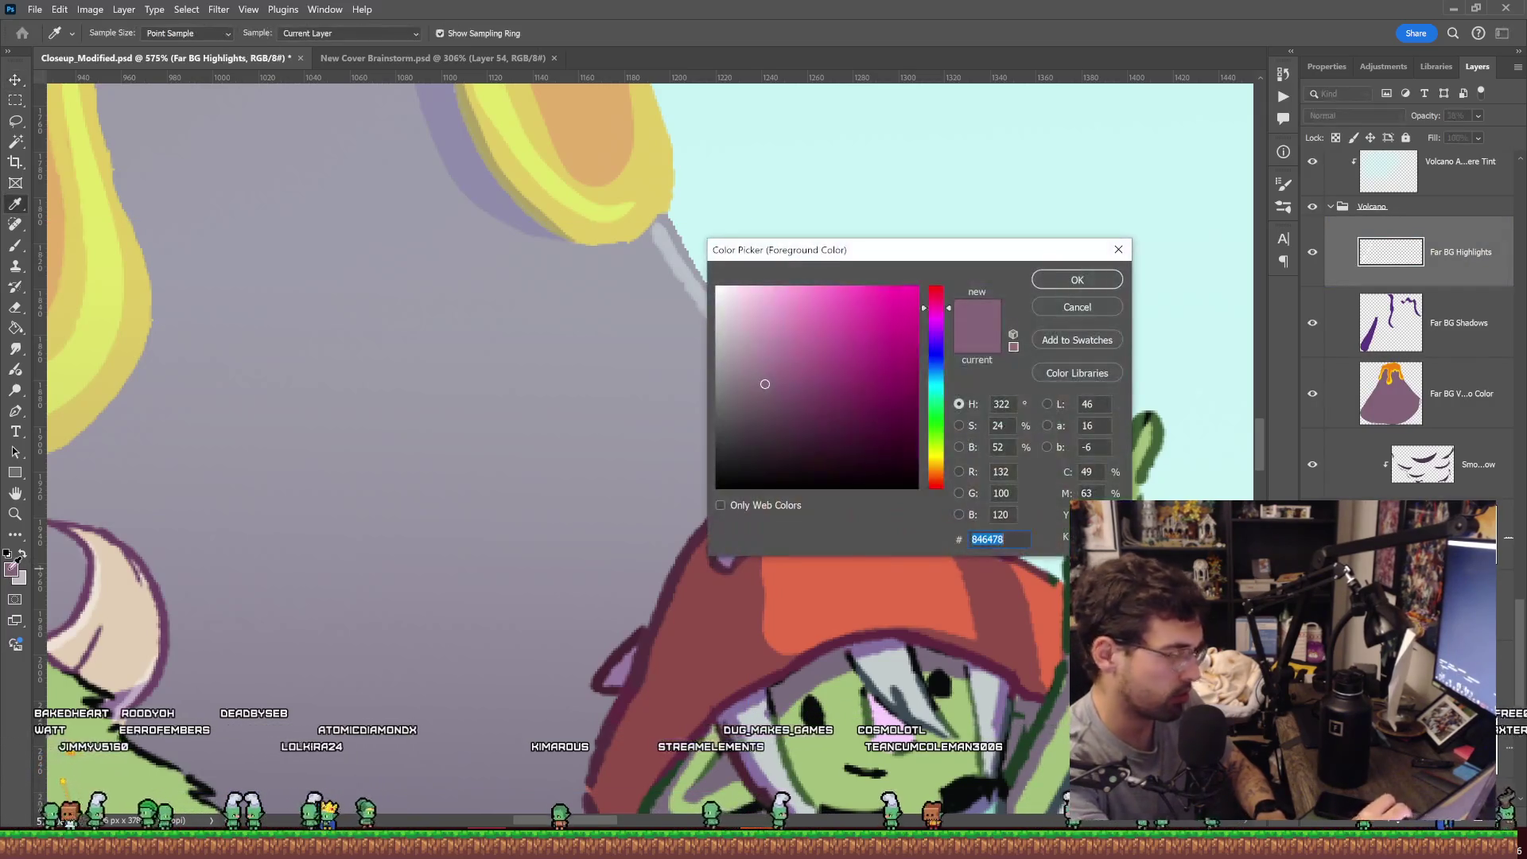
left_click(721, 281)
left_click(1081, 279)
Brush white highlights down the volcano's right edge and along the slope to the fence.
left_click_drag(946, 378, 724, 374)
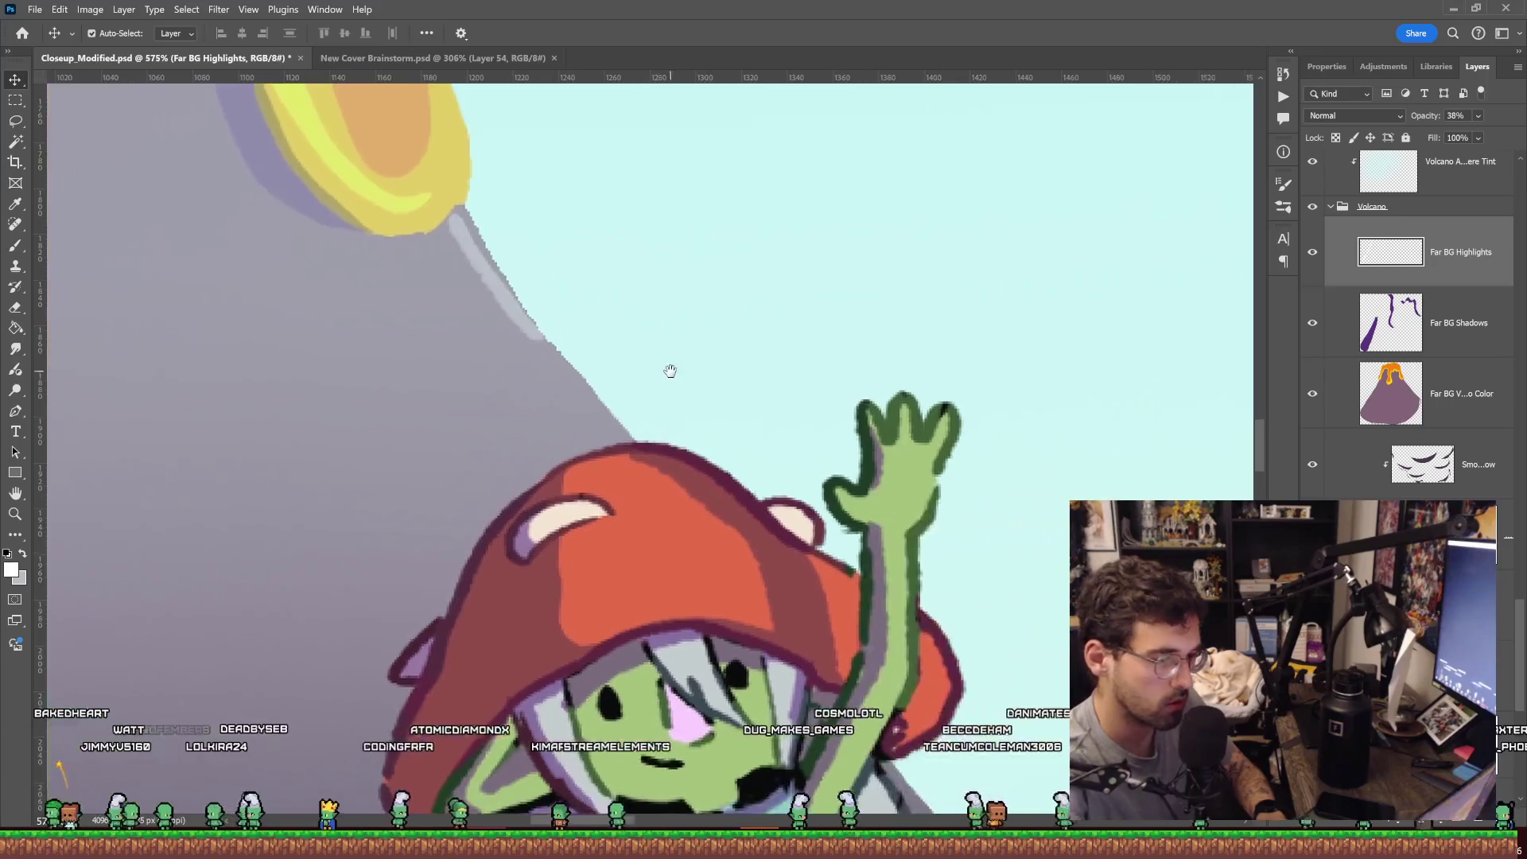
key("b")
left_click_drag(441, 226, 596, 440)
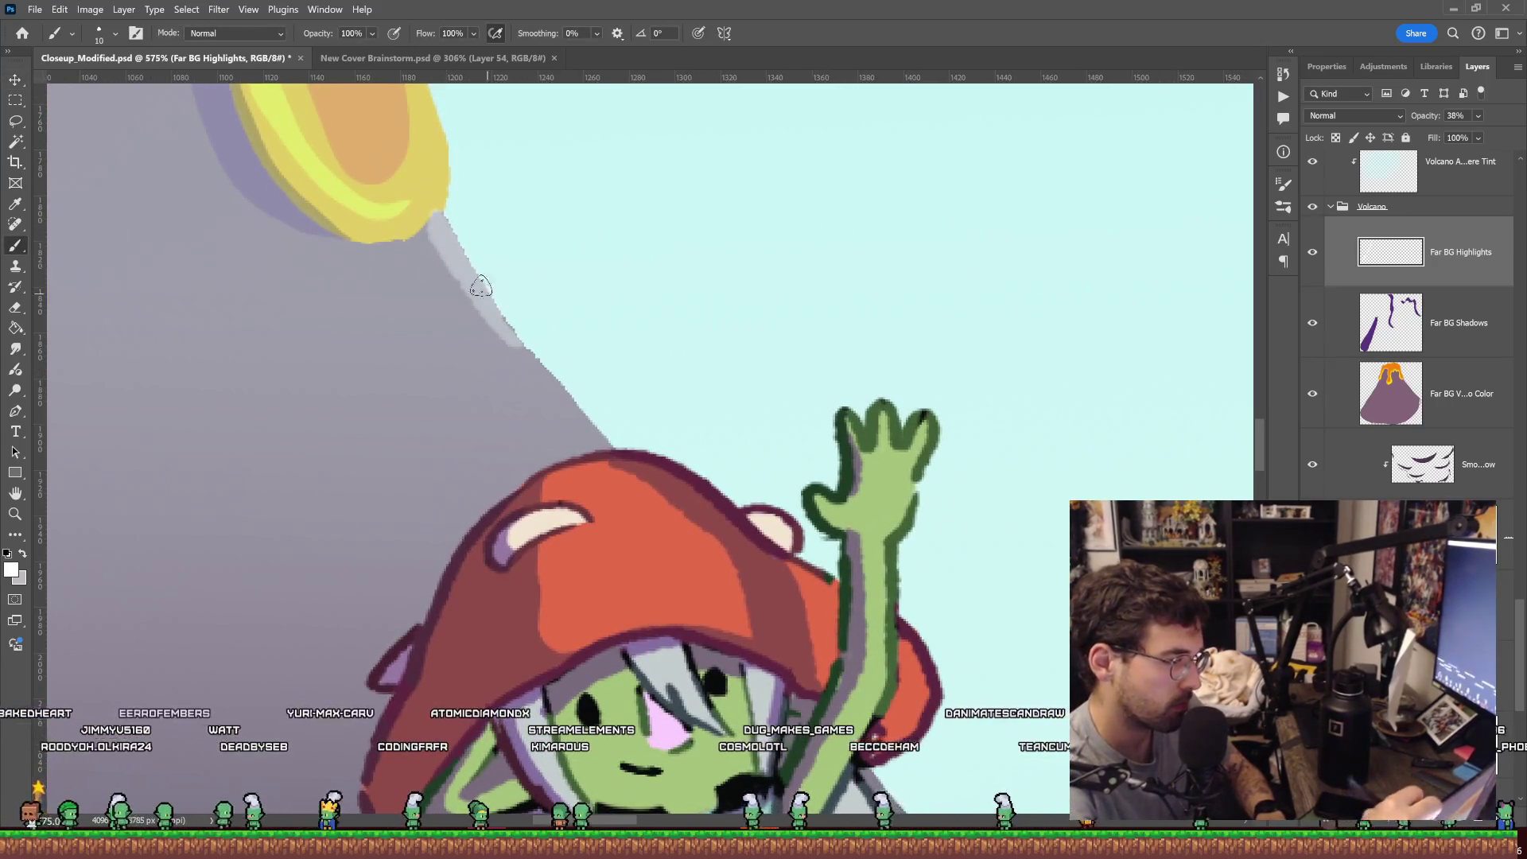
left_click_drag(414, 205, 593, 446)
key("e")
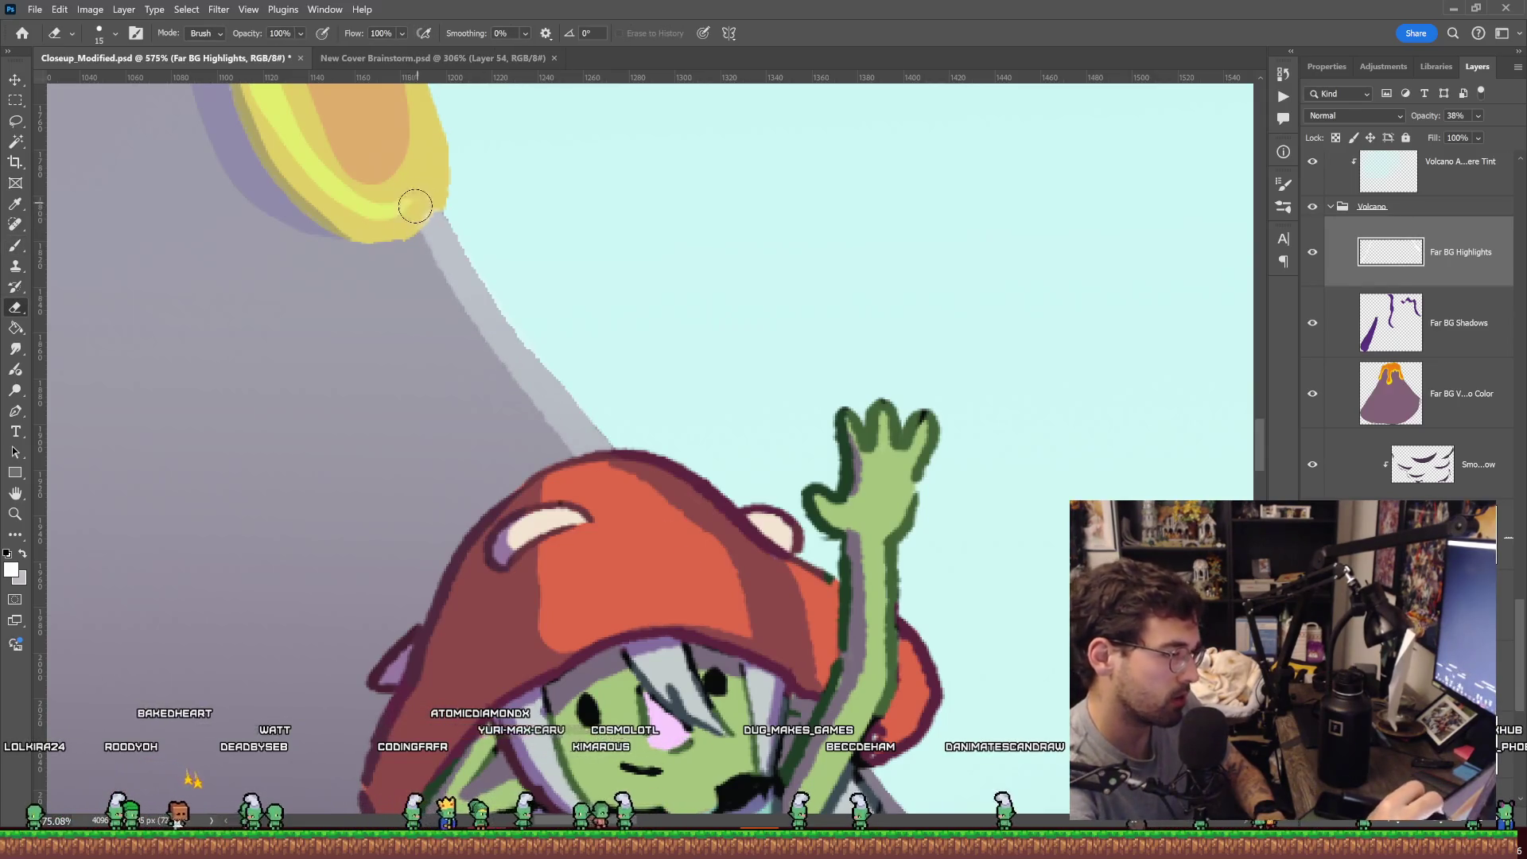
left_click_drag(918, 681, 600, 325)
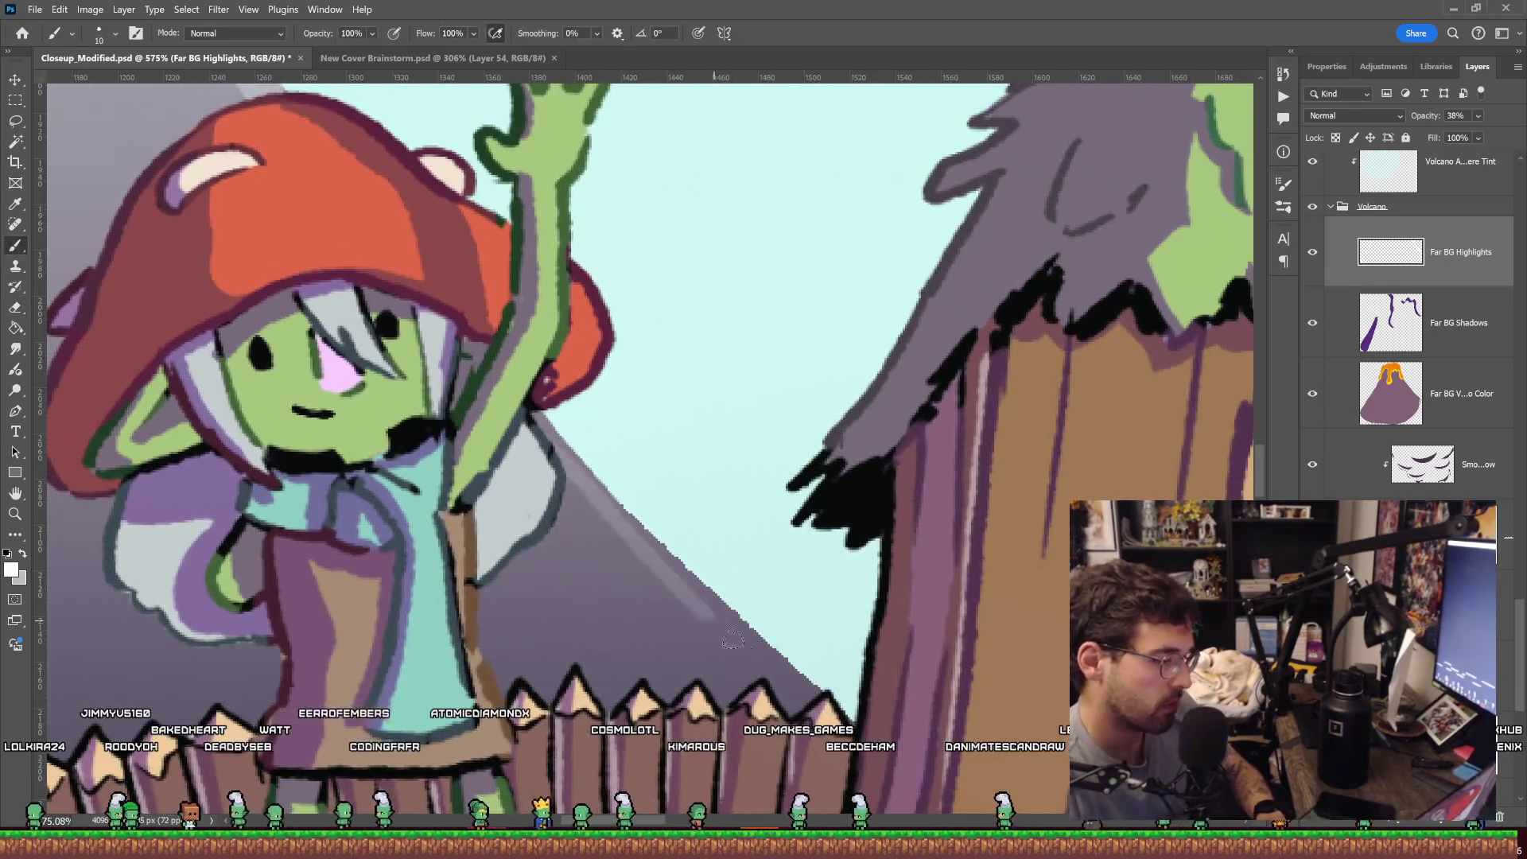
left_click_drag(548, 430, 823, 688)
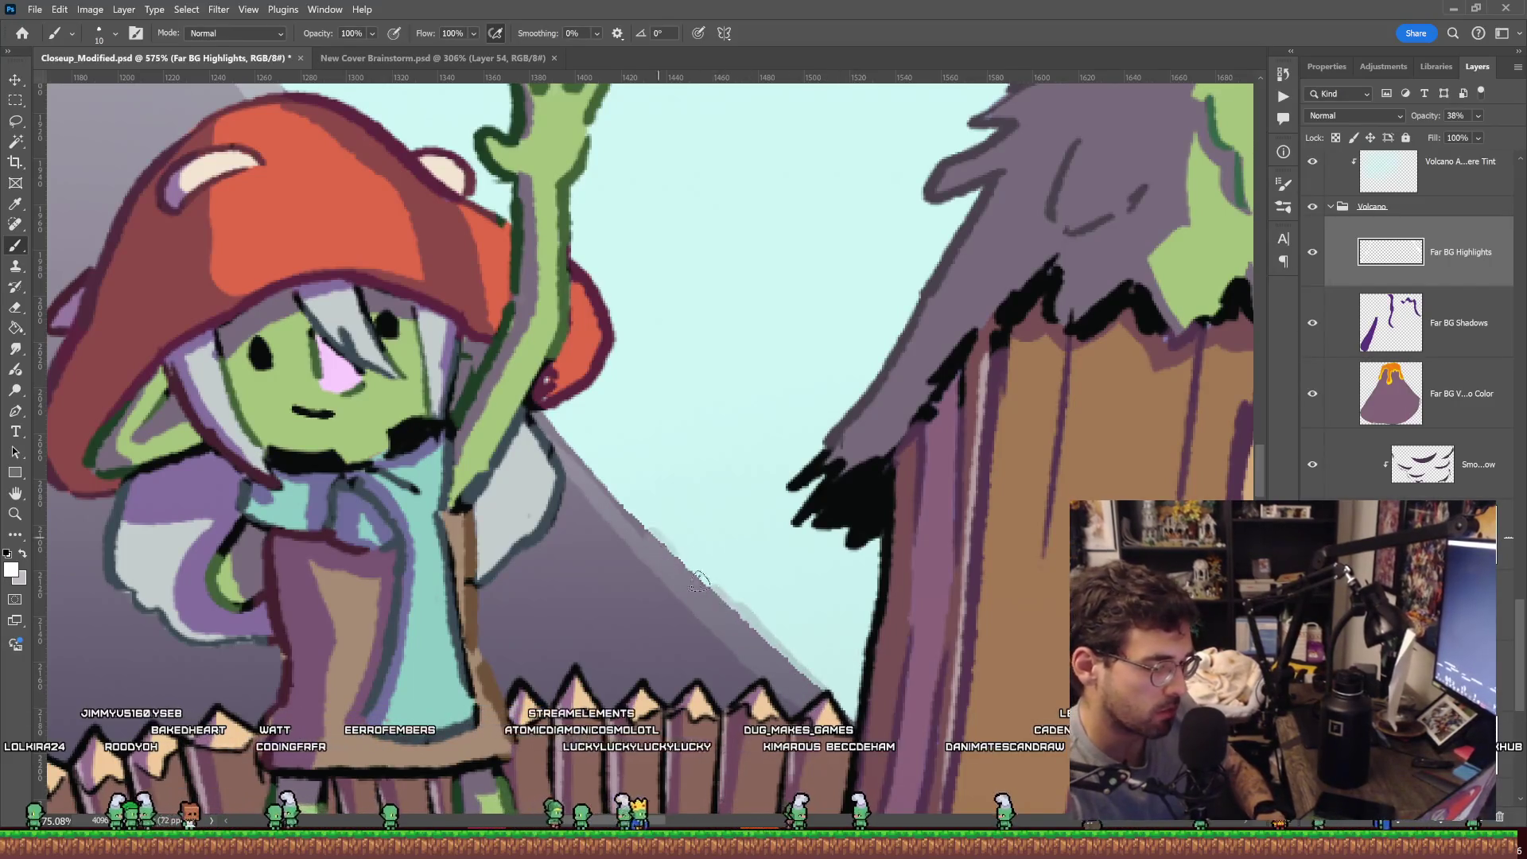
key("e")
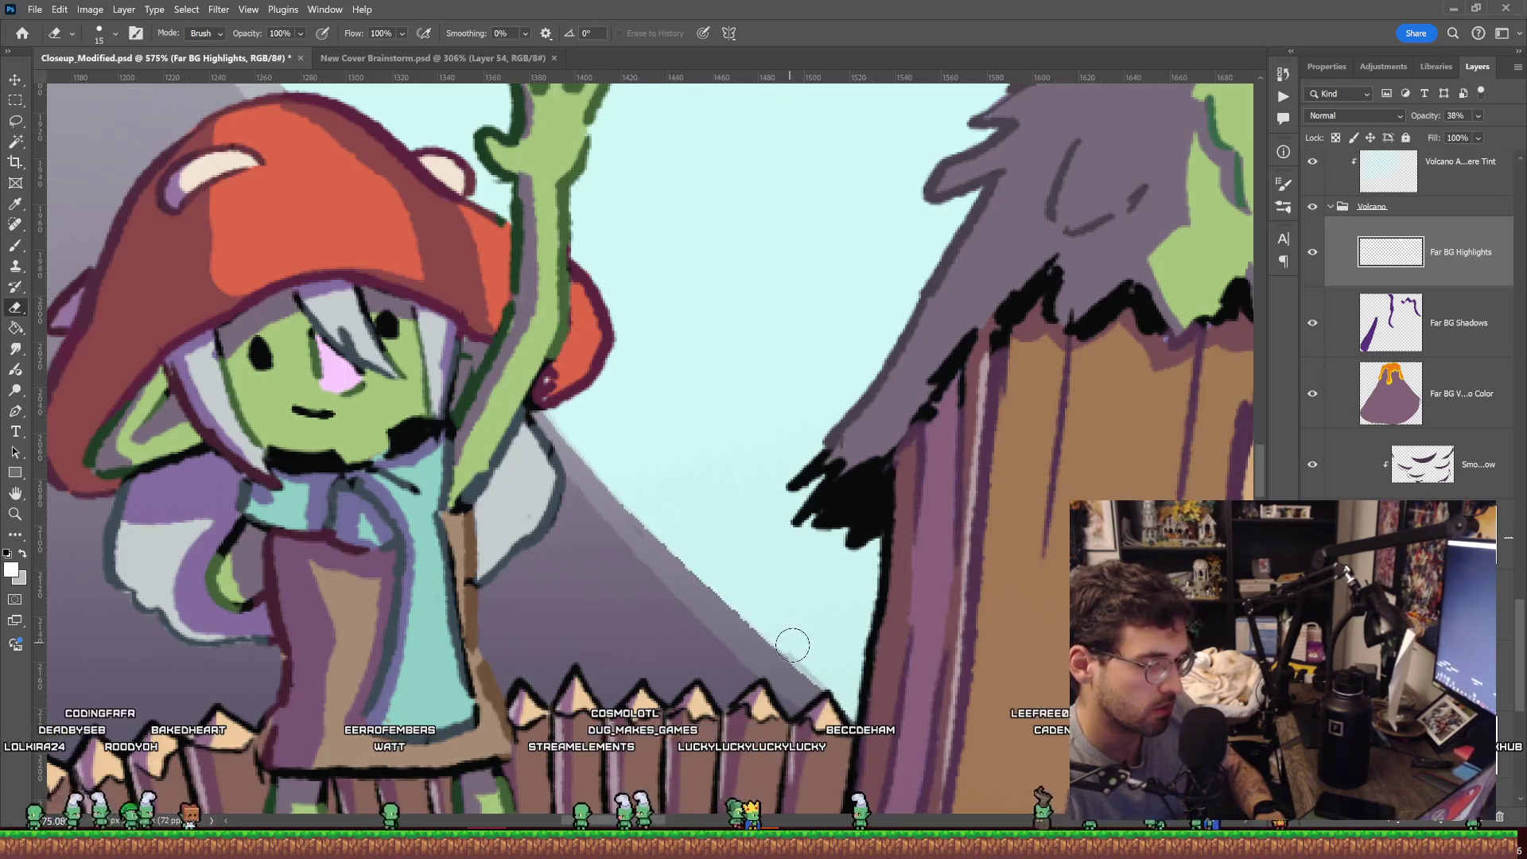
key("b")
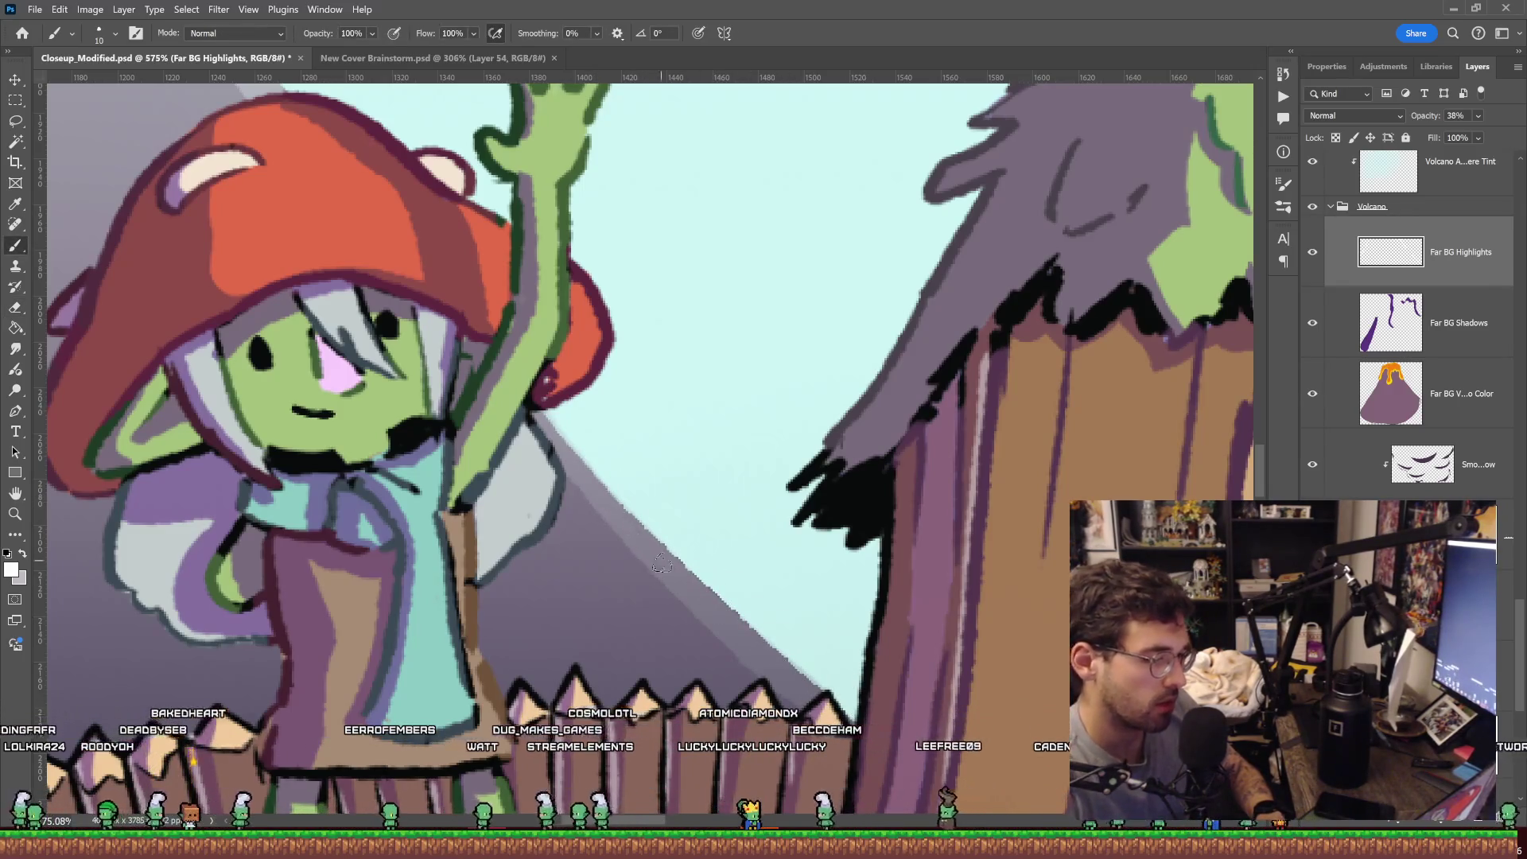
scroll(649, 518, "up", 2)
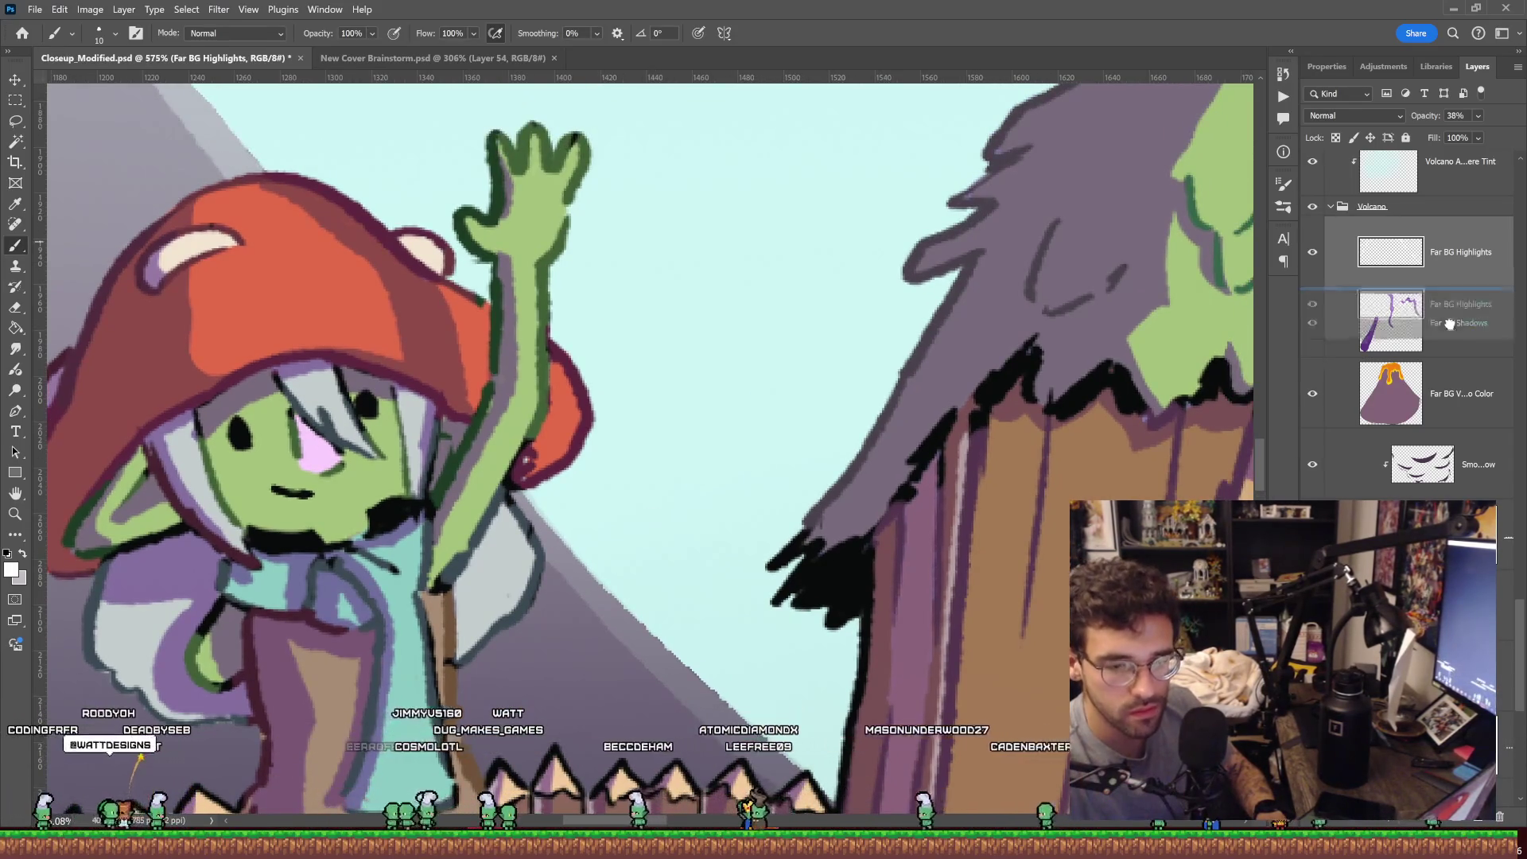
Move Far BG Highlights below Far BG Shadows and clip both layers to the volcano colour.
left_click_drag(1431, 253, 1454, 352)
left_click(1454, 352, "alt")
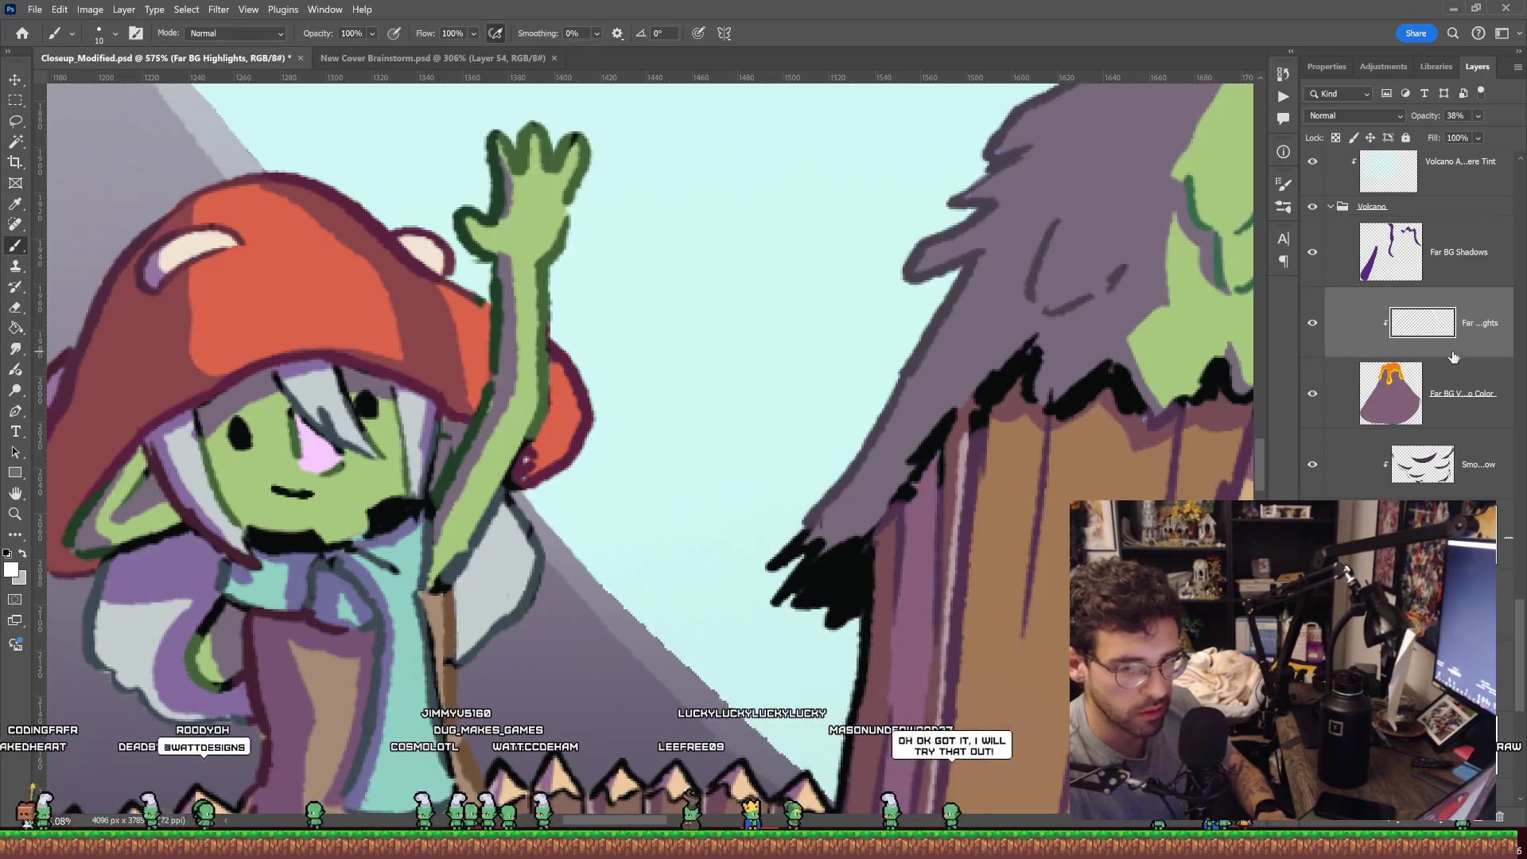
left_click(1473, 256)
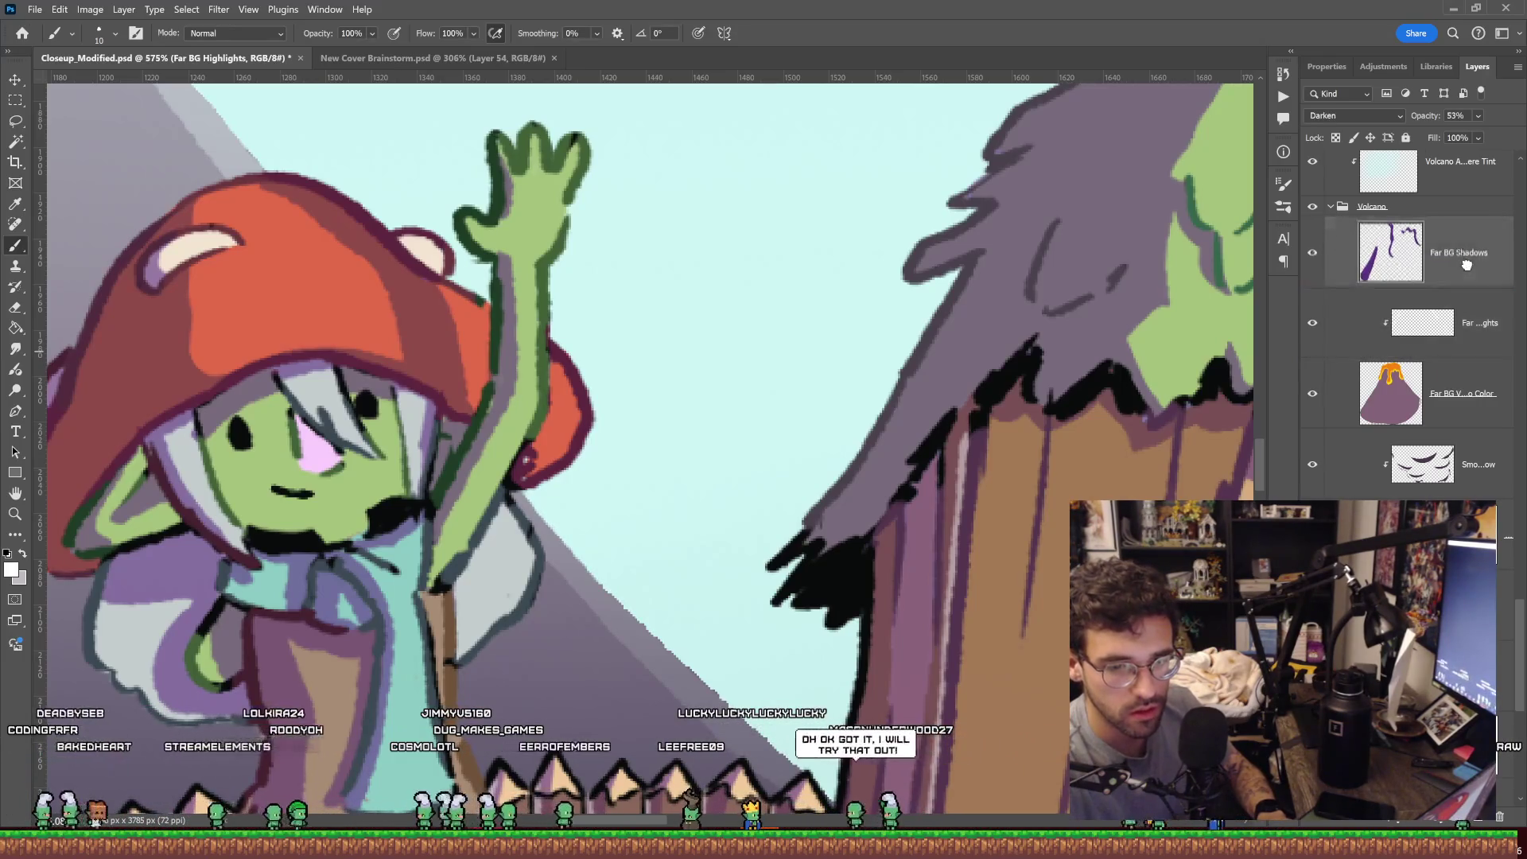
left_click(1481, 280, "alt")
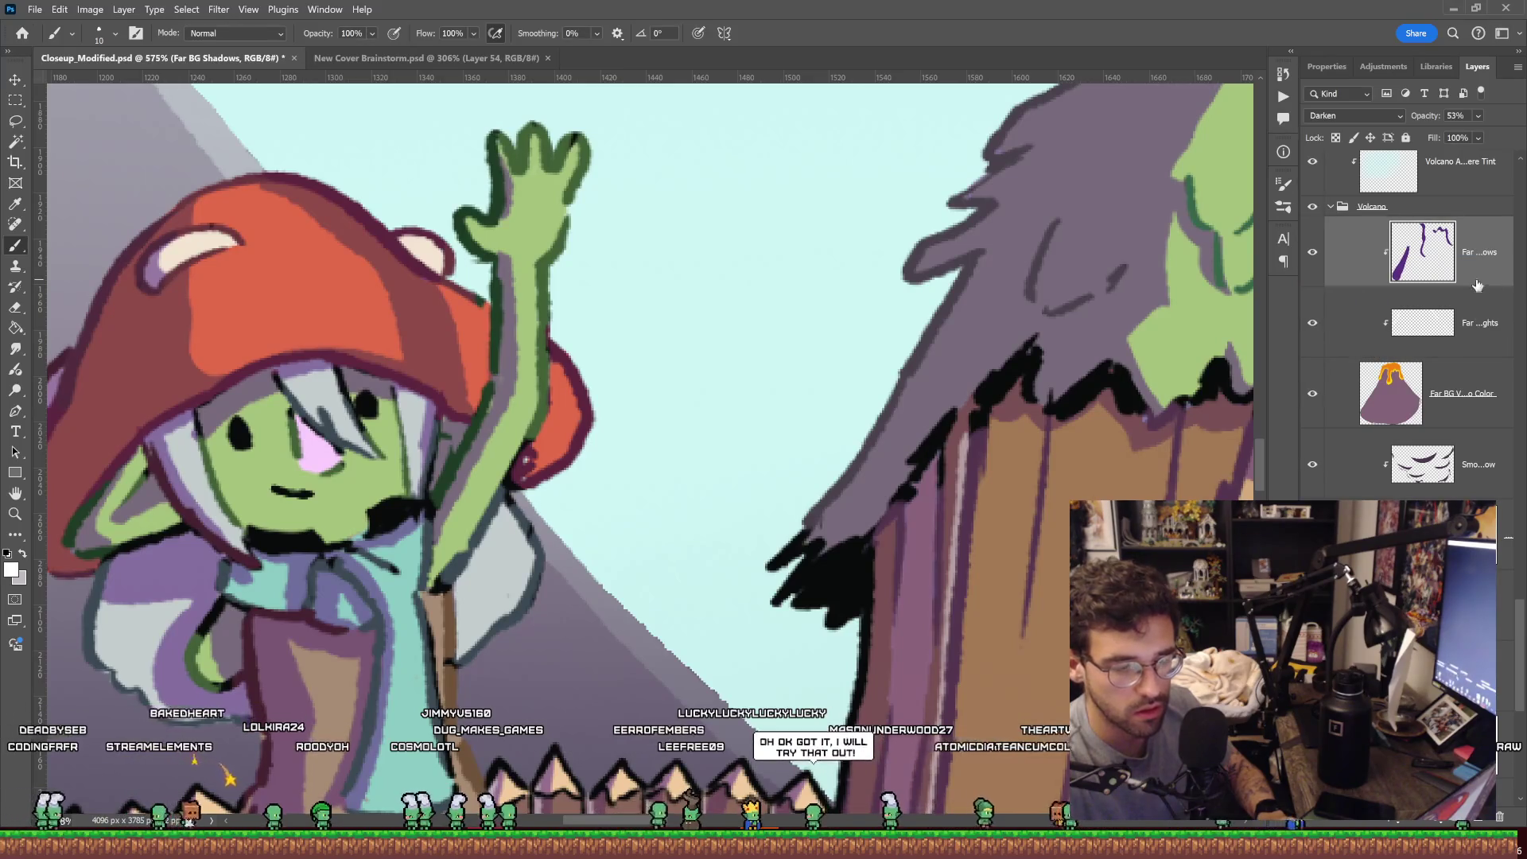
key("z")
scroll(1047, 471, "down", 8)
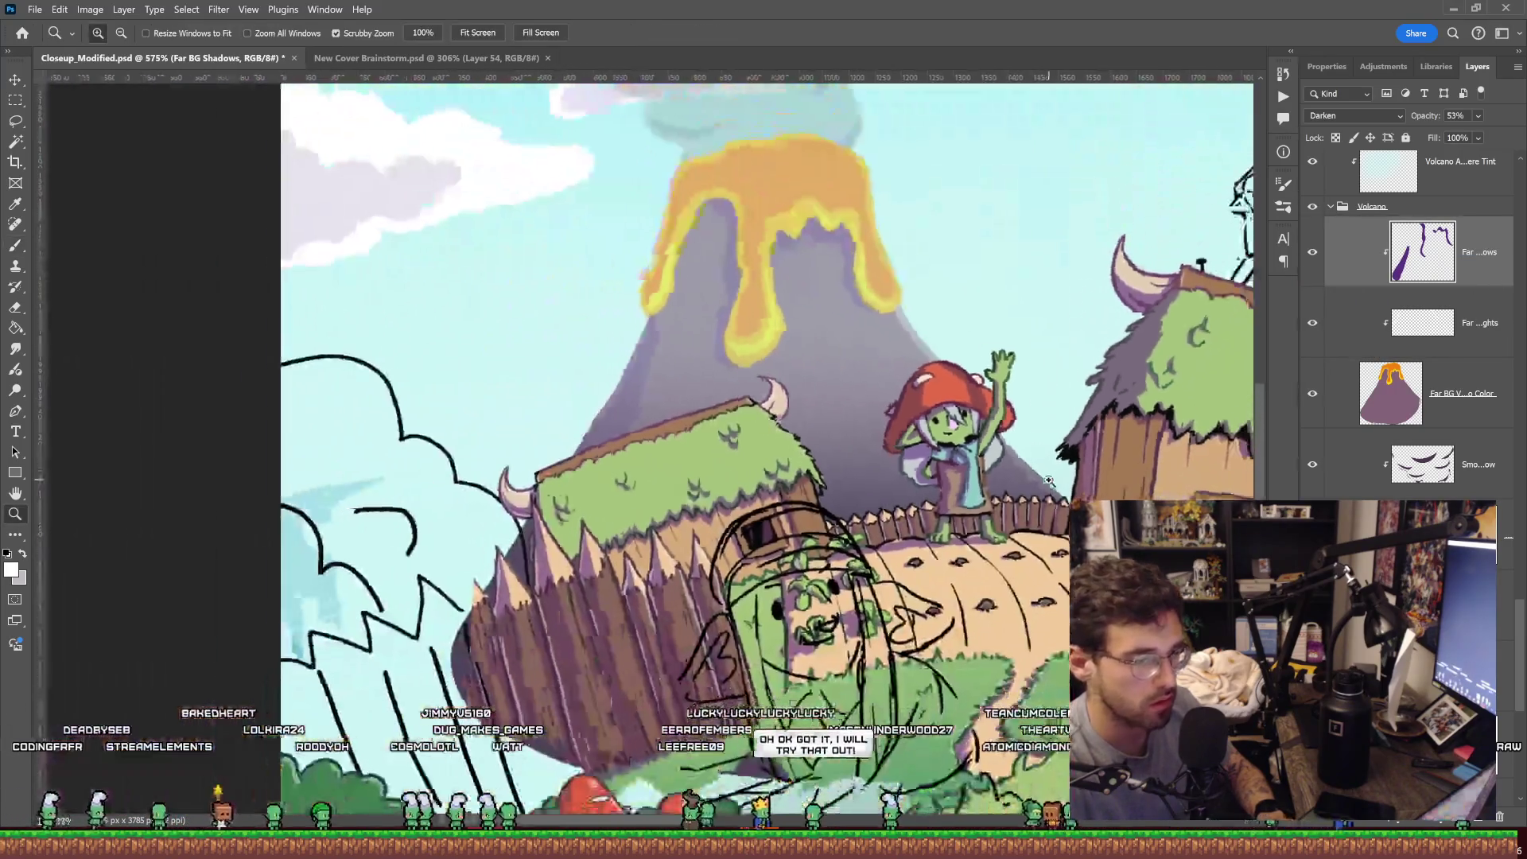
left_click(1313, 257)
left_click(1311, 253)
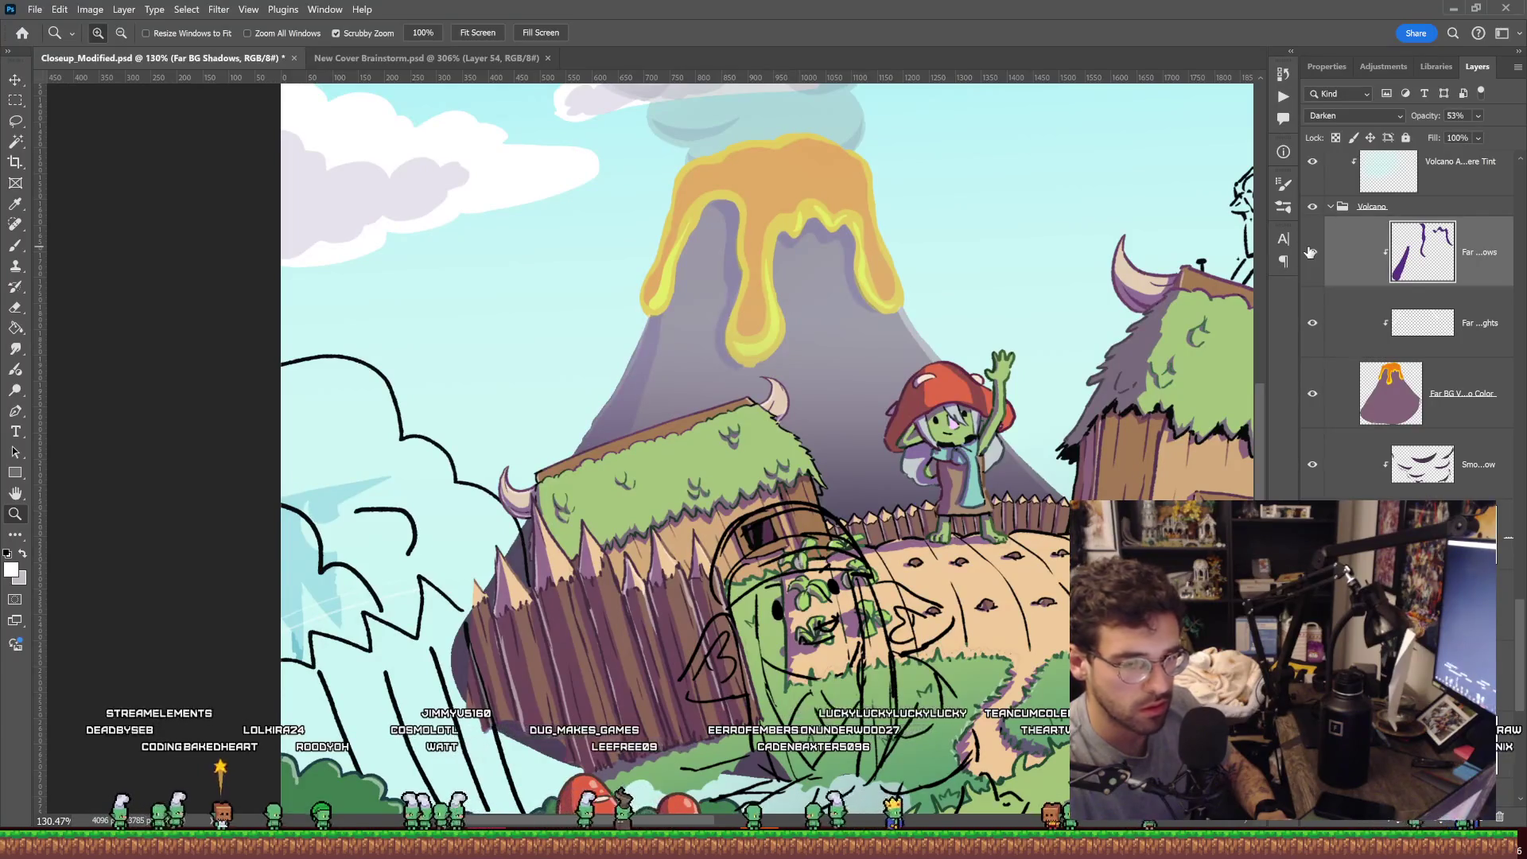
left_click(1473, 323)
scroll(658, 350, "up", 7)
Paint a soft highlight down the volcano's left slope.
key("b")
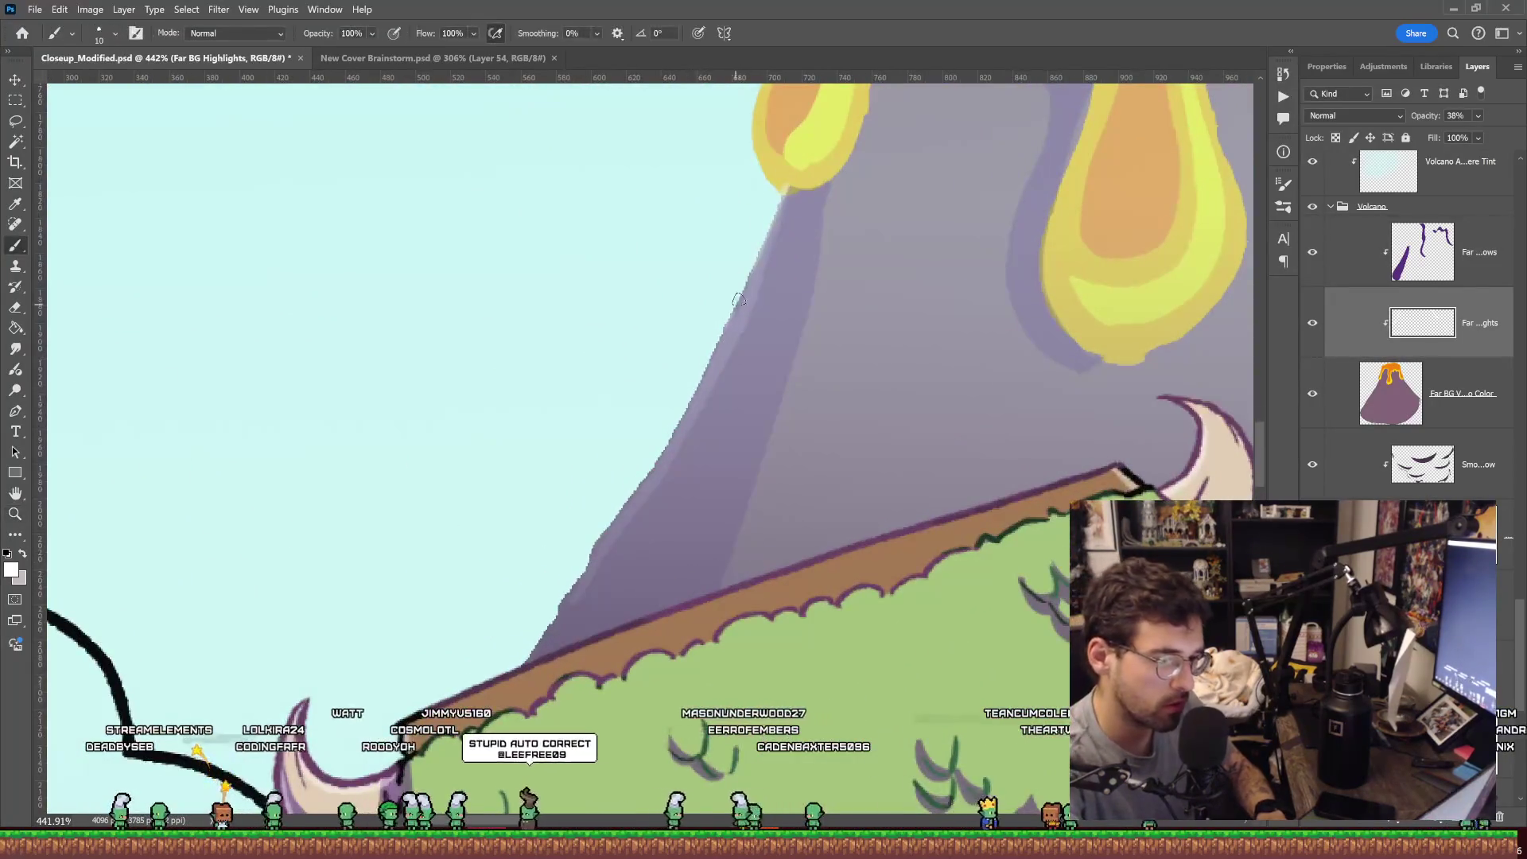
key("e")
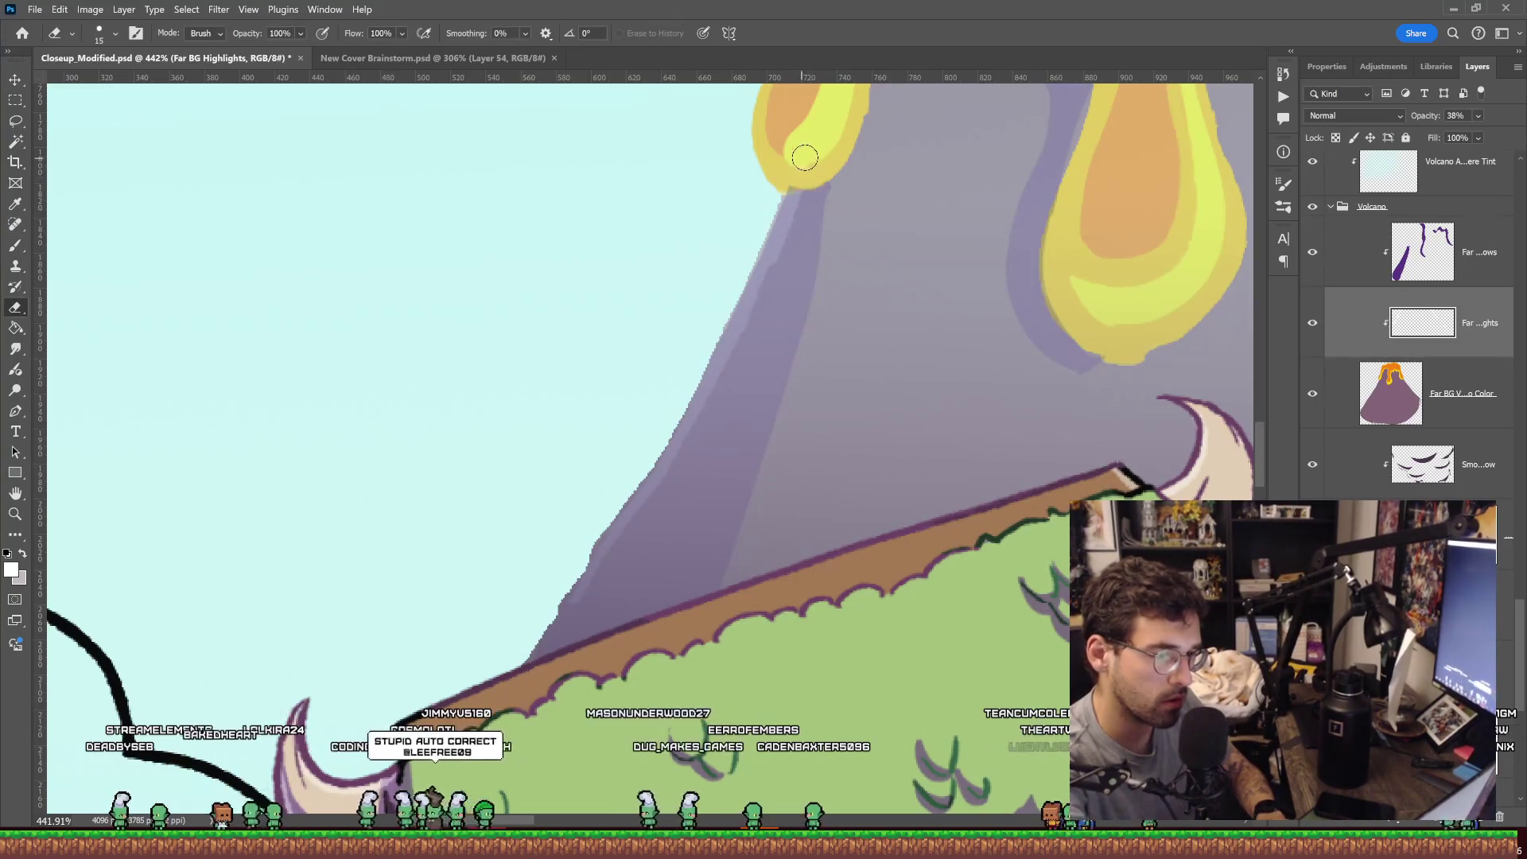
key("b")
left_click_drag(778, 218, 577, 604)
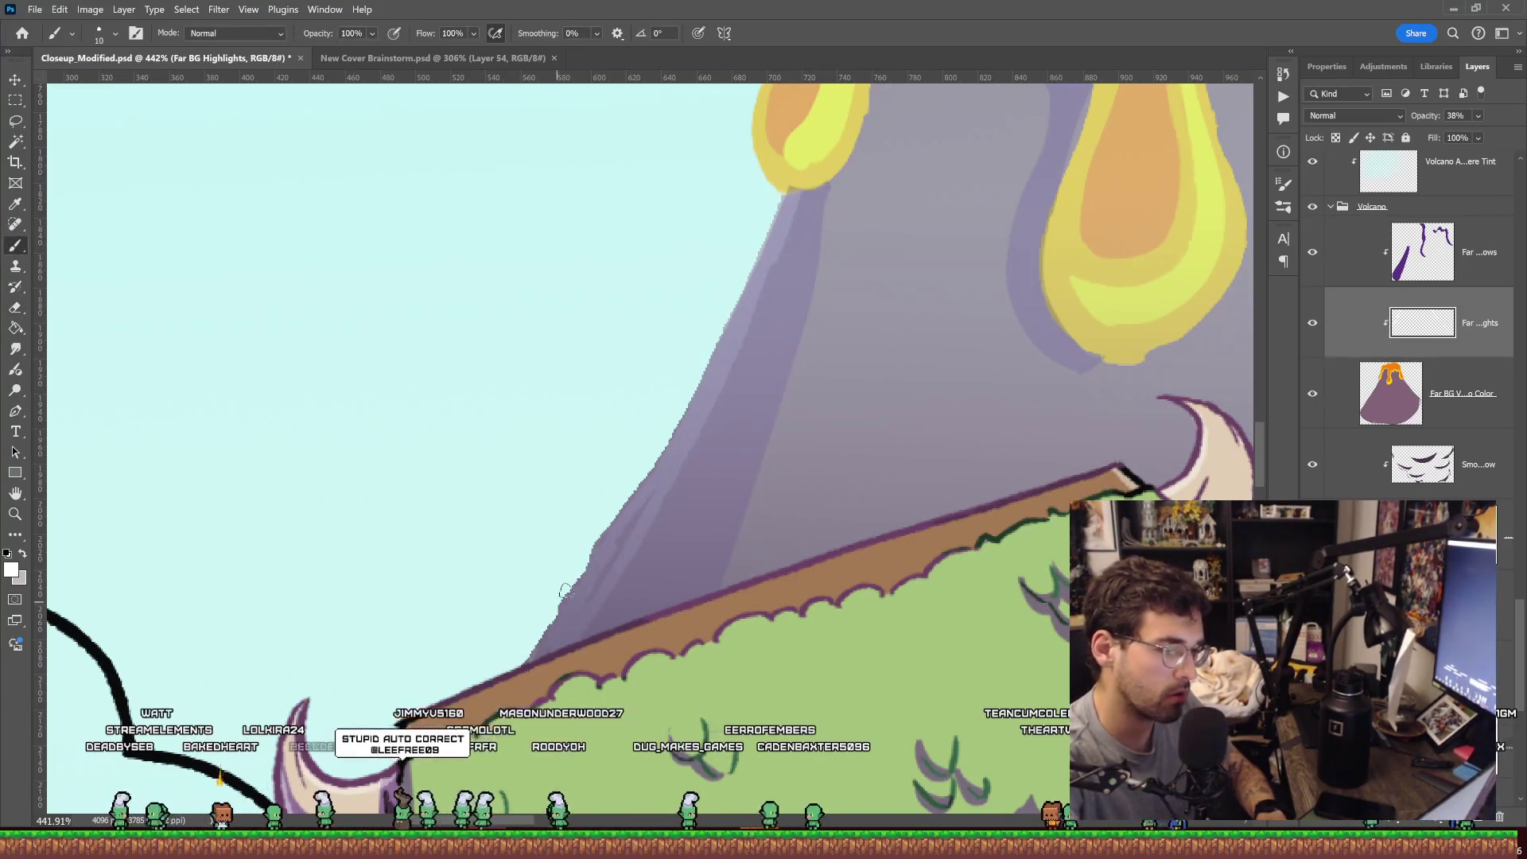
scroll(643, 482, "down", 5)
key("z")
scroll(1006, 304, "down", 6)
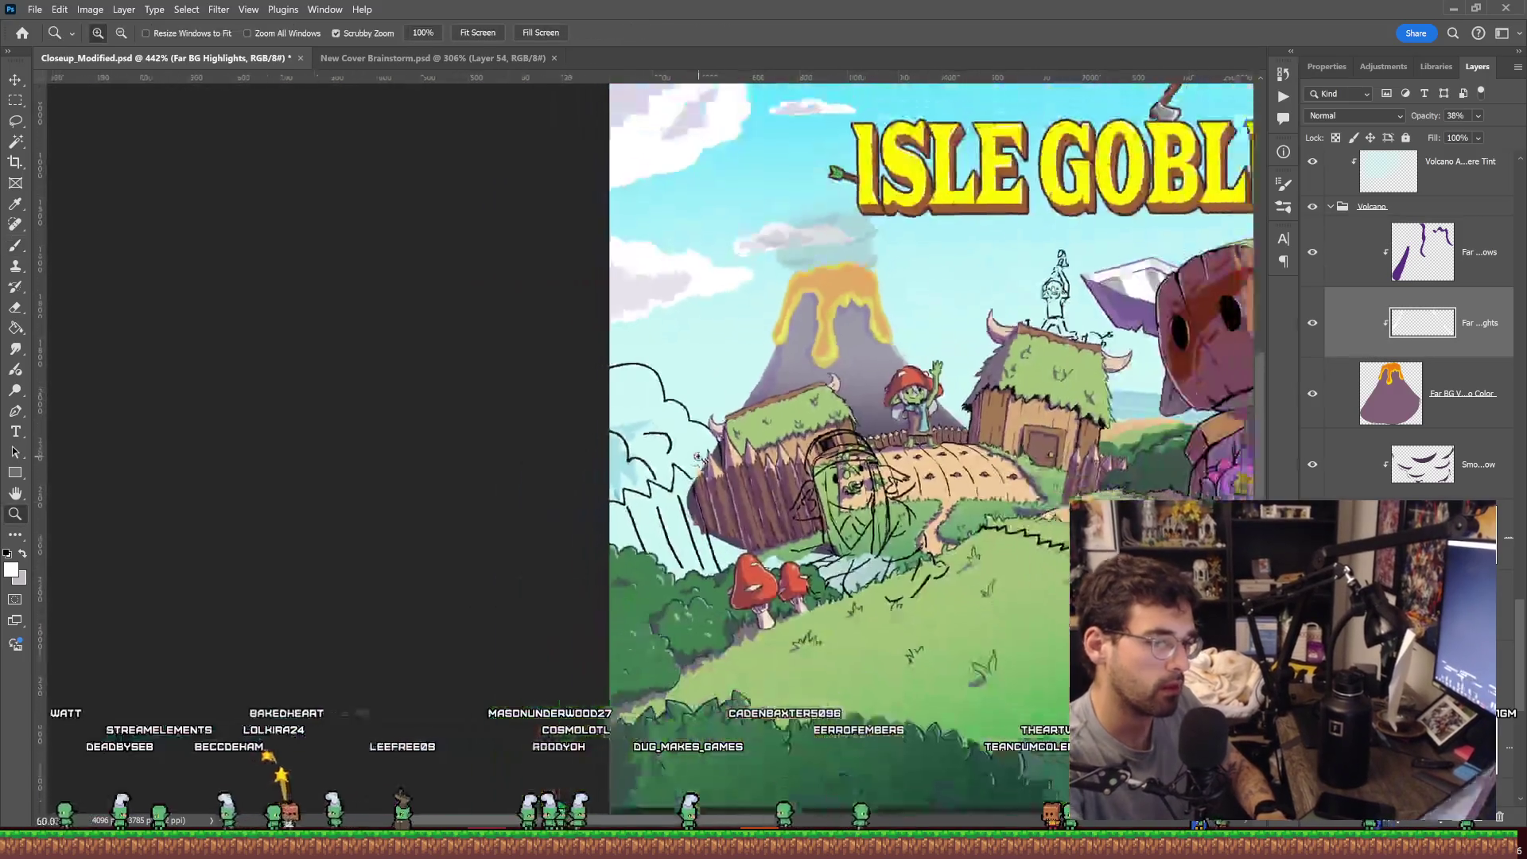
Fit the whole cover in view, save Closeup_Modified.psd, and switch to the hammering-pose image search.
left_click_drag(1007, 304, 701, 342)
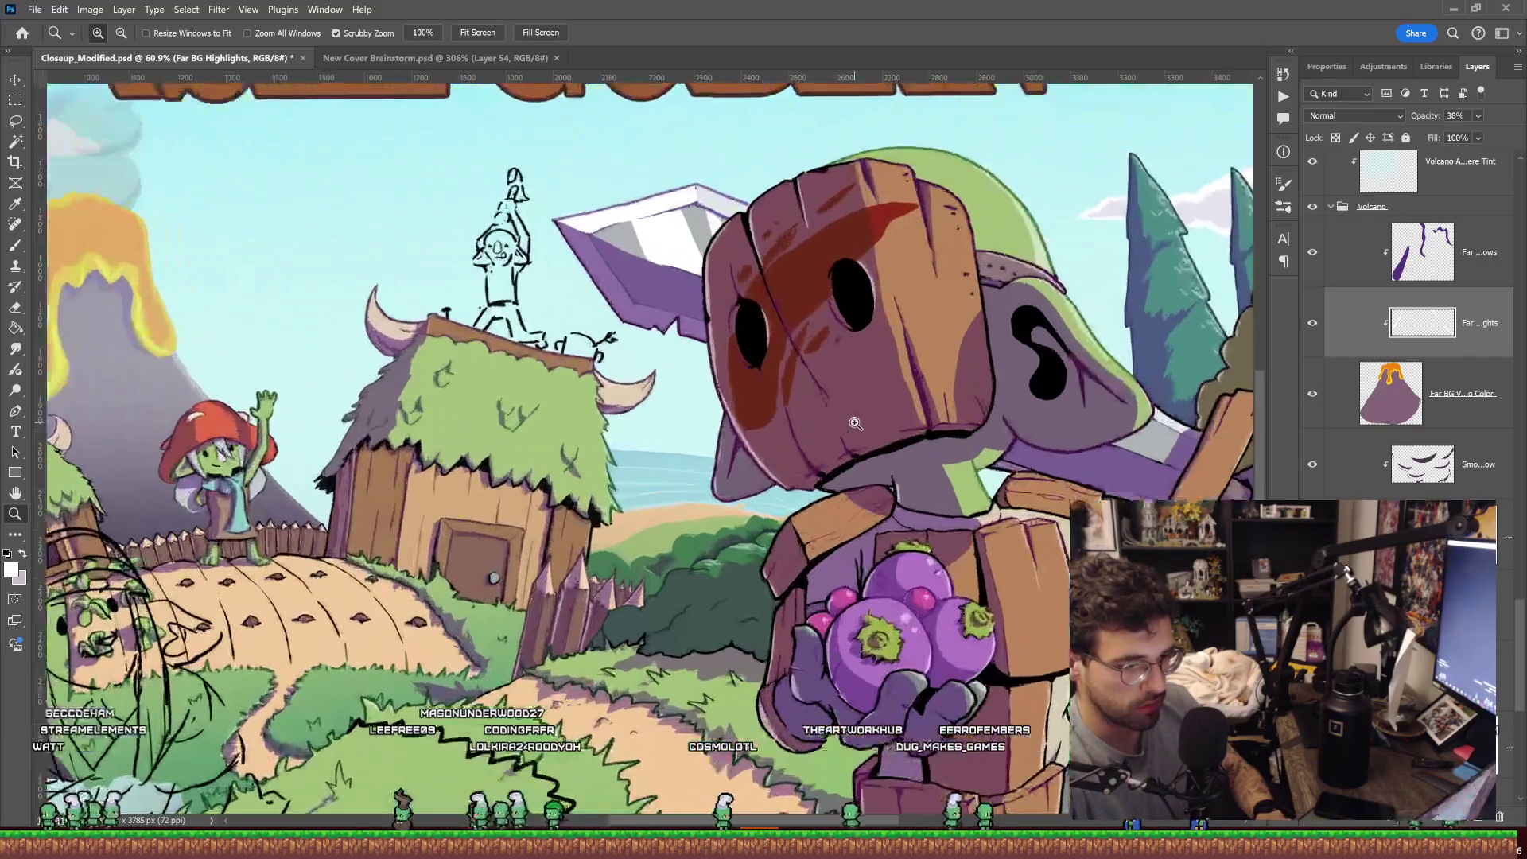
left_click_drag(844, 420, 829, 420)
key("ctrl+s")
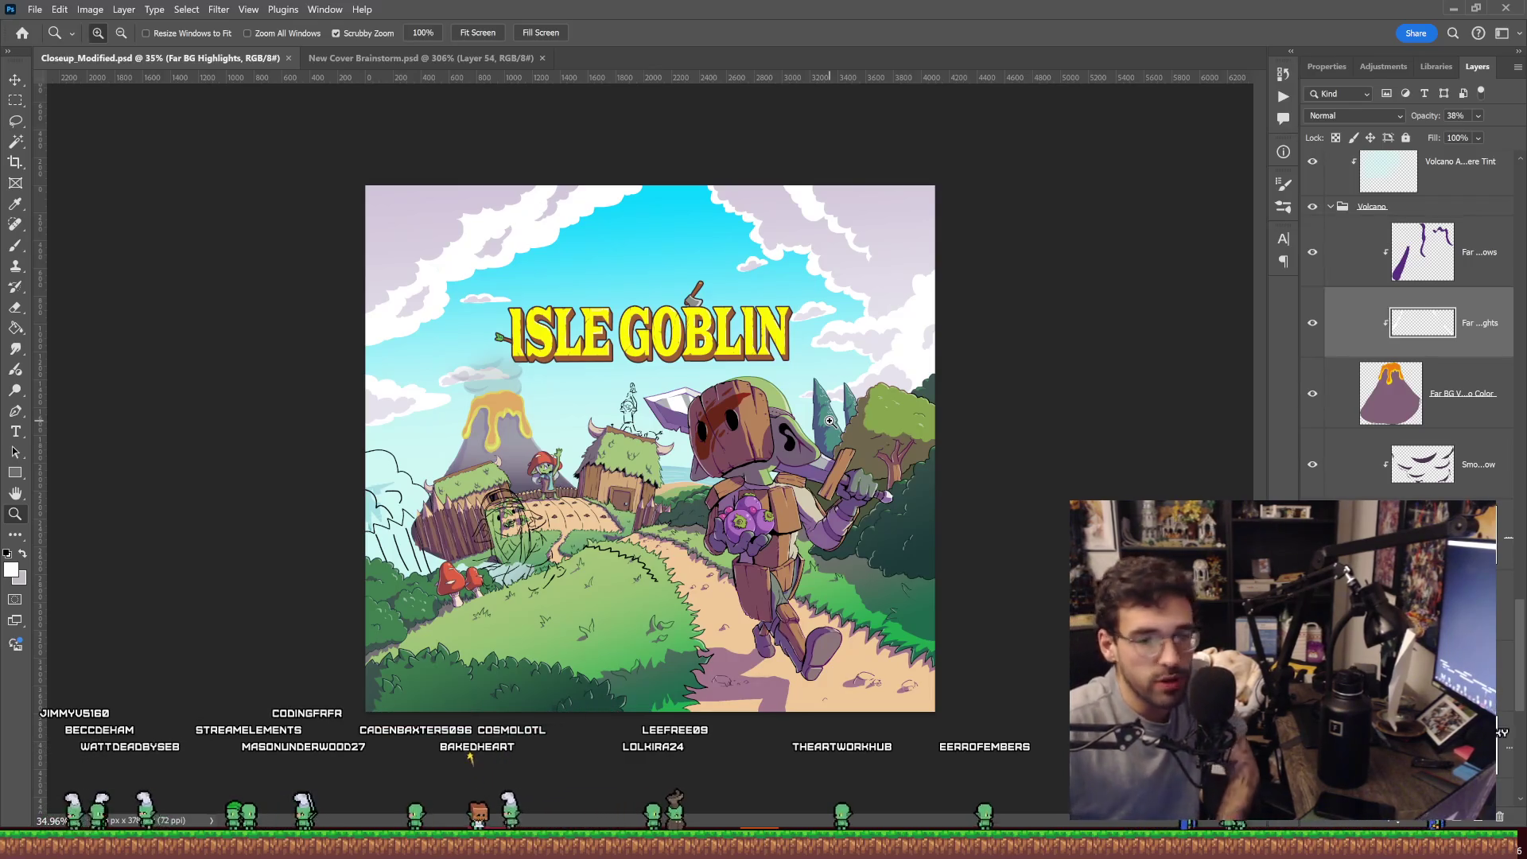
key("alt+Tab")
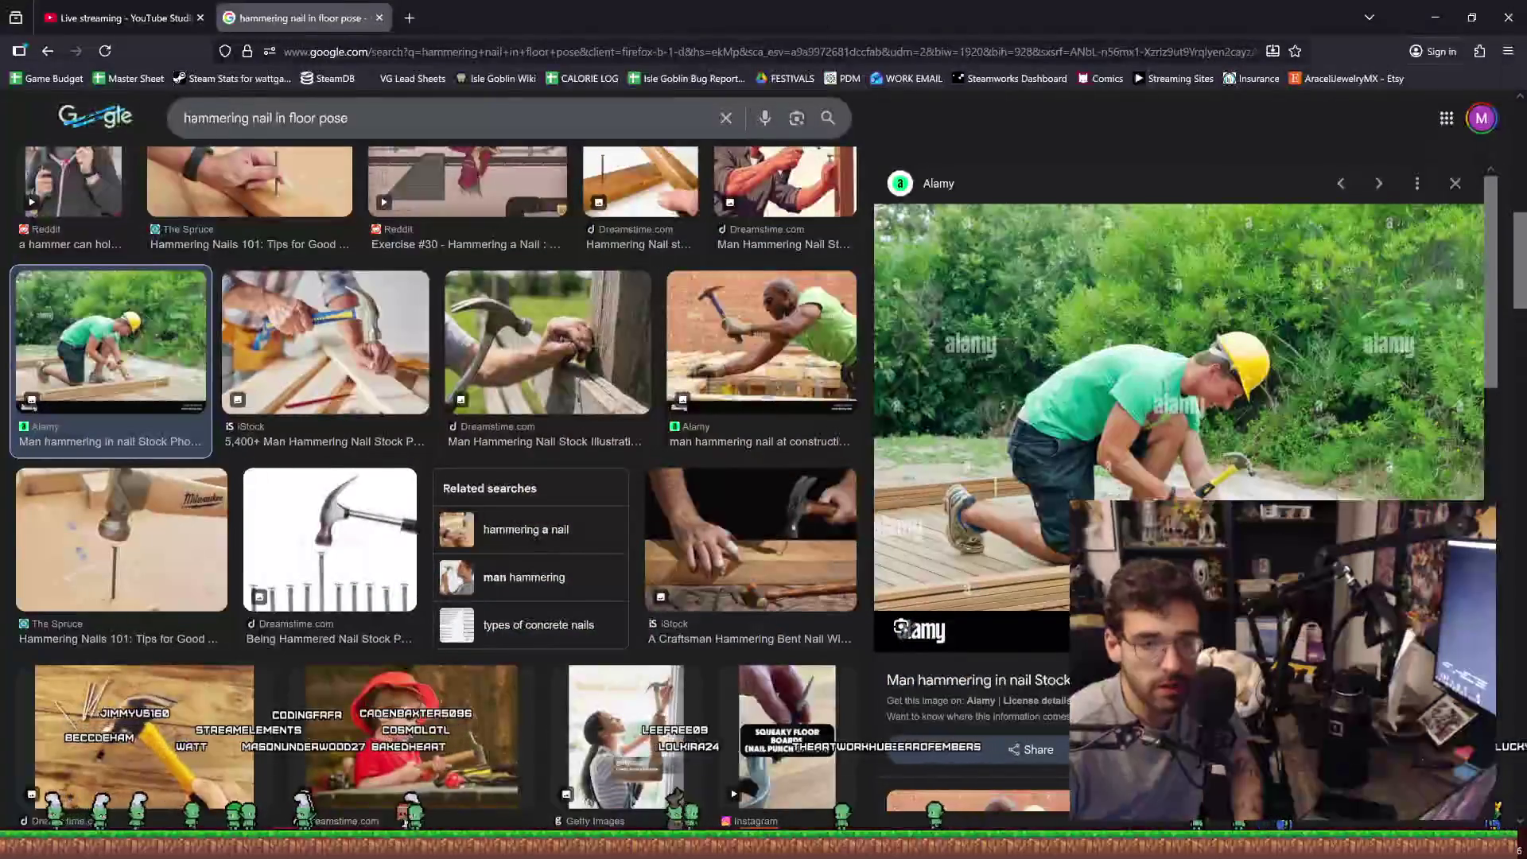
Switch from the Google Images results back to Closeup_Modified.psd in Photoshop.
key("alt+Tab")
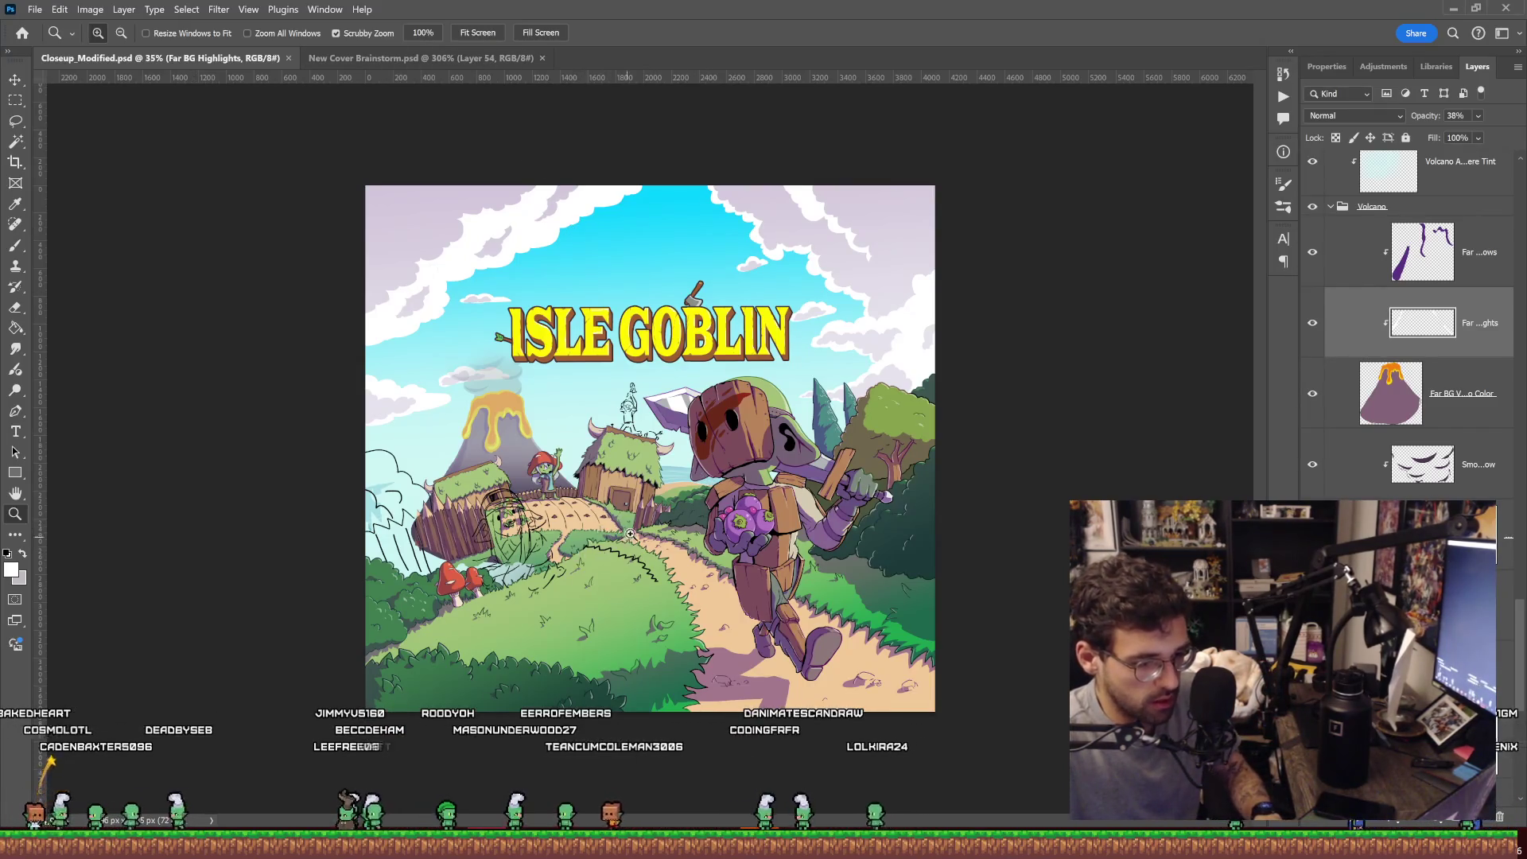
Zoom in on the hut roof and auto-select the Gizmo and trees layer by clicking the goblin sketch.
left_click_drag(576, 480, 590, 492)
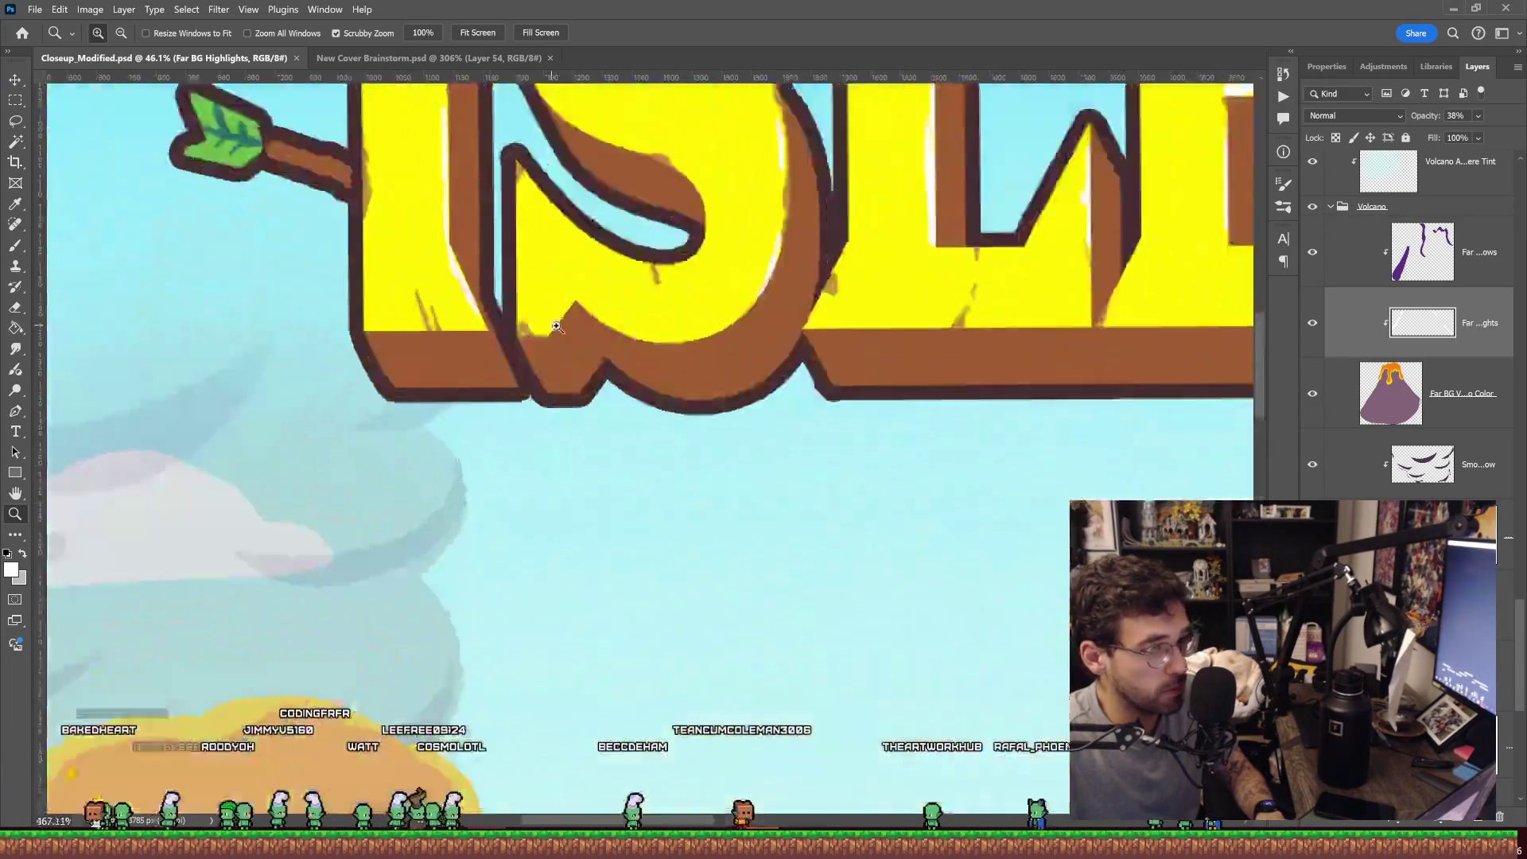
mouse_move(562, 332)
left_mouse_down()
mouse_move(700, 568)
mouse_move(659, 337)
mouse_move(692, 502)
mouse_move(711, 495)
left_mouse_up()
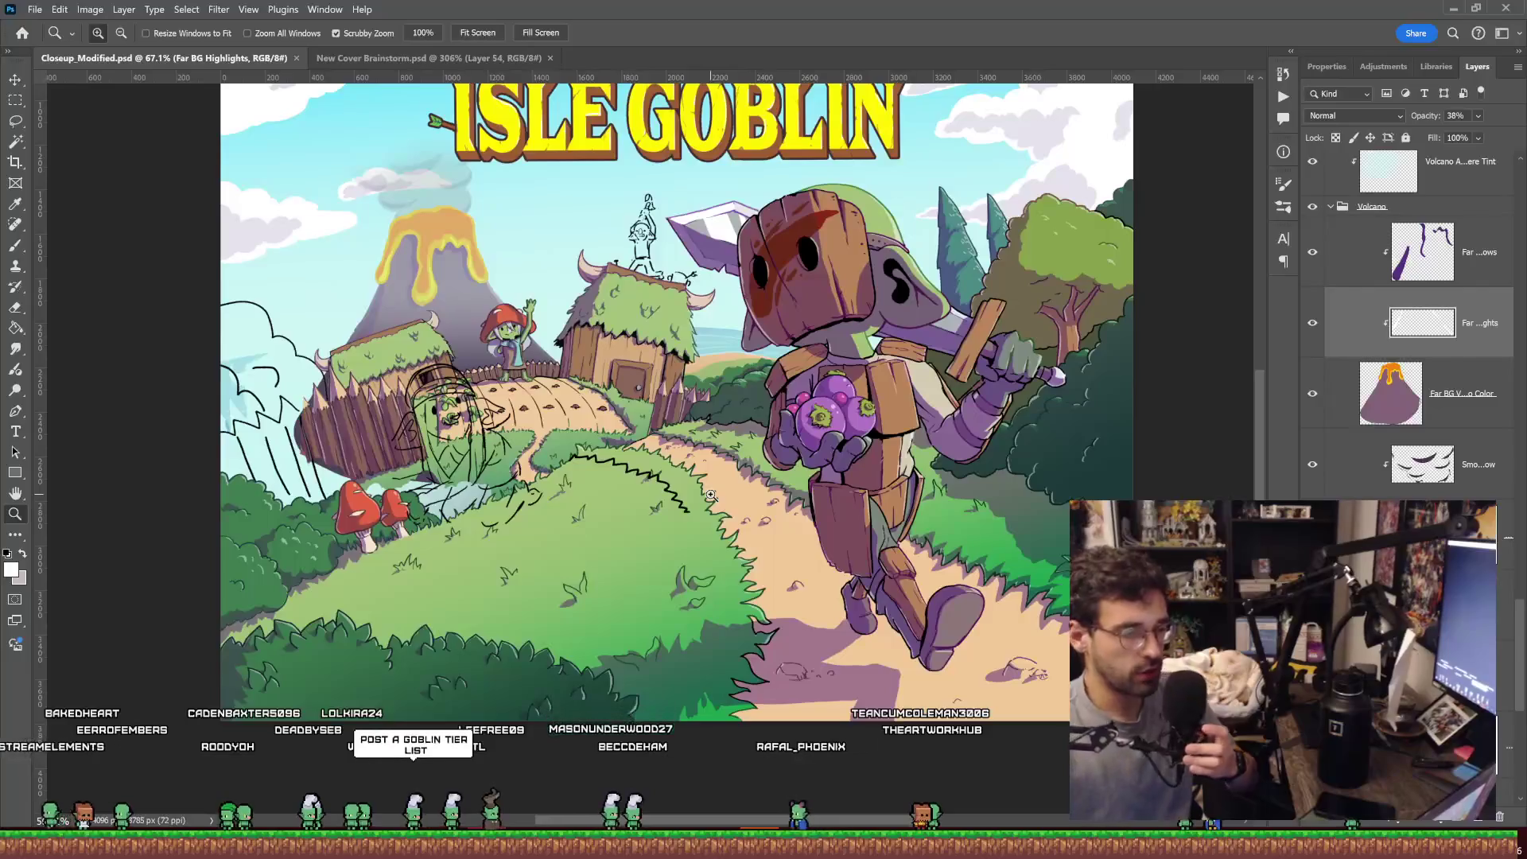
left_click_drag(710, 495, 710, 498)
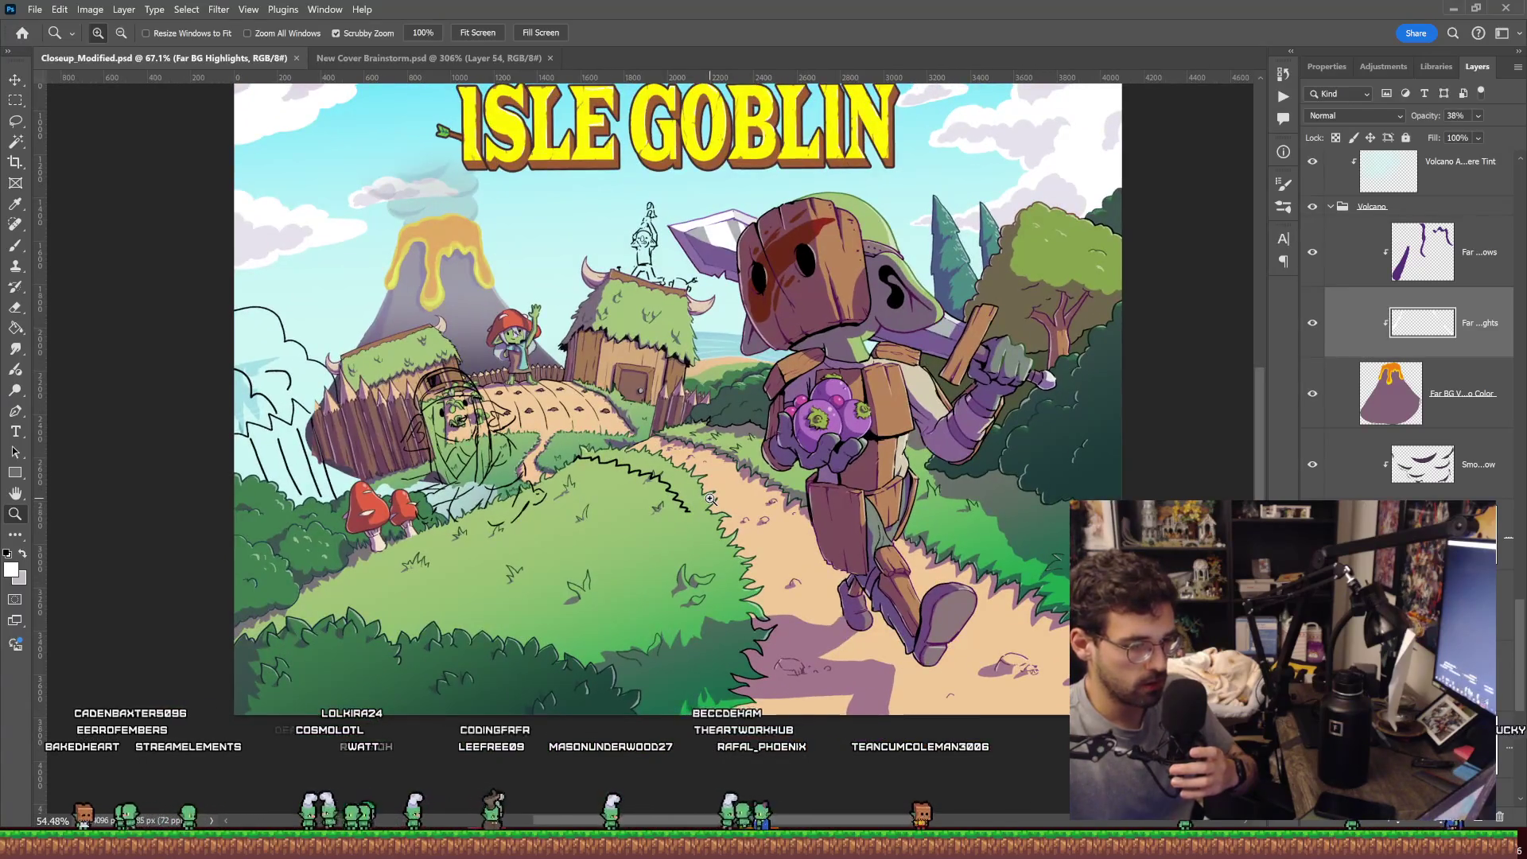
left_click_drag(710, 498, 693, 502)
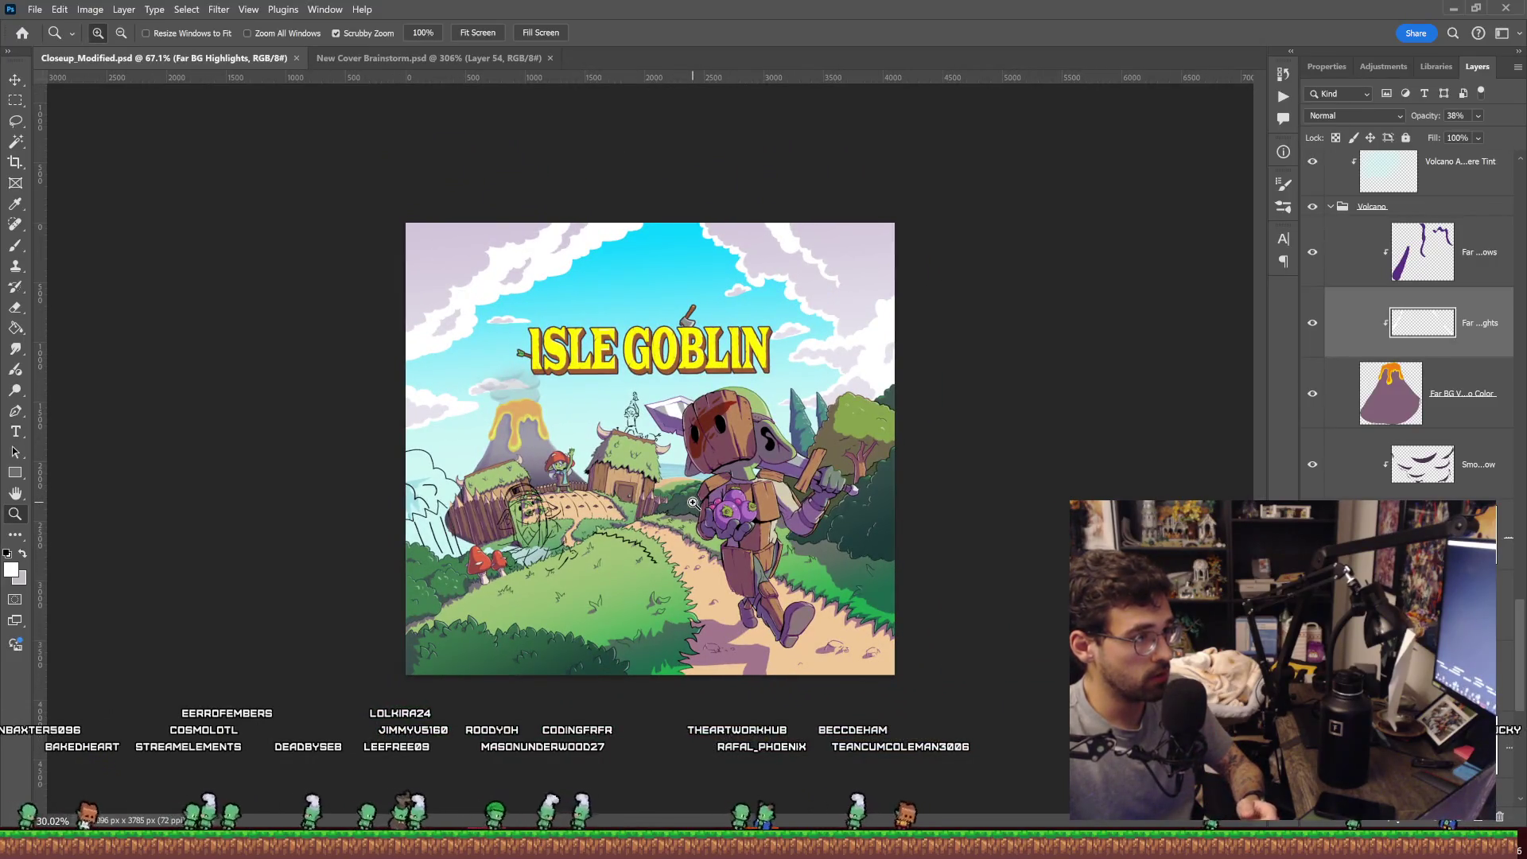
mouse_move(693, 503)
left_mouse_down()
mouse_move(662, 230)
mouse_move(527, 263)
left_mouse_up()
left_click(527, 262)
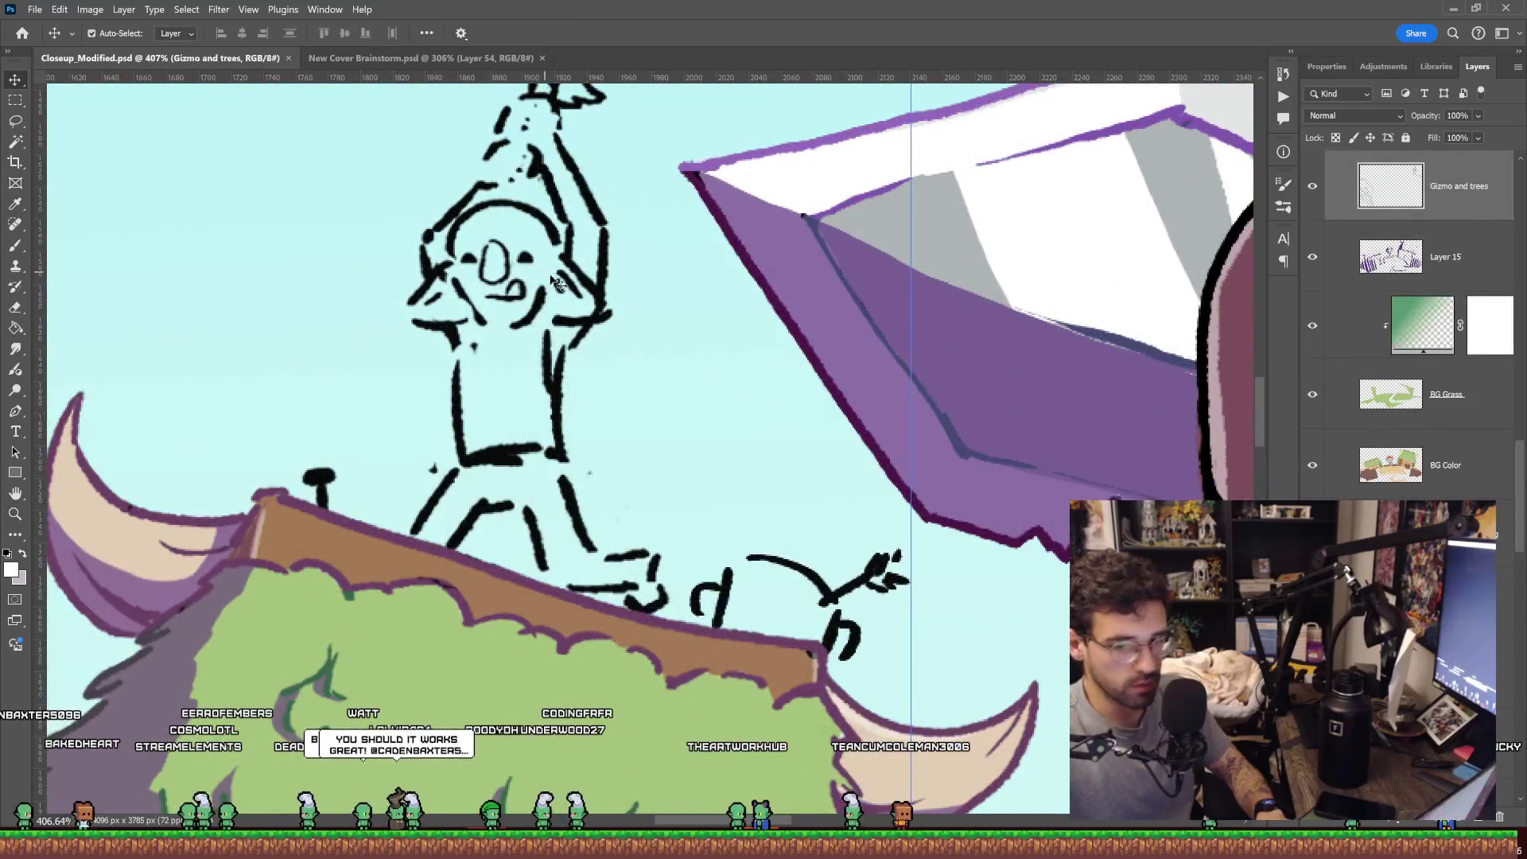
Erase the goblin's diagonal leg strokes and draw straighter vertical legs with a crotch line.
key("z")
left_click_drag(692, 368, 584, 384)
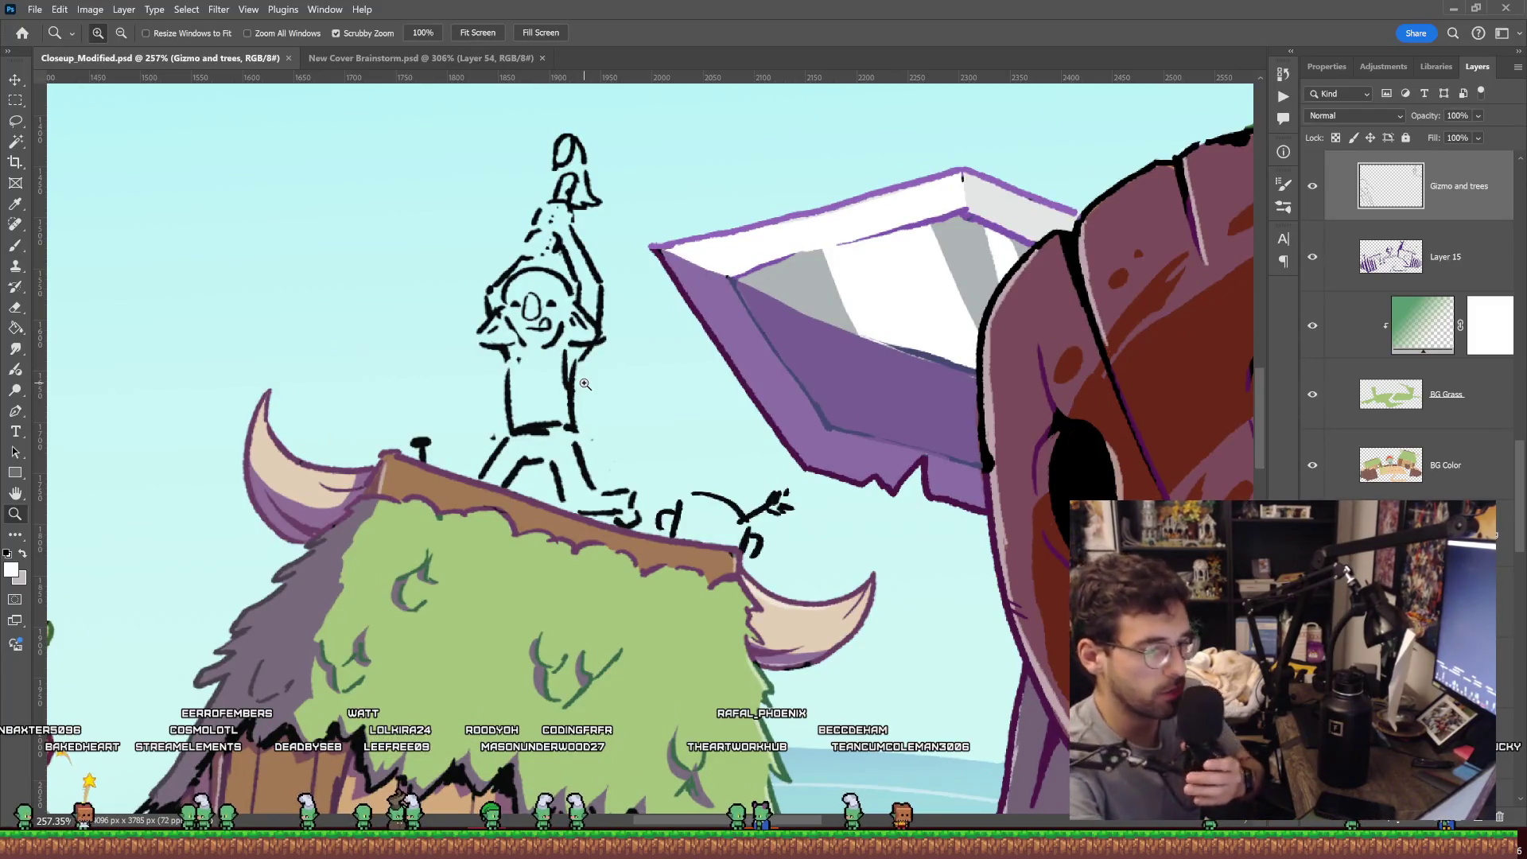
left_click_drag(497, 392, 549, 393)
key("b")
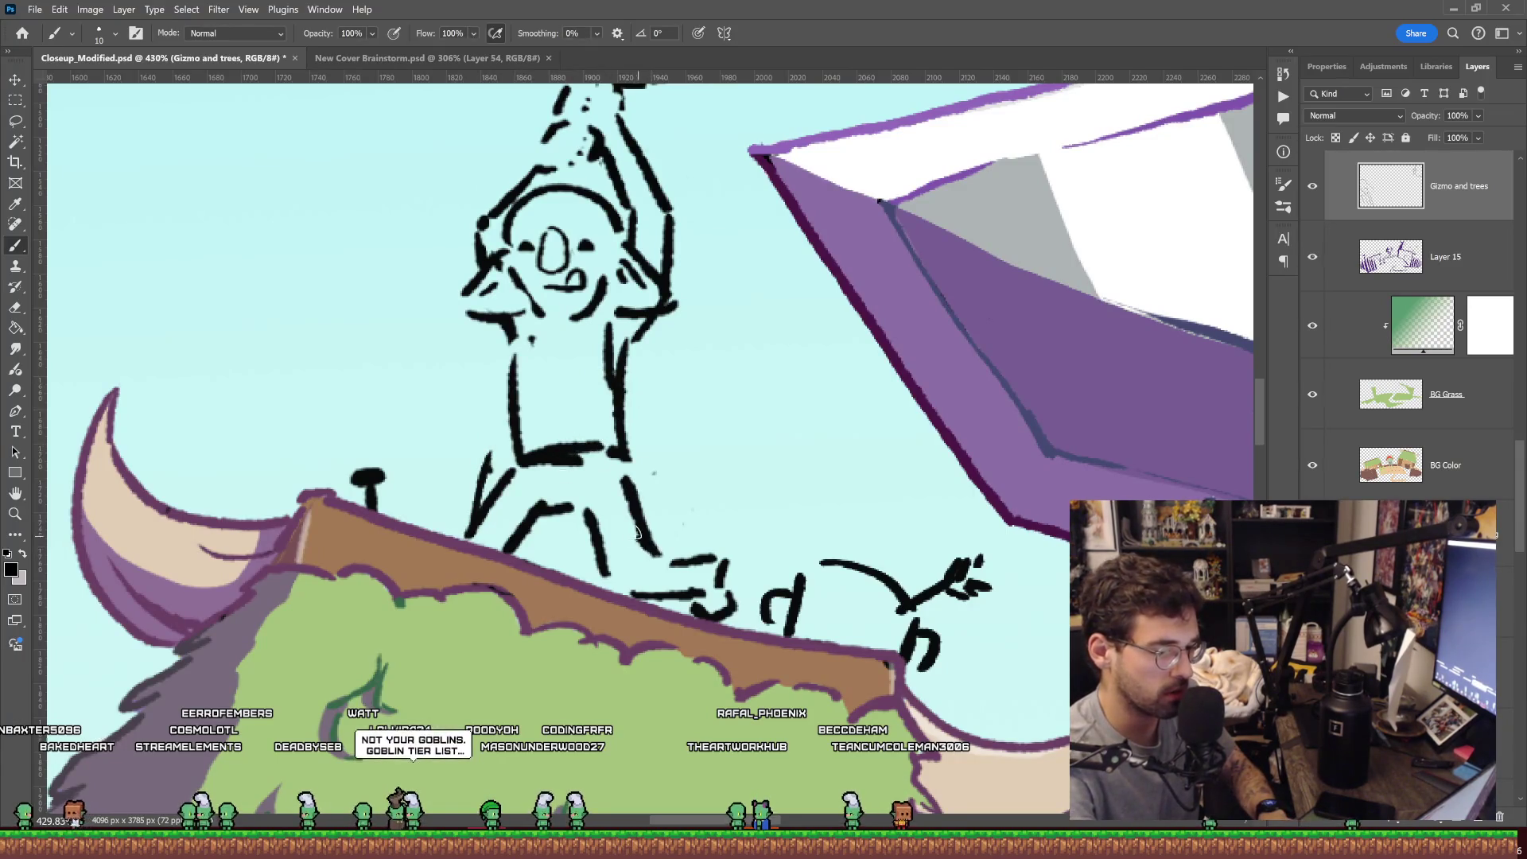
key("e")
key("b")
mouse_move(509, 362)
left_mouse_down()
mouse_move(471, 509)
mouse_move(514, 558)
mouse_move(546, 501)
left_mouse_up()
key("e")
key("b")
mouse_move(501, 551)
left_mouse_down()
mouse_move(509, 505)
mouse_move(601, 581)
left_mouse_up()
key("e")
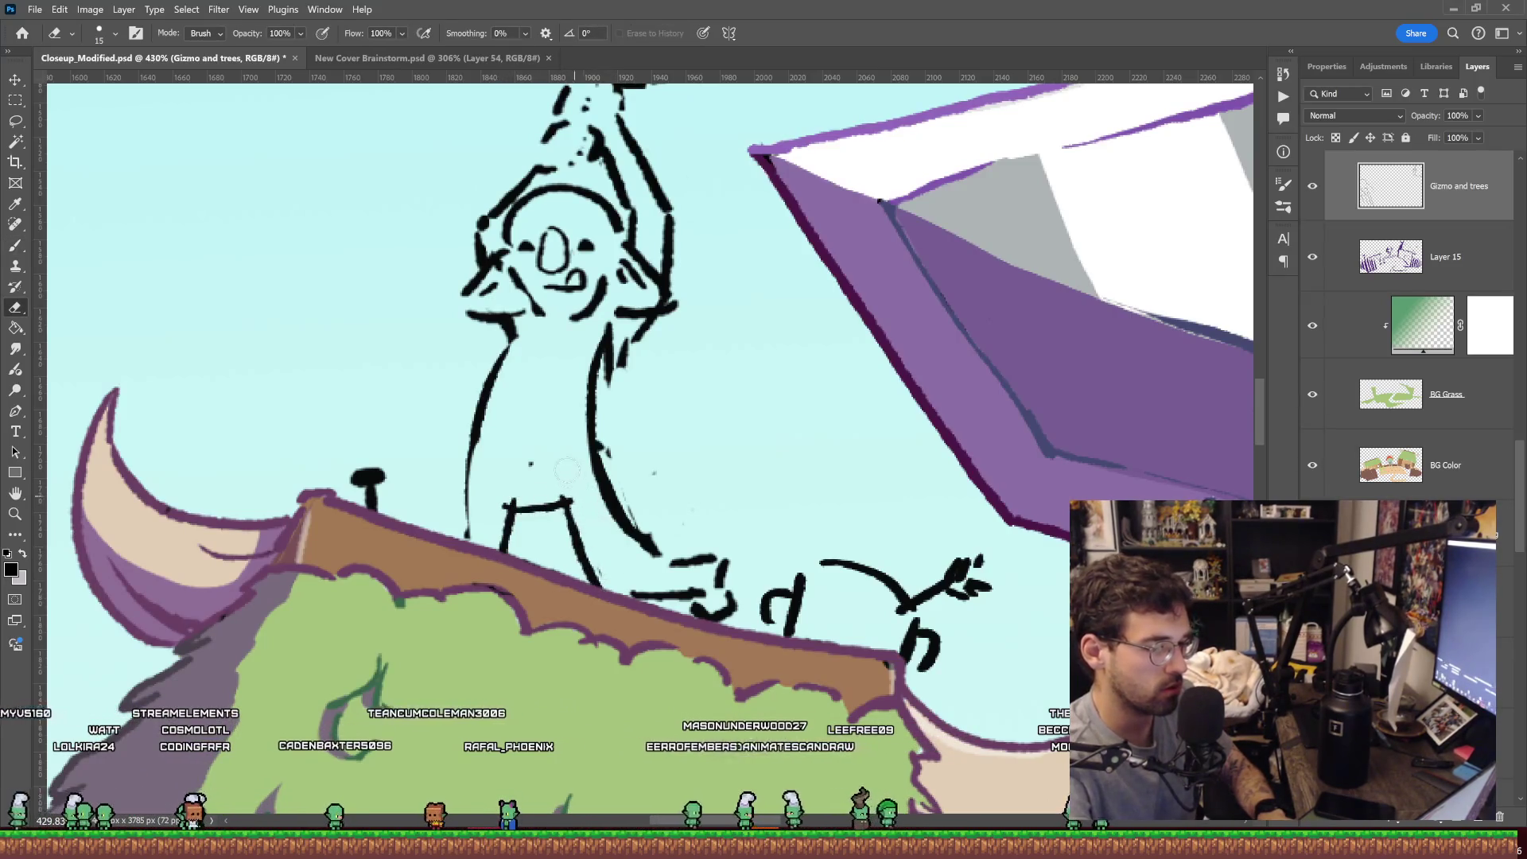
key("b")
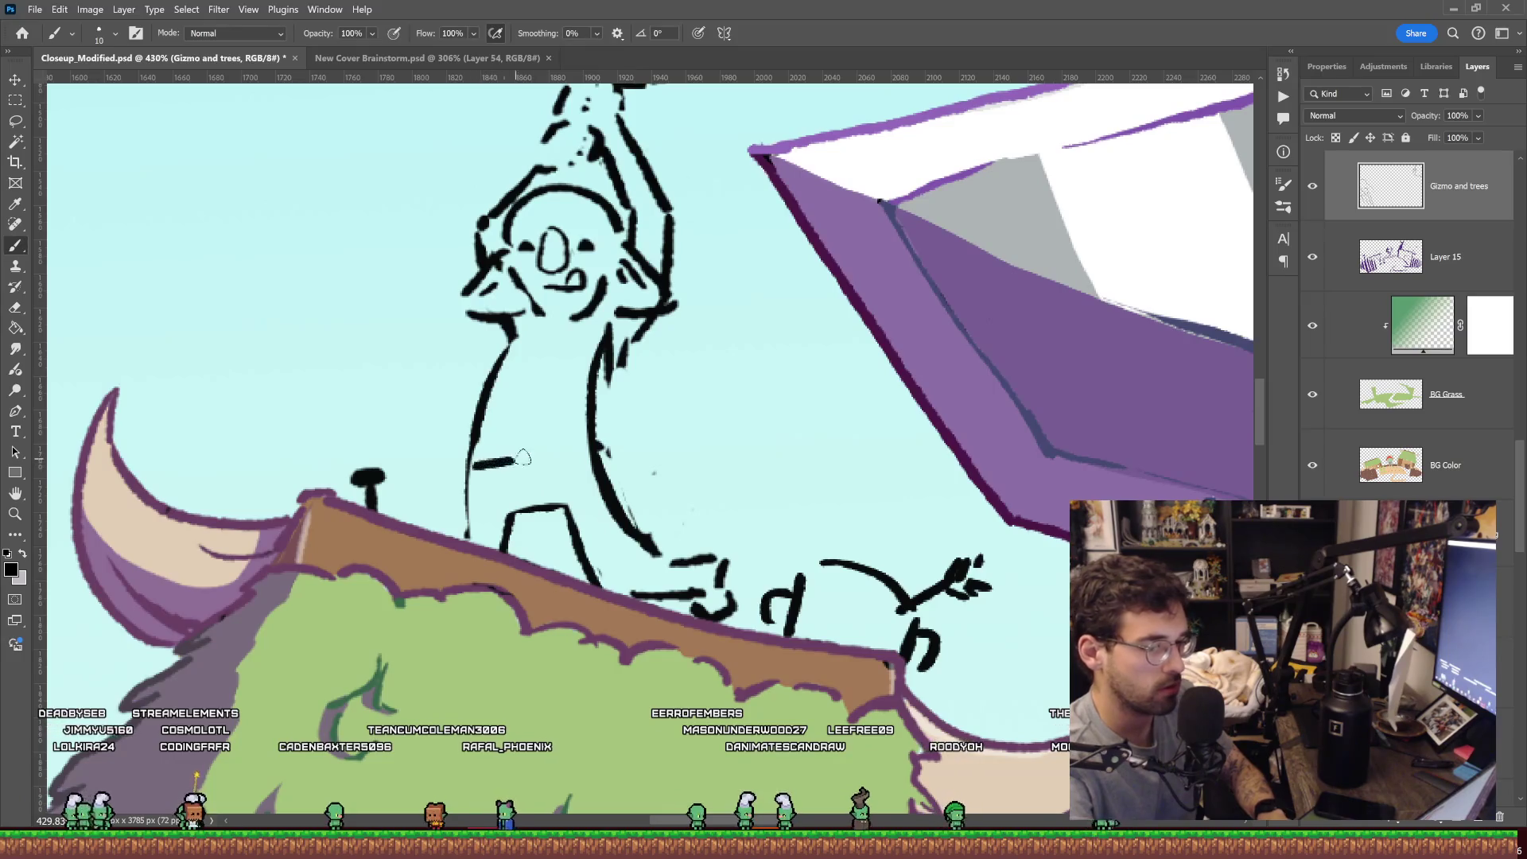
Lasso the goblin's head, raised arms and hammer and put them in free transform.
key("z")
scroll(705, 362, "down", 5)
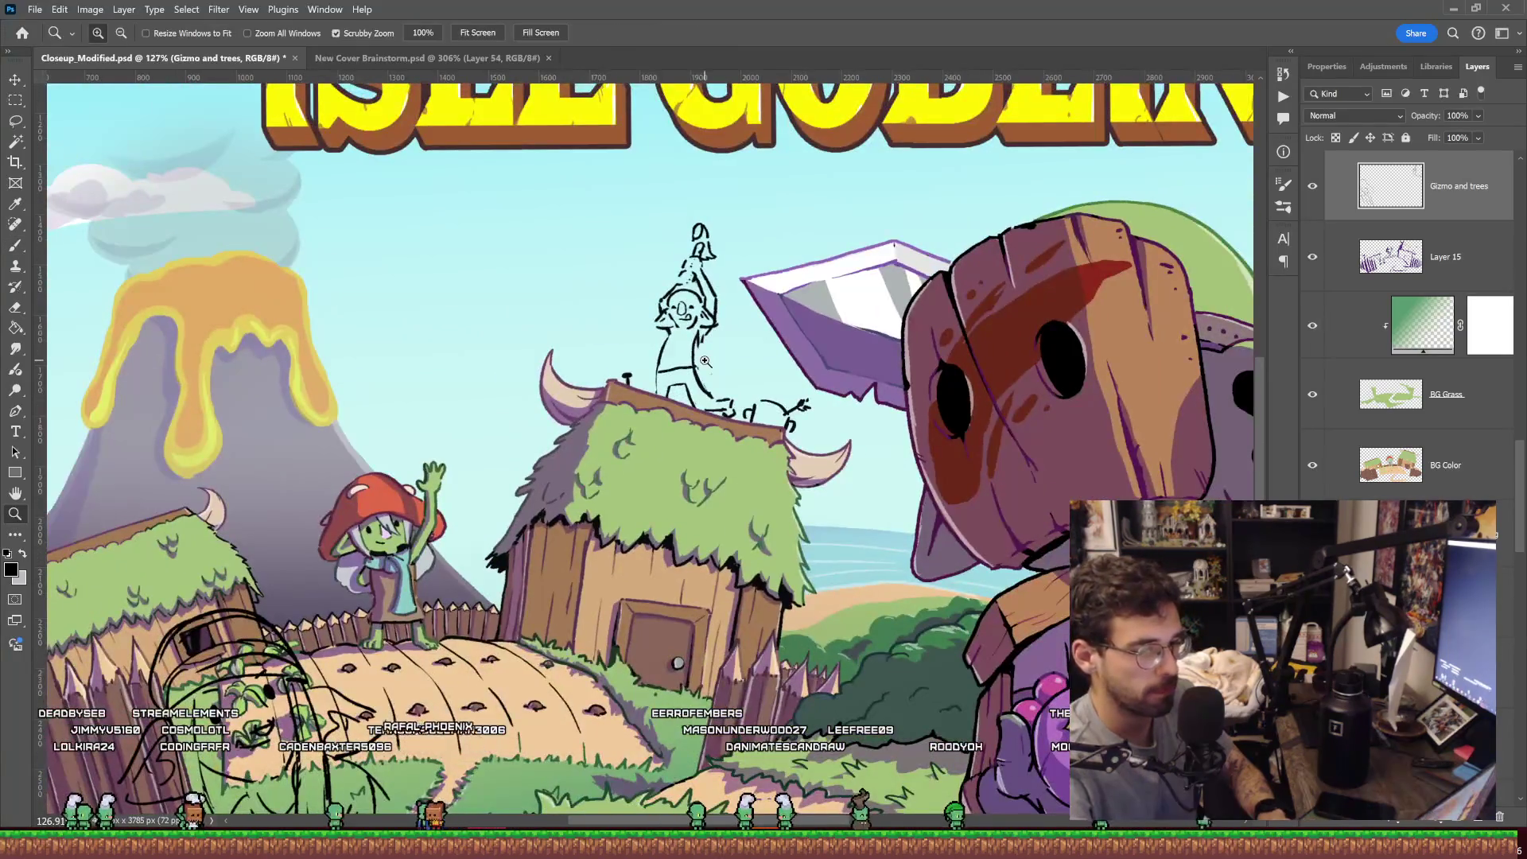
scroll(711, 336, "up", 3)
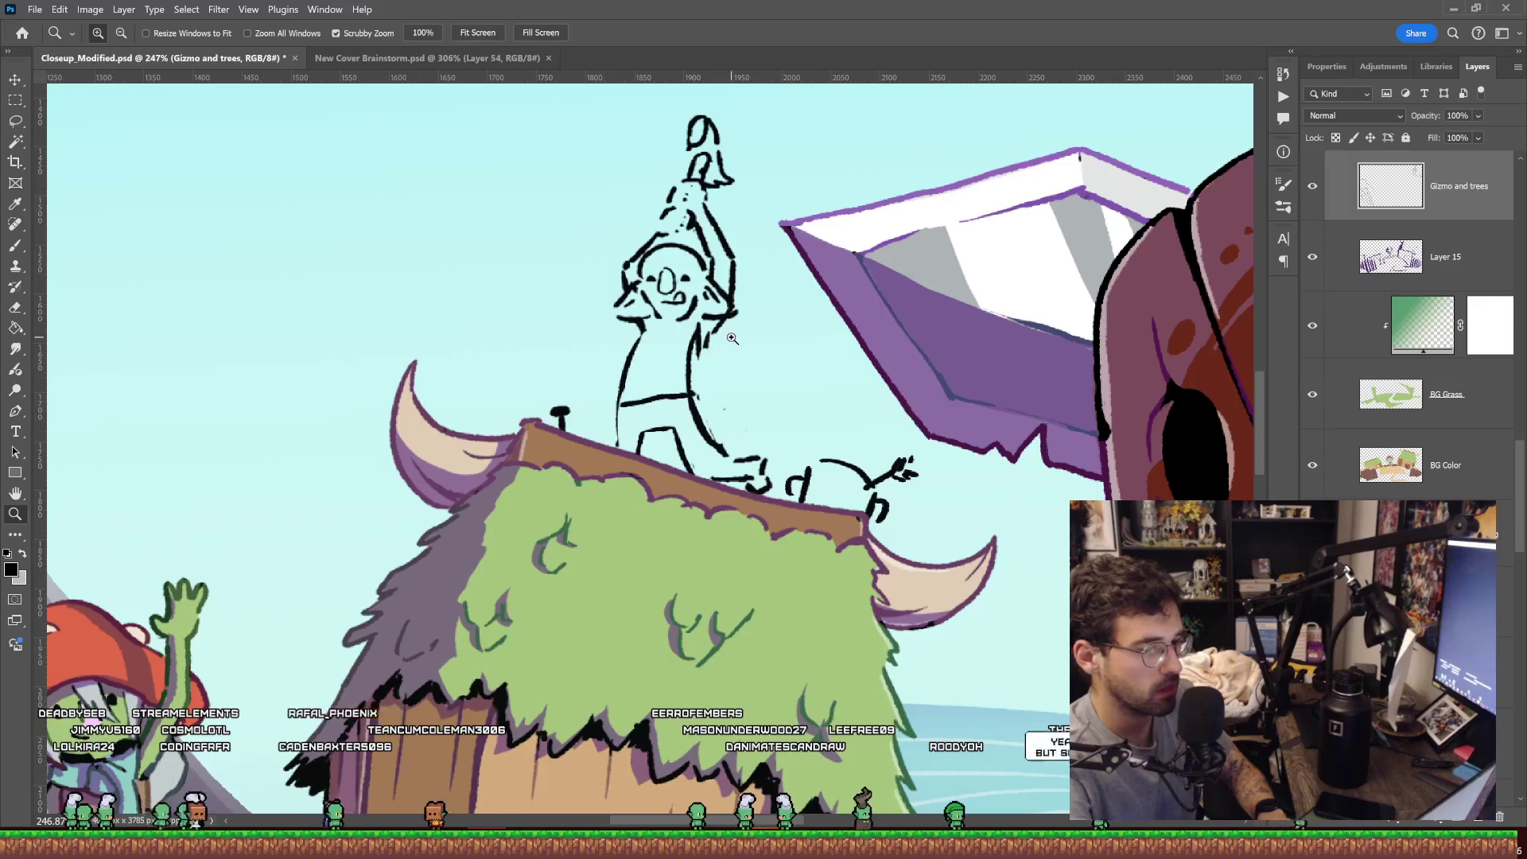
scroll(732, 338, "up", 1)
scroll(663, 333, "up", 1)
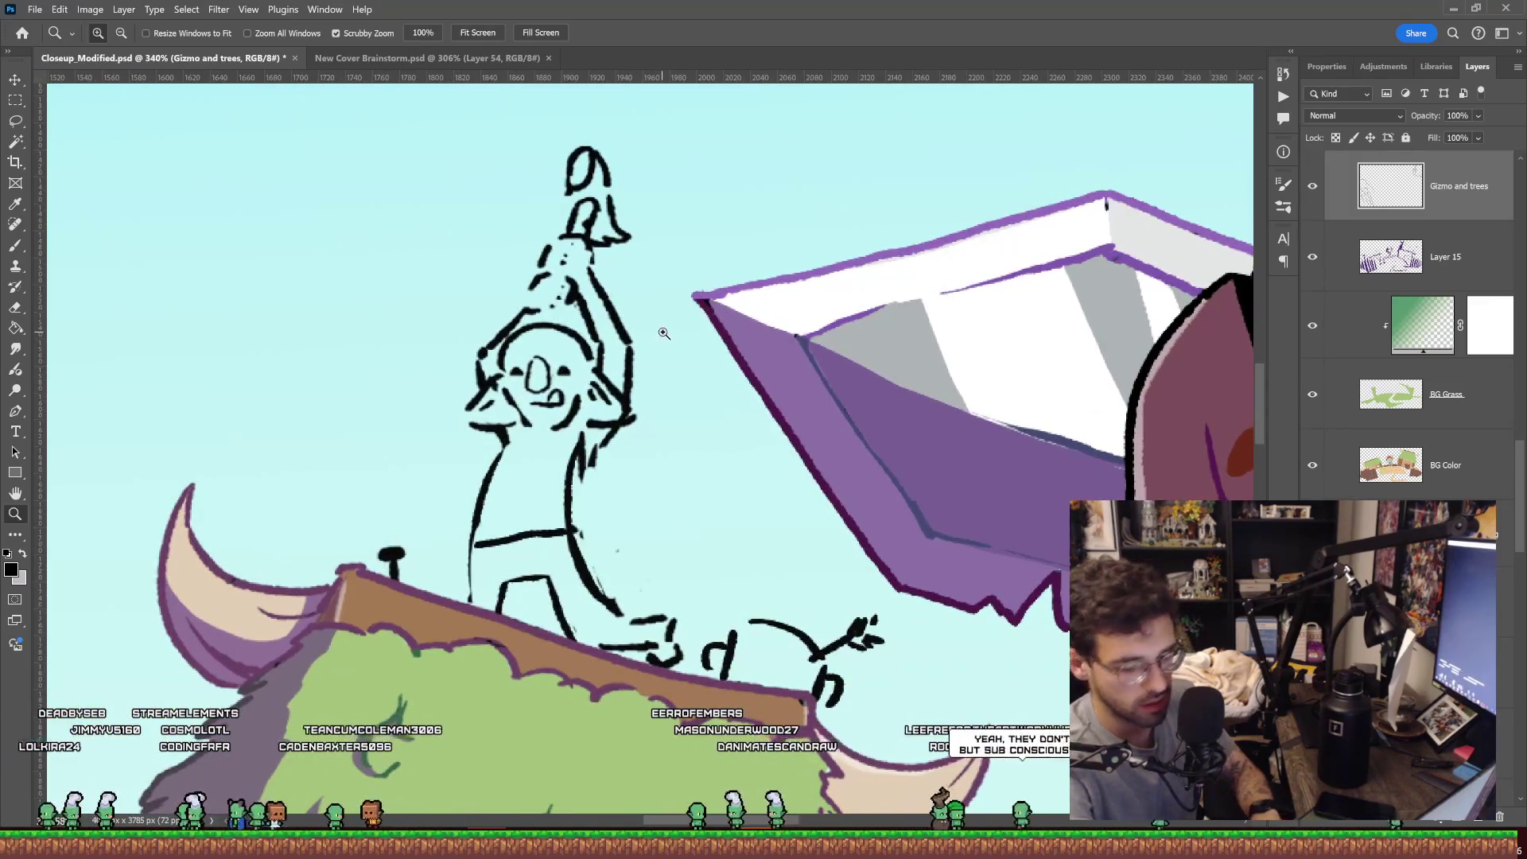
key("l")
mouse_move(633, 415)
left_mouse_down()
mouse_move(628, 392)
mouse_move(688, 273)
mouse_move(619, 531)
left_mouse_up()
key("ctrl+t")
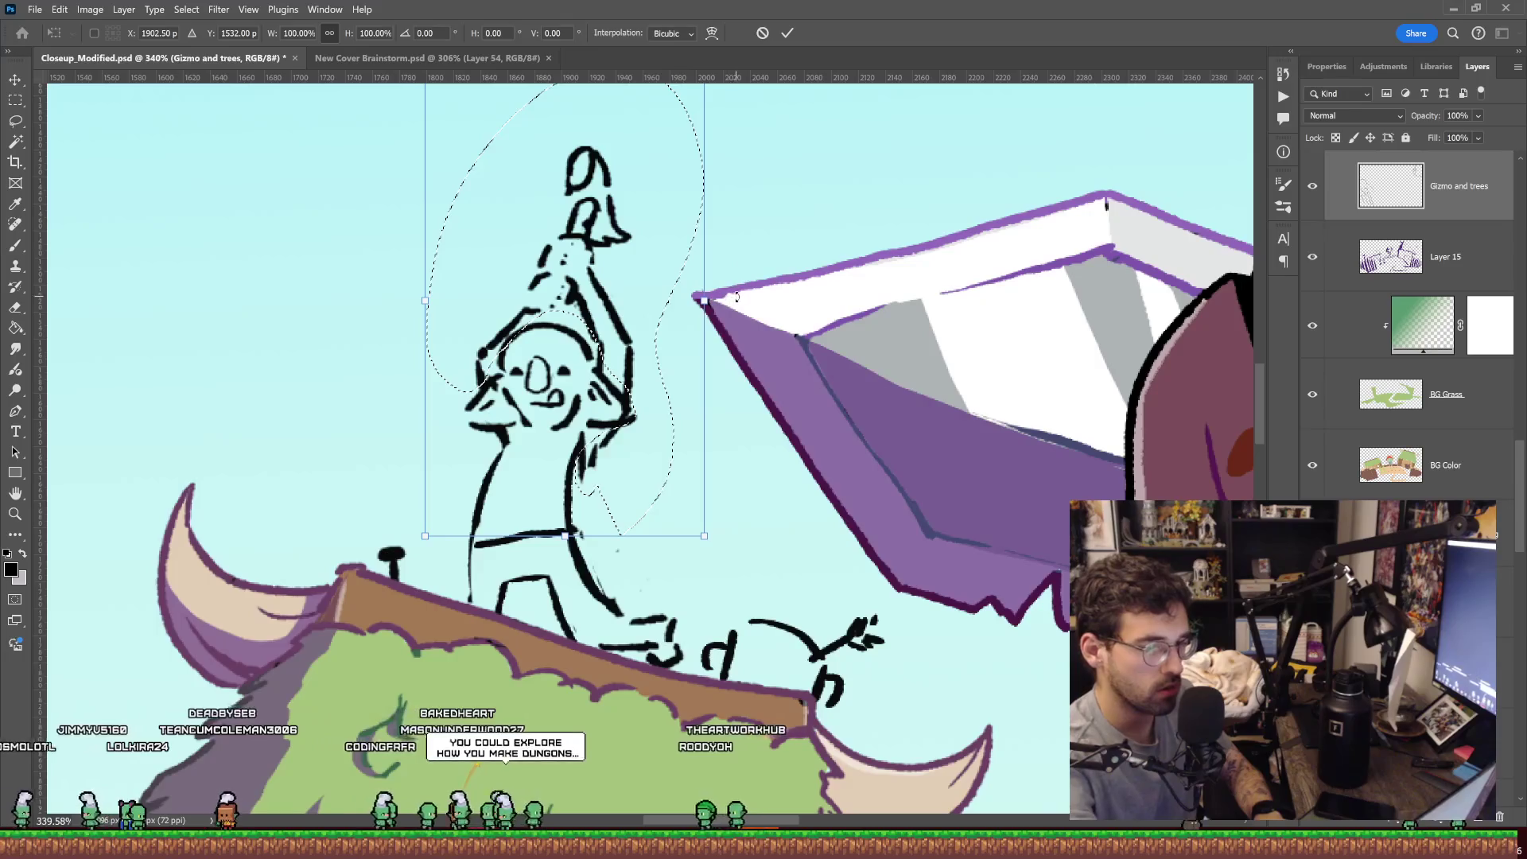
Rotate the lassoed upper body about 11° and shift it to the right.
left_click_drag(736, 296, 756, 331)
left_click_drag(617, 361, 677, 365)
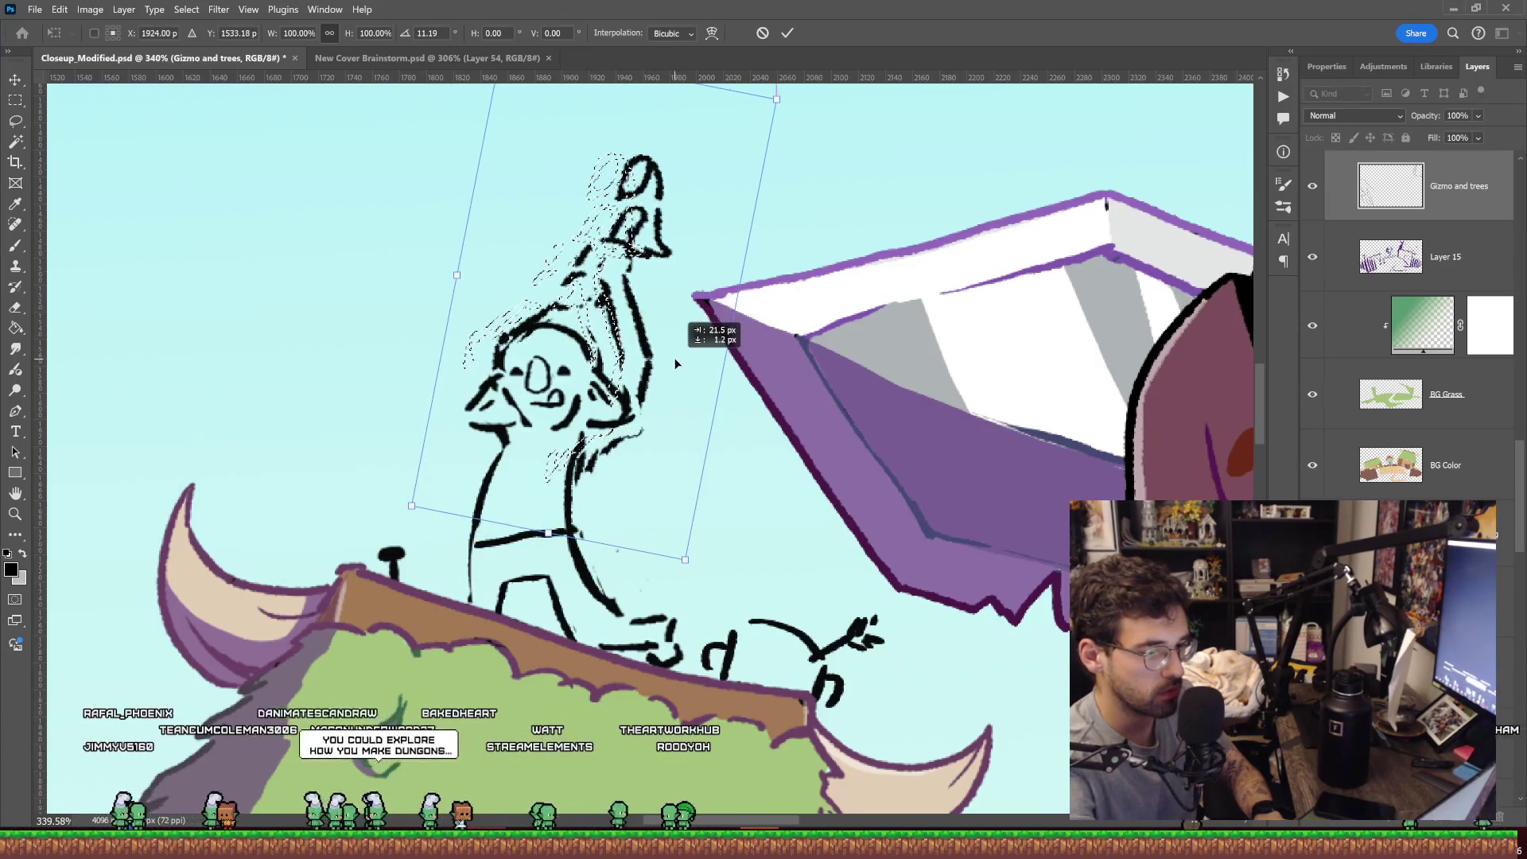
key("ctrl+d")
Paint a pupil in the goblin's left eye and erase the loop stroke and old mouth line.
key("e")
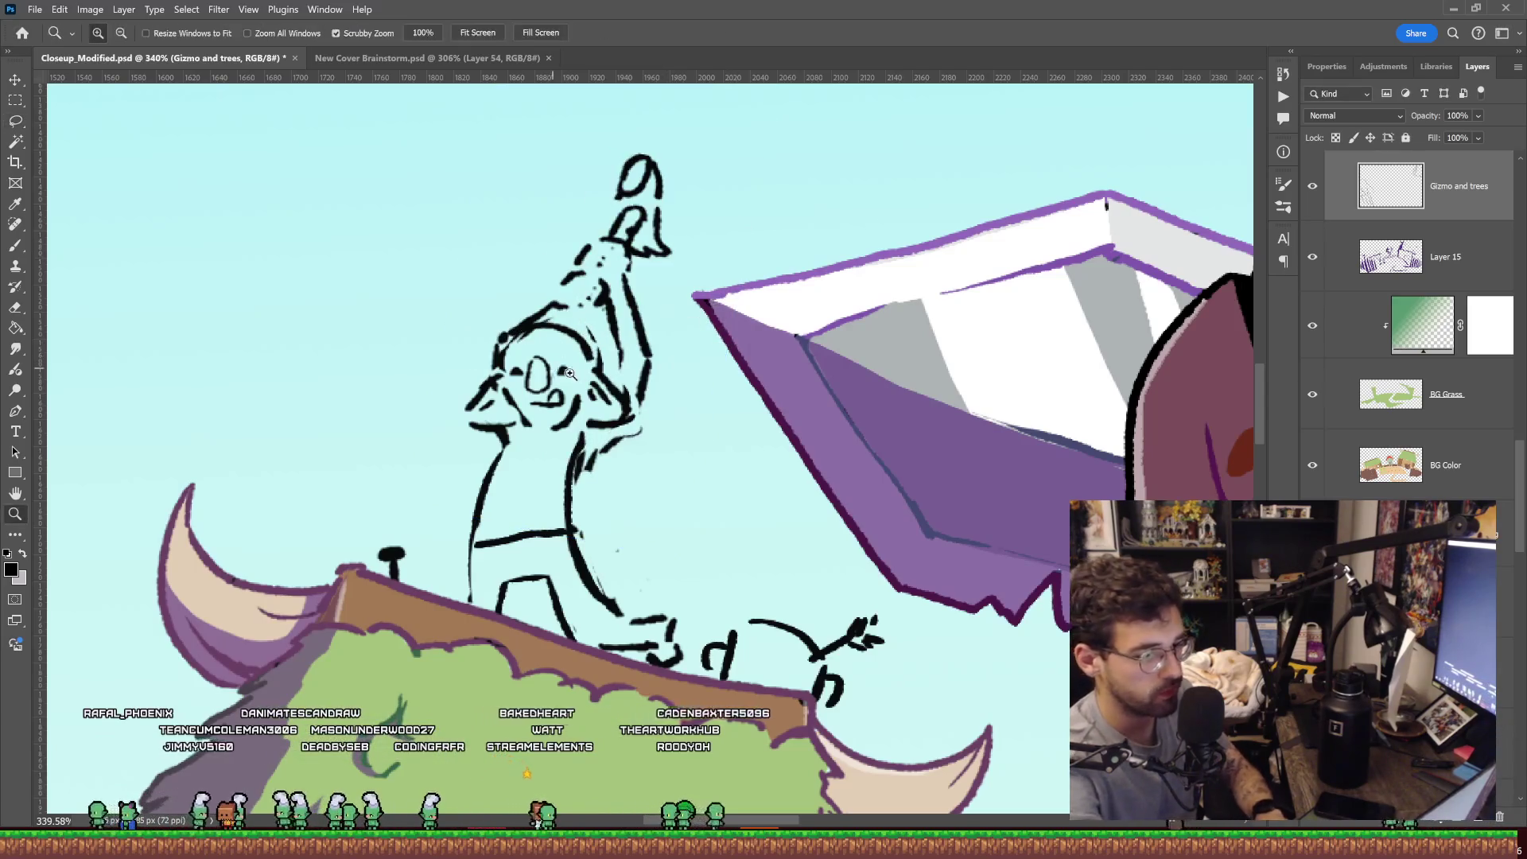
scroll(557, 366, "up", 5)
key("b")
left_click_drag(470, 374, 473, 390)
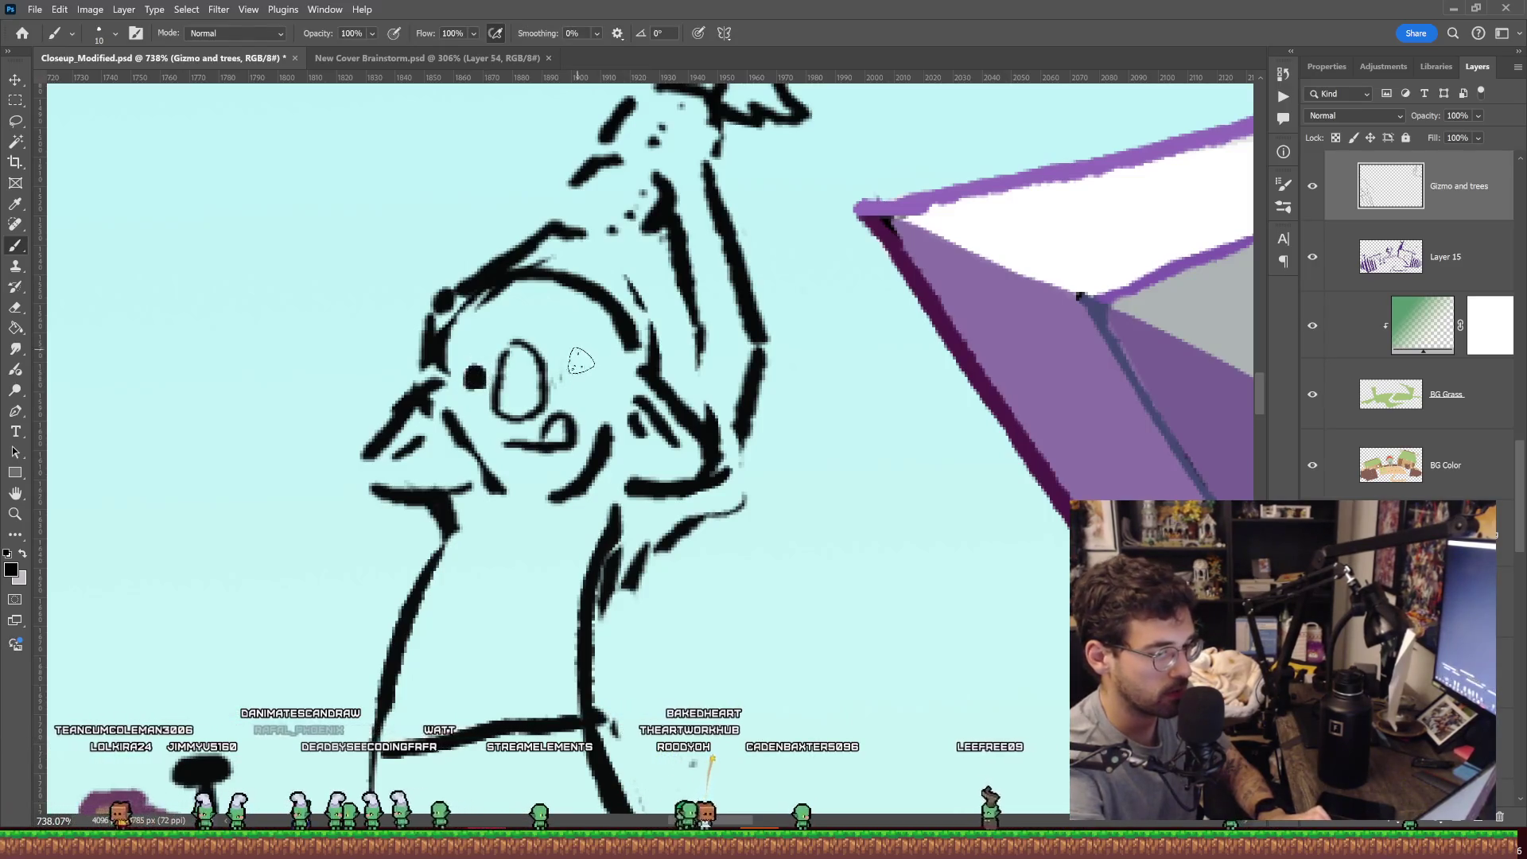
key("e")
mouse_move(564, 430)
left_mouse_down()
mouse_move(514, 459)
mouse_move(583, 421)
left_mouse_up()
key("b")
key("ctrl+z")
key("ctrl+z")
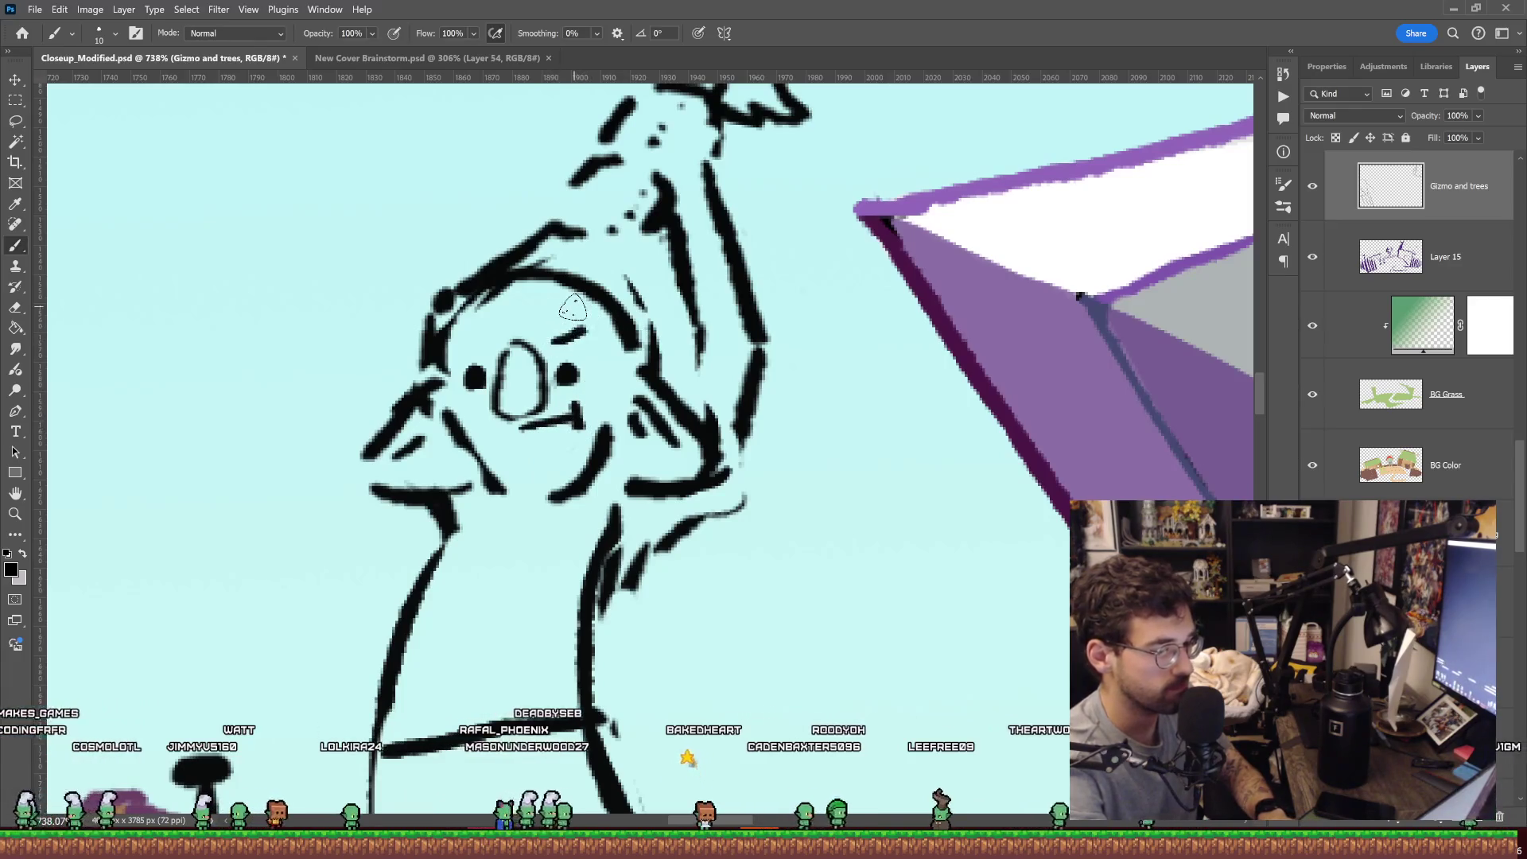
Zoom out and alternate brush and eraser to touch up and review the whole figure.
key("z")
mouse_move(763, 359)
left_mouse_down()
mouse_move(658, 359)
mouse_move(798, 345)
left_mouse_up()
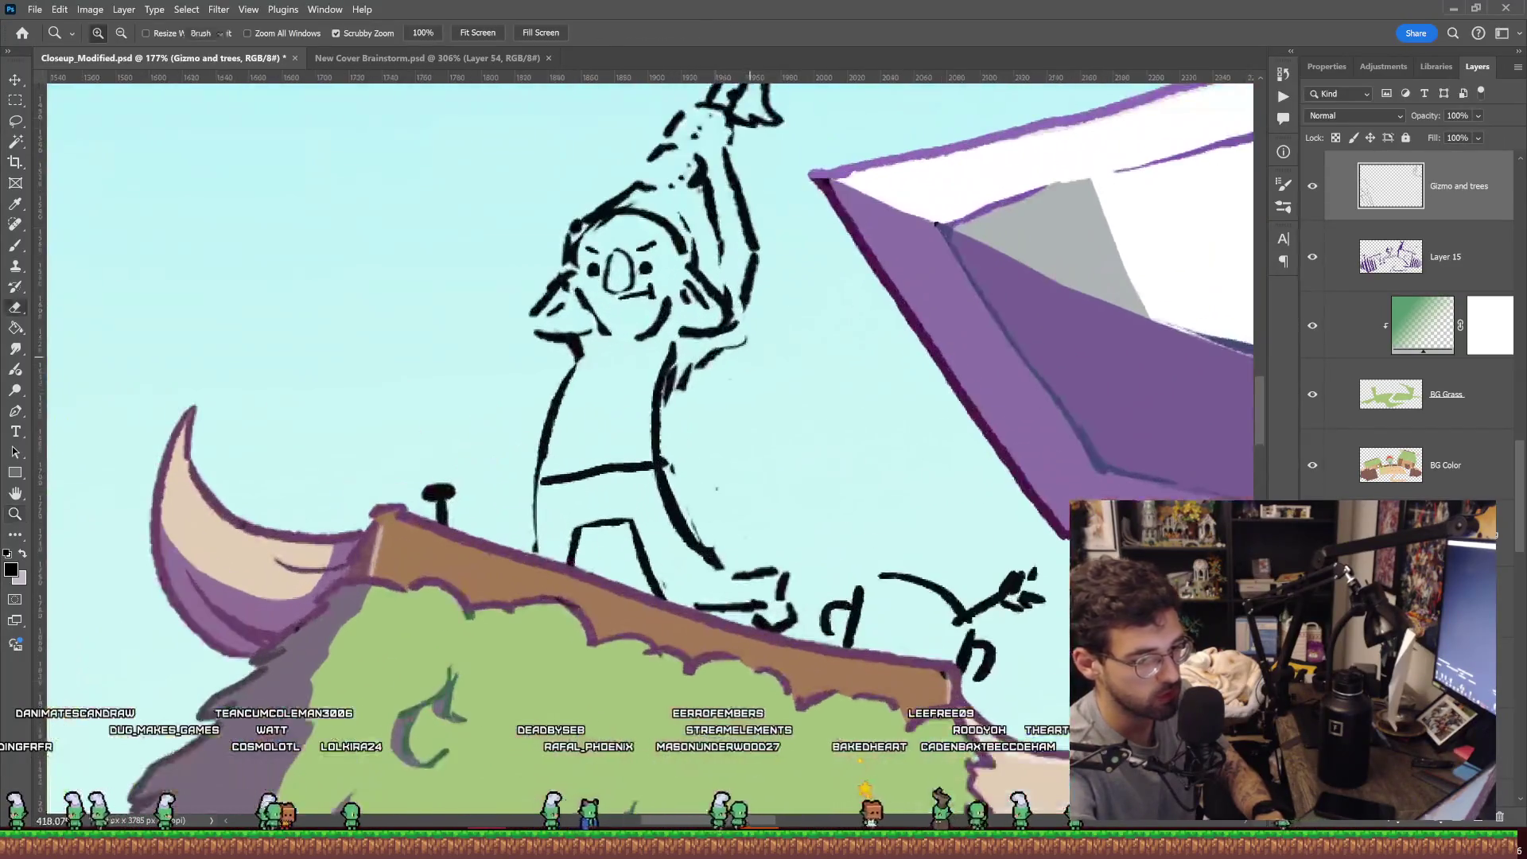
key("e")
key("b")
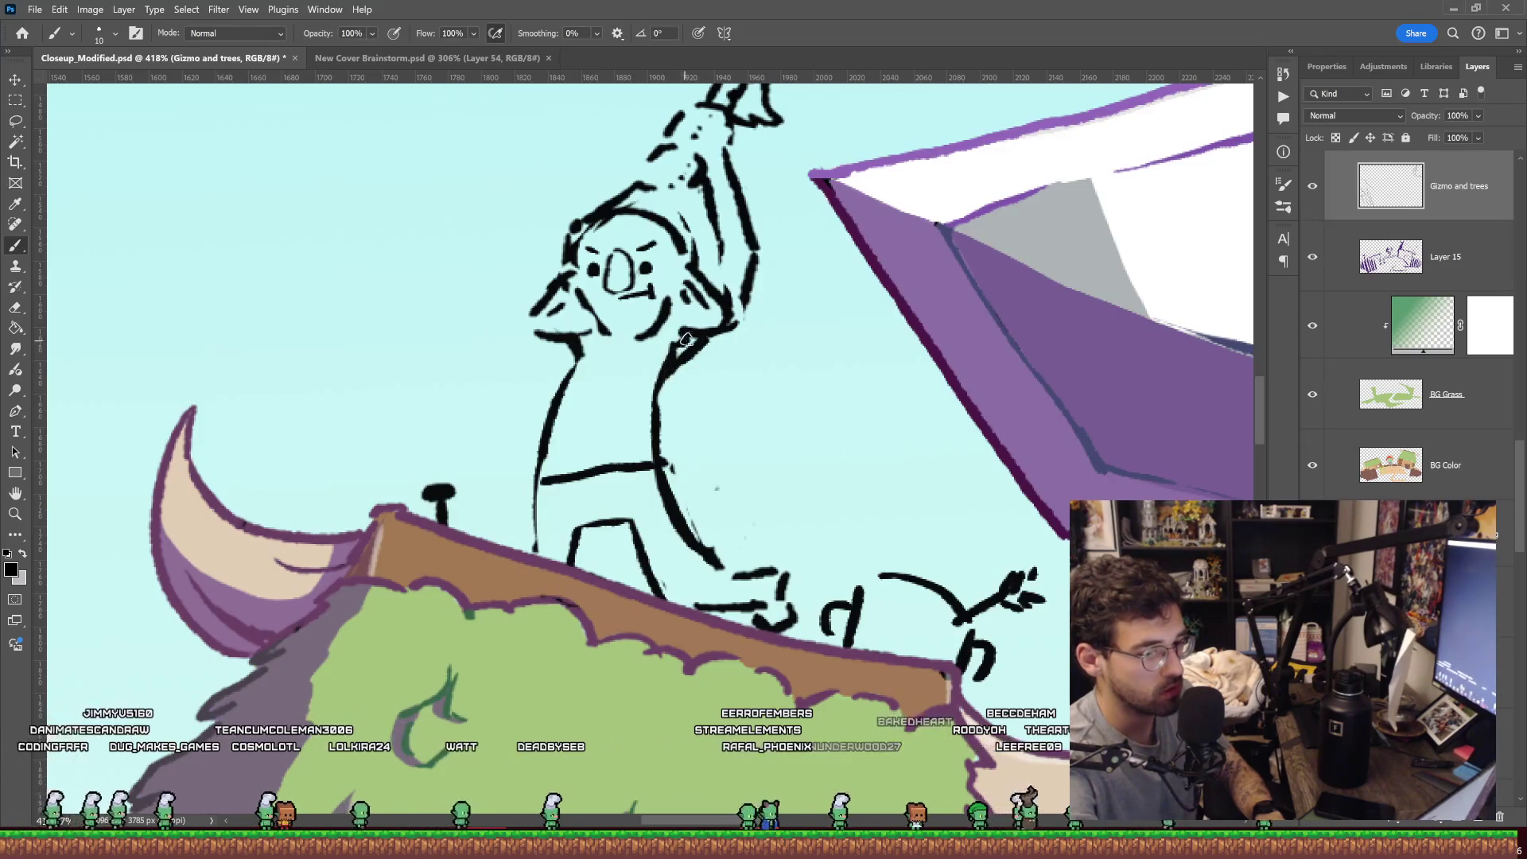
key("e")
key("b")
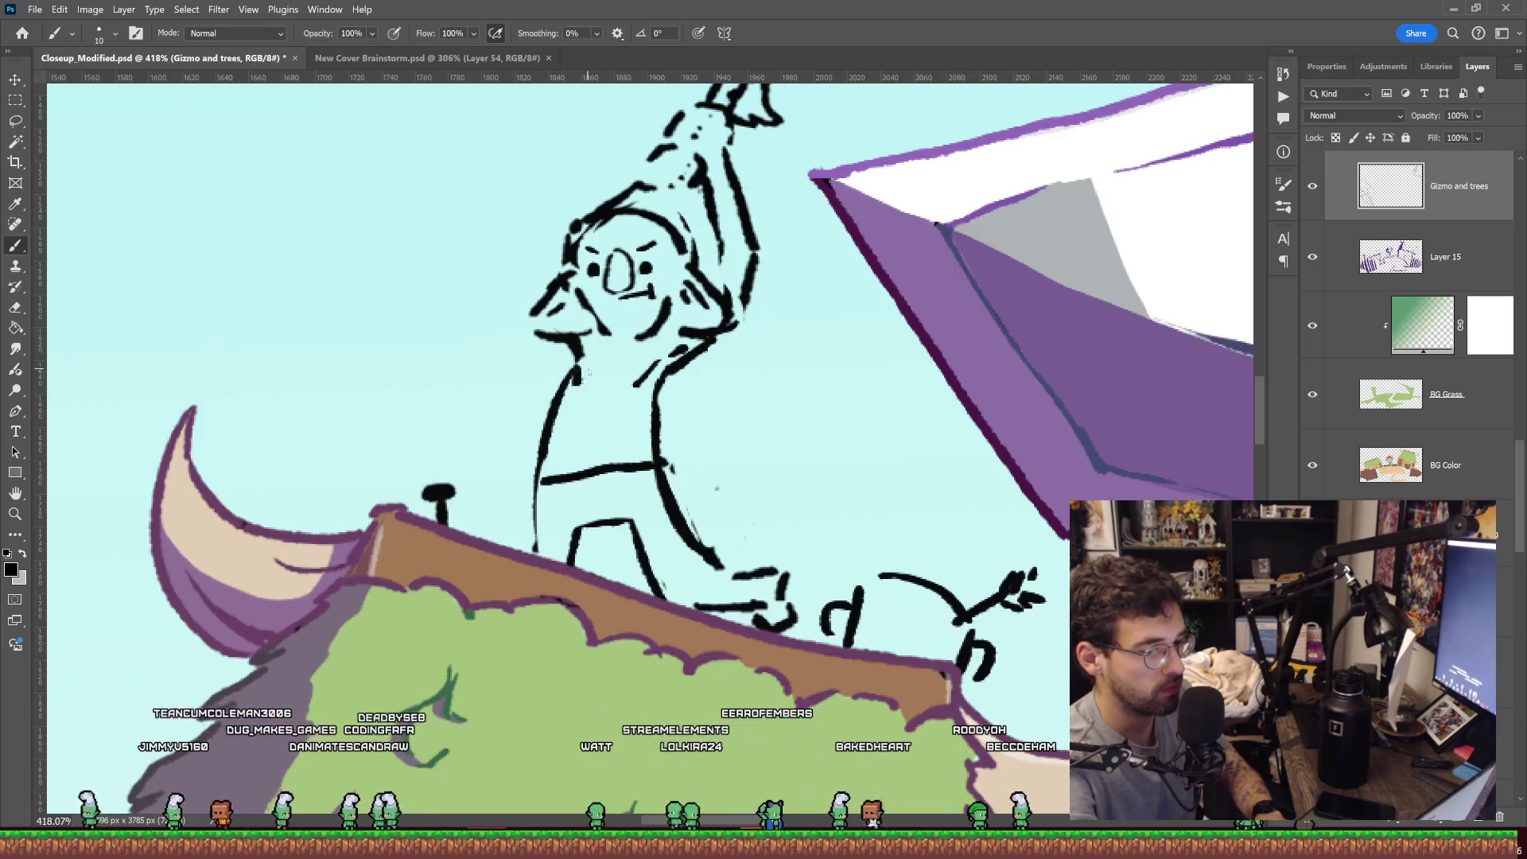
mouse_move(731, 331)
left_mouse_down()
mouse_move(695, 371)
mouse_move(715, 319)
left_mouse_up()
key("e")
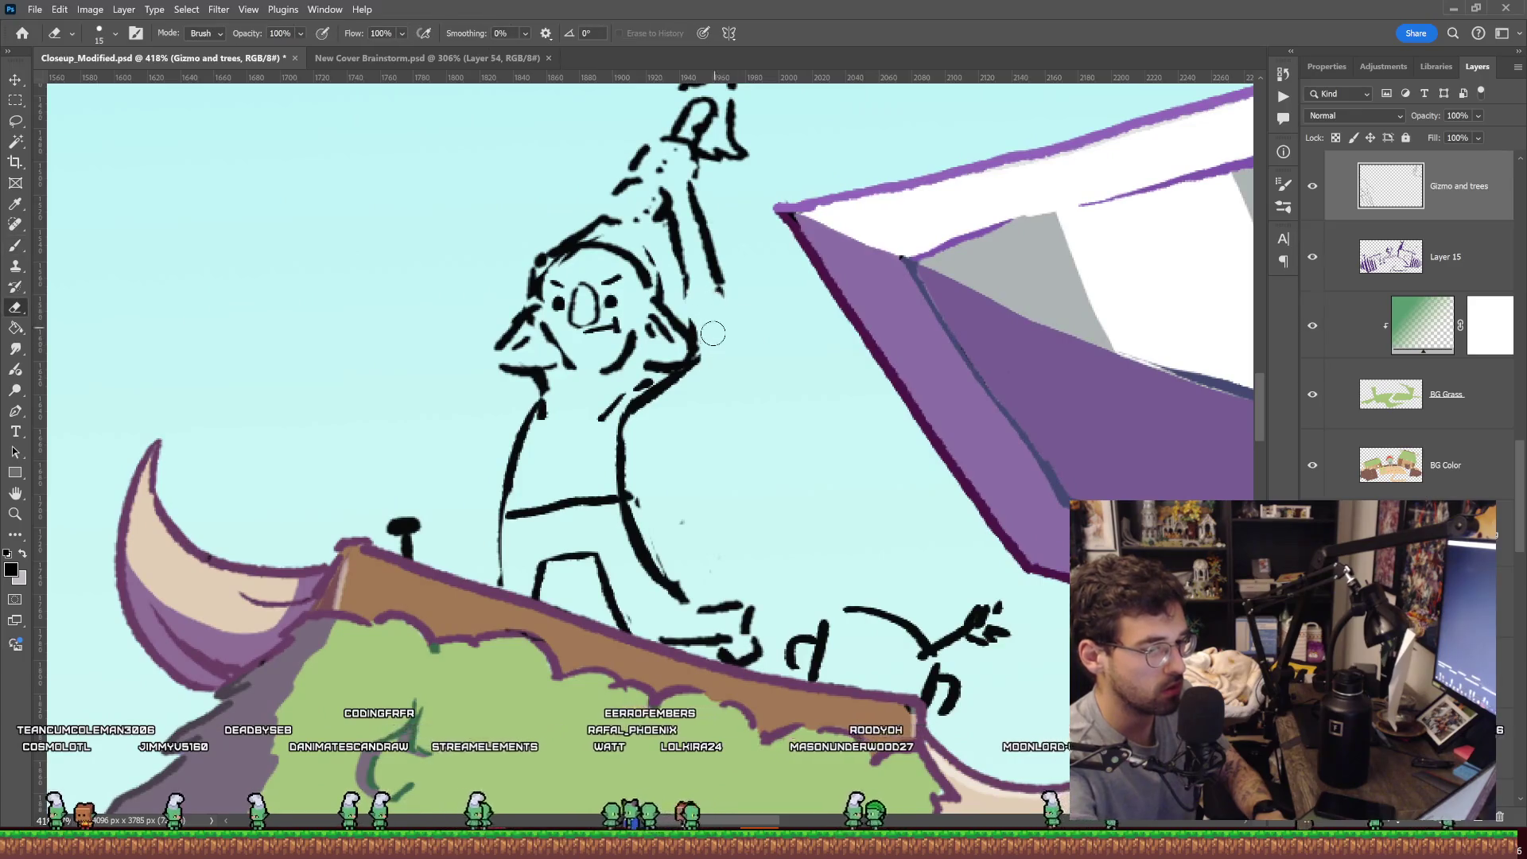
key("z")
left_click_drag(764, 368, 720, 366)
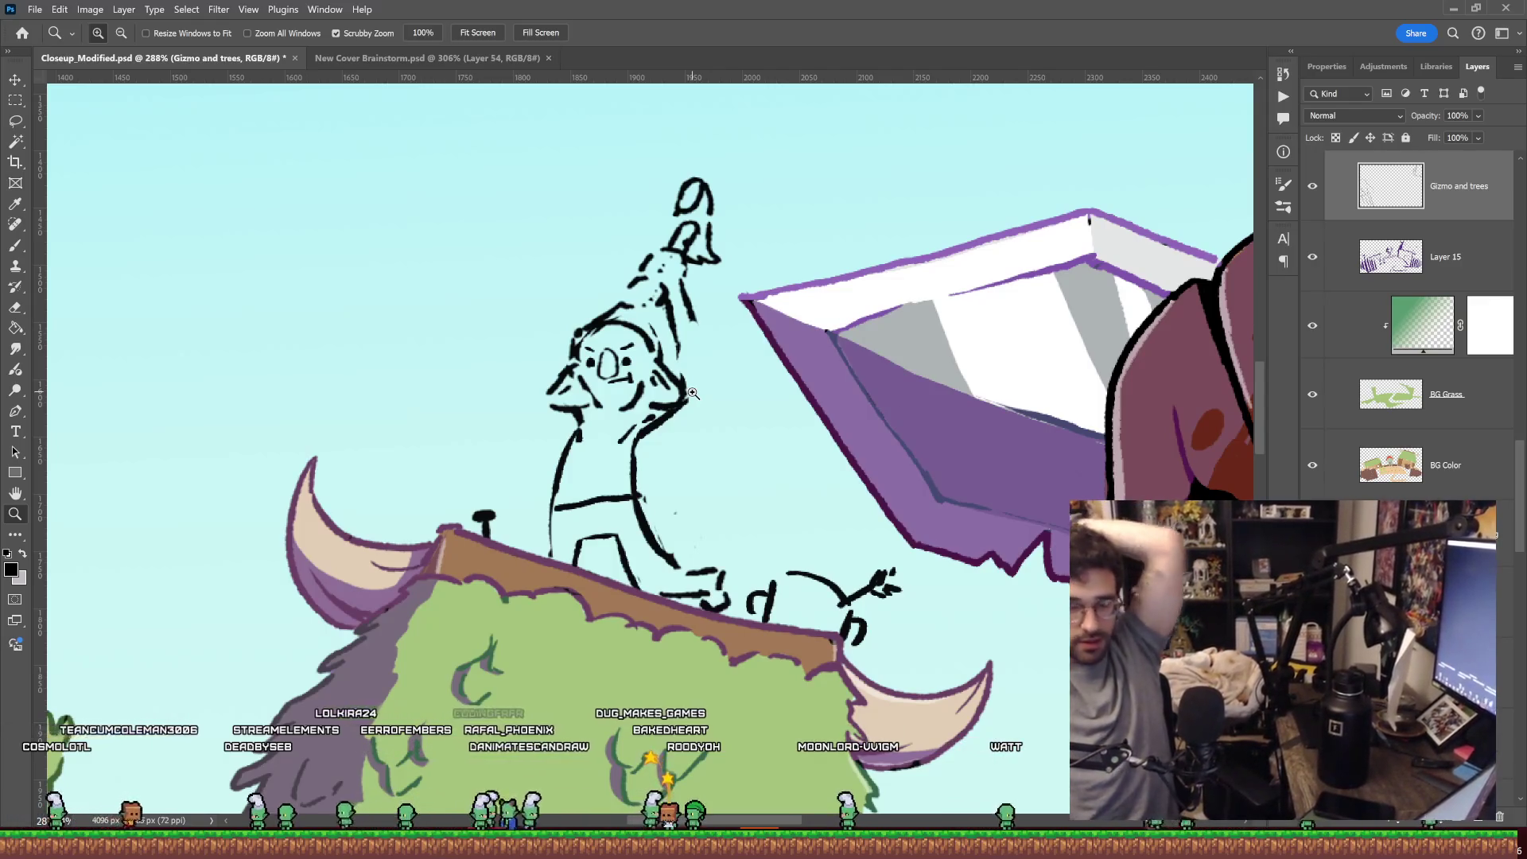
Remove the old raised arm and hat, then draw both bent arms with a fist loop.
key("ctrl+z")
scroll(740, 299, "up", 2)
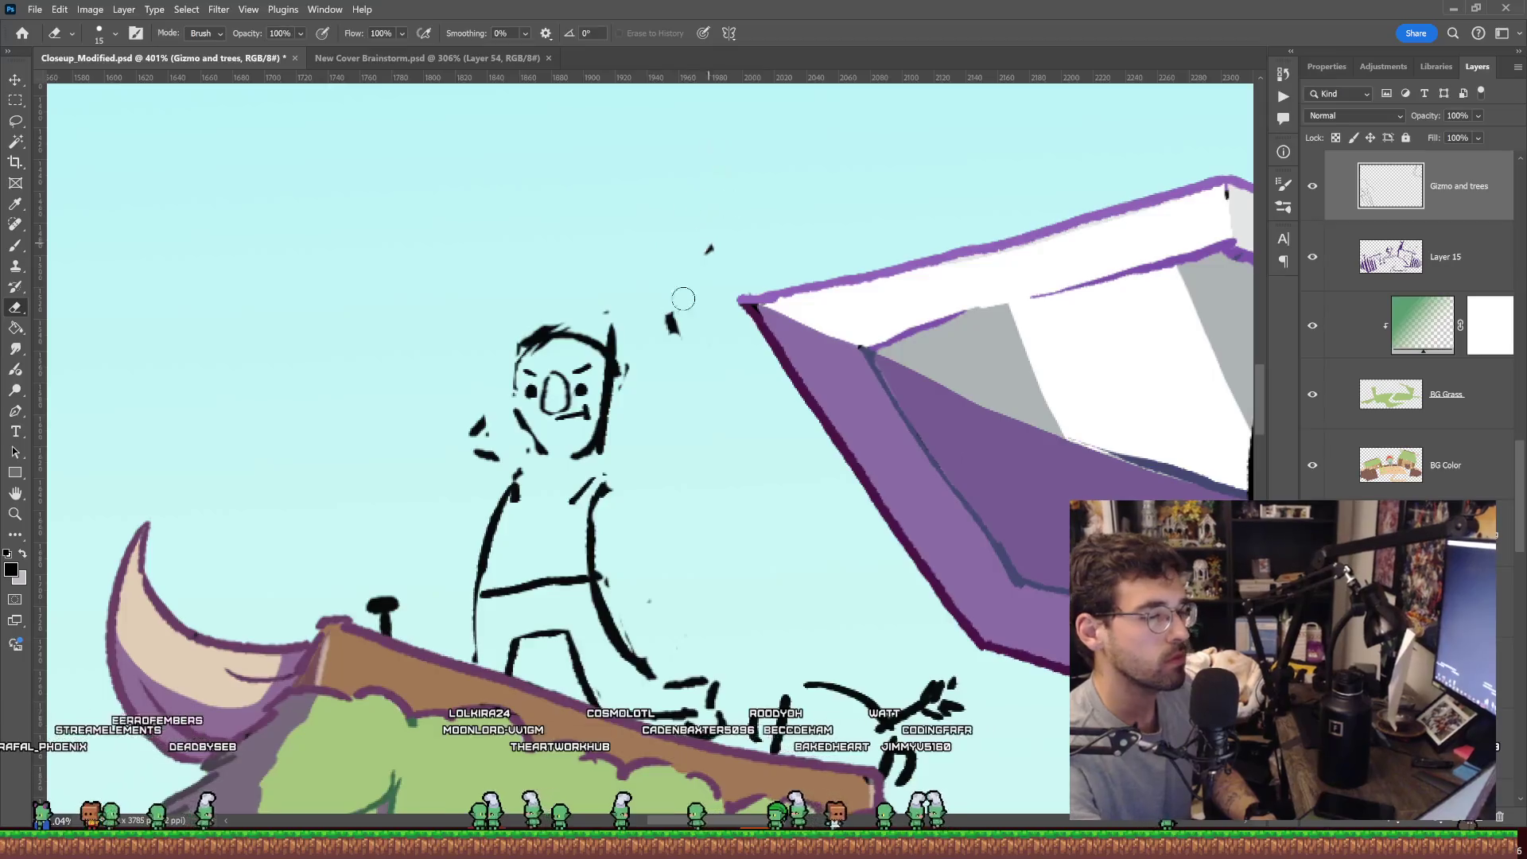
key("b")
mouse_move(492, 457)
left_mouse_down()
mouse_move(476, 337)
mouse_move(541, 283)
left_mouse_up()
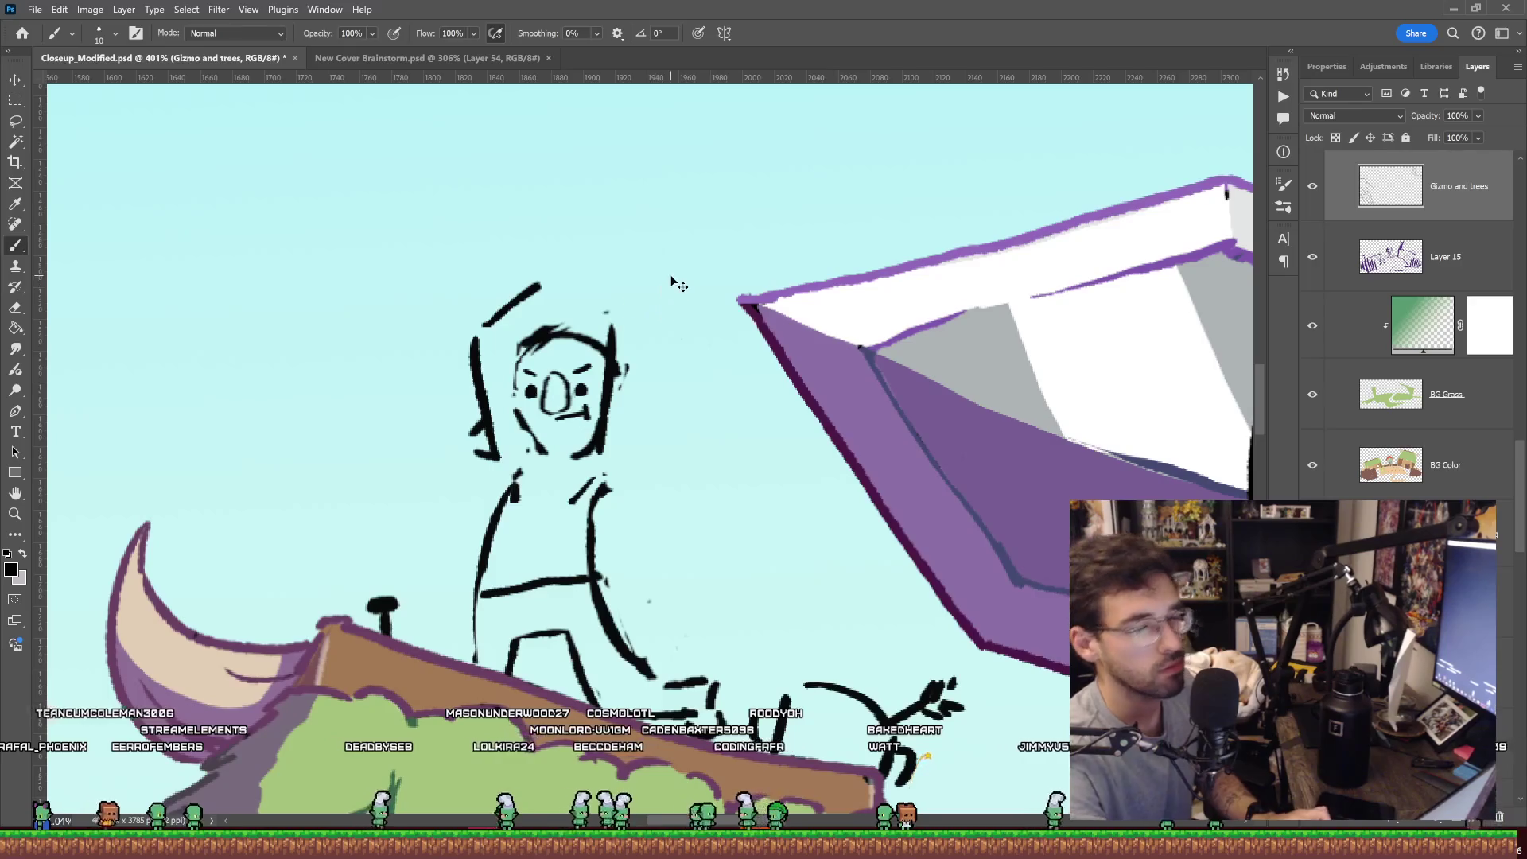
left_click_drag(631, 326, 655, 420)
left_click_drag(638, 385, 647, 412)
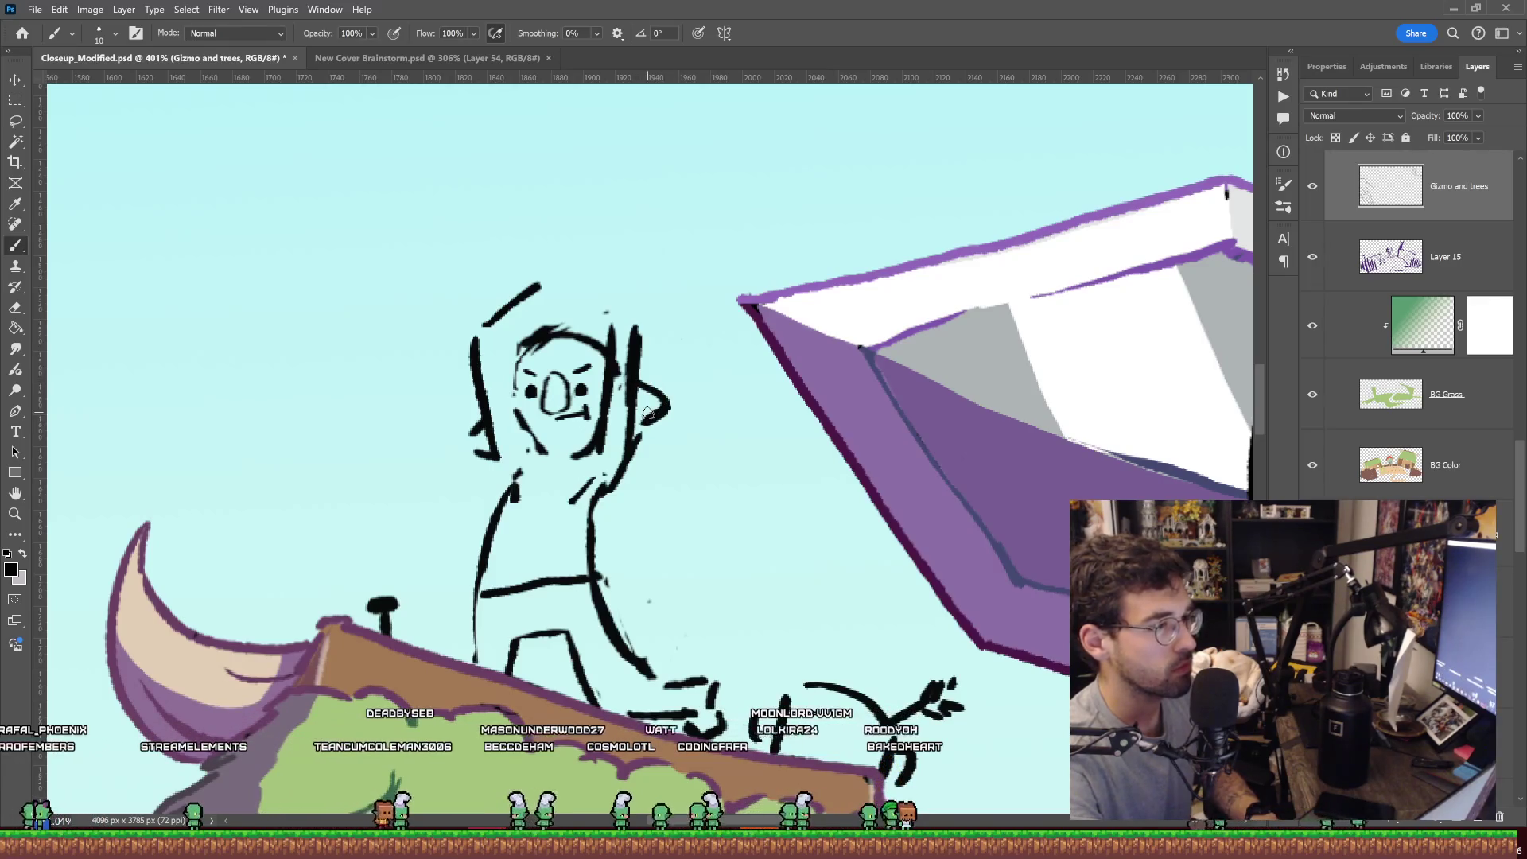
Erase the arm stroke above the head, add a curly antenna and redraw the head's top-left arc.
key("e")
left_click_drag(483, 324, 573, 281)
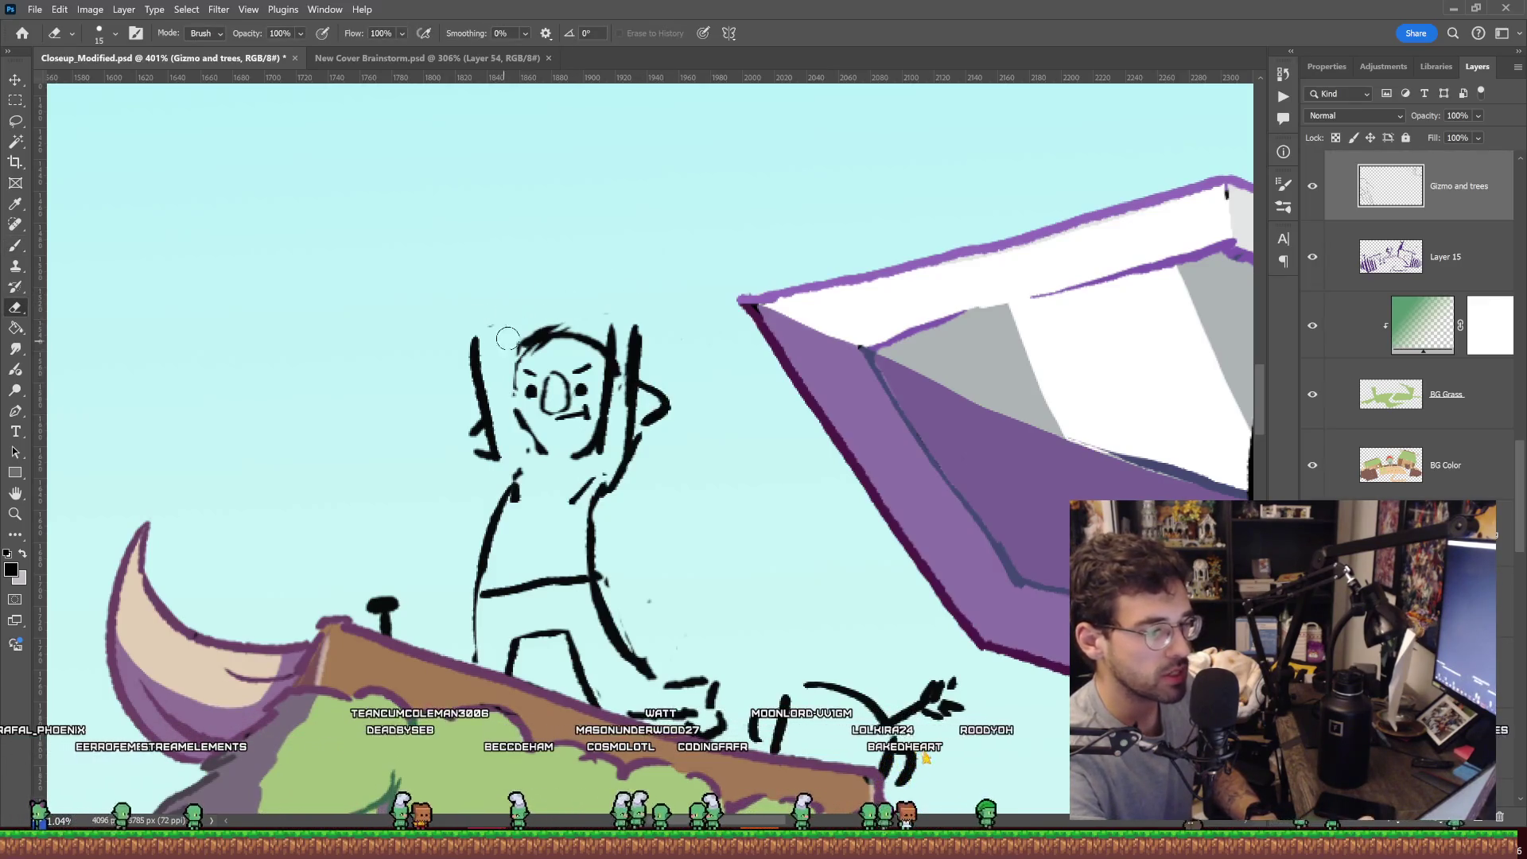
left_click_drag(501, 357, 554, 340)
key("b")
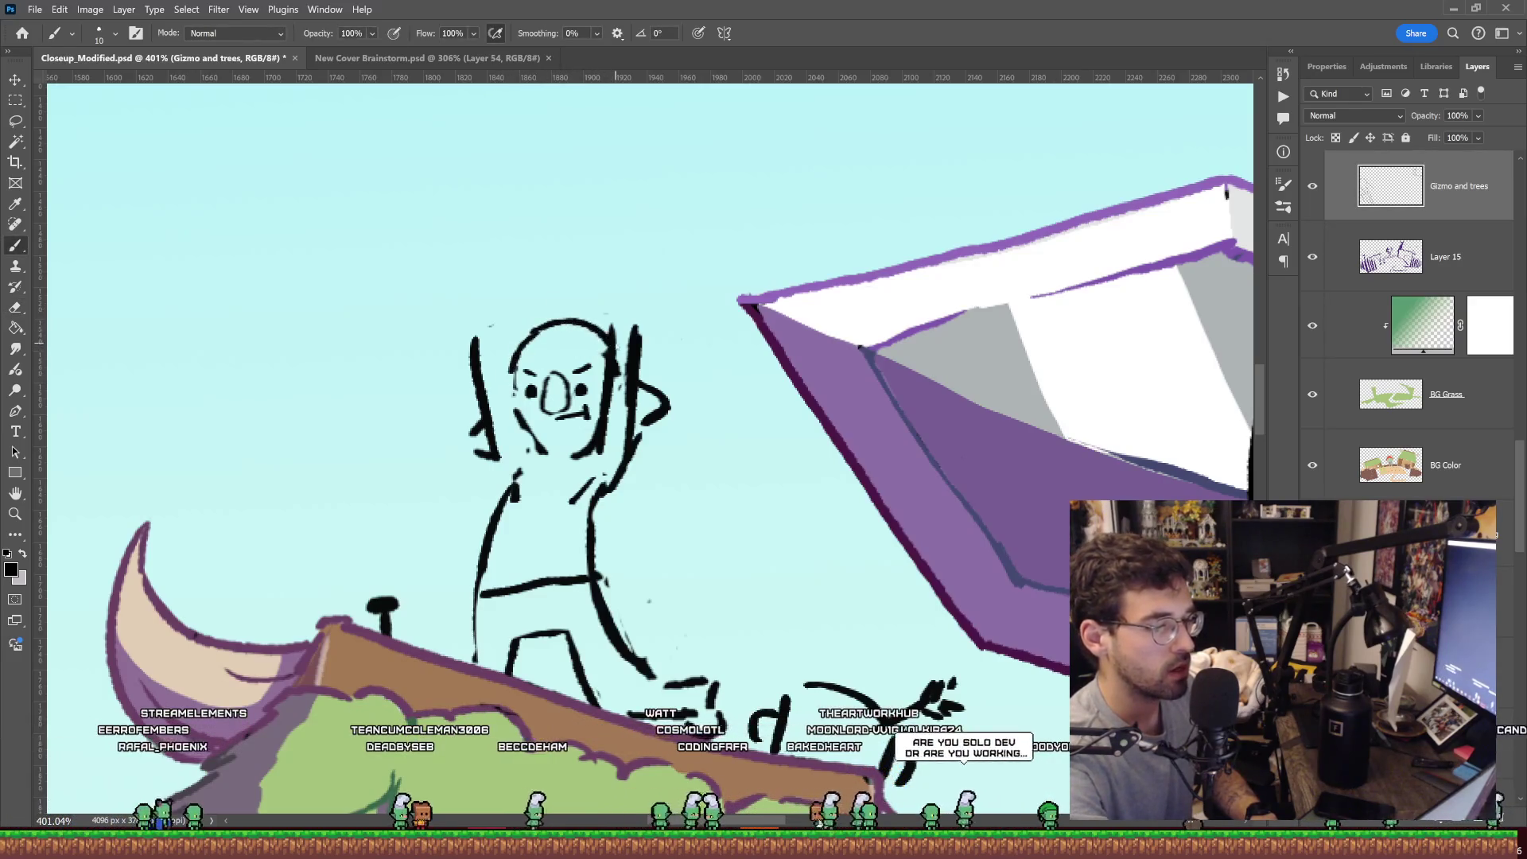
left_click_drag(565, 322, 575, 301)
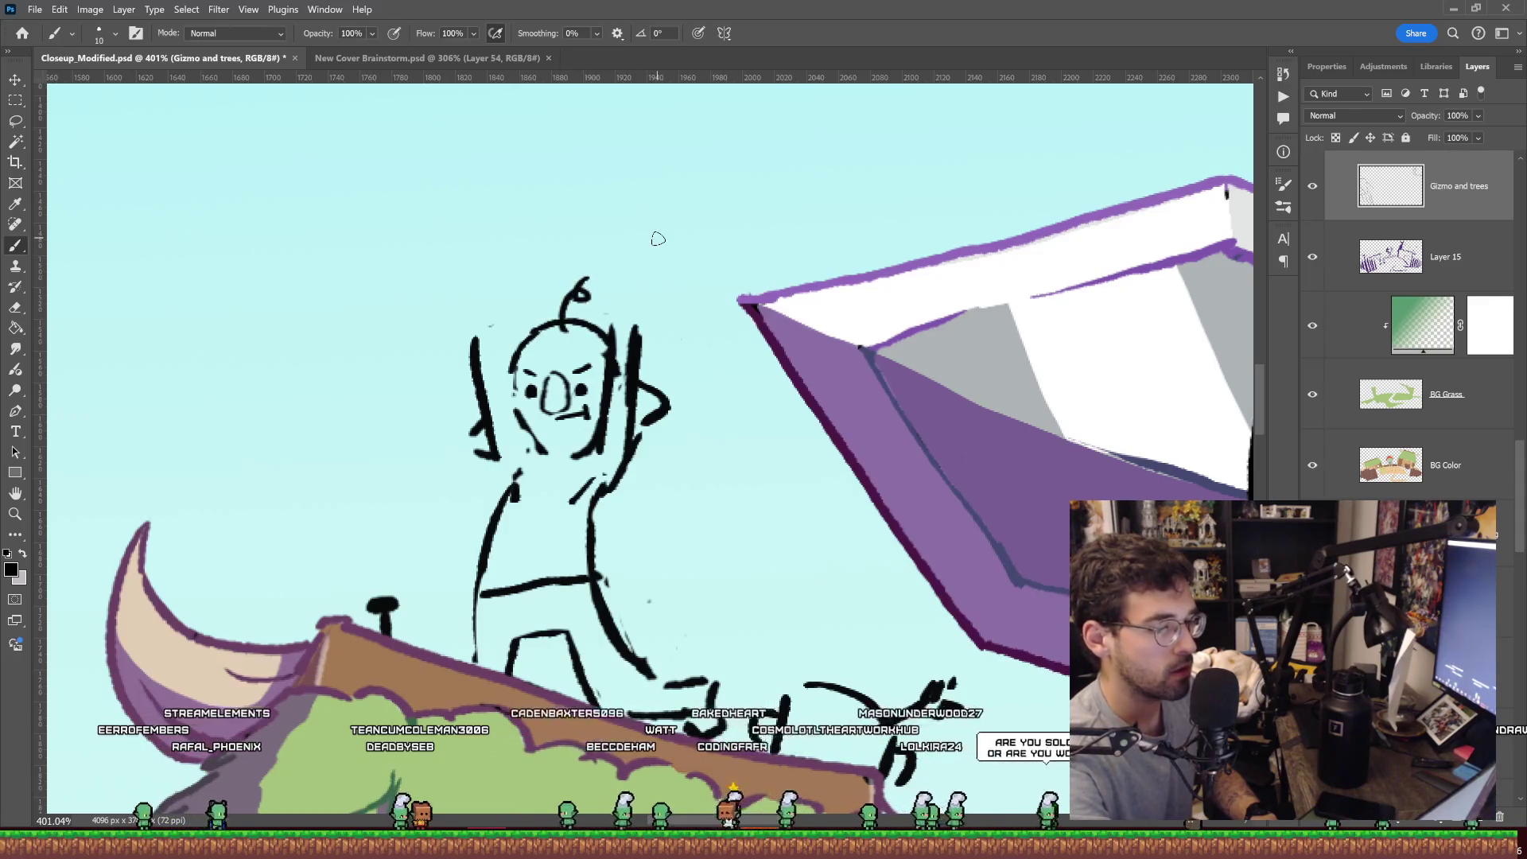
left_click_drag(481, 318, 528, 306)
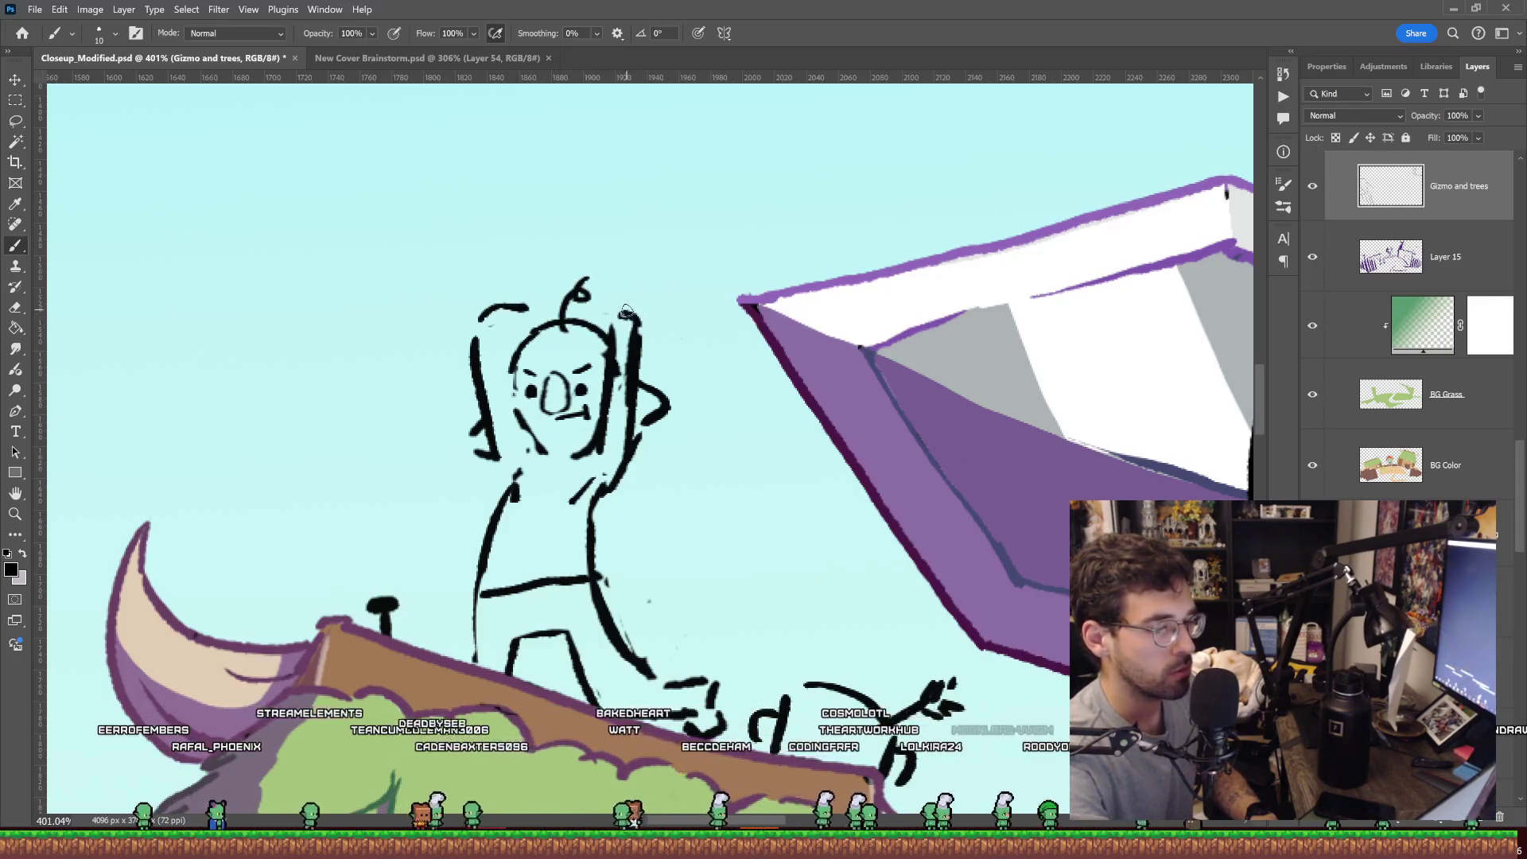
Add short hair strokes right of the head, trying and discarding a rising right hand.
left_click_drag(654, 320, 646, 354)
key("e")
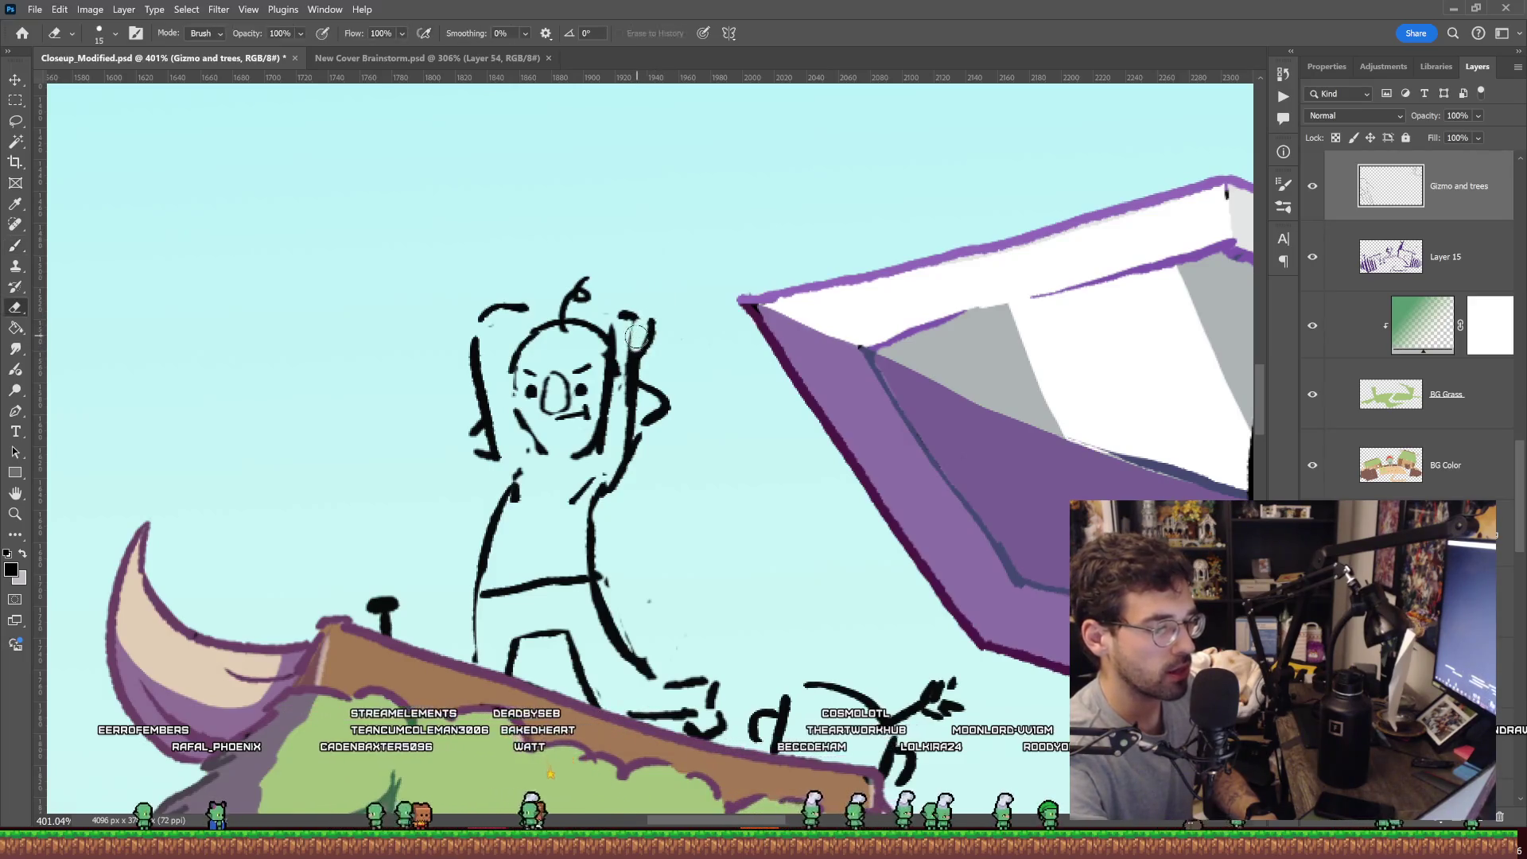
key("b")
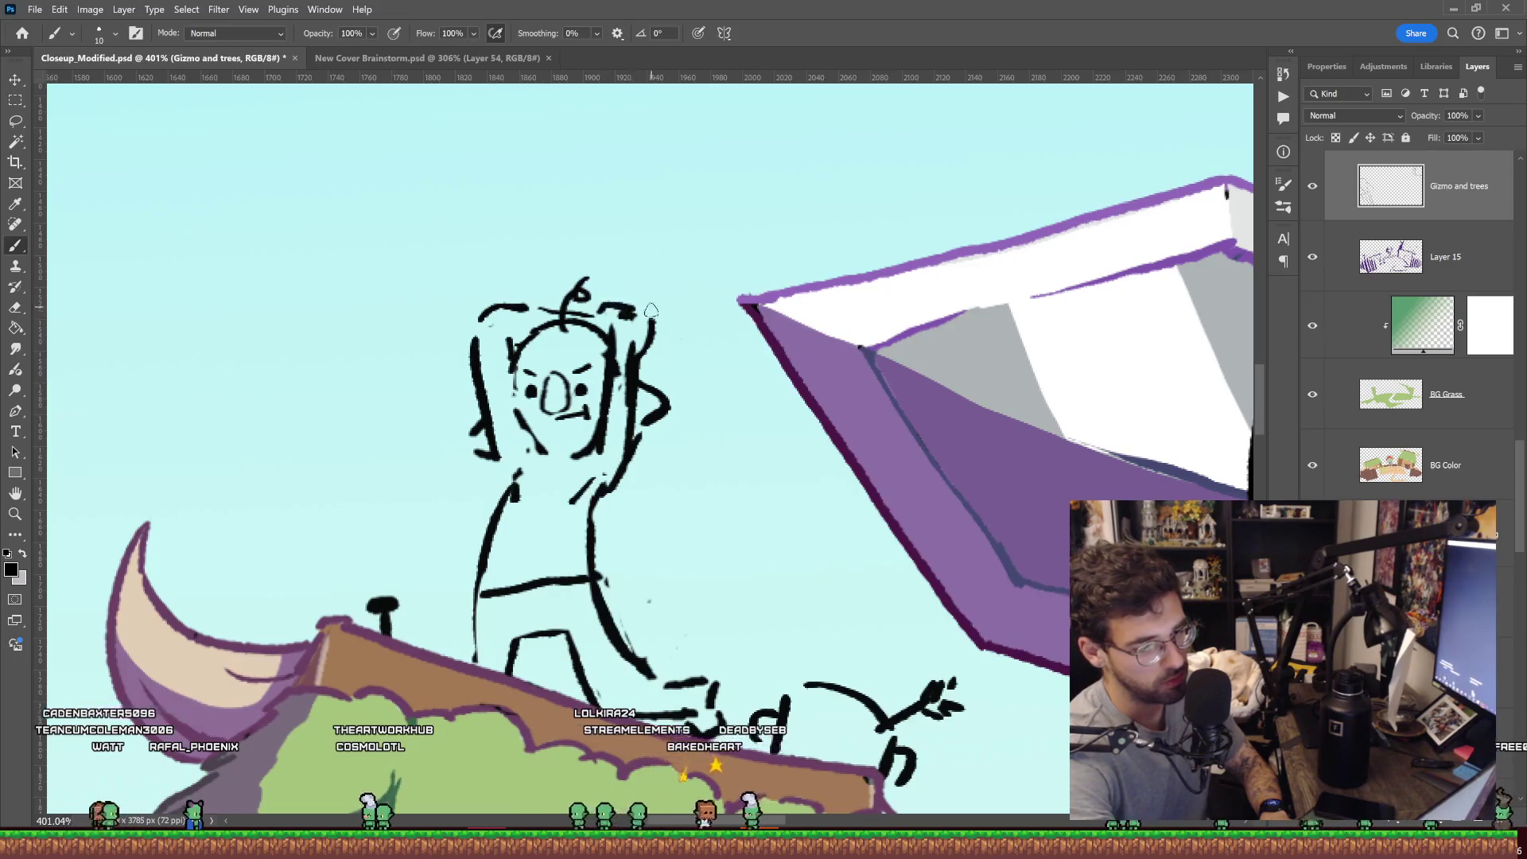
left_click_drag(659, 328, 670, 338)
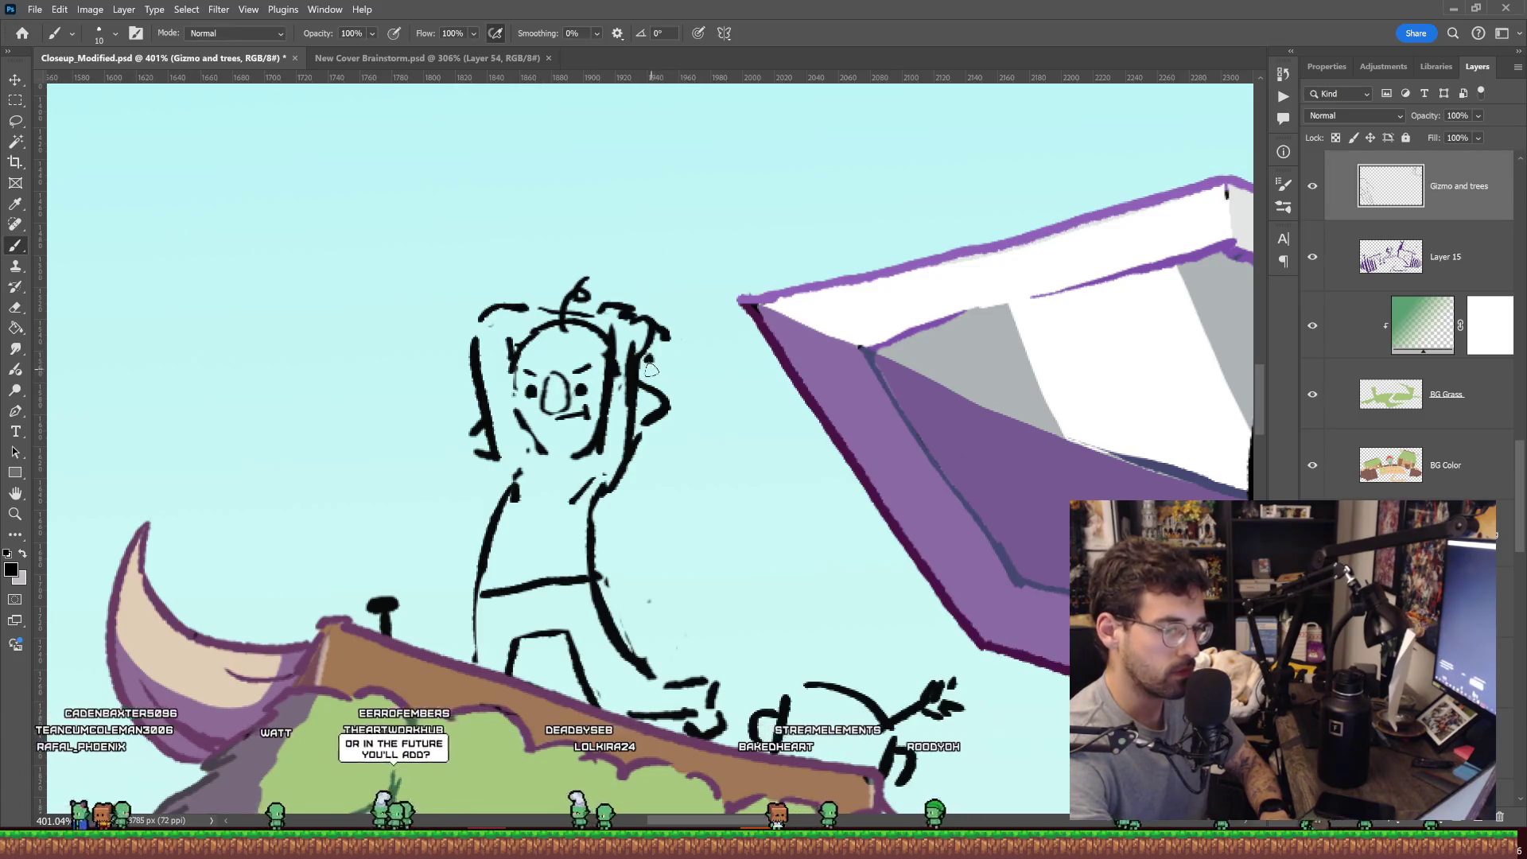
left_click_drag(676, 395, 694, 358)
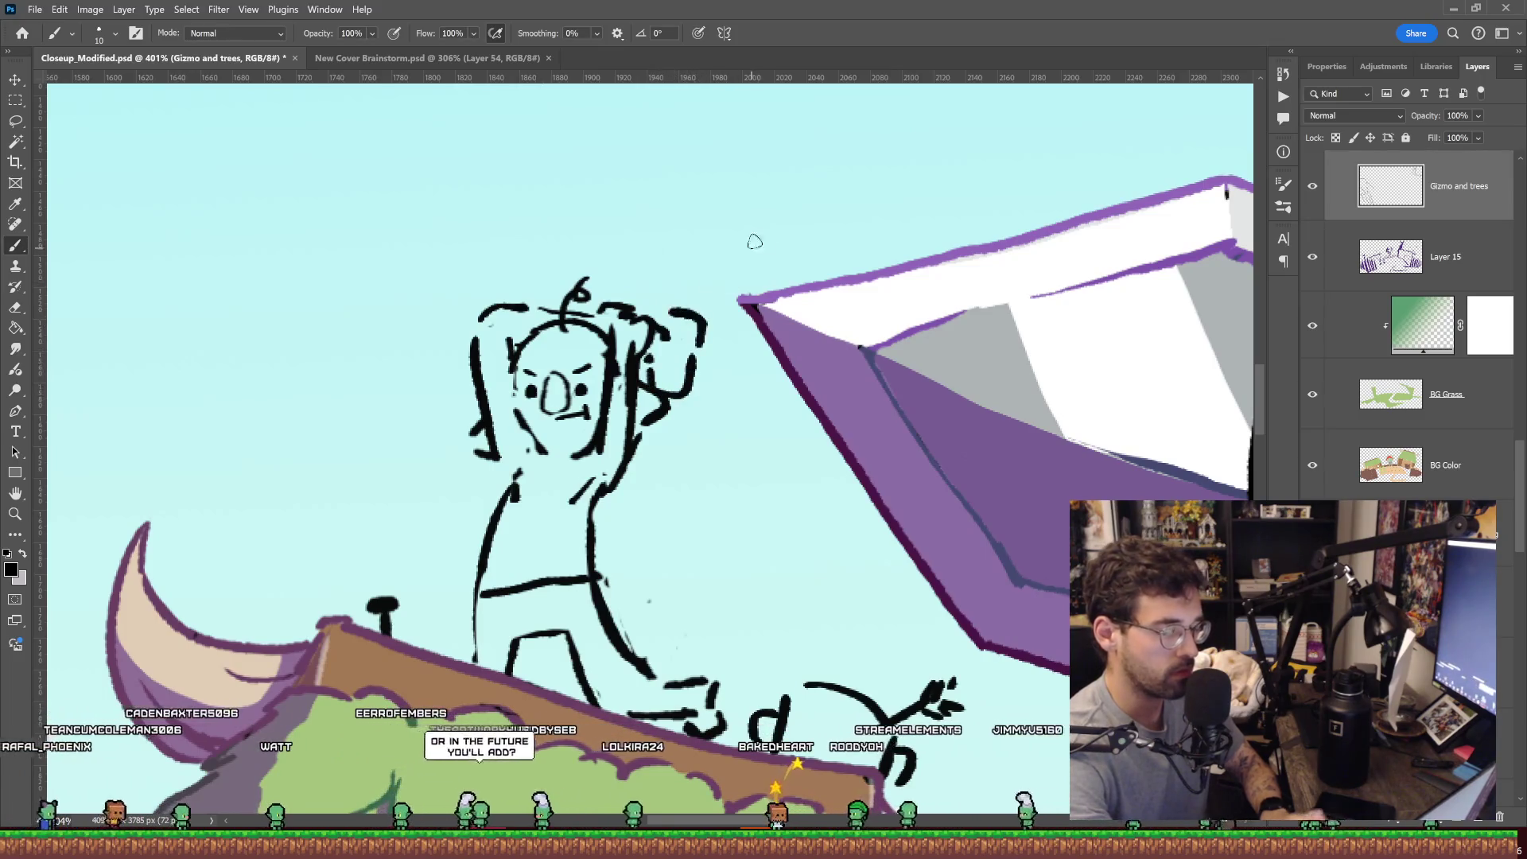
key("ctrl+z")
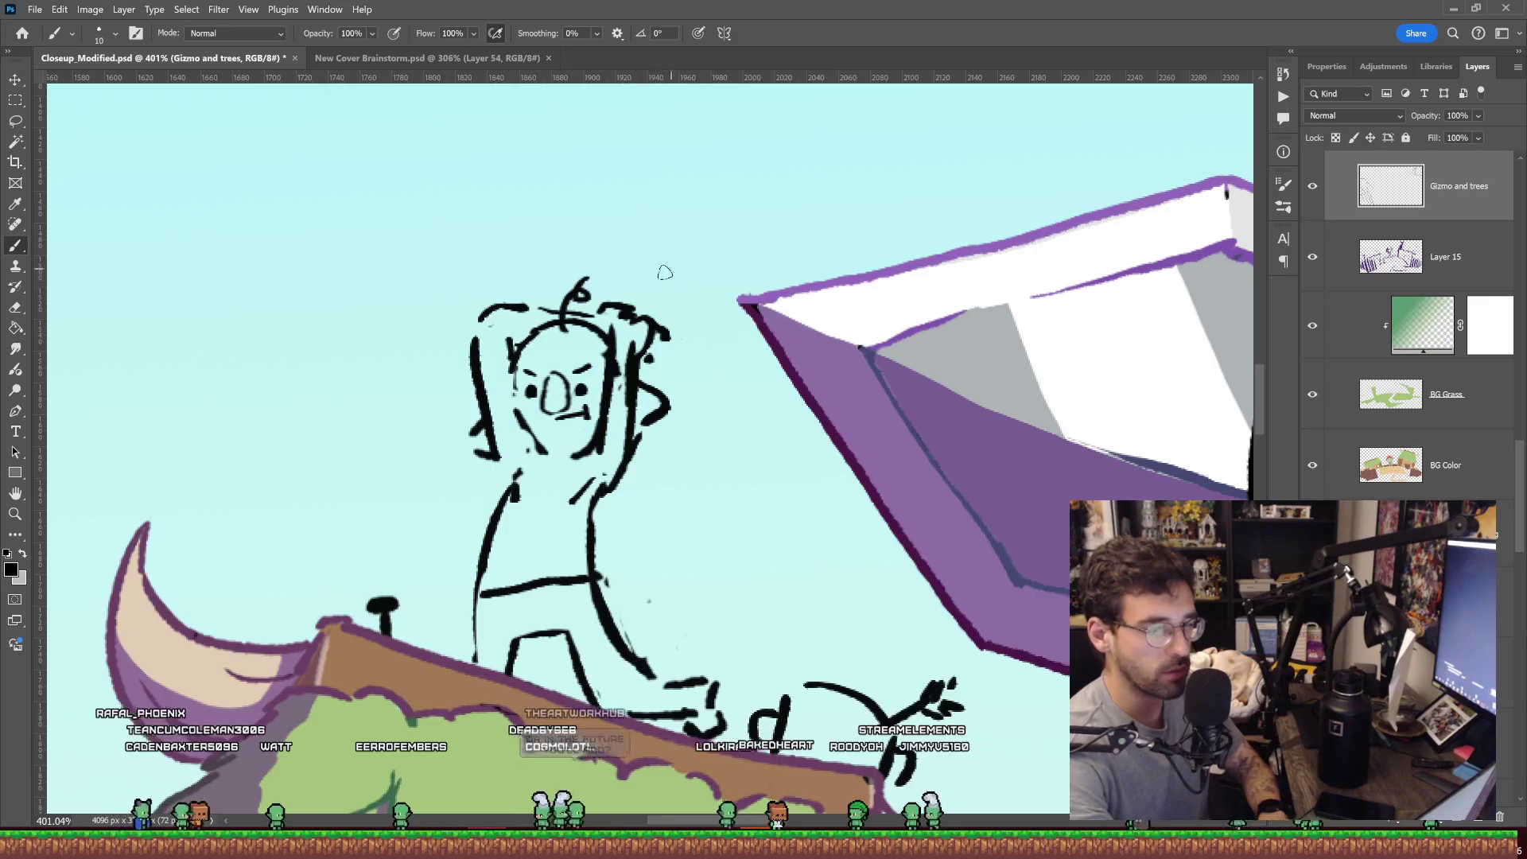
Sketch an arm stroke over the head and a rough hammer head beside the goblin's right hand.
left_click_drag(651, 278, 752, 288)
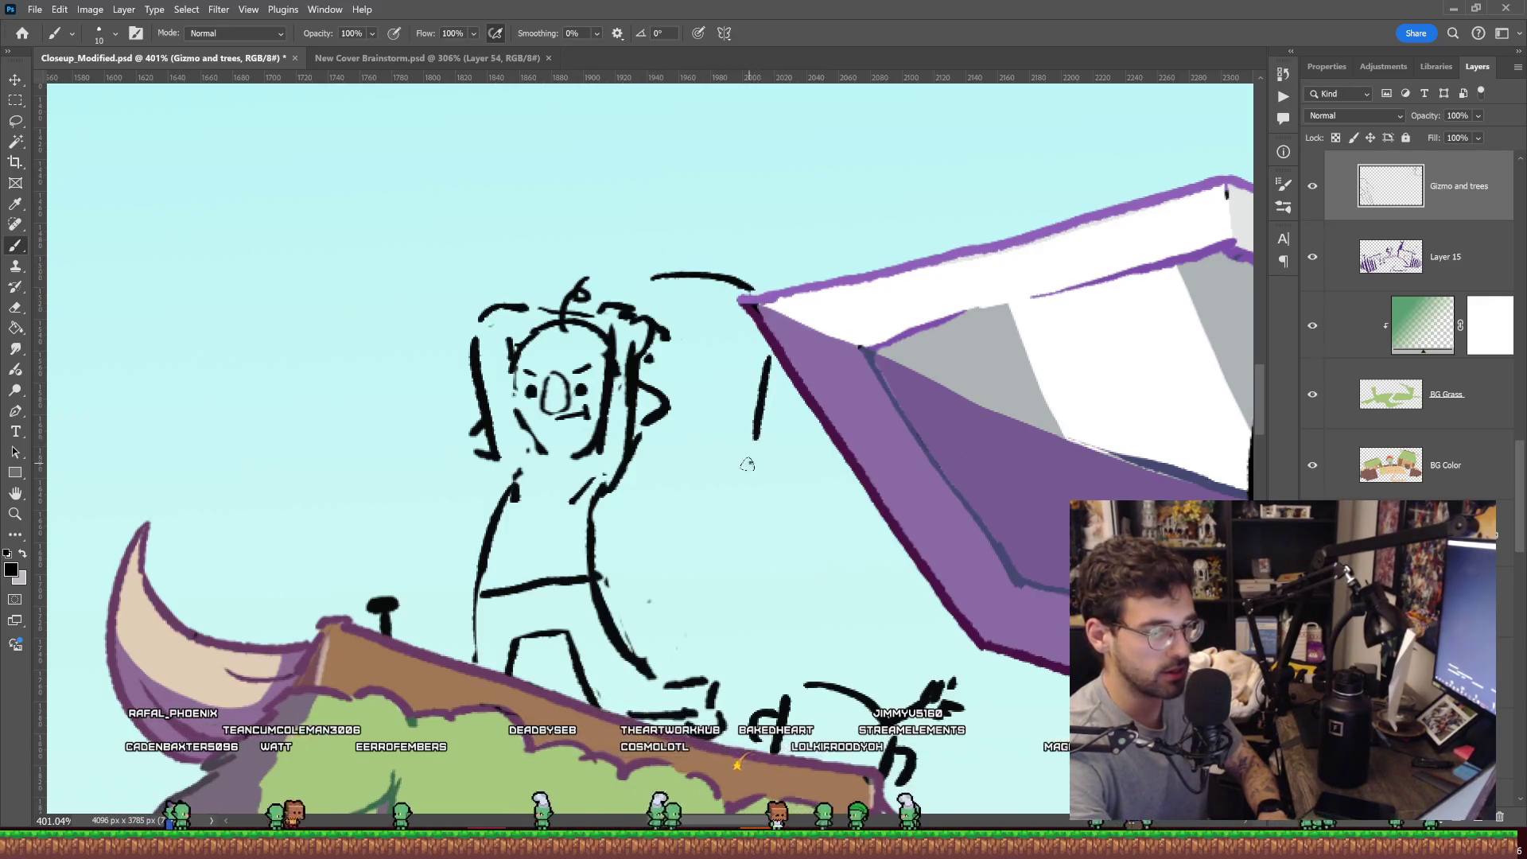
mouse_move(648, 457)
left_mouse_down()
mouse_move(751, 464)
mouse_move(733, 445)
left_mouse_up()
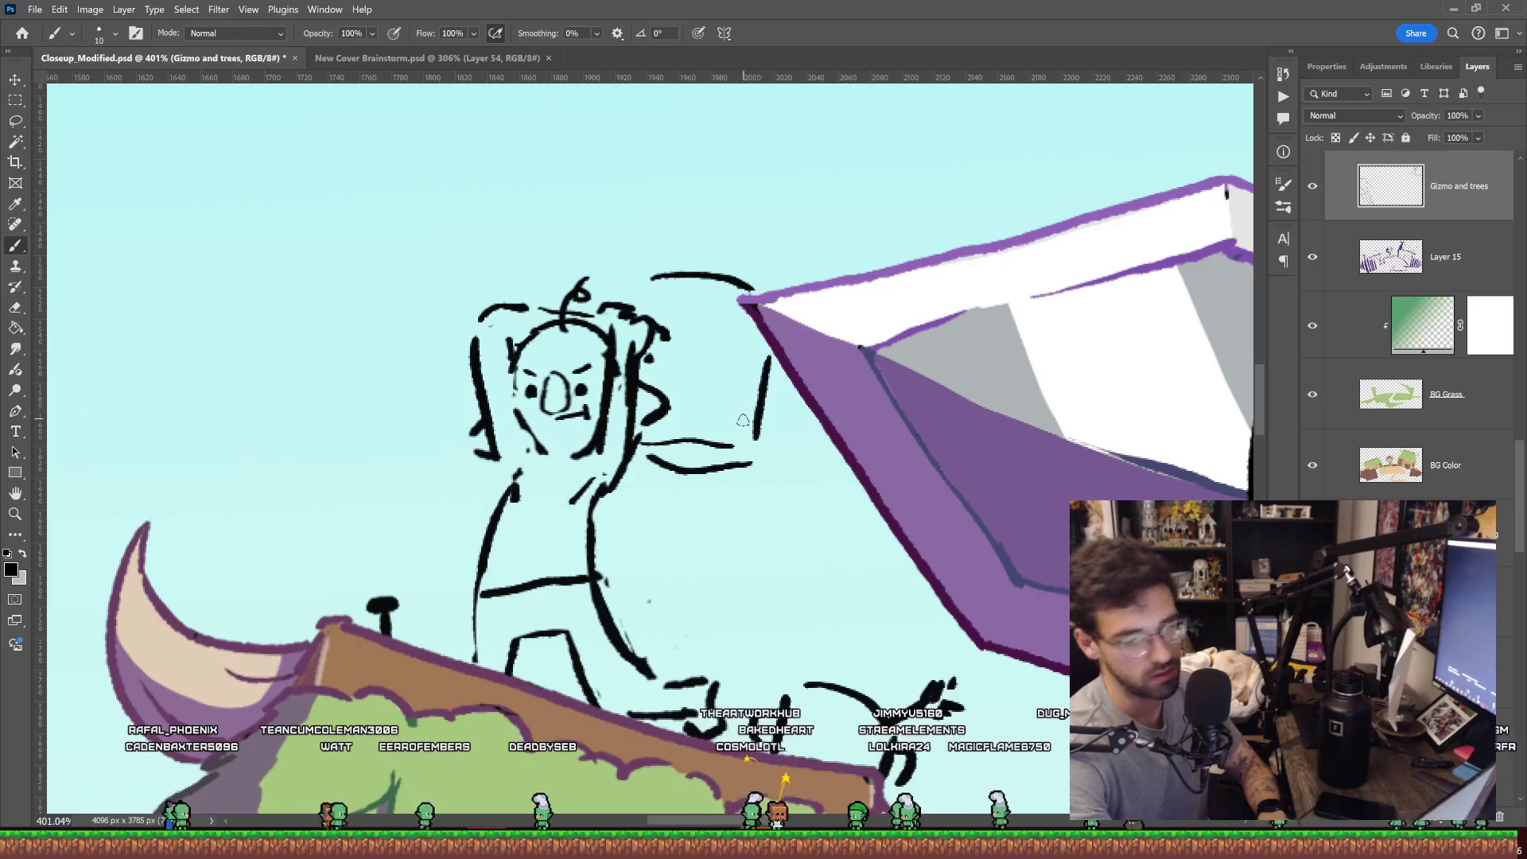
left_click_drag(738, 334, 743, 305)
left_click_drag(716, 438, 730, 375)
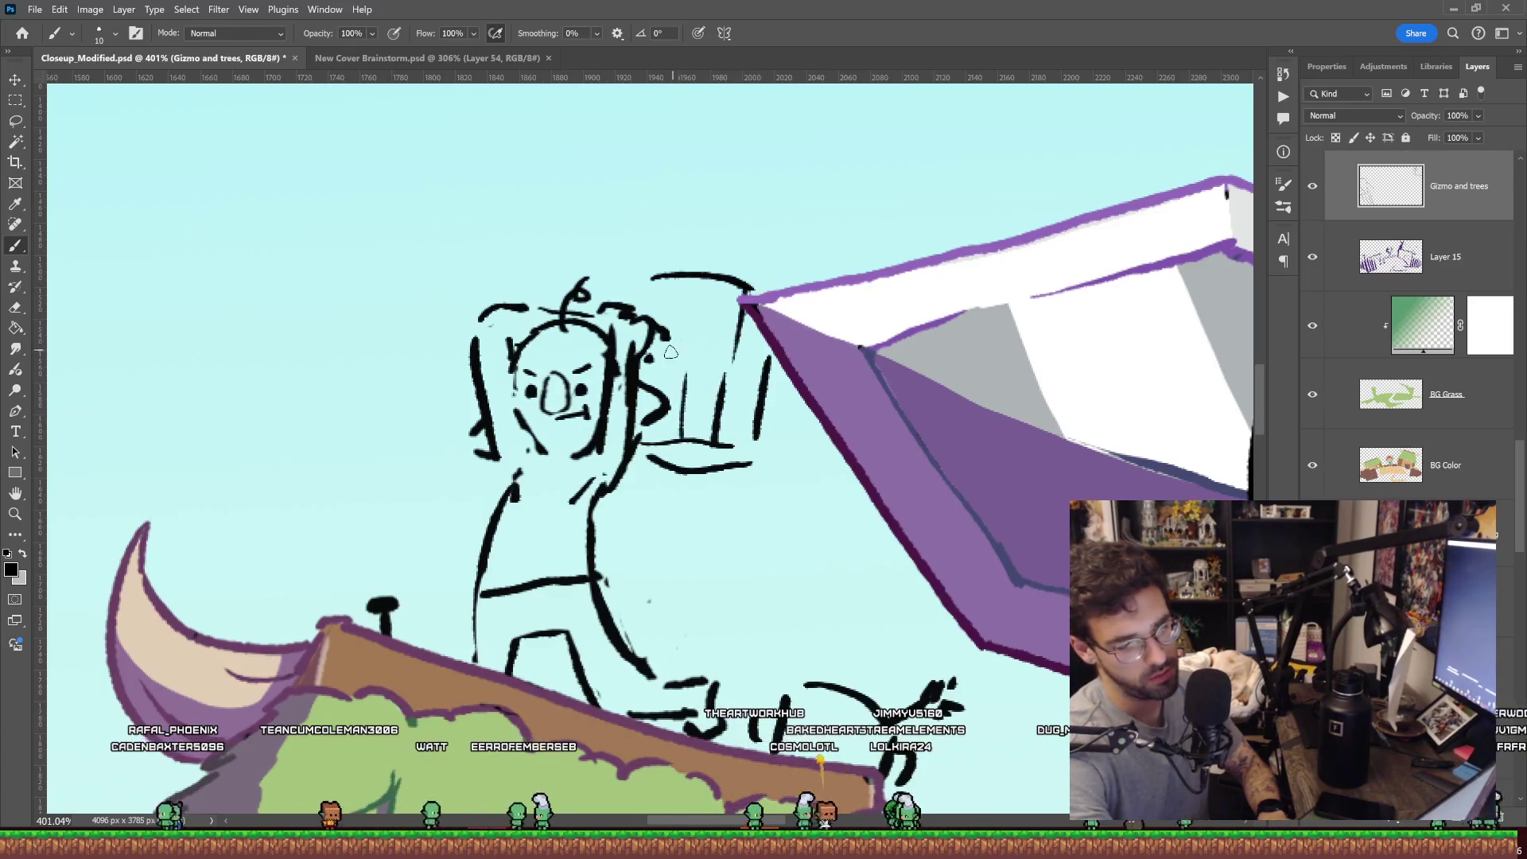
key("z")
mouse_move(843, 302)
left_mouse_down()
mouse_move(768, 302)
mouse_move(842, 302)
left_mouse_up()
Lasso and clean up the sketch's right side, then draw a tall loop above the head.
key("l")
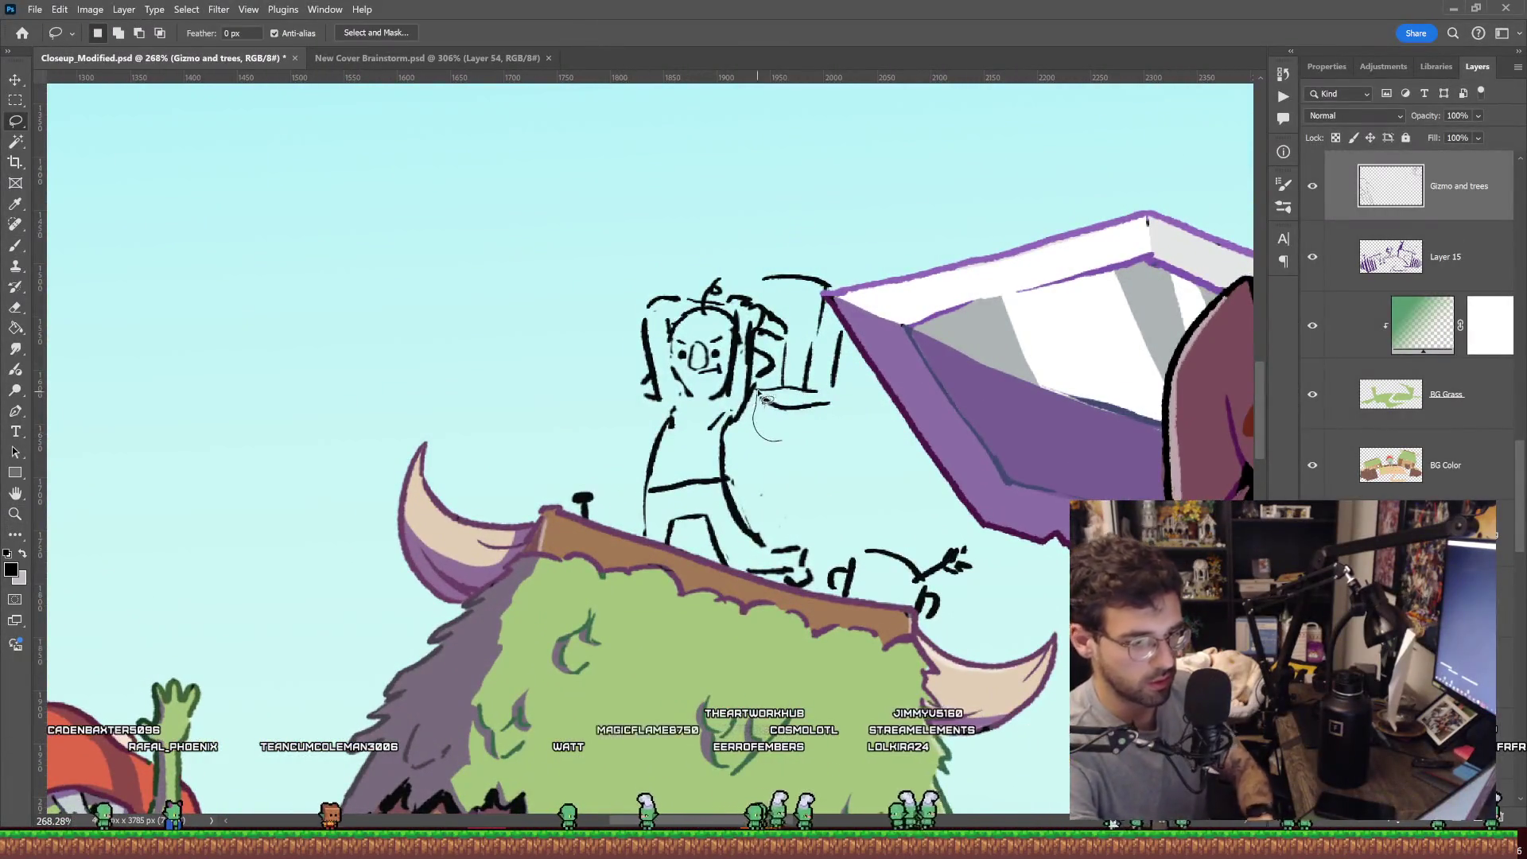
left_click_drag(771, 237, 837, 450)
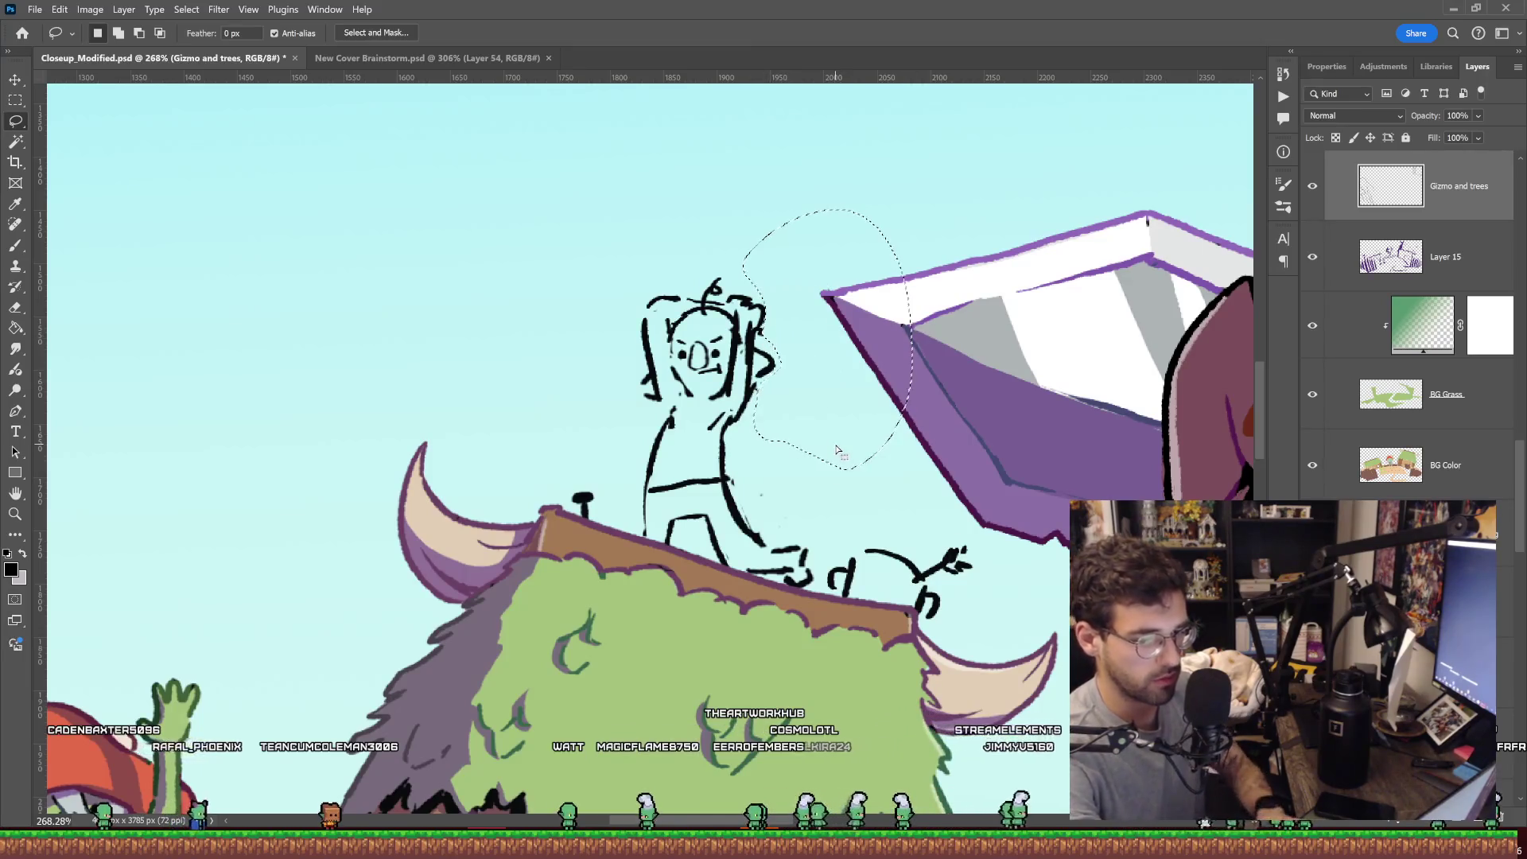
scroll(796, 358, "right", 2)
scroll(769, 288, "down", 1)
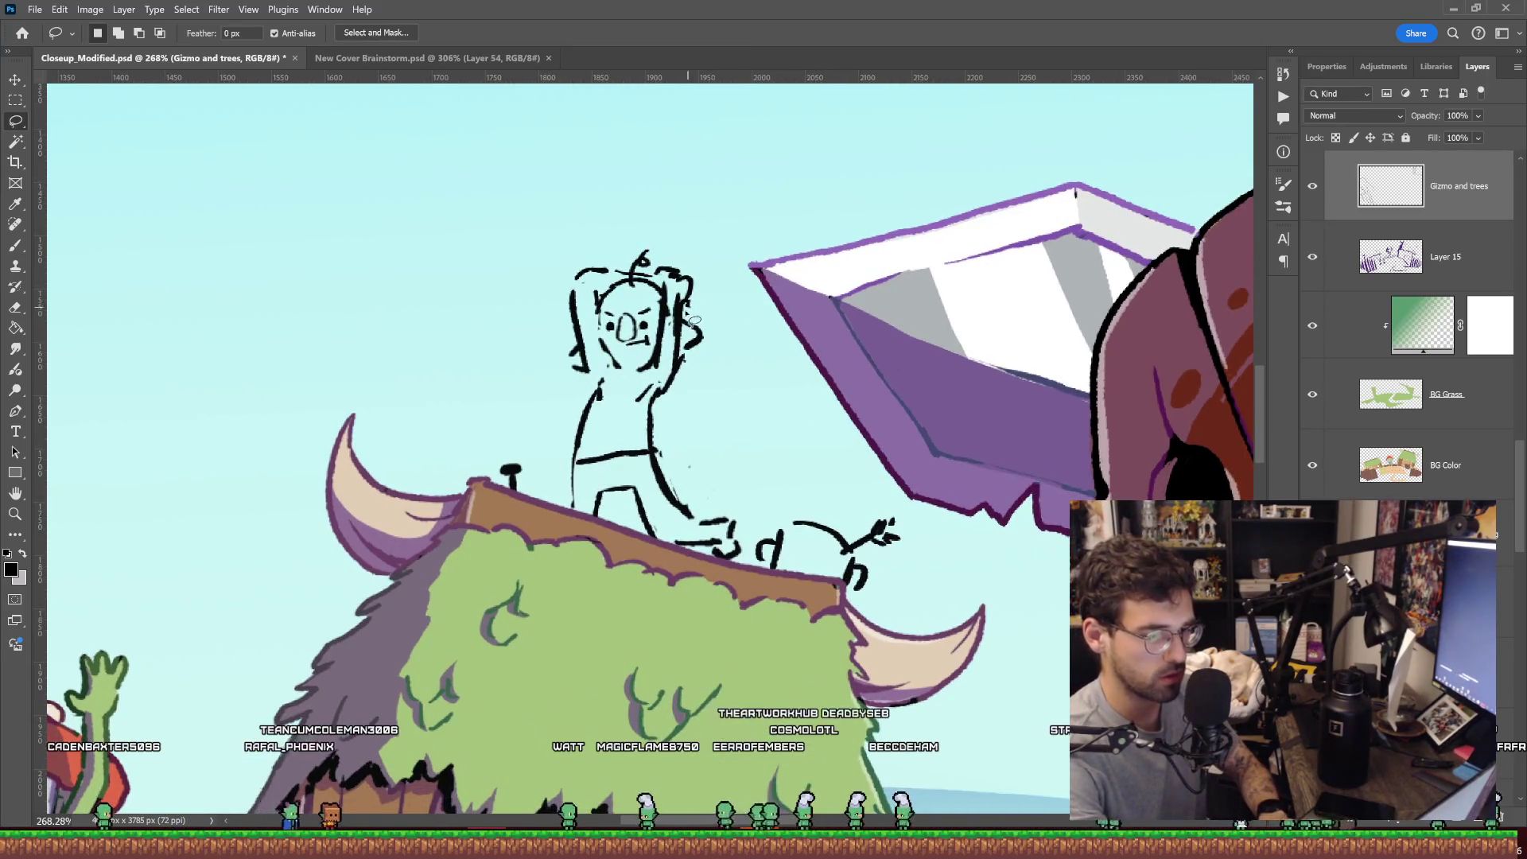
key("e")
scroll(684, 316, "up", 3)
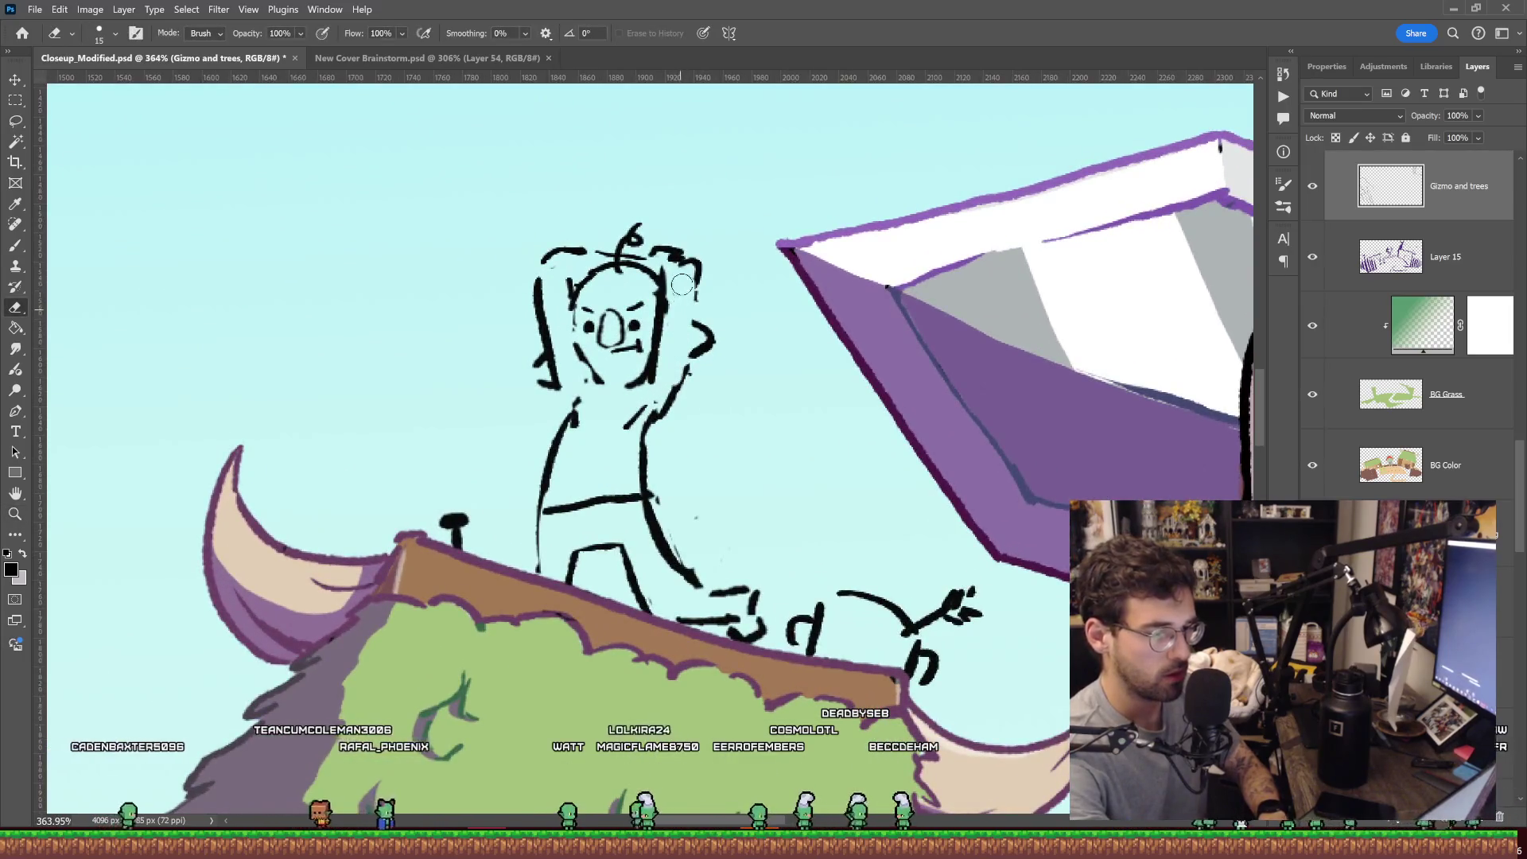
key("b")
key("e")
key("b")
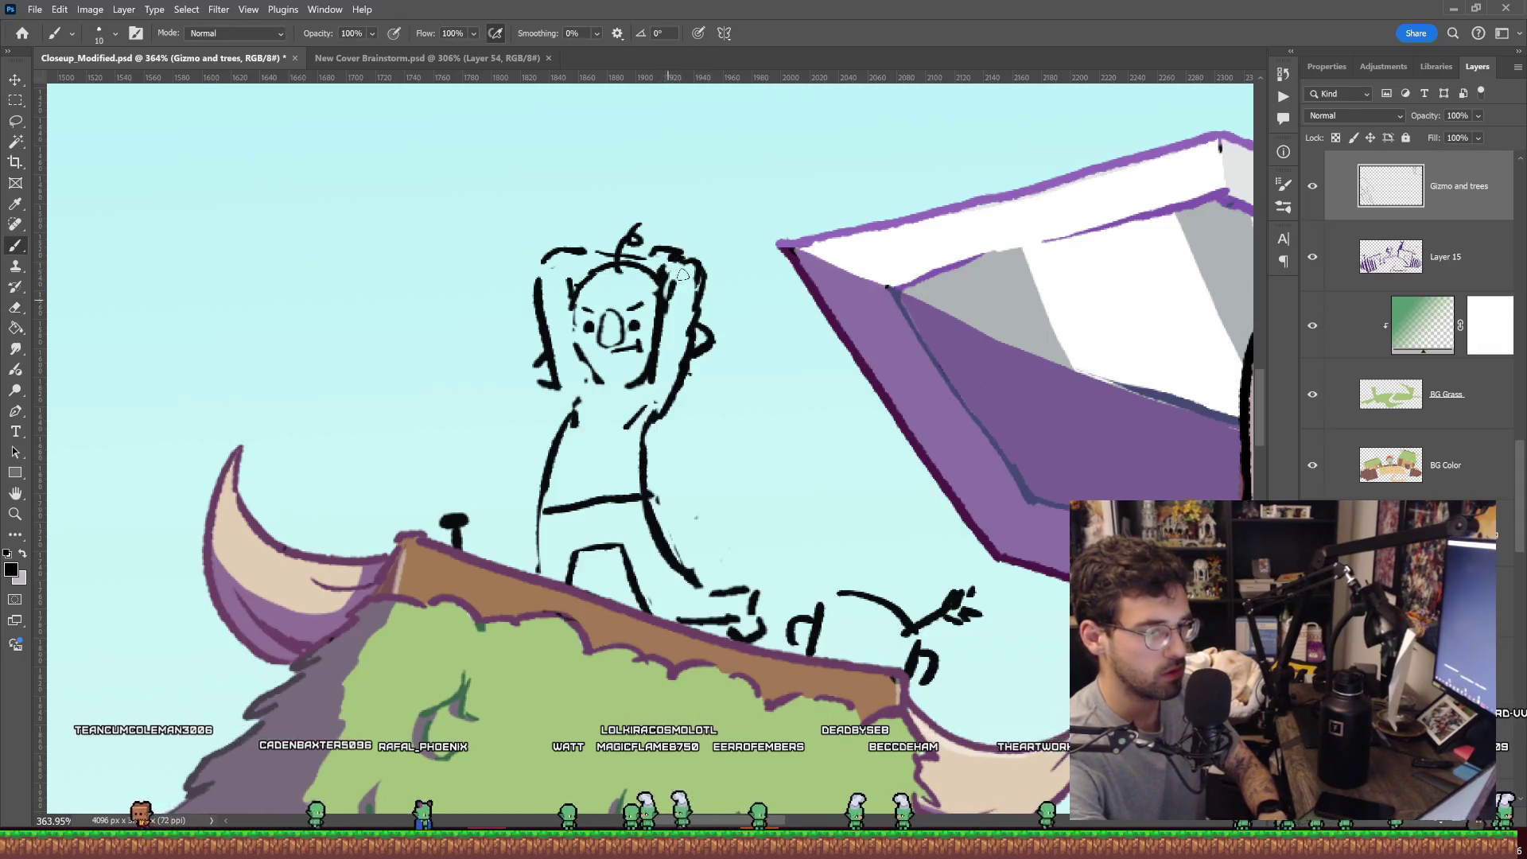
left_click_drag(776, 338, 736, 286)
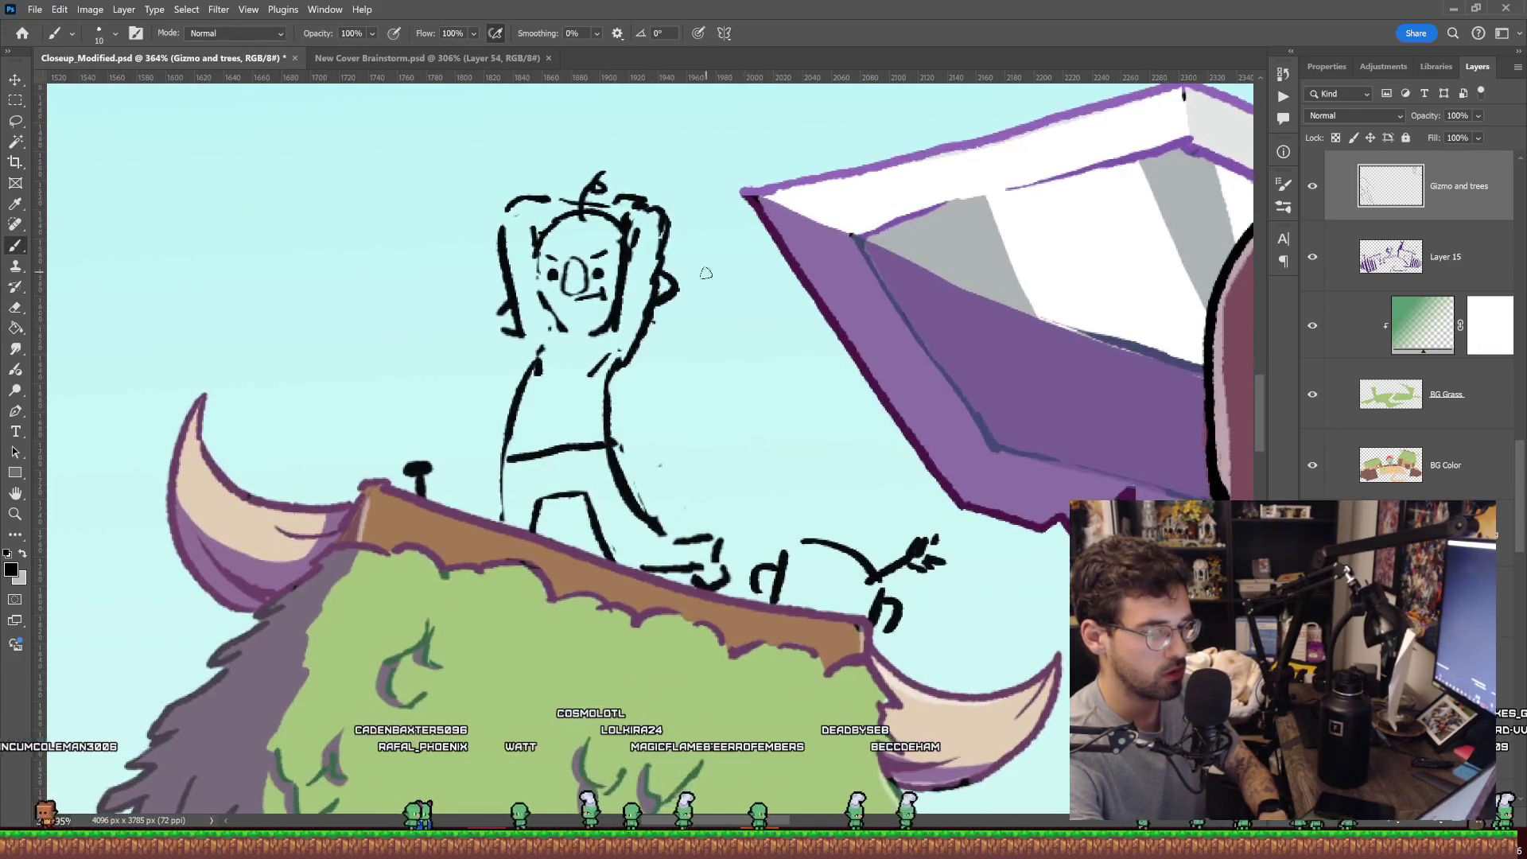
left_click_drag(592, 169, 637, 190)
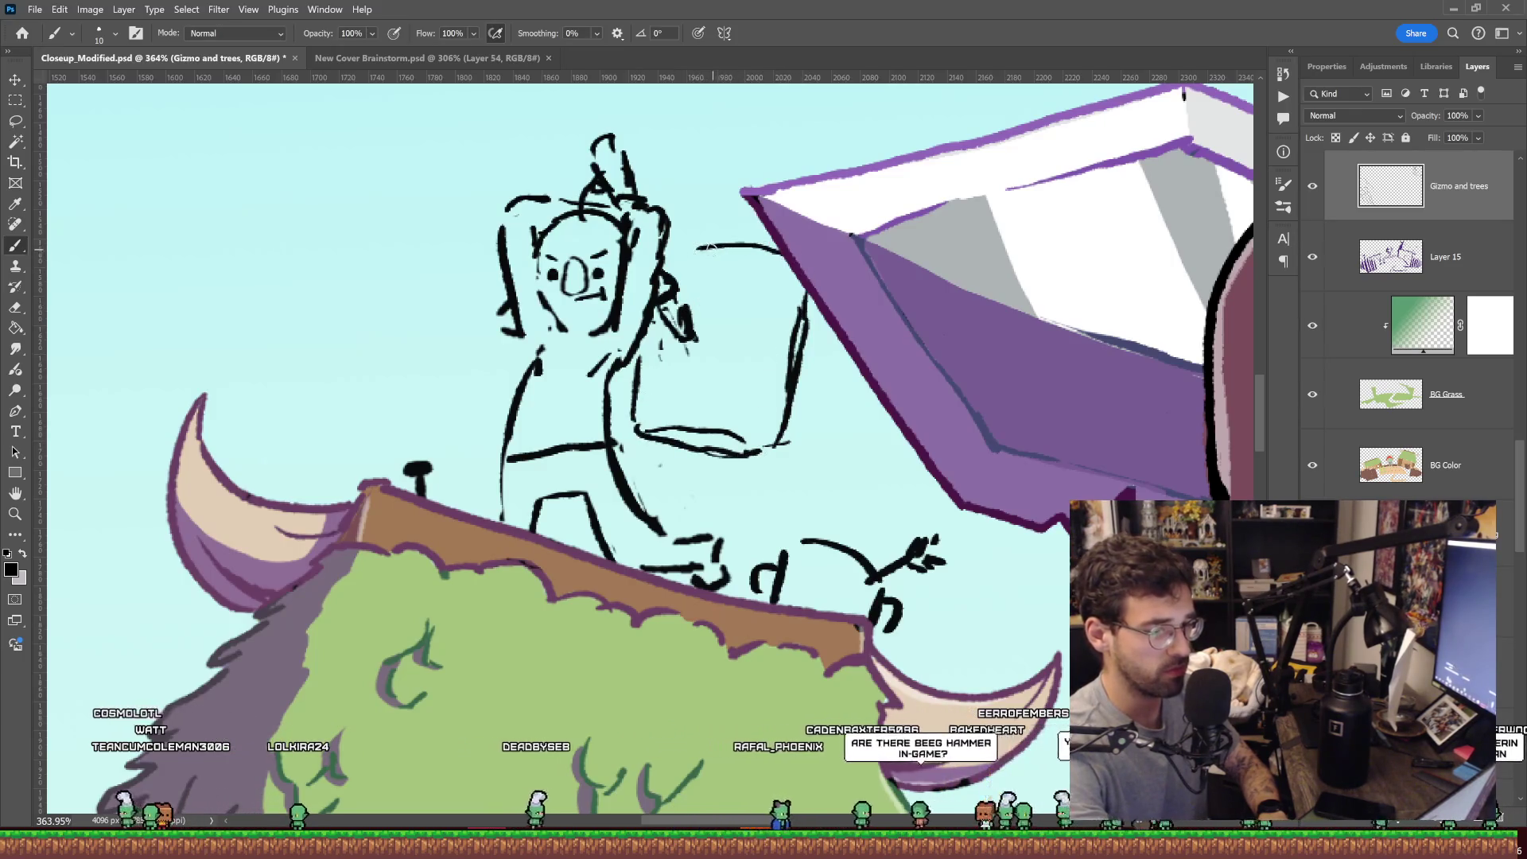
Review the whole Isle Goblin cover, then lasso the hammer part of the sketch.
key("z")
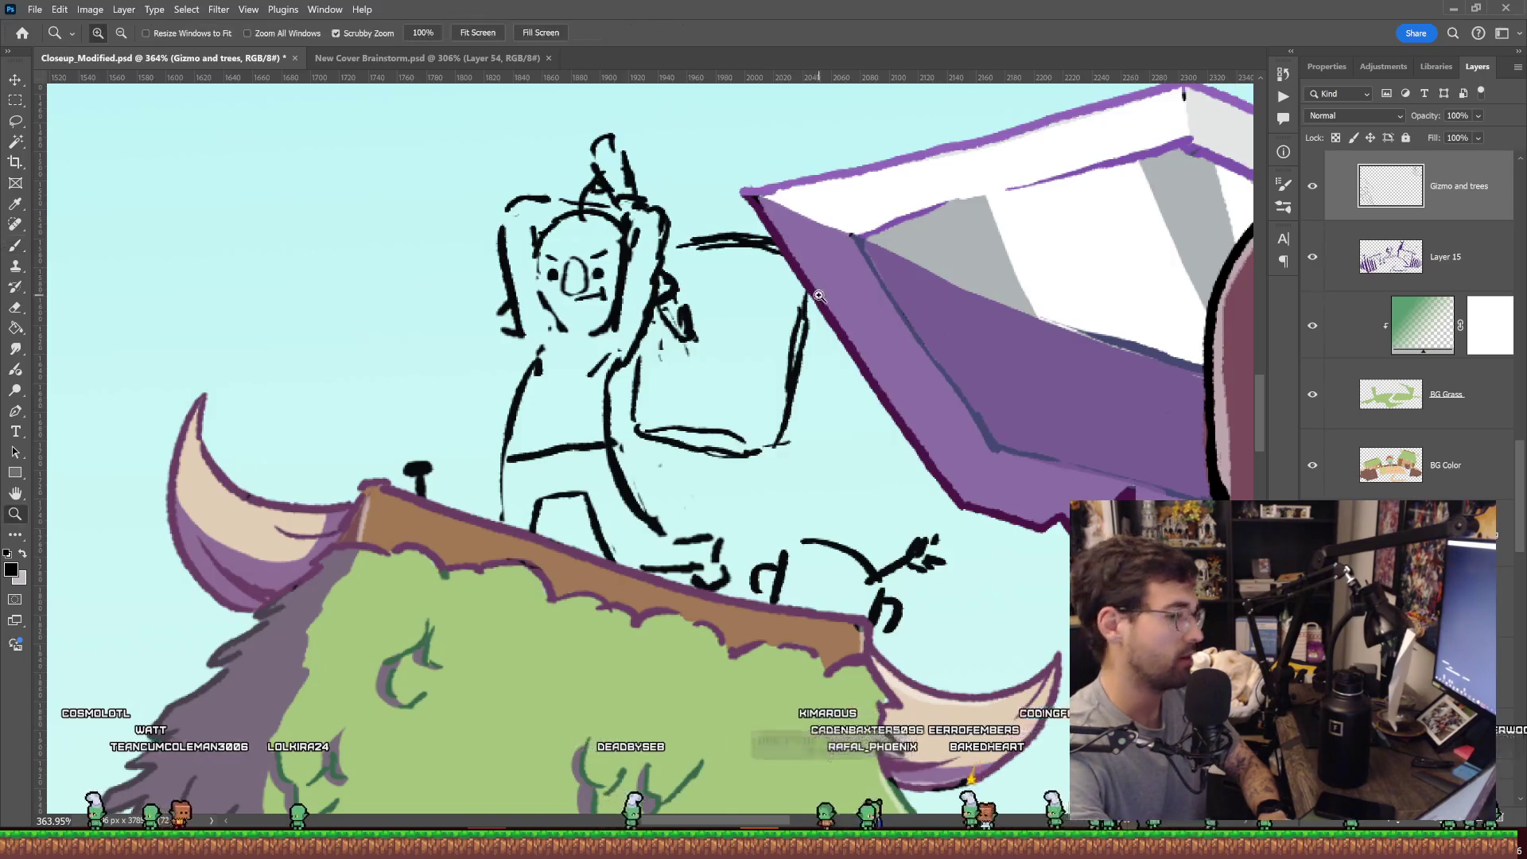
left_click_drag(741, 236, 700, 239)
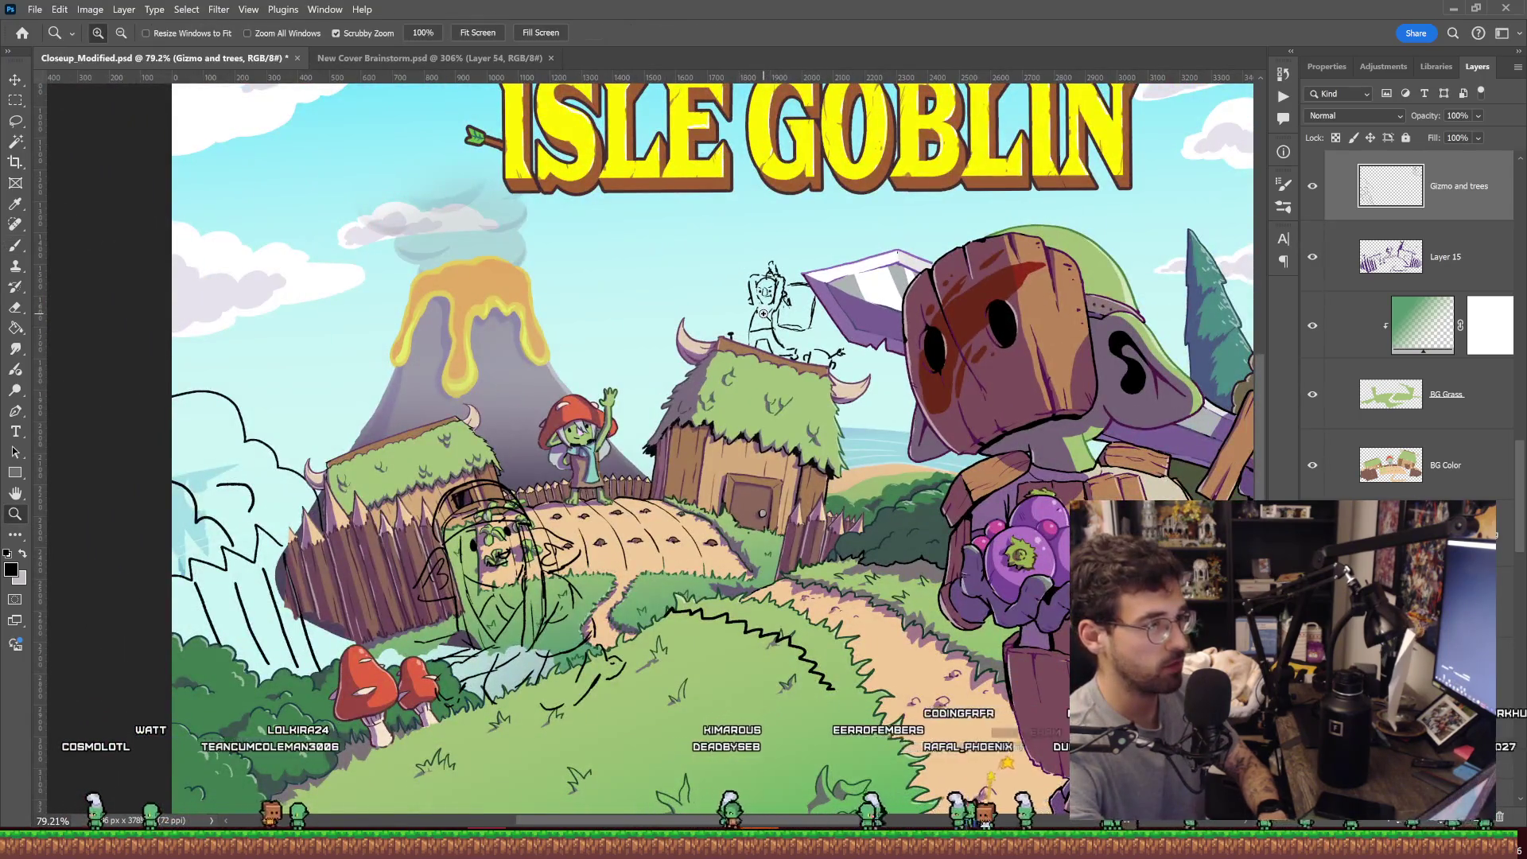
left_click_drag(847, 314, 915, 313)
key("b")
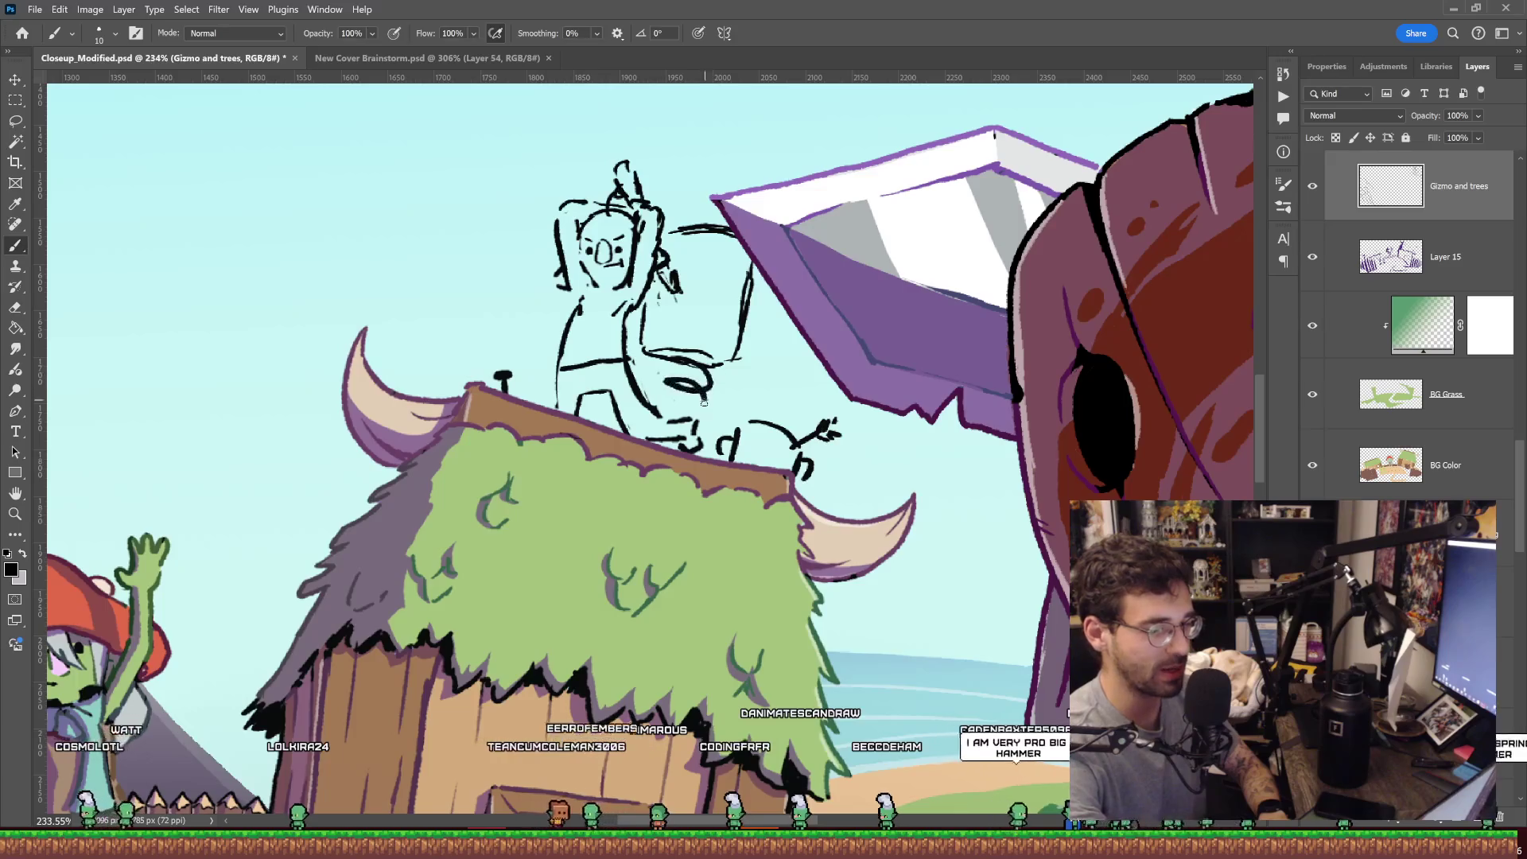
key("z")
mouse_move(855, 338)
left_mouse_down()
mouse_move(803, 376)
mouse_move(857, 329)
mouse_move(793, 314)
left_mouse_up()
key("b")
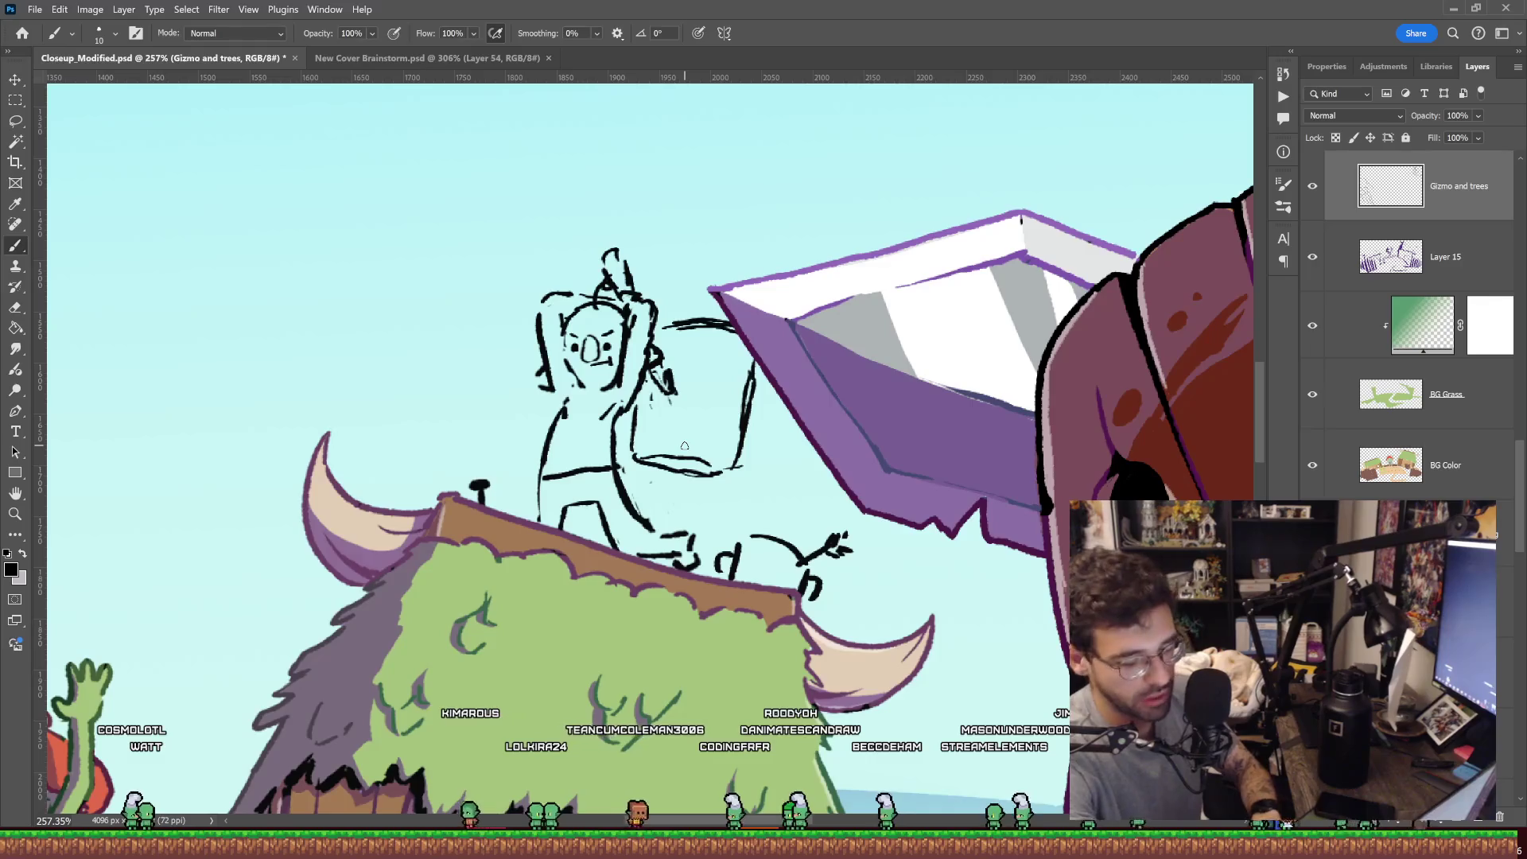
key("l")
mouse_move(634, 469)
left_mouse_down()
mouse_move(641, 408)
mouse_move(698, 407)
left_mouse_up()
Rotate the hammer nearly upright and move it up-left behind the shoulder, then review the cover.
key("ctrl+t")
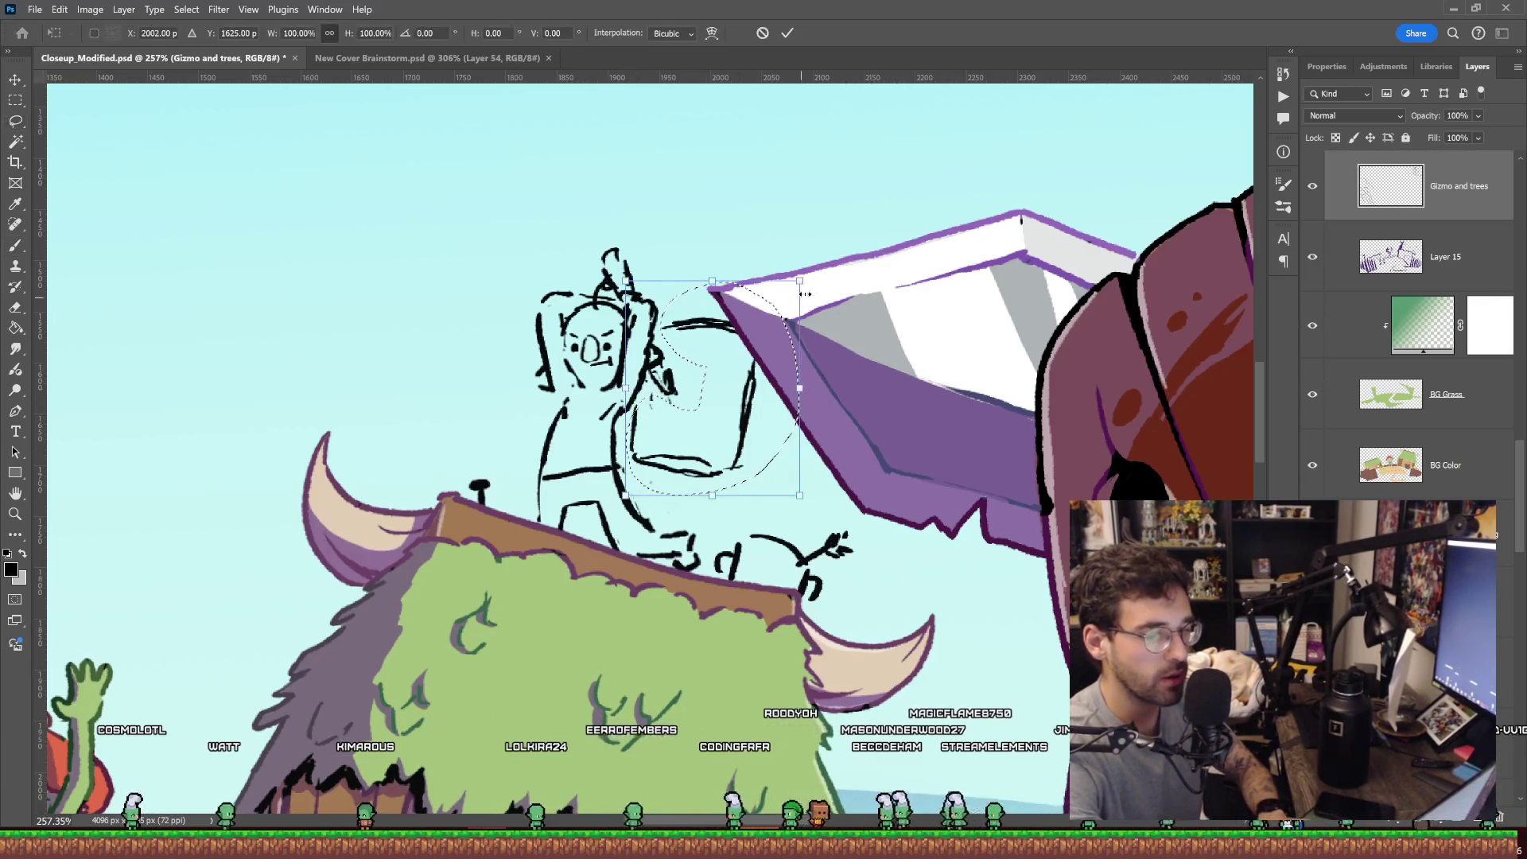
left_click_drag(820, 284, 838, 309)
left_click_drag(755, 370, 756, 412)
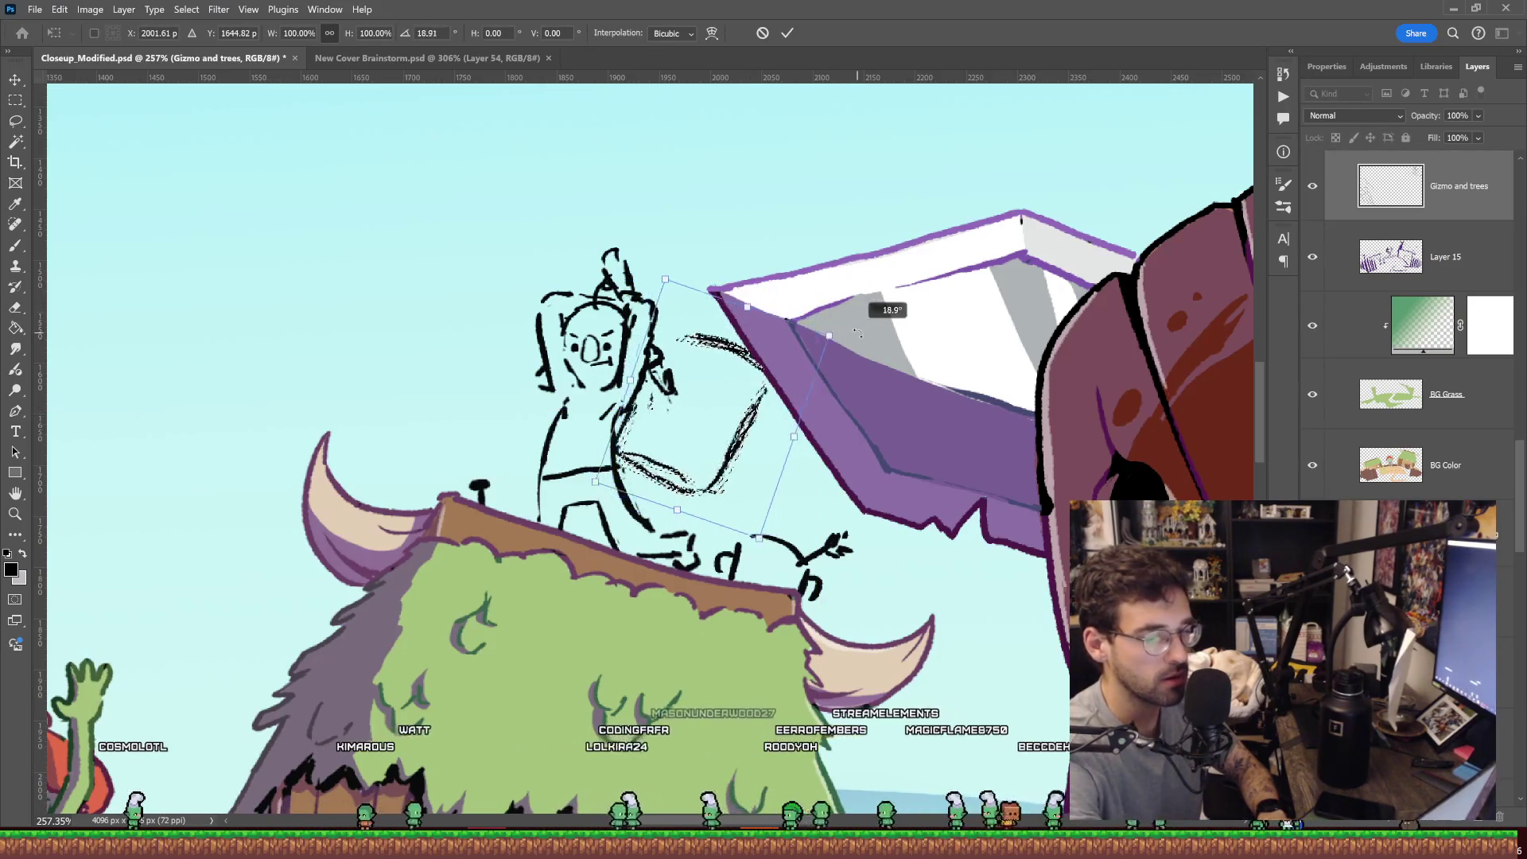
left_click_drag(755, 411, 758, 407)
left_click_drag(843, 350, 831, 306)
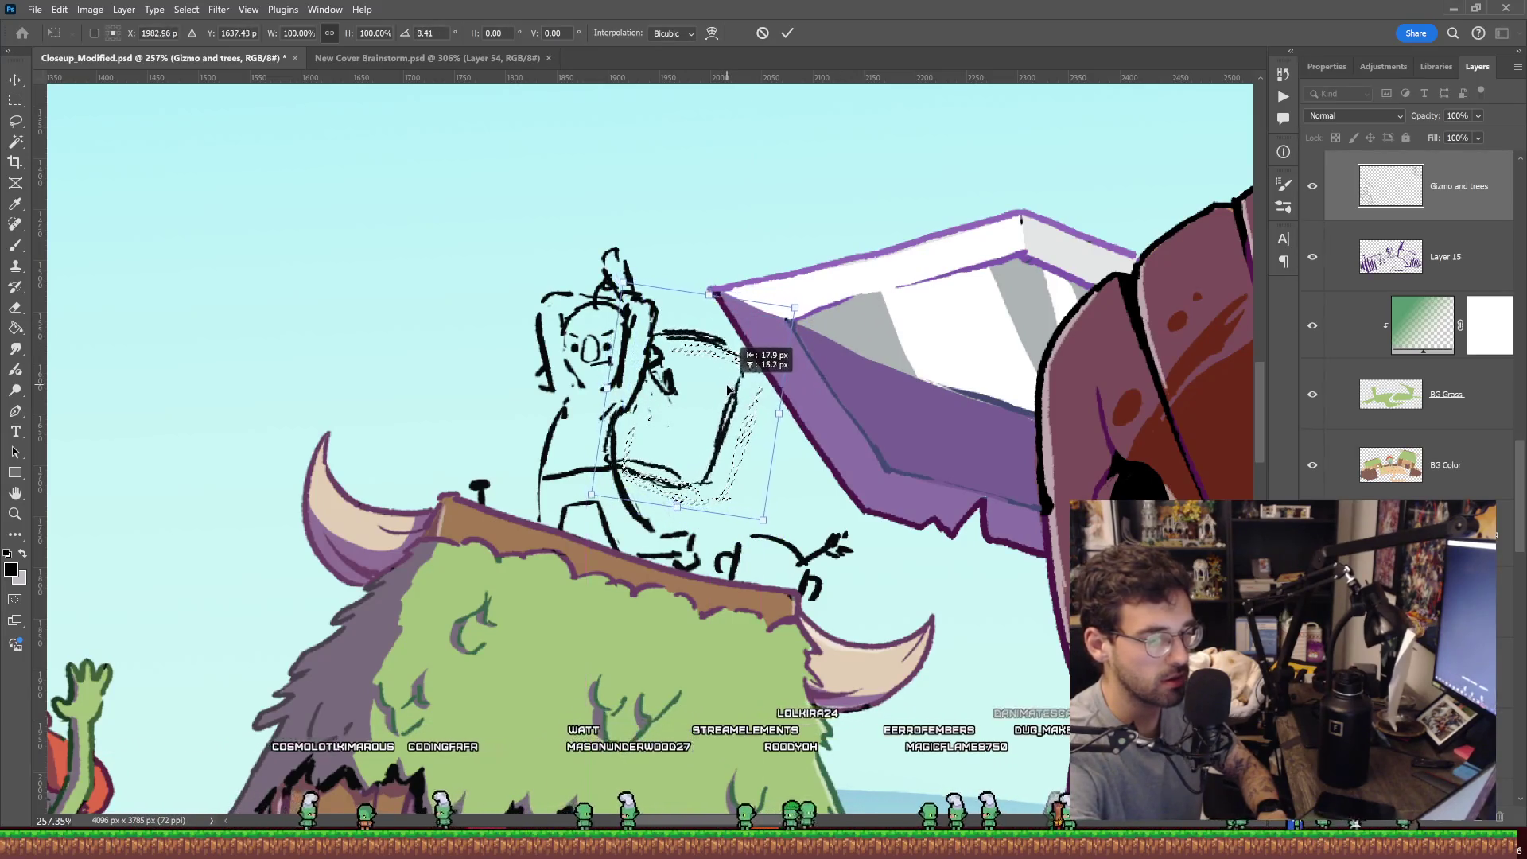
left_click_drag(748, 406, 737, 392)
left_click_drag(829, 303, 800, 335)
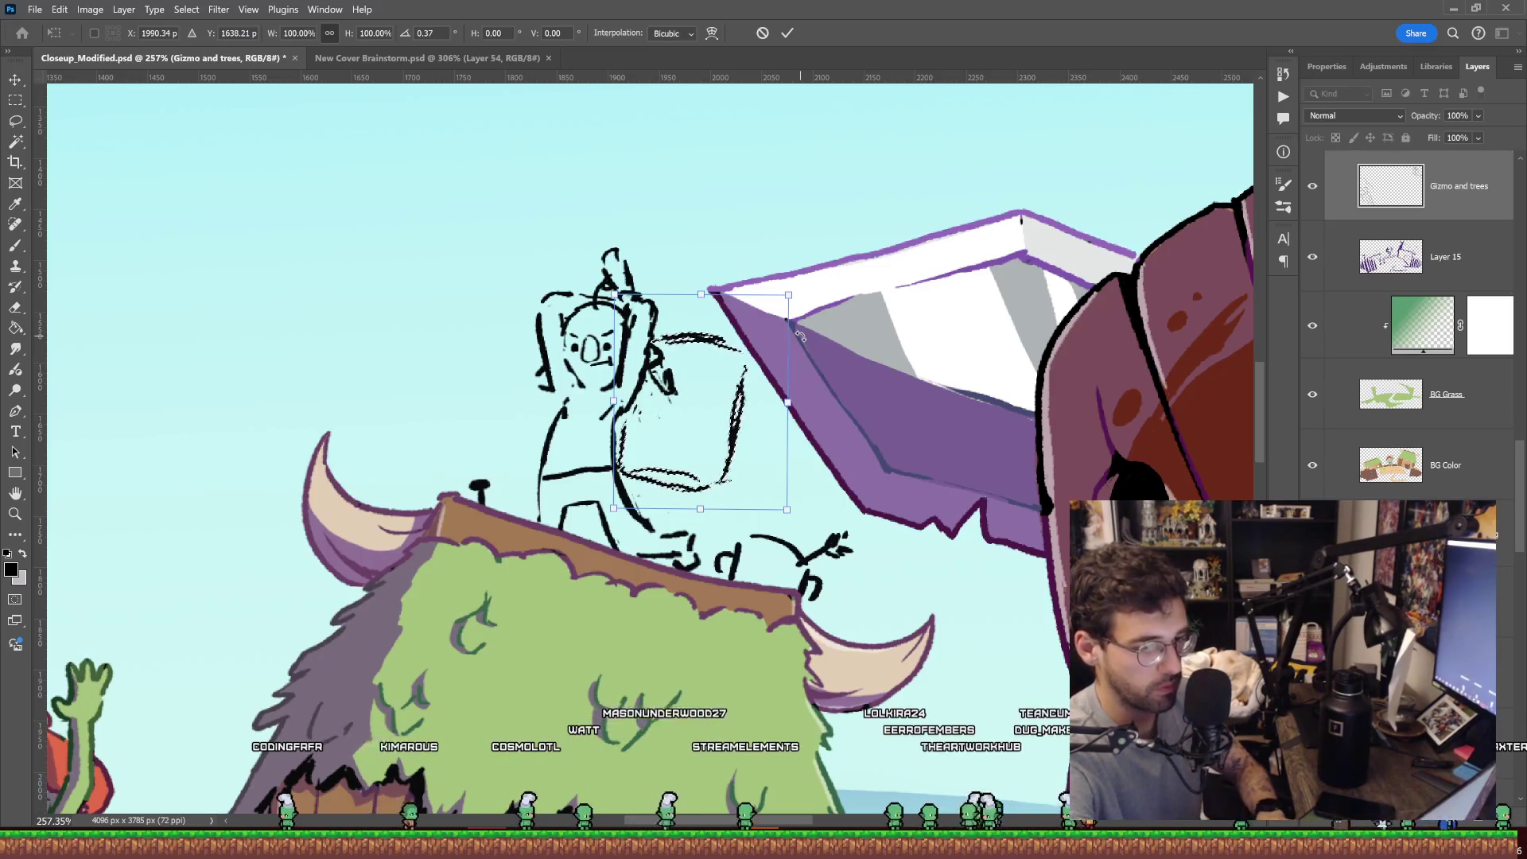
key("Return")
key("l")
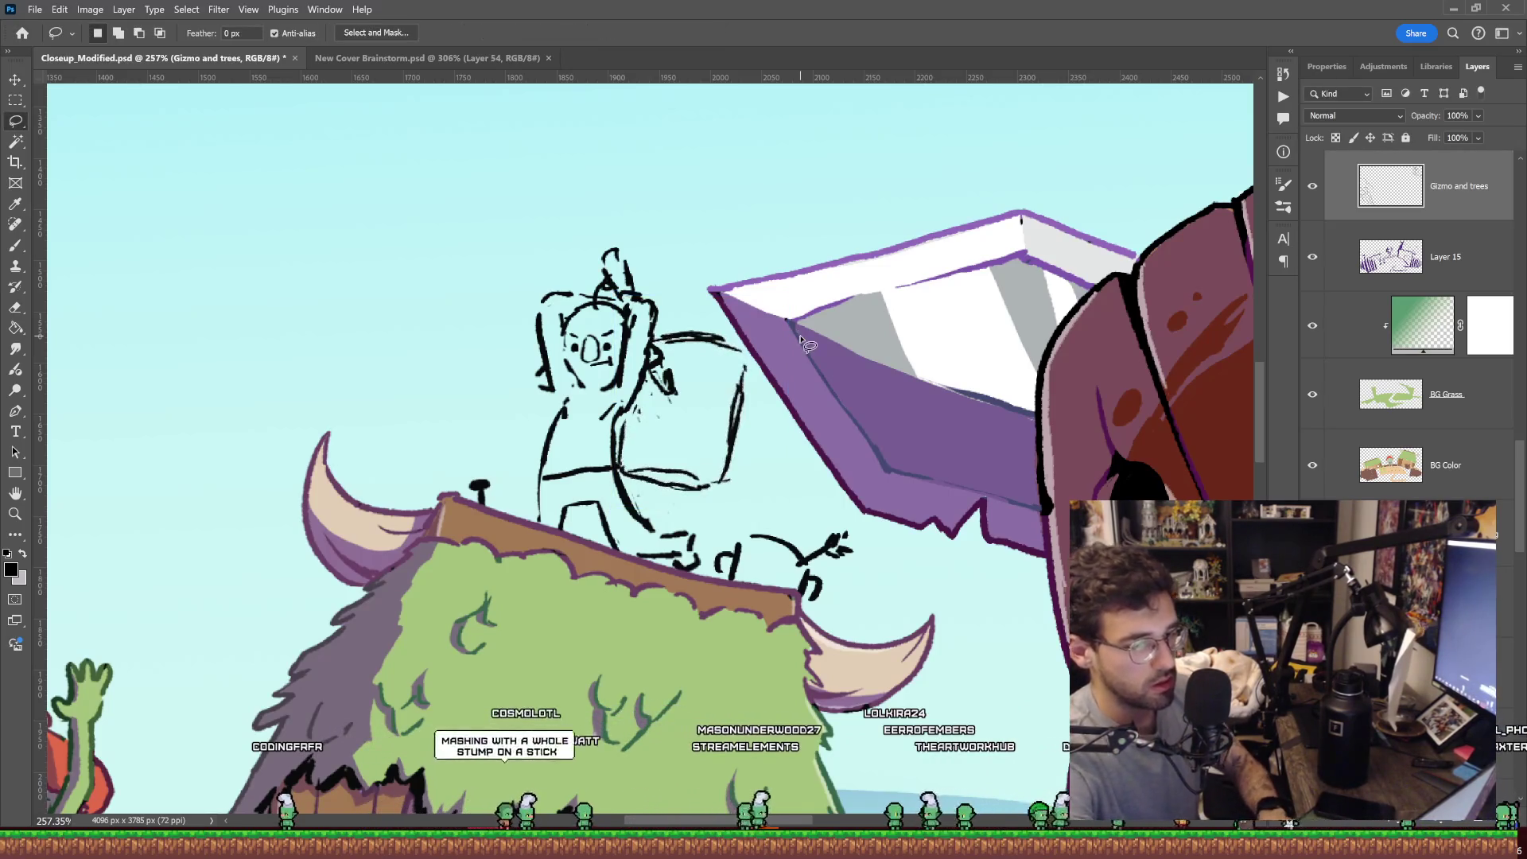
key("b")
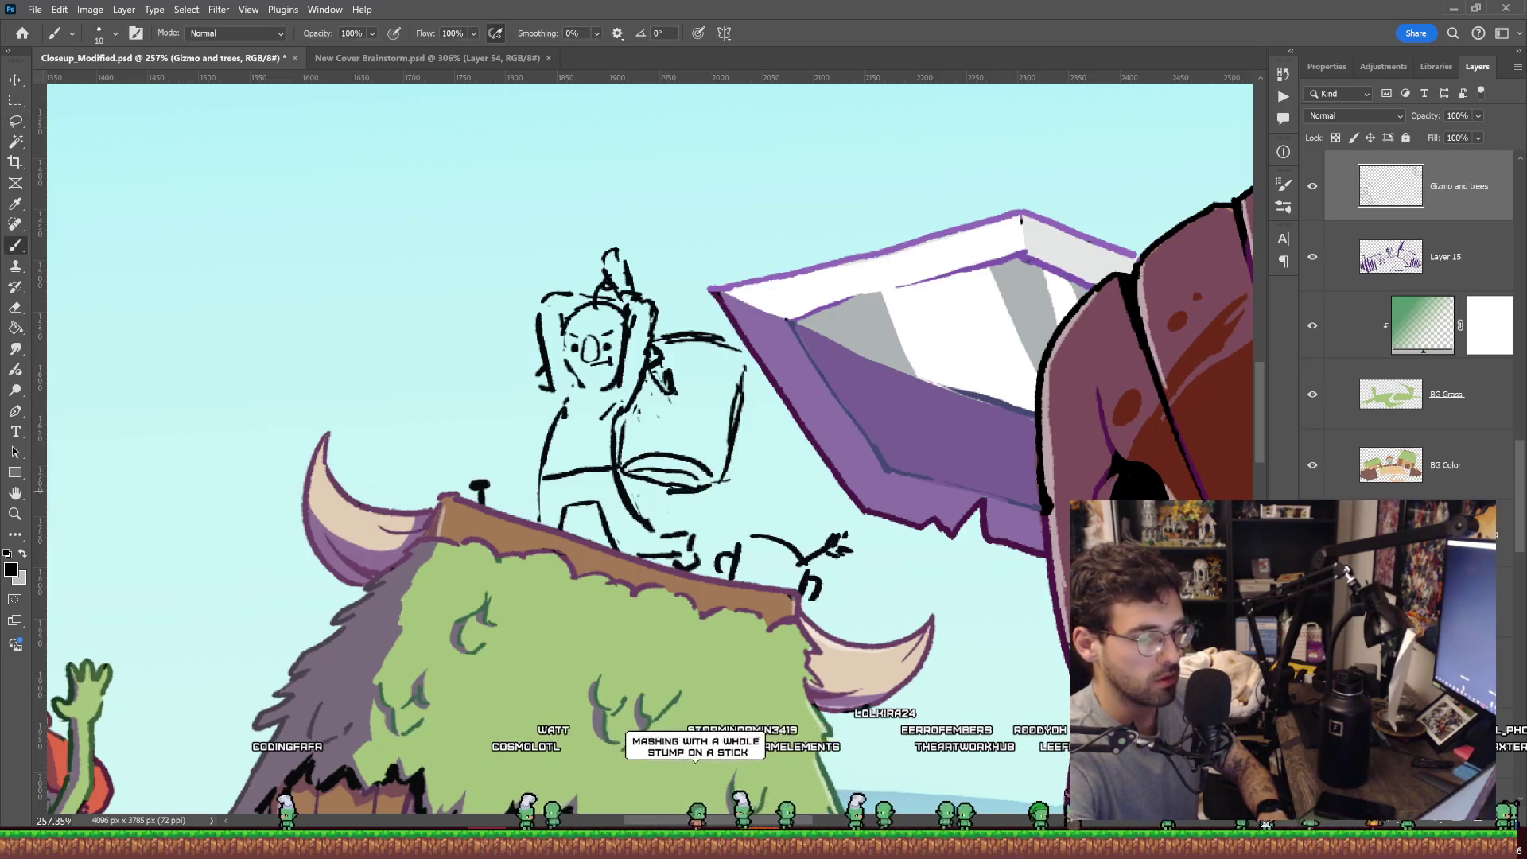
key("z")
mouse_move(859, 364)
left_mouse_down()
mouse_move(782, 363)
mouse_move(814, 334)
mouse_move(882, 330)
left_mouse_up()
key("b")
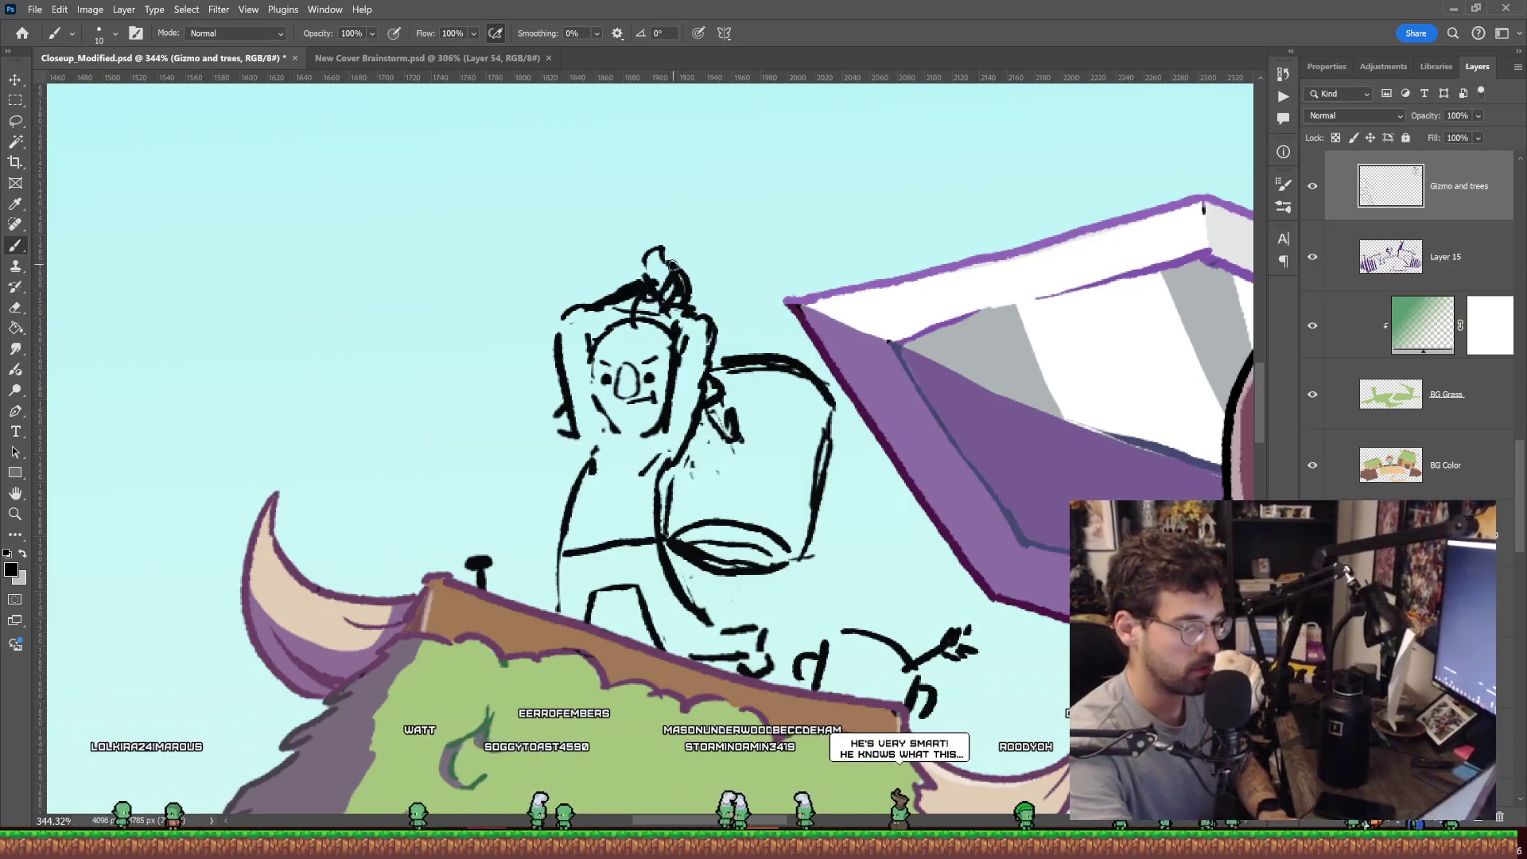
Erase stray strokes near the hammer hand, then draw a line down beside the body and a small loop.
key("e")
key("b")
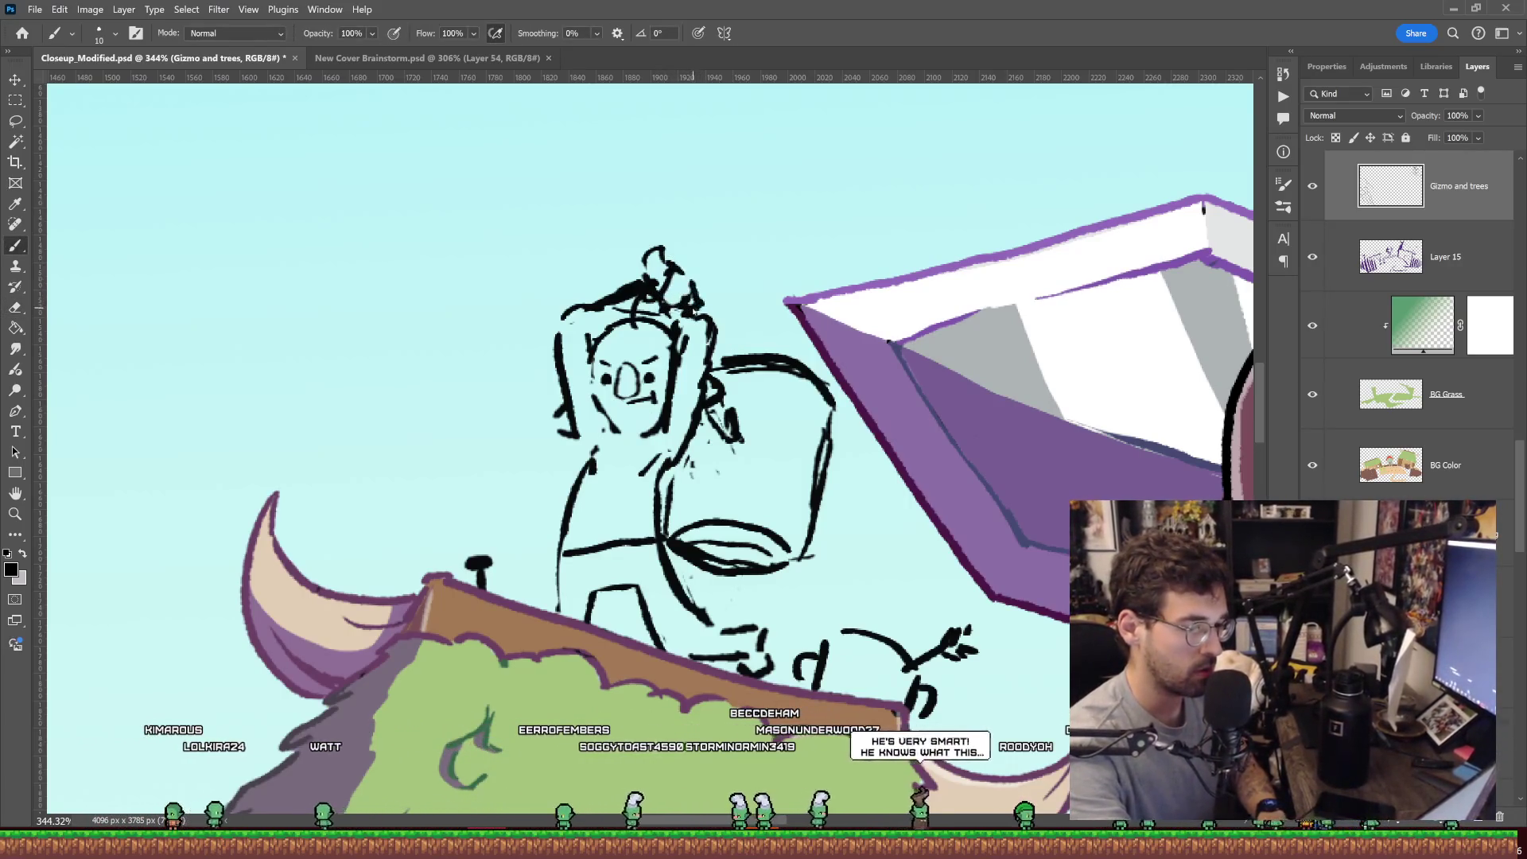
key("e")
scroll(793, 293, "up", 3)
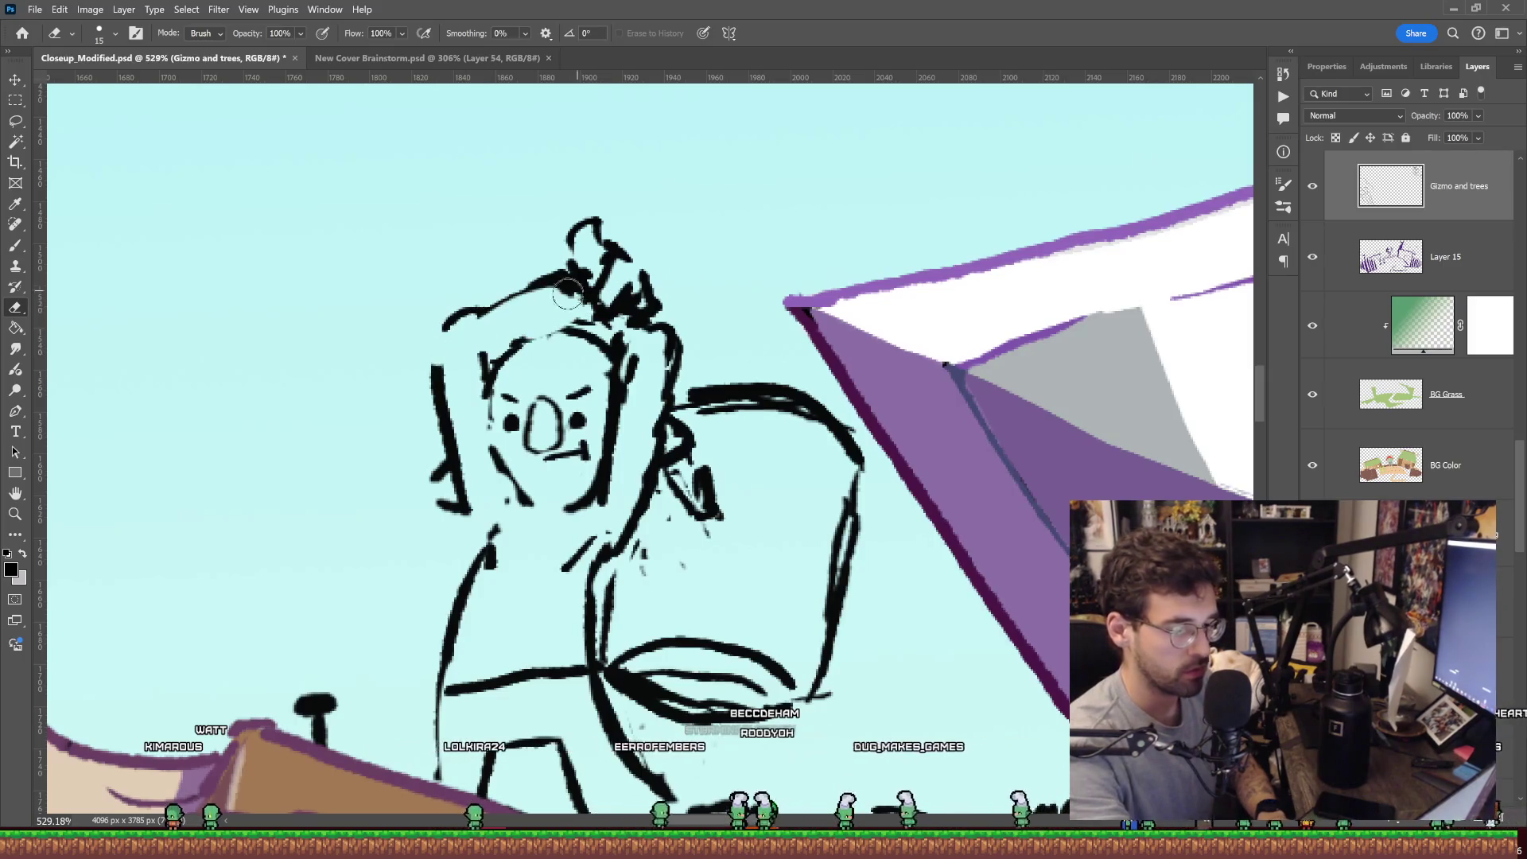
key("b")
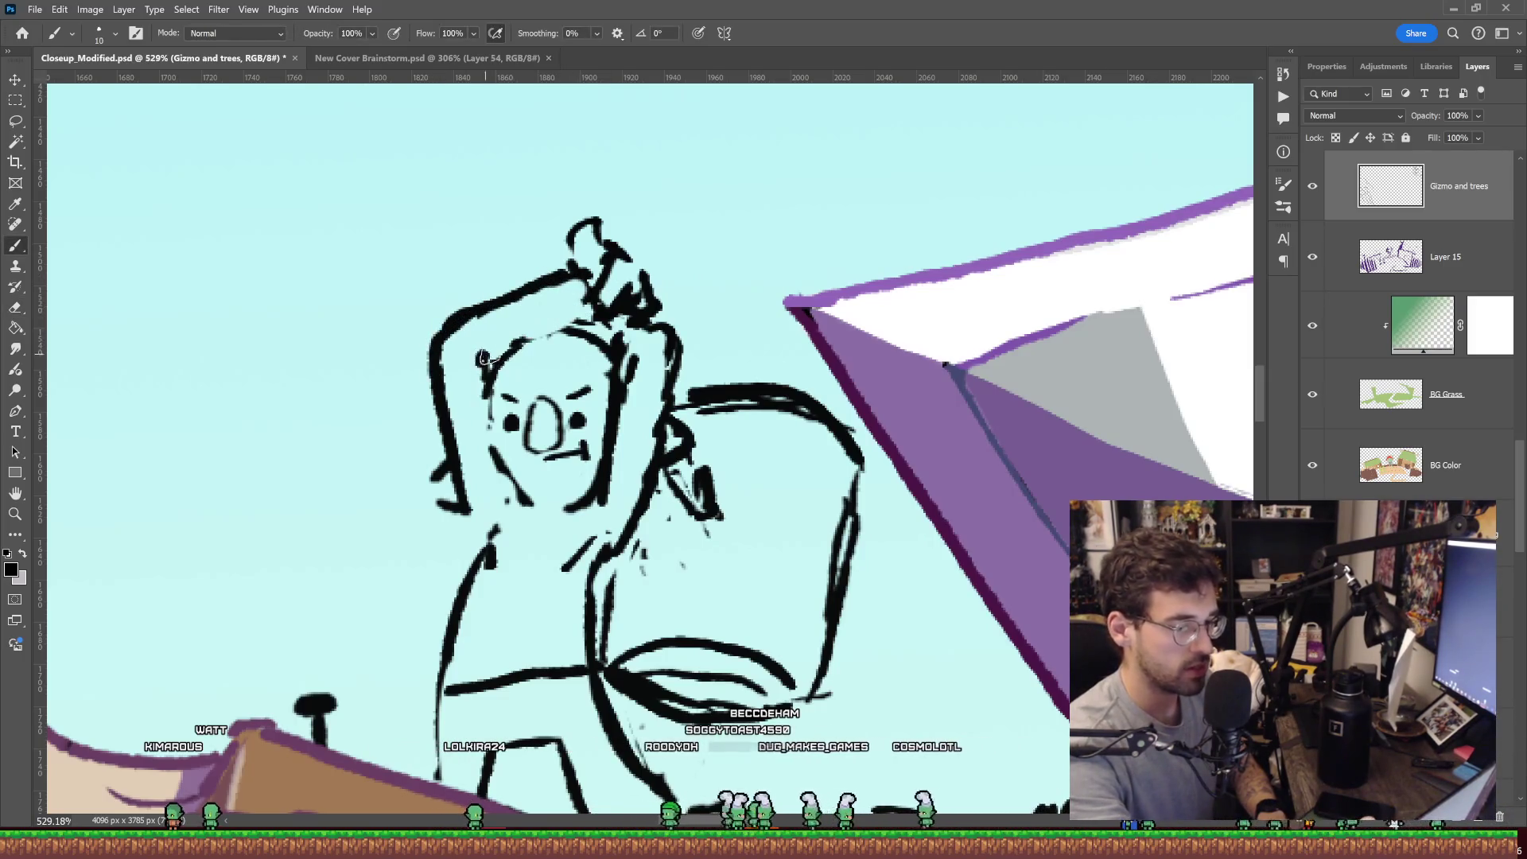
key("z")
mouse_move(777, 235)
left_mouse_down()
mouse_move(713, 296)
mouse_move(796, 311)
left_mouse_up()
key("e")
left_click_drag(684, 386, 676, 368)
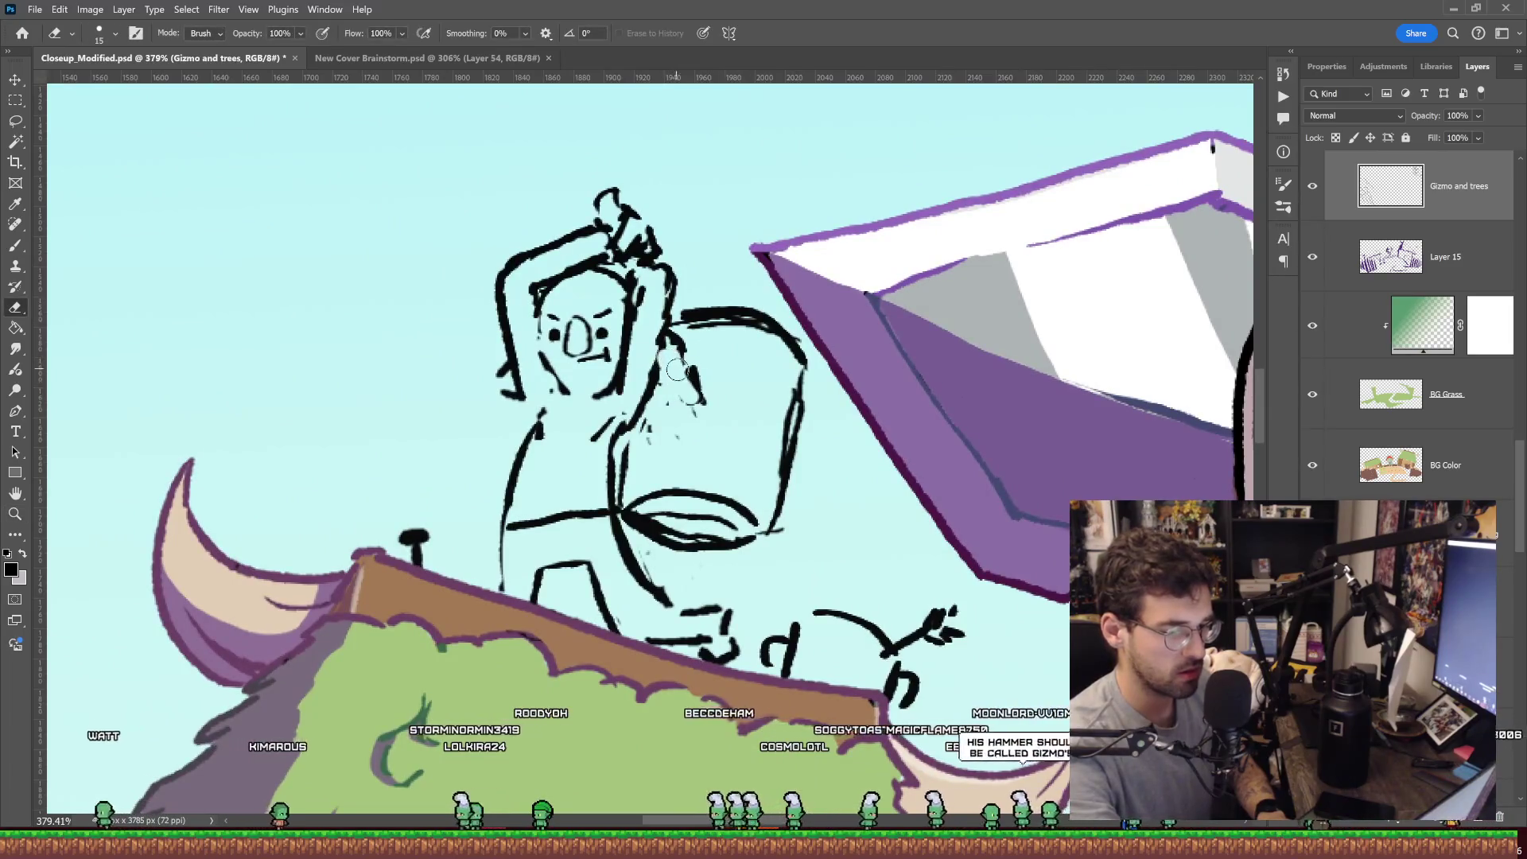
key("b")
left_click_drag(676, 320, 711, 388)
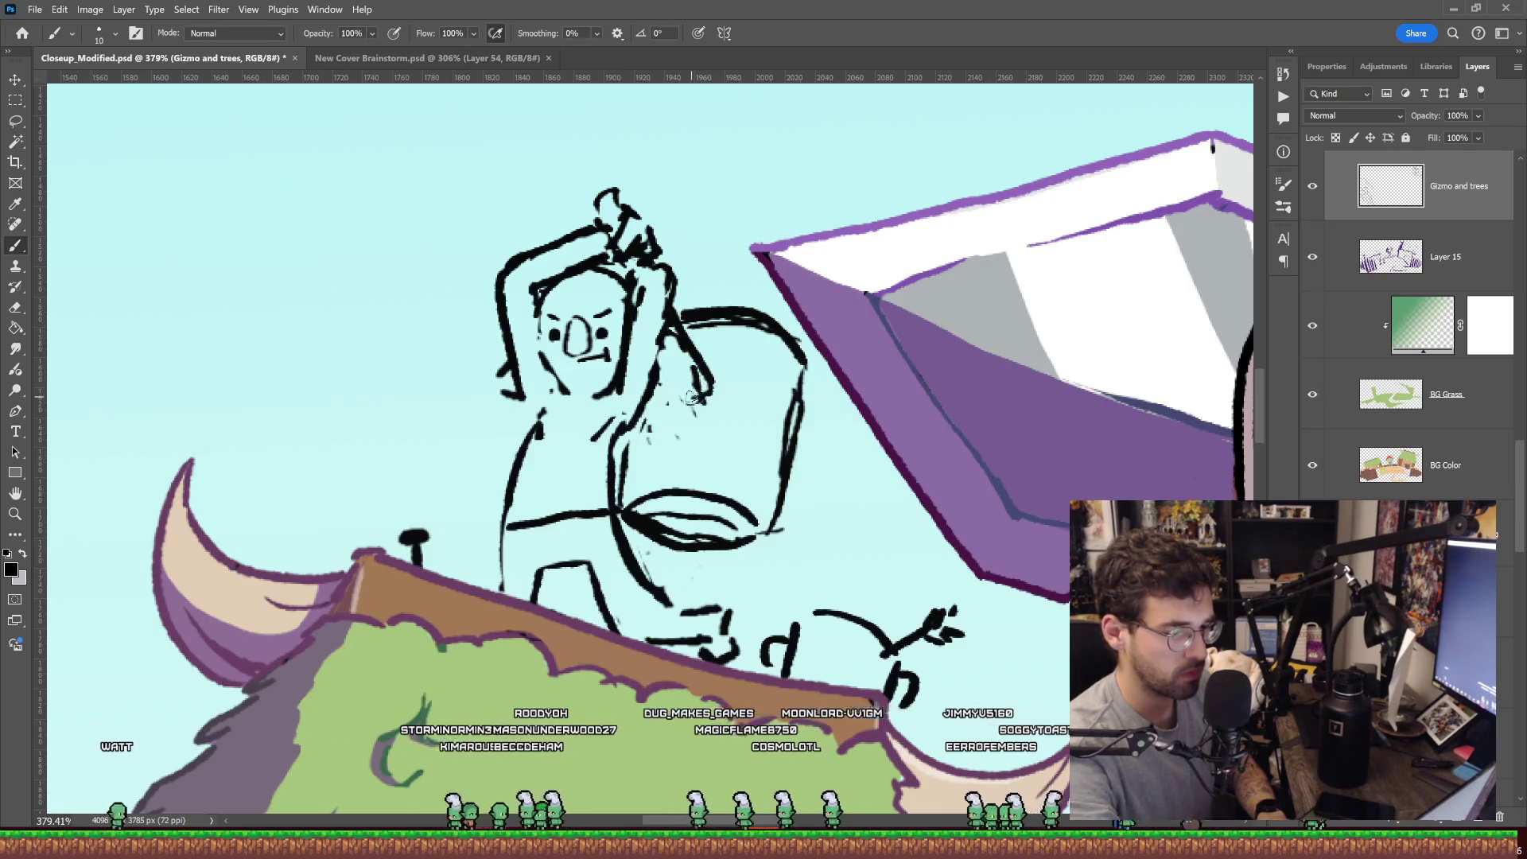
left_click_drag(590, 200, 600, 207)
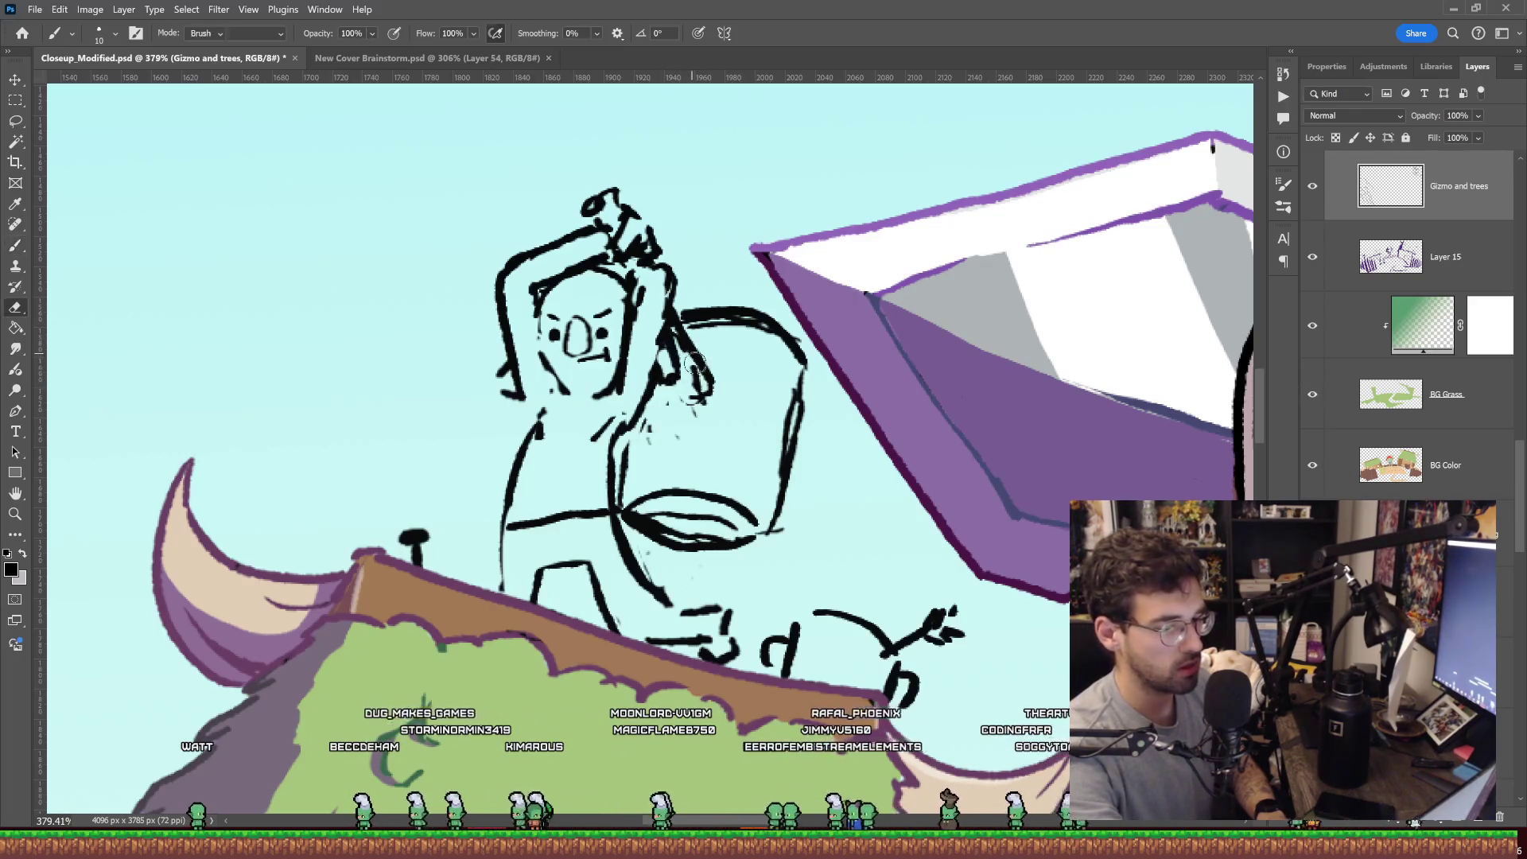
Erase the hammer head's top, lower-left and right-side strokes and the loop above the raised hands.
key("e")
left_click_drag(694, 358, 687, 334)
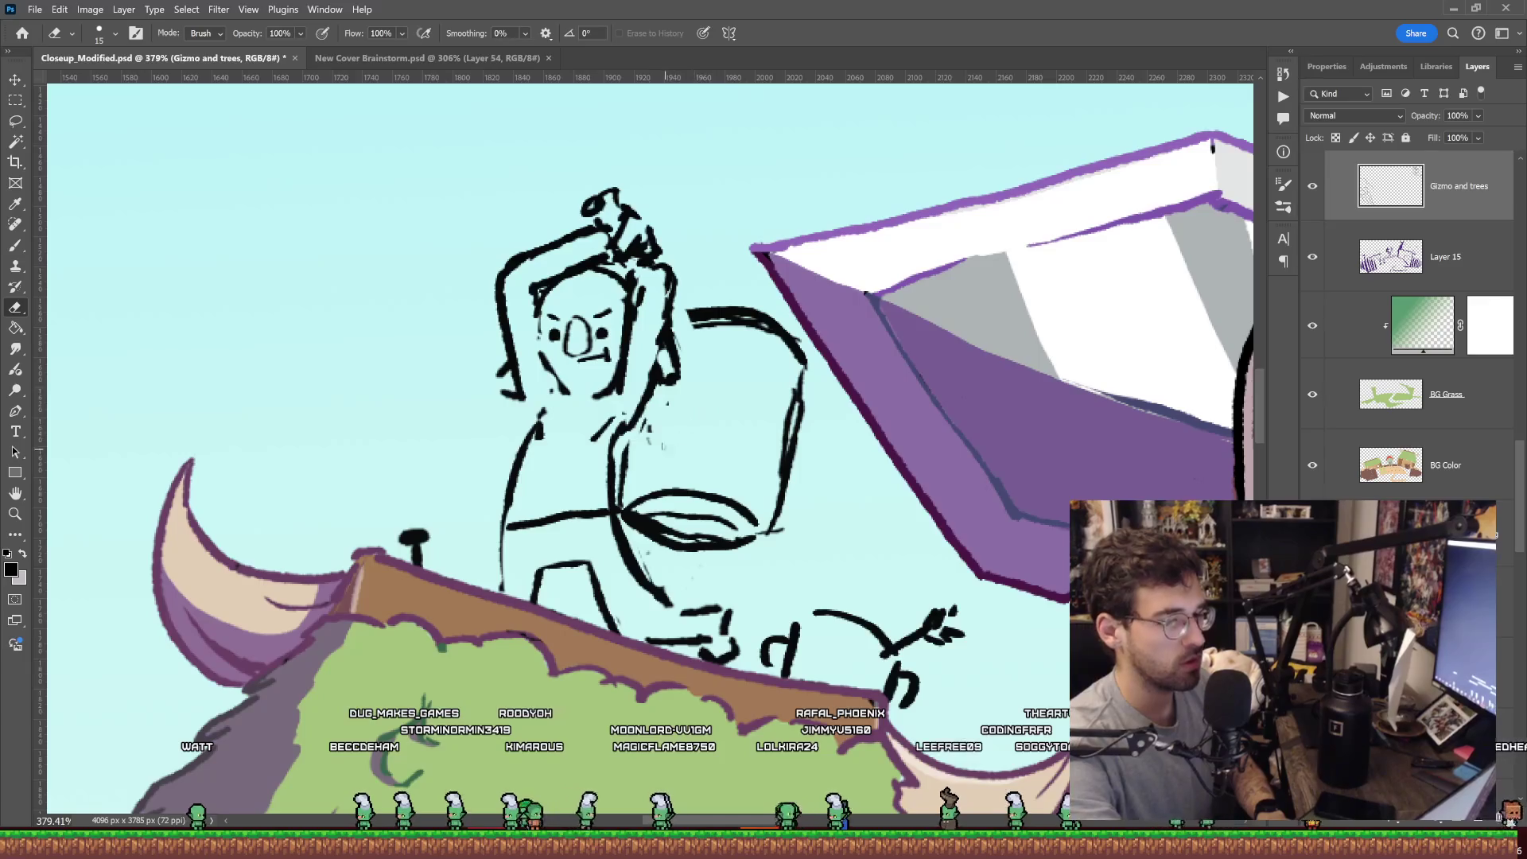
key("l")
key("e")
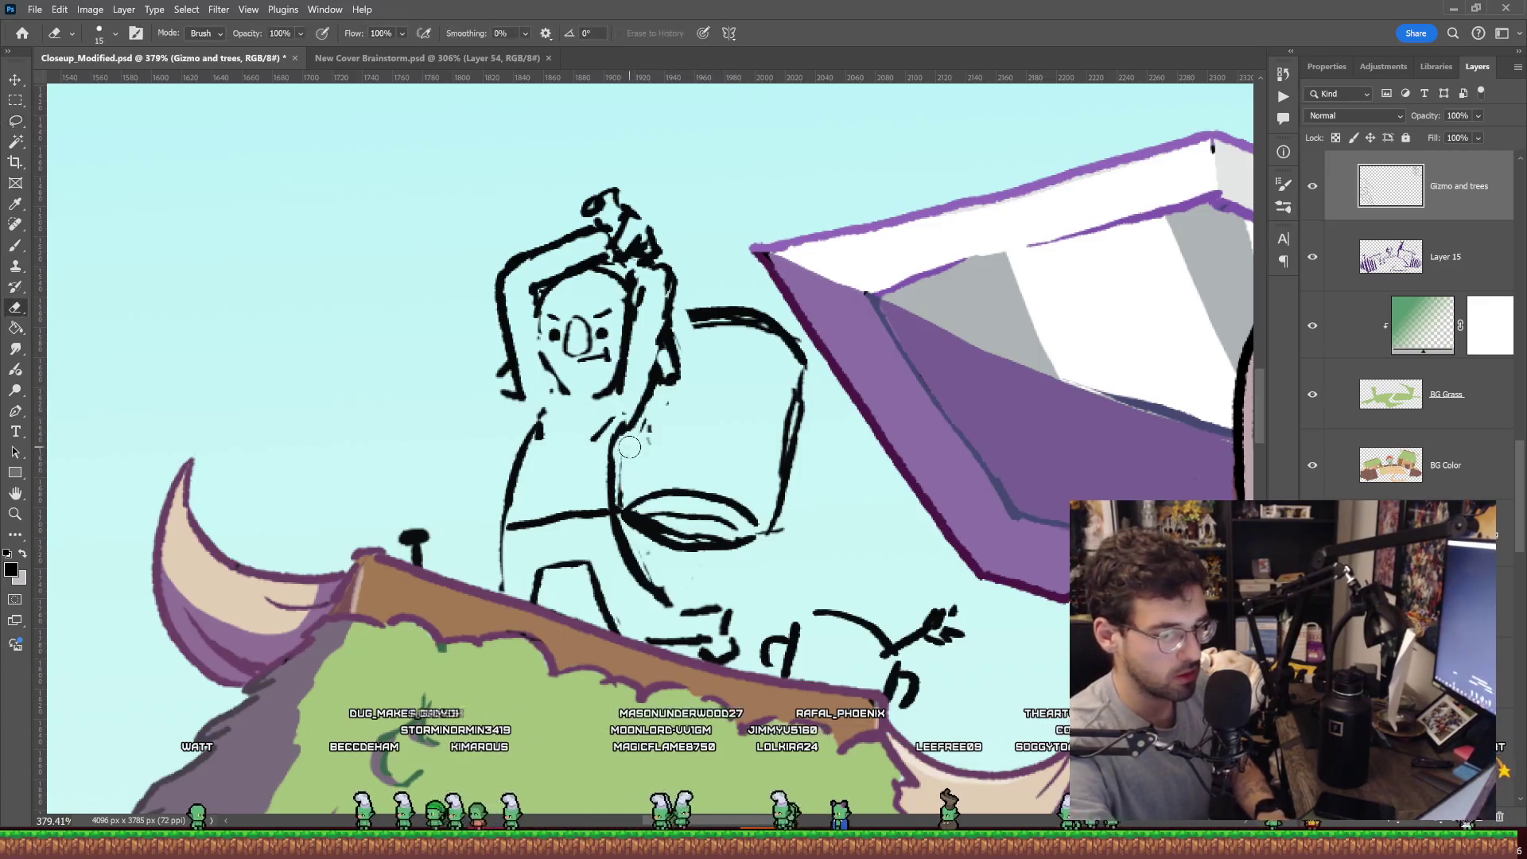
left_click_drag(677, 557, 700, 466)
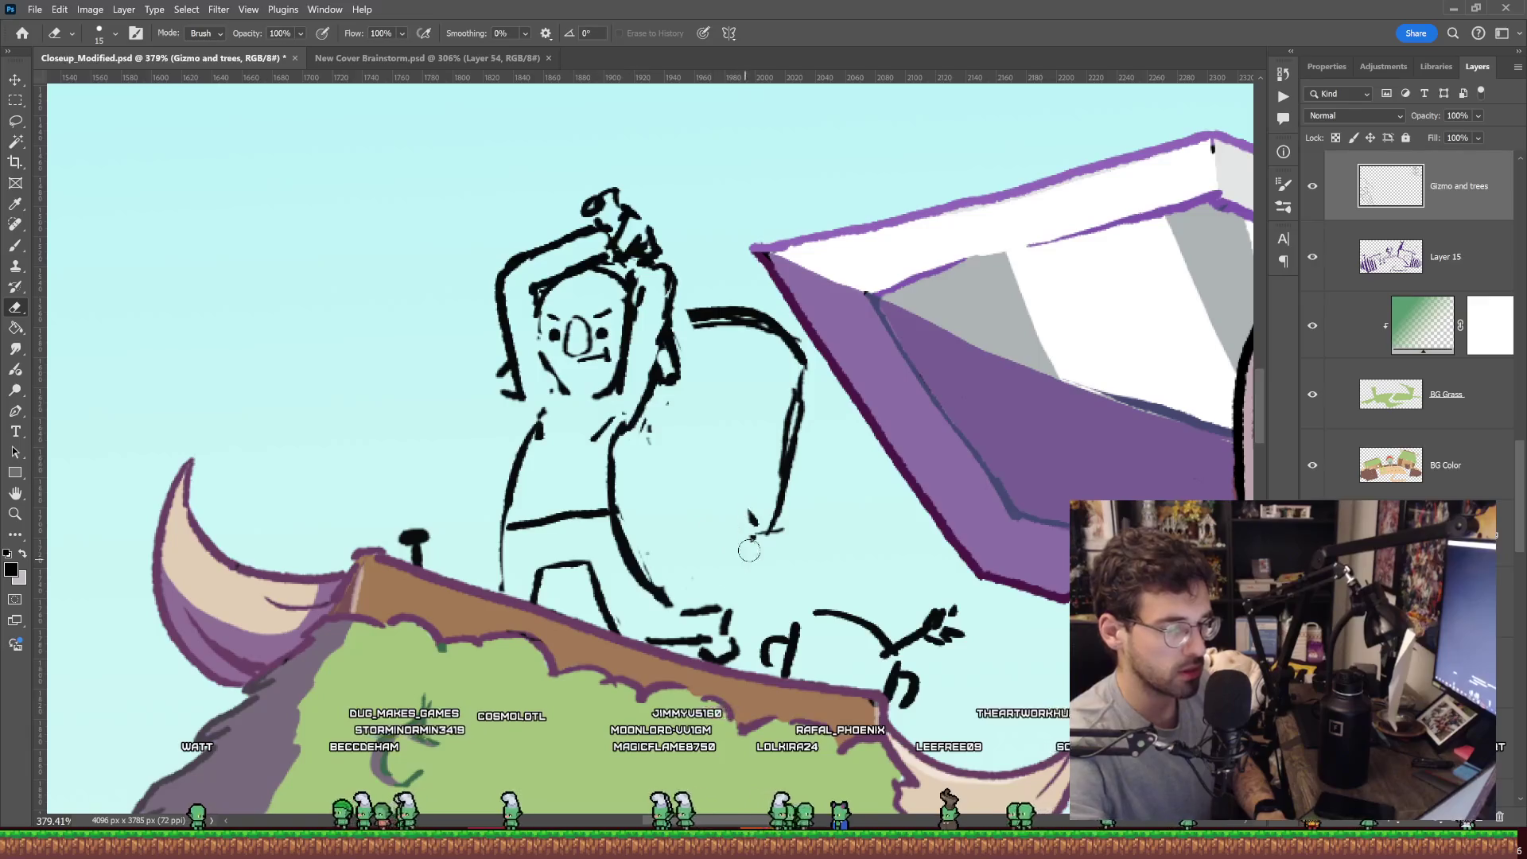
left_click_drag(746, 559, 696, 325)
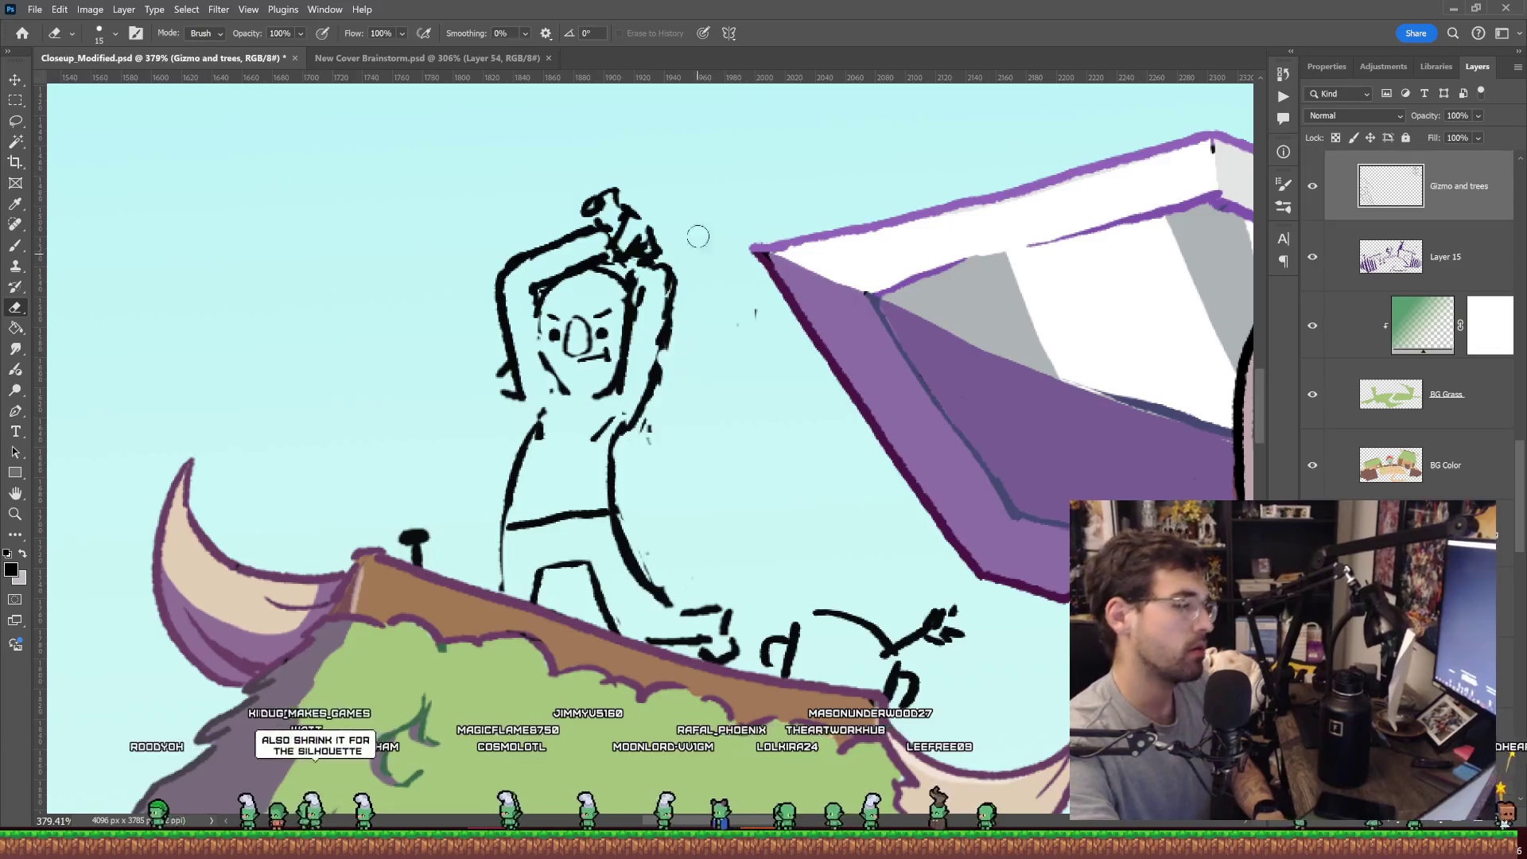
left_click_drag(583, 199, 614, 206)
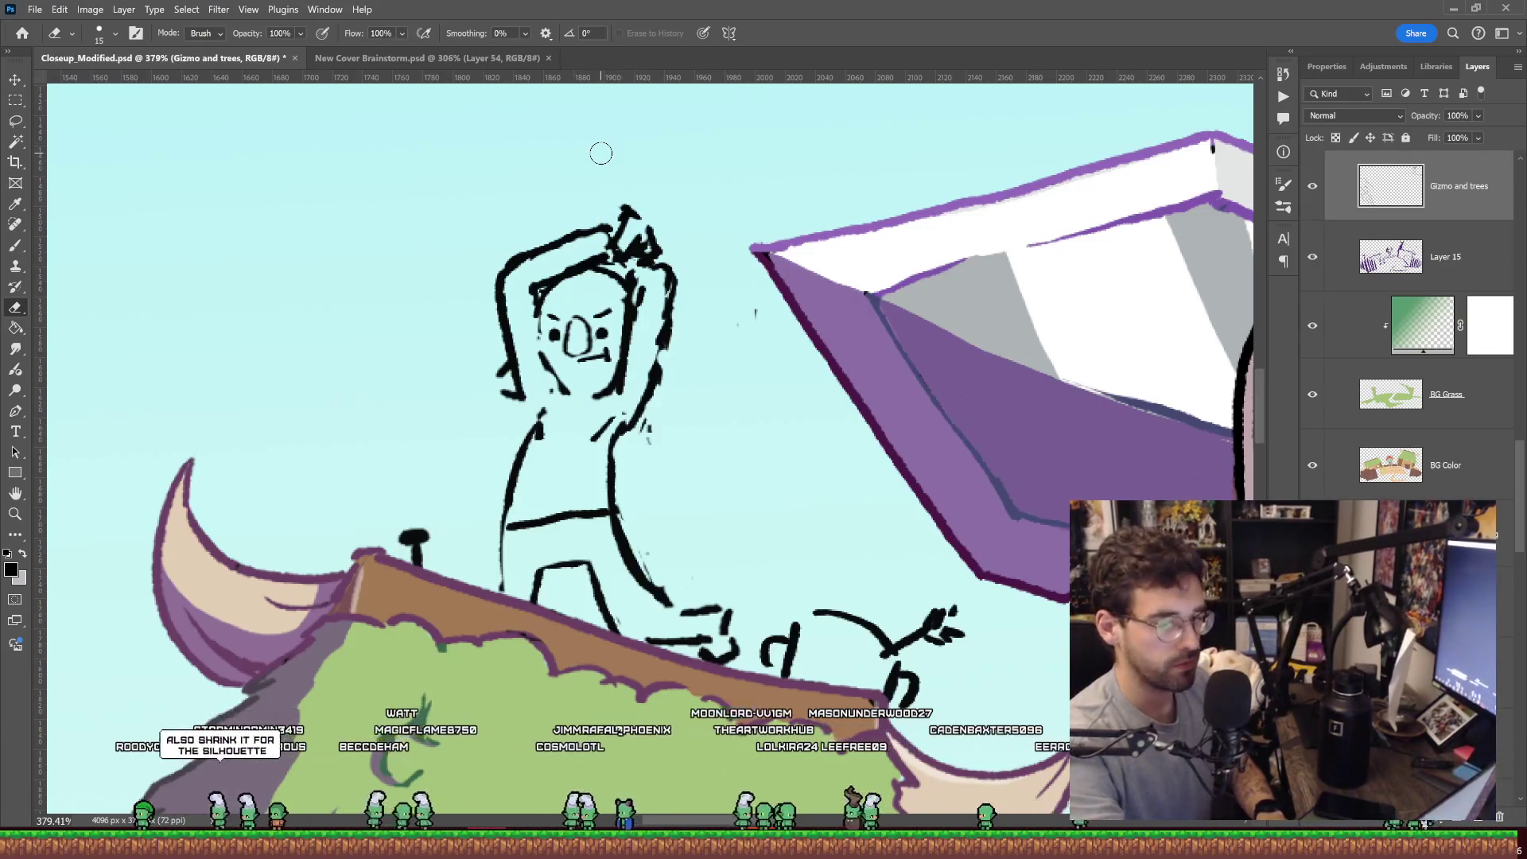
key("b")
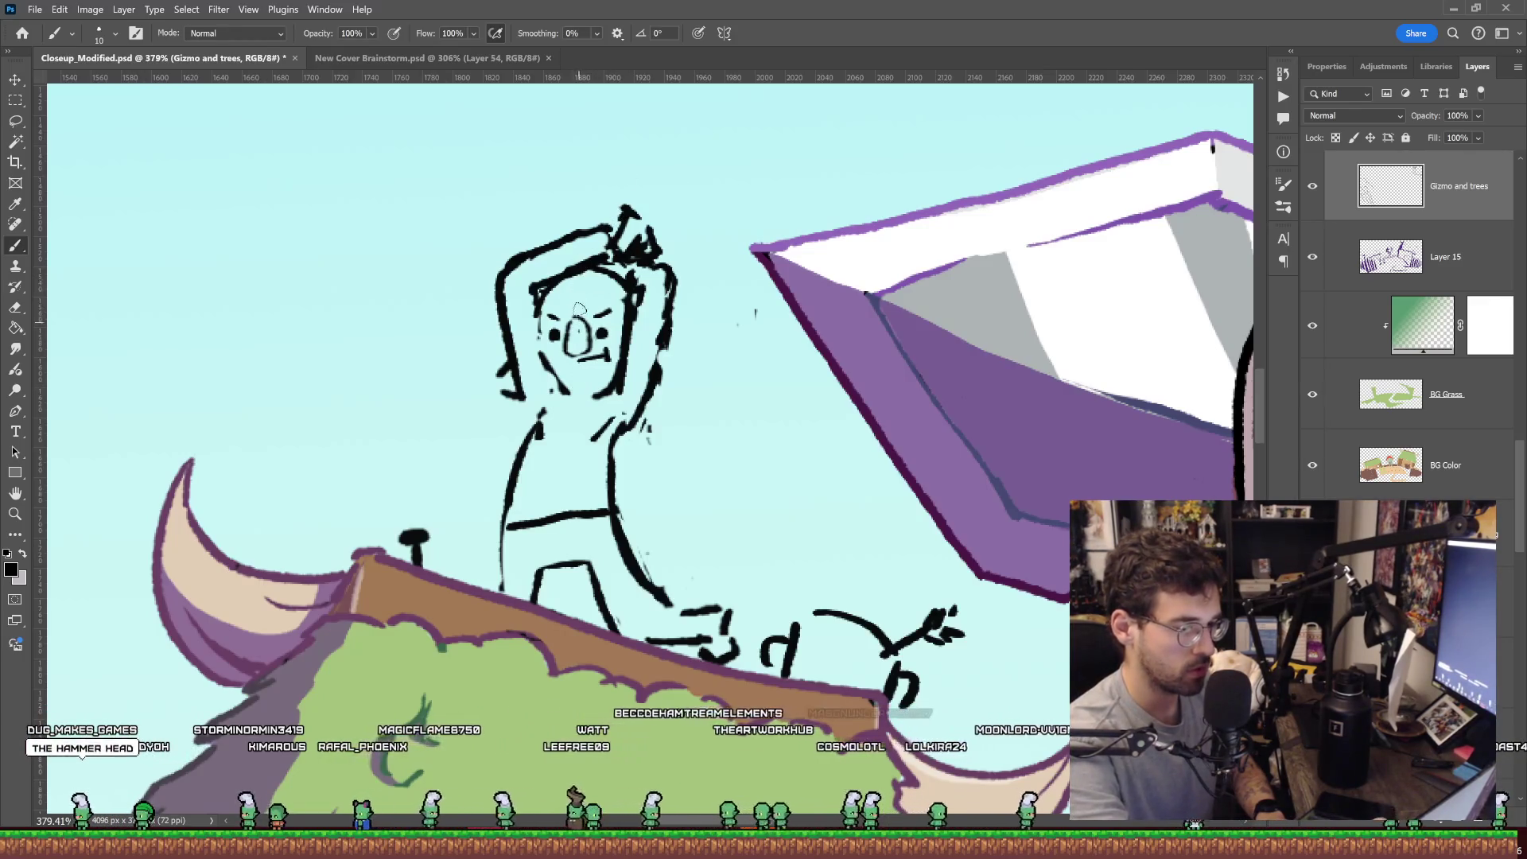
Try a long hammer handle past the hands, then undo it along with the small oval.
left_click_drag(578, 322, 612, 154)
key("ctrl+z")
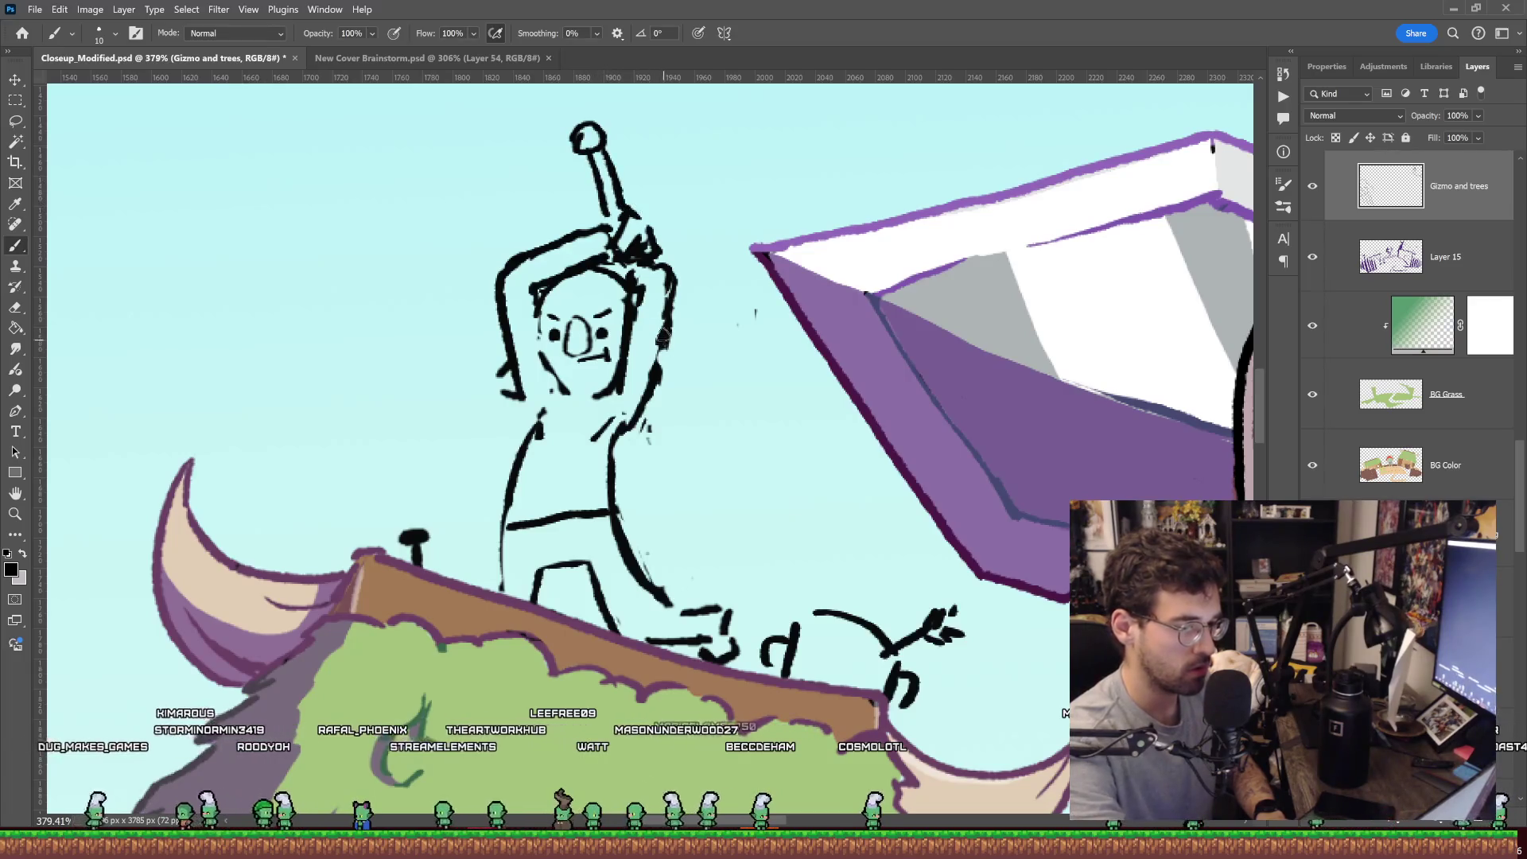
key("ctrl+z")
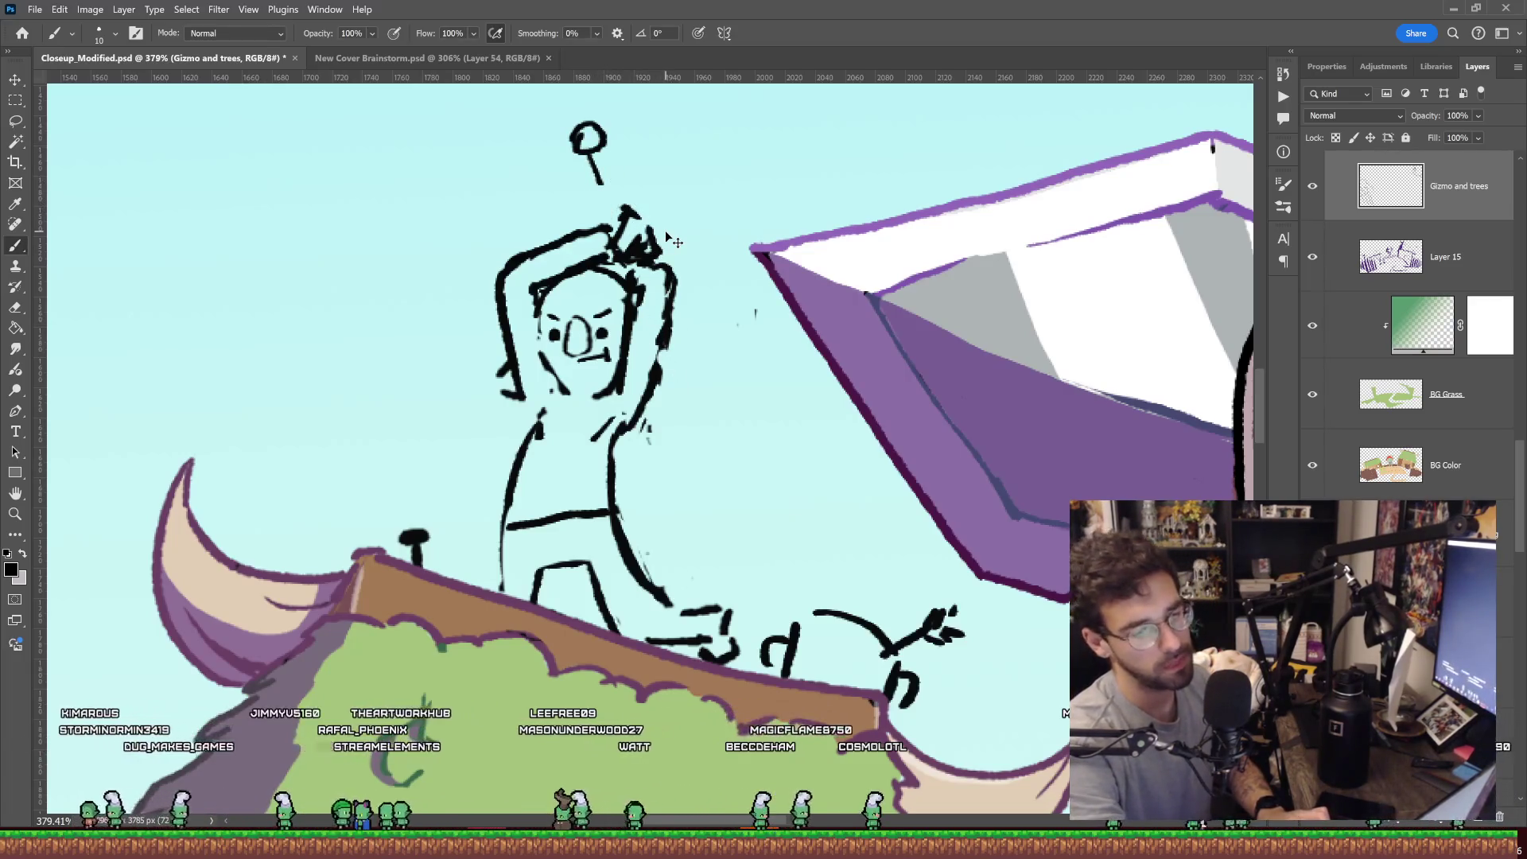
key("ctrl+z")
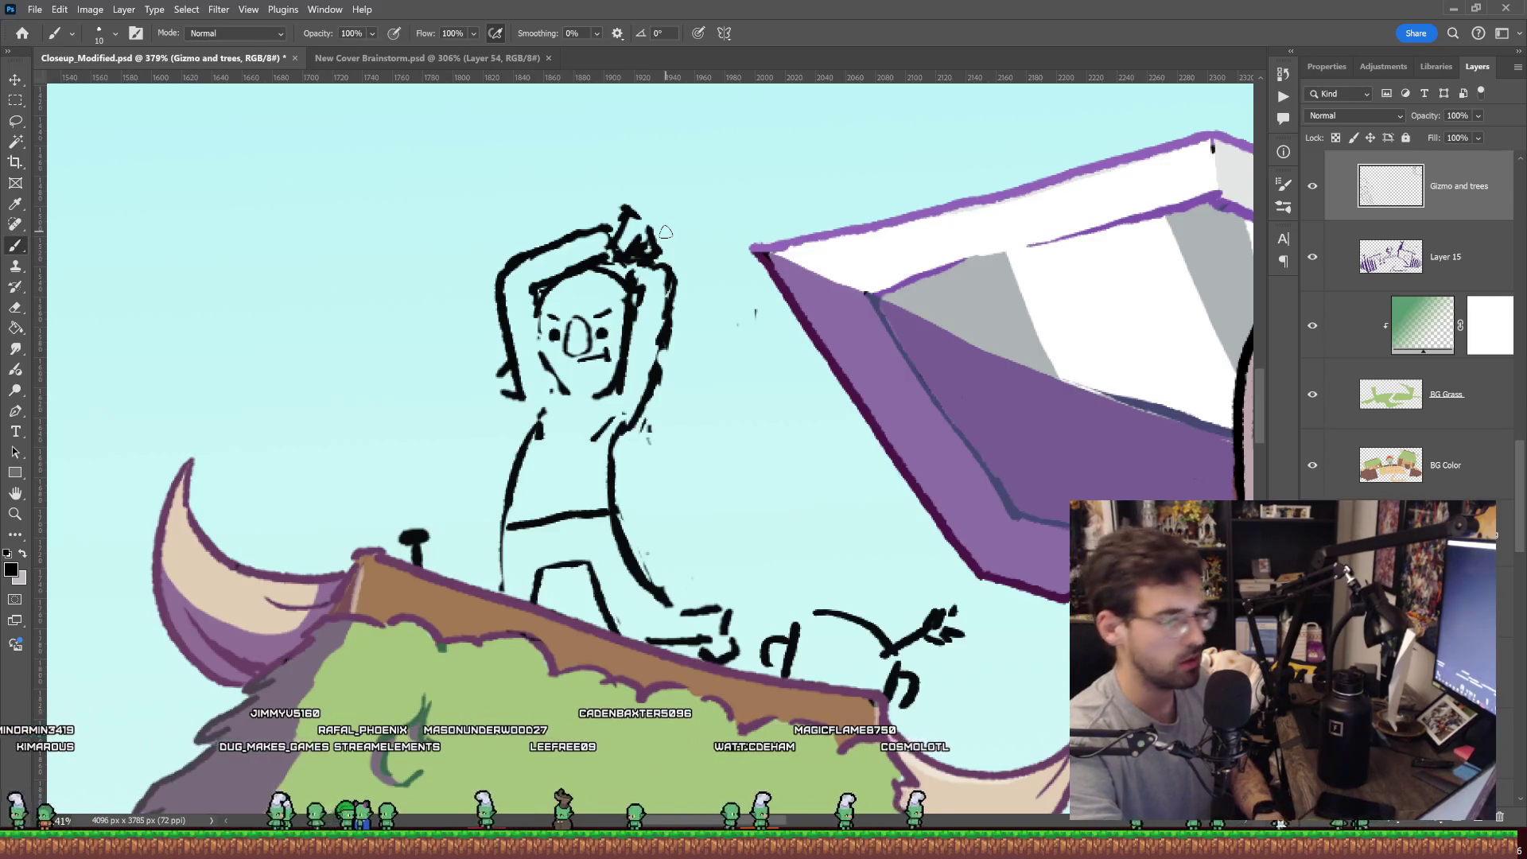
key("e")
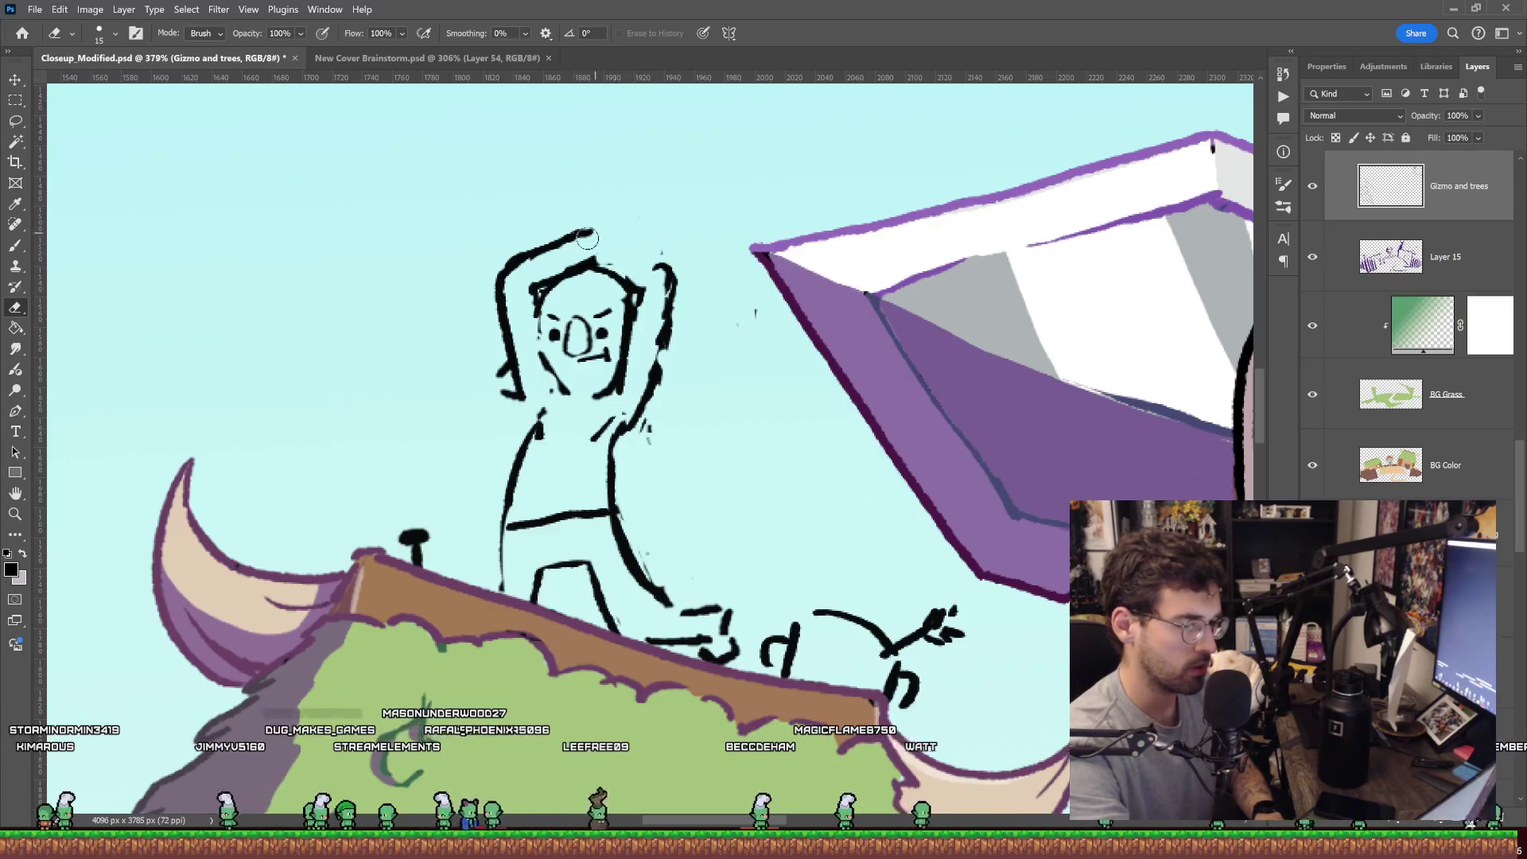
key("b")
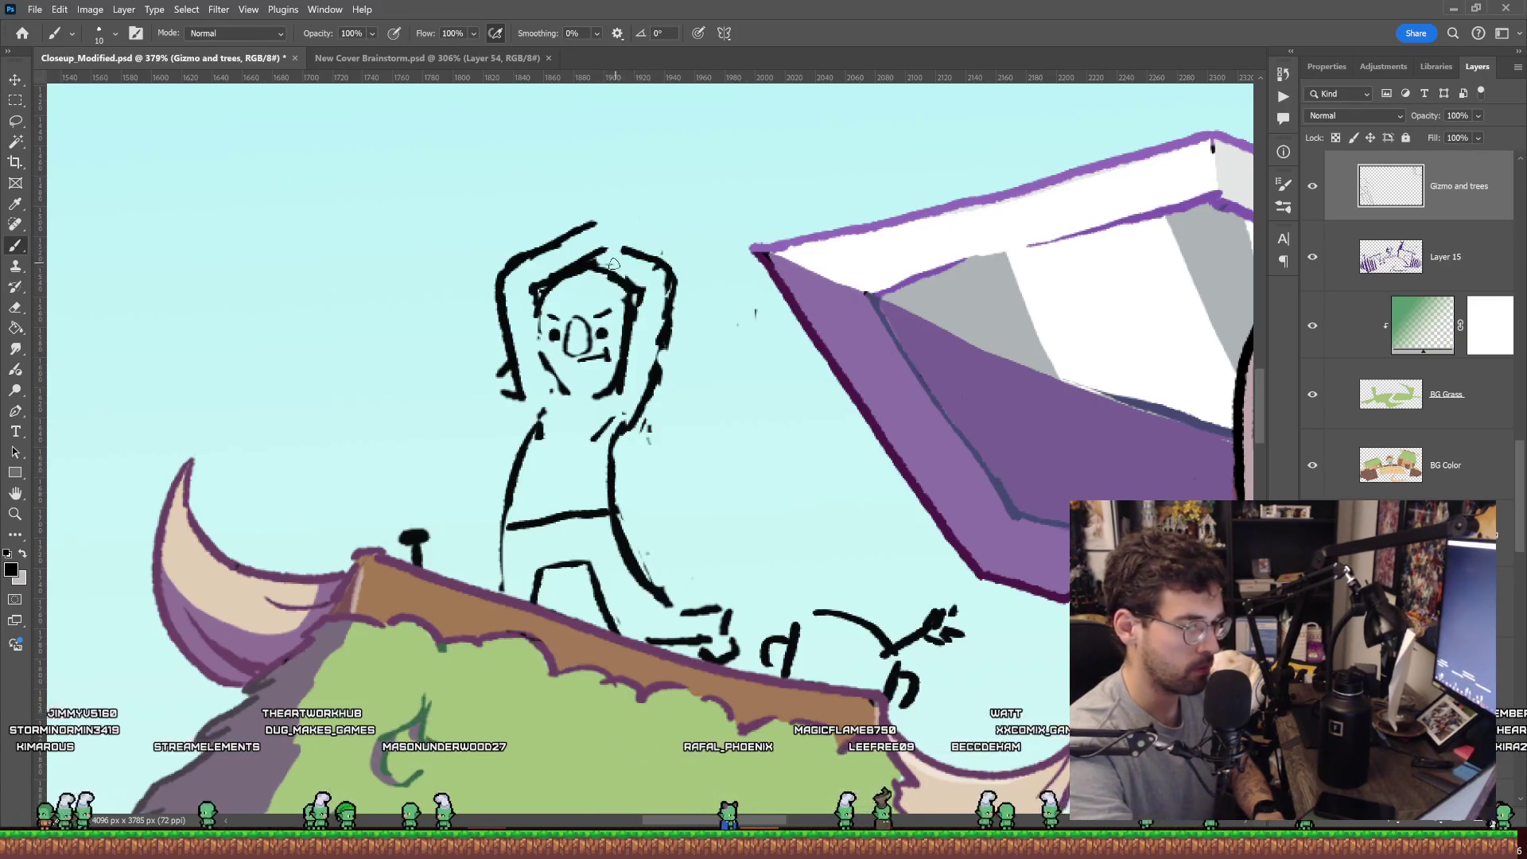
Test diagonal, crossing and steep handle strokes above the head, undoing each attempt.
mouse_move(595, 223)
left_mouse_down()
mouse_move(609, 209)
mouse_move(648, 222)
mouse_move(636, 235)
left_mouse_up()
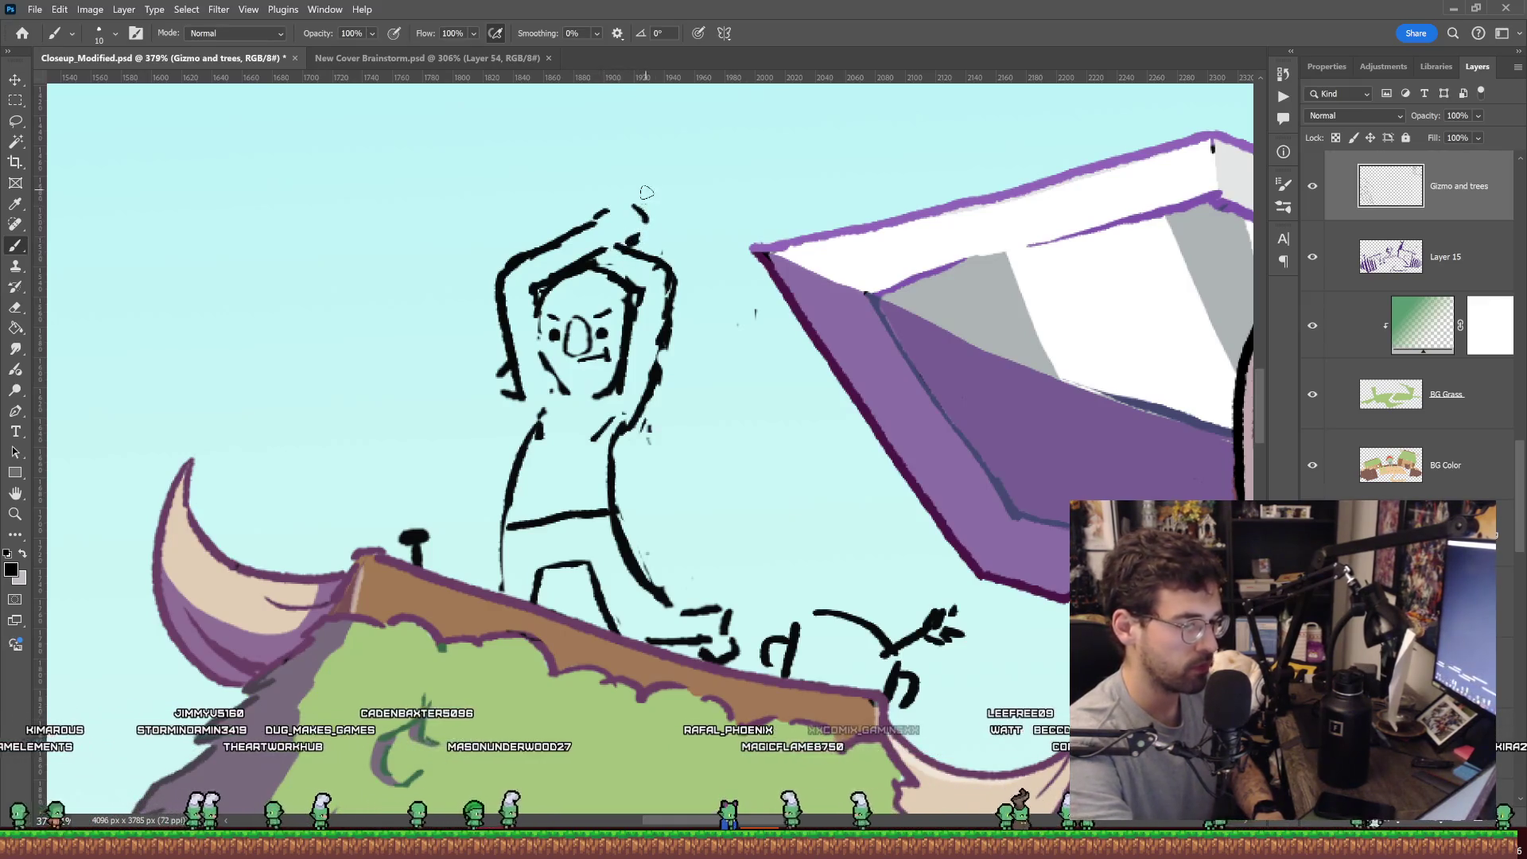
left_click_drag(596, 181, 633, 255)
left_click_drag(664, 354, 700, 441)
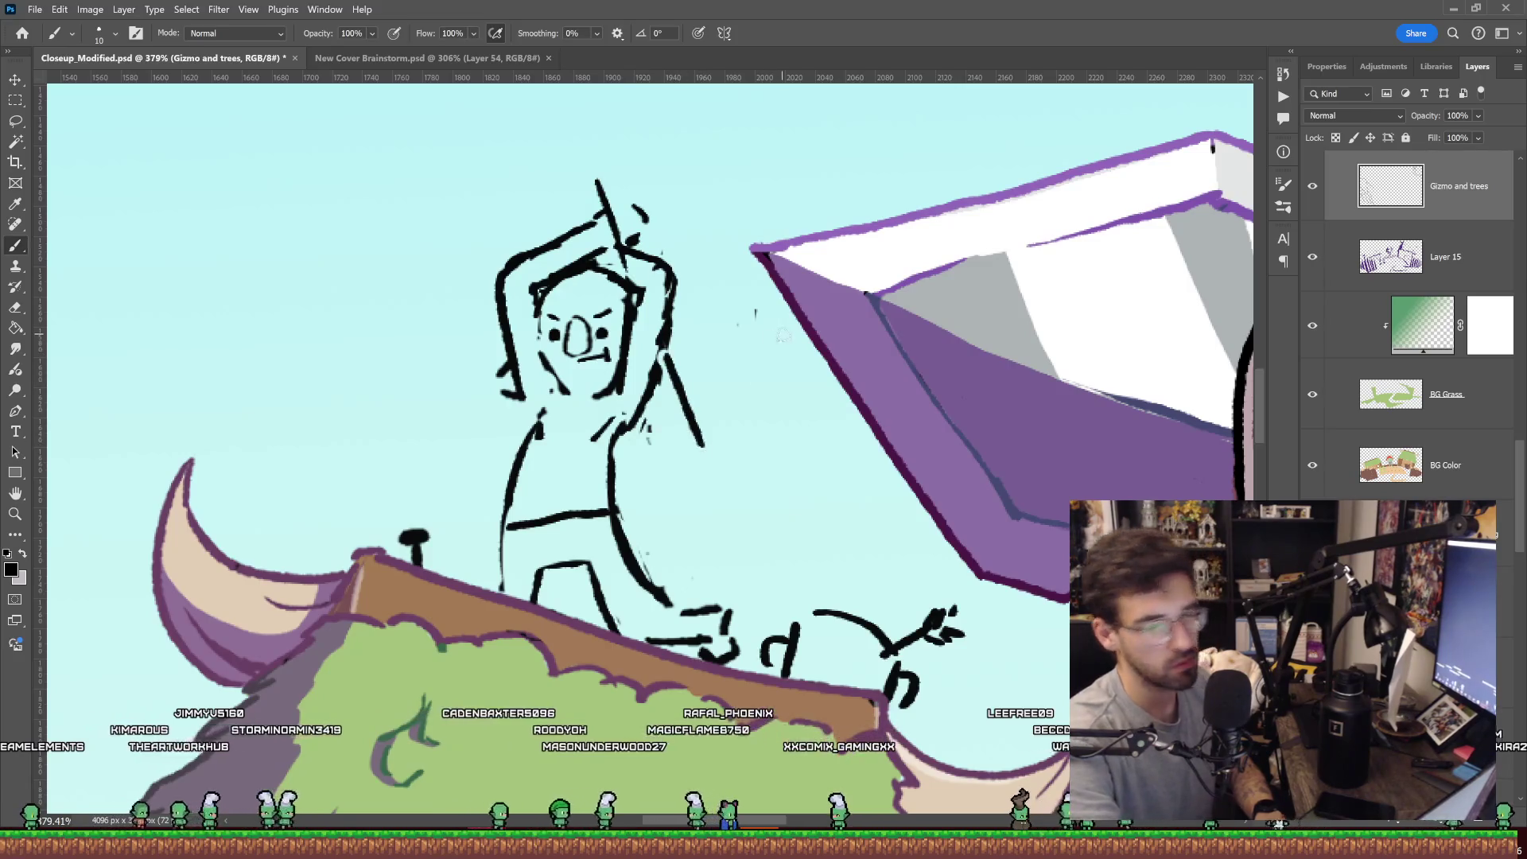
key("ctrl+z")
key("ctrl+z")
left_click_drag(566, 236, 608, 211)
left_click_drag(554, 211, 608, 238)
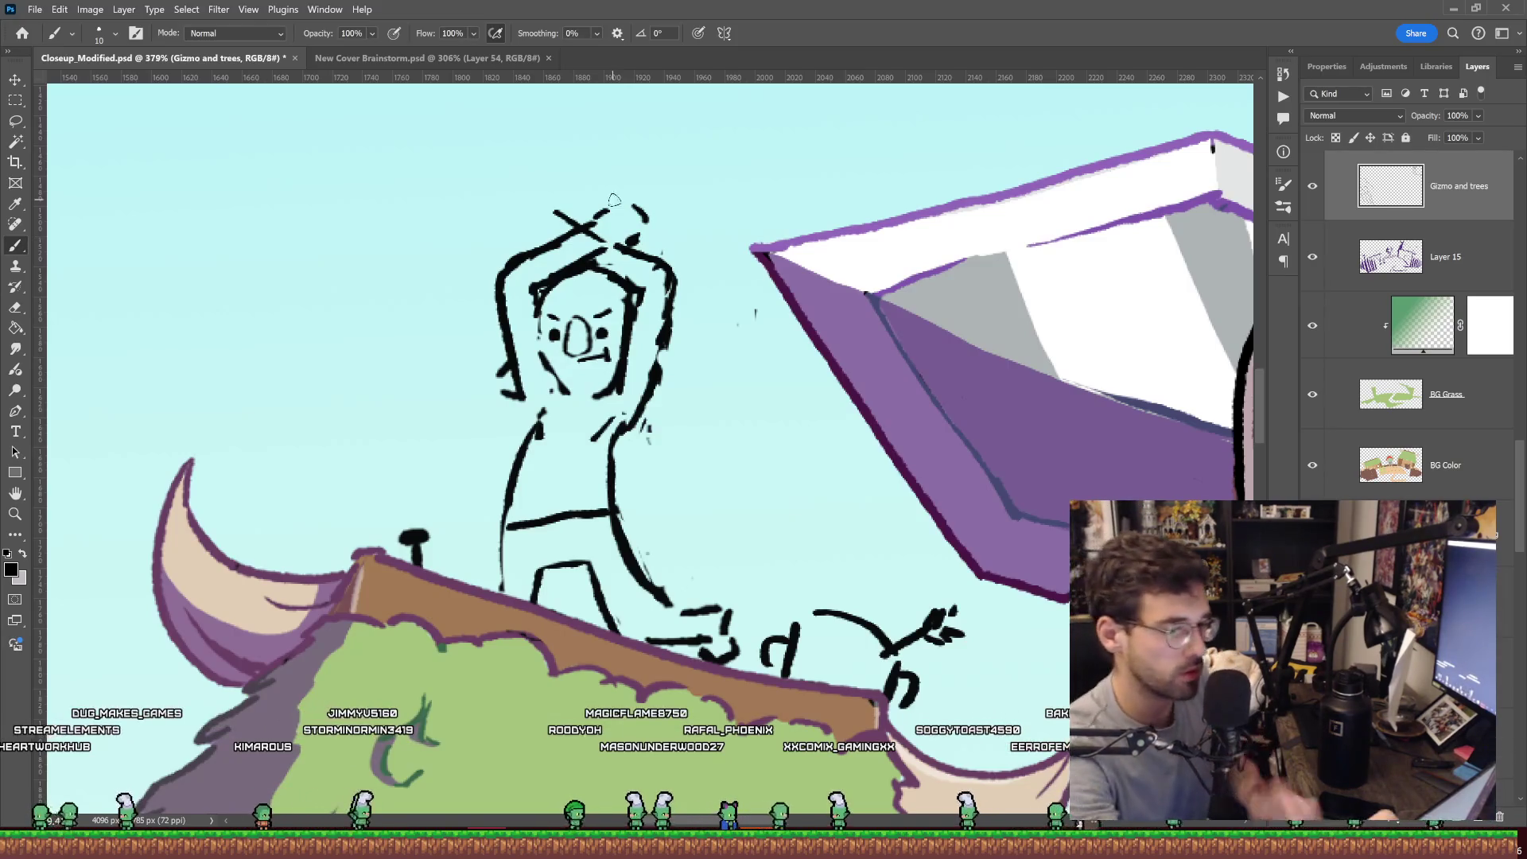
key("ctrl+z")
left_click_drag(602, 179, 632, 239)
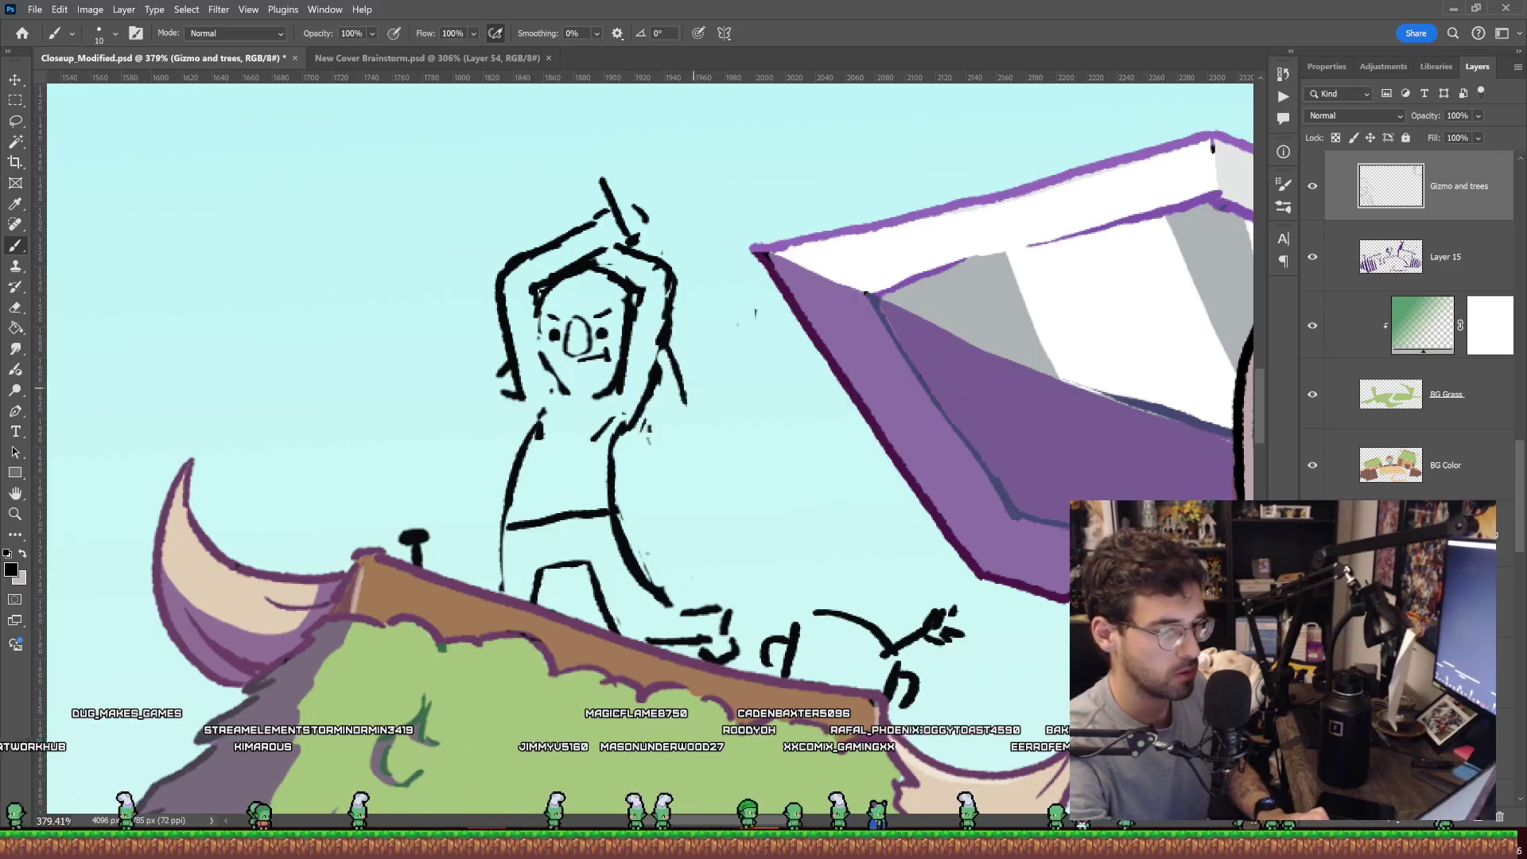
key("ctrl+z")
Keep one steep handle slightly further left and add arm lines down the figure's right side.
left_click_drag(596, 216, 640, 227)
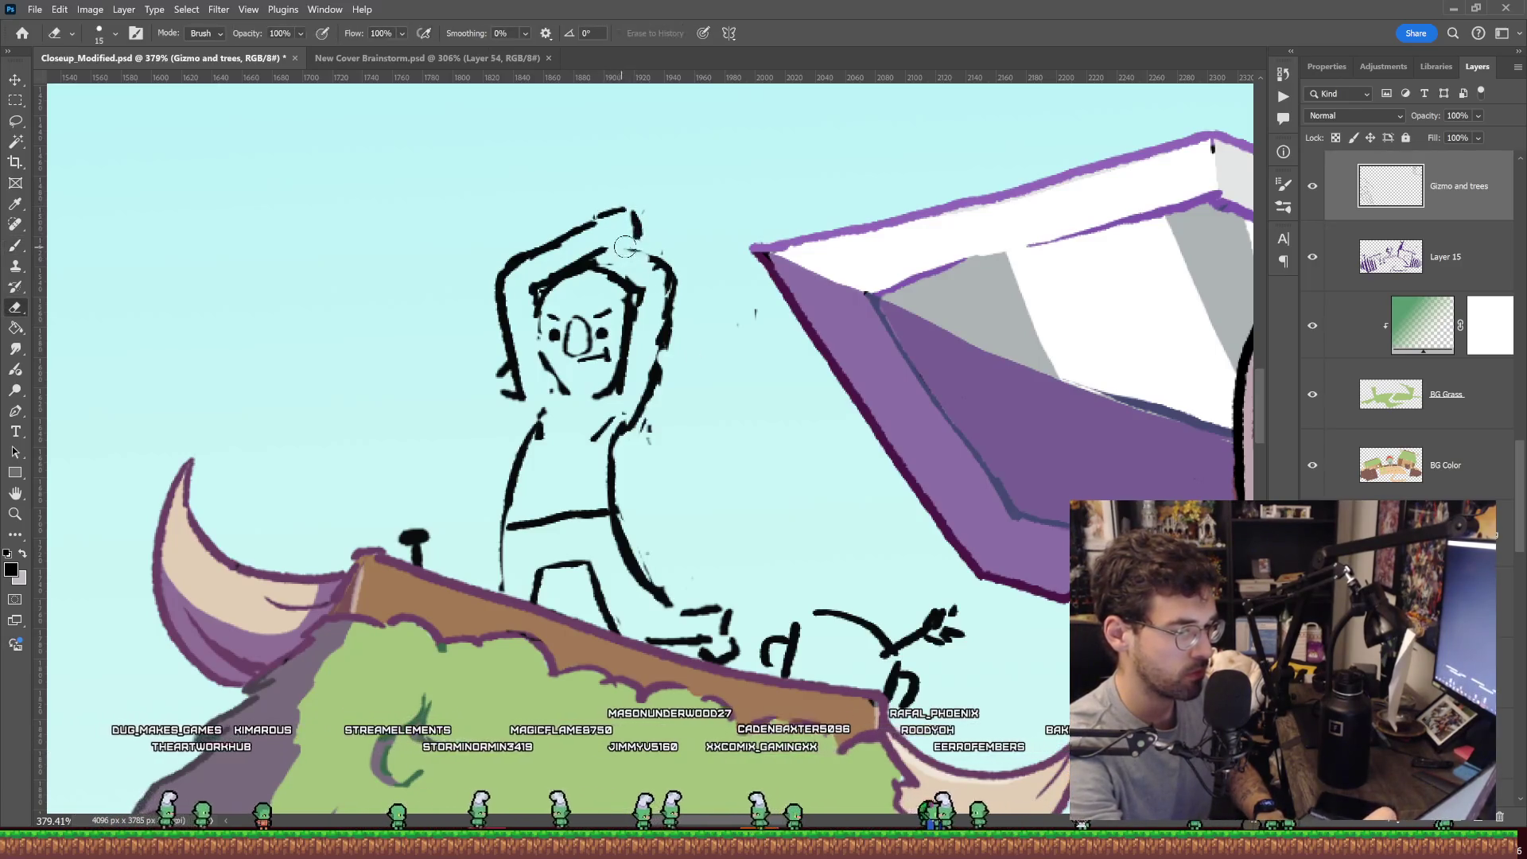
left_click_drag(646, 248, 626, 282)
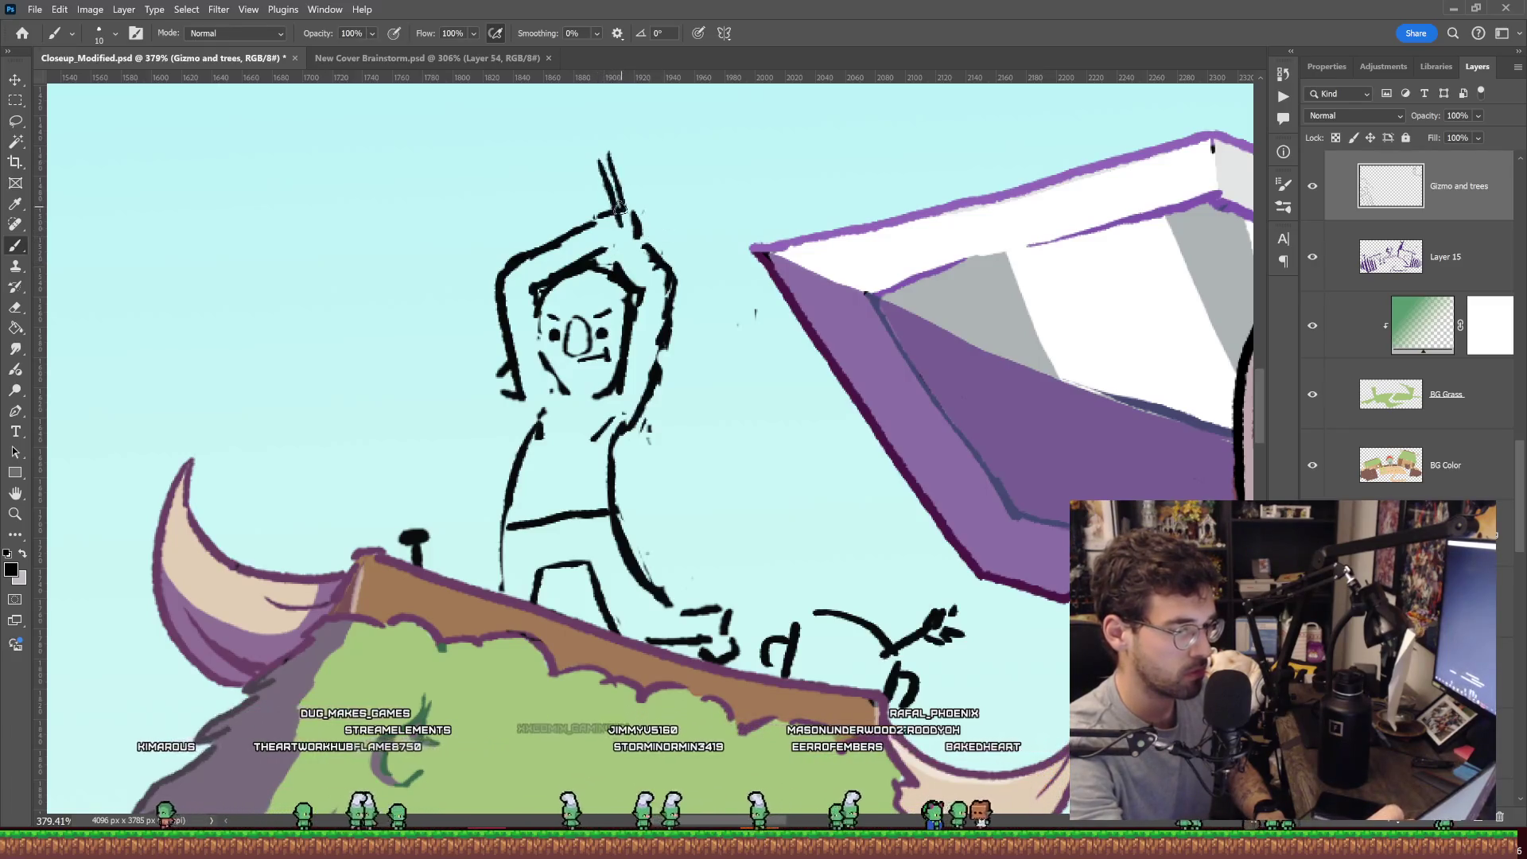
key("ctrl+z")
left_click_drag(597, 167, 612, 219)
left_click_drag(657, 342, 675, 388)
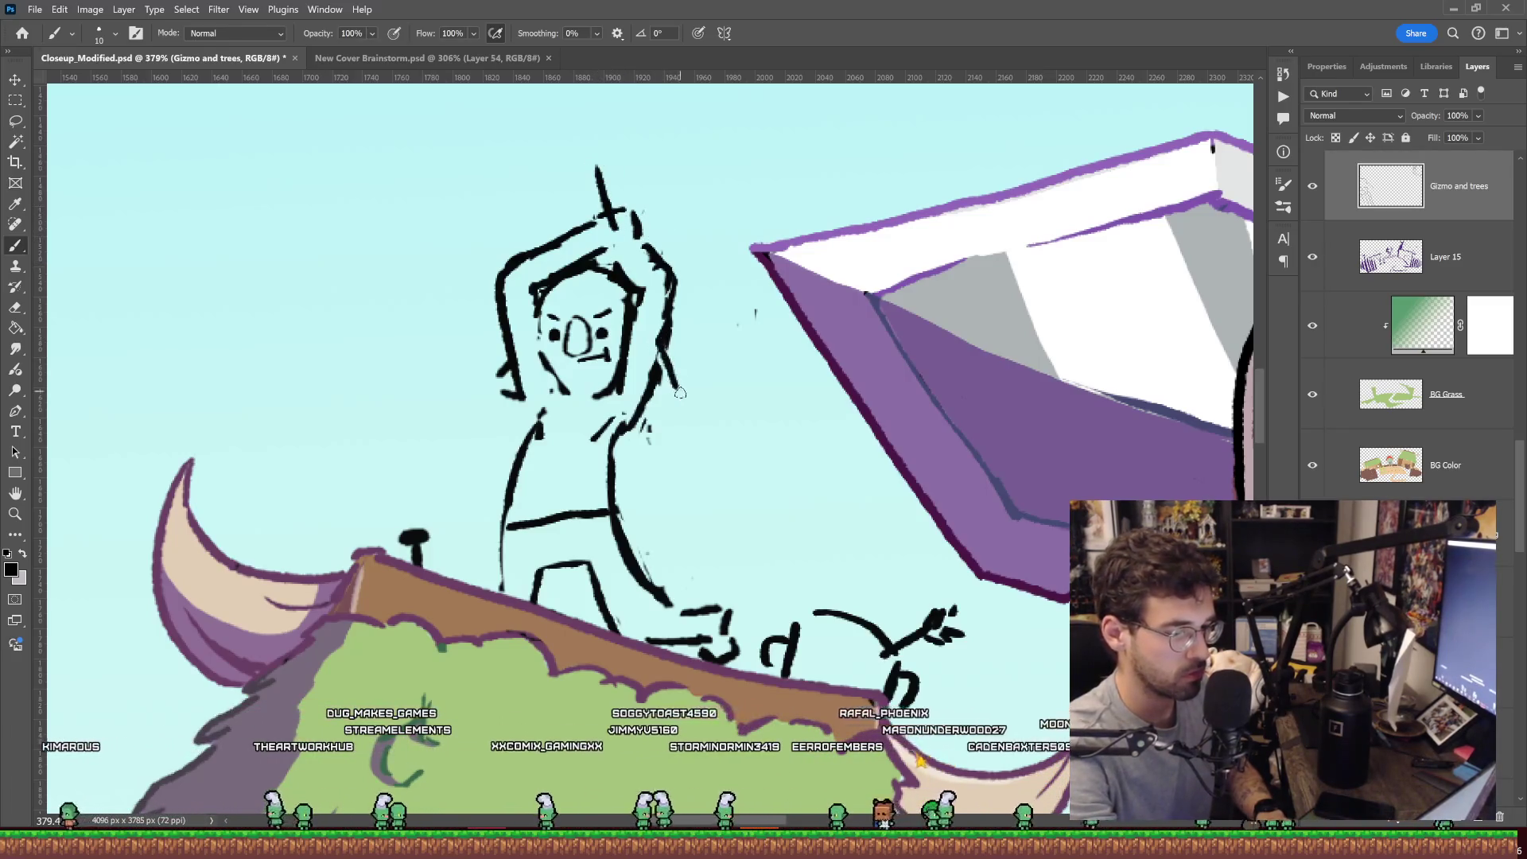
mouse_move(707, 513)
left_mouse_down()
mouse_move(628, 500)
mouse_move(720, 489)
left_mouse_up()
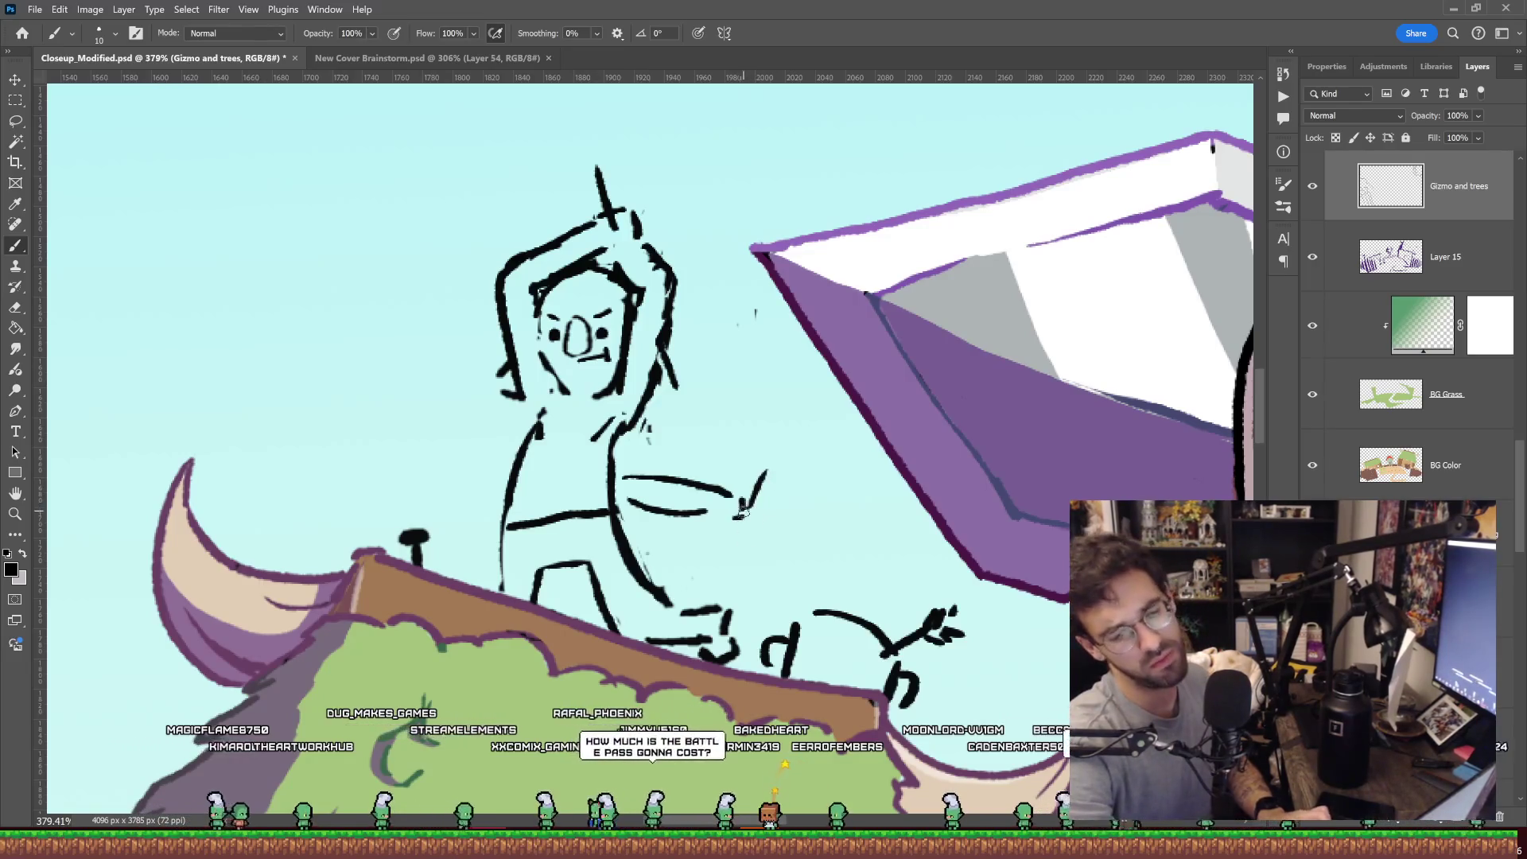
Outline the hammer head with a base edge, curved side and arcing top, then view the full cover.
left_click_drag(740, 523, 634, 472)
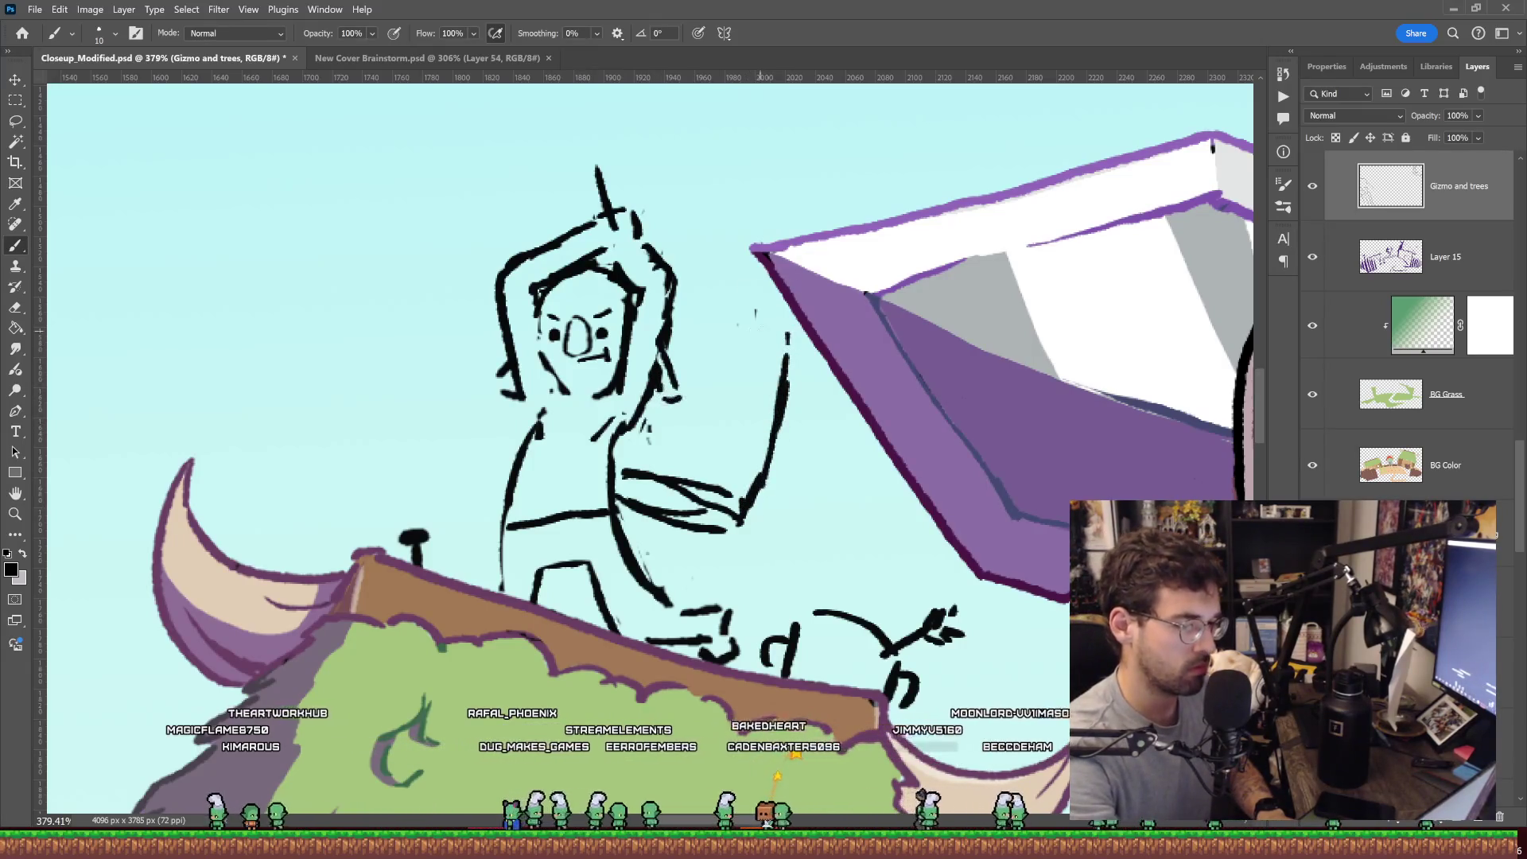
left_click_drag(788, 343, 733, 303)
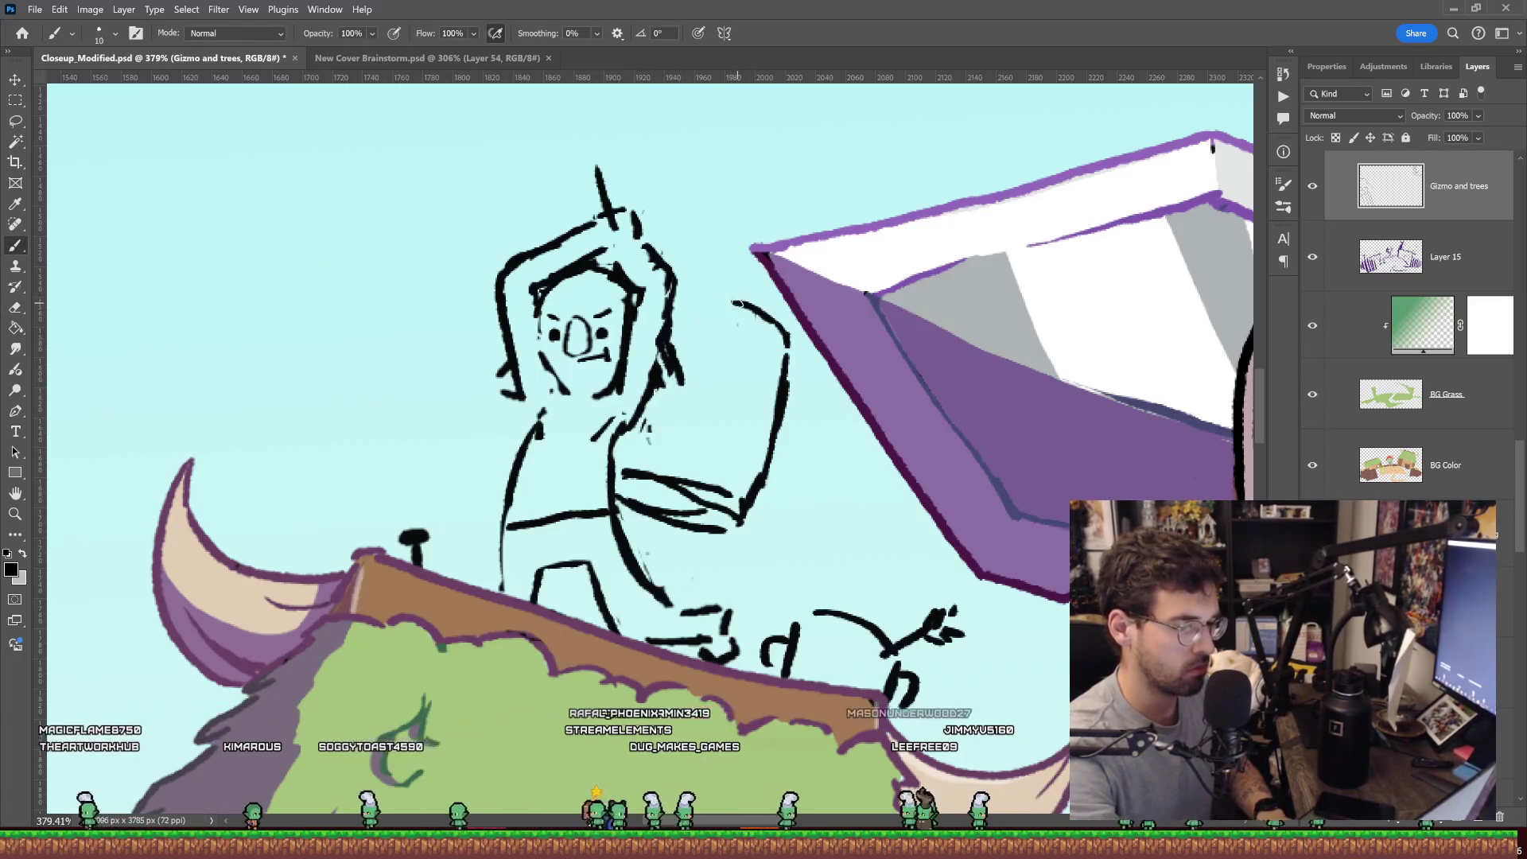
left_click_drag(674, 296, 788, 343)
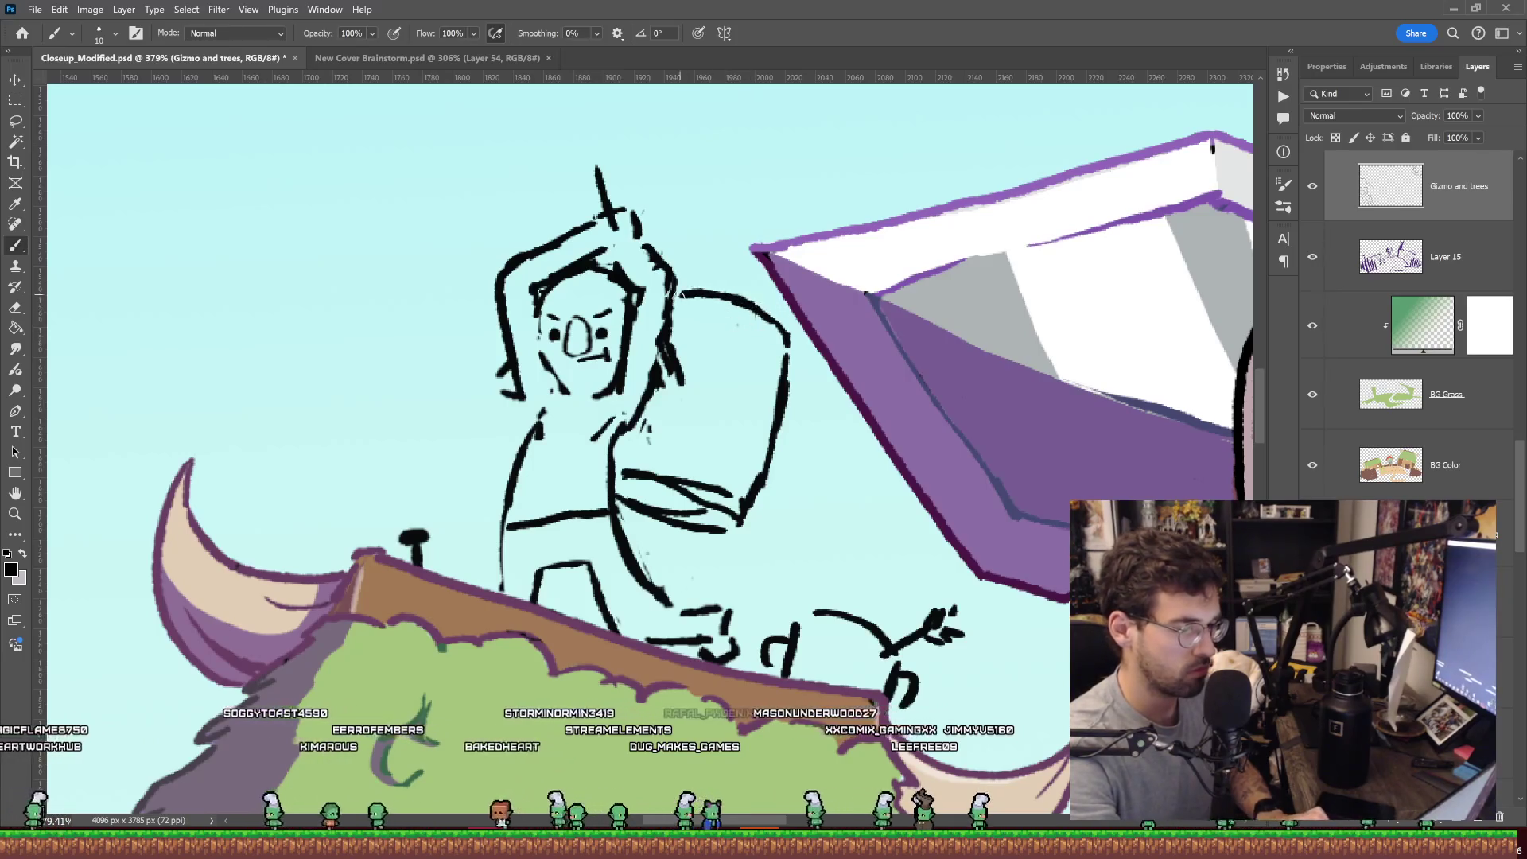
left_click_drag(715, 434, 704, 476)
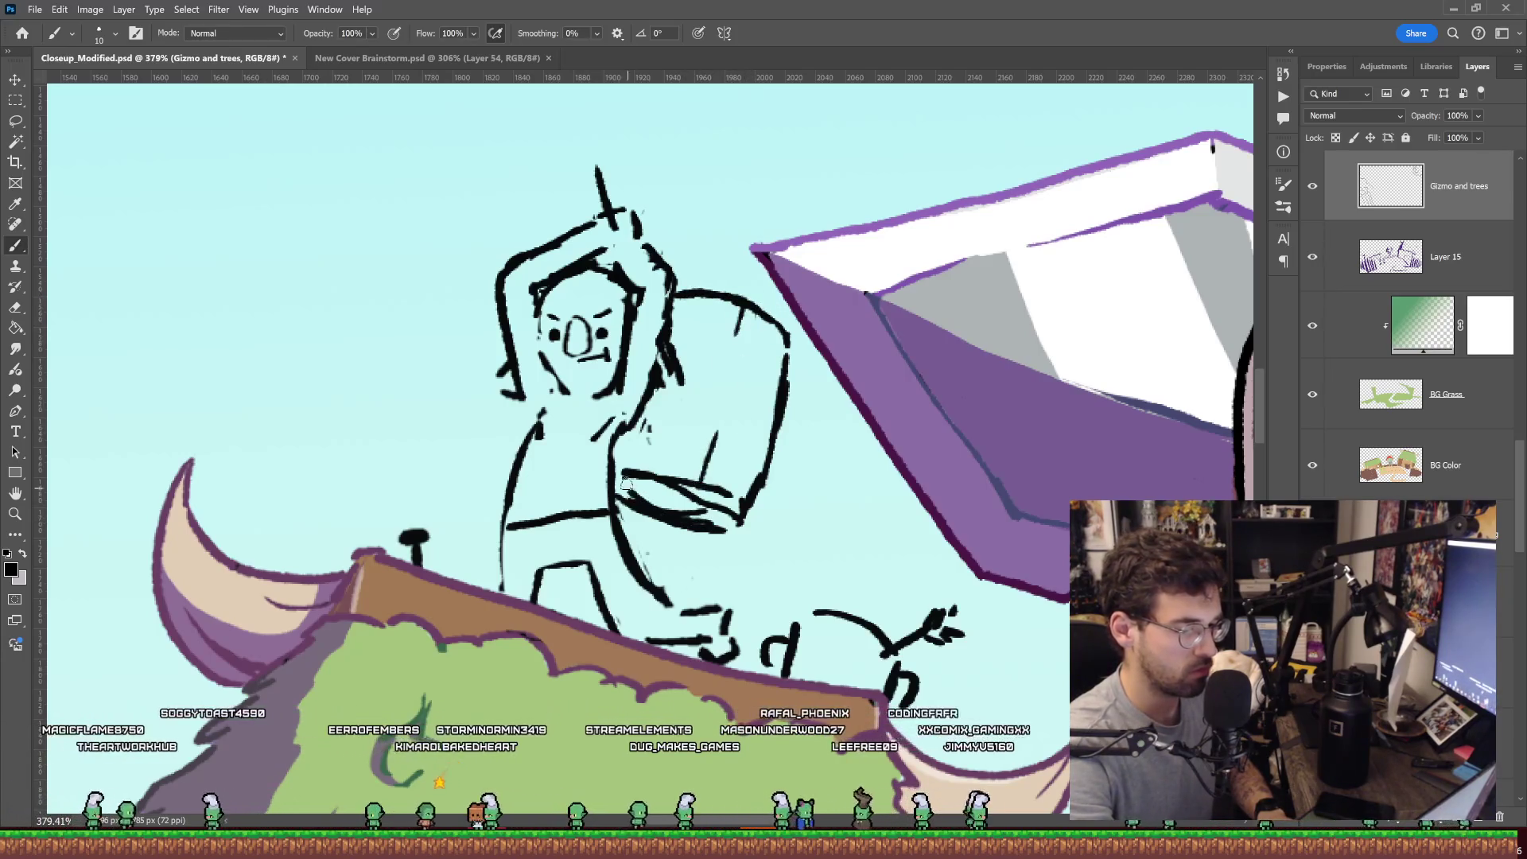
key("z")
left_click_drag(841, 370, 780, 419)
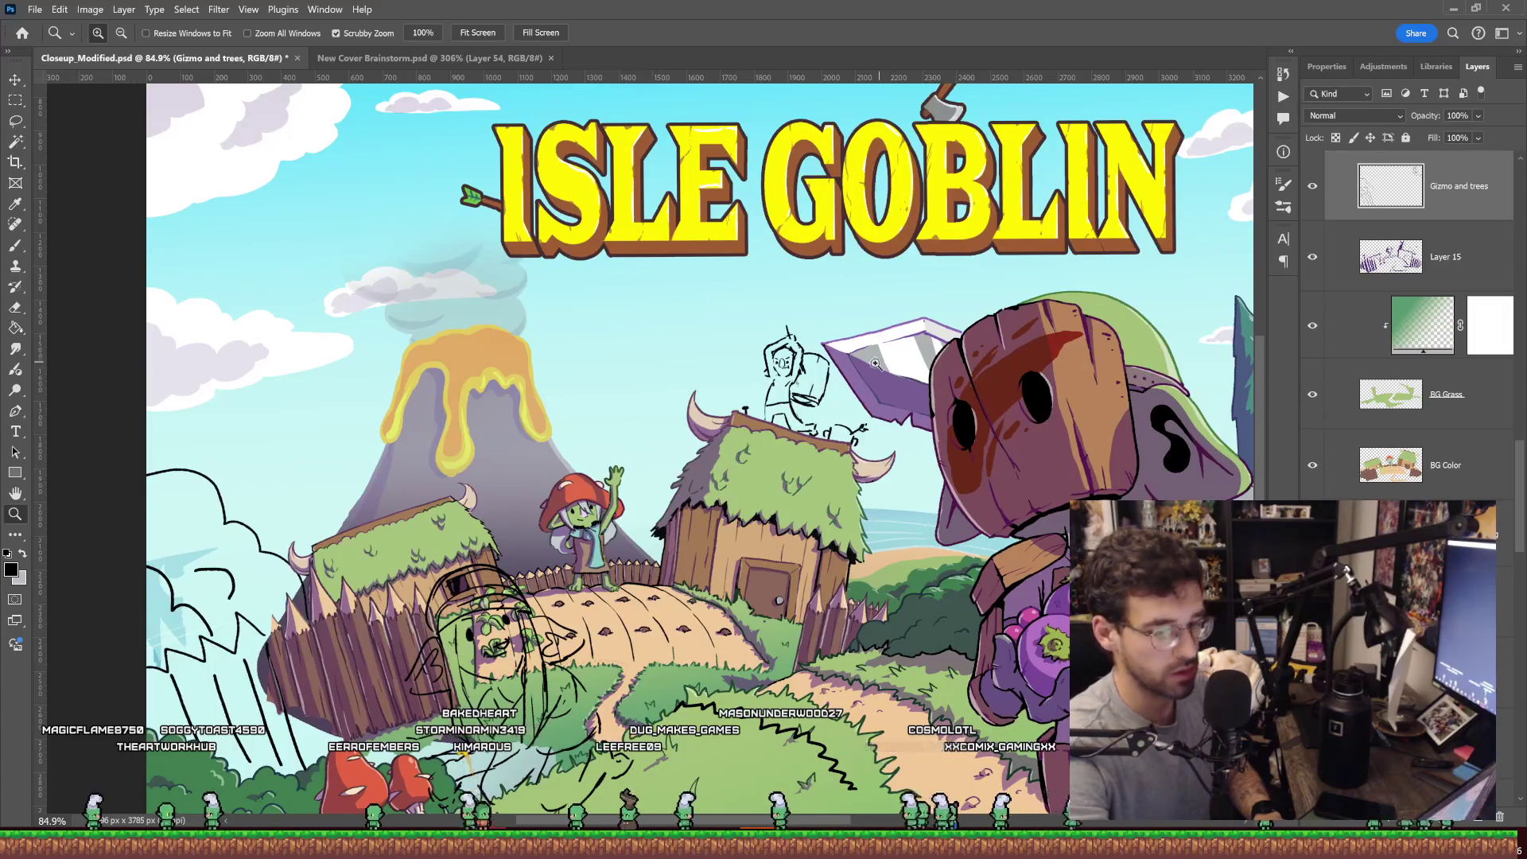
Move the lassoed hammer head of the sky goblin slightly down and to the right.
left_click_drag(863, 363, 978, 362)
key("l")
left_click_drag(703, 480, 765, 509)
key("ctrl+t")
left_click_drag(763, 429, 789, 444)
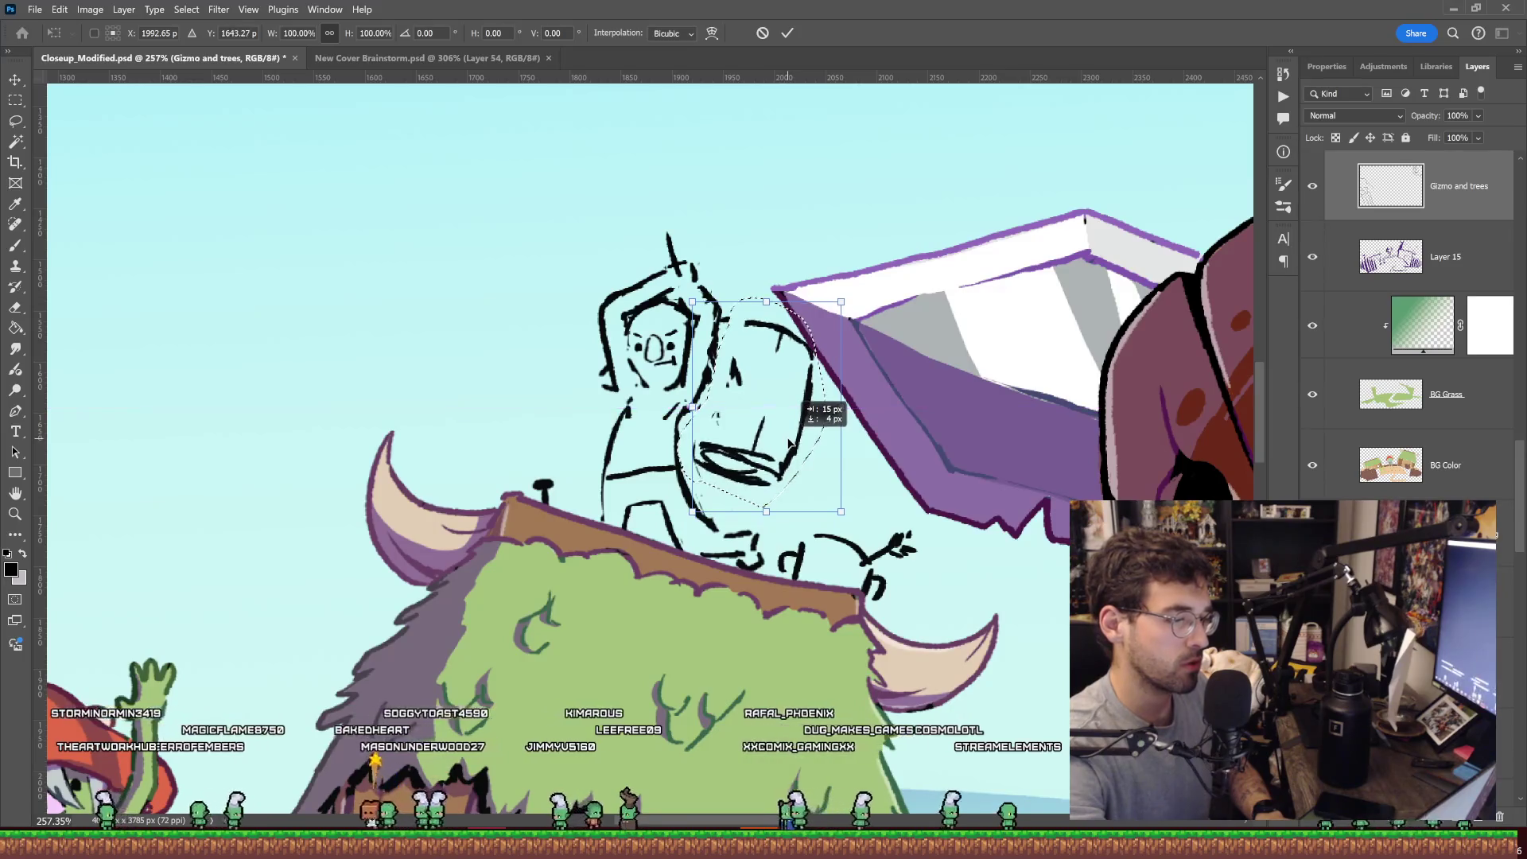
key("Return")
key("ctrl+d")
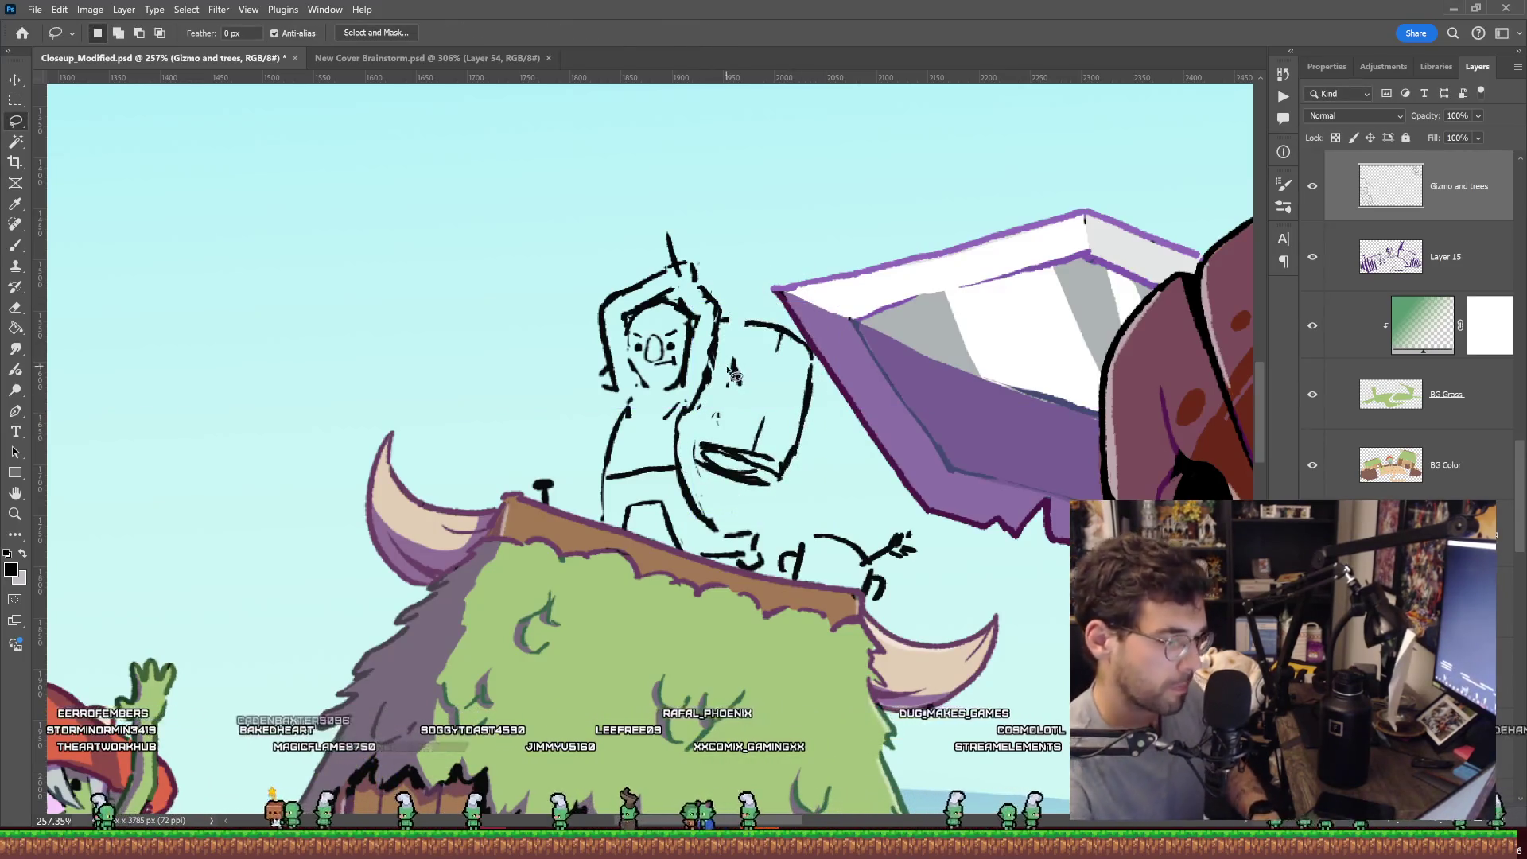
Redraw the diagonal handle over the hammer head and add an arc and dot on its back.
key("b")
left_click_drag(710, 340, 654, 241)
key("e")
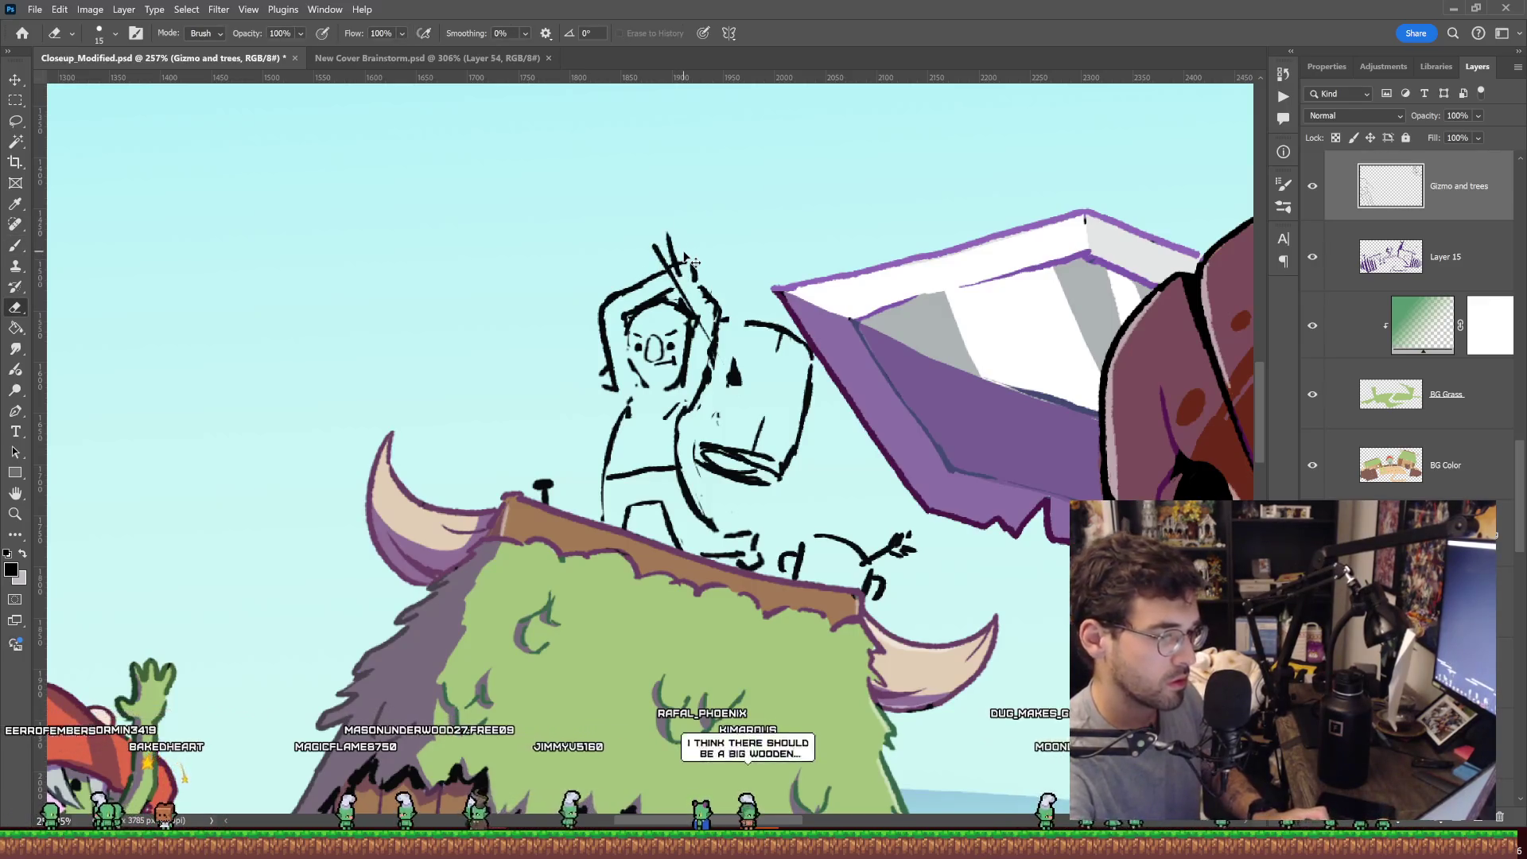
left_click_drag(660, 245, 682, 272)
key("b")
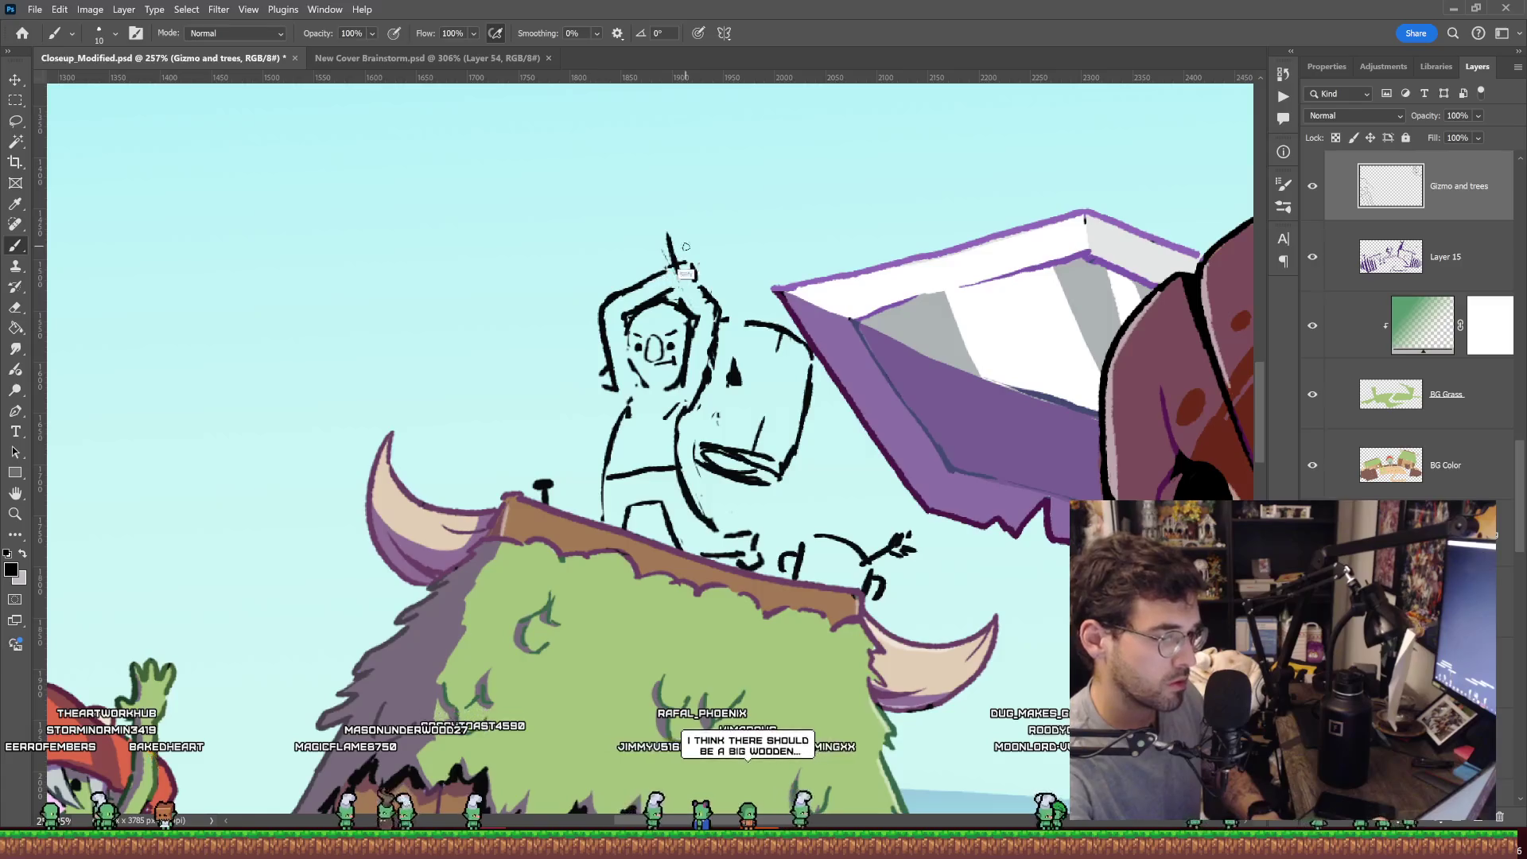
key("e")
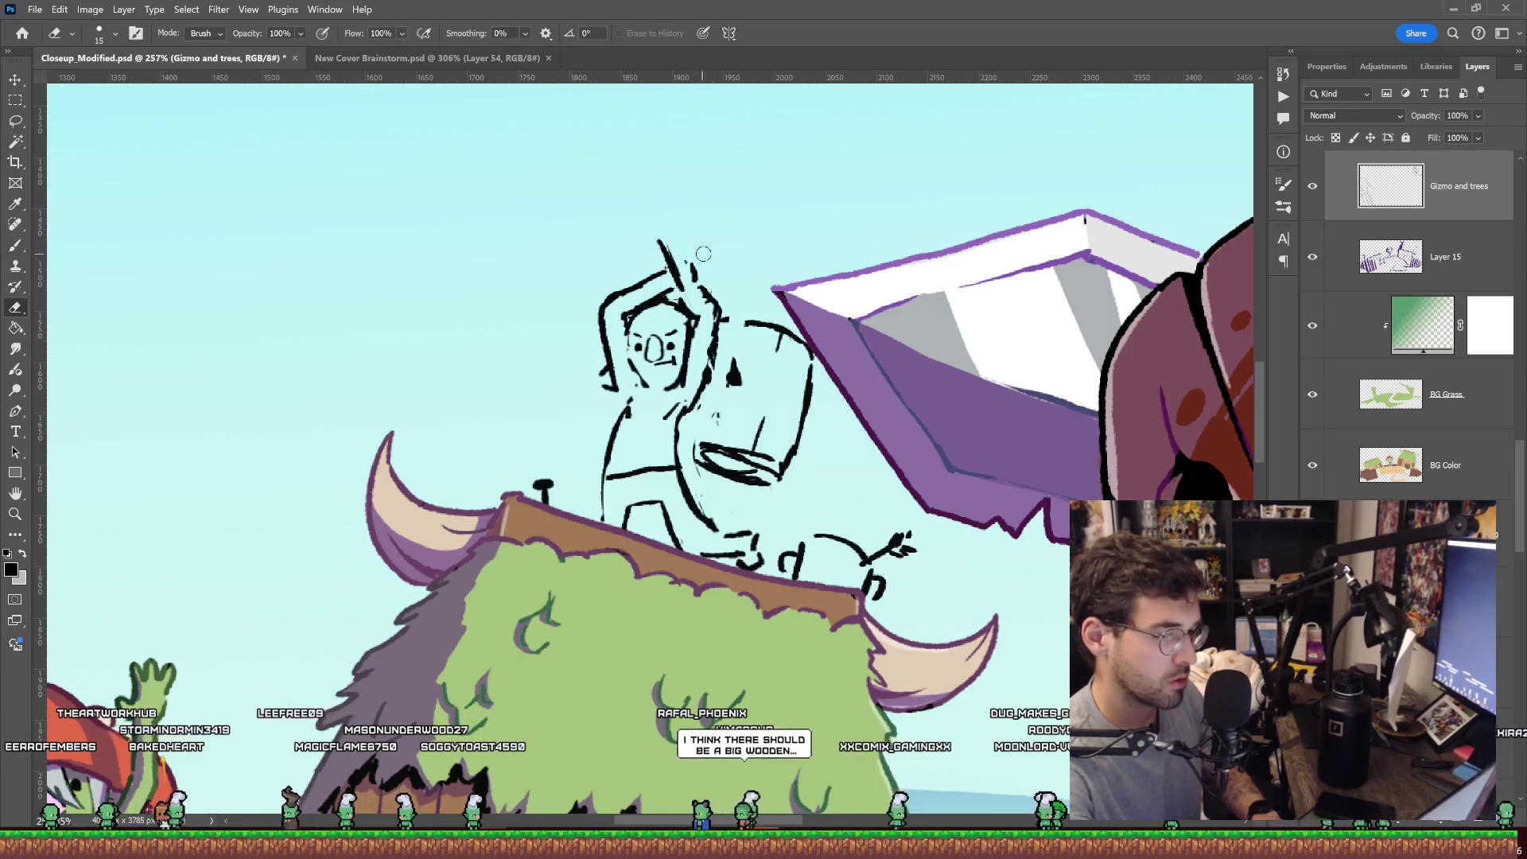
key("b")
scroll(708, 255, "up", 3)
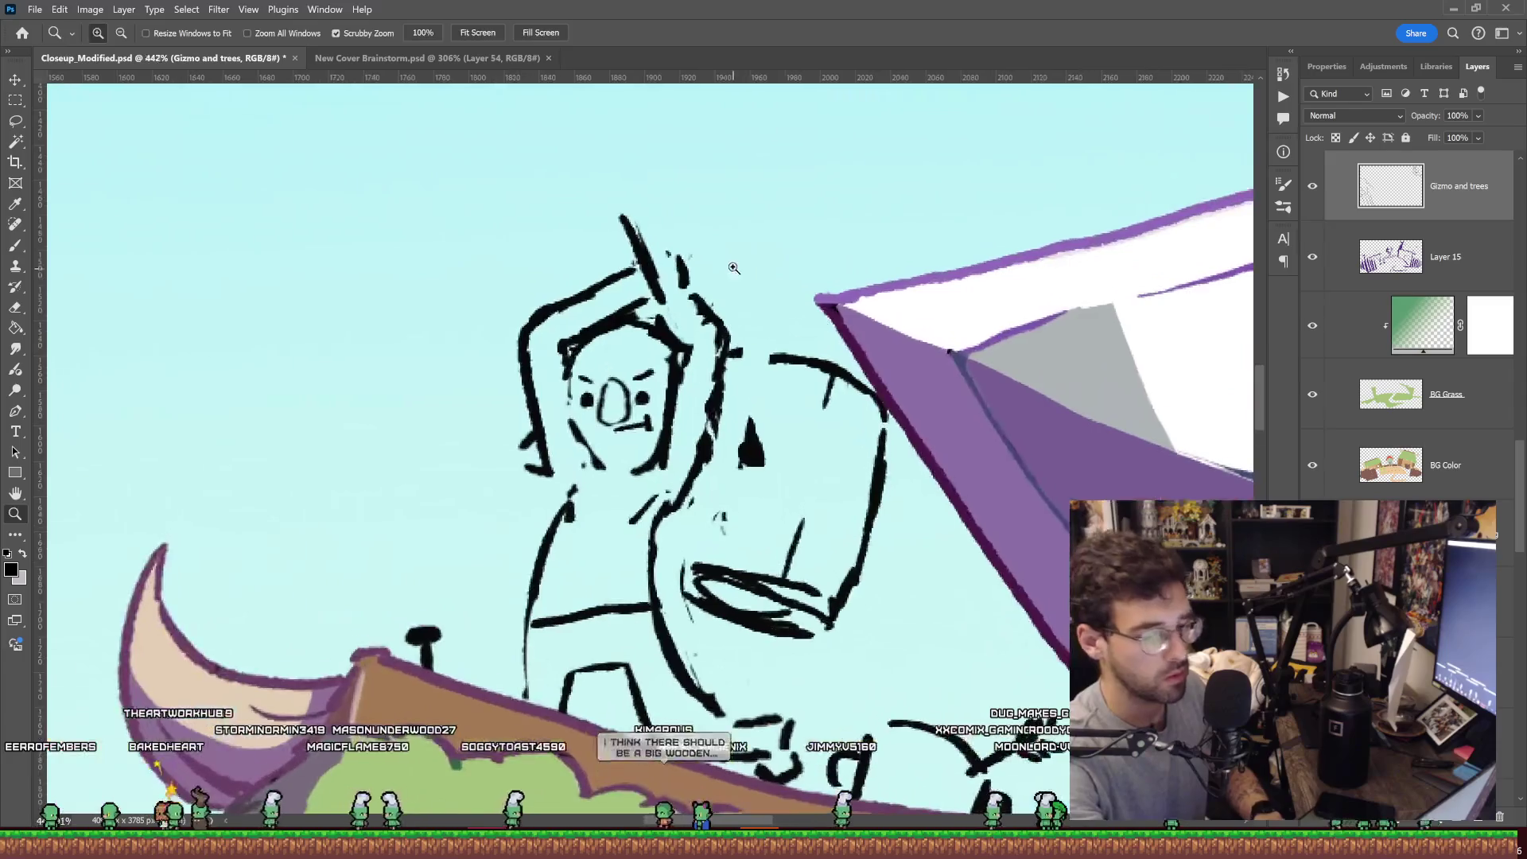
key("e")
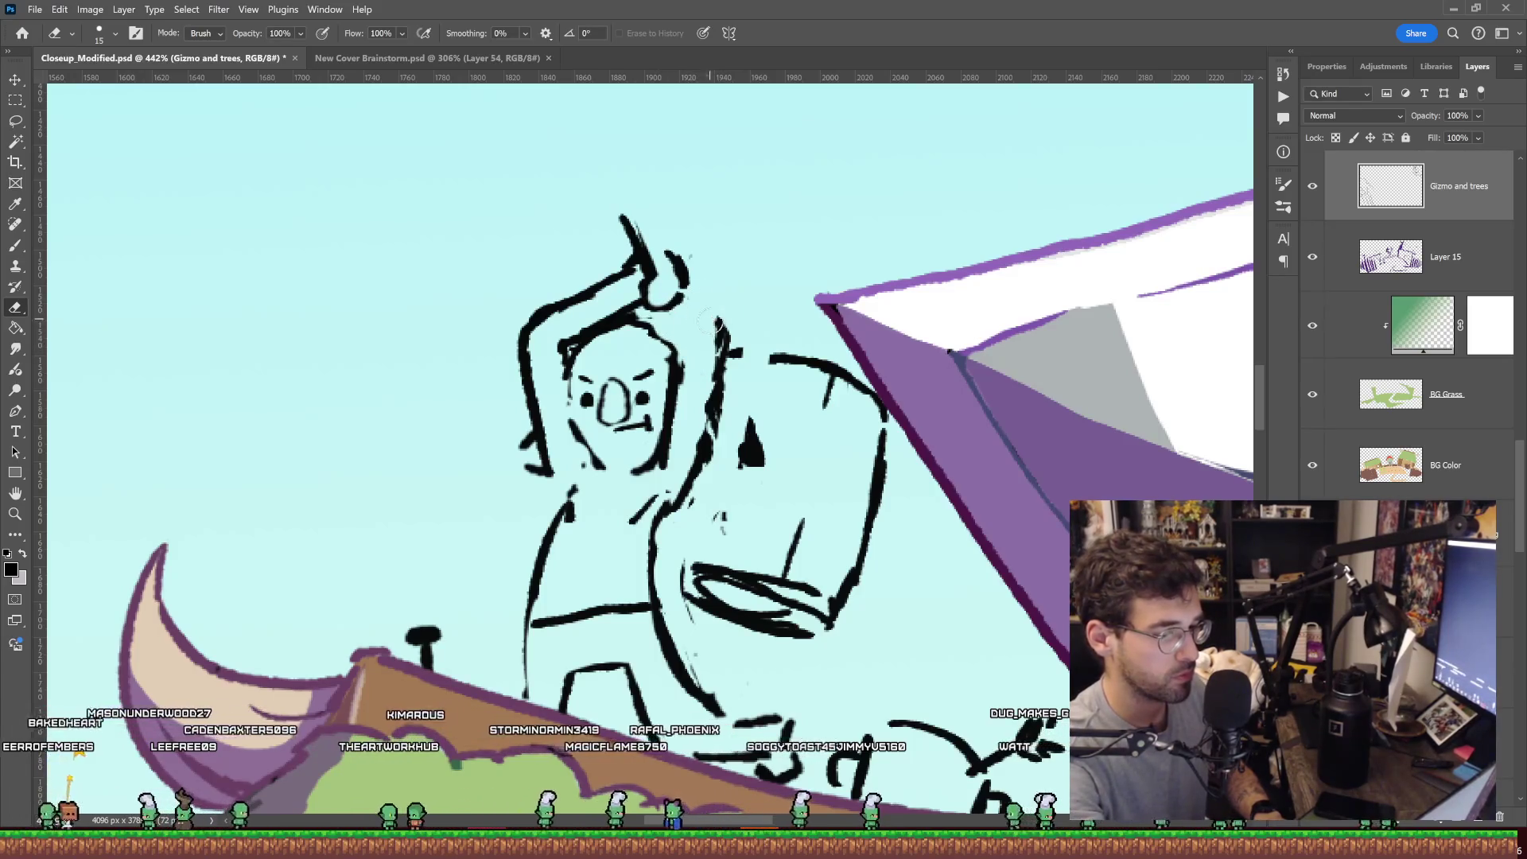
key("b")
left_click_drag(724, 350, 683, 306)
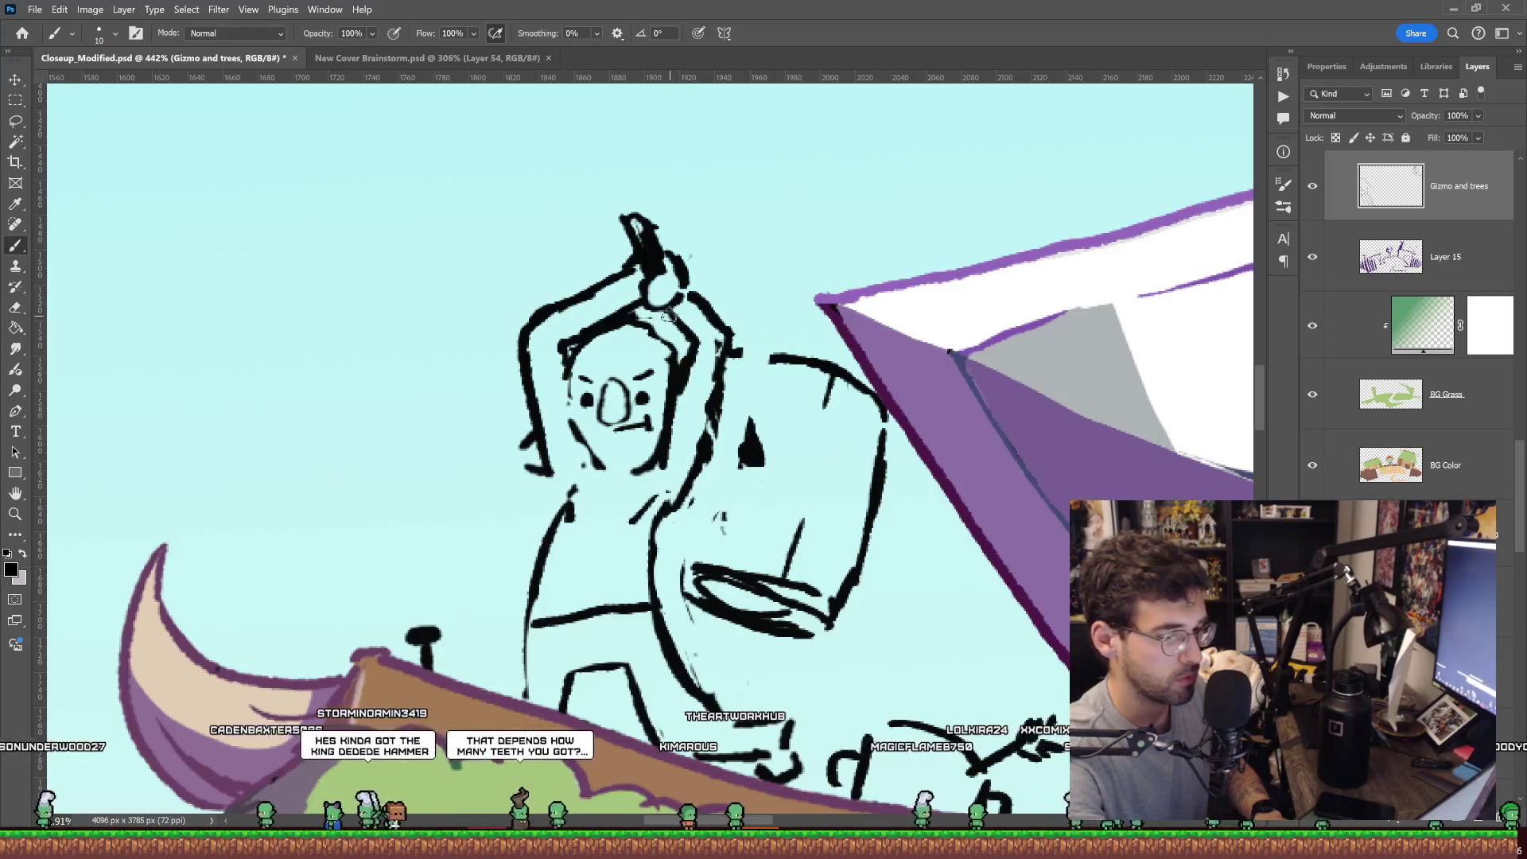
key("z")
scroll(875, 334, "down", 5)
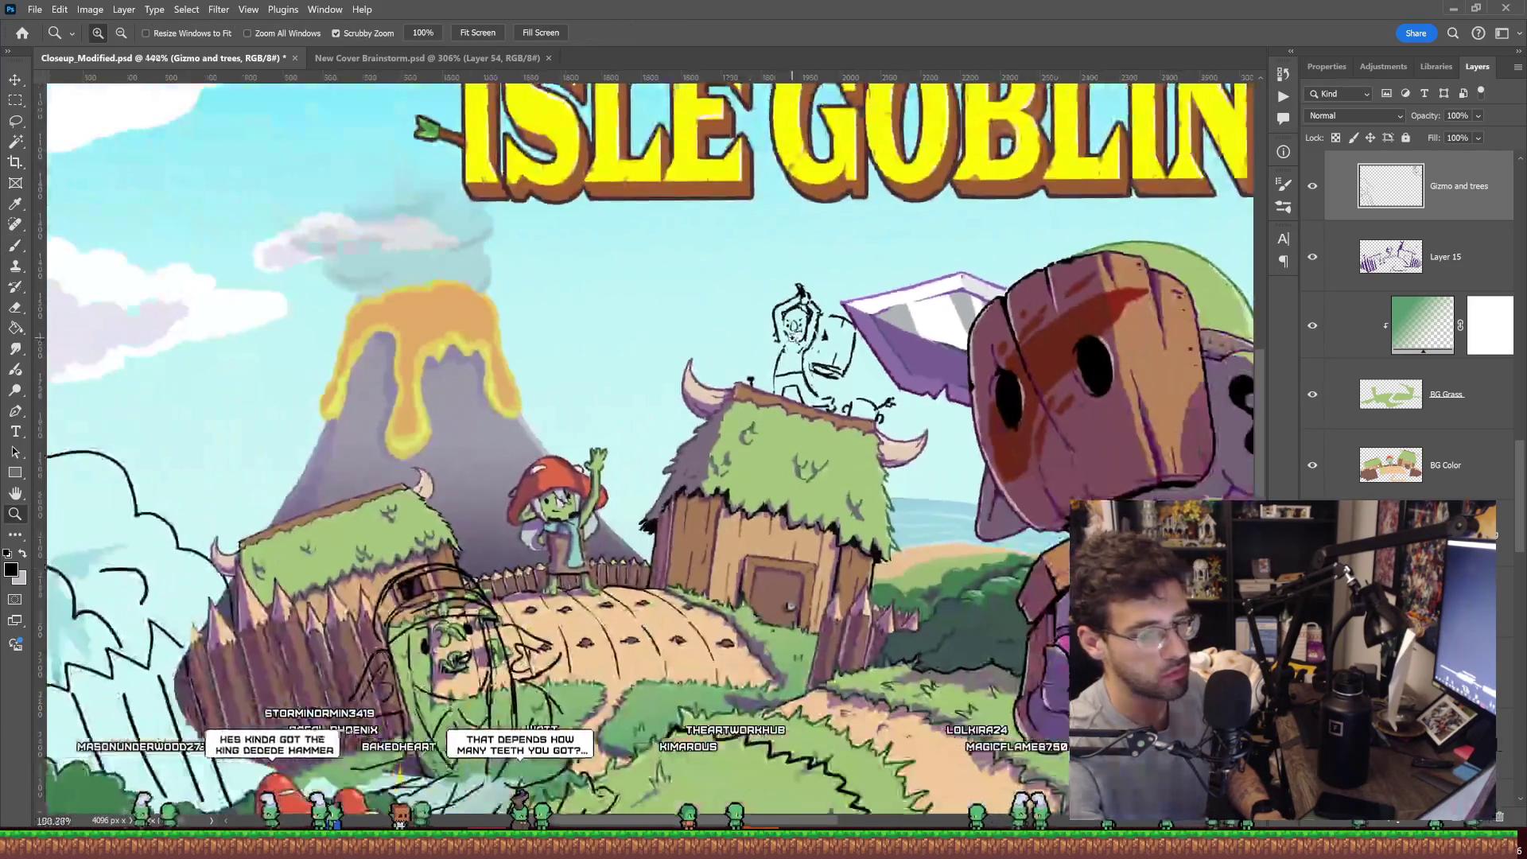
Erase some of the rooftop goblin's stray hair strokes.
scroll(911, 372, "up", 2)
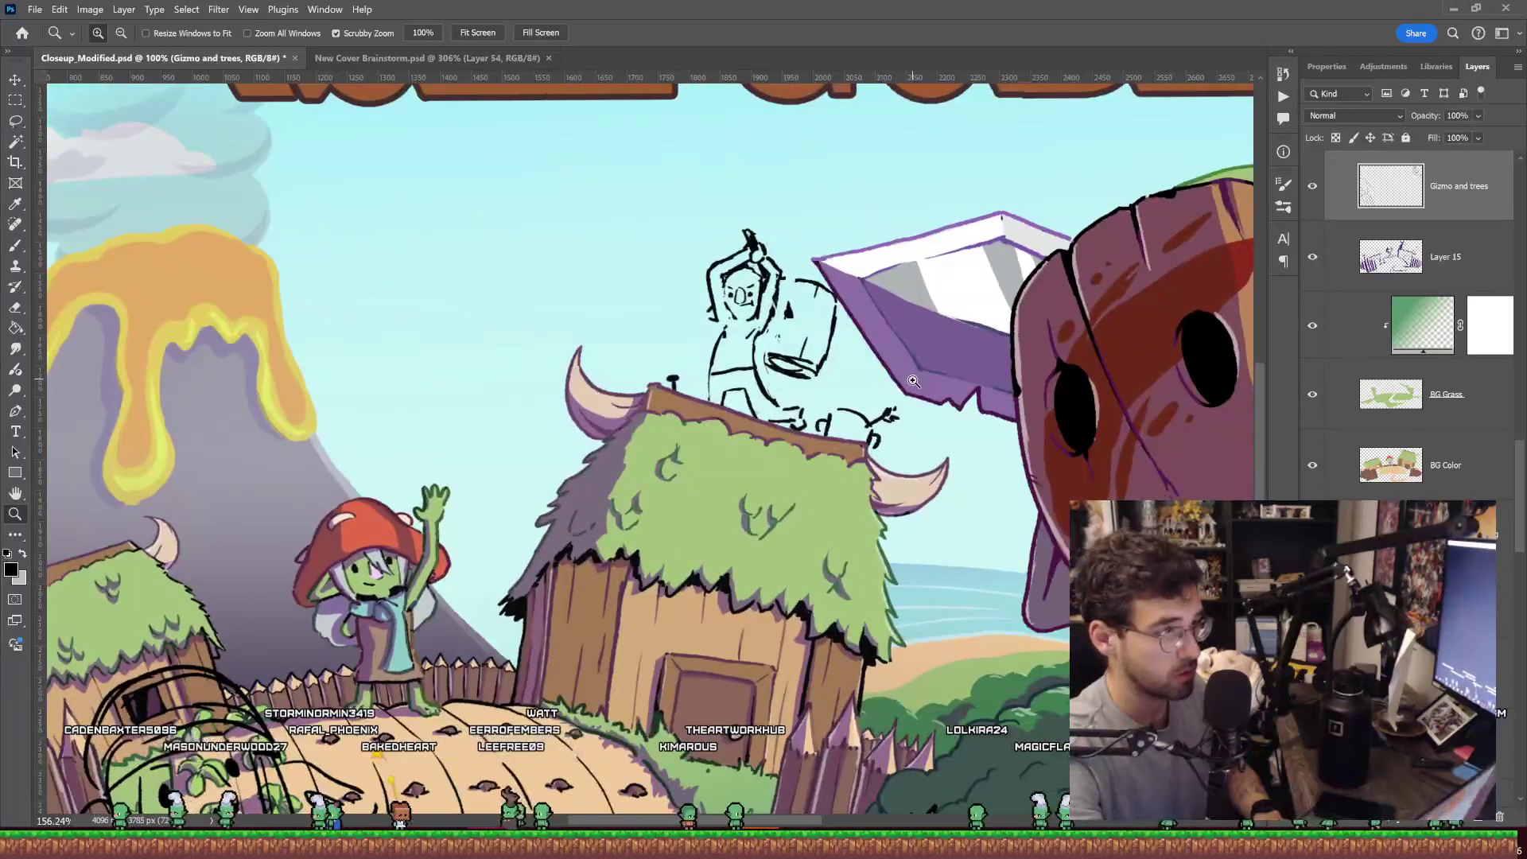
scroll(915, 382, "up", 2)
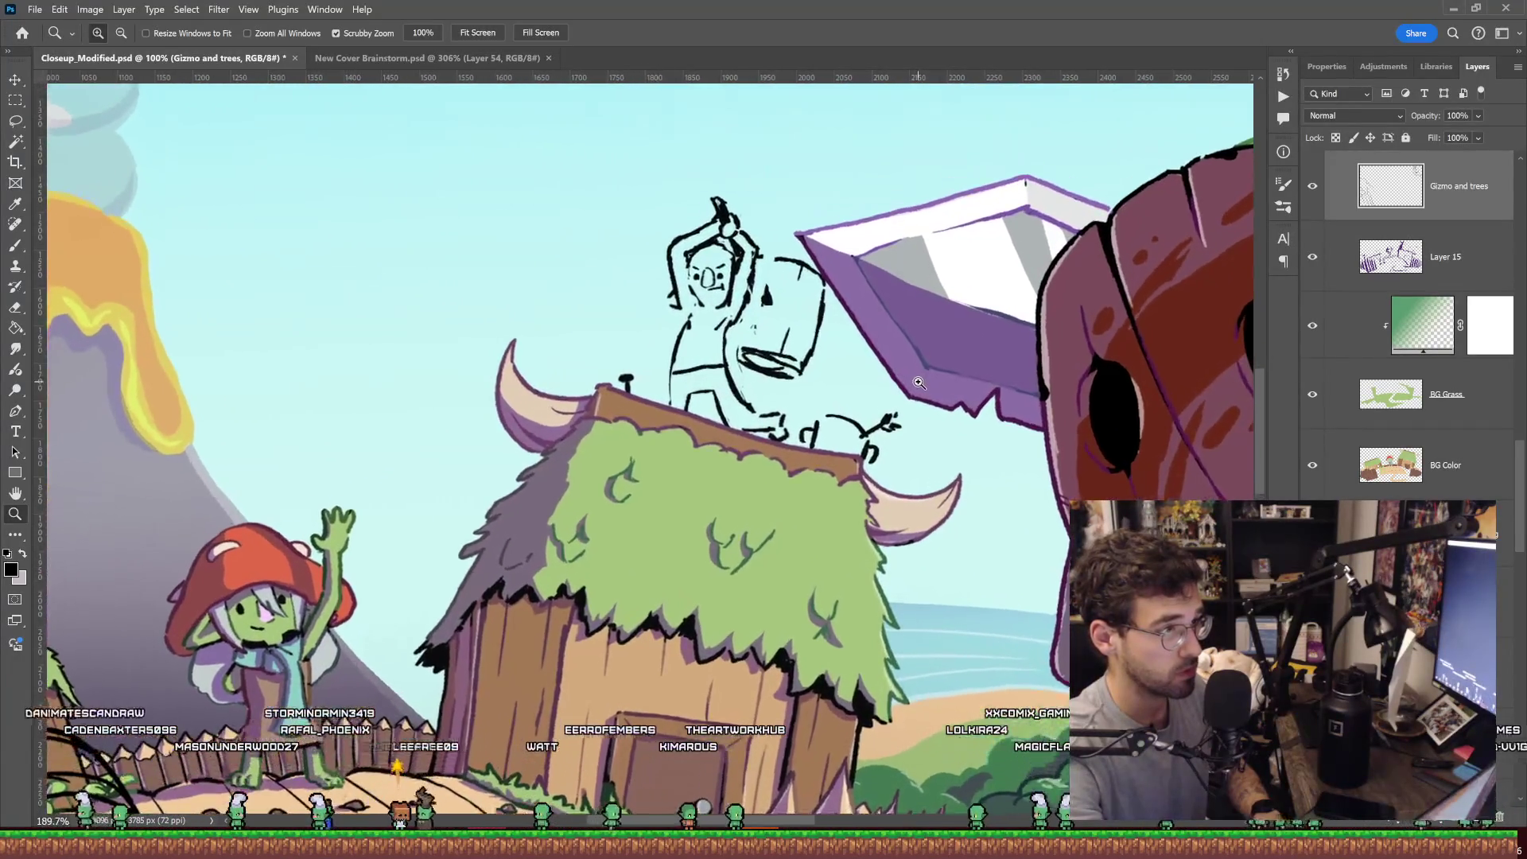
scroll(921, 383, "down", 2)
scroll(921, 386, "down", 2)
scroll(921, 388, "down", 1)
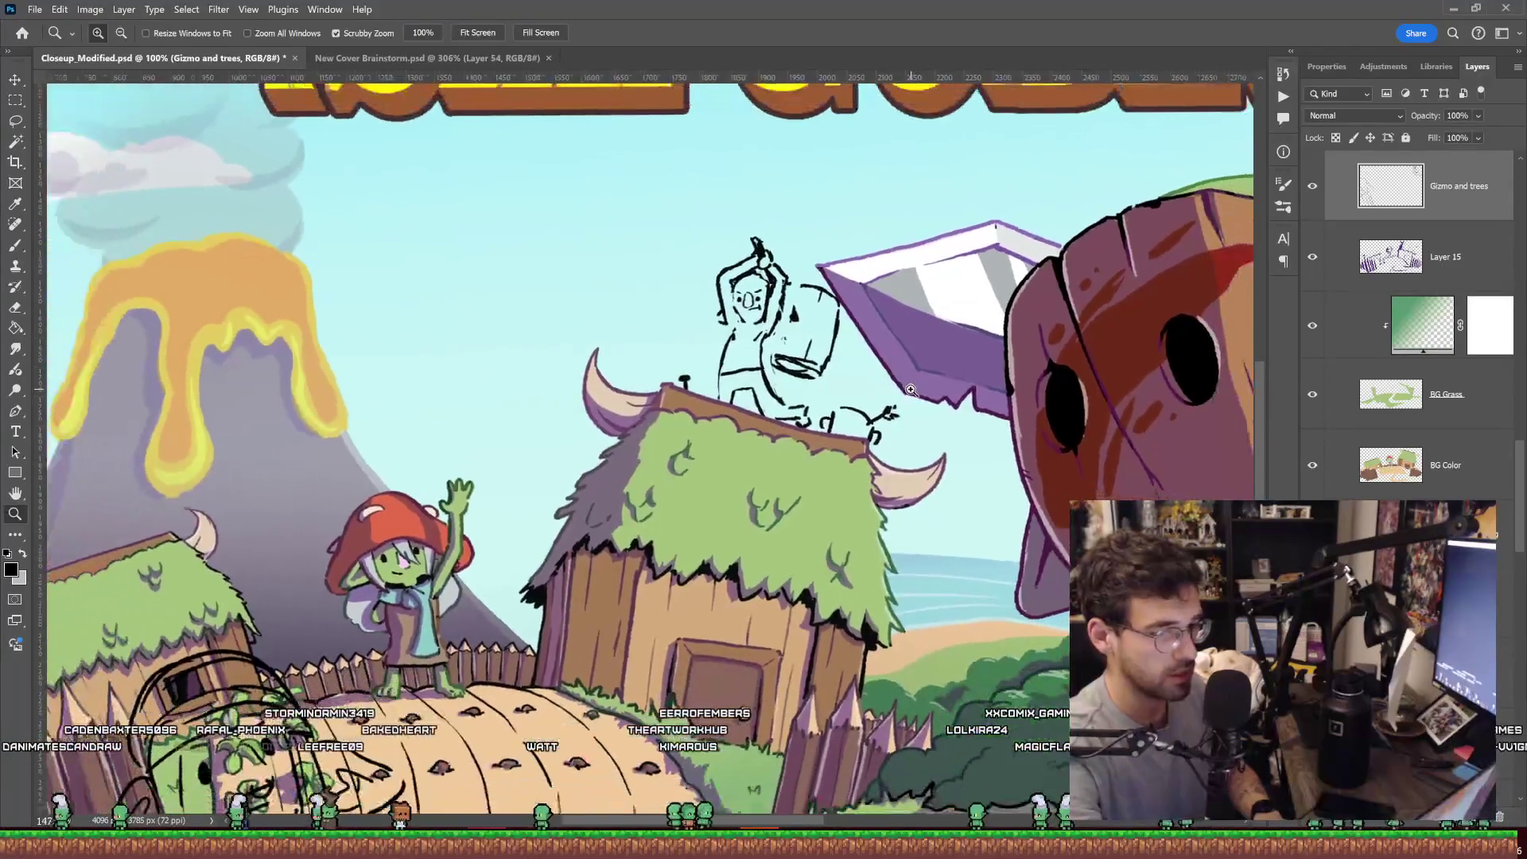
scroll(921, 390, "up", 5)
scroll(741, 318, "up", 3)
key("b")
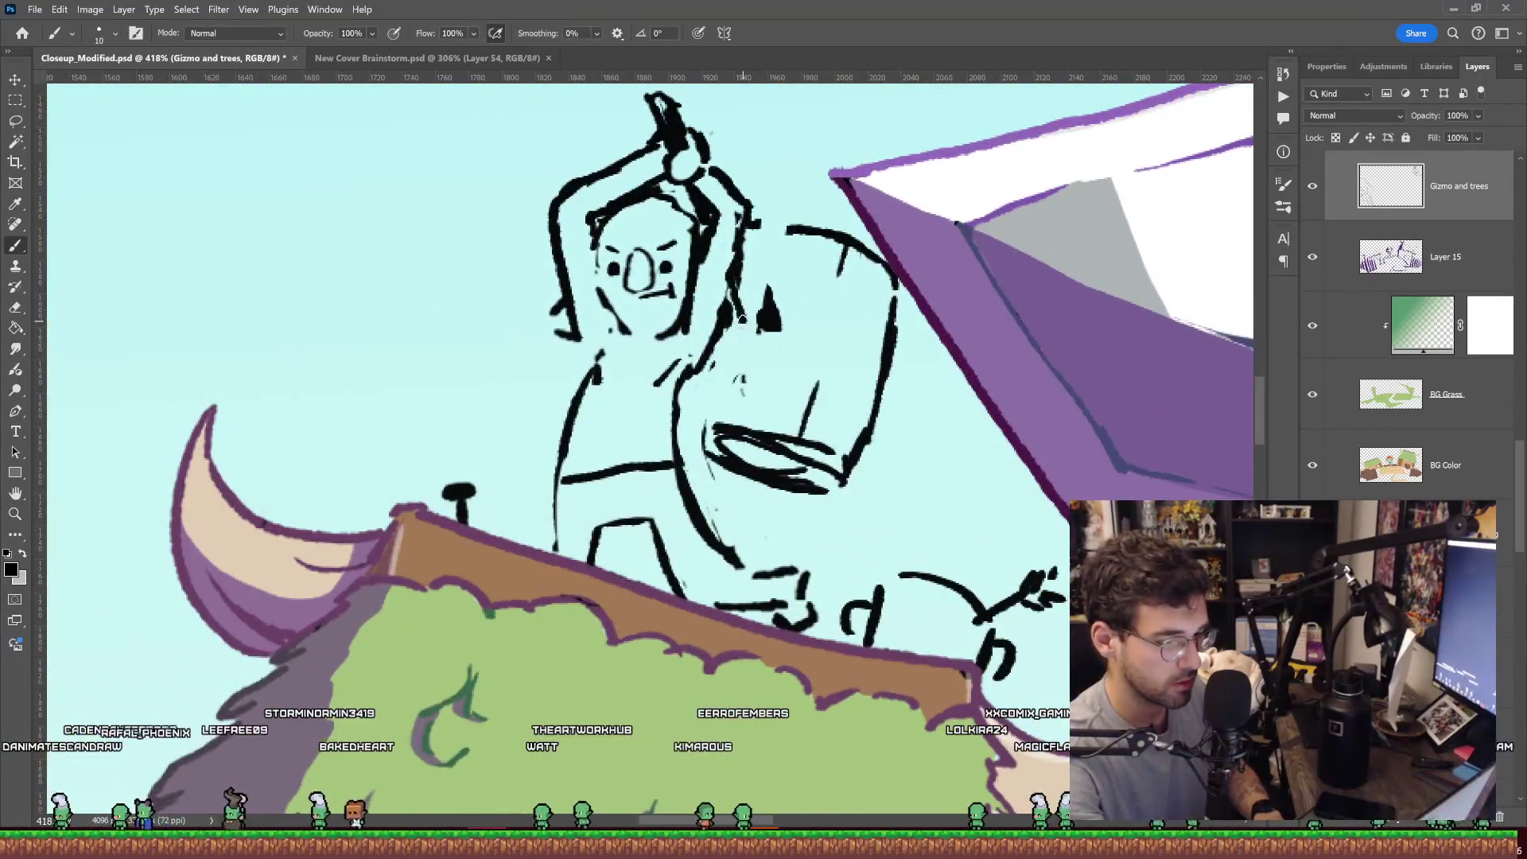
key("e")
left_click_drag(768, 310, 774, 346)
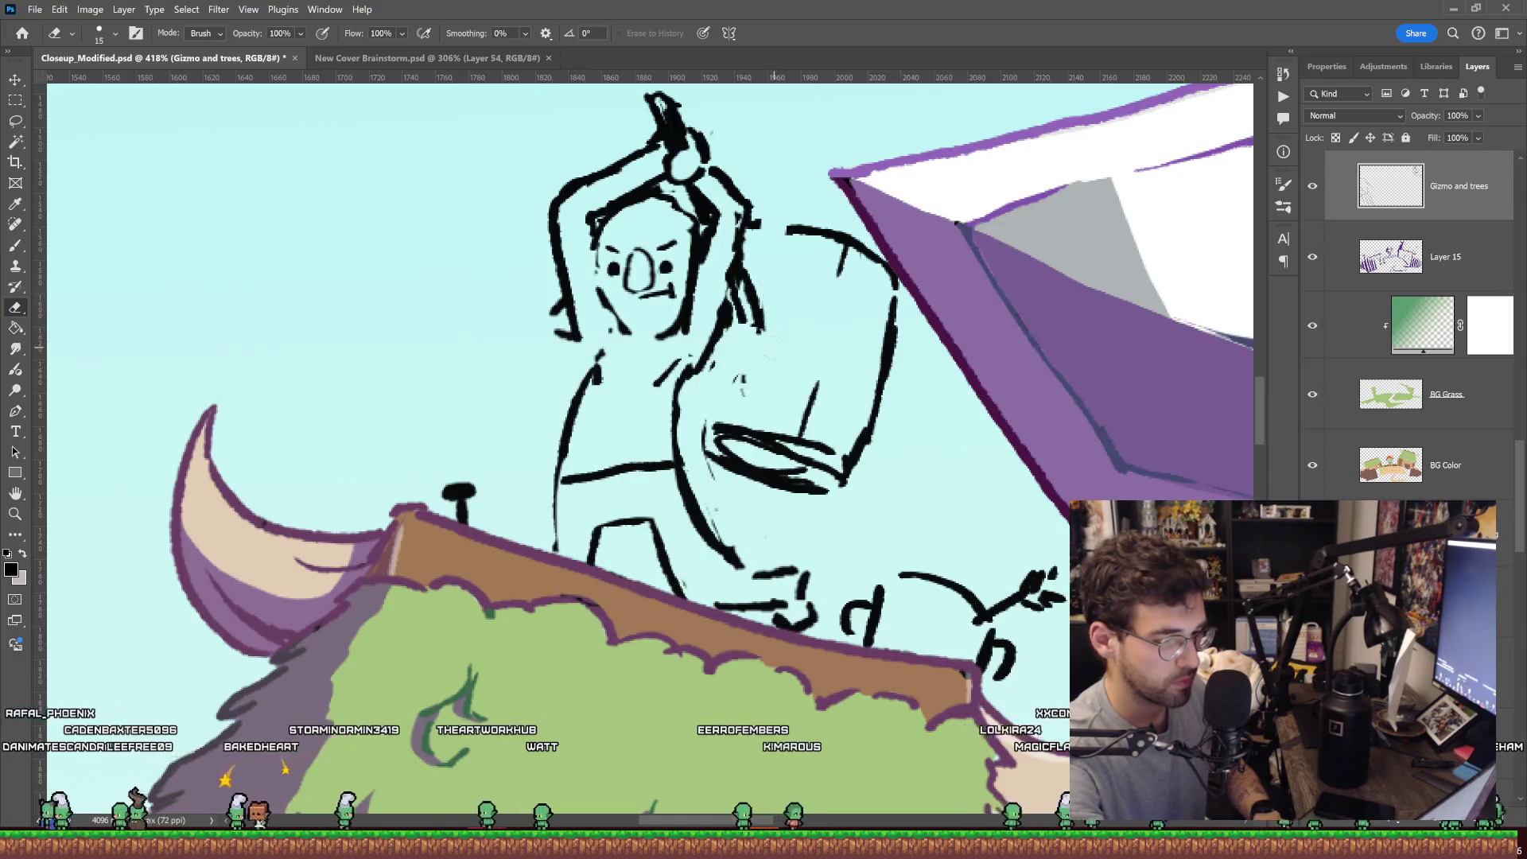
key("z")
mouse_move(842, 282)
left_mouse_down()
mouse_move(813, 319)
mouse_move(847, 318)
left_mouse_up()
key("e")
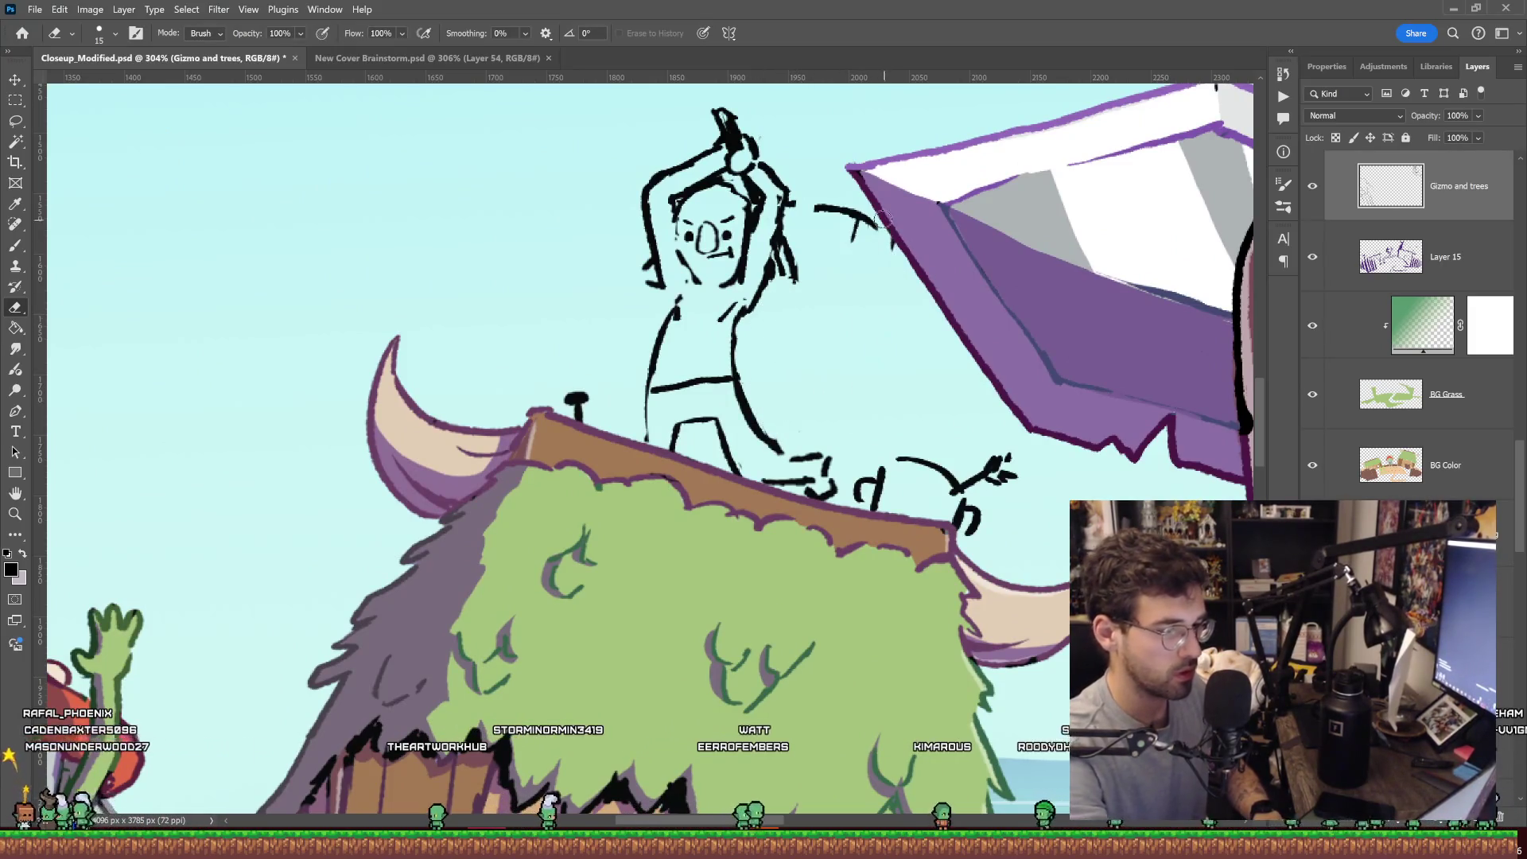
Draw a barrel-shaped outline with a curved top beside the goblin's side.
key("b")
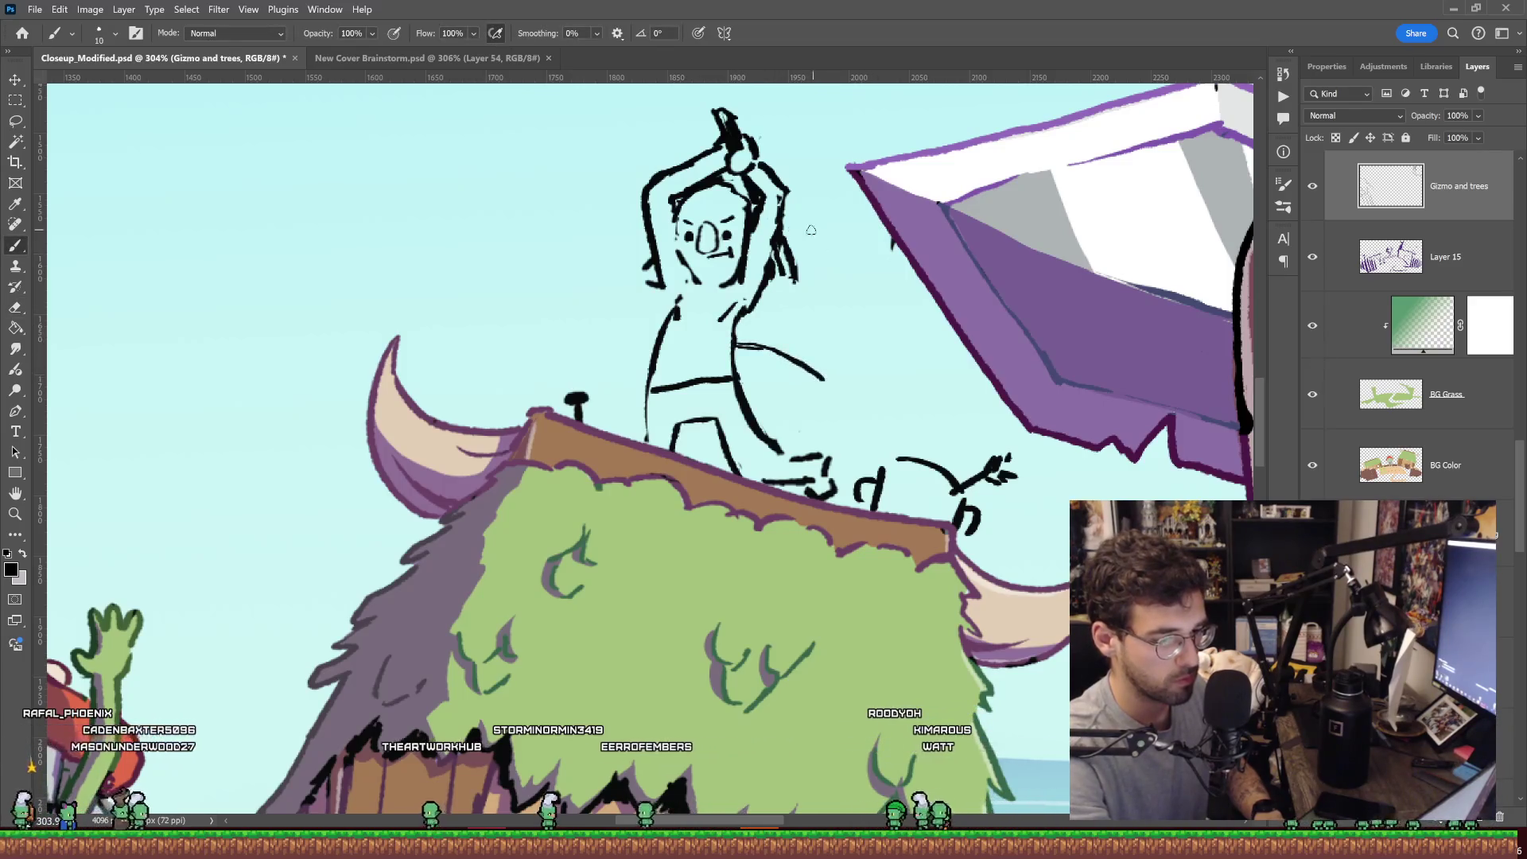
mouse_move(854, 244)
left_mouse_down()
mouse_move(876, 328)
mouse_move(839, 424)
left_mouse_up()
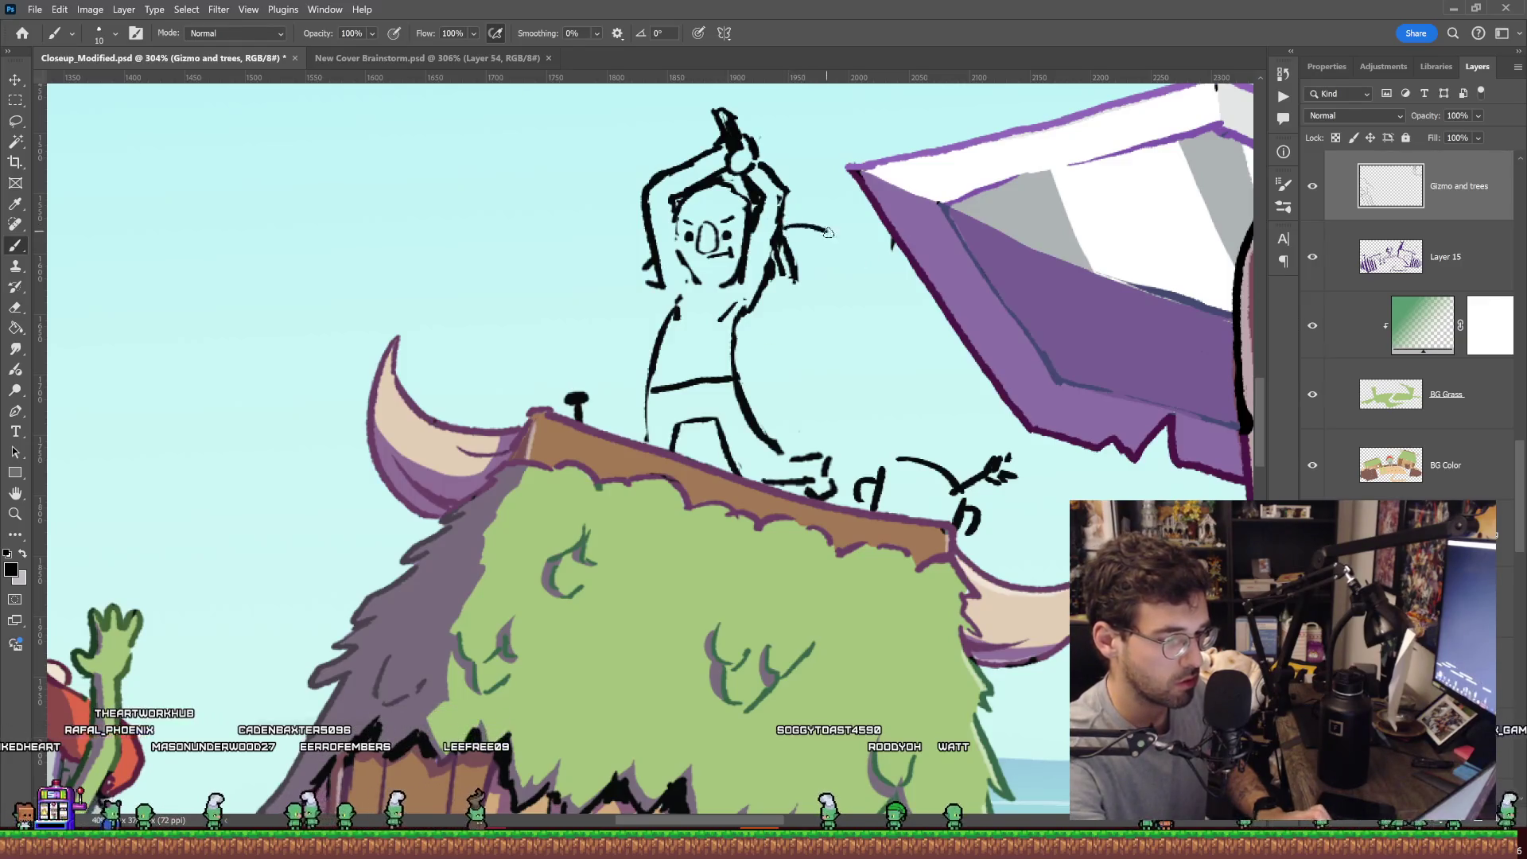
left_click_drag(749, 329, 814, 343)
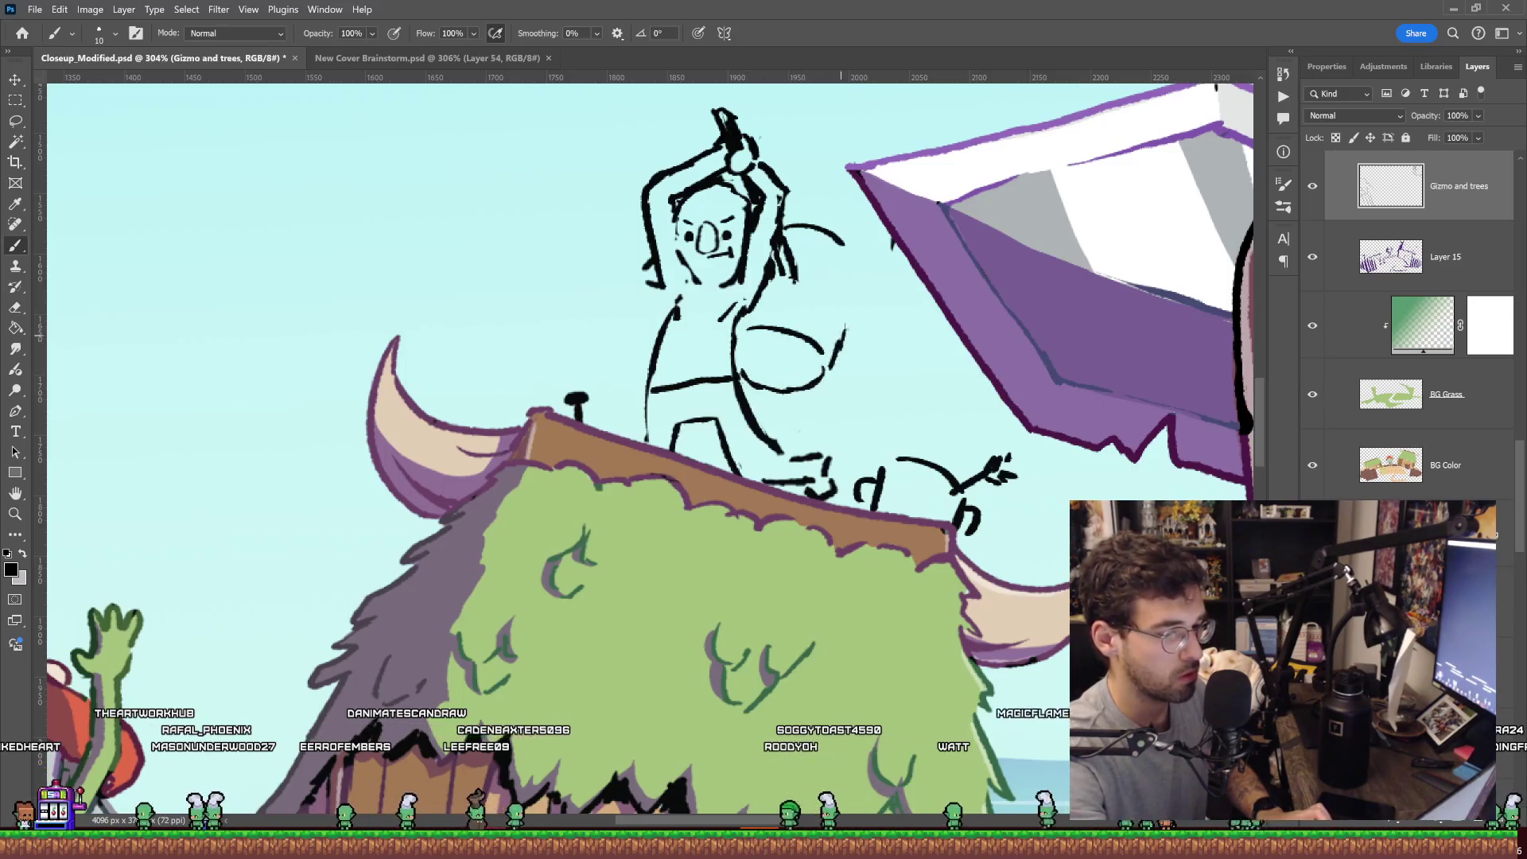
mouse_move(845, 242)
left_mouse_down()
mouse_move(831, 367)
mouse_move(807, 354)
left_mouse_up()
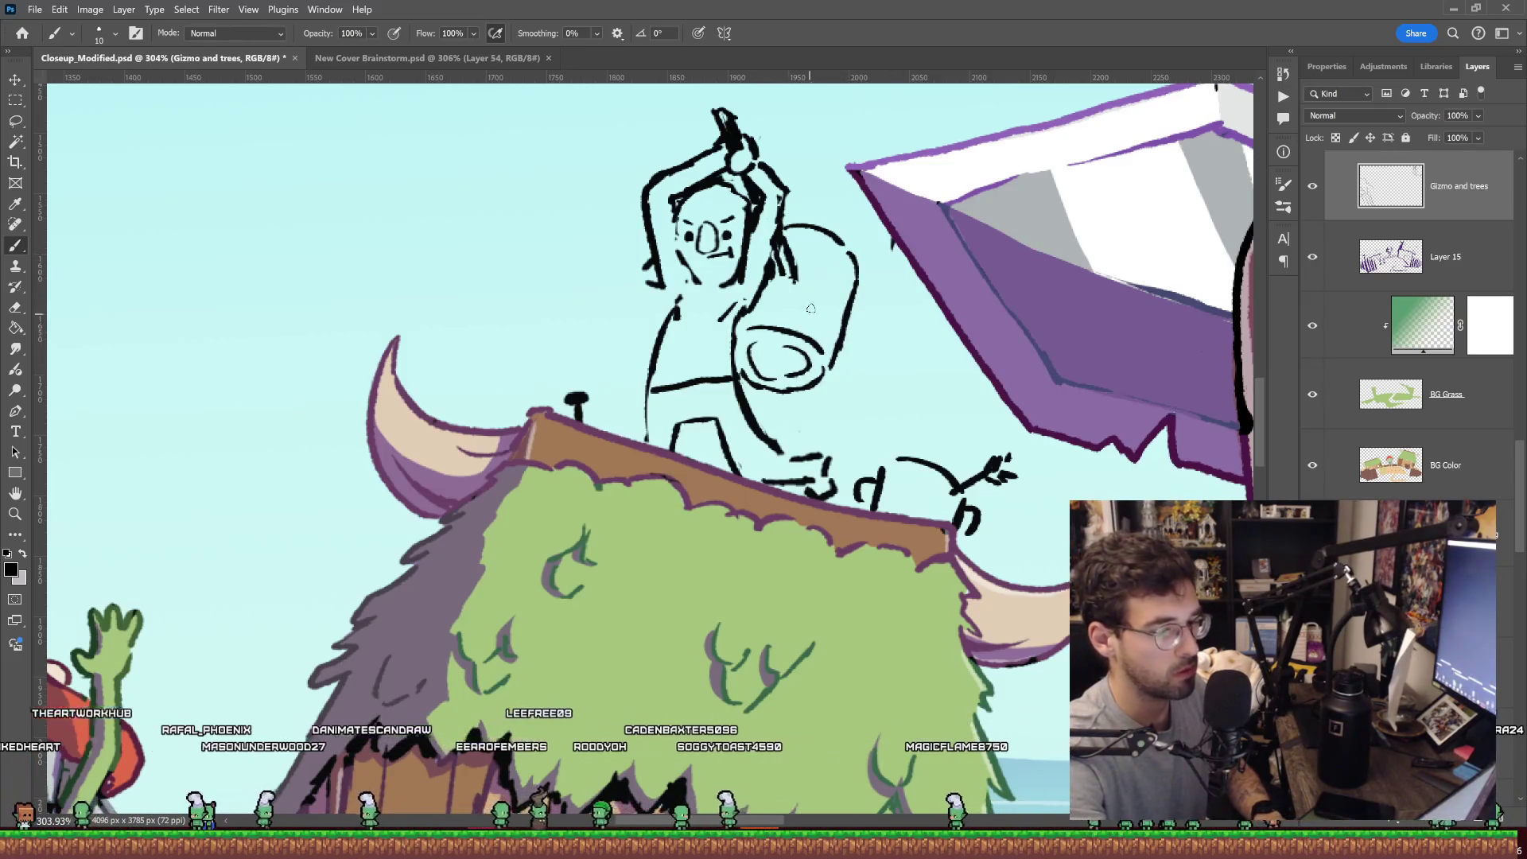
key("z")
mouse_move(954, 262)
left_mouse_down()
mouse_move(883, 280)
mouse_move(926, 210)
left_mouse_up()
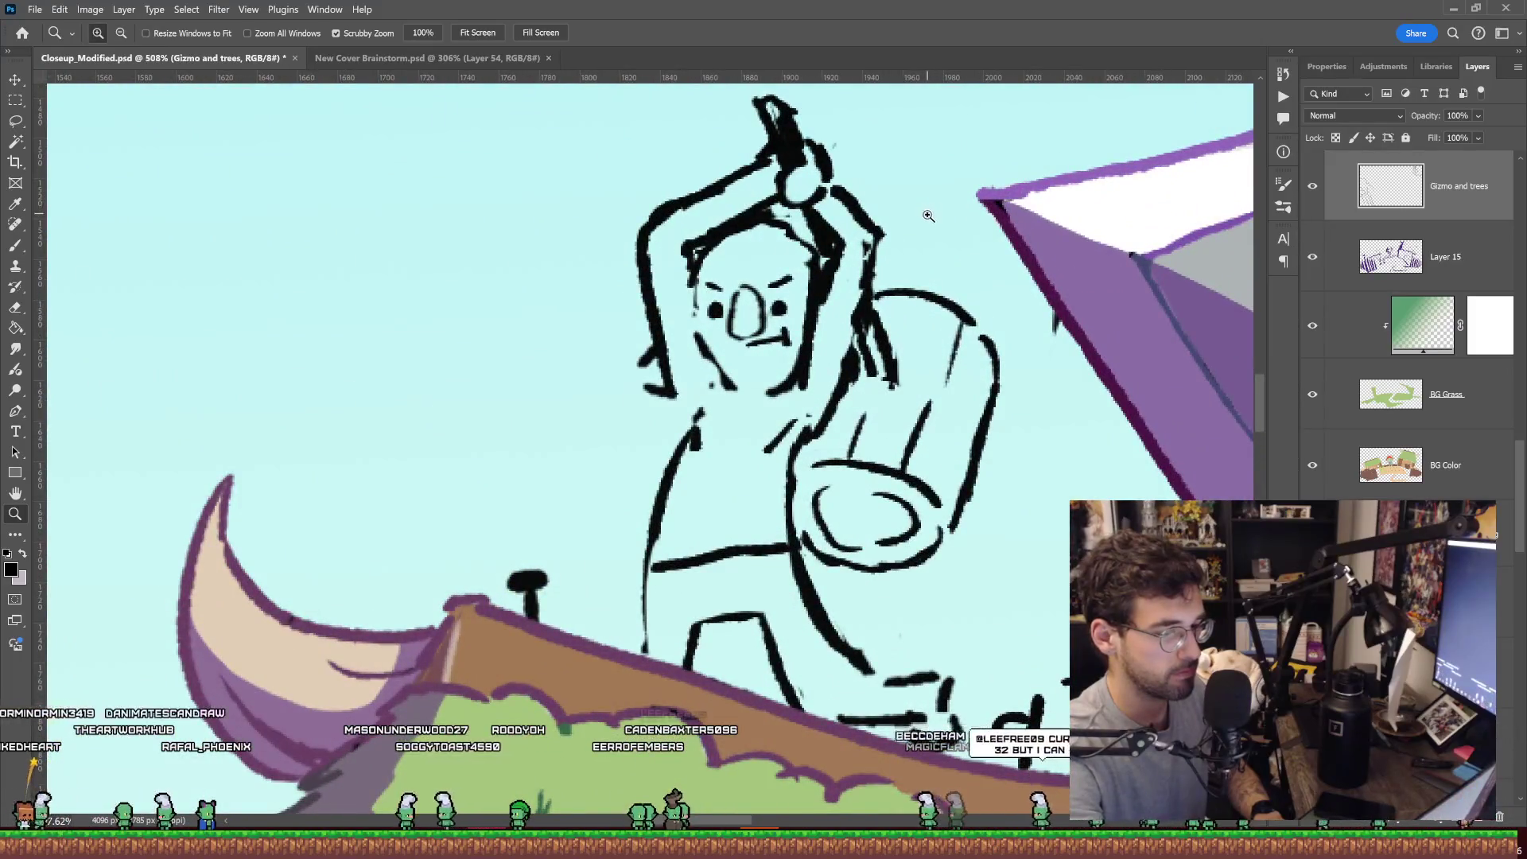
key("b")
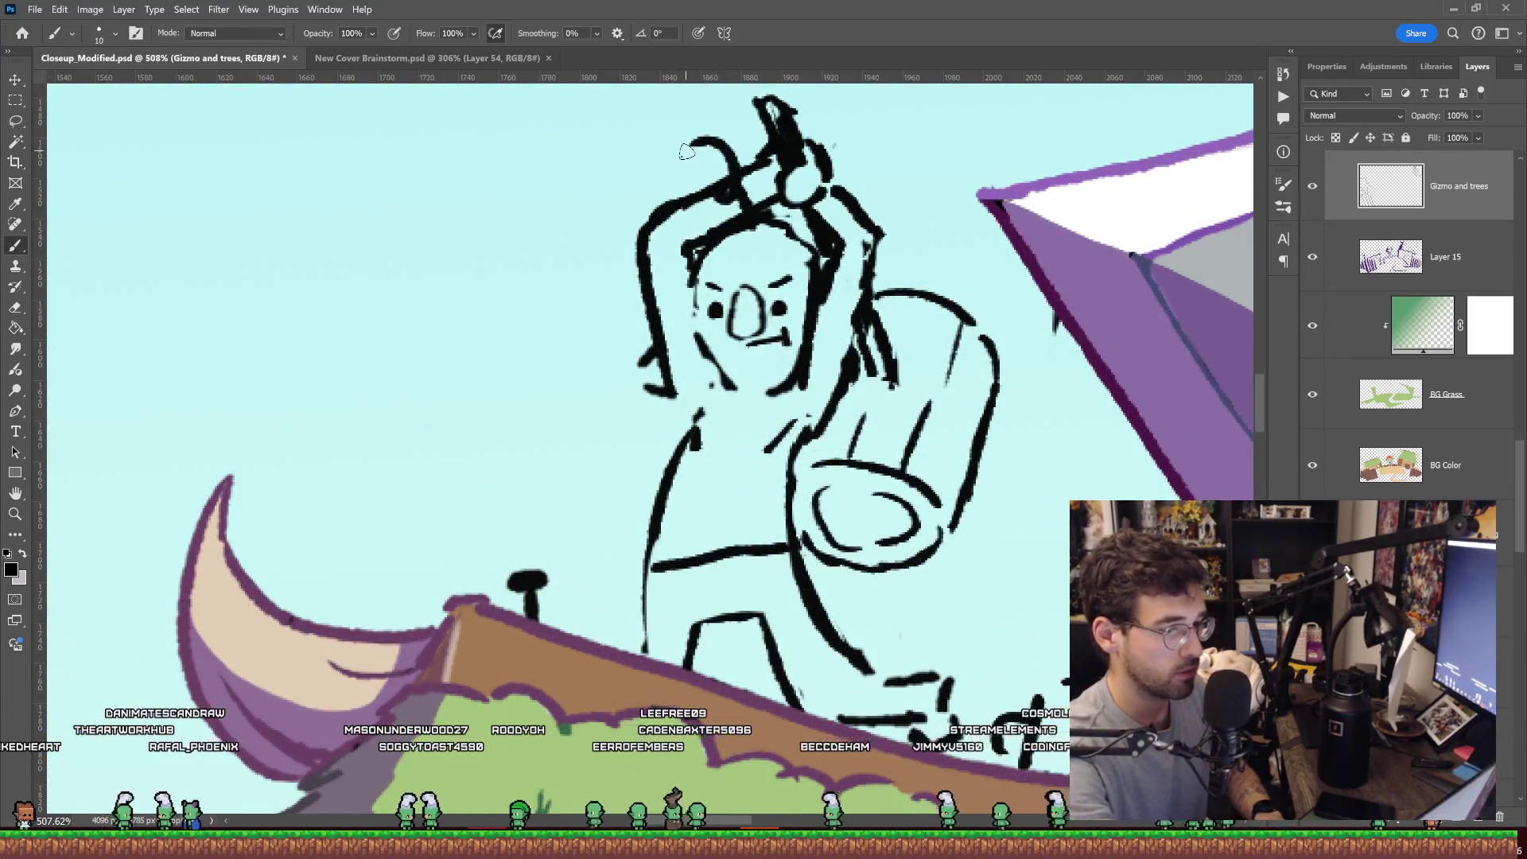
key("z")
mouse_move(889, 265)
left_mouse_down()
mouse_move(835, 262)
mouse_move(905, 251)
left_mouse_up()
key("b")
key("z")
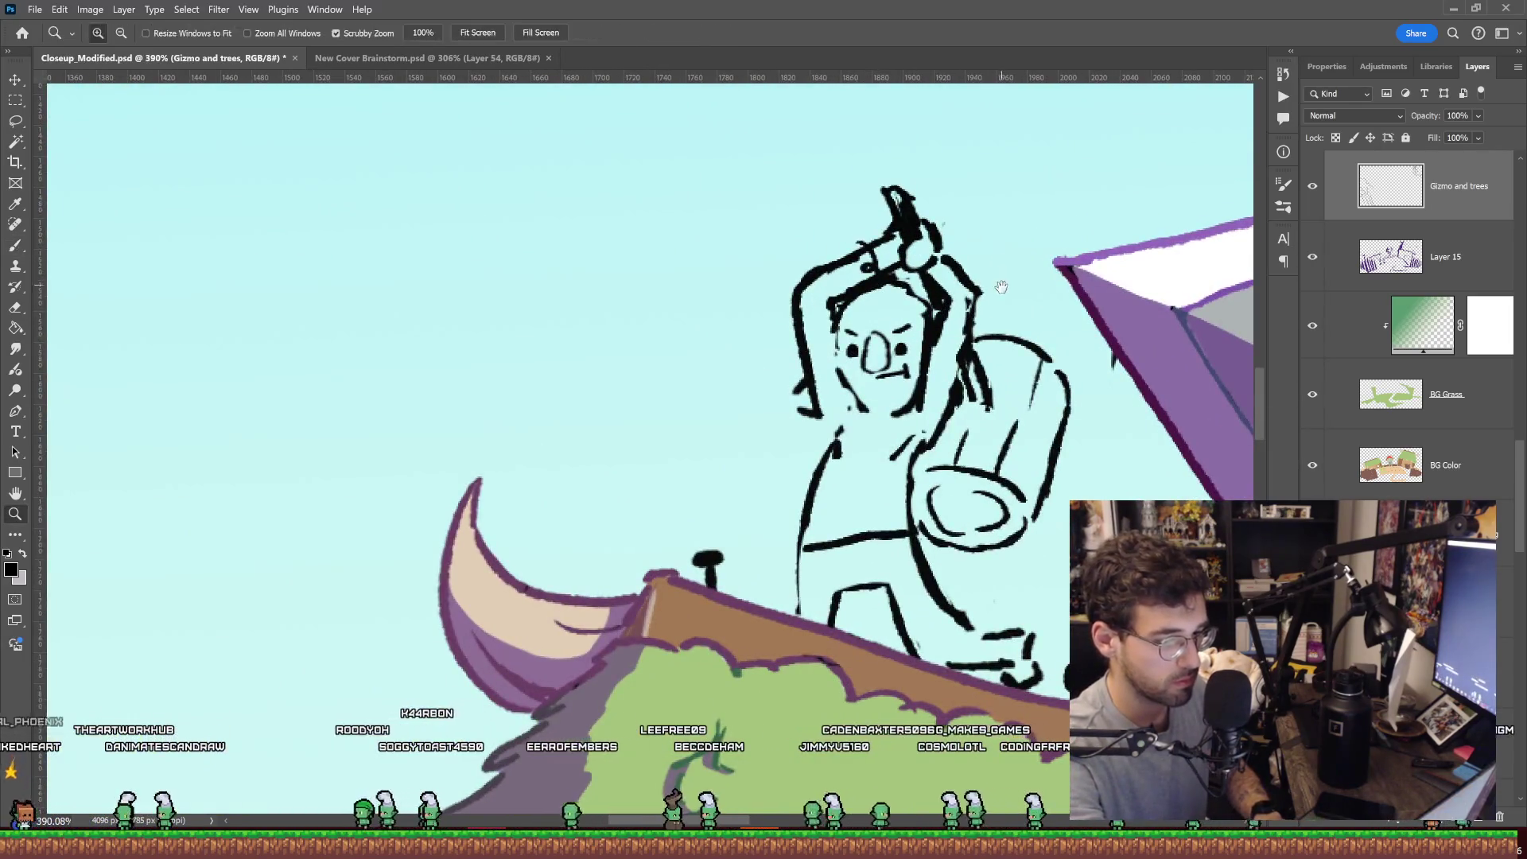
left_click_drag(1132, 487, 914, 387)
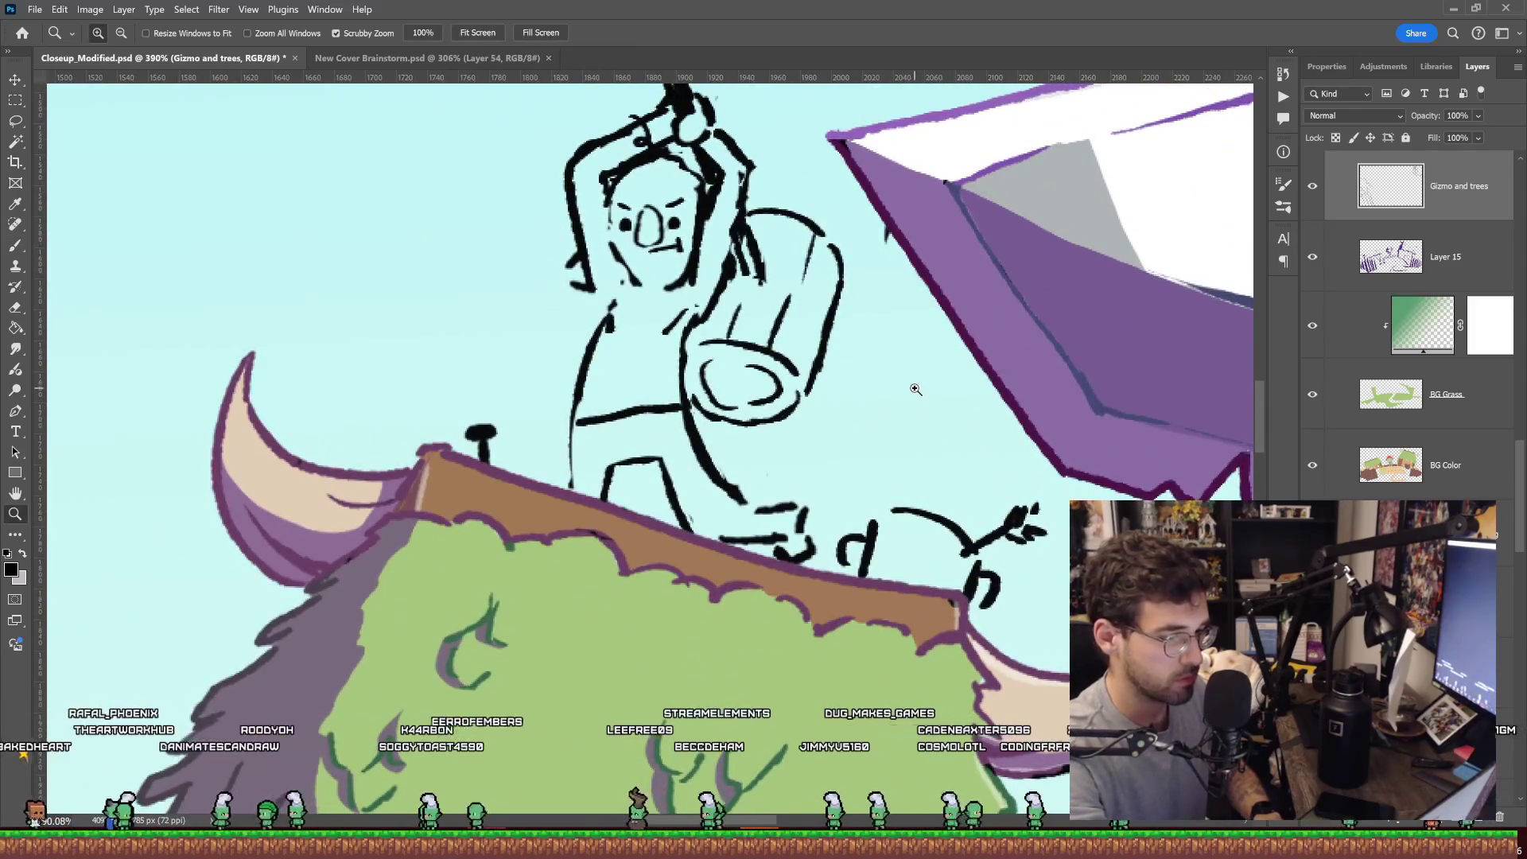
left_click_drag(664, 328, 692, 328)
key("b")
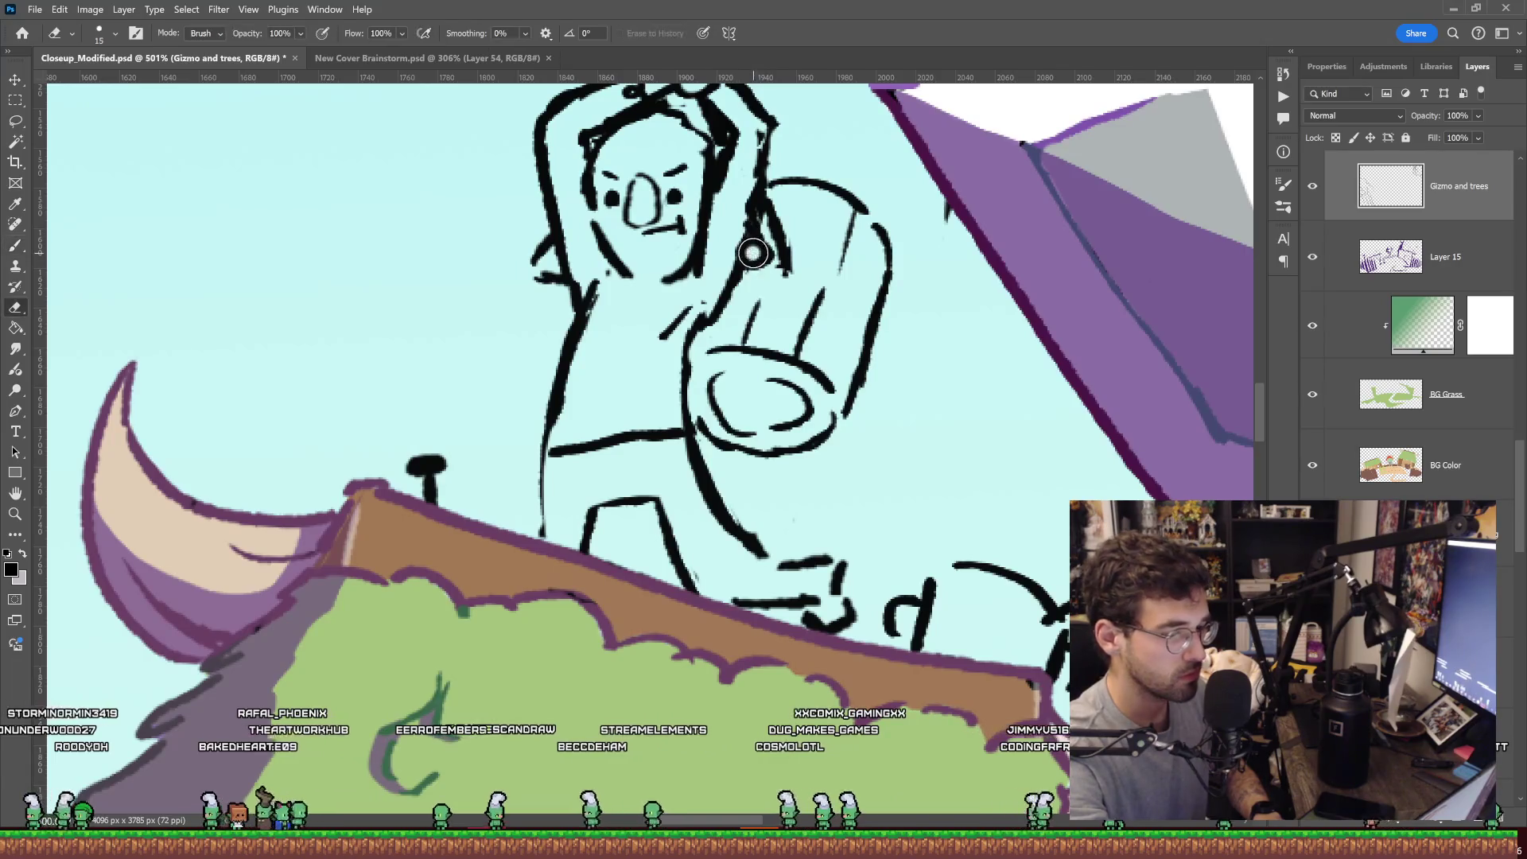
key("e")
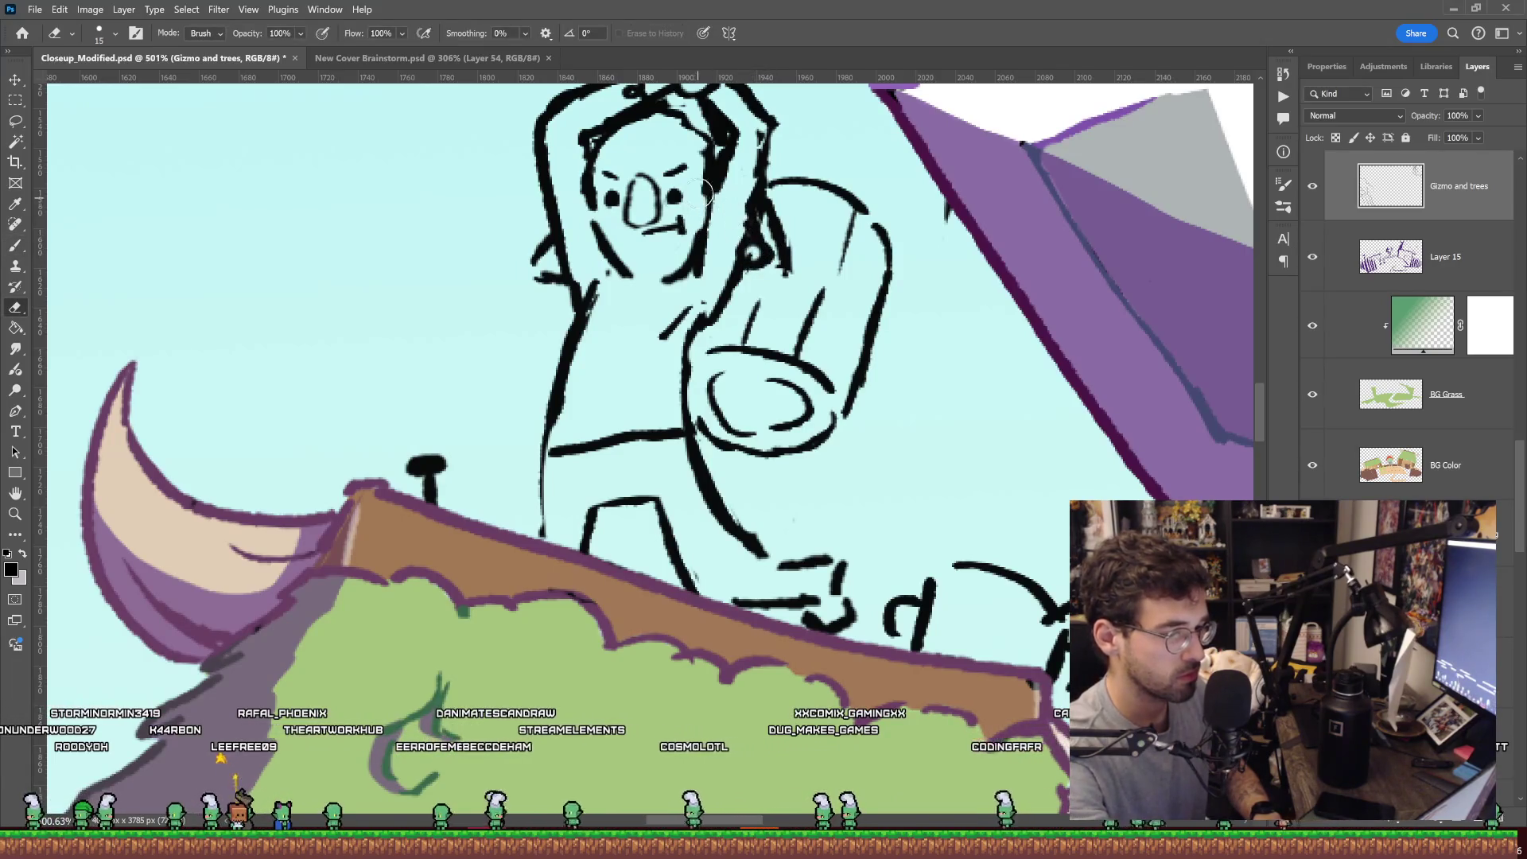
key("z")
scroll(779, 228, "down", 5)
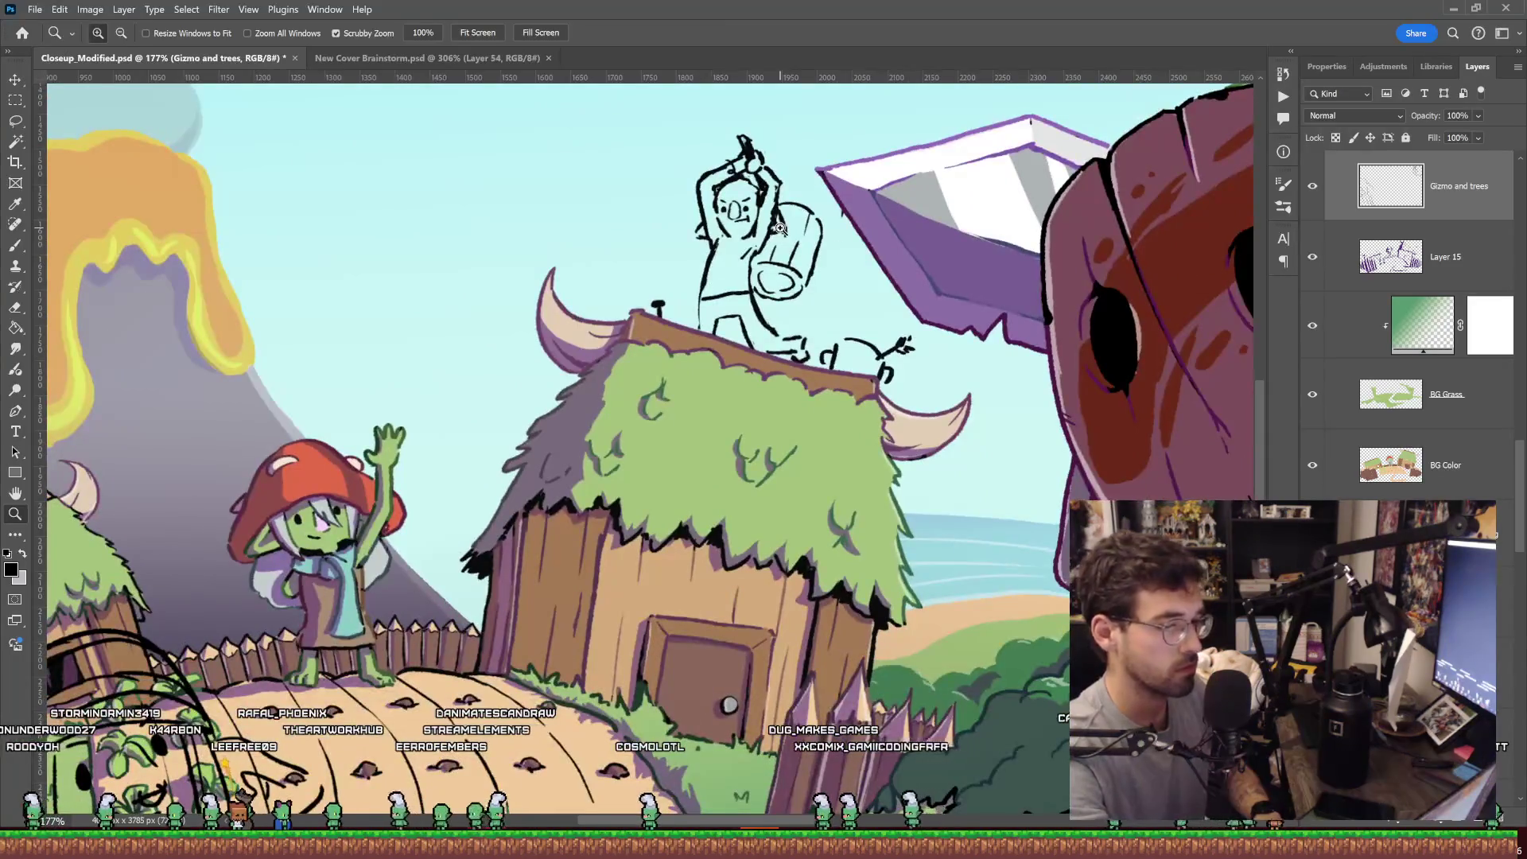
scroll(779, 228, "down", 2)
scroll(777, 271, "up", 6)
key("e")
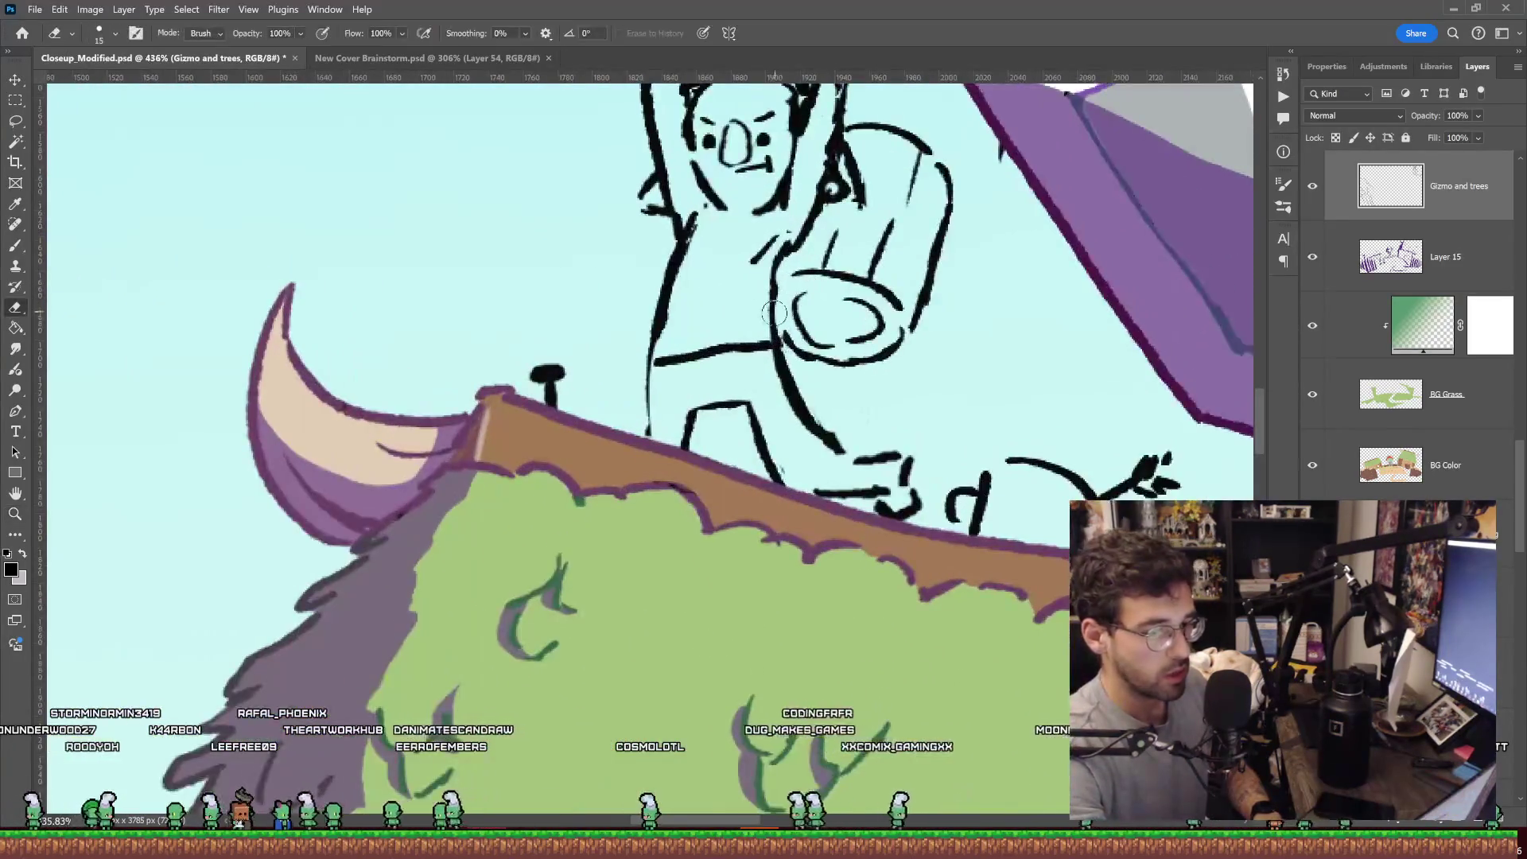
left_click_drag(828, 291, 762, 419)
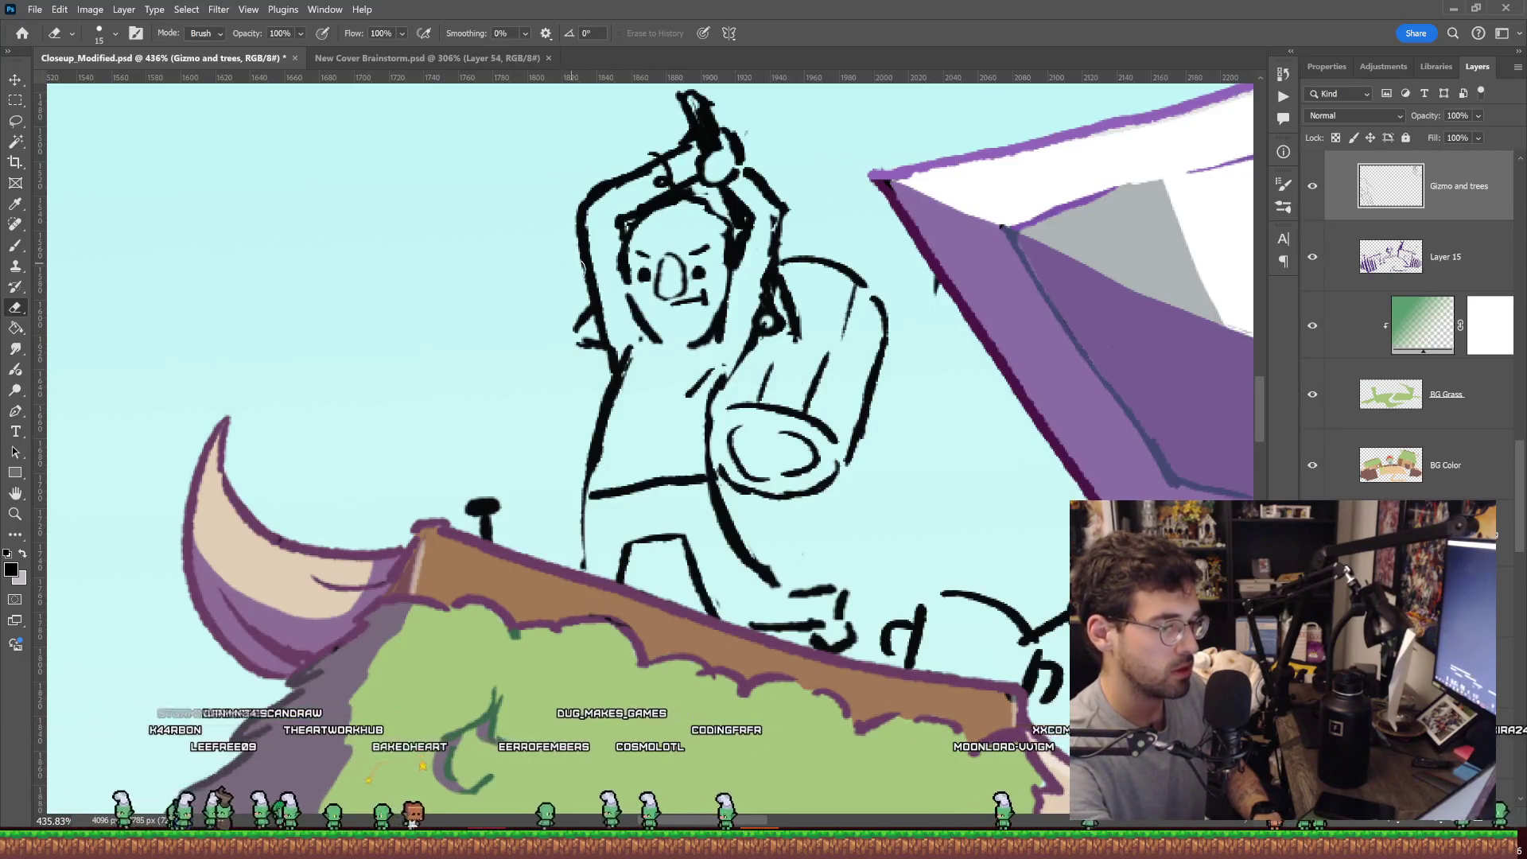
key("z")
scroll(841, 288, "down", 6)
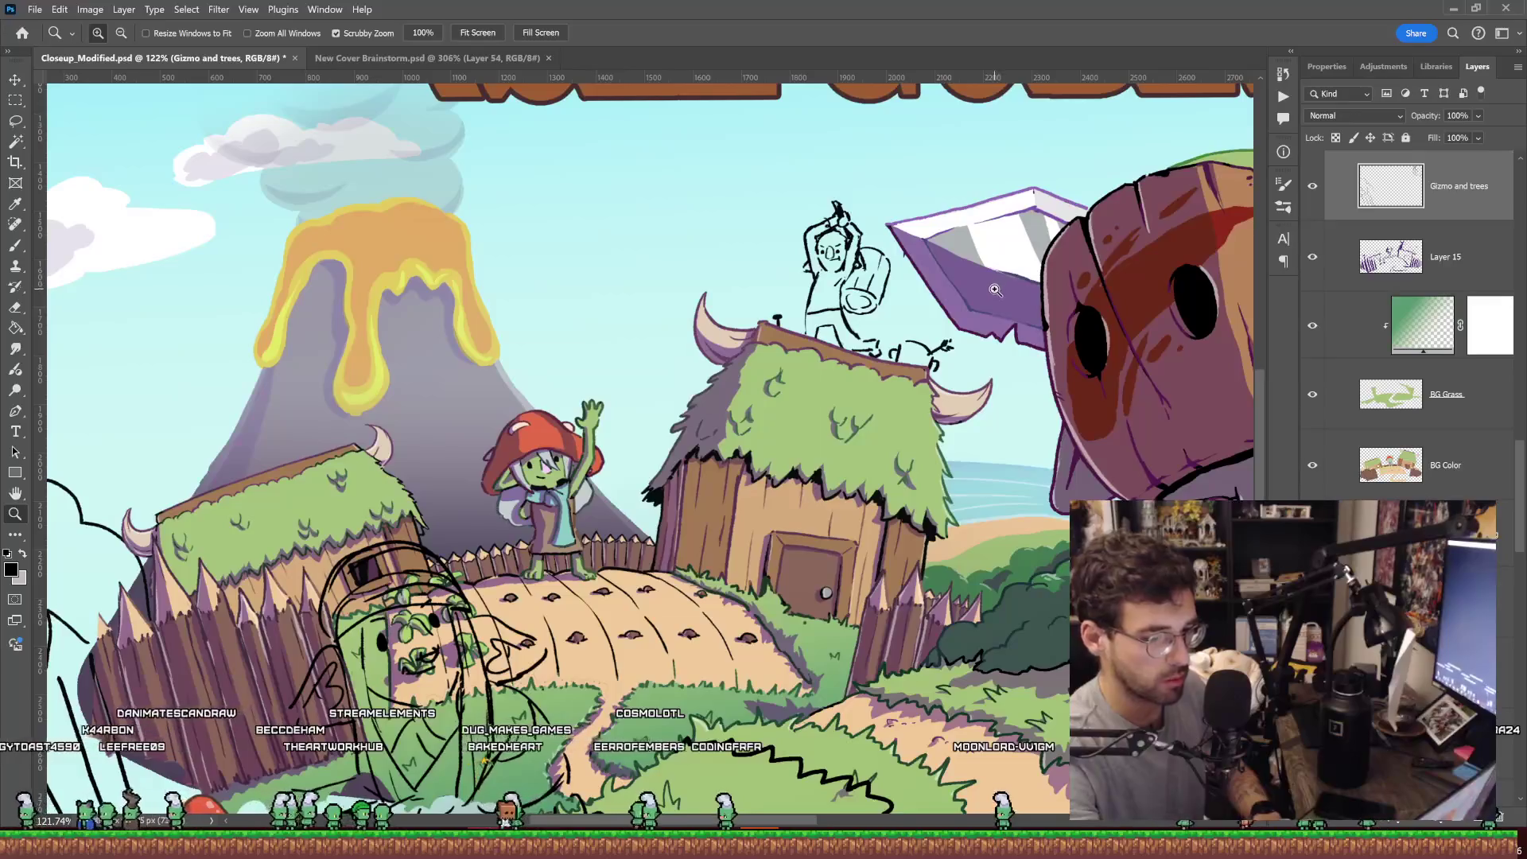
scroll(989, 296, "down", 2)
scroll(984, 302, "up", 5)
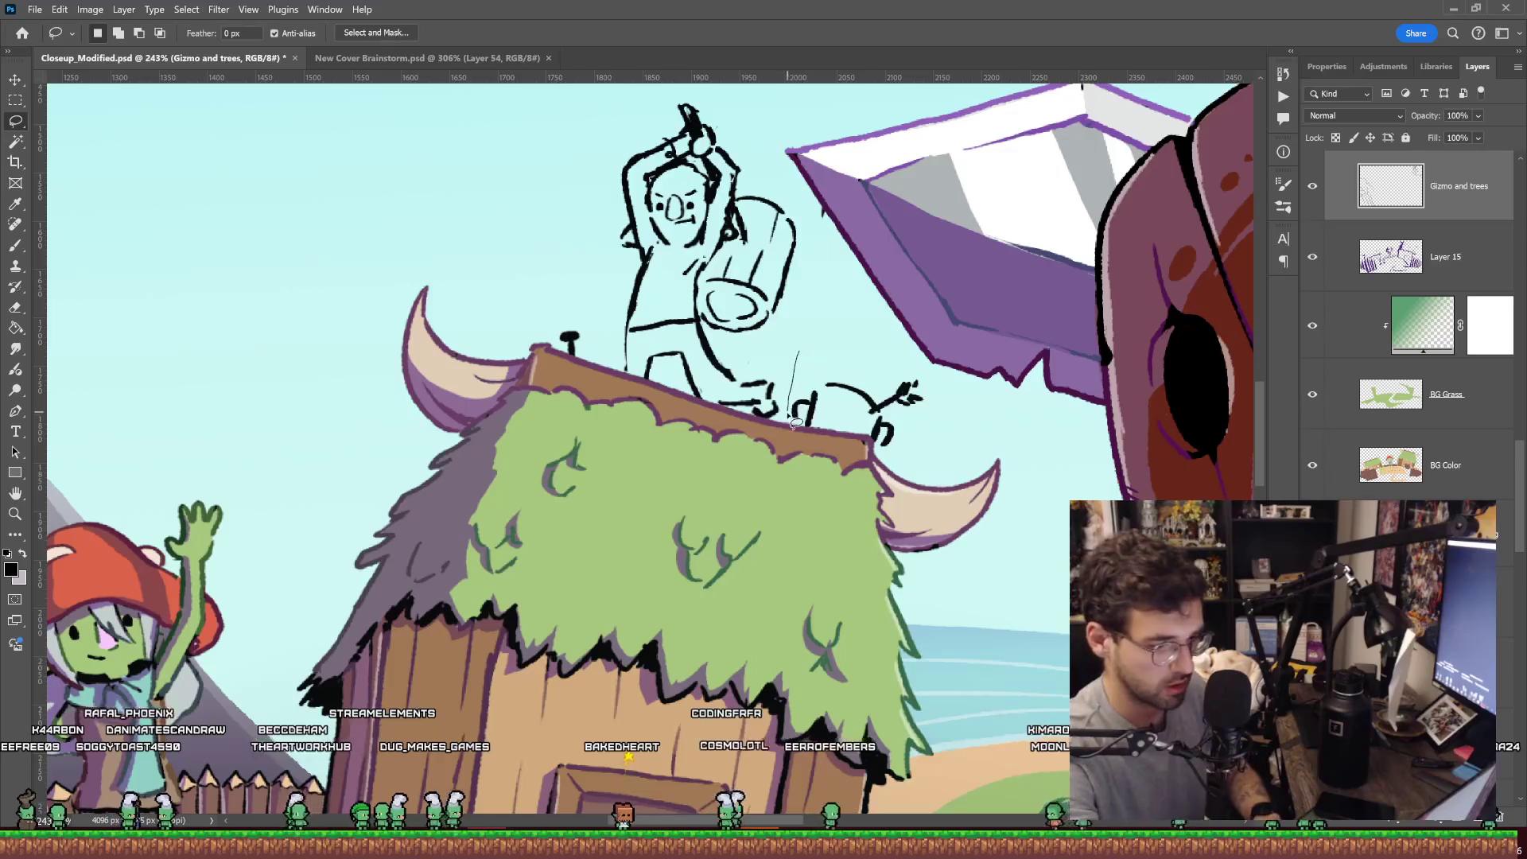
Scale the whole goblin sketch to about 96% and nudge it down-right.
left_click_drag(646, 94, 797, 351)
left_click_drag(932, 379, 937, 442)
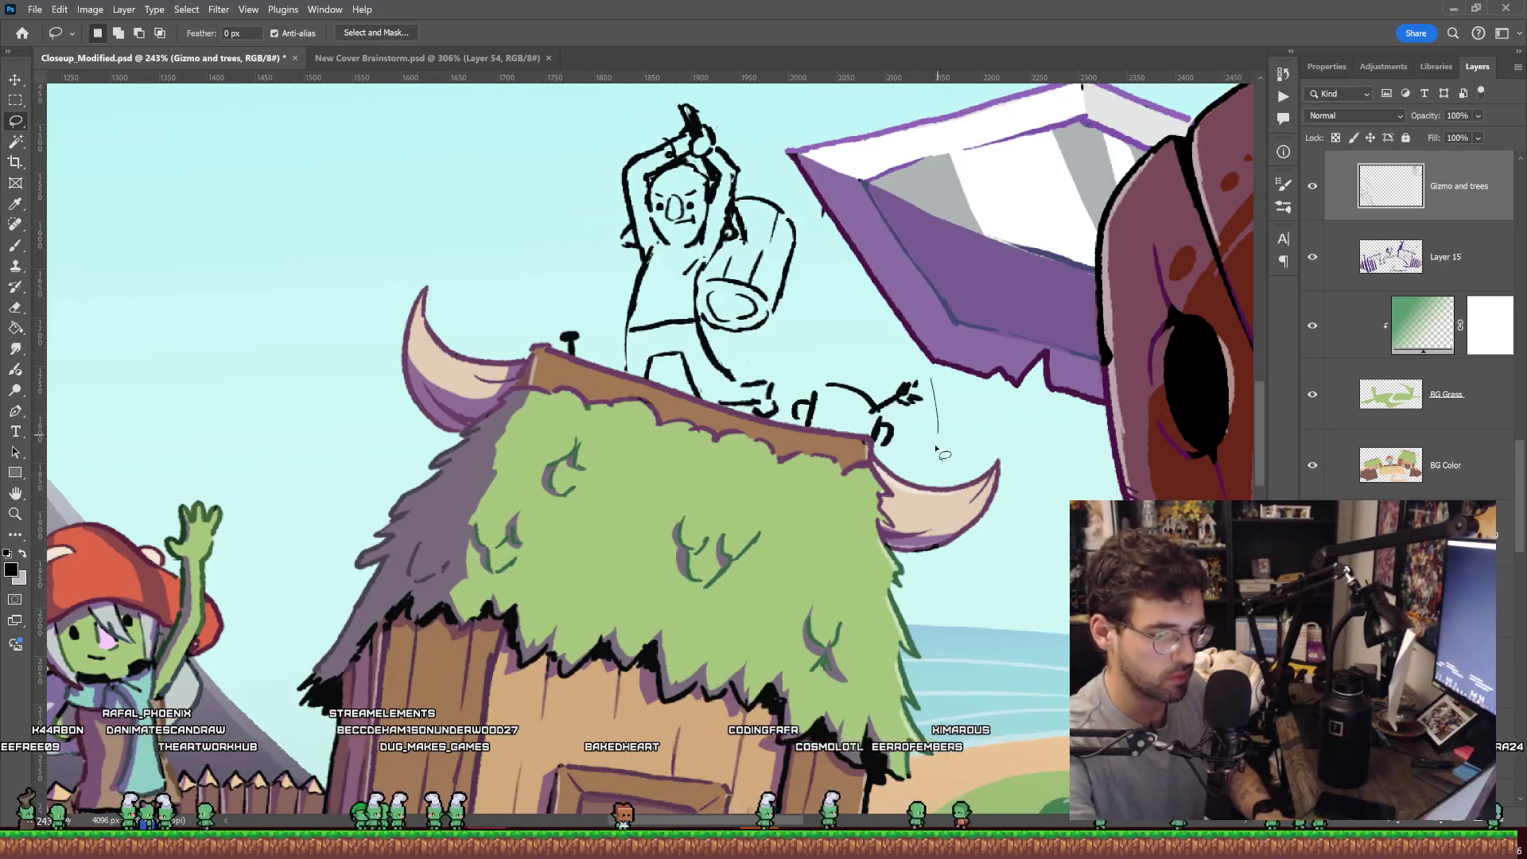
left_click_drag(626, 417, 985, 374)
key("ctrl+t")
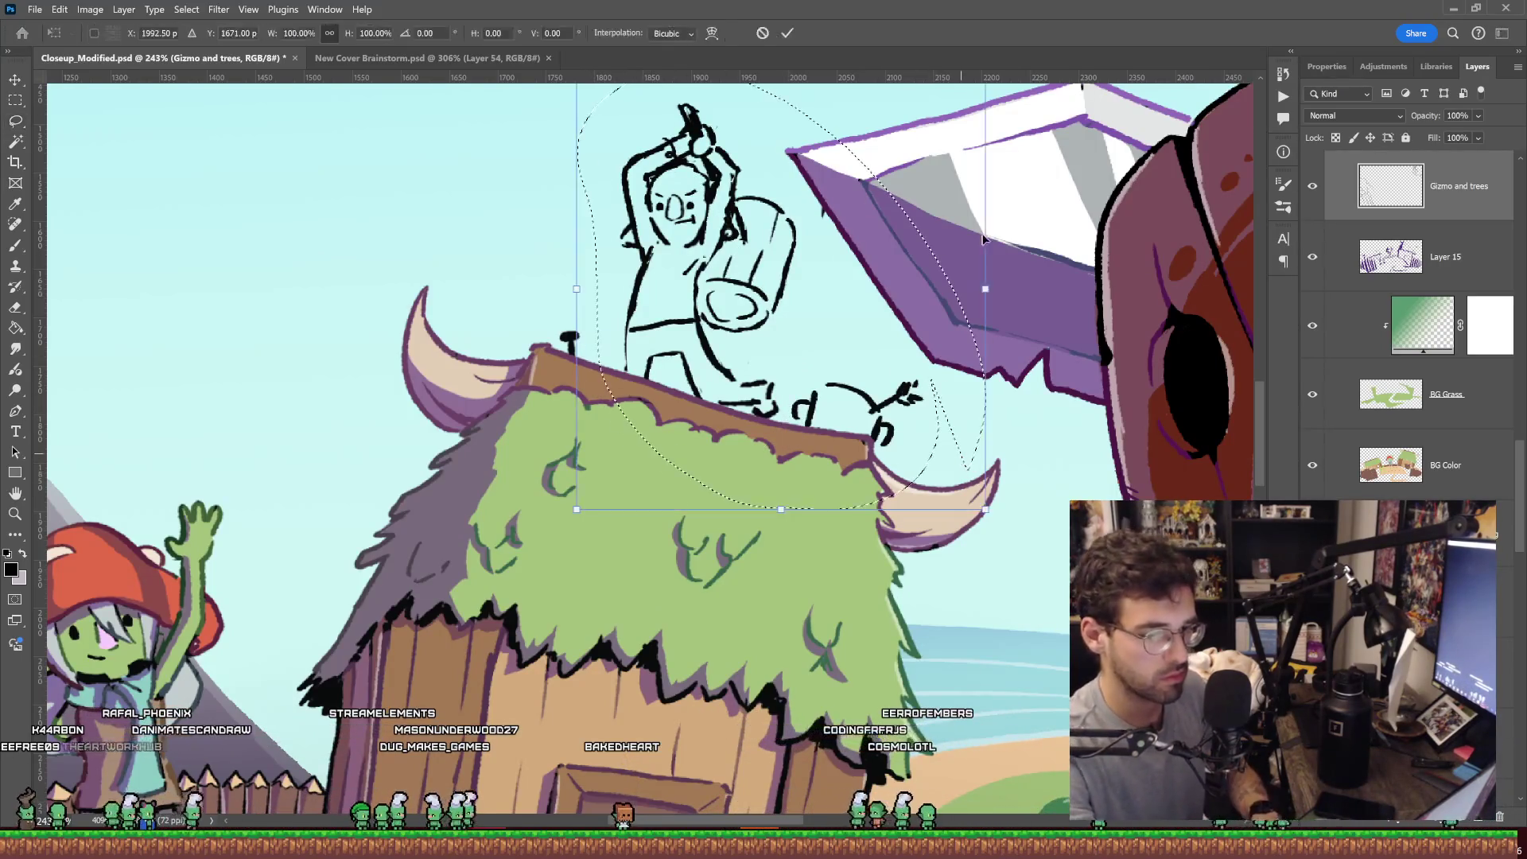
mouse_move(987, 290)
left_mouse_down()
mouse_move(929, 305)
mouse_move(966, 305)
left_mouse_up()
left_click_drag(866, 318, 892, 343)
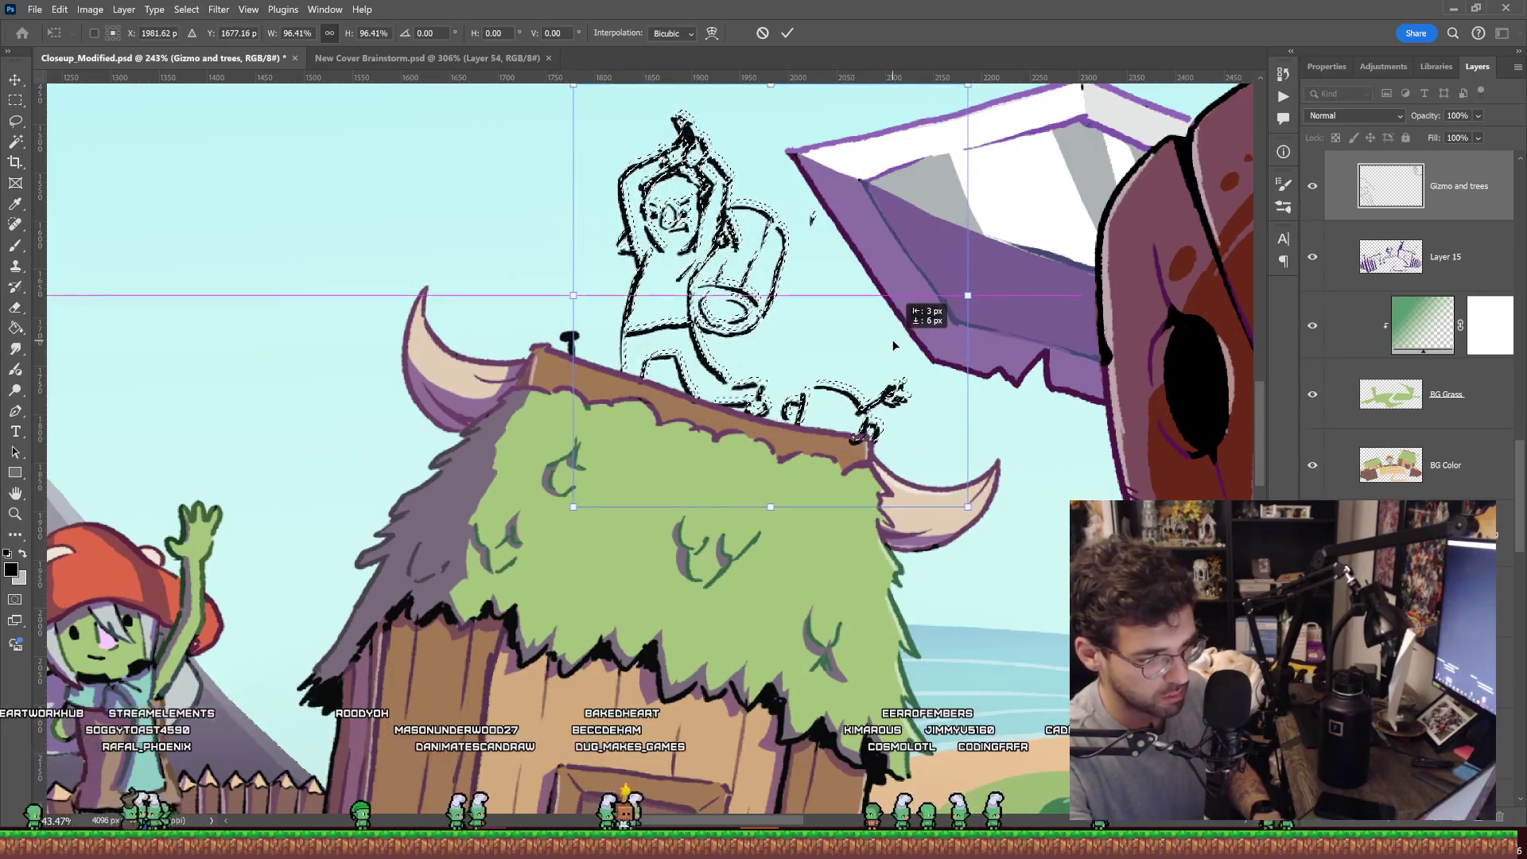
key("Return")
key("ctrl+d")
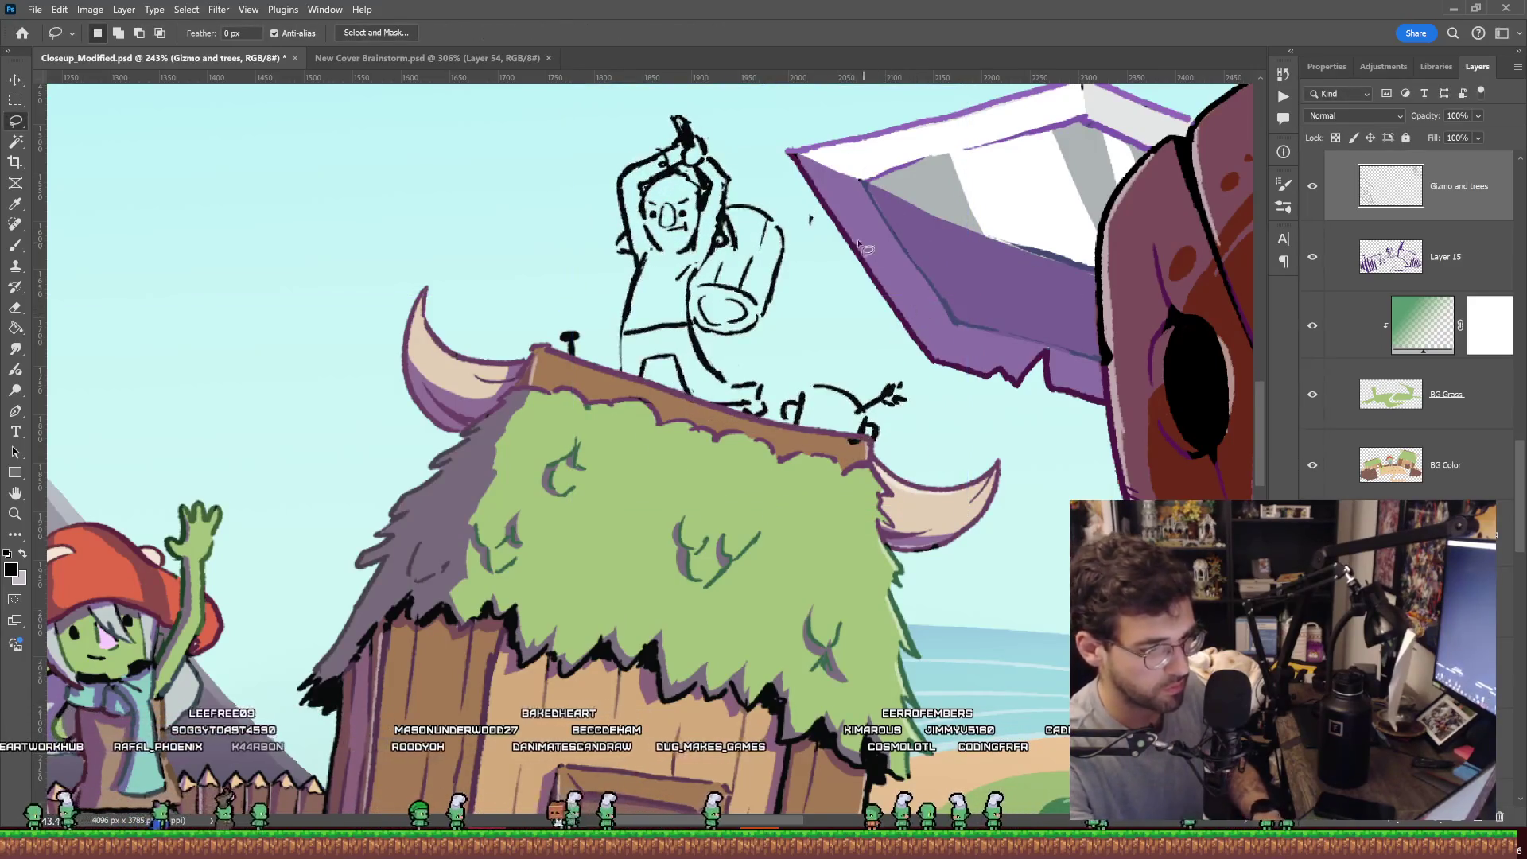
key("e")
key("z")
left_click_drag(877, 274, 828, 275)
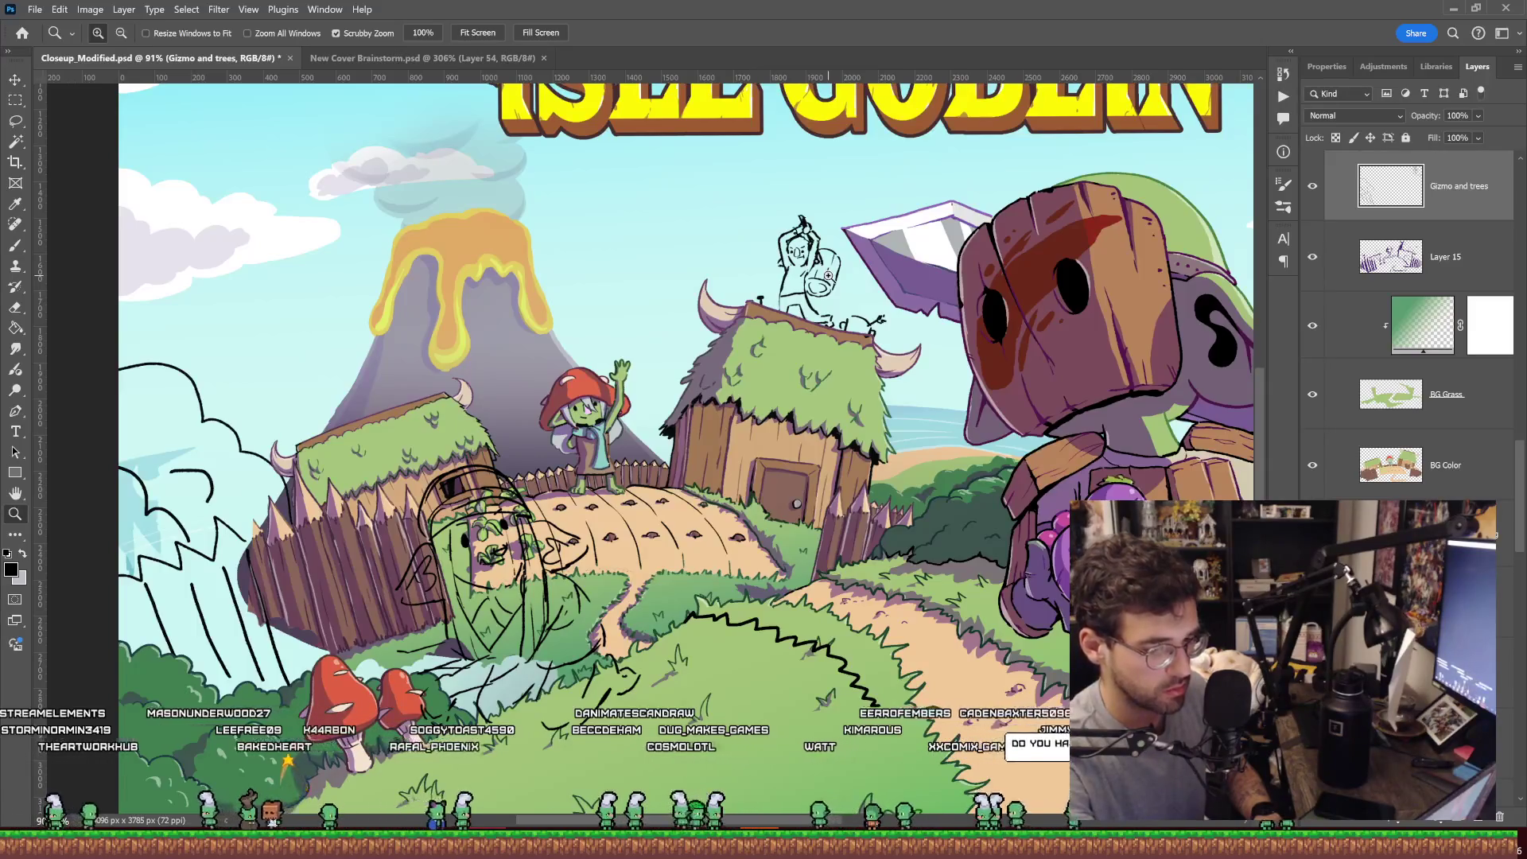
left_click_drag(815, 268, 867, 269)
Shift the left side of the goblin's body about 8 px to the left.
key("l")
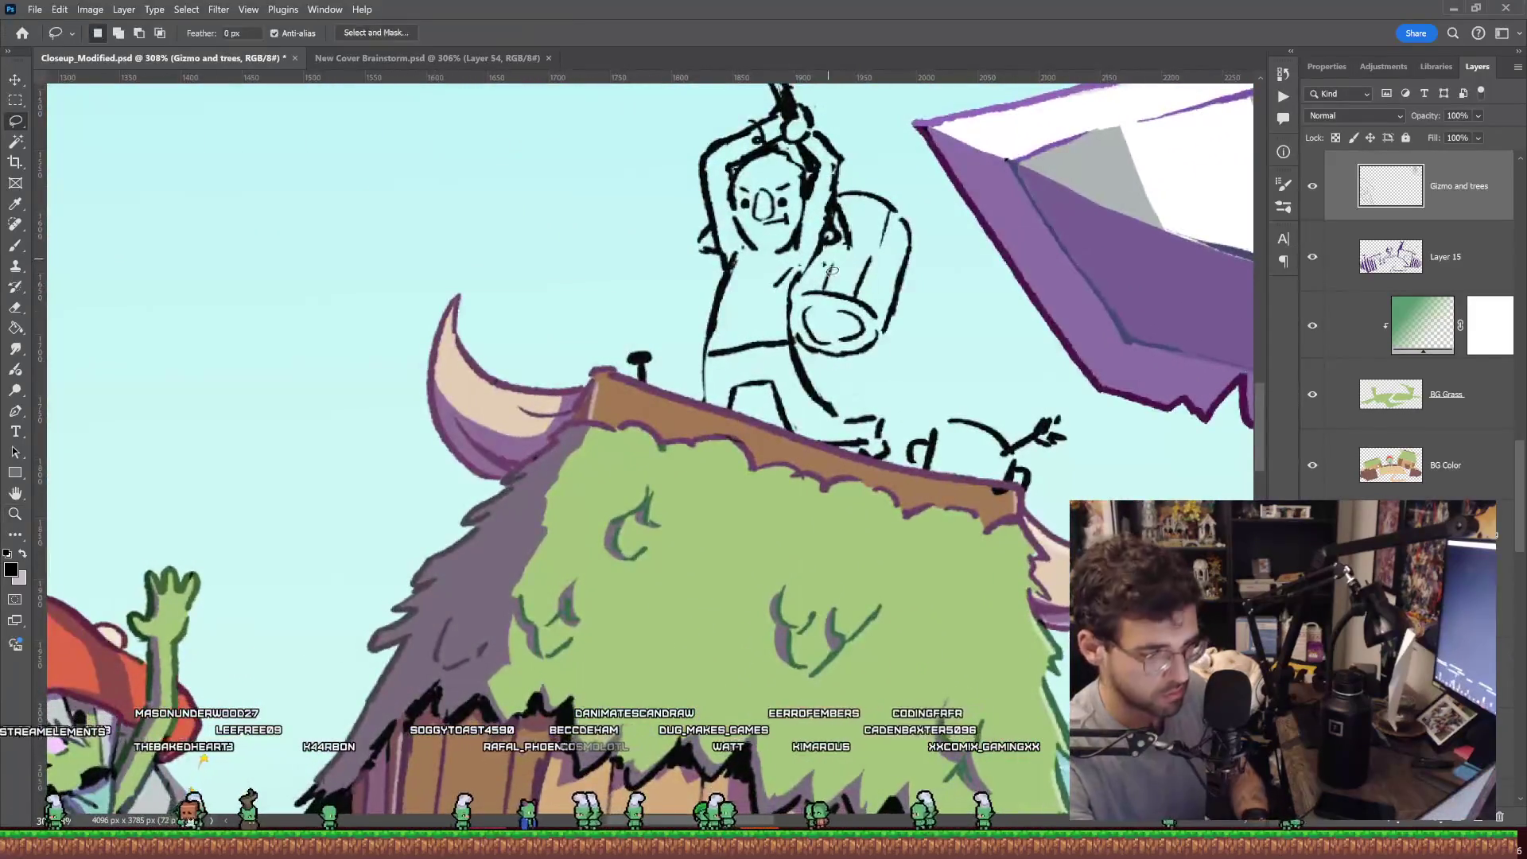
left_click_drag(755, 393, 659, 165)
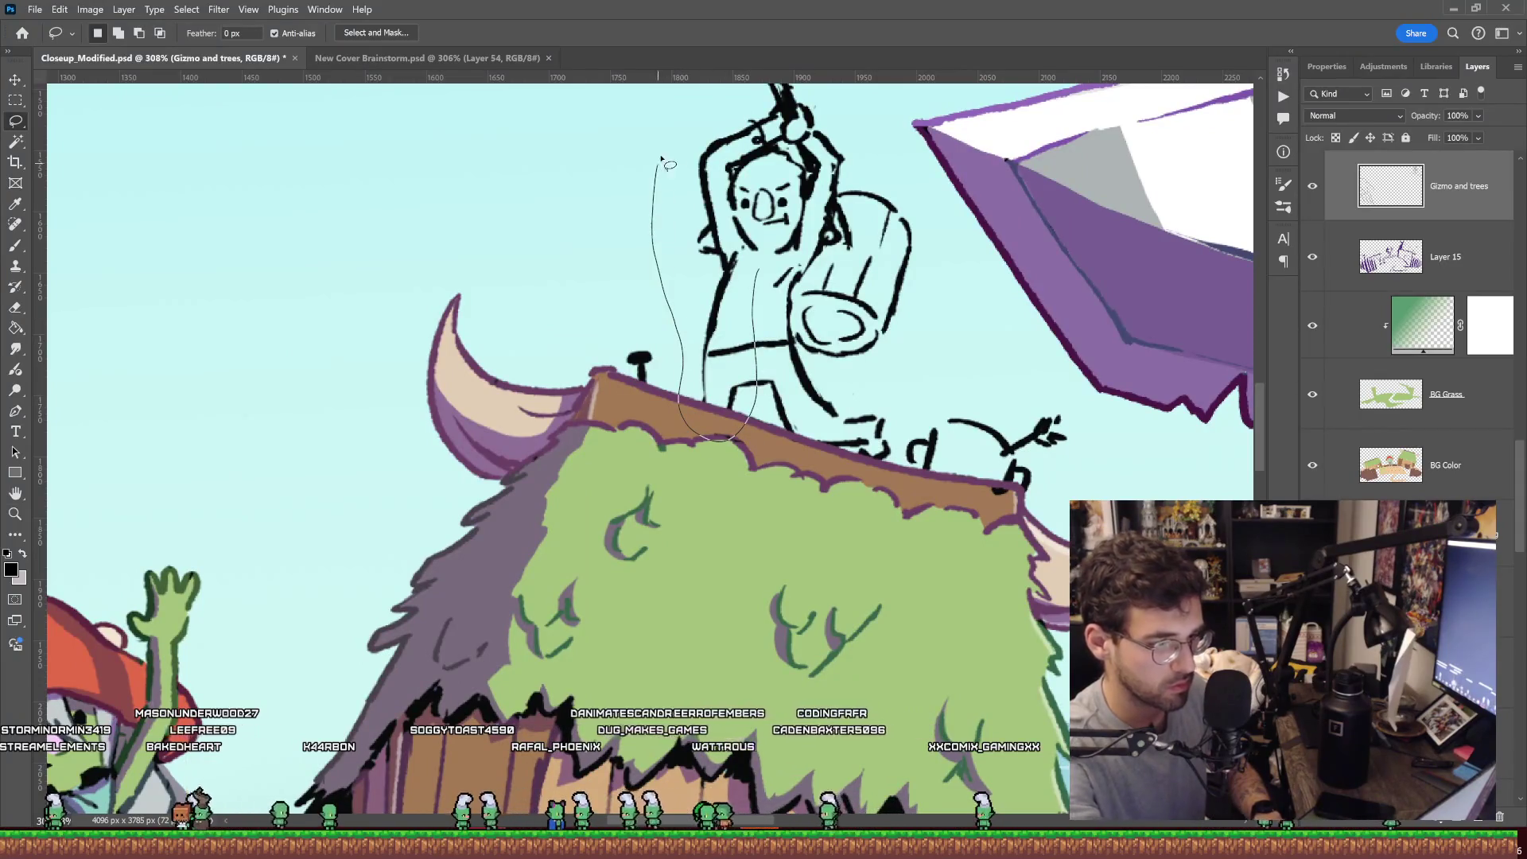
left_click_drag(775, 215, 768, 208)
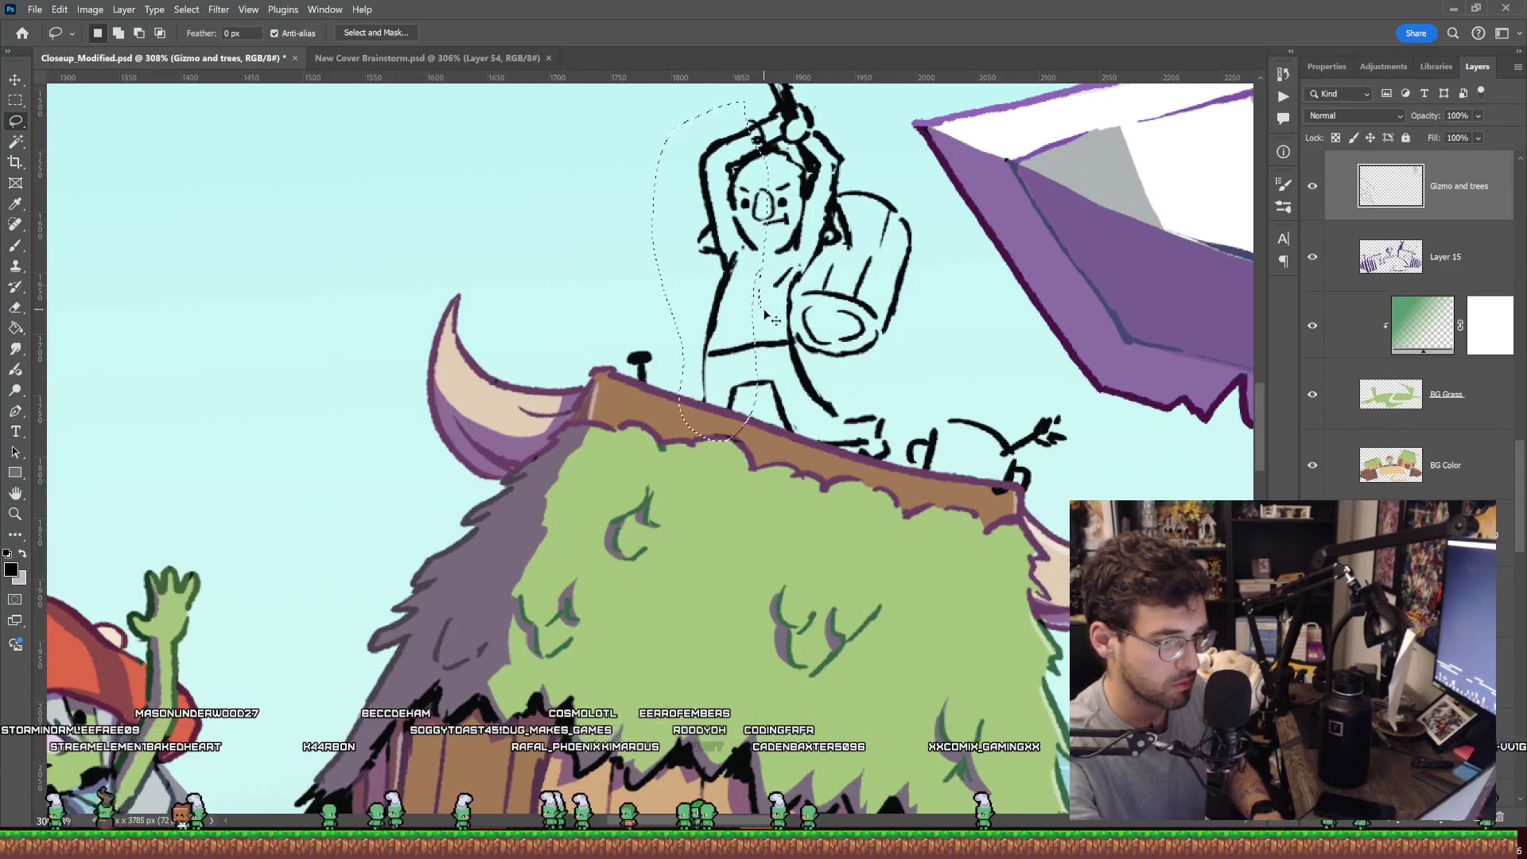
key("ctrl+t")
left_click_drag(739, 340, 735, 339)
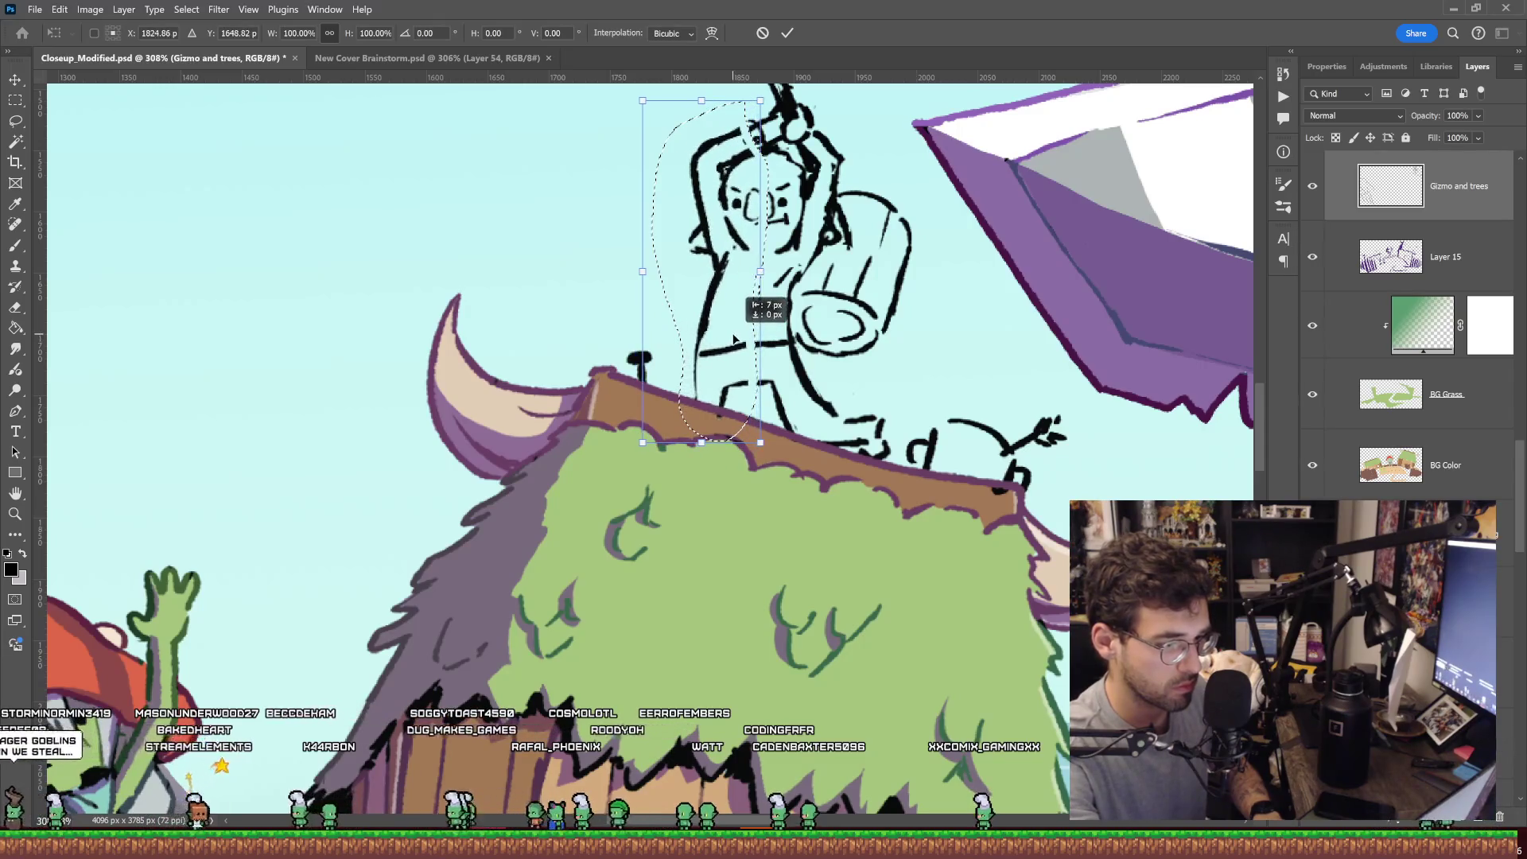
key("Return")
key("ctrl+d")
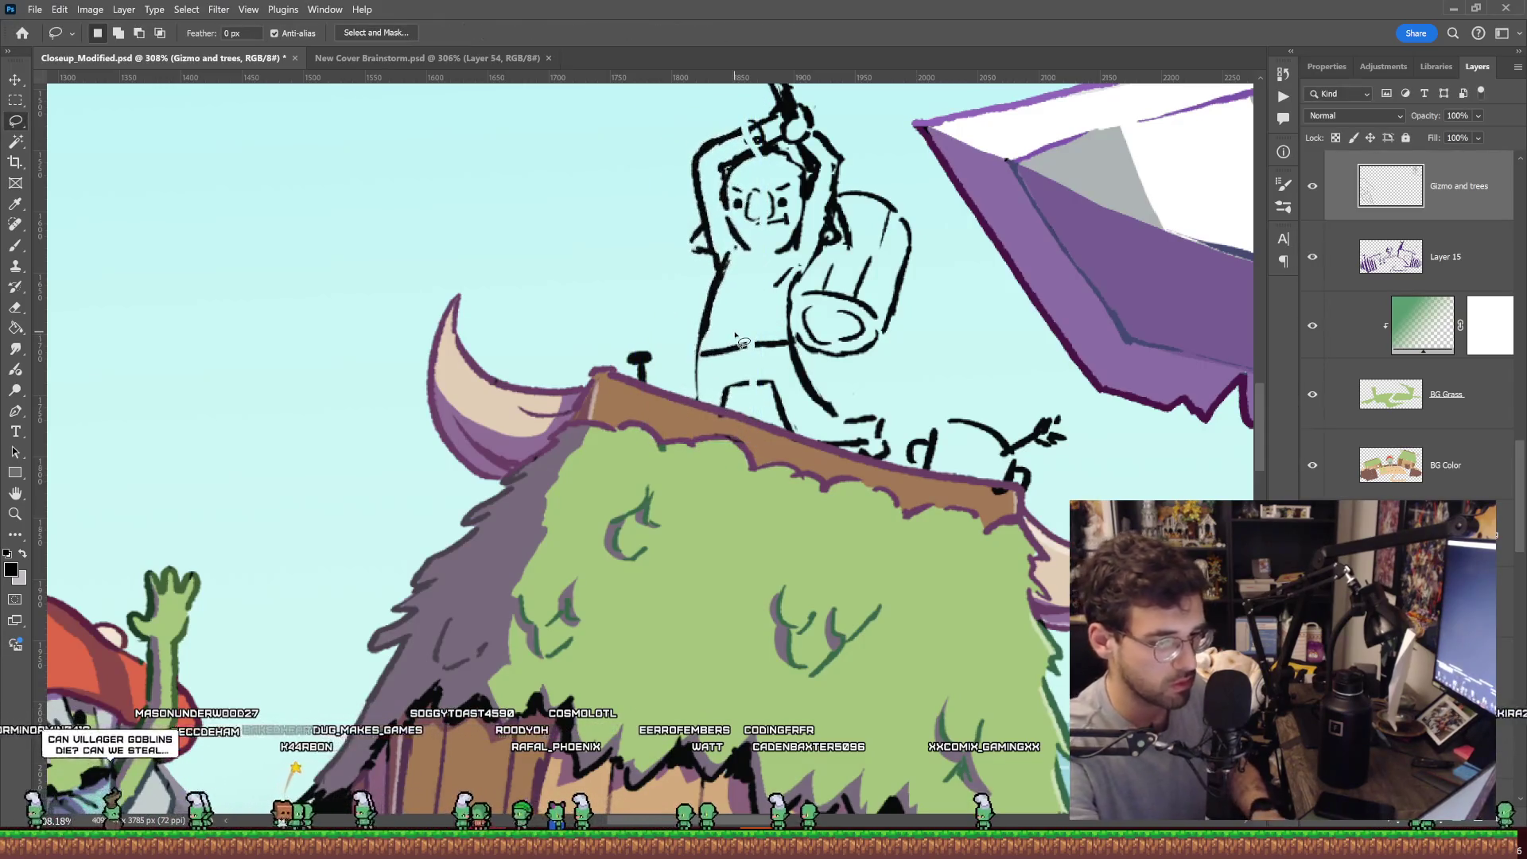
Zoom out to the full cover and save the file.
key("b")
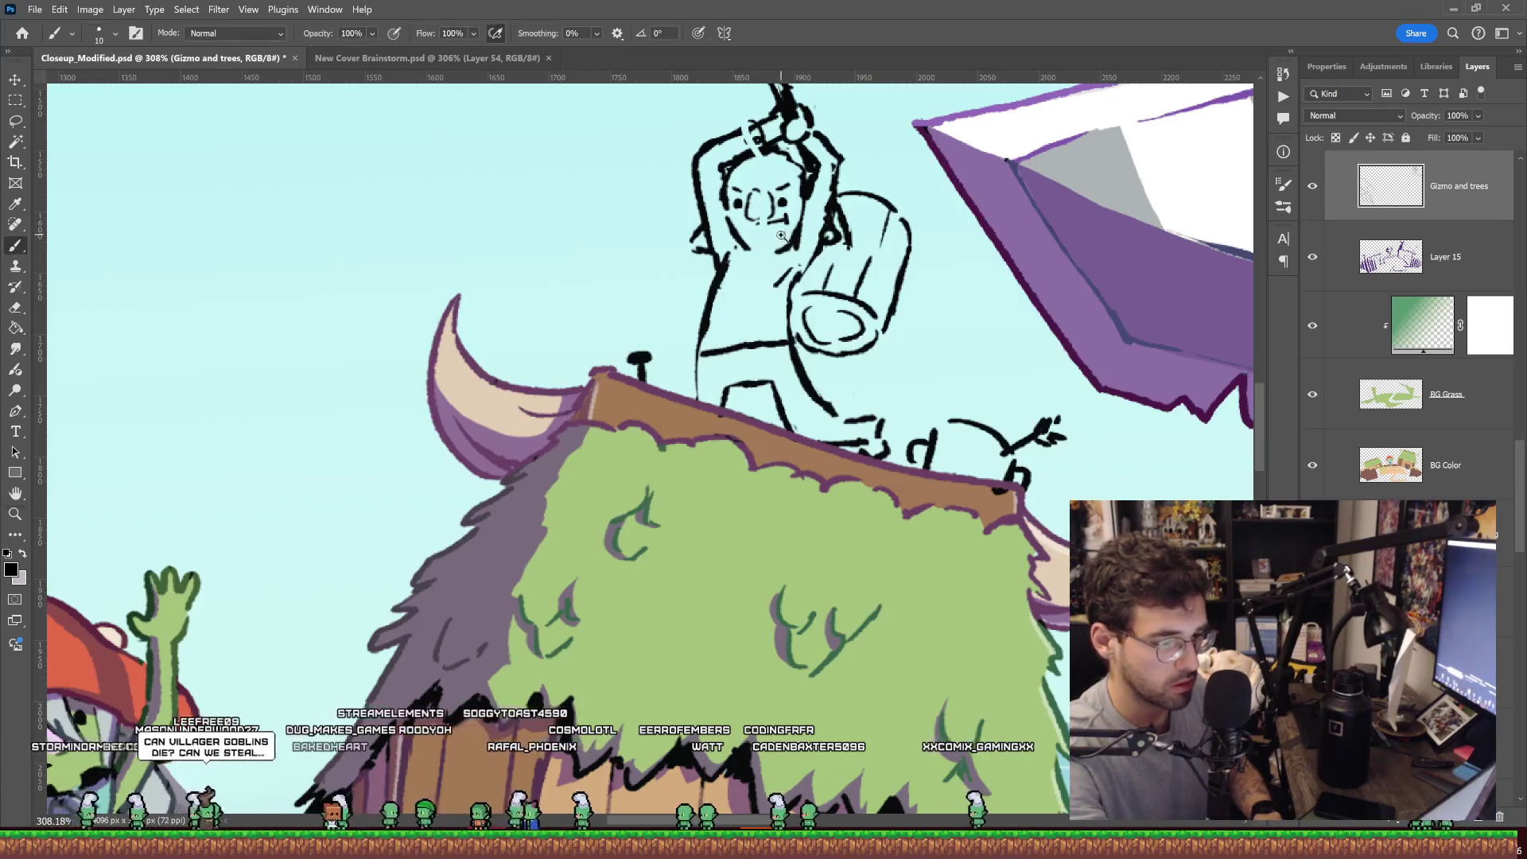
scroll(760, 227, "up", 1)
scroll(773, 243, "up", 2)
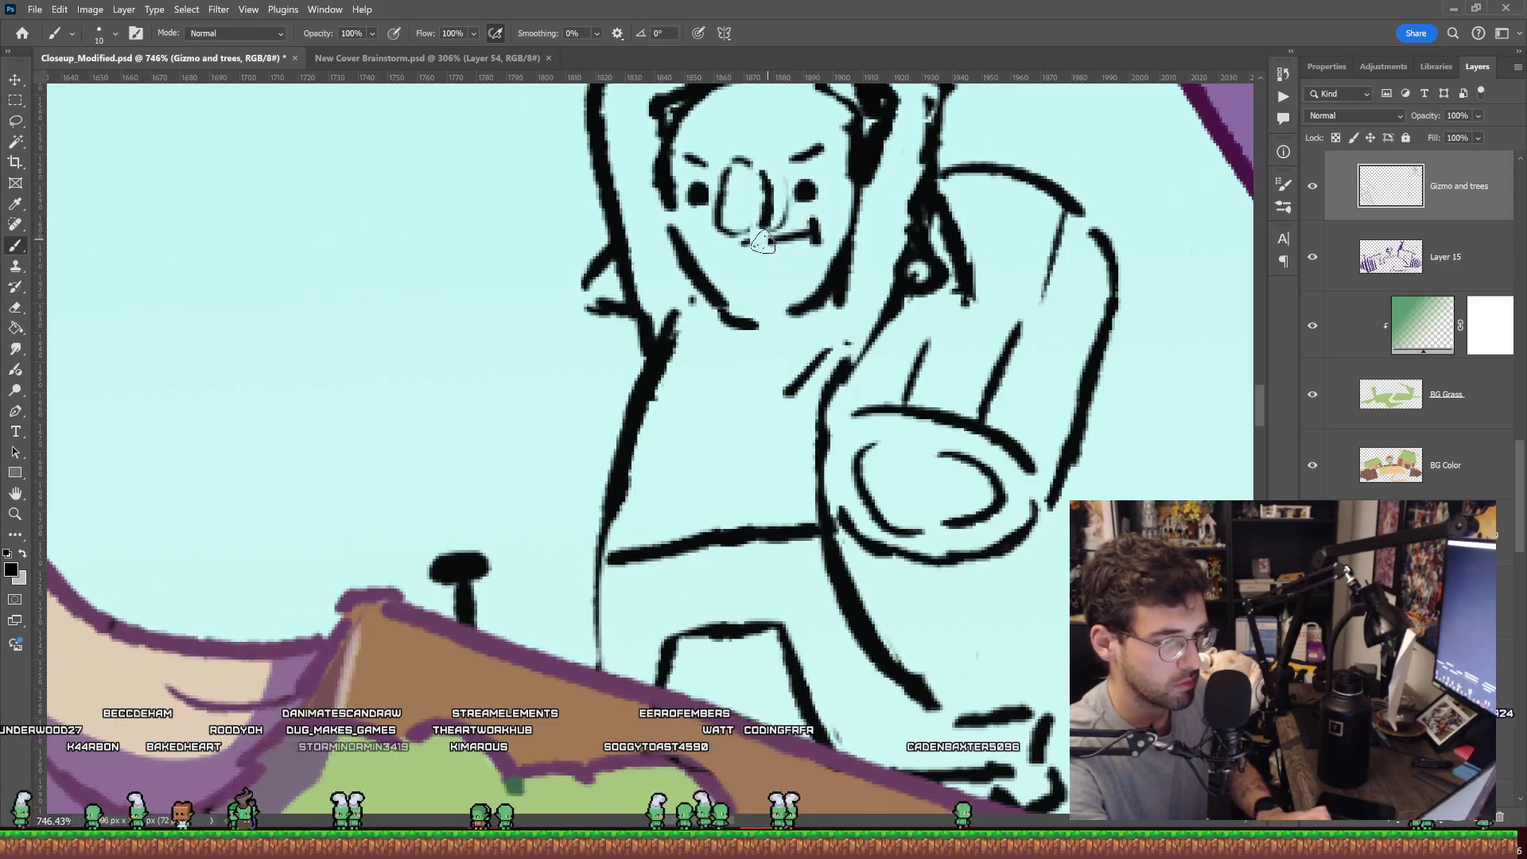
key("z")
left_click_drag(800, 223, 728, 314)
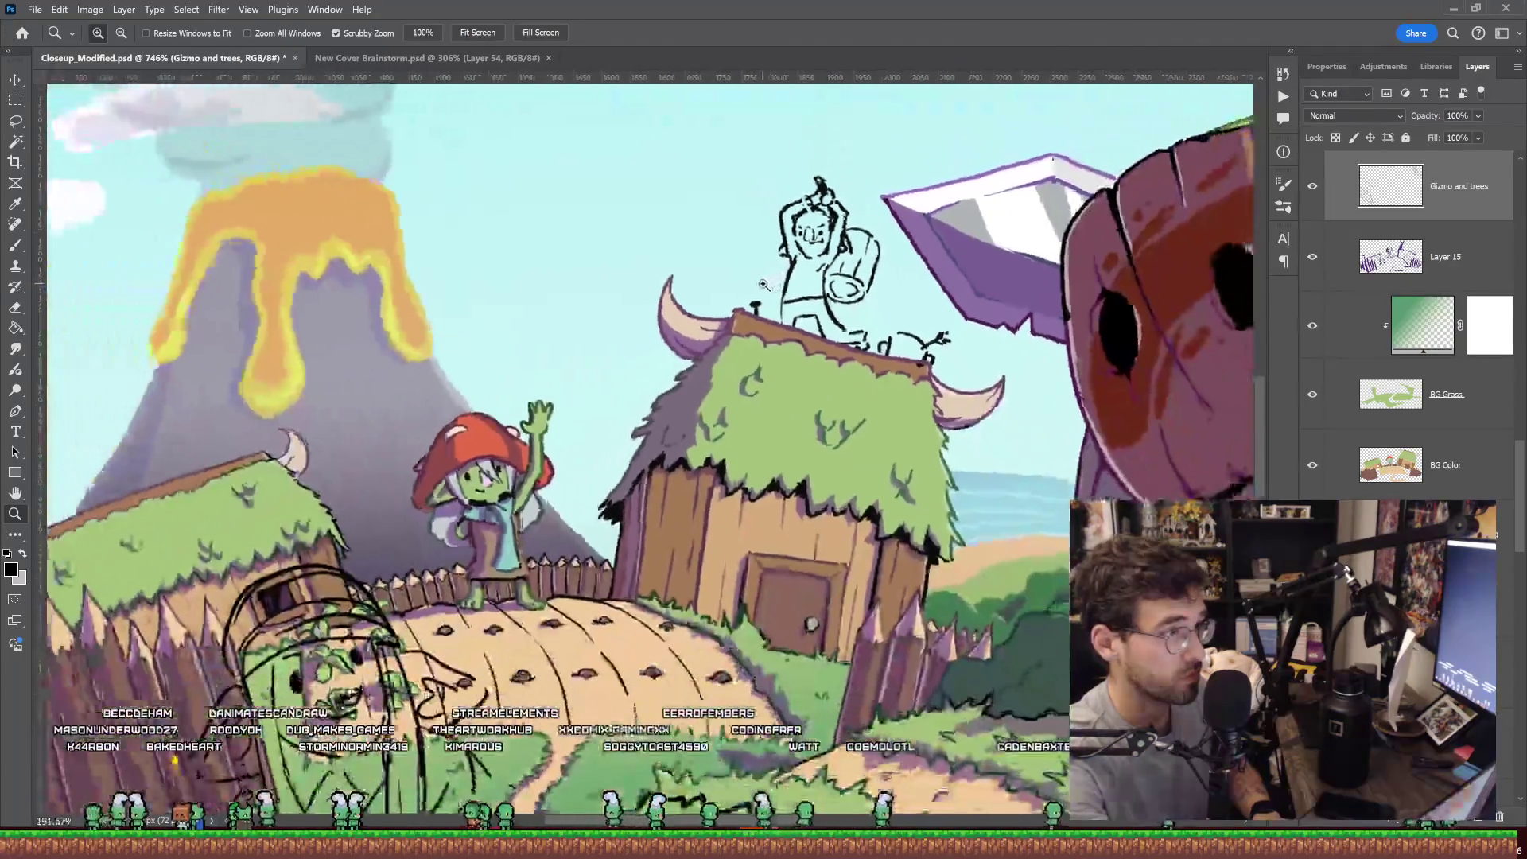
key("ctrl+s")
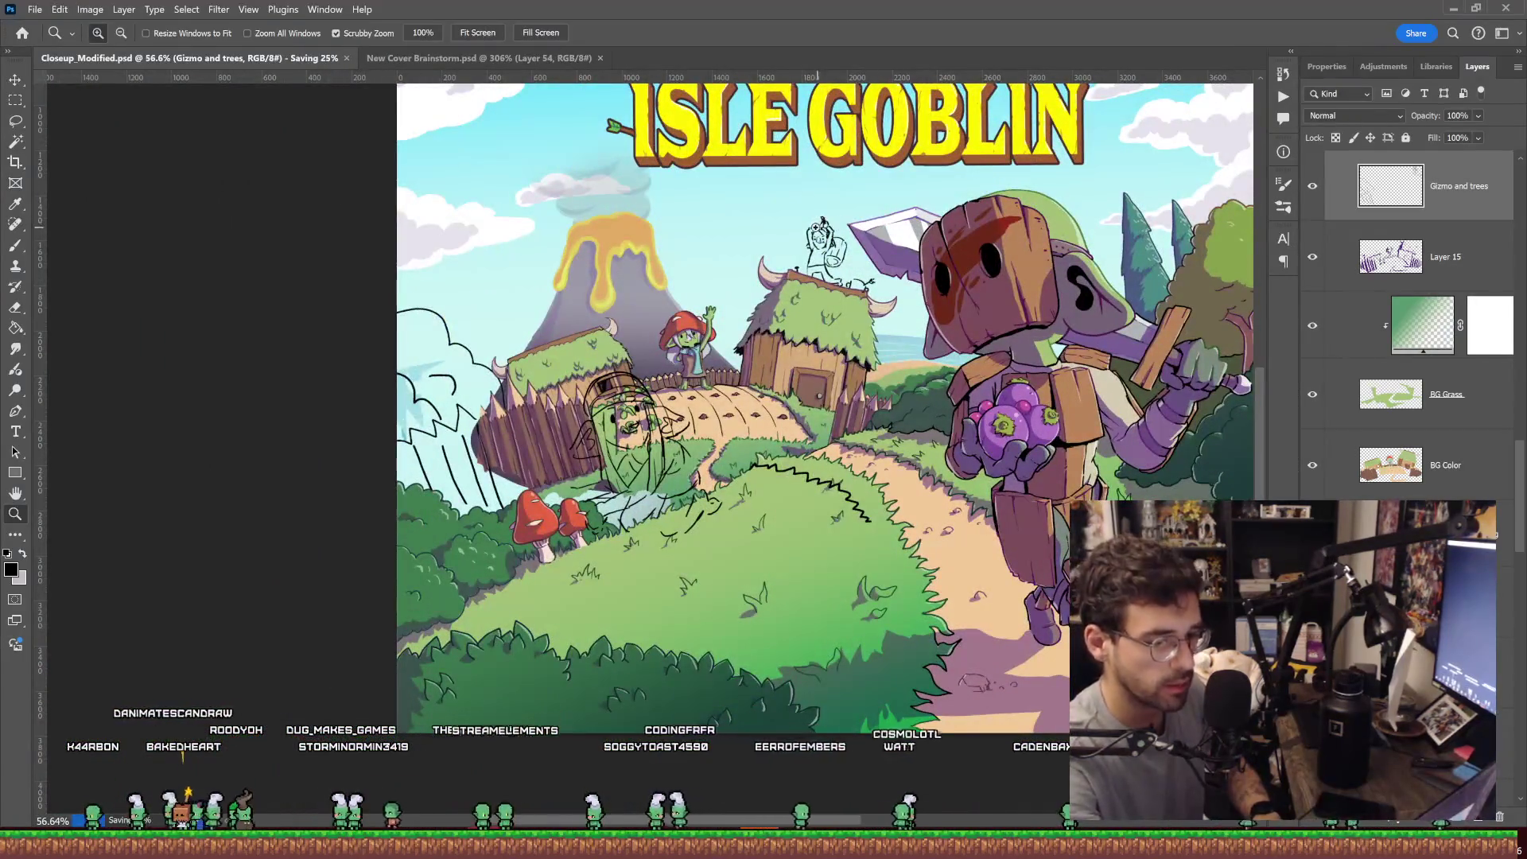
Zoom around the scene to inspect the rooftop goblin, closing in on its face.
left_click_drag(818, 228, 915, 230)
key("b")
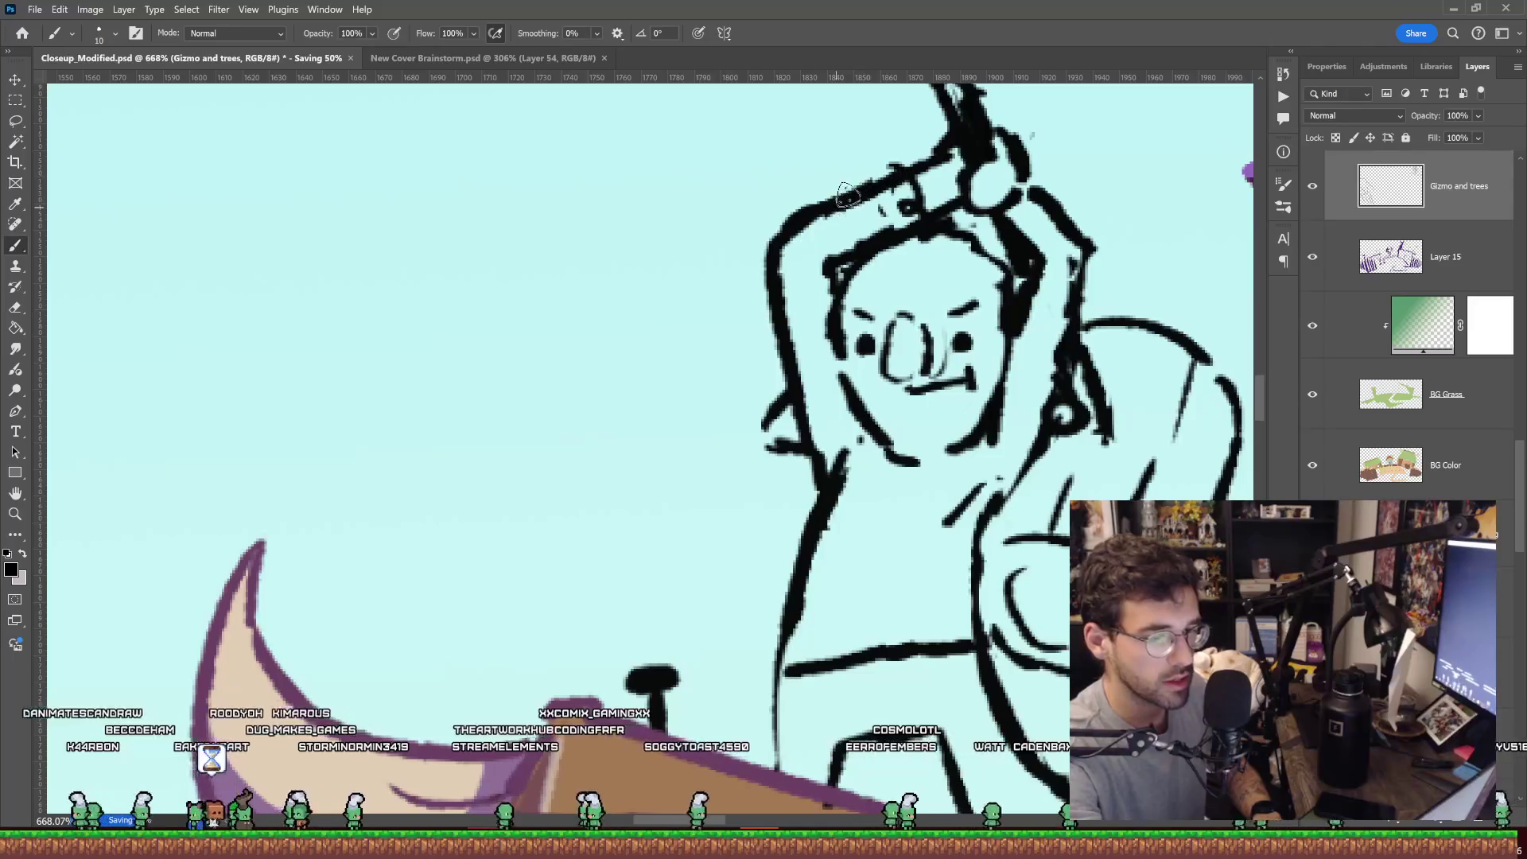
key("z")
left_click_drag(967, 226, 899, 282)
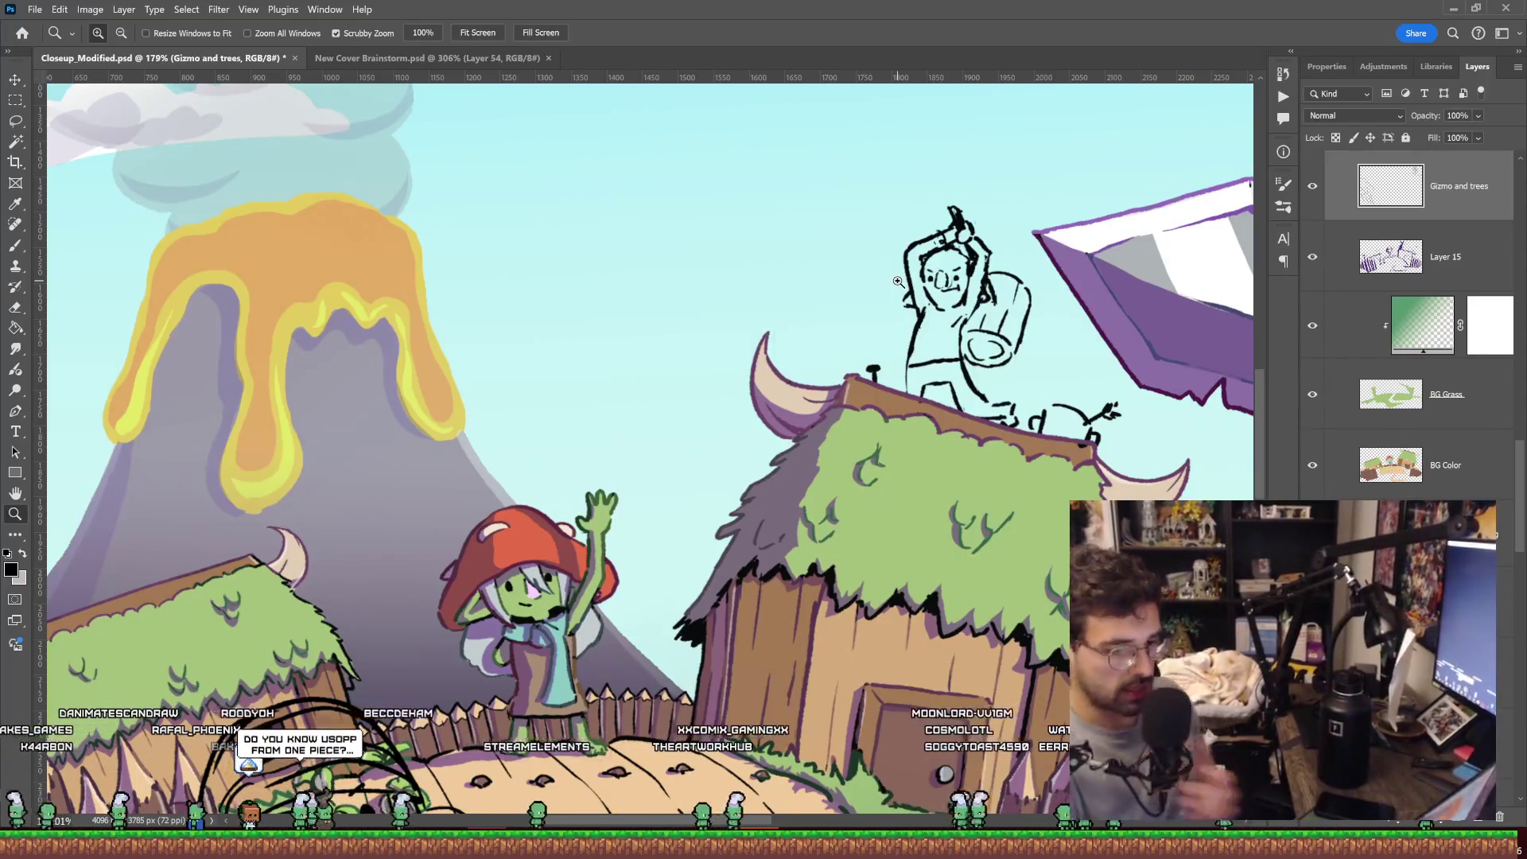
mouse_move(898, 282)
left_mouse_down()
mouse_move(1002, 278)
mouse_move(835, 319)
left_mouse_up()
key("e")
key("z")
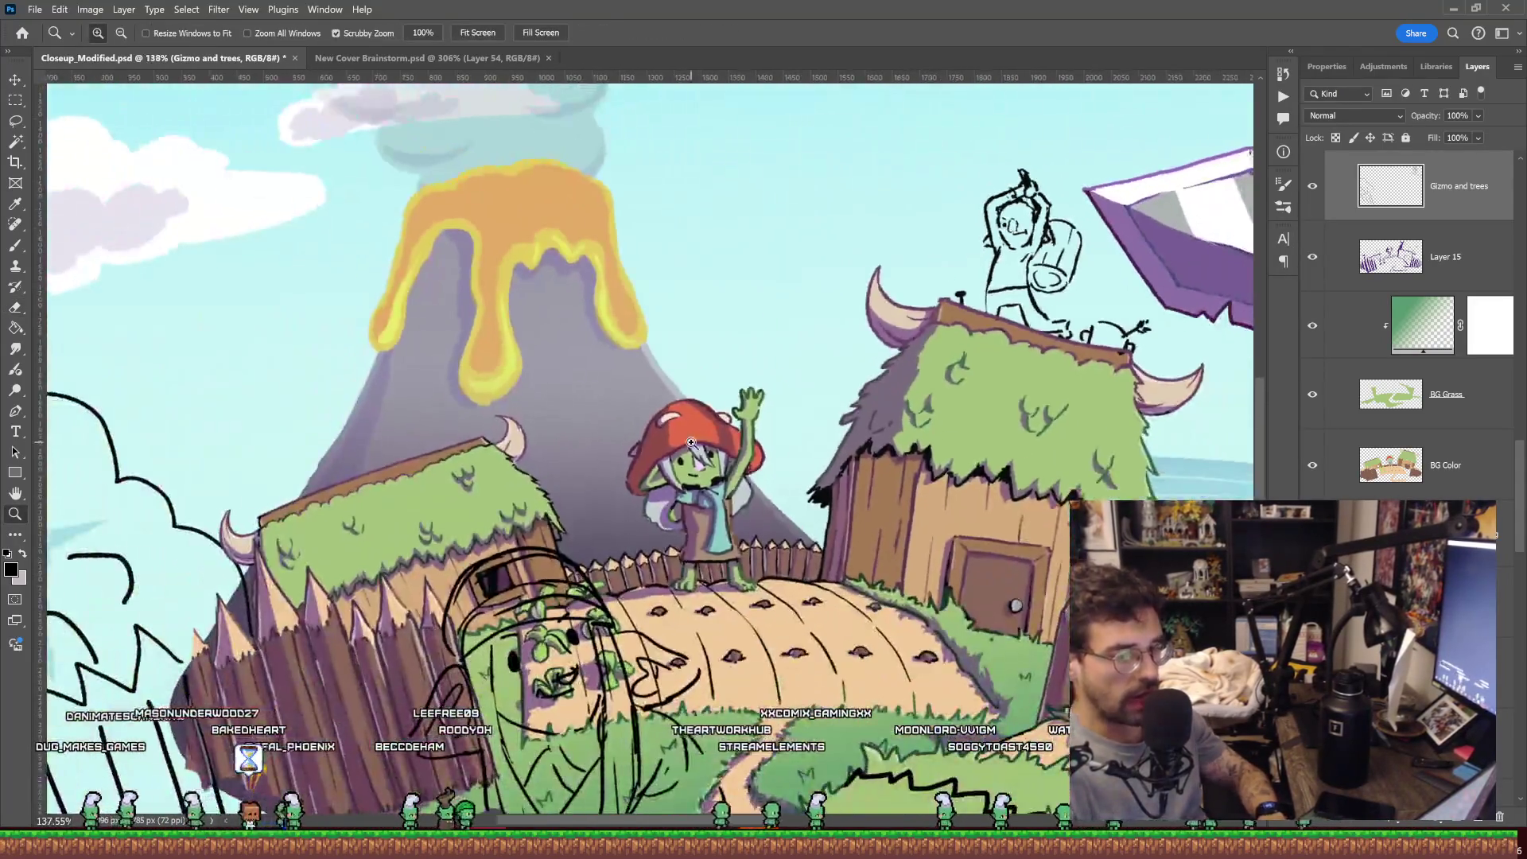
mouse_move(692, 445)
left_mouse_down()
mouse_move(769, 447)
mouse_move(678, 481)
mouse_move(621, 481)
left_mouse_up()
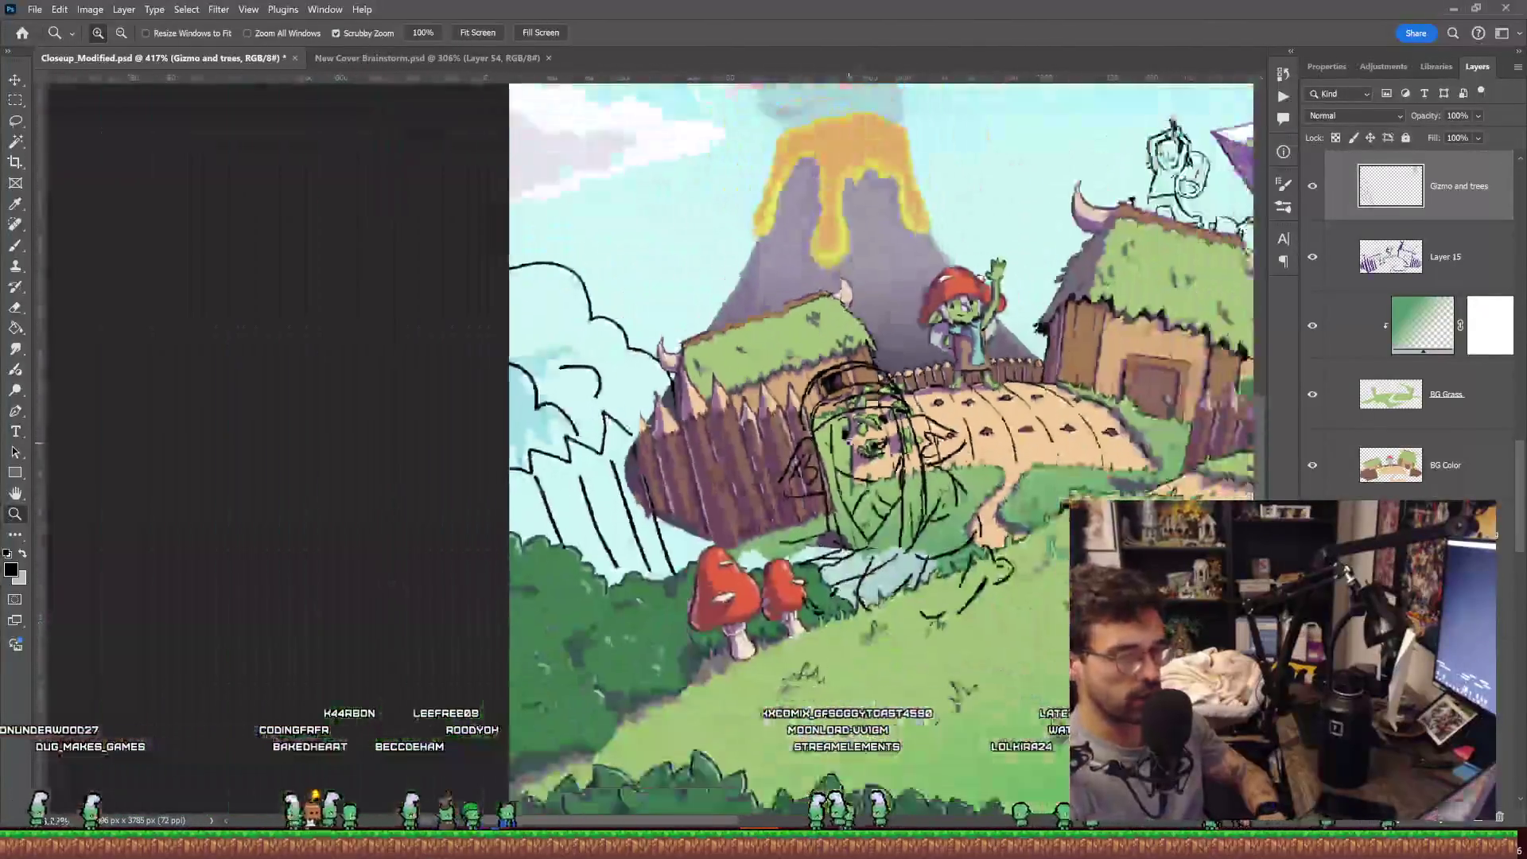
mouse_move(849, 441)
left_mouse_down()
mouse_move(838, 401)
mouse_move(867, 327)
mouse_move(852, 341)
left_mouse_up()
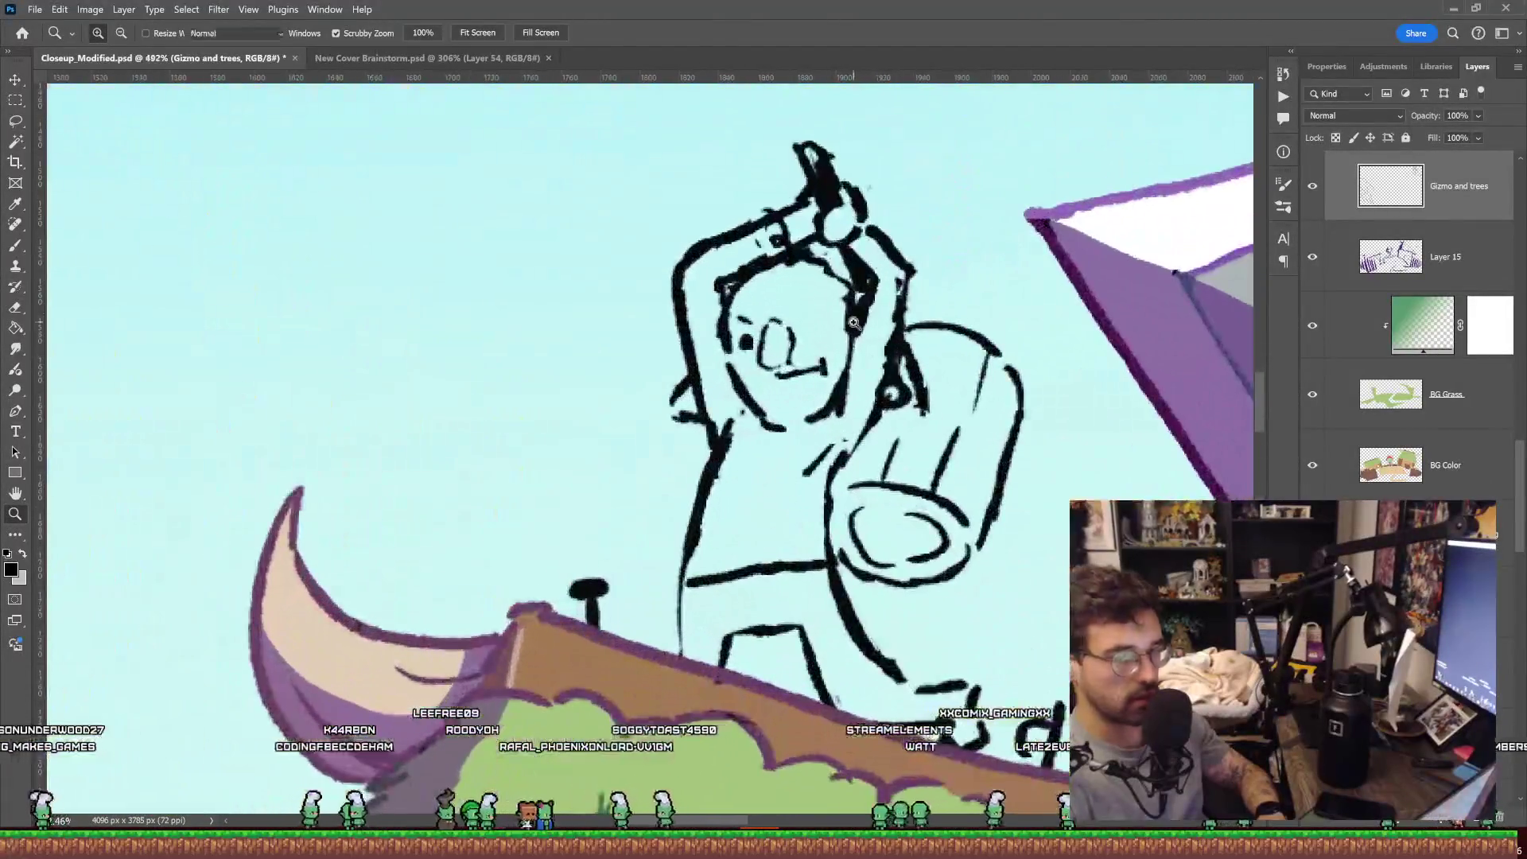
key("e")
key("b")
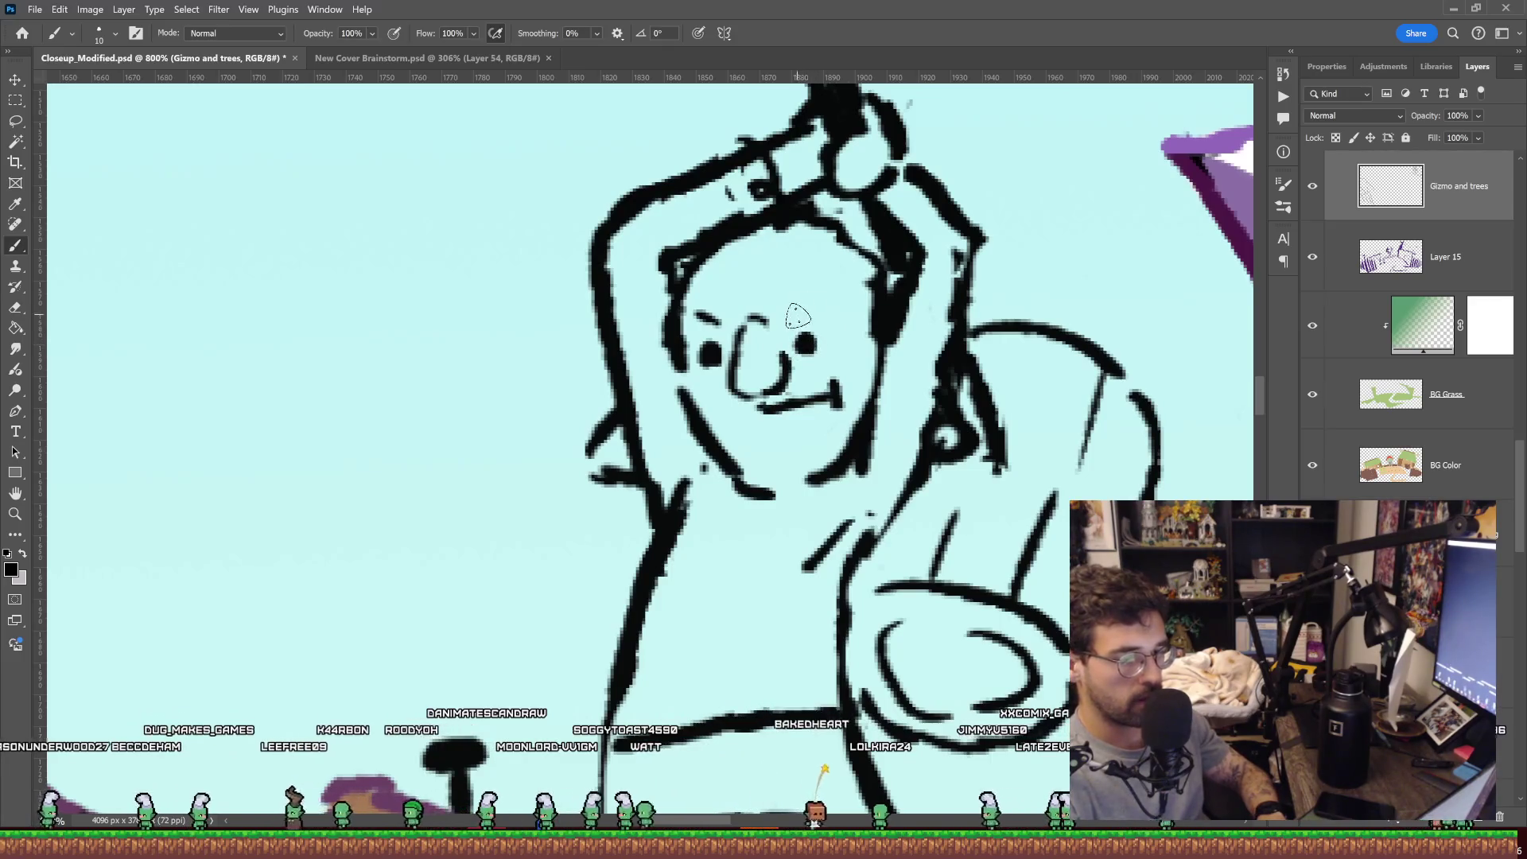
key("z")
left_click_drag(818, 286, 987, 271)
left_click_drag(886, 261, 911, 263)
Erase the goblin's old mouth strokes and paint new dot eyes and a small smile.
key("e")
mouse_move(914, 341)
left_mouse_down()
mouse_move(809, 433)
mouse_move(864, 238)
left_mouse_up()
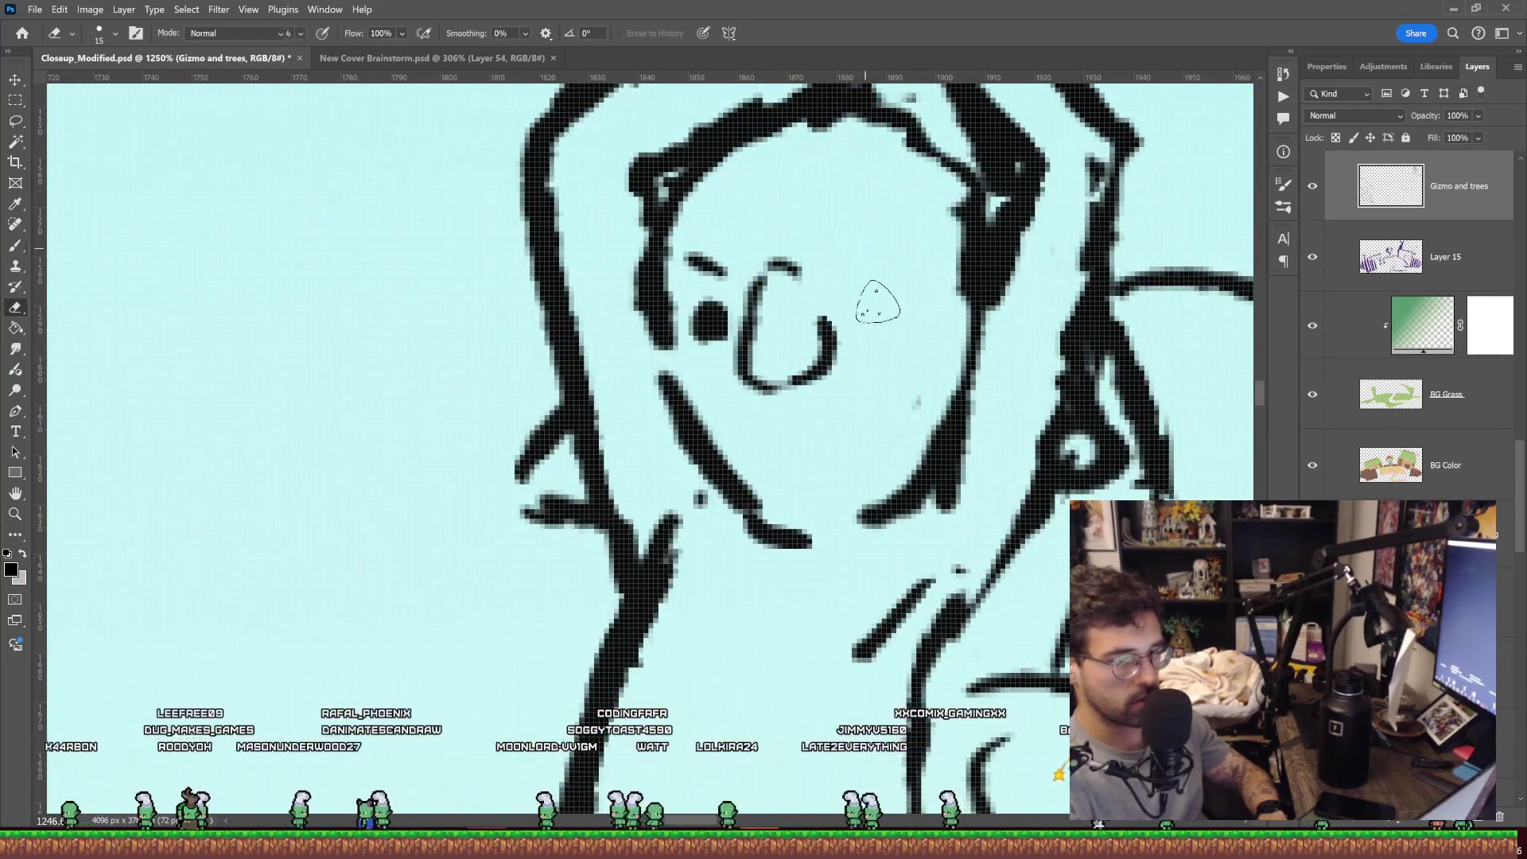
key("b")
left_click_drag(859, 293, 868, 308)
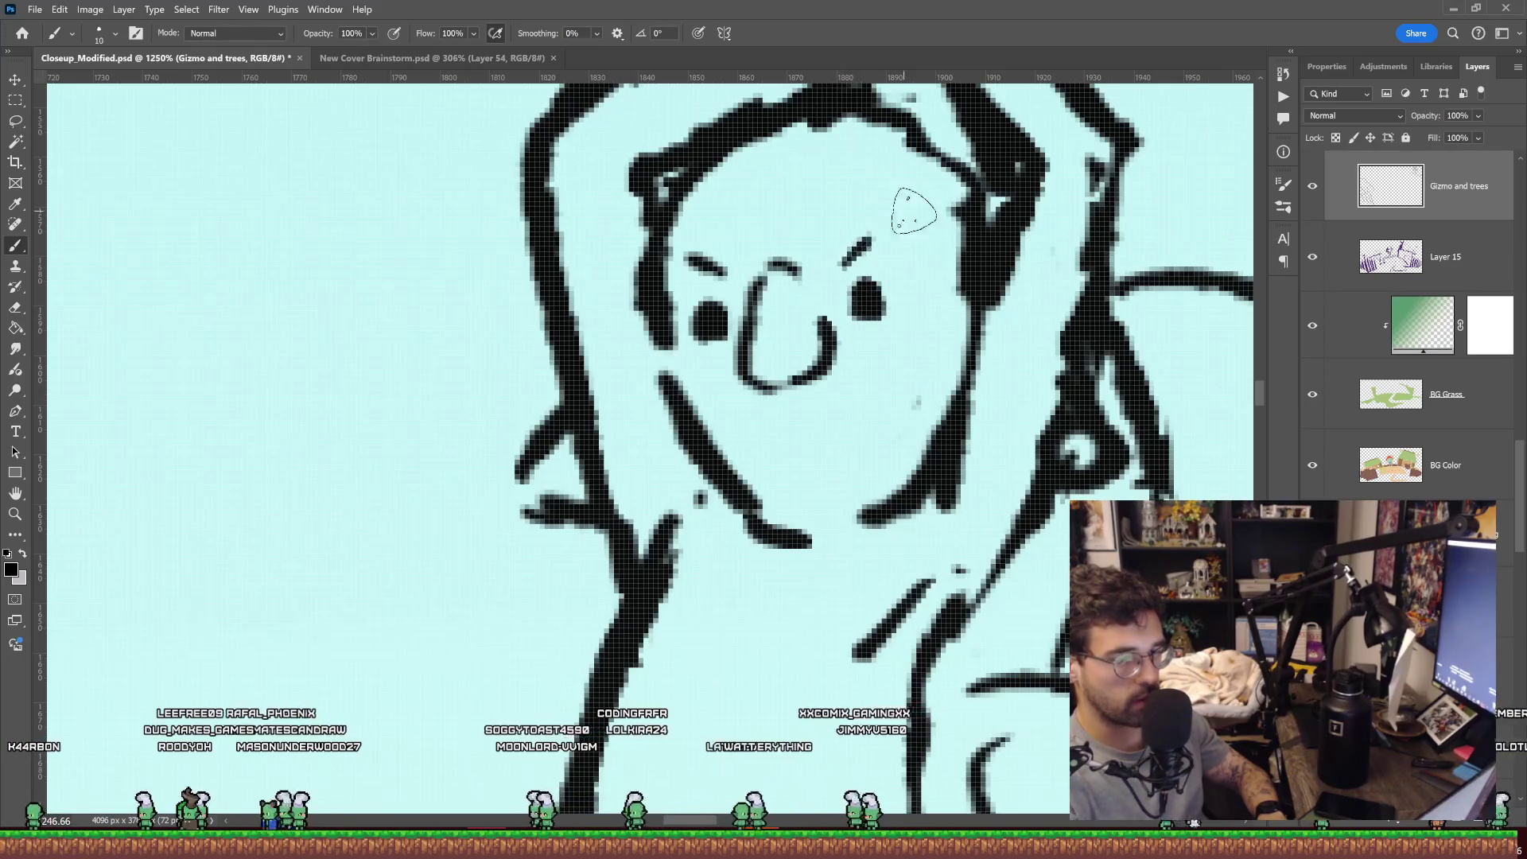
key("e")
scroll(915, 210, "down", 5)
scroll(940, 199, "up", 3)
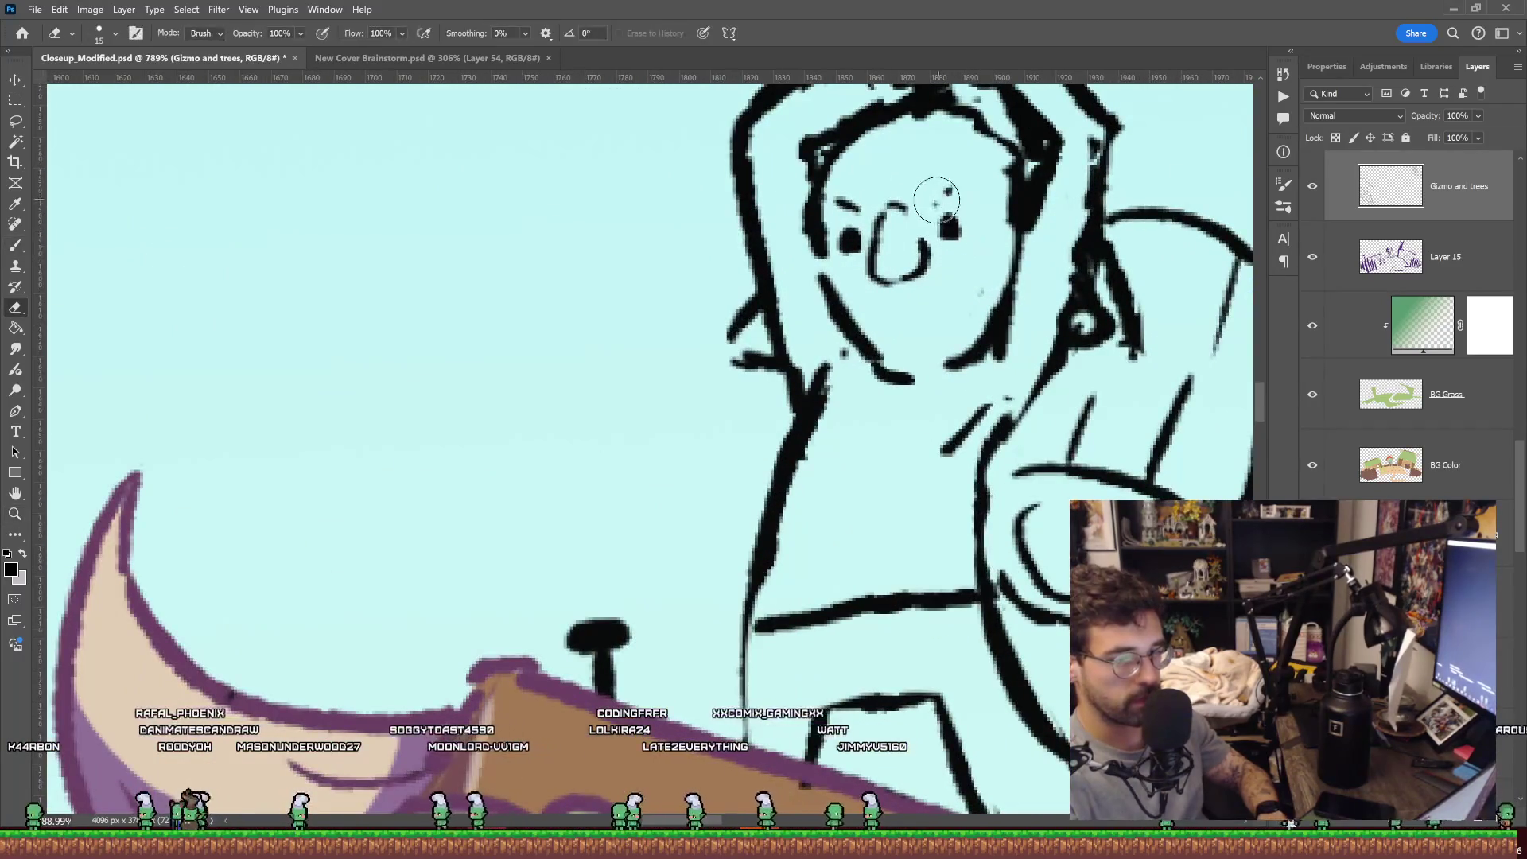
key("b")
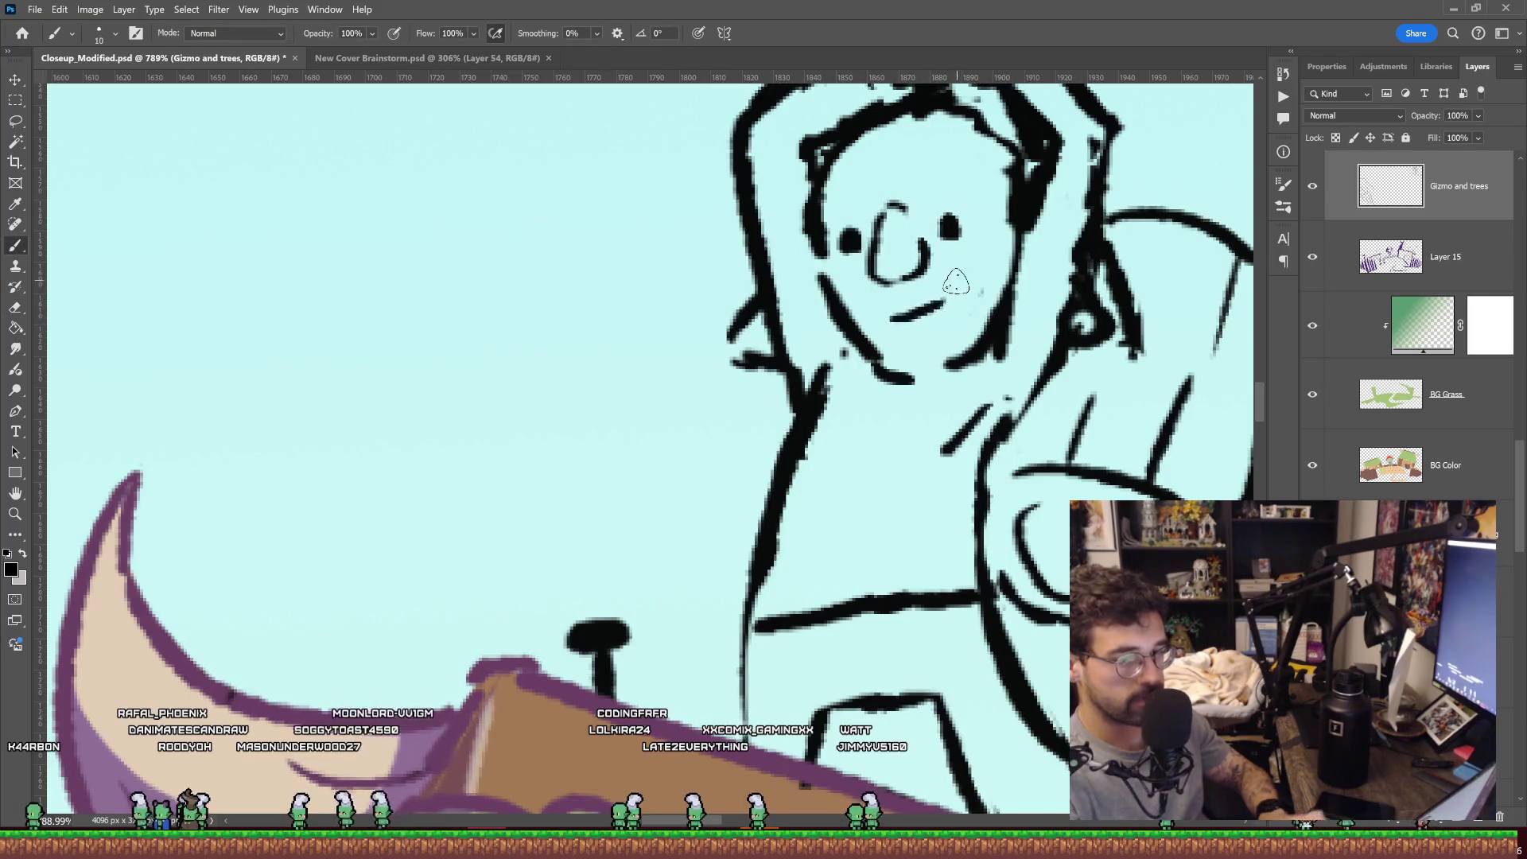
key("z")
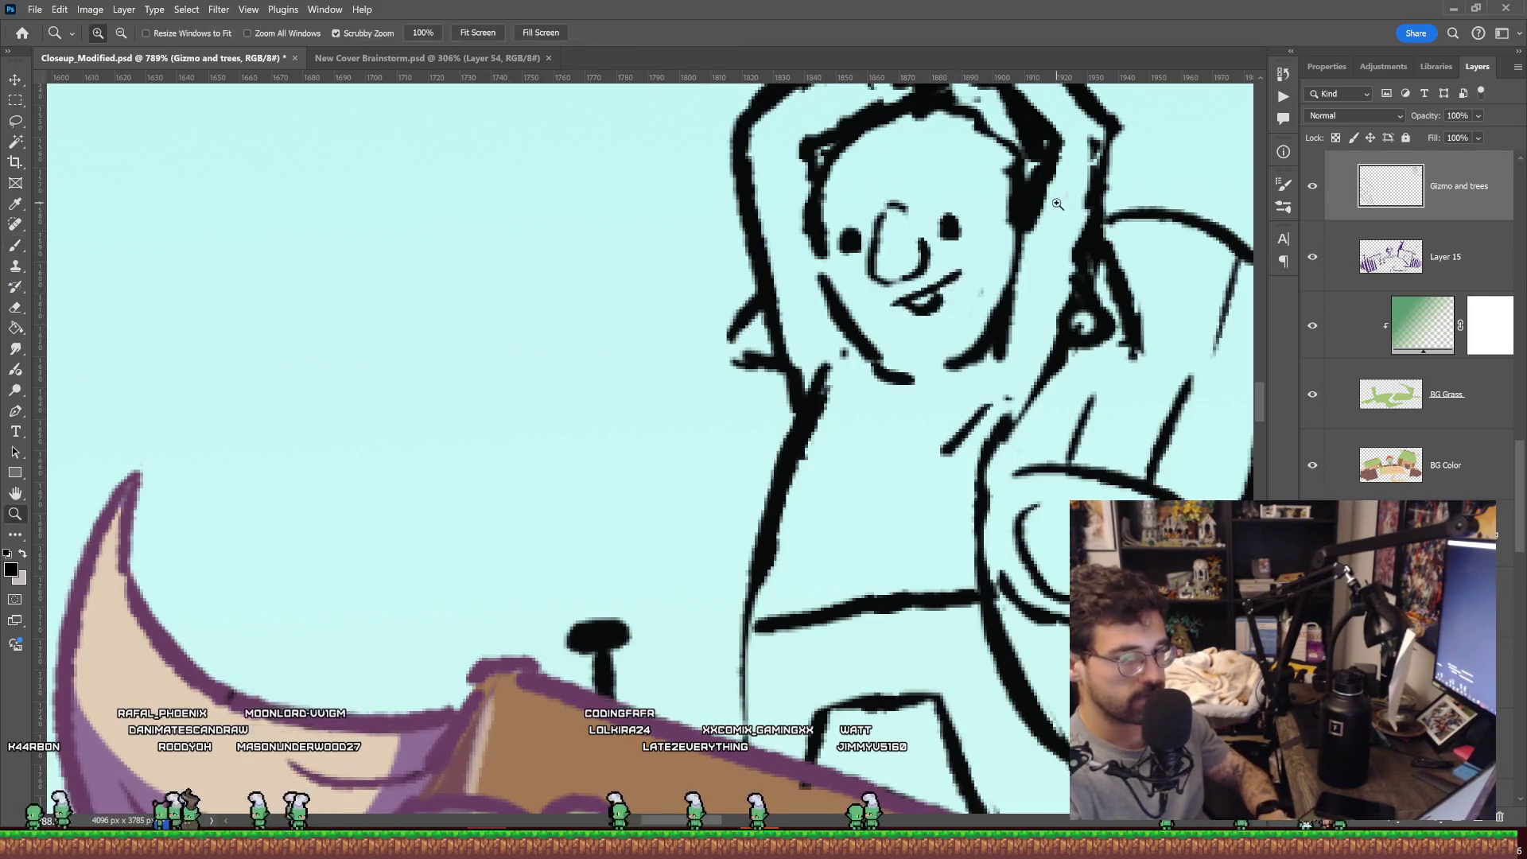
scroll(978, 253, "down", 5)
scroll(1176, 194, "down", 2)
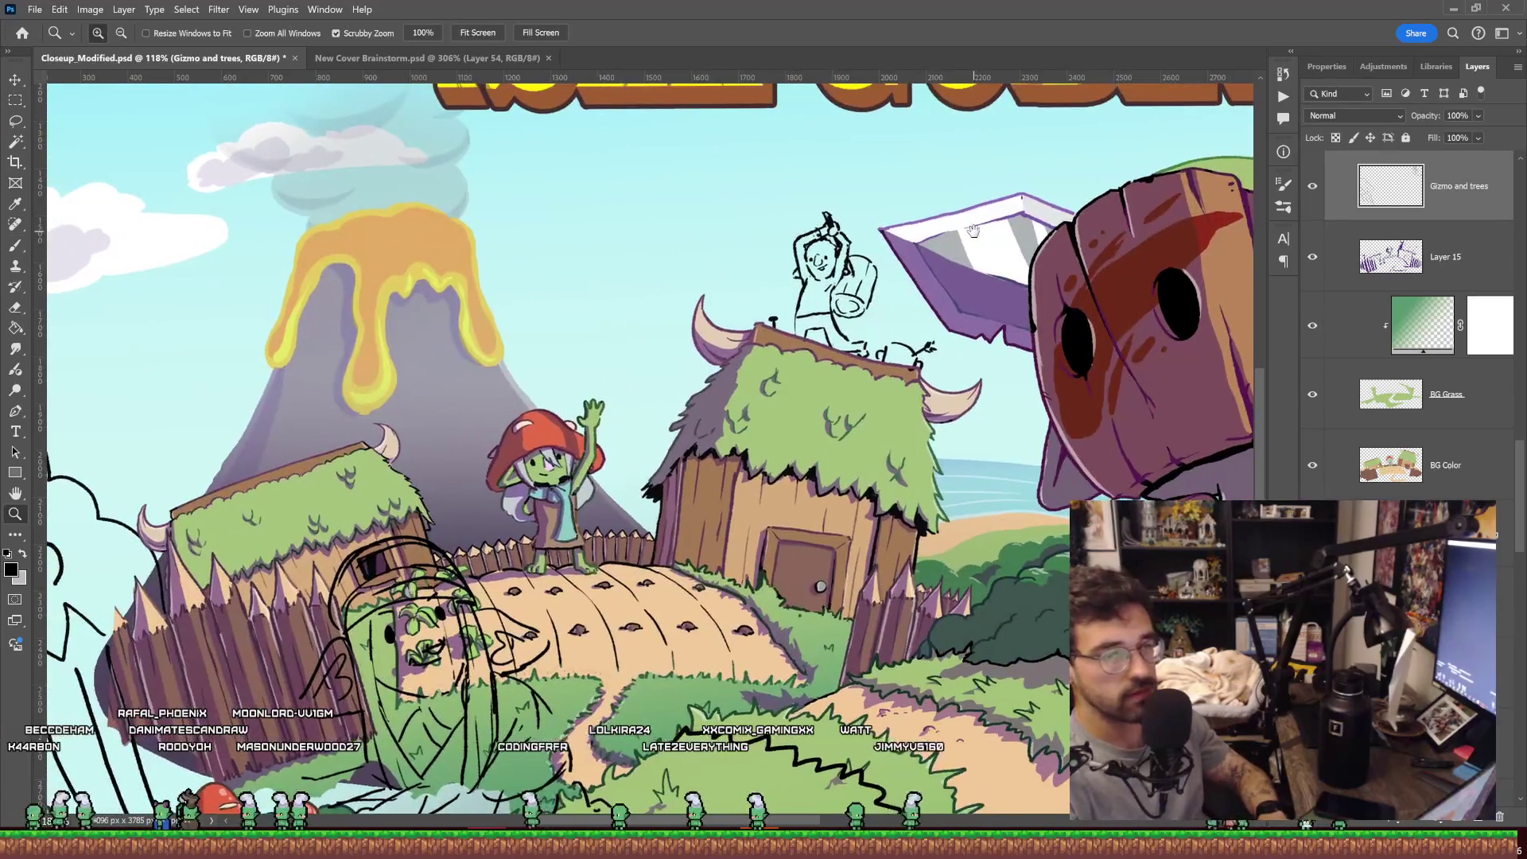
scroll(1038, 228, "down", 2)
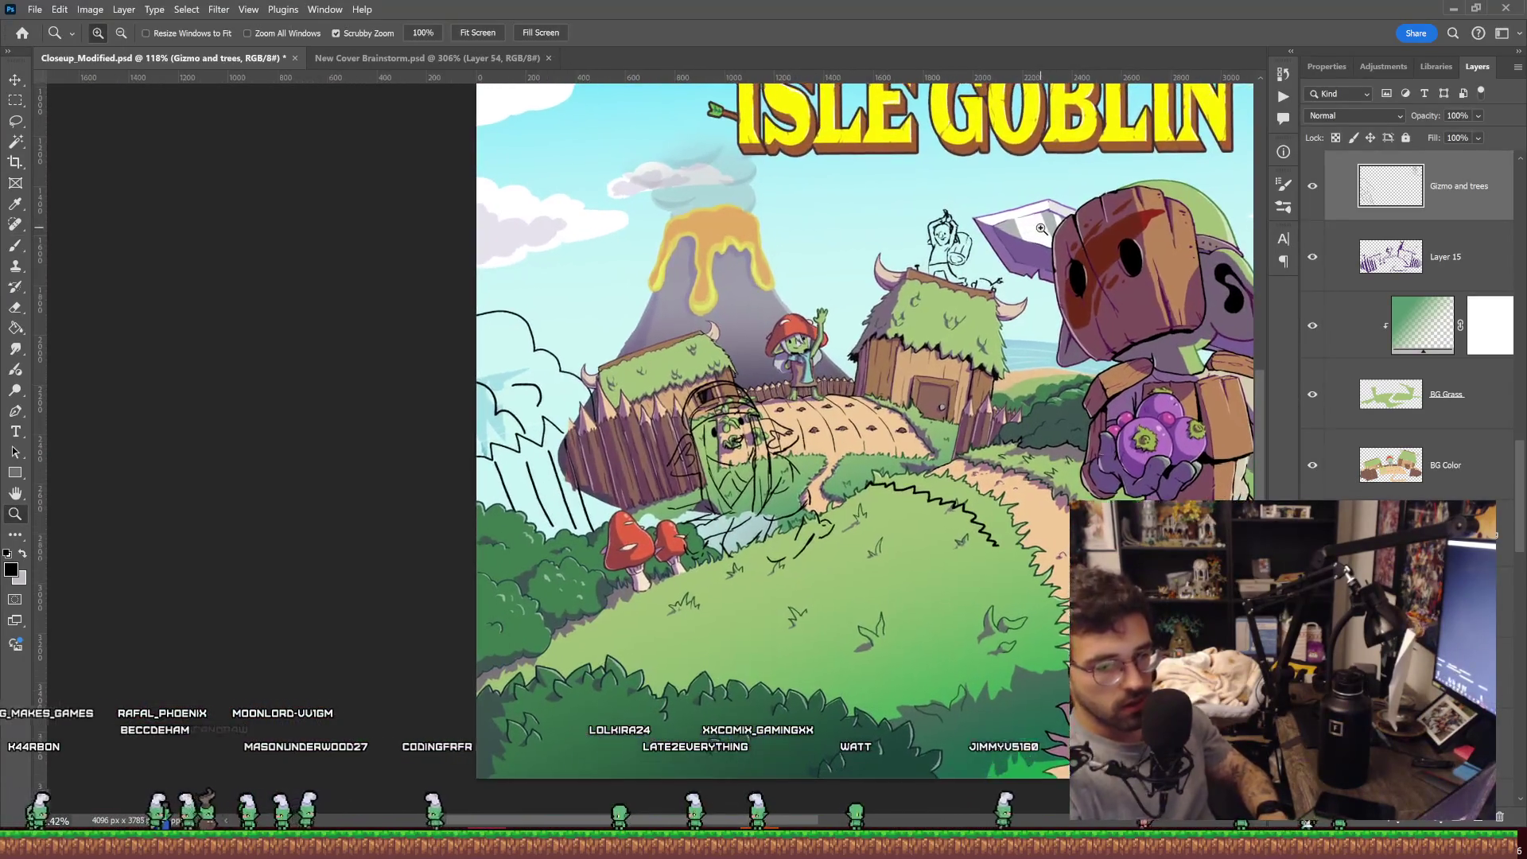
scroll(1038, 230, "down", 3)
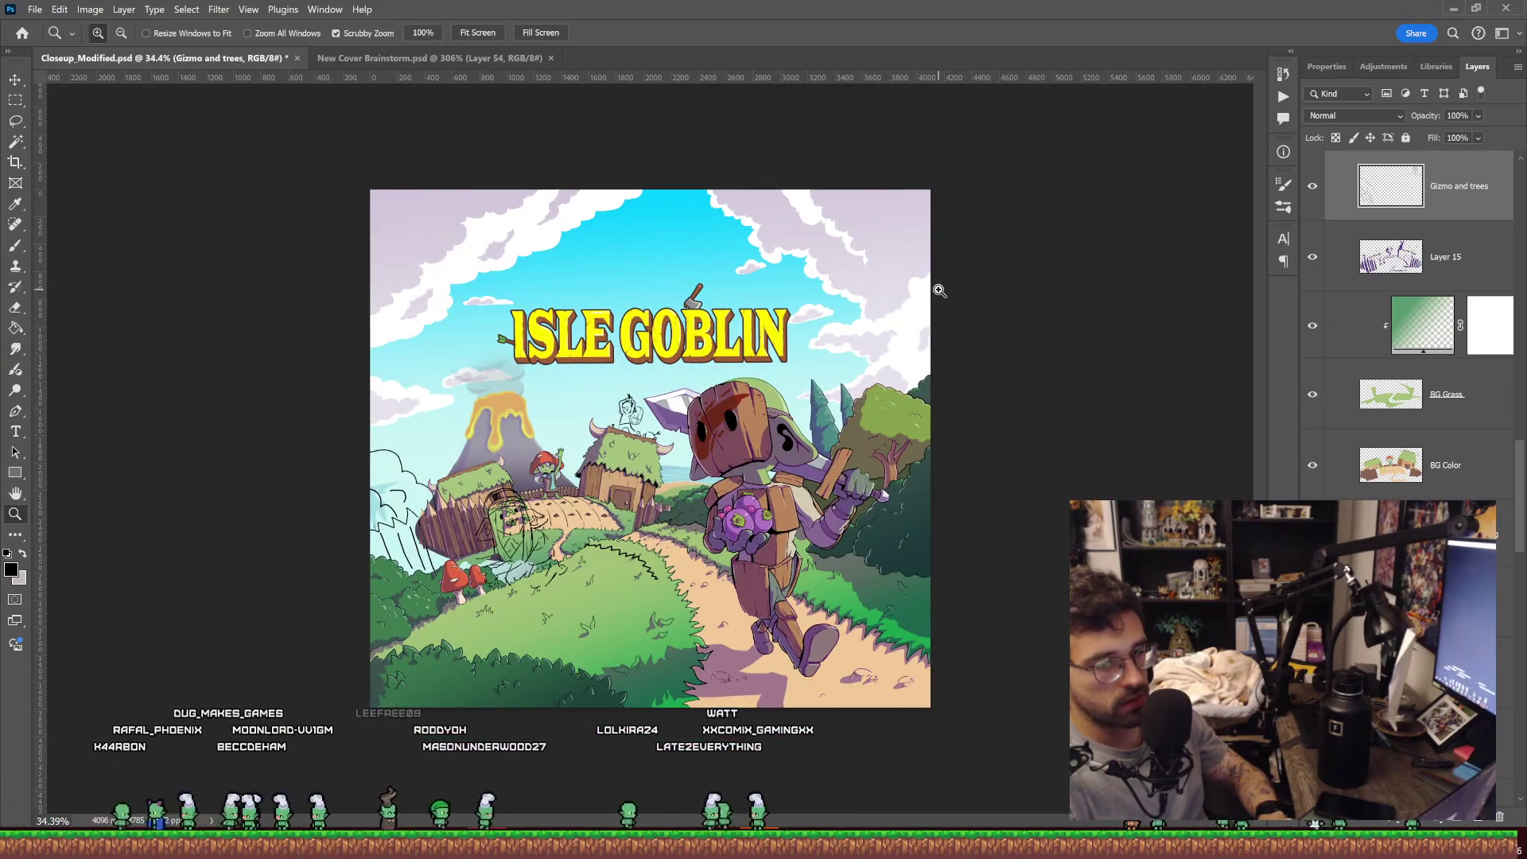
scroll(811, 278, "down", 1)
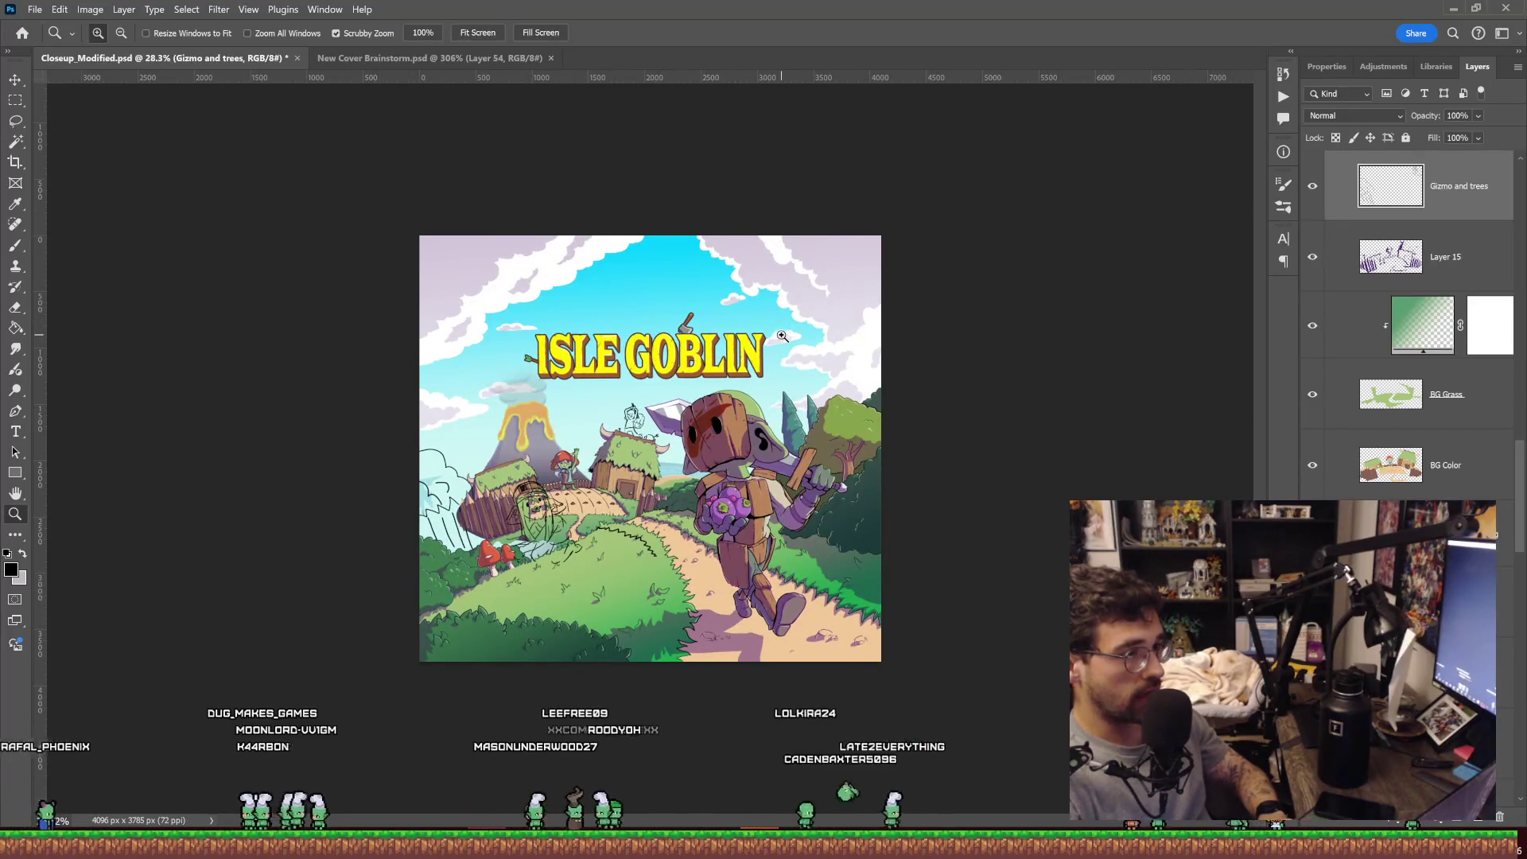
left_click_drag(641, 422, 711, 439)
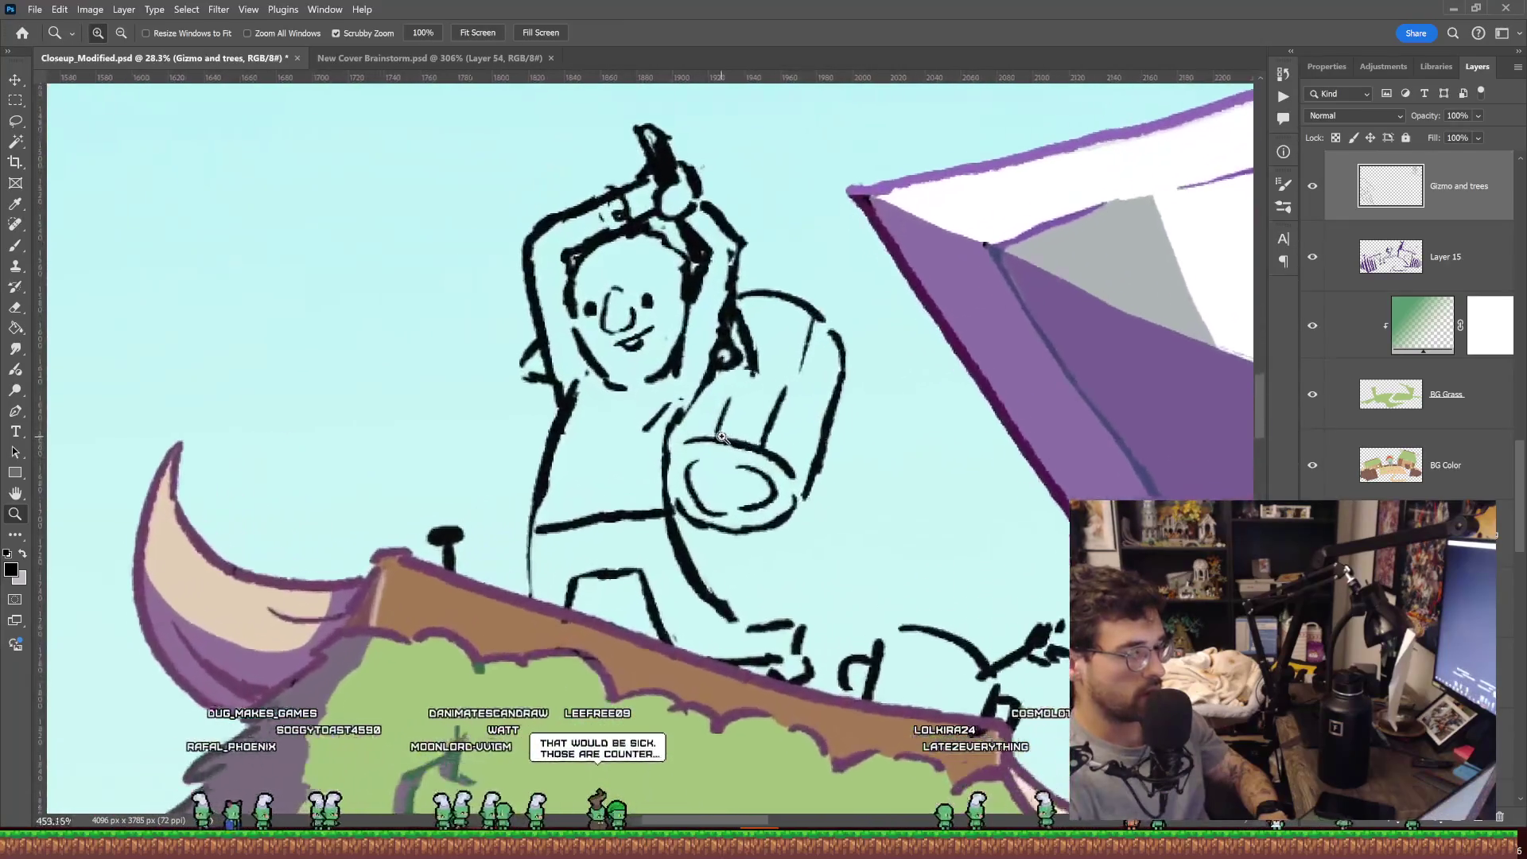
Draw a double-lined handle from the goblin's raised hands down to the barrel-shaped head.
left_click_drag(712, 440, 674, 385)
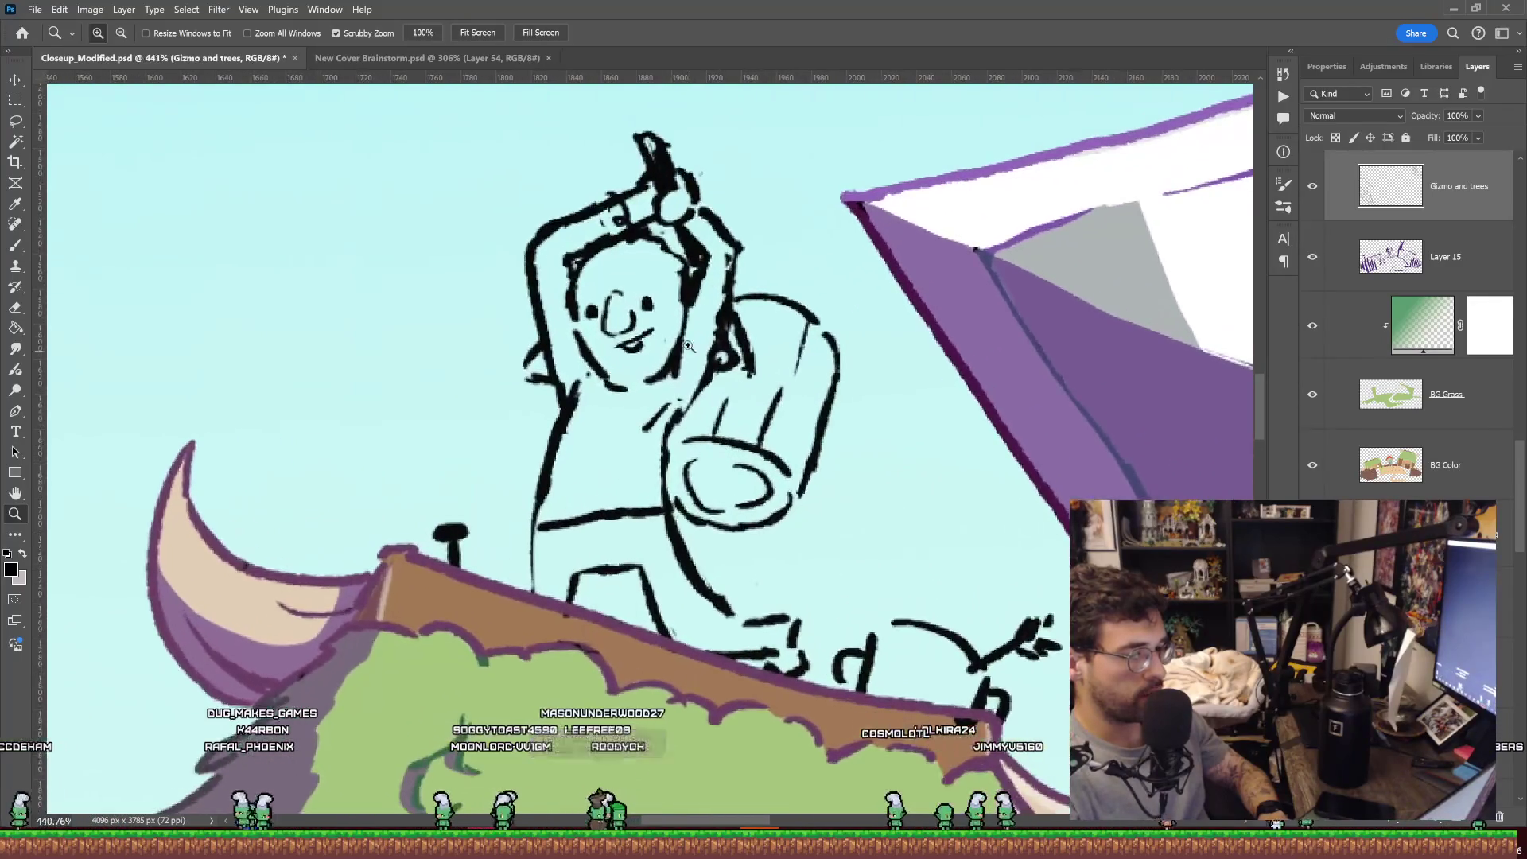
key("b")
mouse_move(703, 377)
left_mouse_down()
mouse_move(694, 288)
mouse_move(741, 326)
mouse_move(677, 350)
left_mouse_up()
key("e")
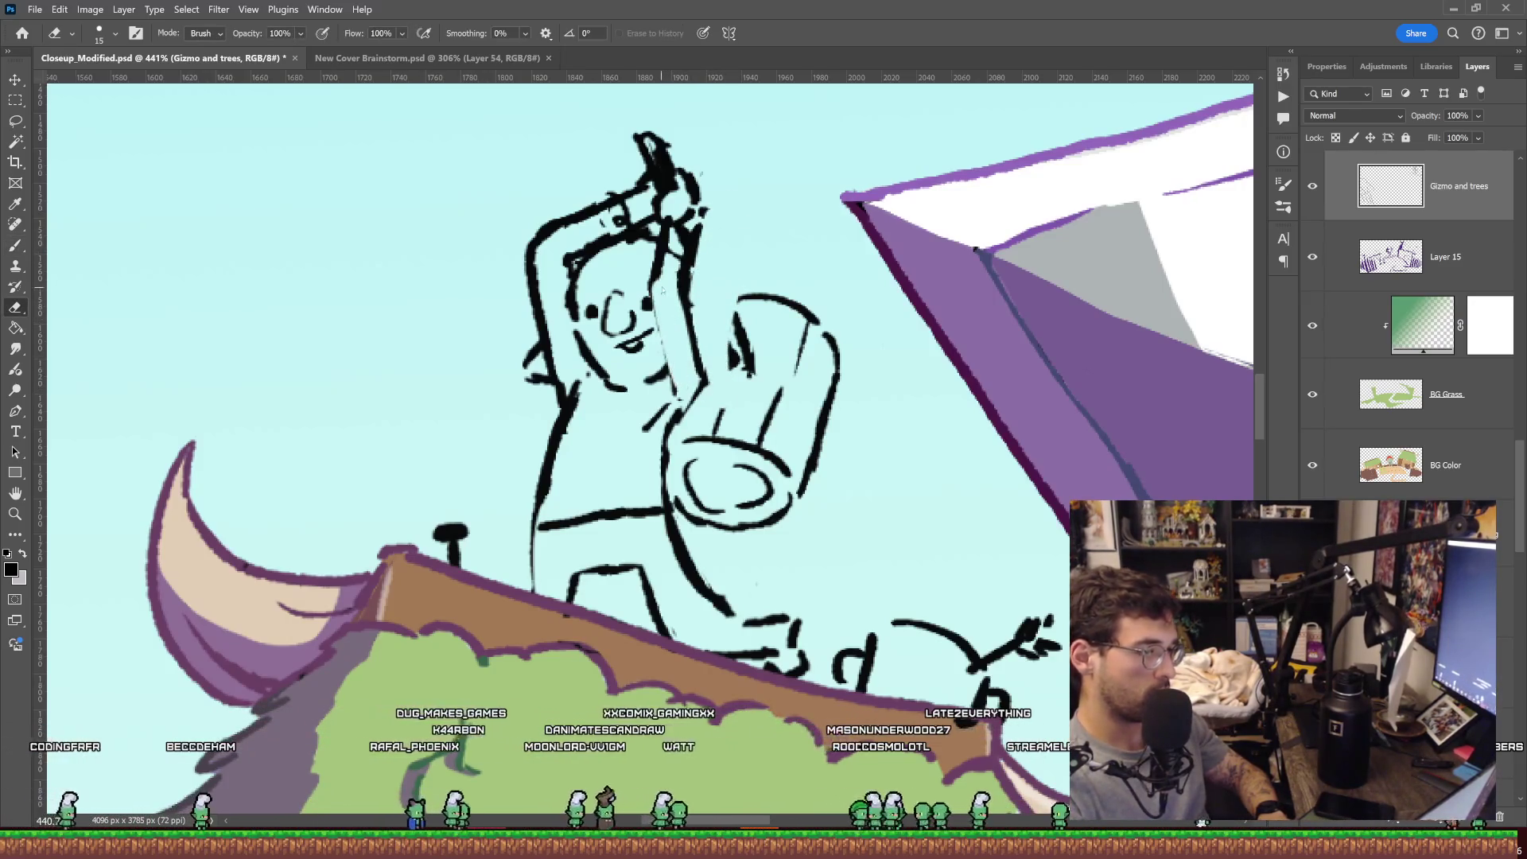
key("b")
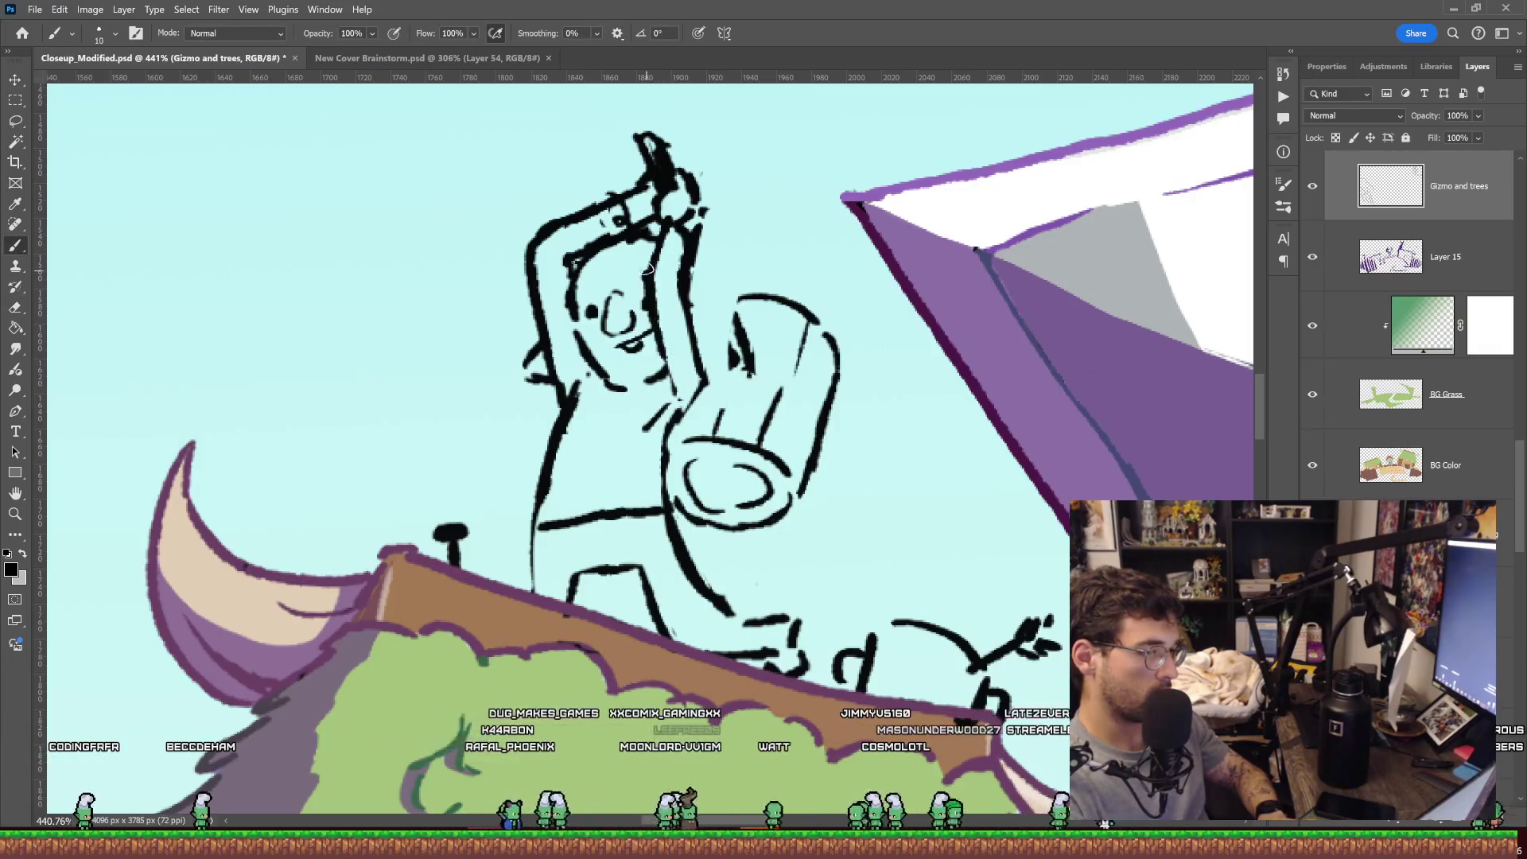
key("e")
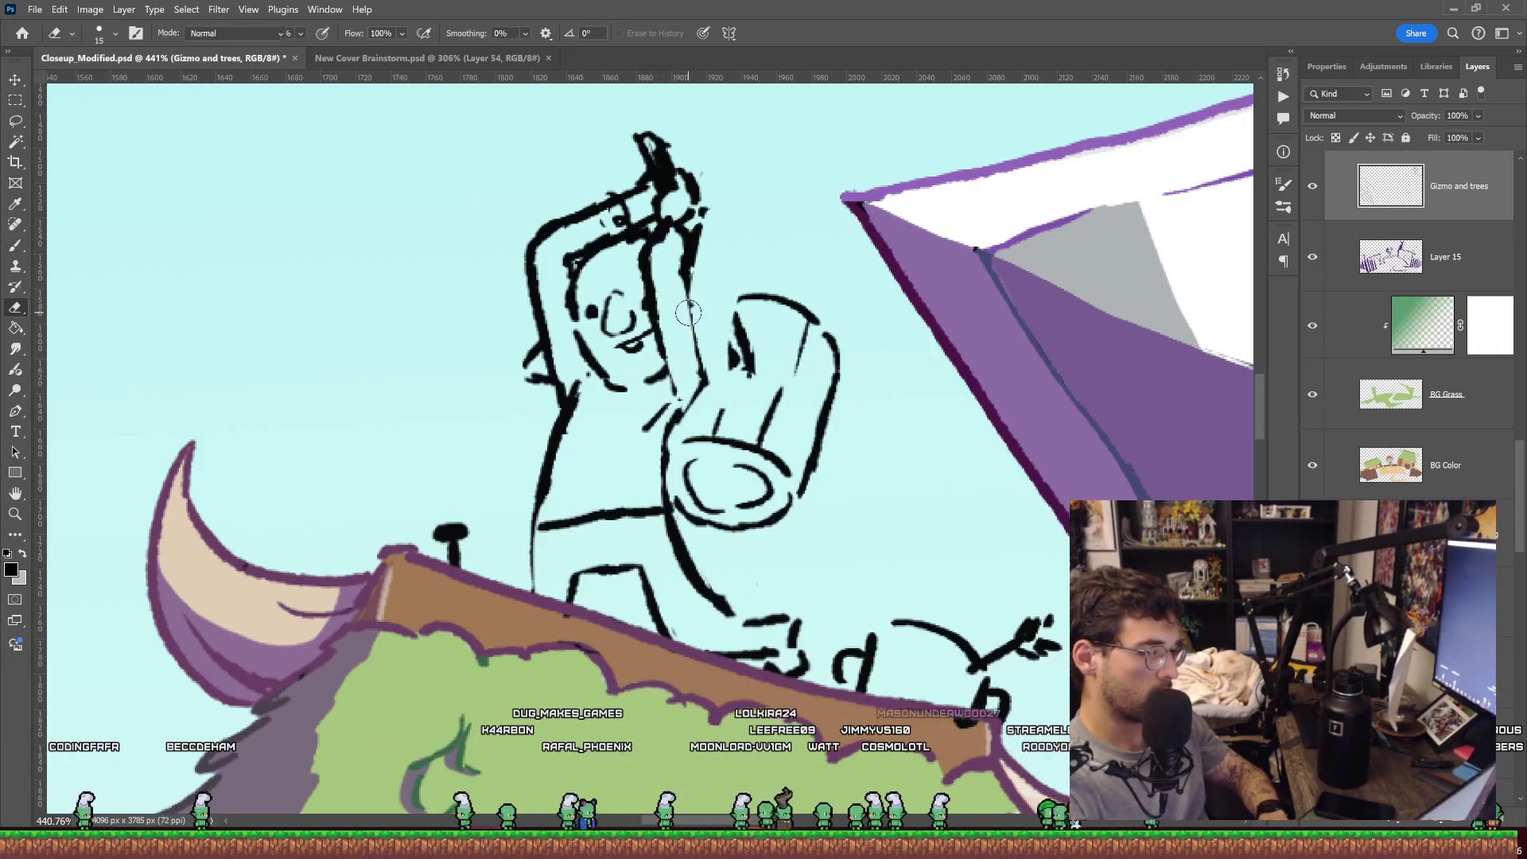
key("b")
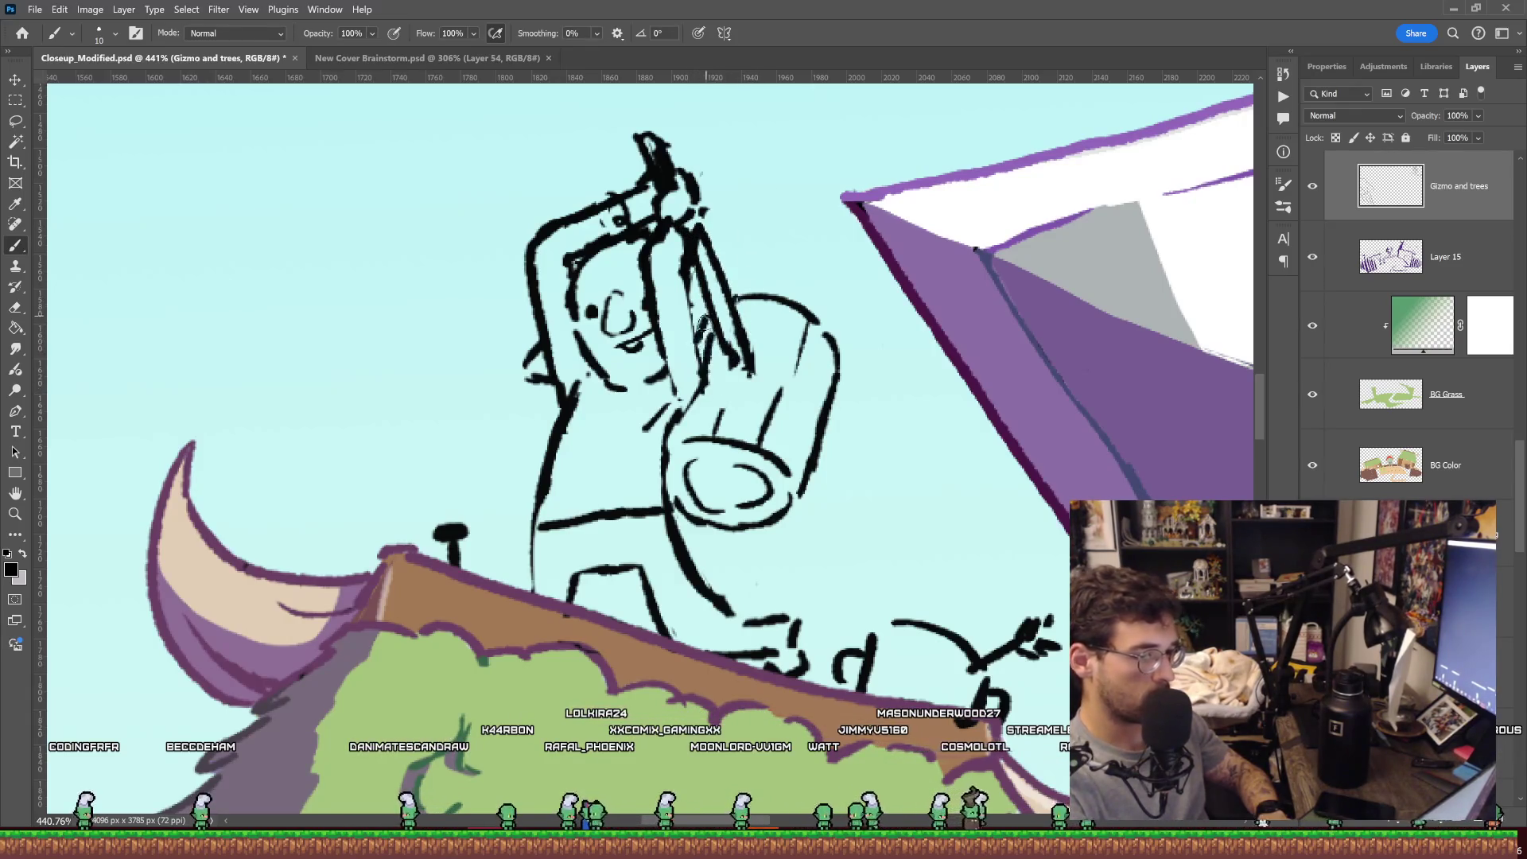
key("z")
scroll(795, 226, "down", 5)
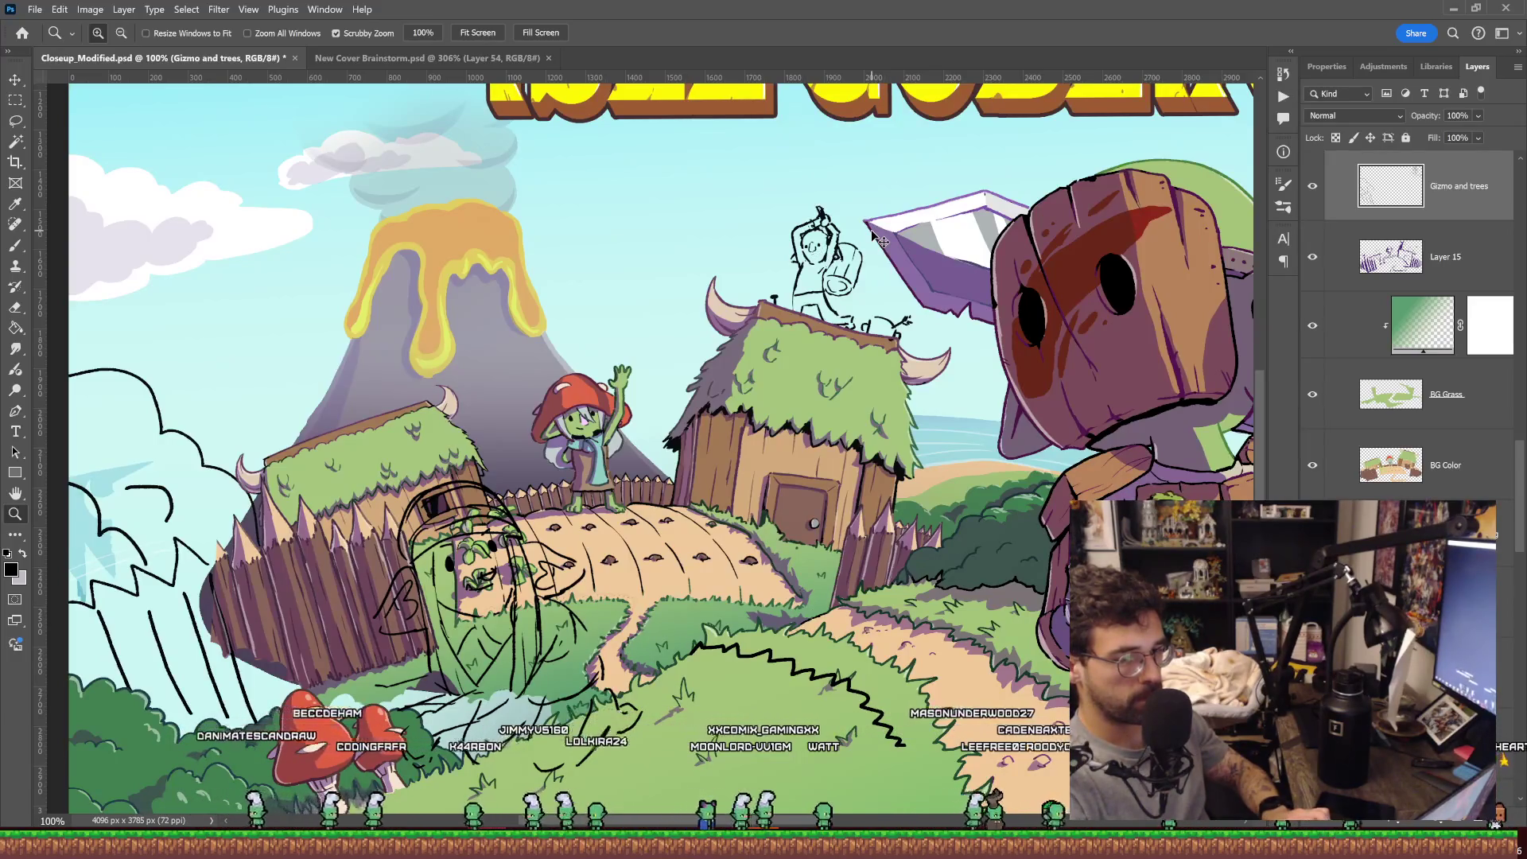
scroll(882, 241, "up", 5)
key("e")
key("z")
scroll(851, 286, "down", 4)
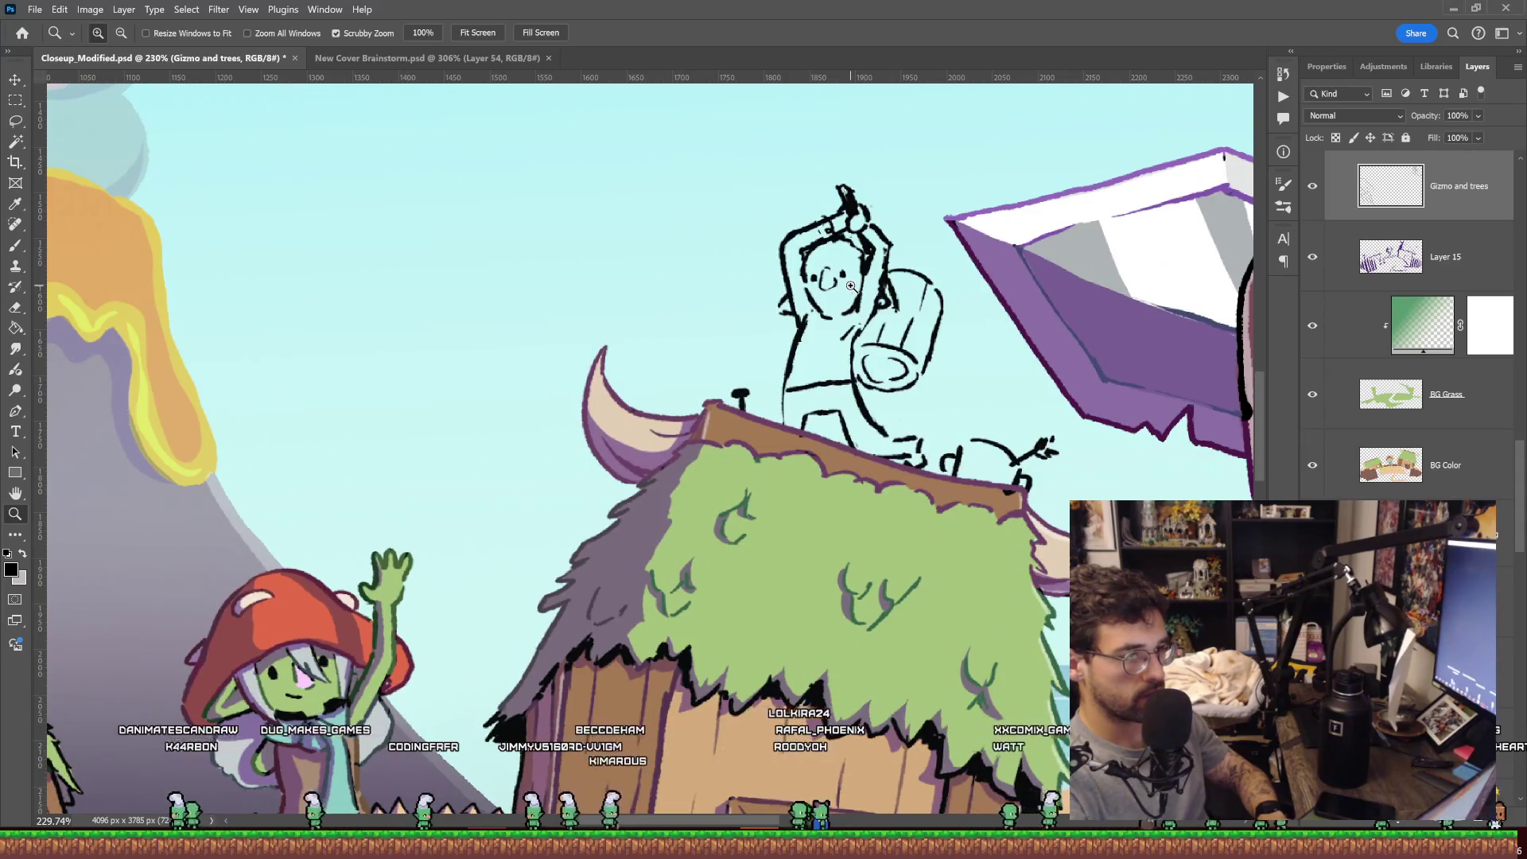
scroll(945, 237, "down", 2)
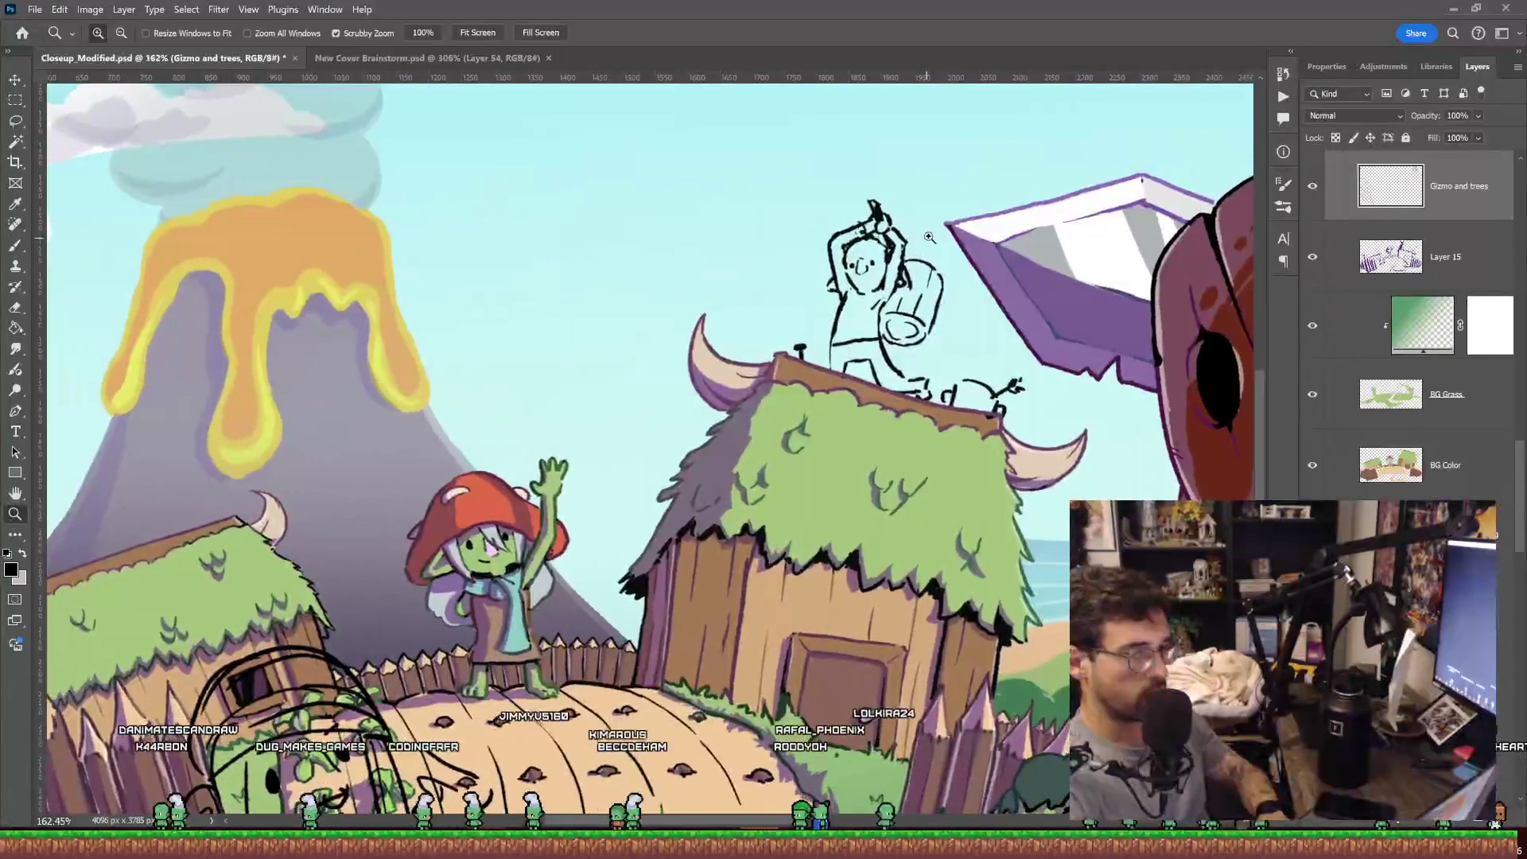
left_click_drag(929, 237, 857, 263)
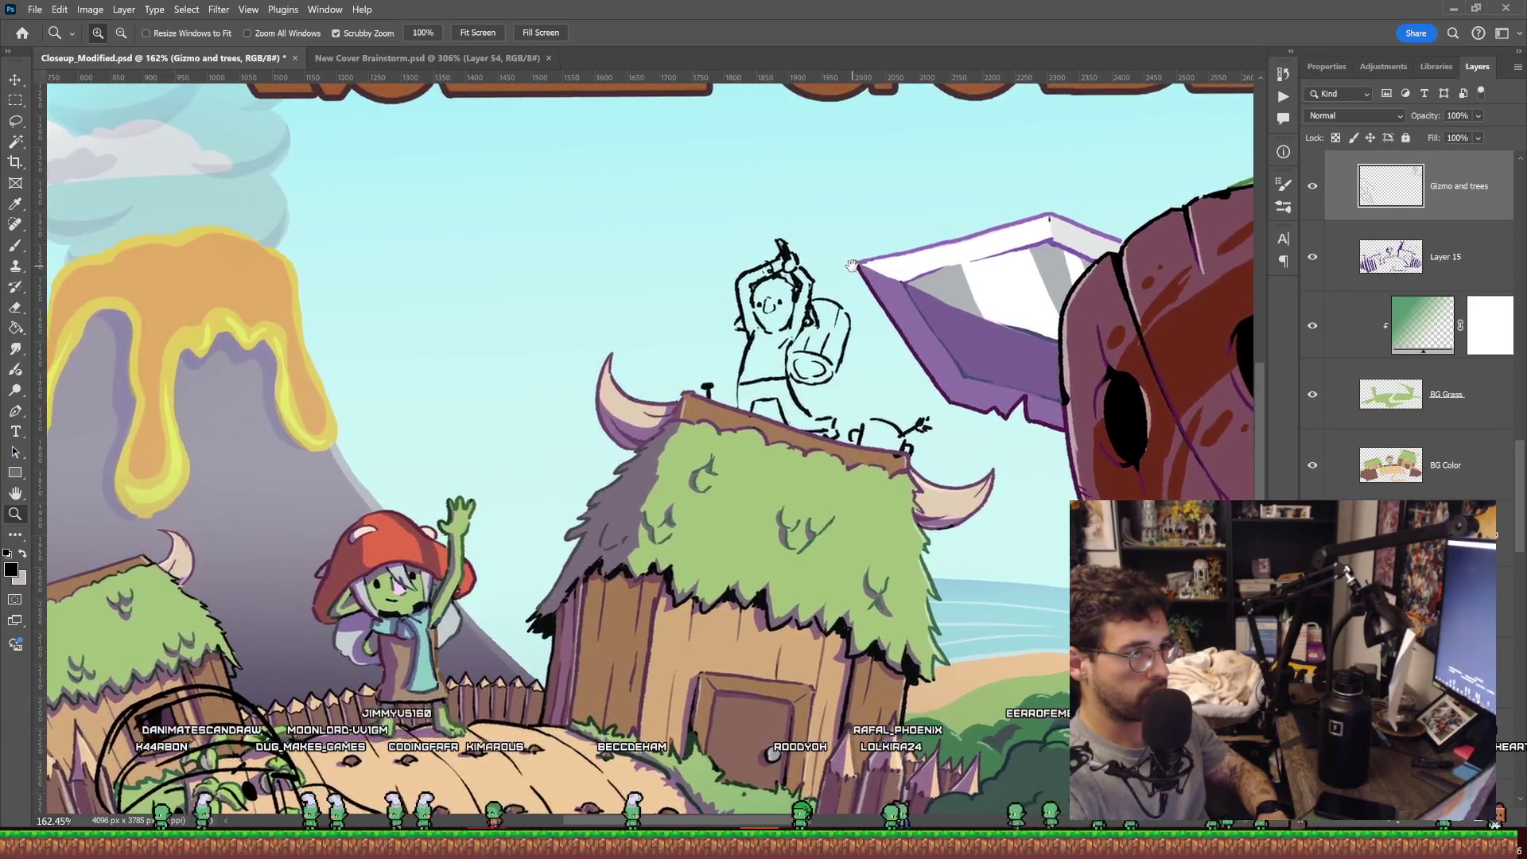
mouse_move(857, 262)
left_mouse_down()
mouse_move(898, 296)
mouse_move(938, 293)
left_mouse_up()
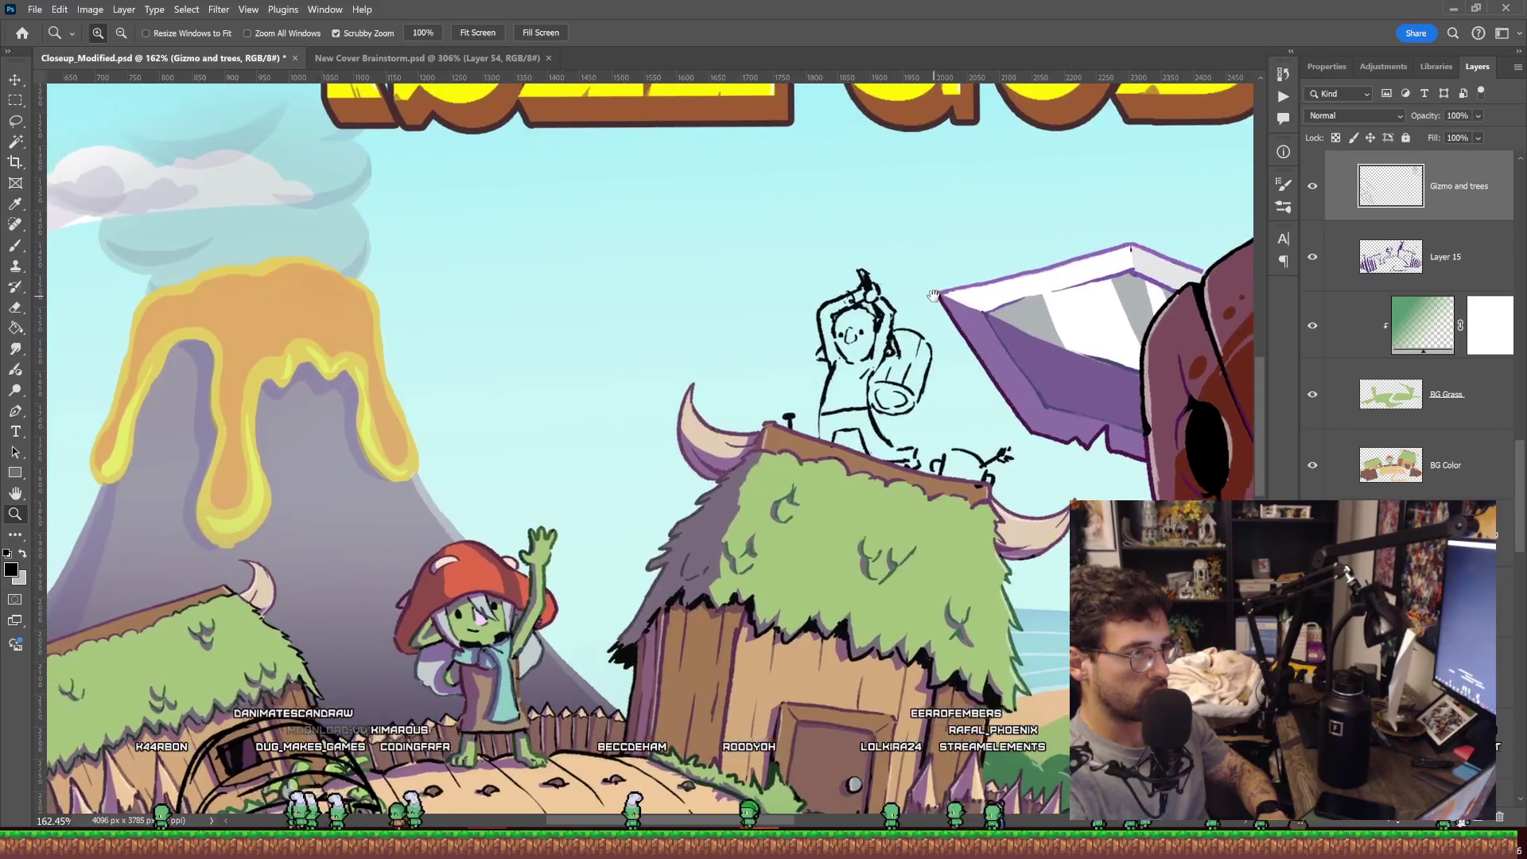
key("b")
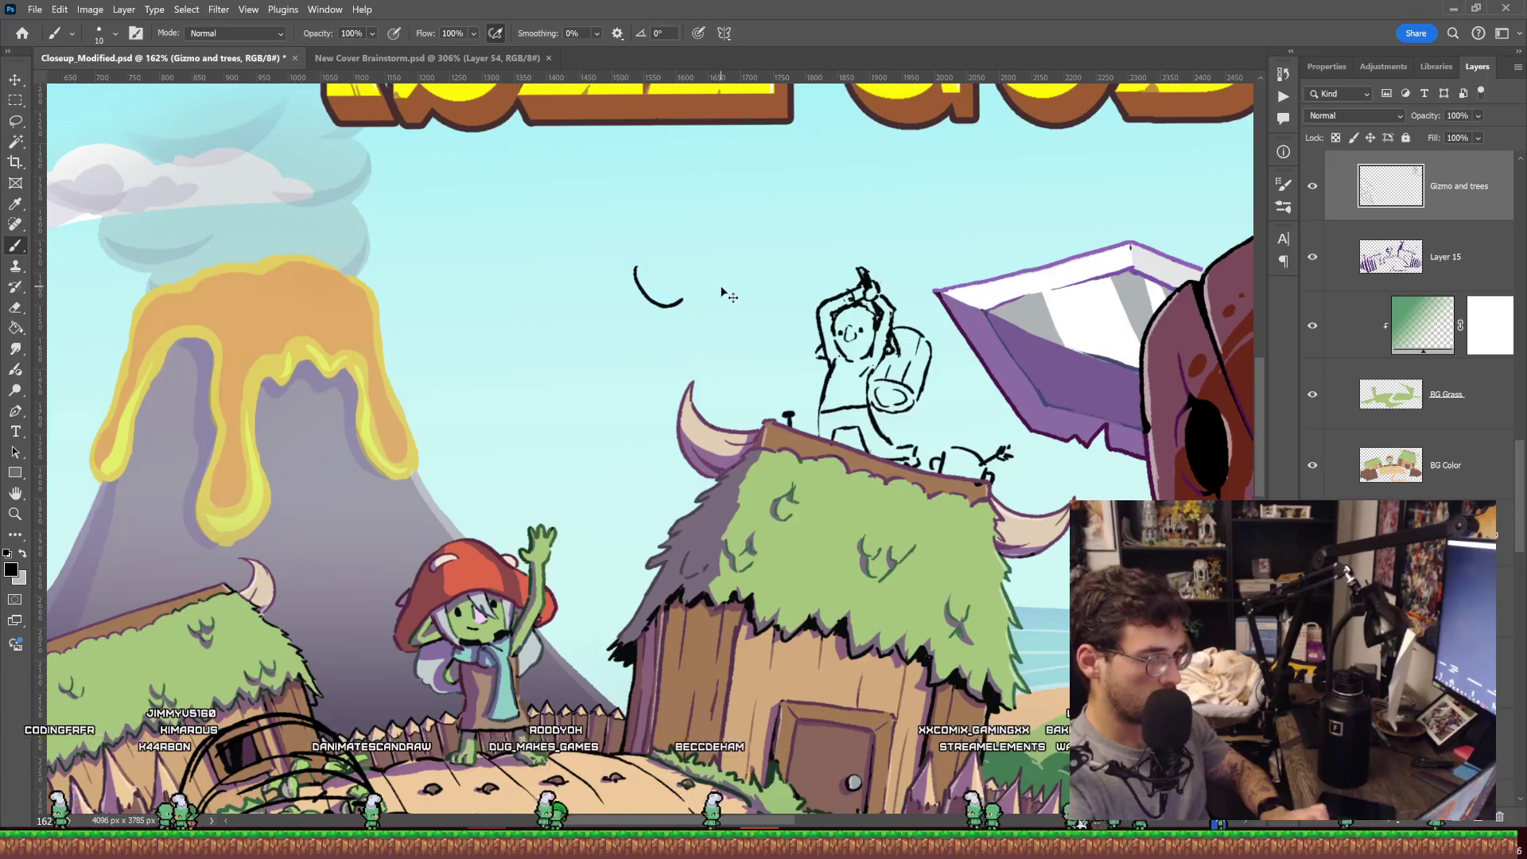
Sketch a rounded hammer-box shape in the sky left of the goblin, undoing stray strokes.
left_click_drag(898, 230, 801, 192)
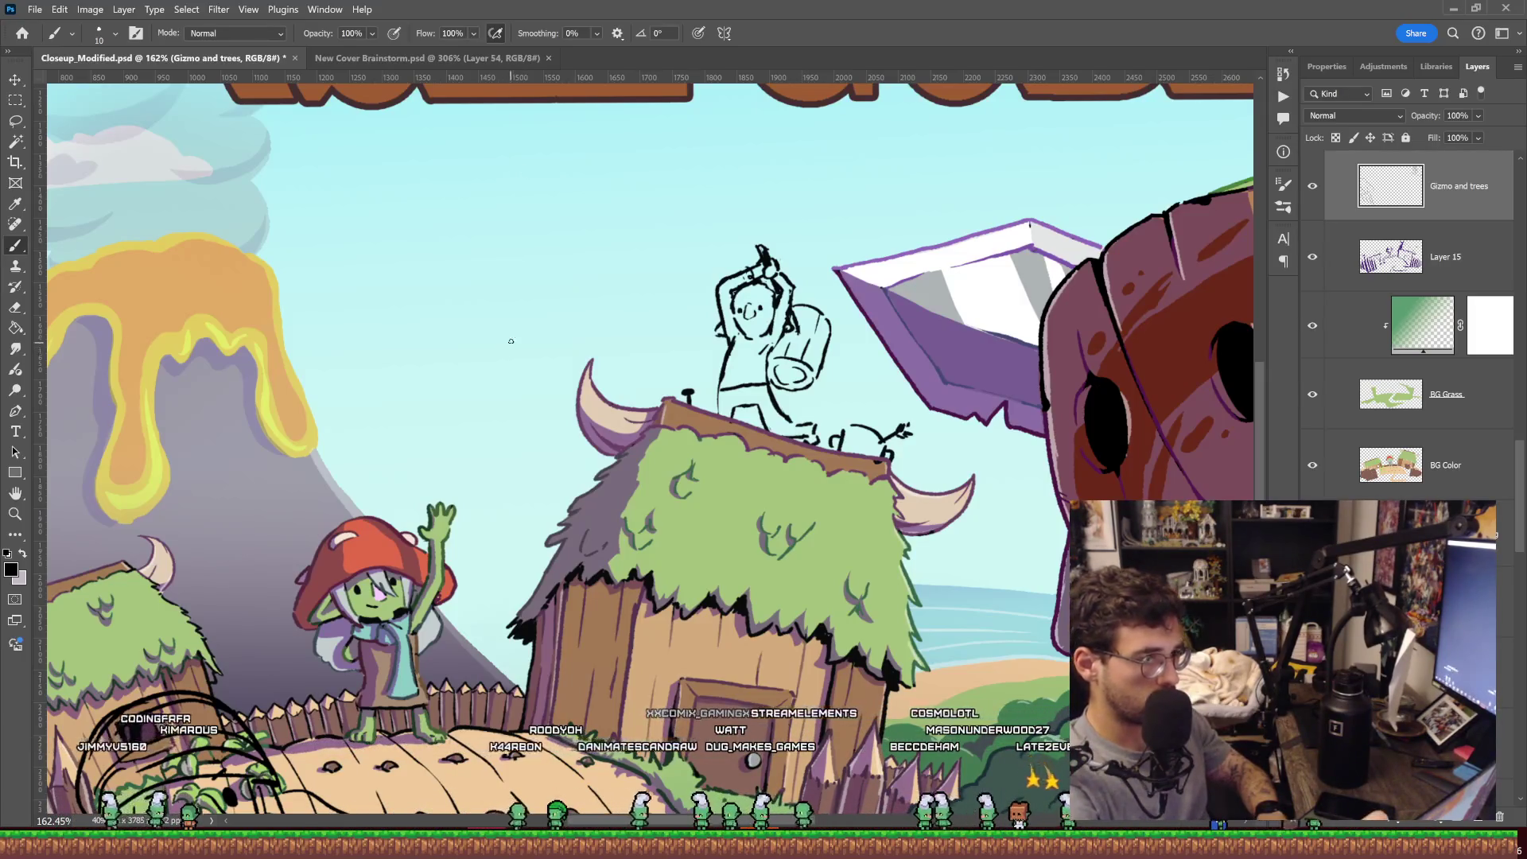
mouse_move(494, 308)
left_mouse_down()
mouse_move(495, 364)
mouse_move(570, 367)
left_mouse_up()
left_click_drag(575, 301, 579, 352)
left_click_drag(571, 295, 503, 306)
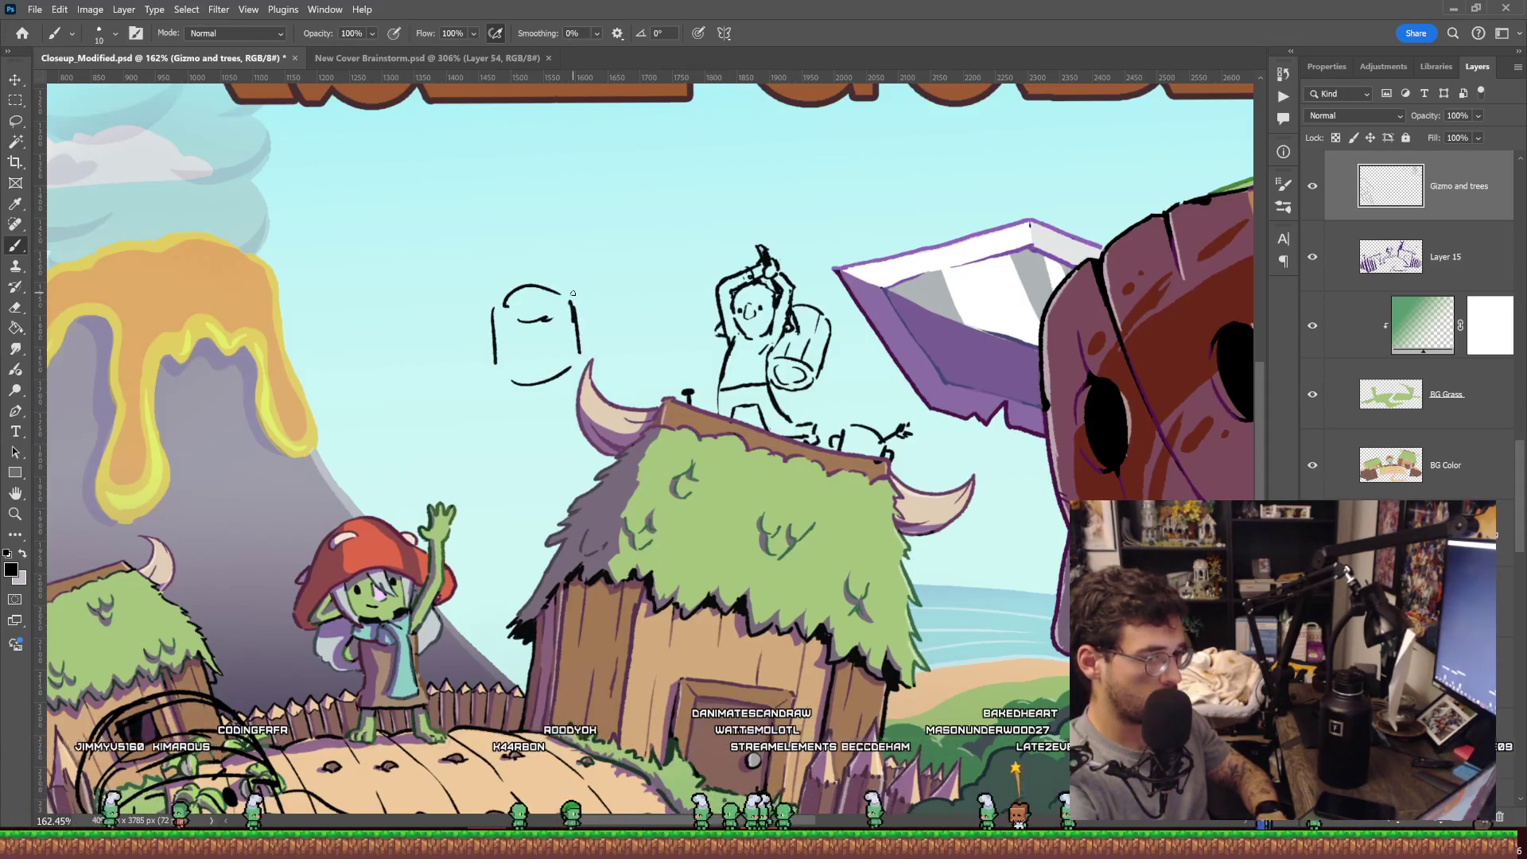
key("ctrl+z")
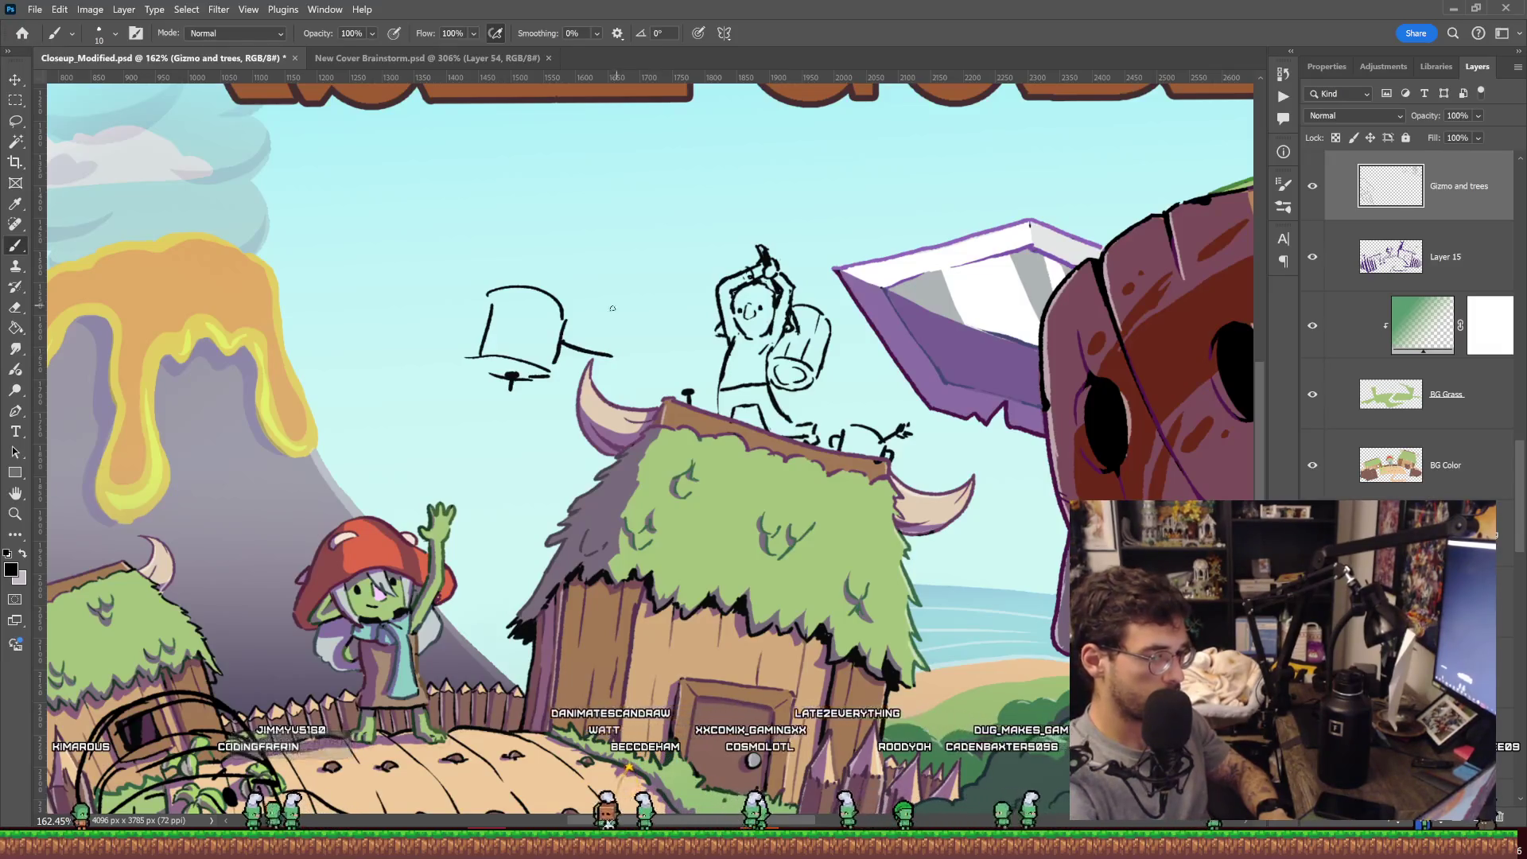
mouse_move(614, 291)
left_mouse_down()
mouse_move(634, 344)
mouse_move(602, 304)
left_mouse_up()
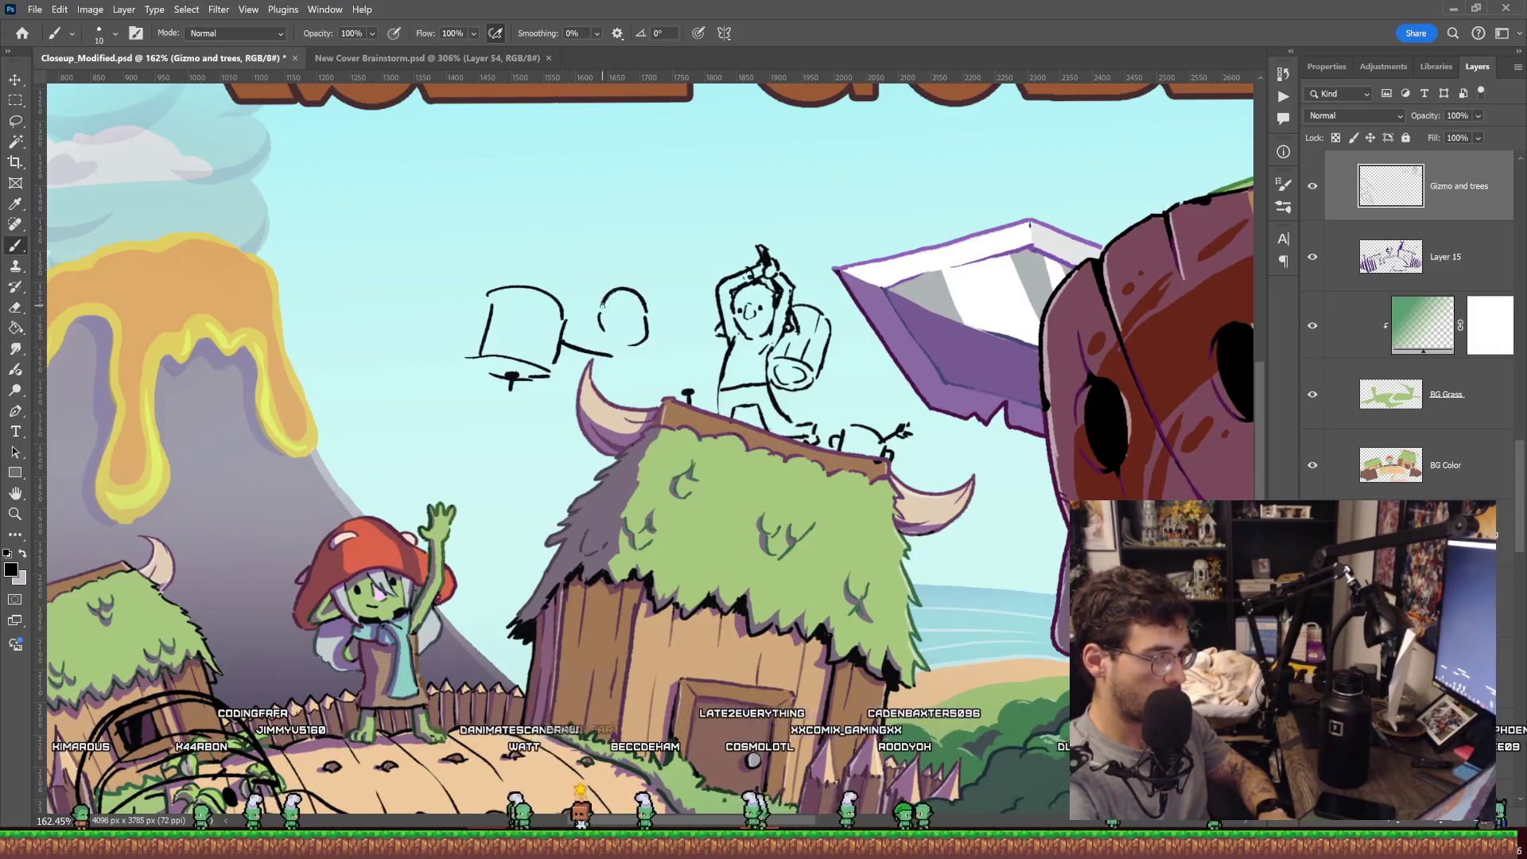
key("ctrl+z")
key("ctrl+z")
key("ctrl+z")
Try short swing marks beside the hammer idea, then undo them.
left_click_drag(614, 358, 636, 365)
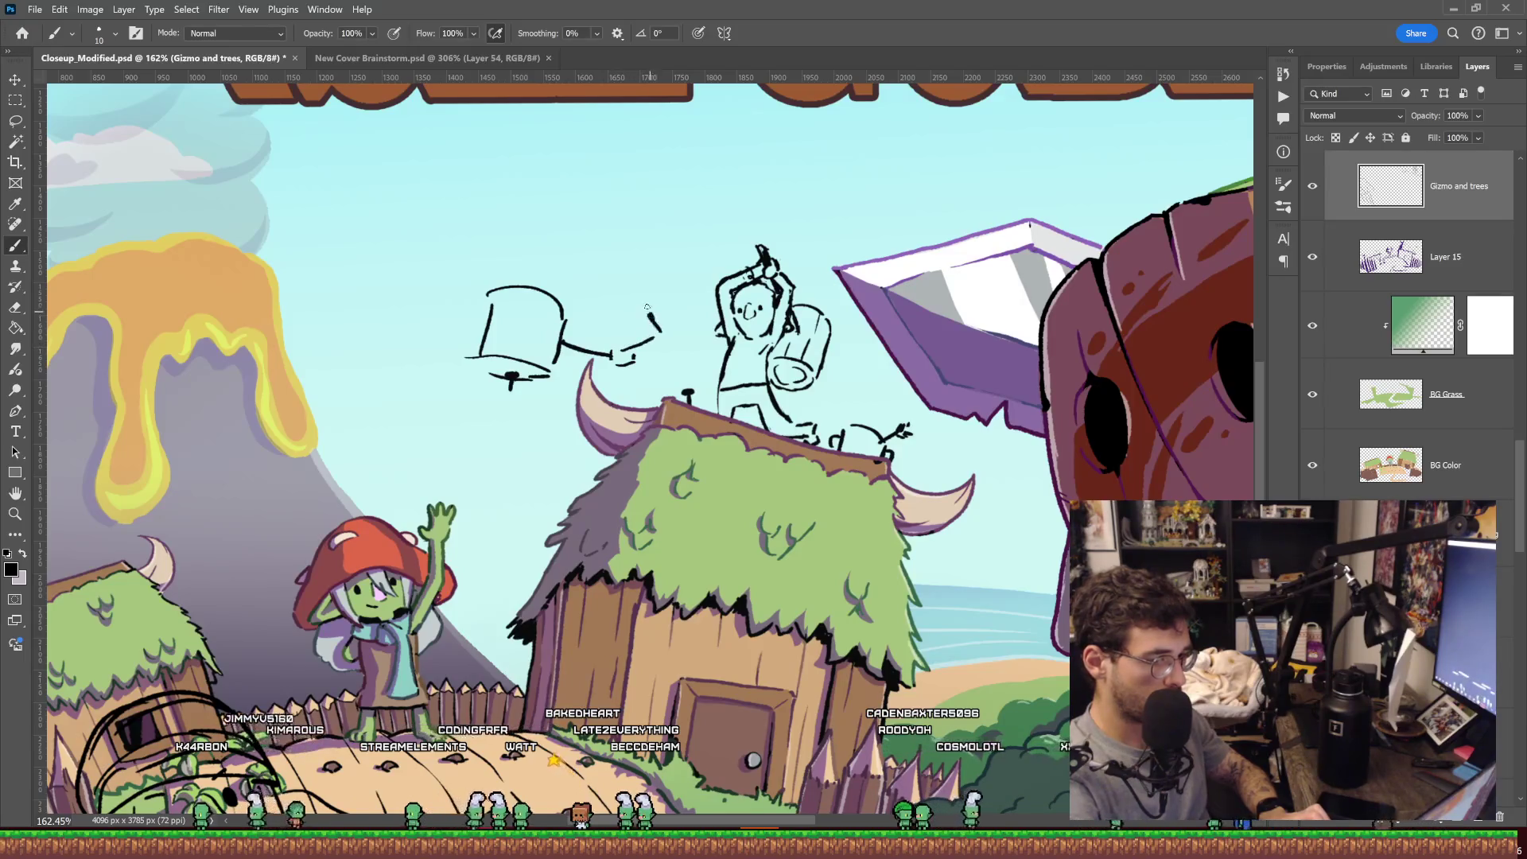
left_click_drag(679, 340, 657, 357)
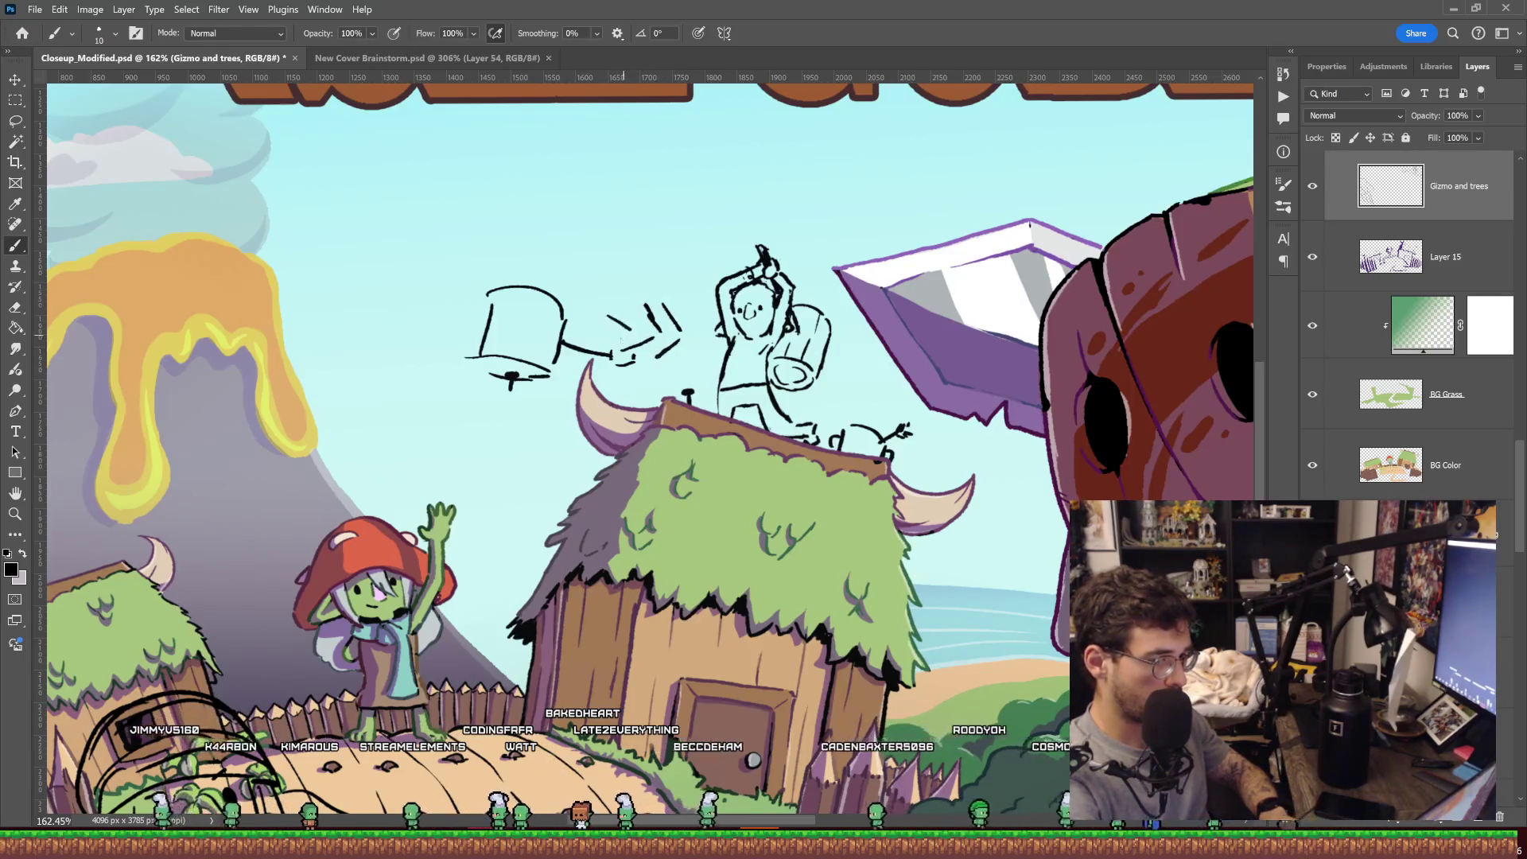
left_click_drag(595, 284, 619, 255)
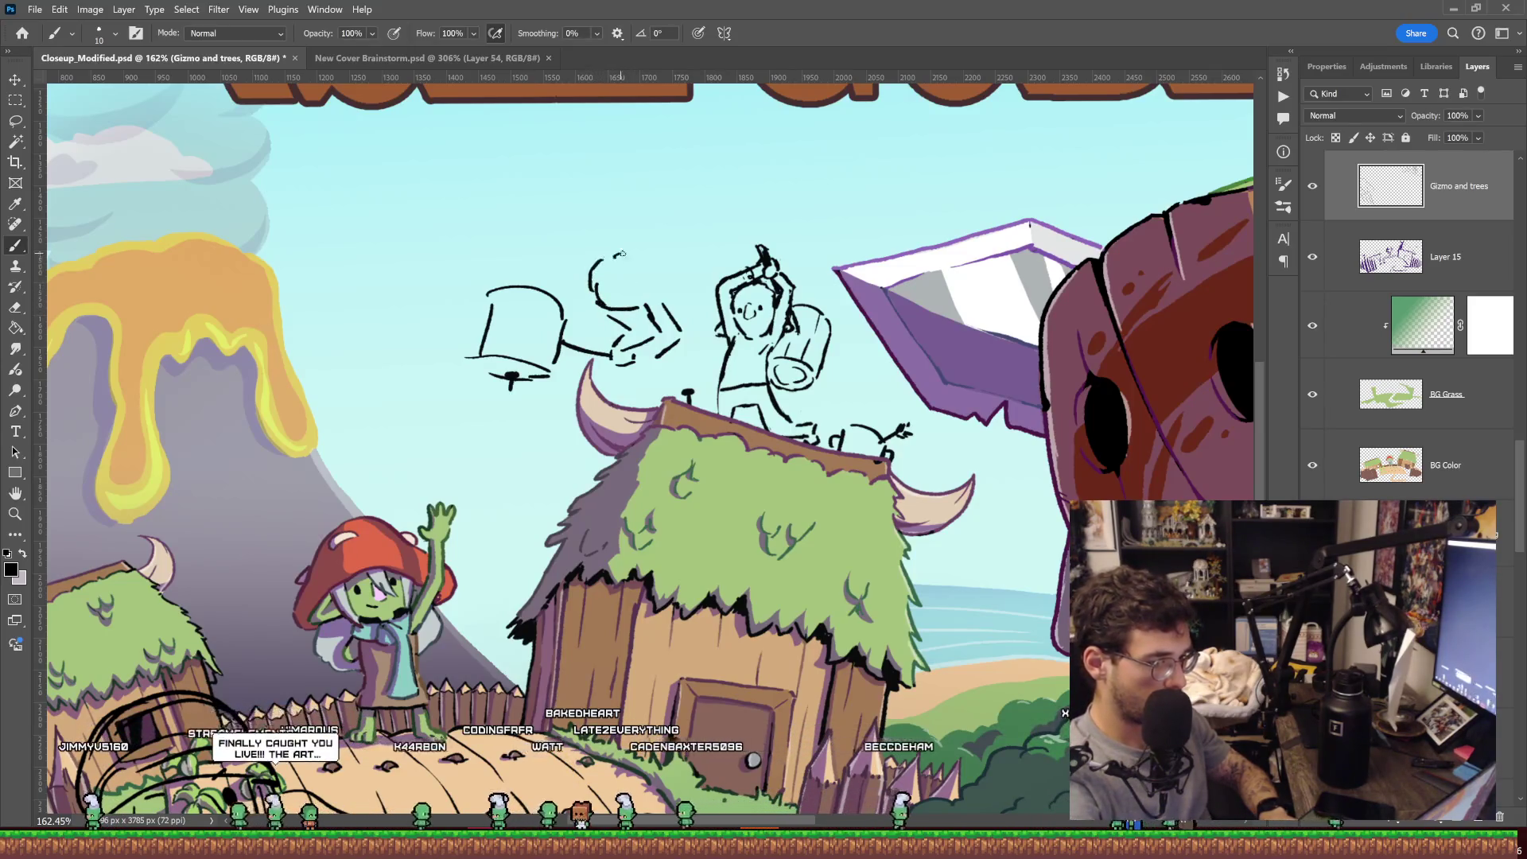
key("ctrl+z")
key("ctrl+z")
key("ctrl+z")
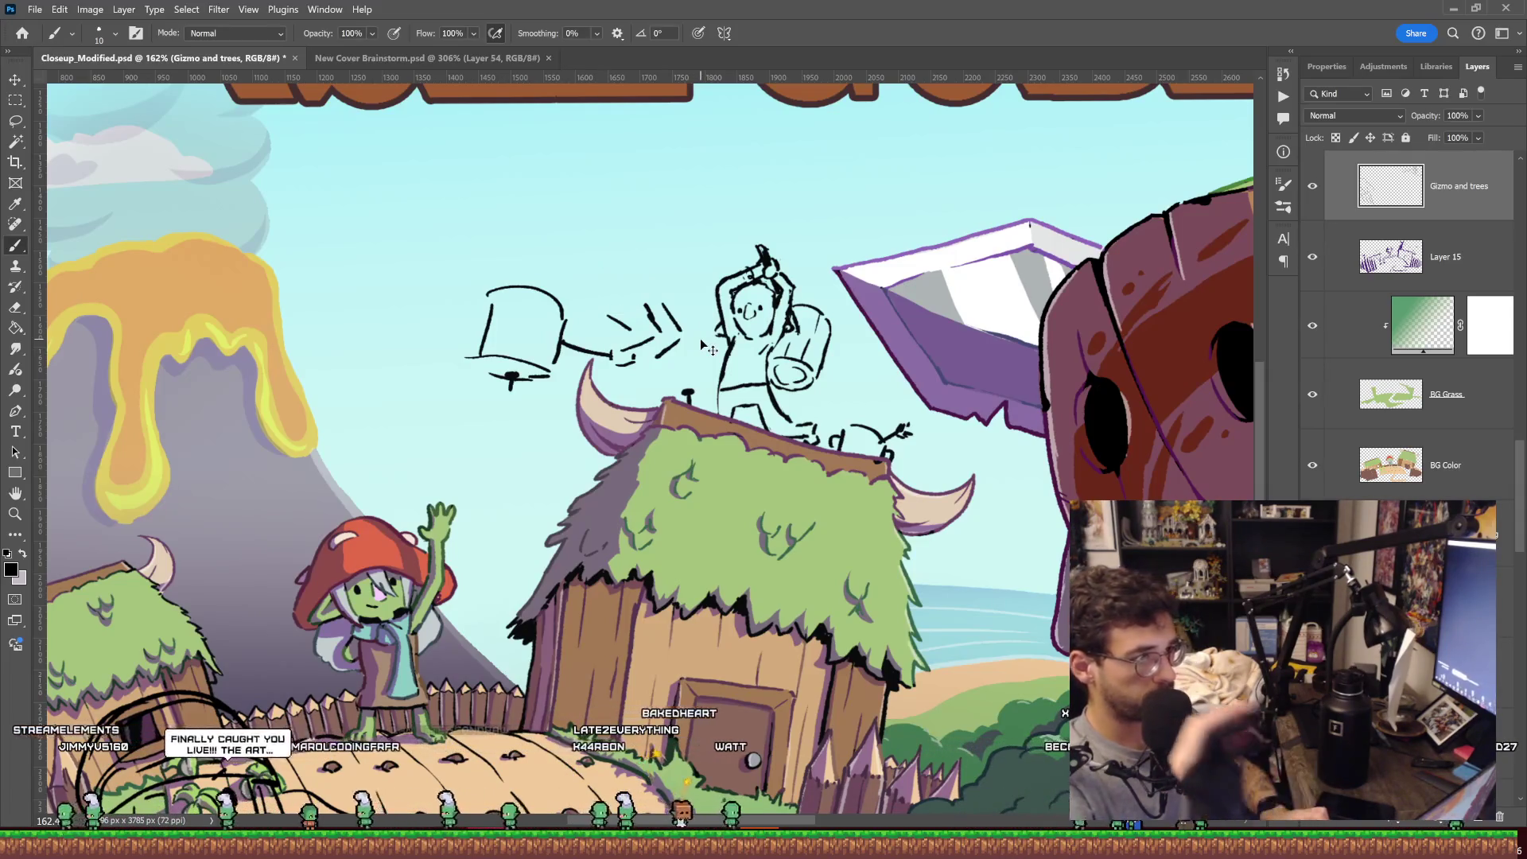
key("ctrl+z")
key("ctrl+z")
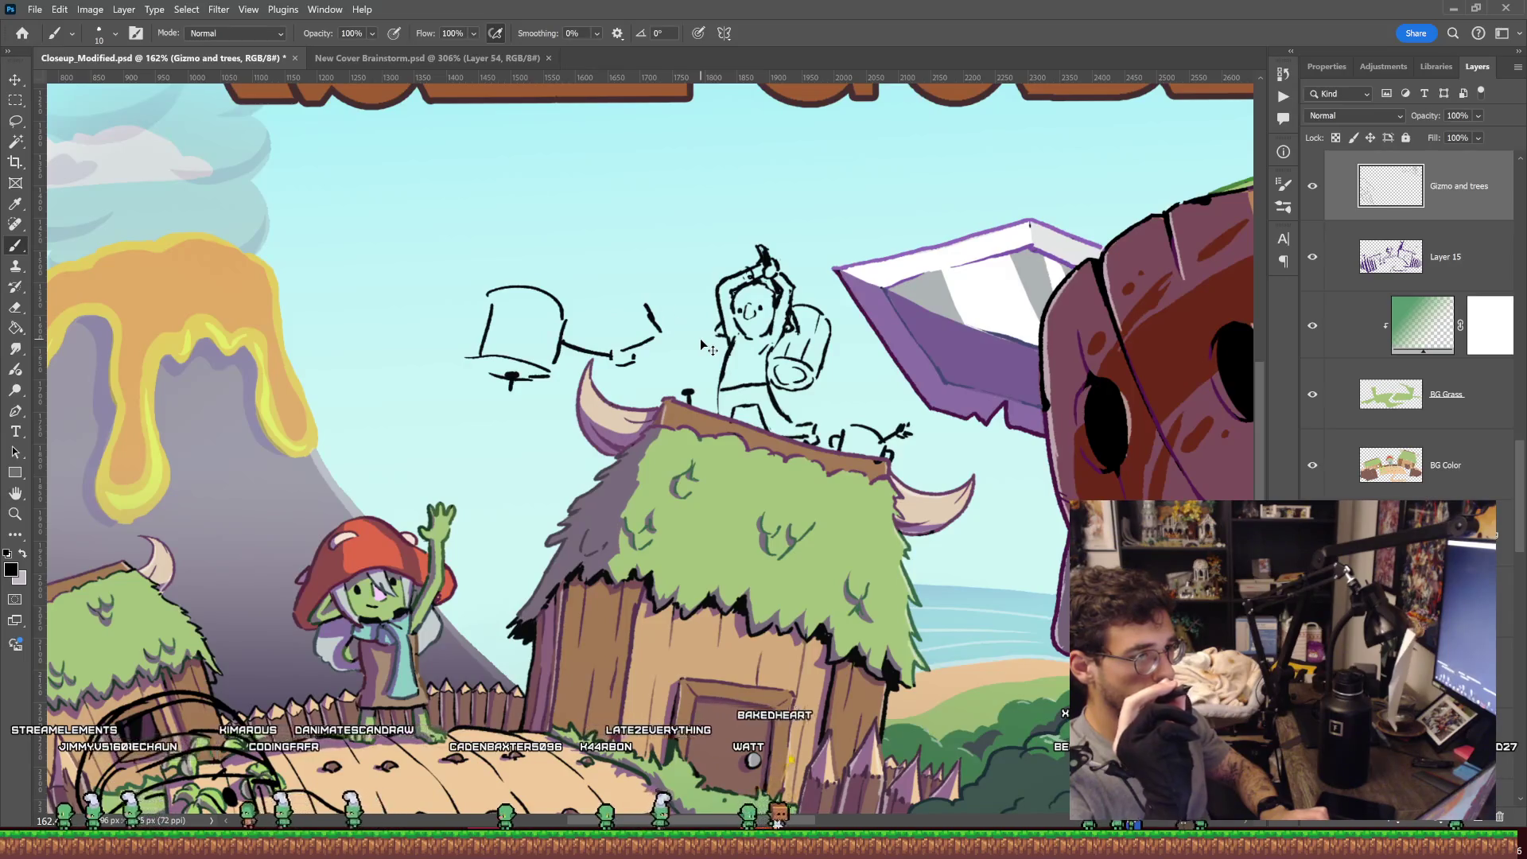
key("ctrl+z")
key("ctrl+z")
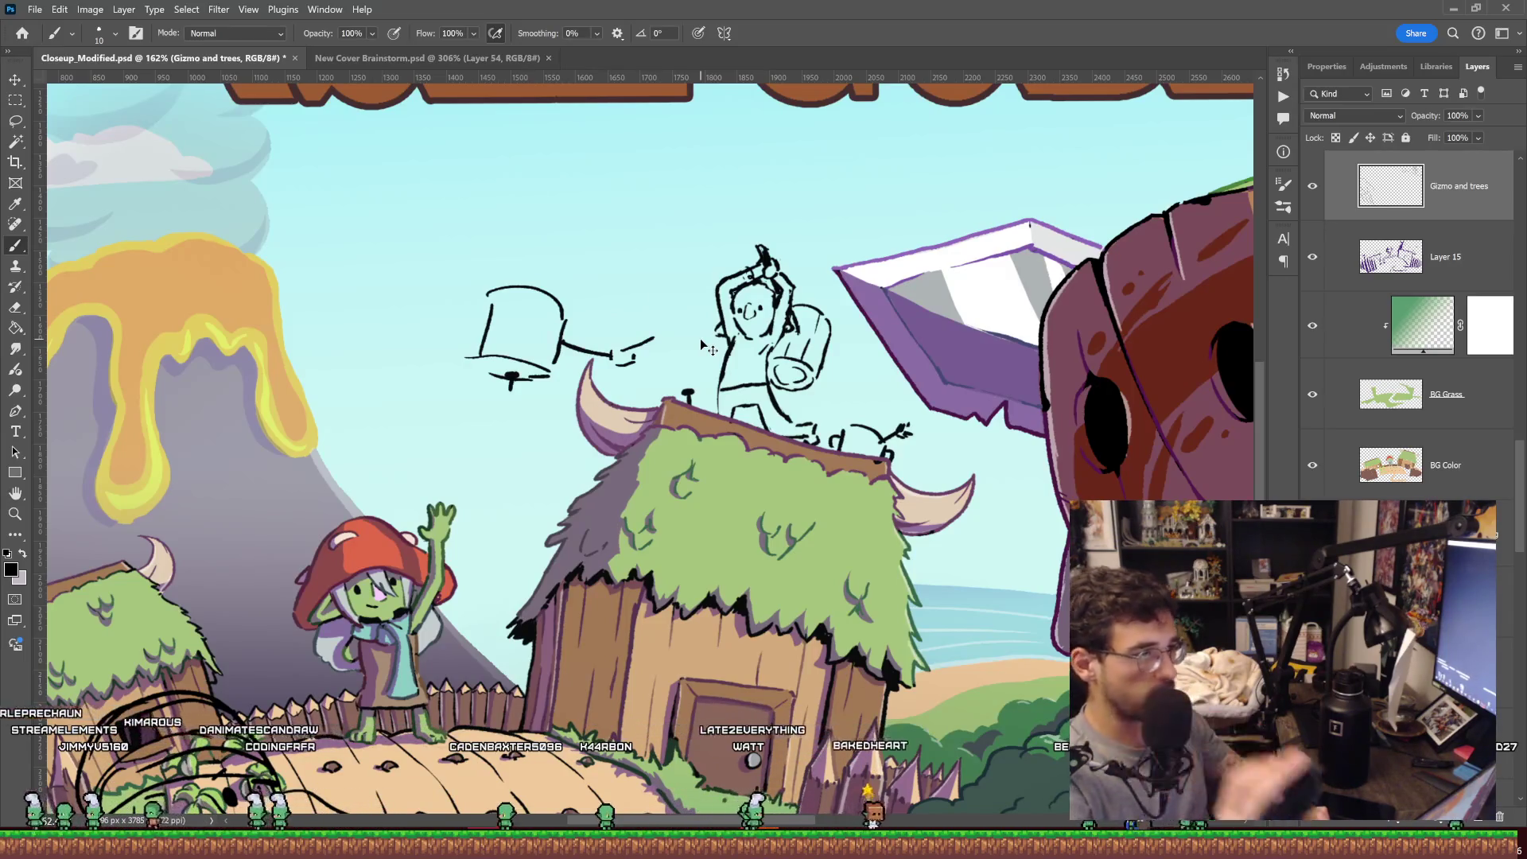
key("ctrl+z")
key("ctrl+z")
key("ctrl+z")
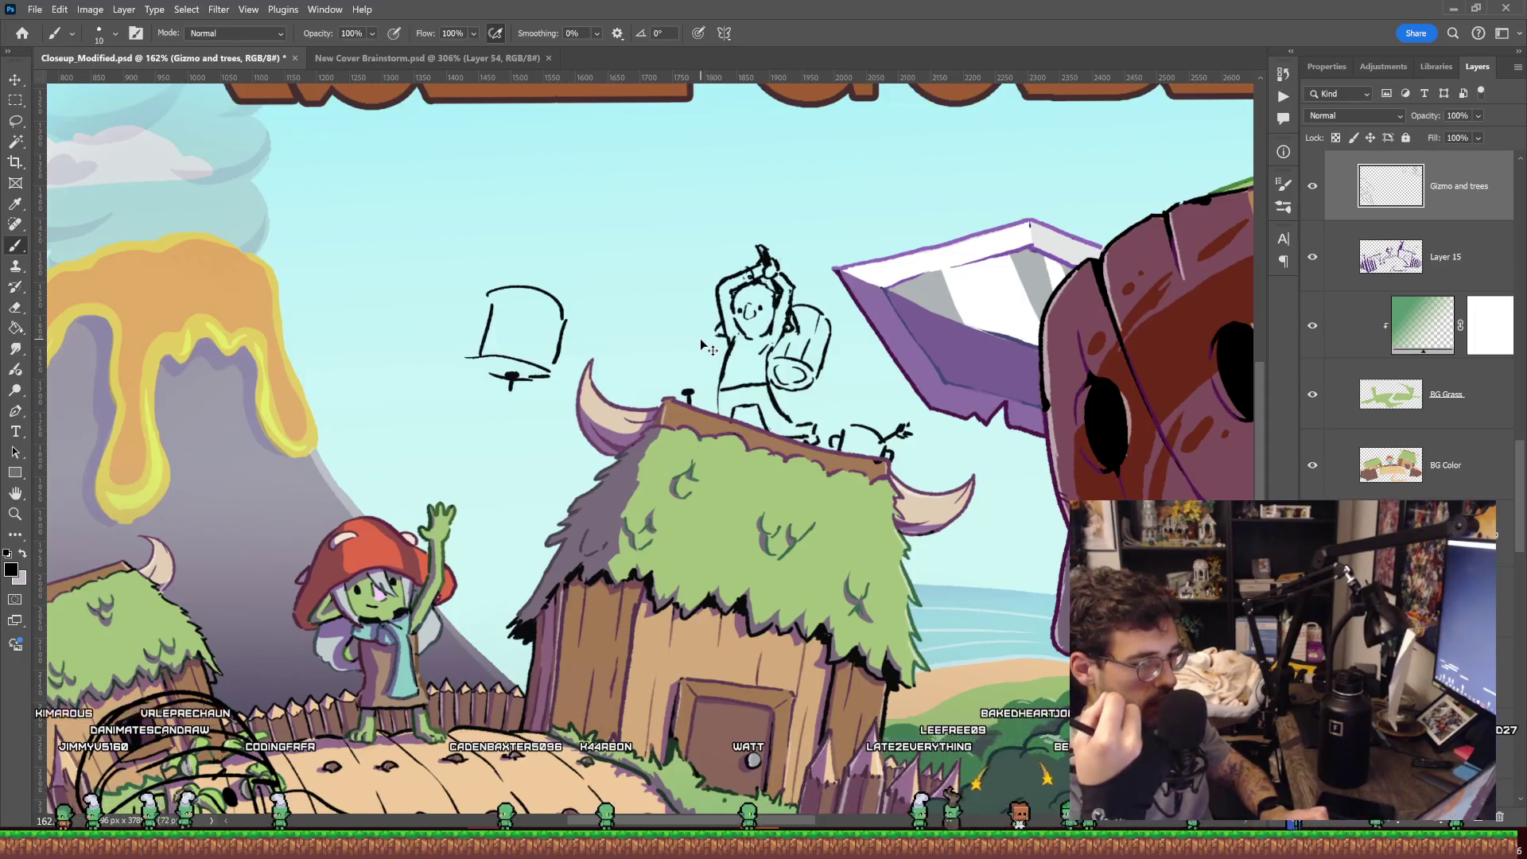
key("ctrl+z")
key("ctrl+z")
key("ctrl+z")
key("ctrl+z")
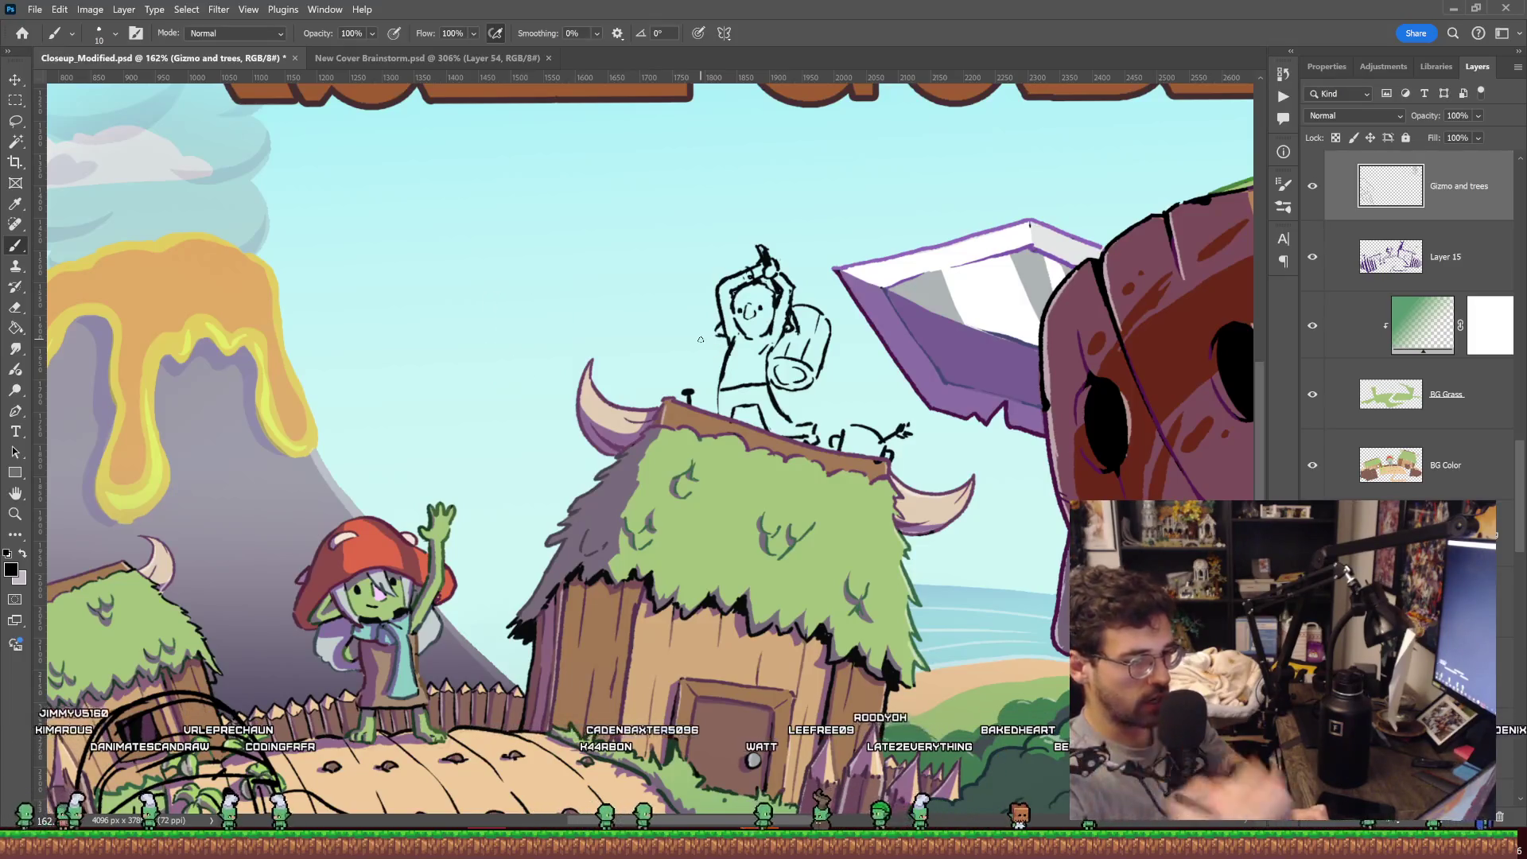
Draw a curved swing arrow above the goblin and add a vertical line to the hammer sketch.
key("z")
left_click_drag(819, 338, 870, 337)
left_click_drag(864, 348, 839, 369)
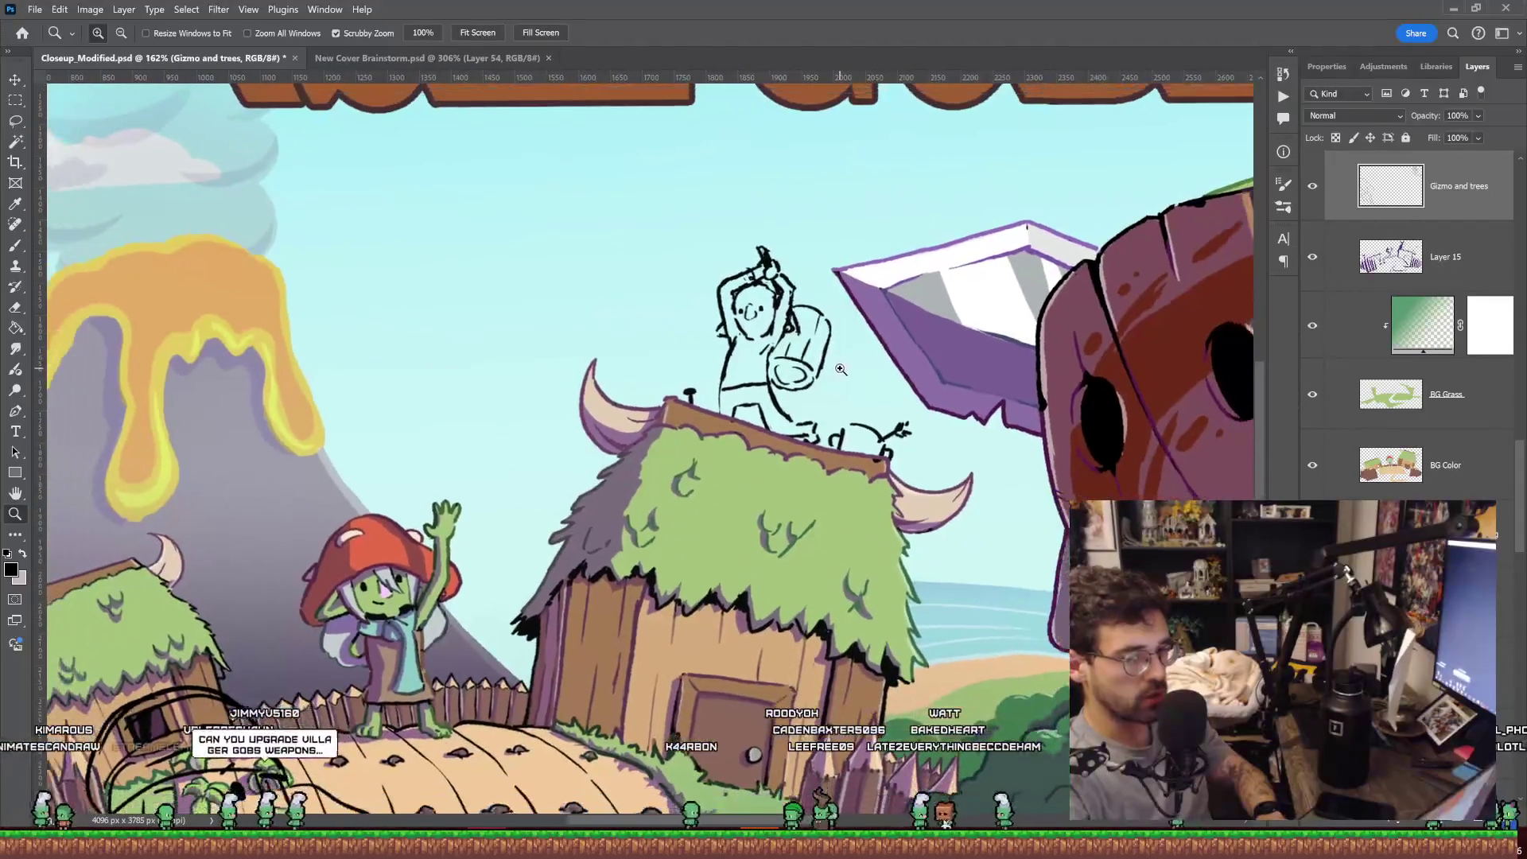
key("b")
left_click_drag(779, 204, 750, 225)
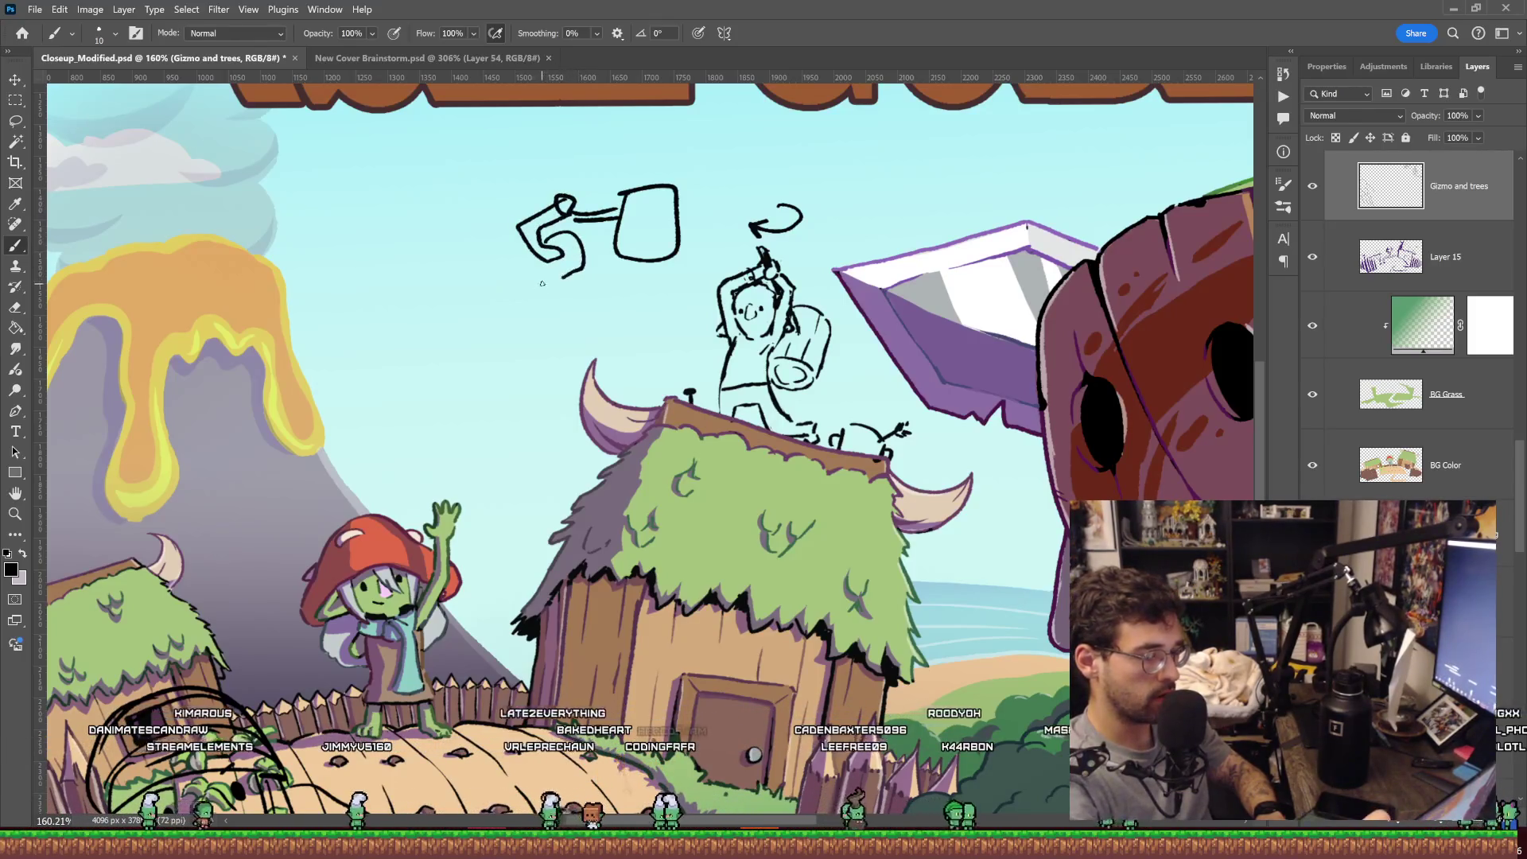
left_click_drag(603, 302, 594, 260)
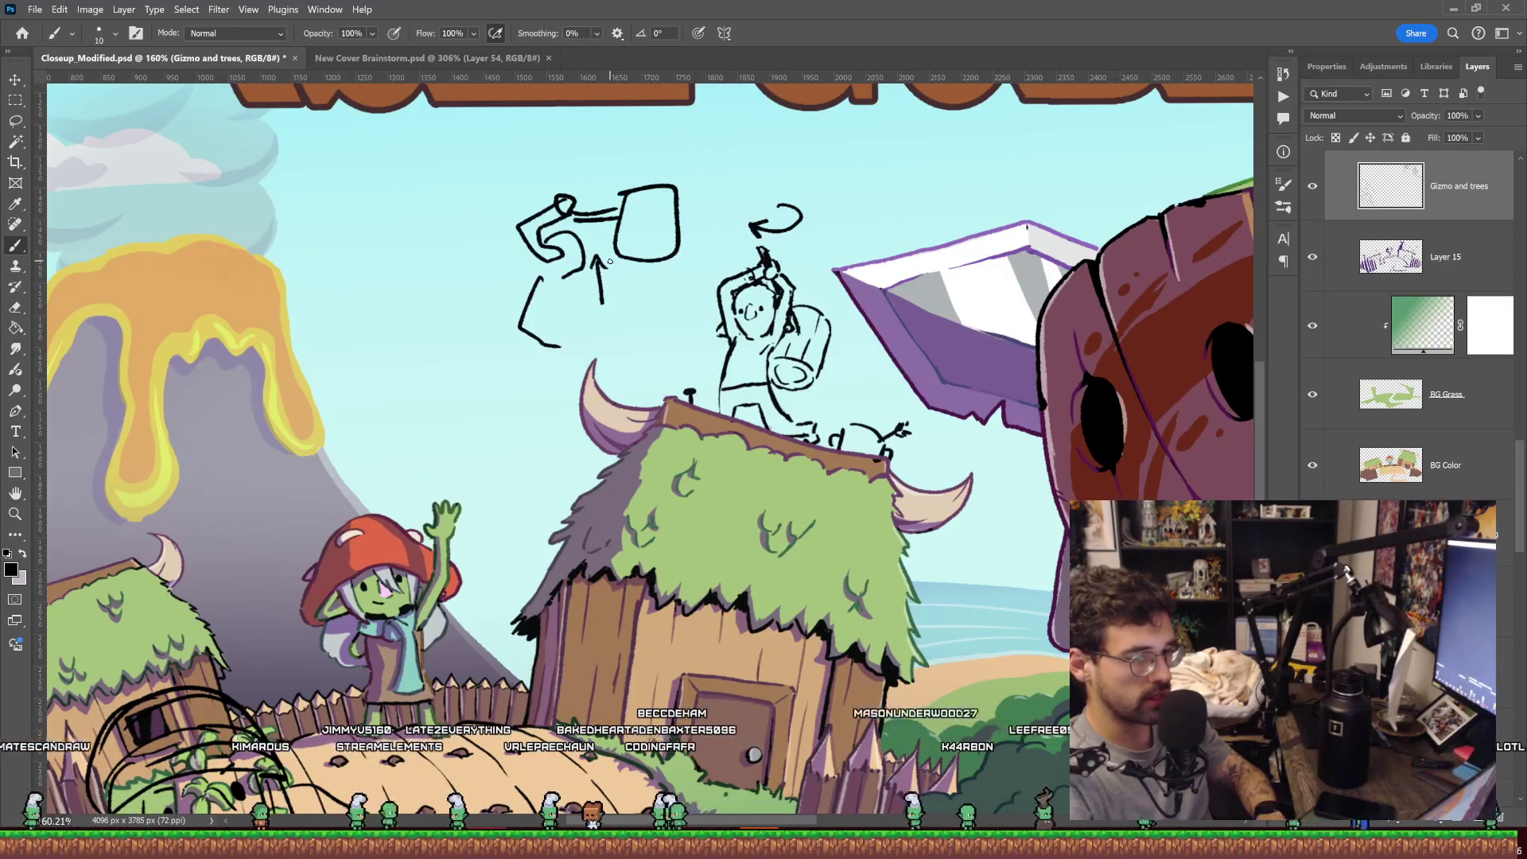
key("z")
left_click_drag(1113, 268, 852, 268)
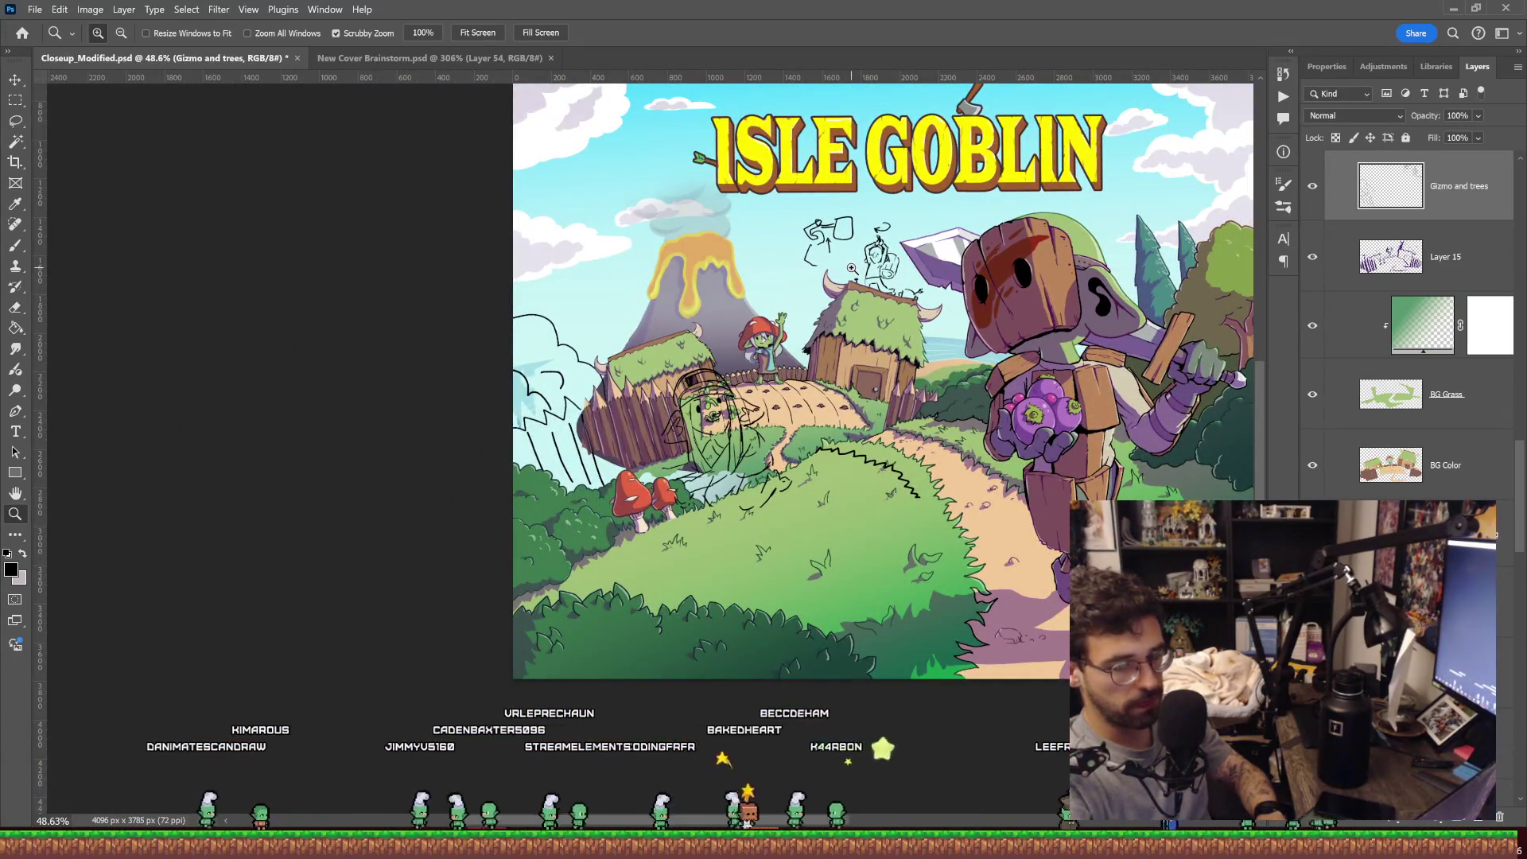
Duplicate the lassoed goblin sketch onto a new layer and move it up-left into the sky.
left_click_drag(931, 241, 927, 236)
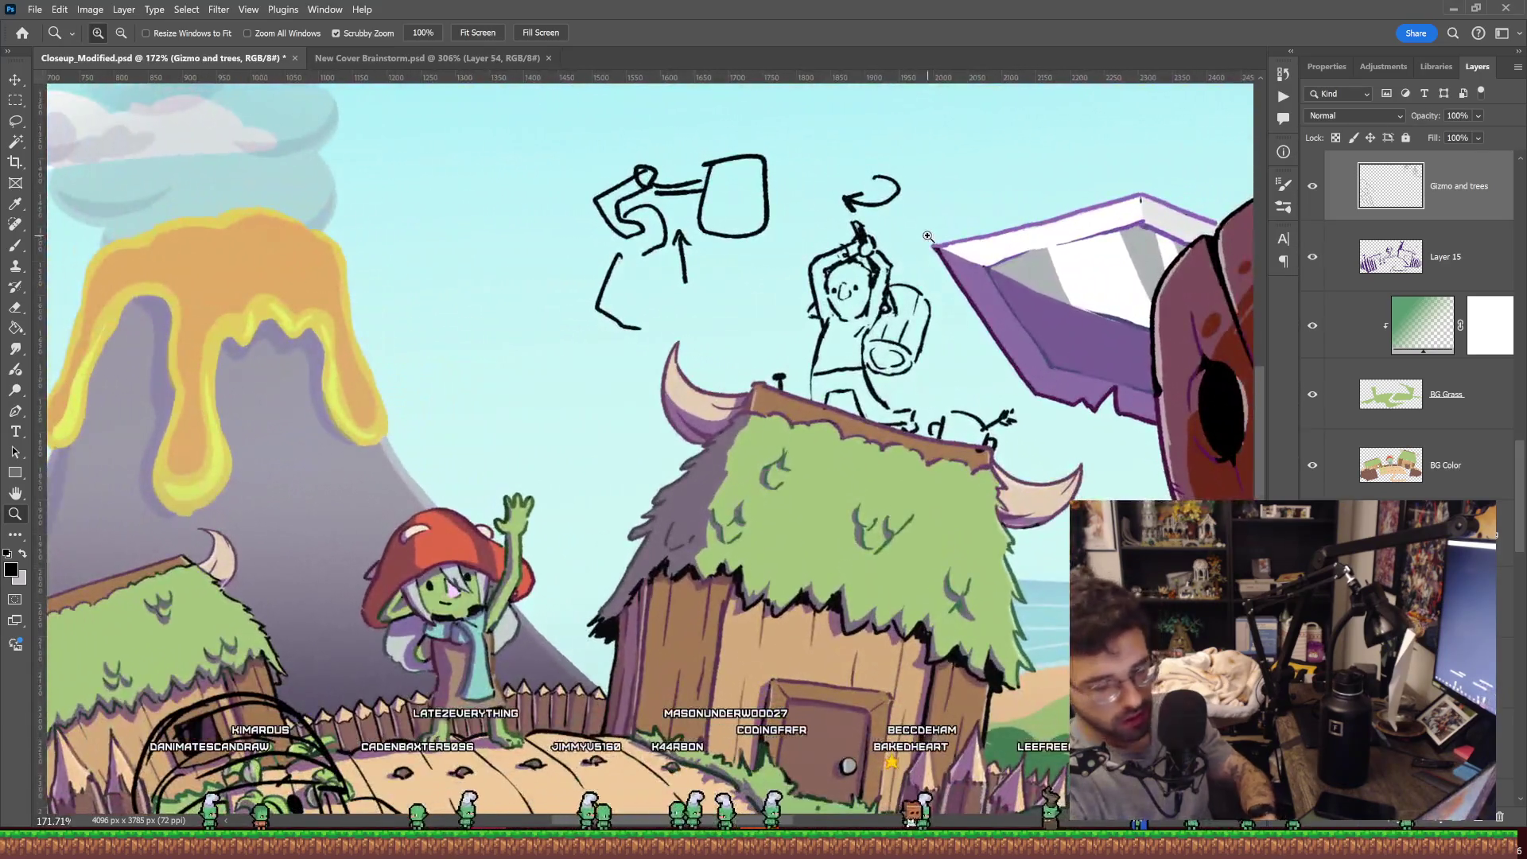
key("l")
left_click_drag(795, 136, 800, 148)
mouse_move(1010, 169)
left_mouse_down()
mouse_move(1068, 161)
mouse_move(1038, 255)
left_mouse_up()
key("ctrl+j")
key("ctrl+t")
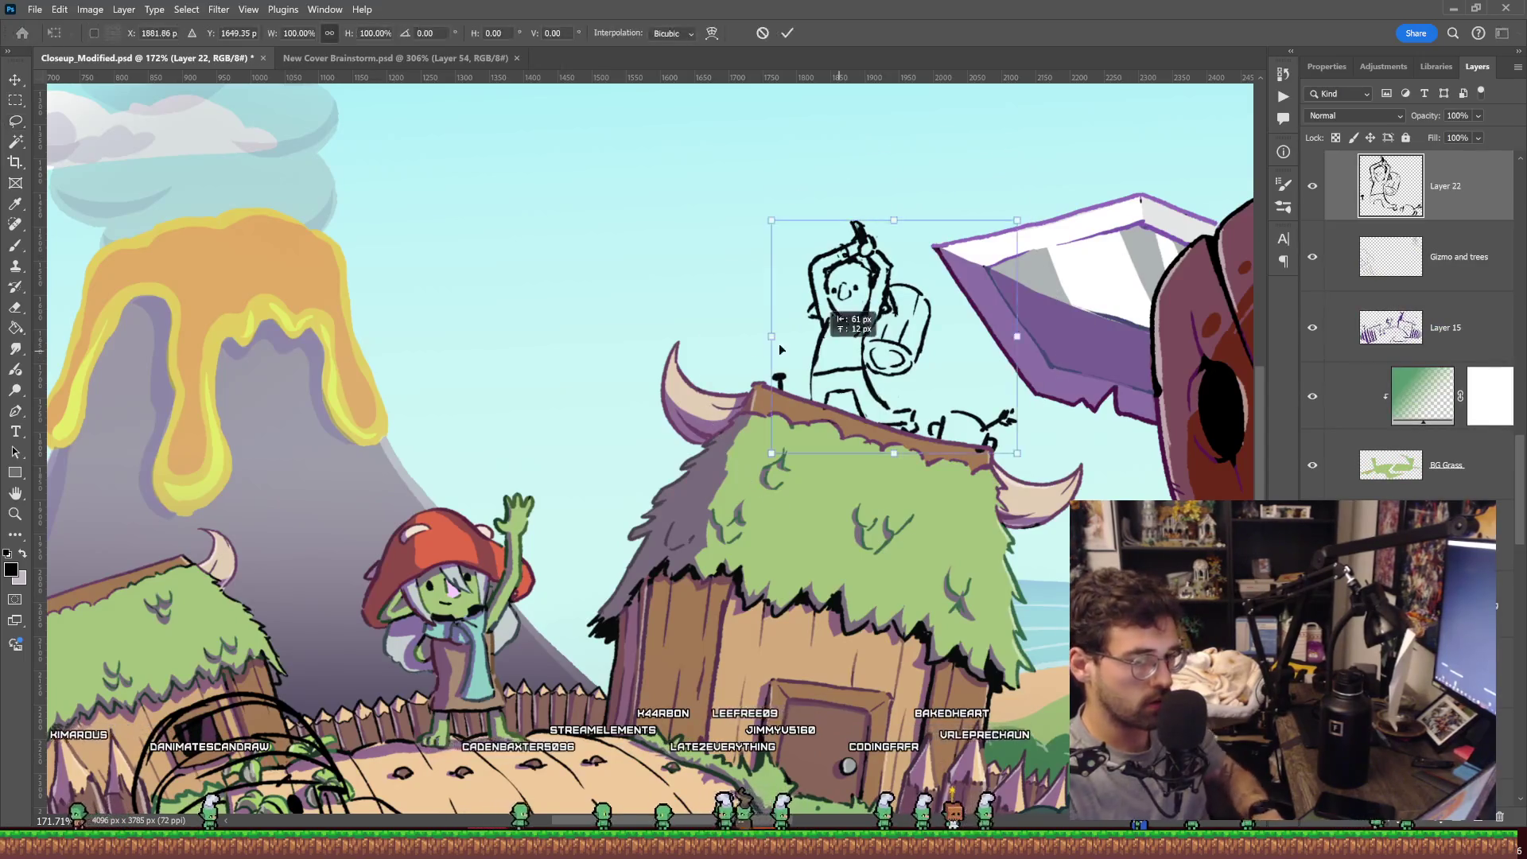
left_click_drag(879, 360, 528, 281)
key("Return")
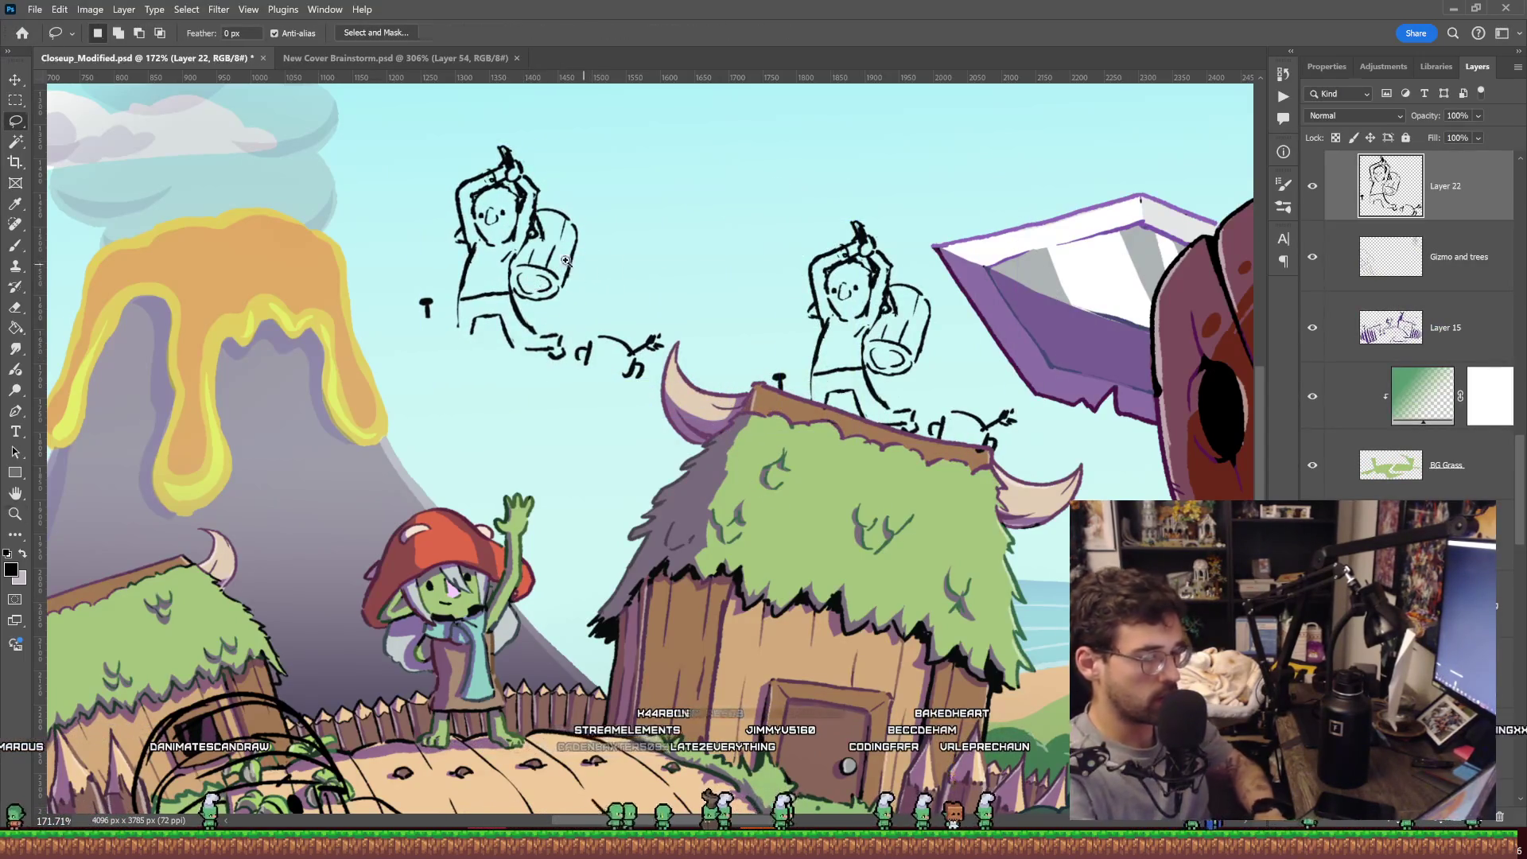
scroll(581, 268, "up", 5)
Erase the copy's old arm line, bucket and the blob atop its raised hand.
key("e")
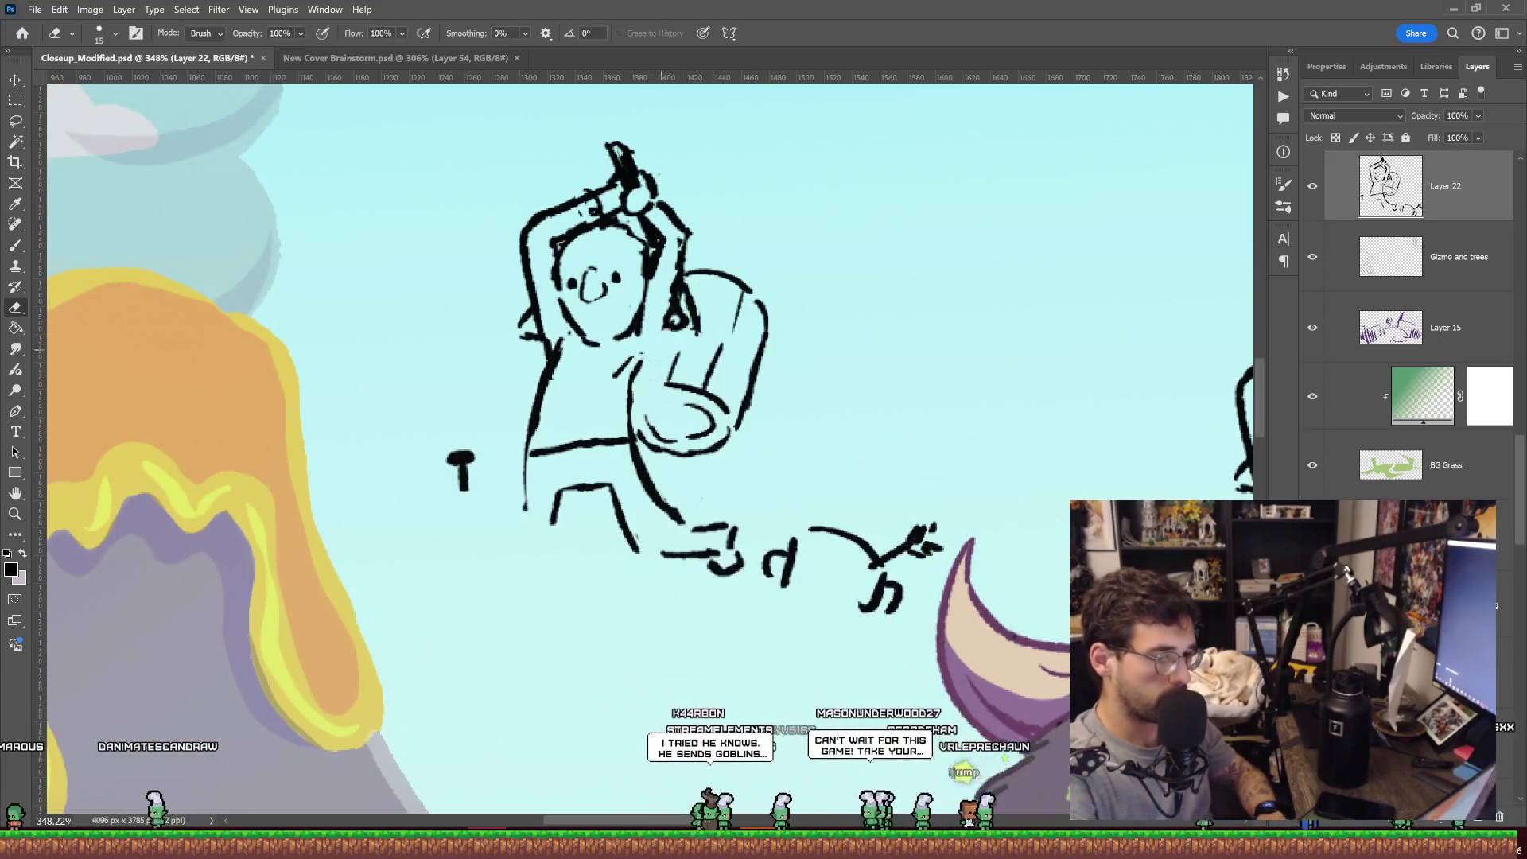
left_click_drag(685, 278, 708, 304)
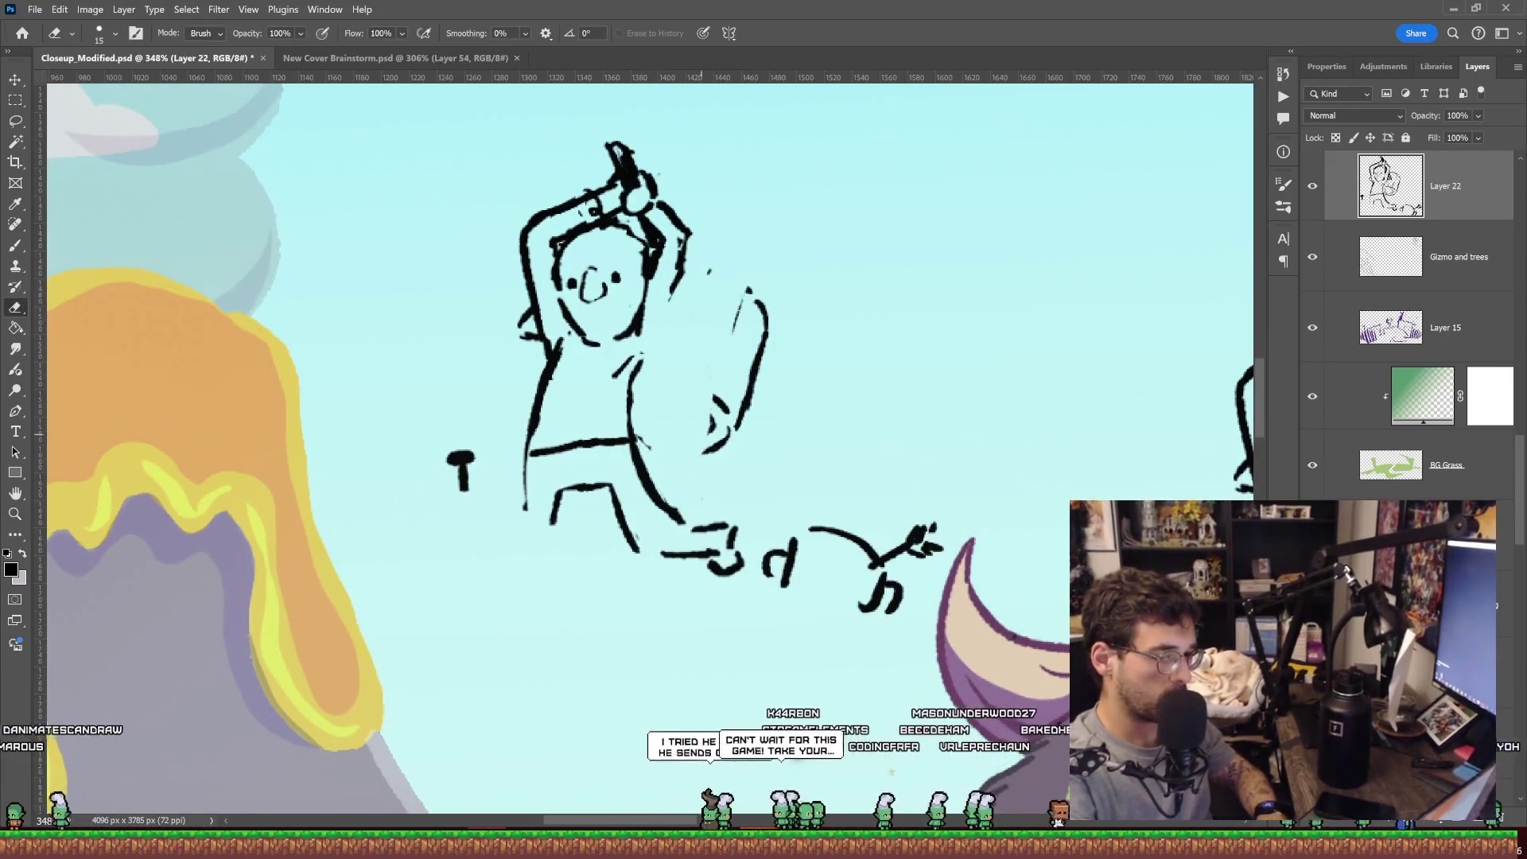
left_click_drag(700, 415, 752, 370)
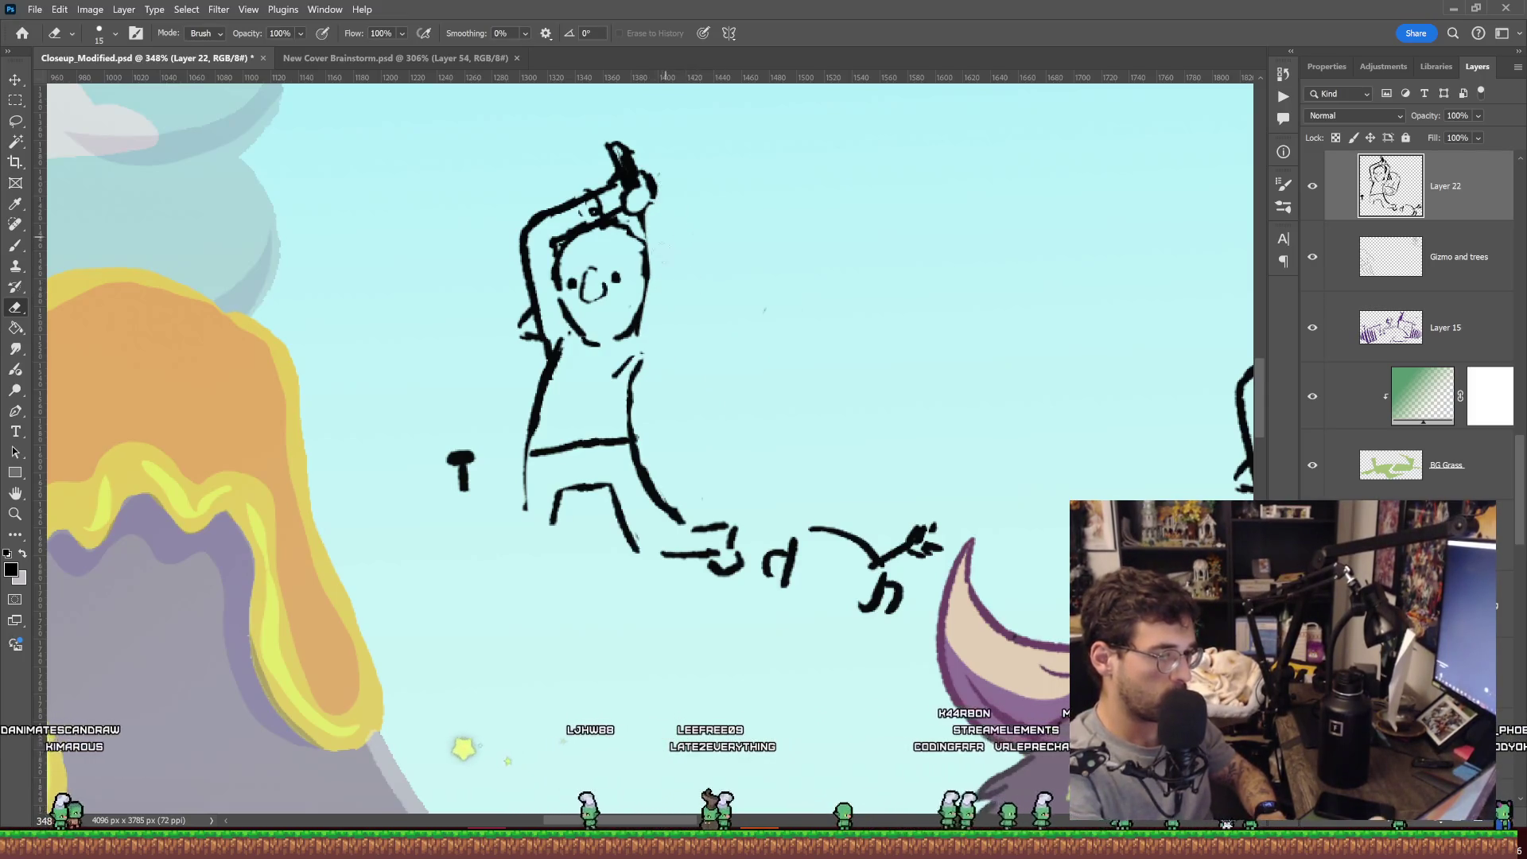
left_click_drag(646, 173, 629, 186)
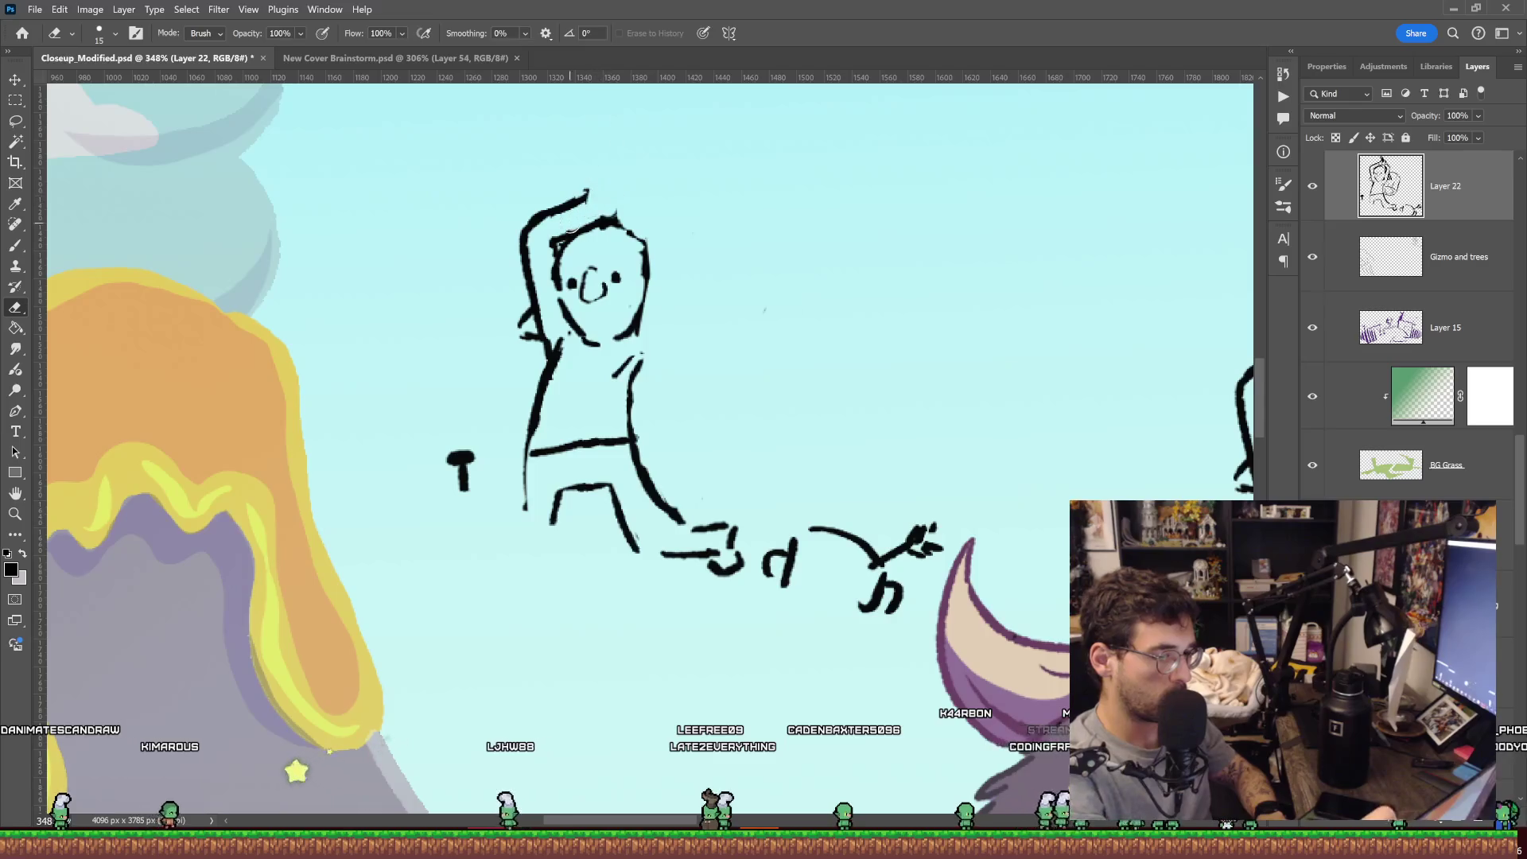
Draw new raised arms gripping a dark hammer head, plus an arm stroke from the torso.
key("b")
left_click_drag(523, 231, 592, 167)
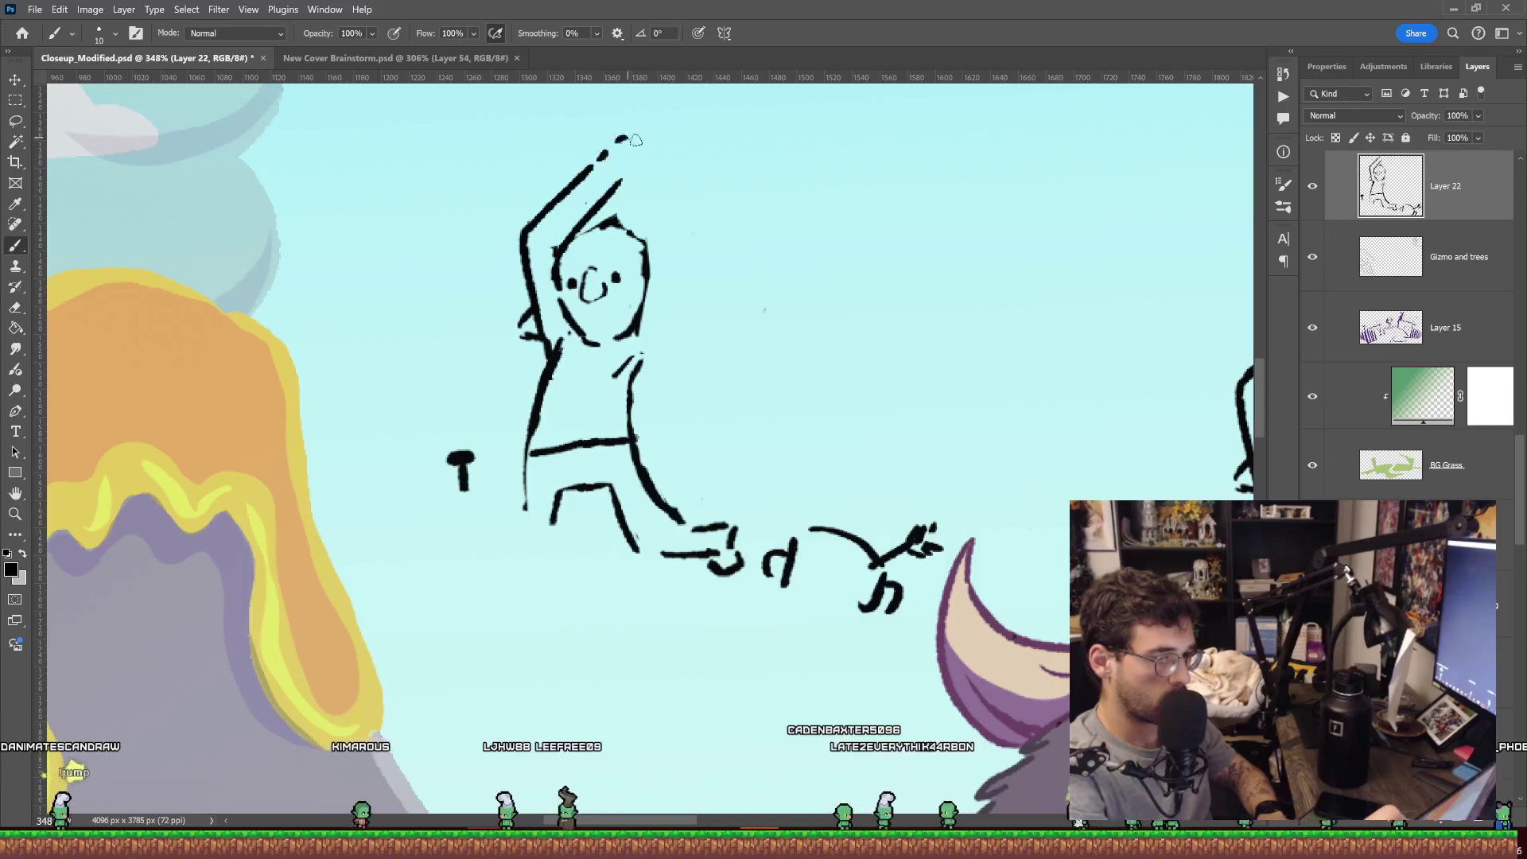
left_click_drag(617, 143, 619, 187)
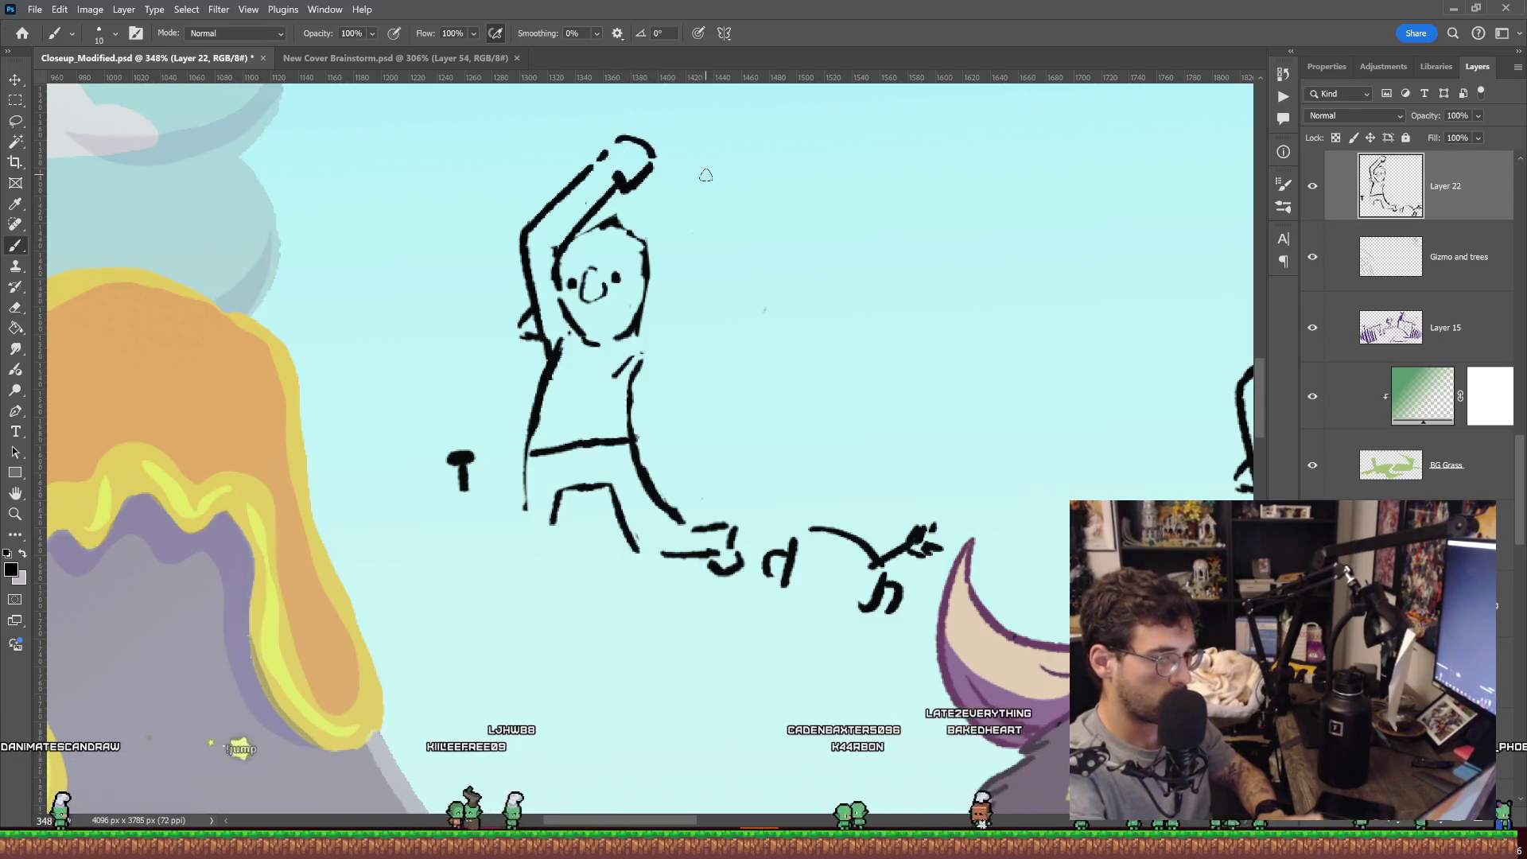
key("ctrl+z")
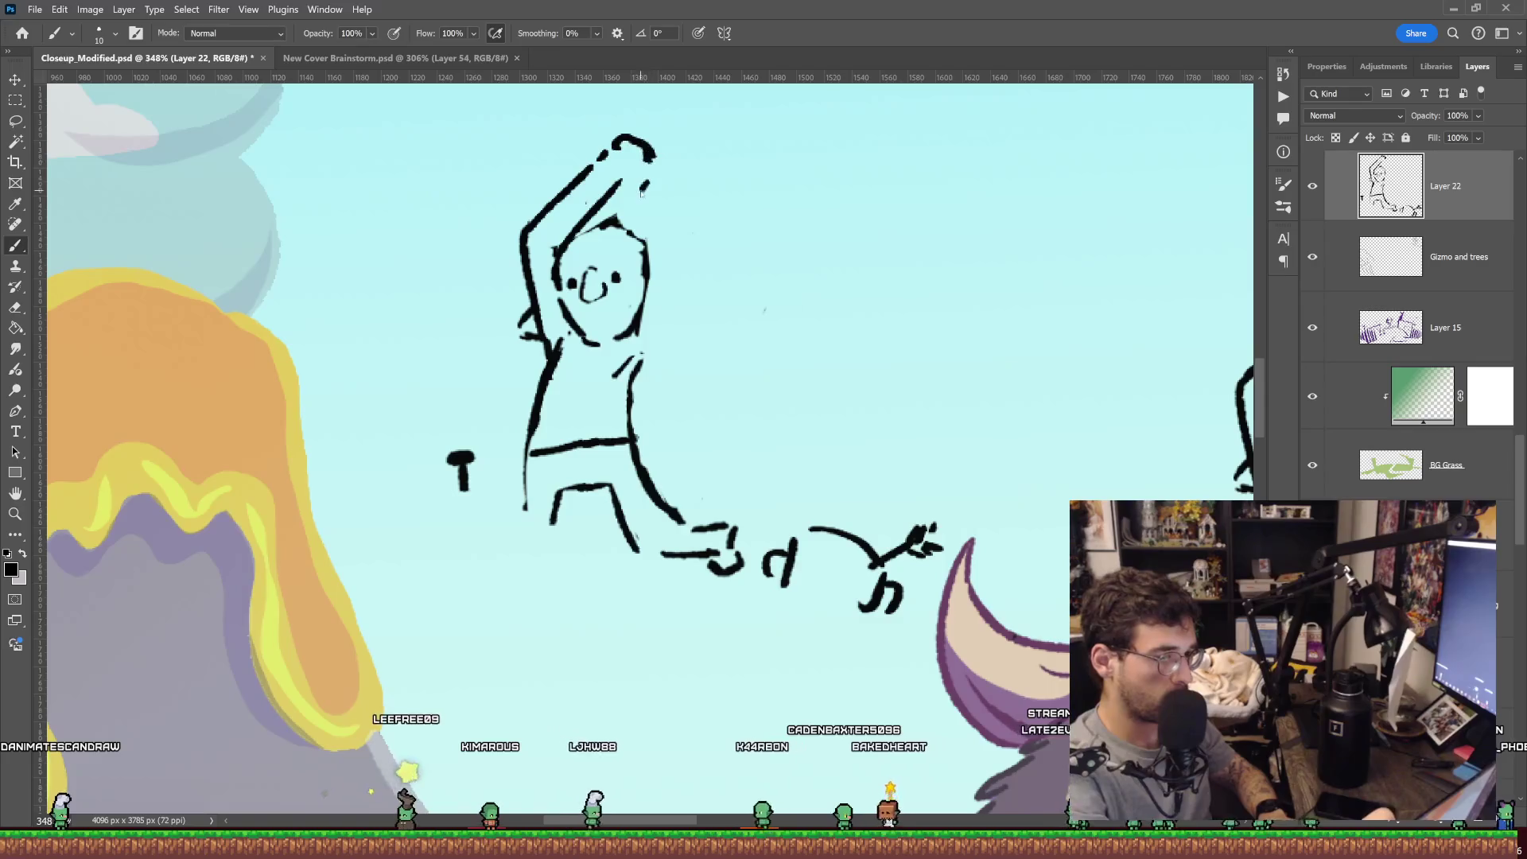
left_click_drag(637, 163, 740, 366)
right_click(696, 258)
key("Escape")
left_click(685, 238)
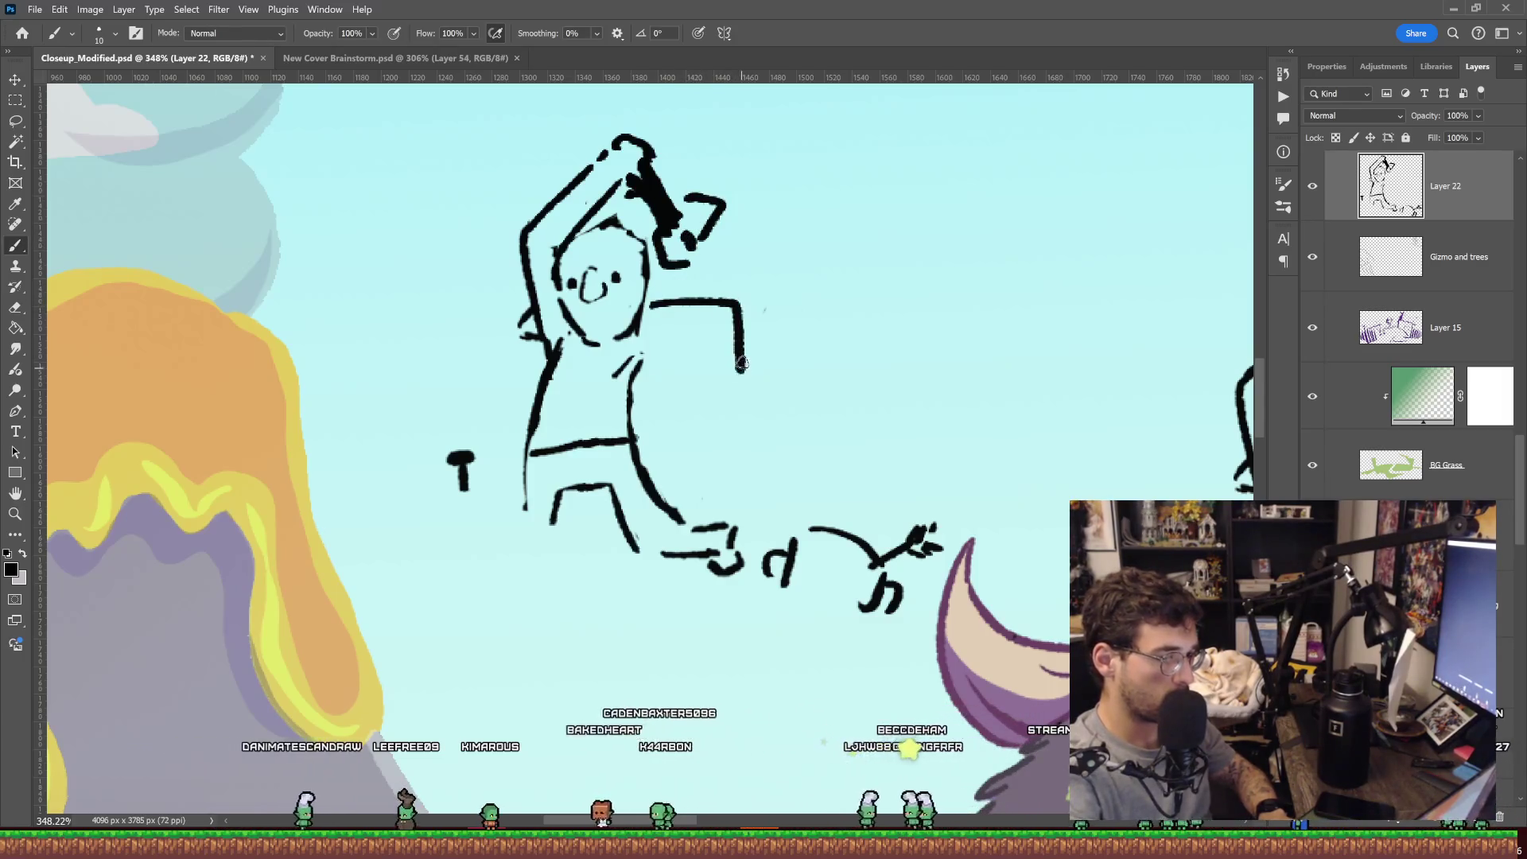
Redraw the goblin's arms across the torso, erasing the old raised arms, hammer and shoulder curve.
key("ctrl+z")
left_click_drag(644, 332, 515, 363)
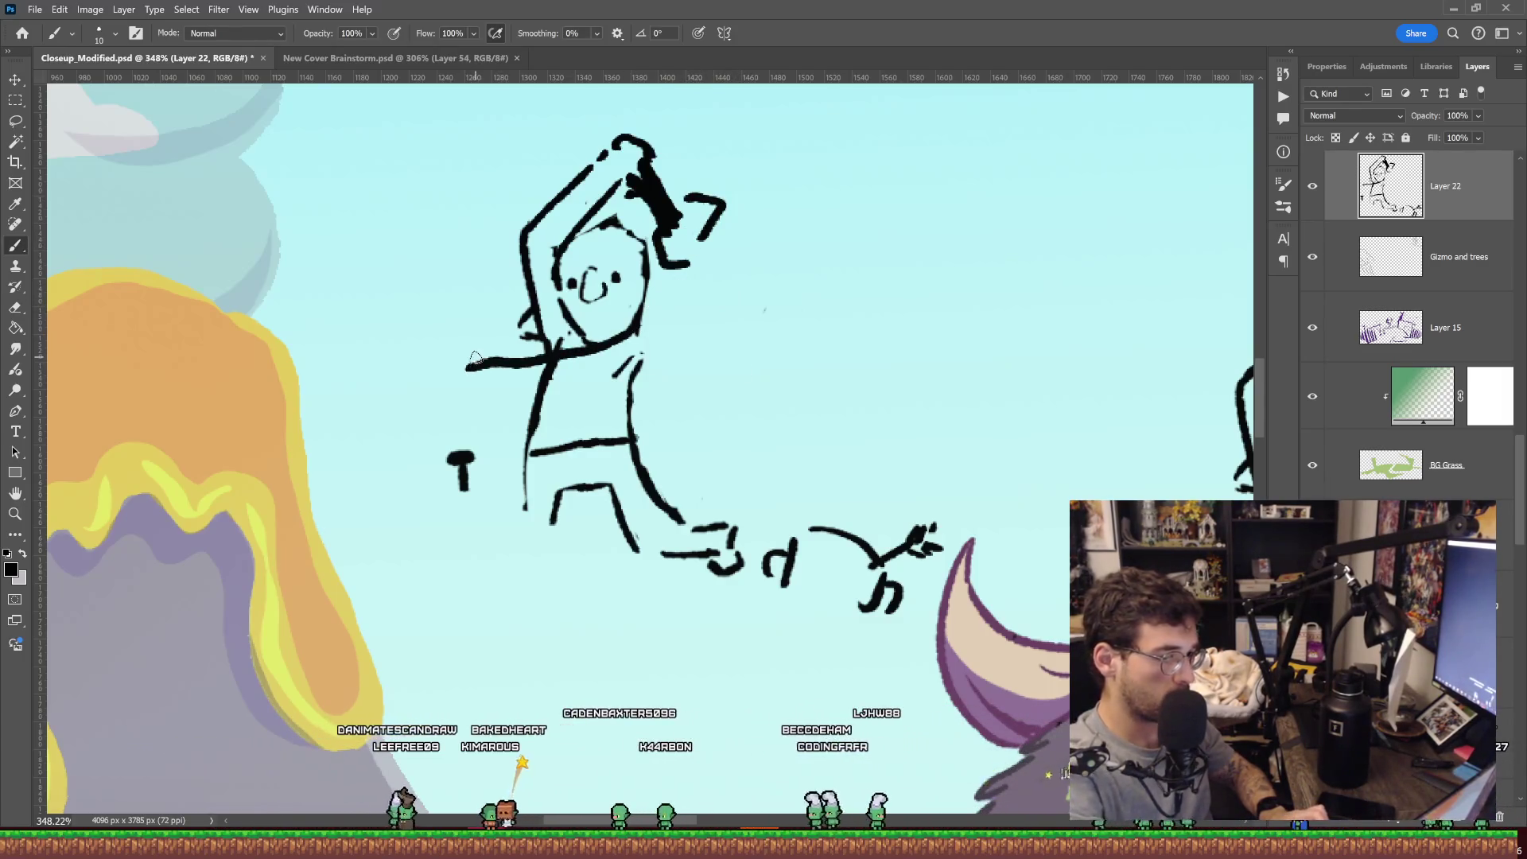
left_click_drag(643, 312, 668, 368)
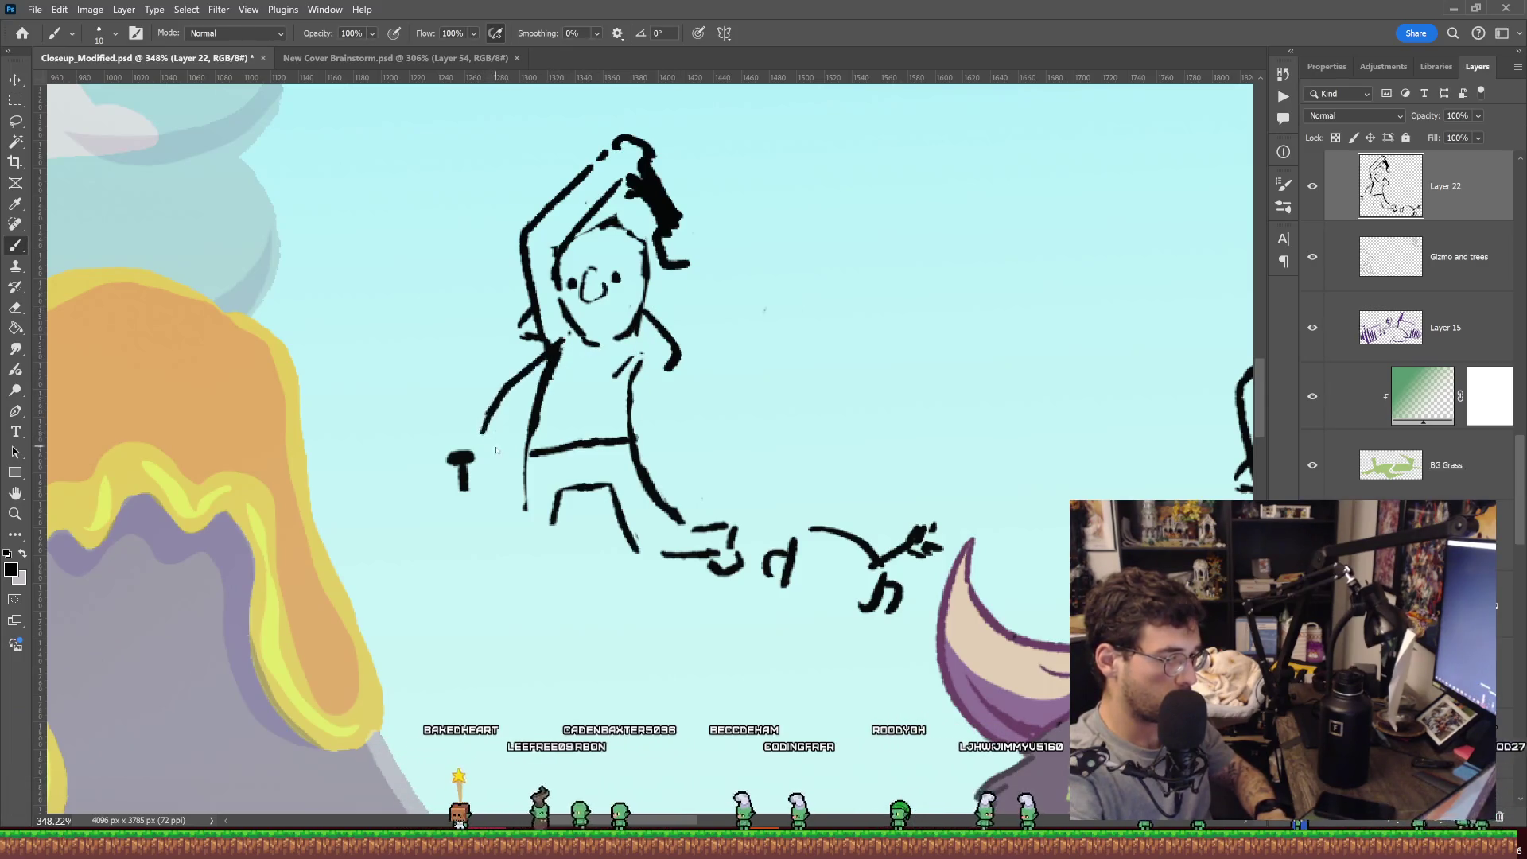
key("e")
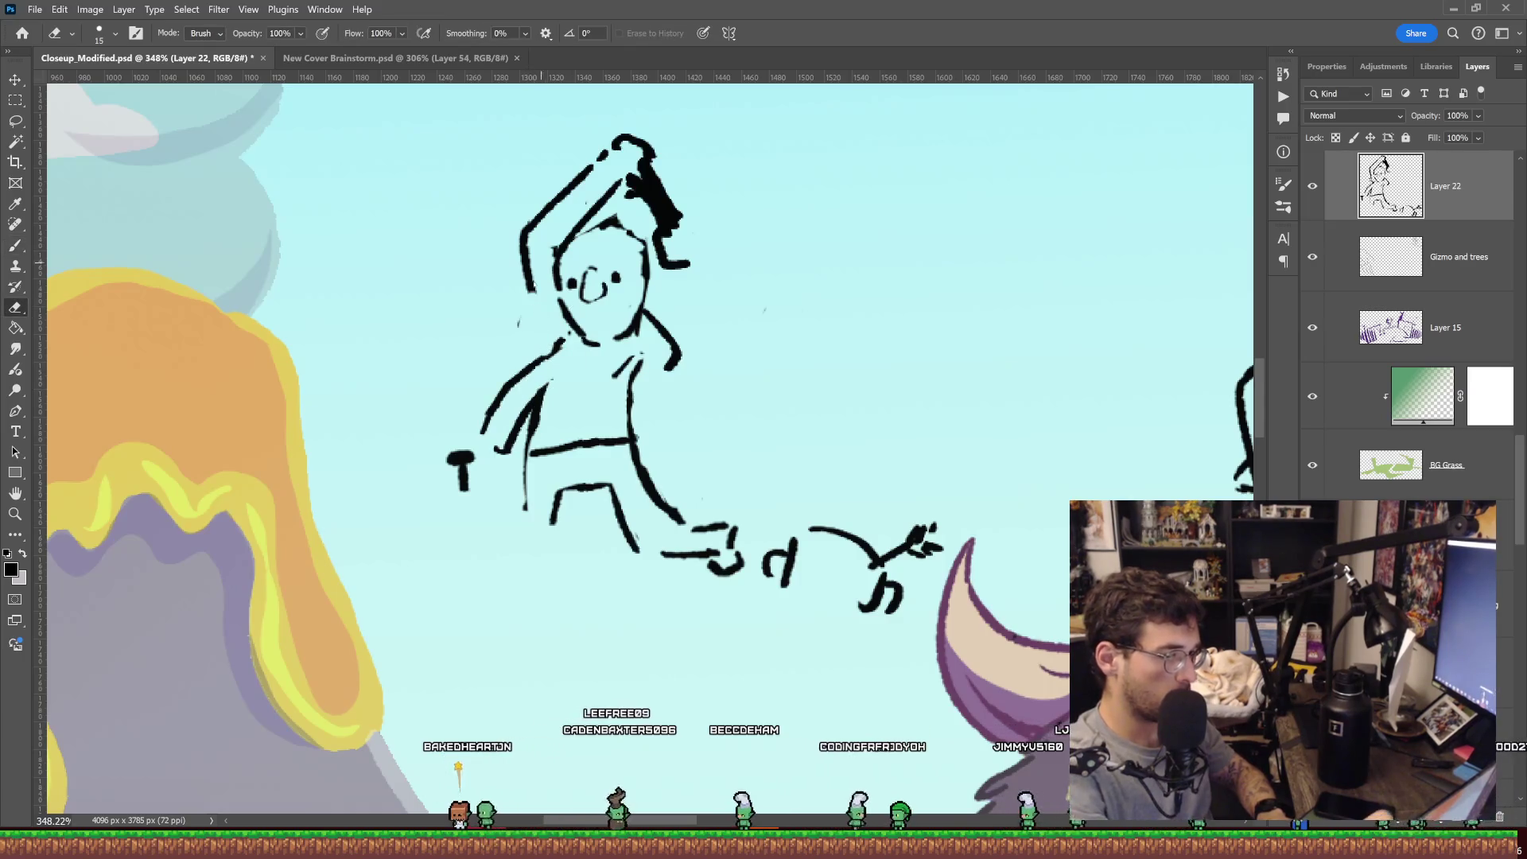
mouse_move(657, 191)
left_mouse_down()
mouse_move(687, 222)
mouse_move(560, 371)
left_mouse_up()
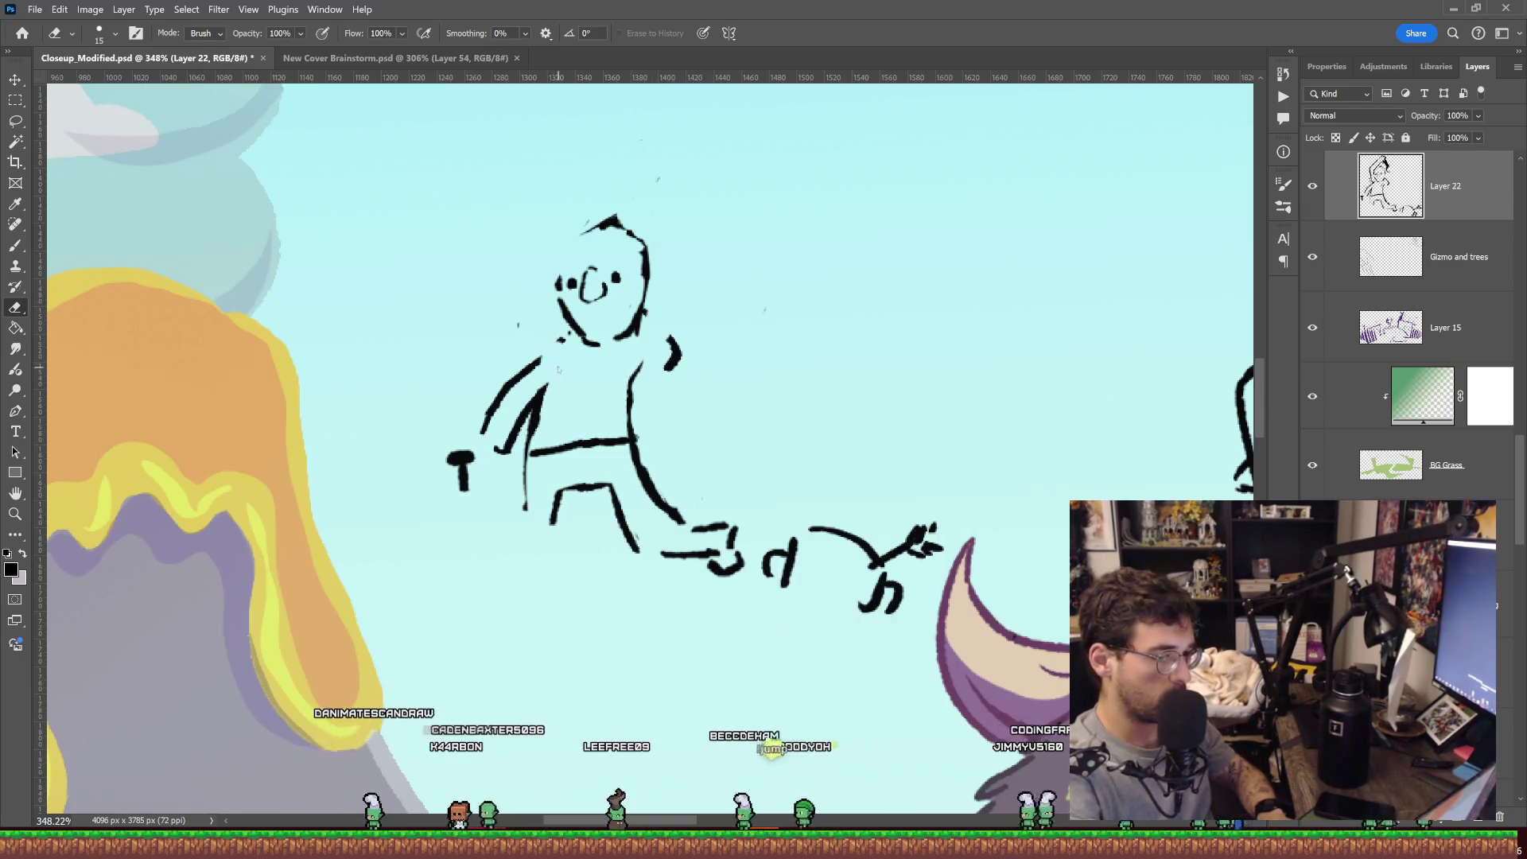
left_click_drag(677, 342, 668, 367)
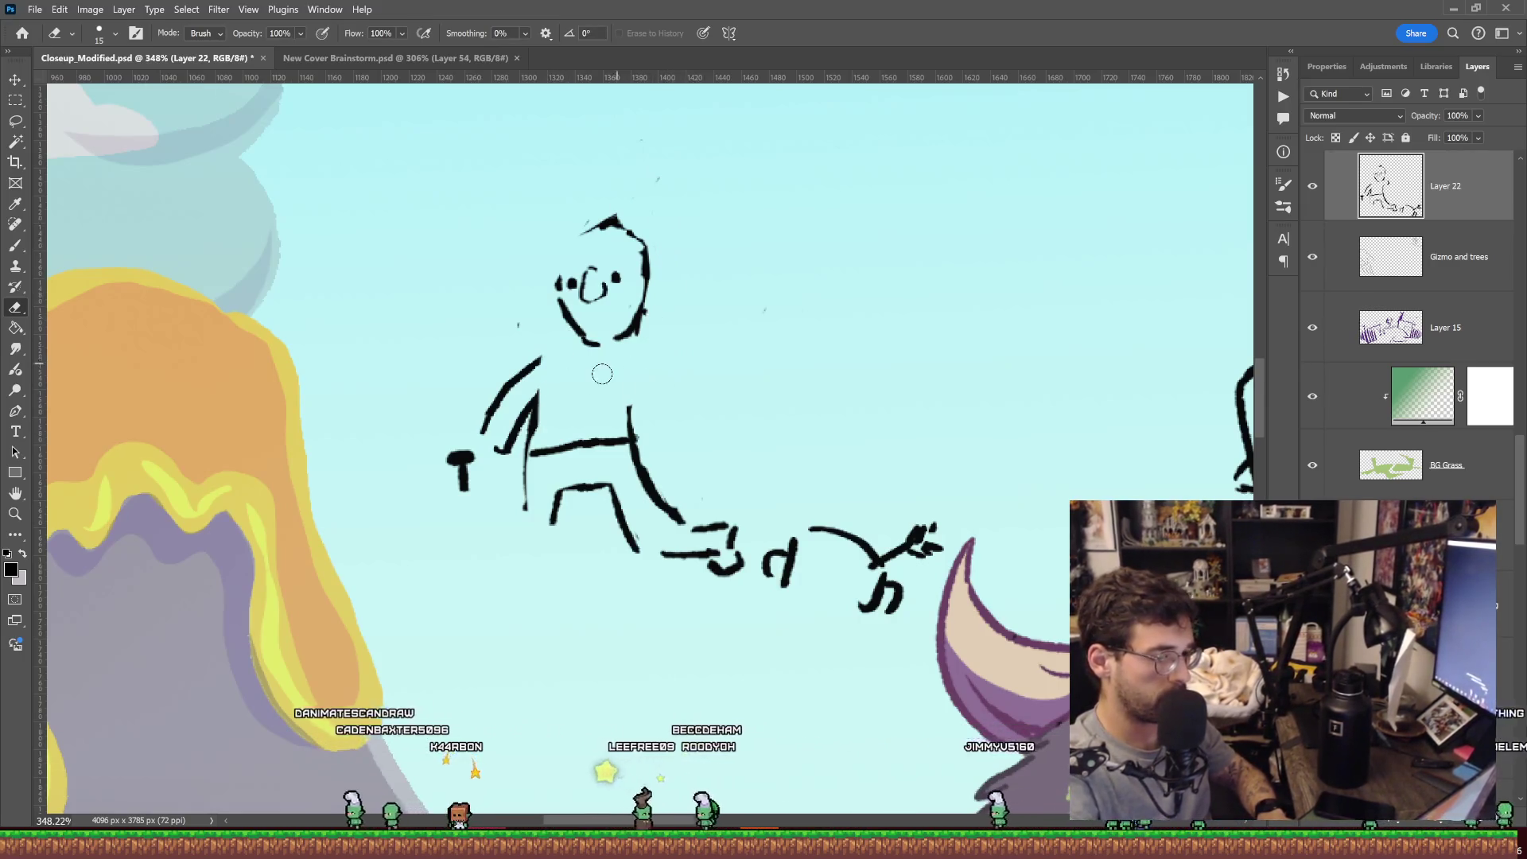
key("b")
left_click_drag(540, 360, 552, 331)
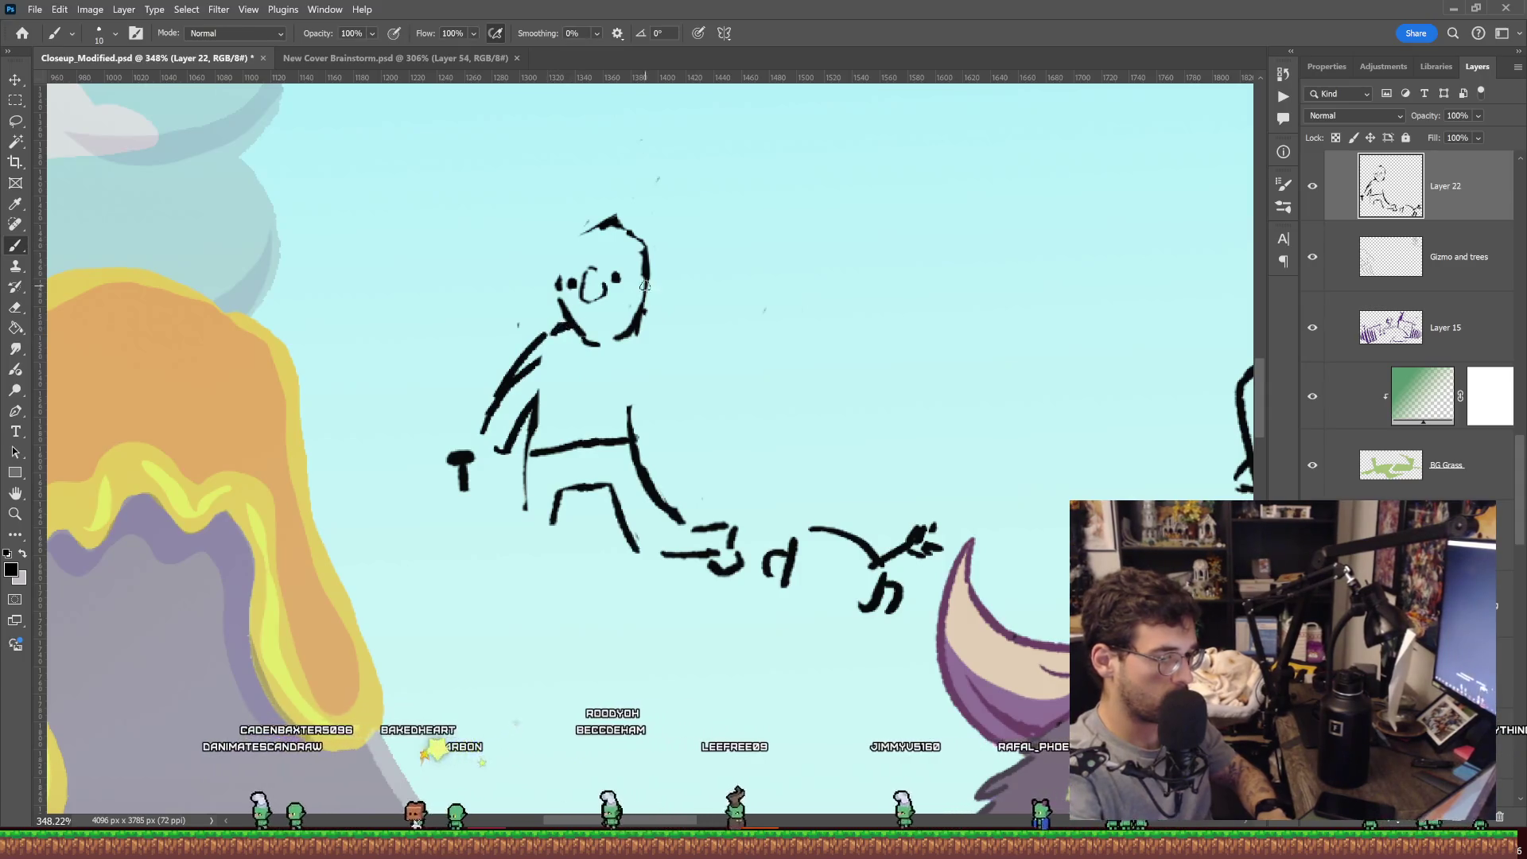
Erase the old face features and dot in two new eyes.
key("e")
left_click_drag(578, 279, 627, 278)
key("b")
key("ctrl+z")
left_click(582, 298)
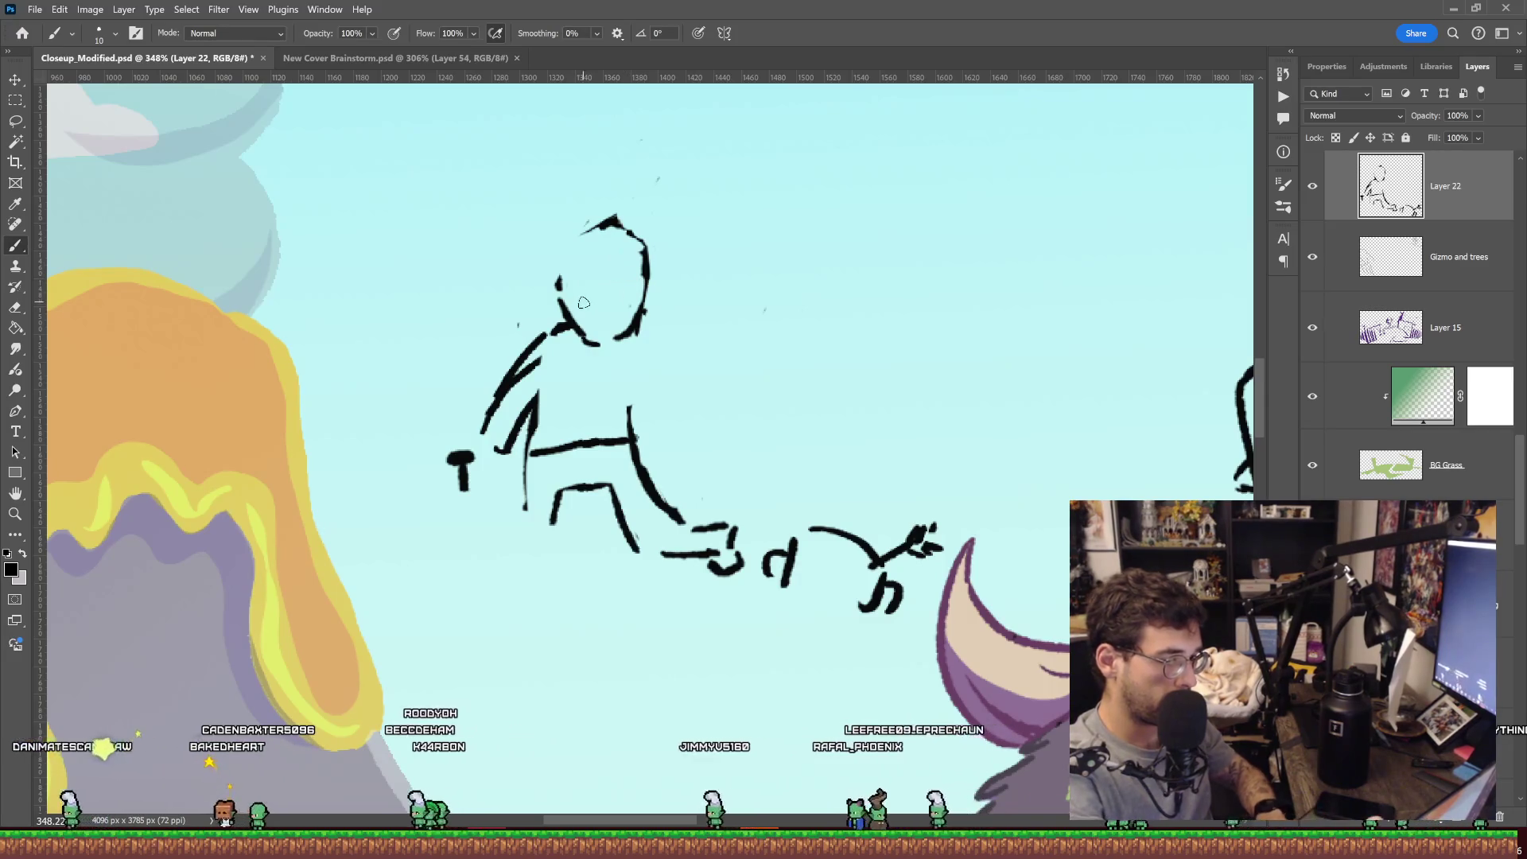
left_click(619, 288)
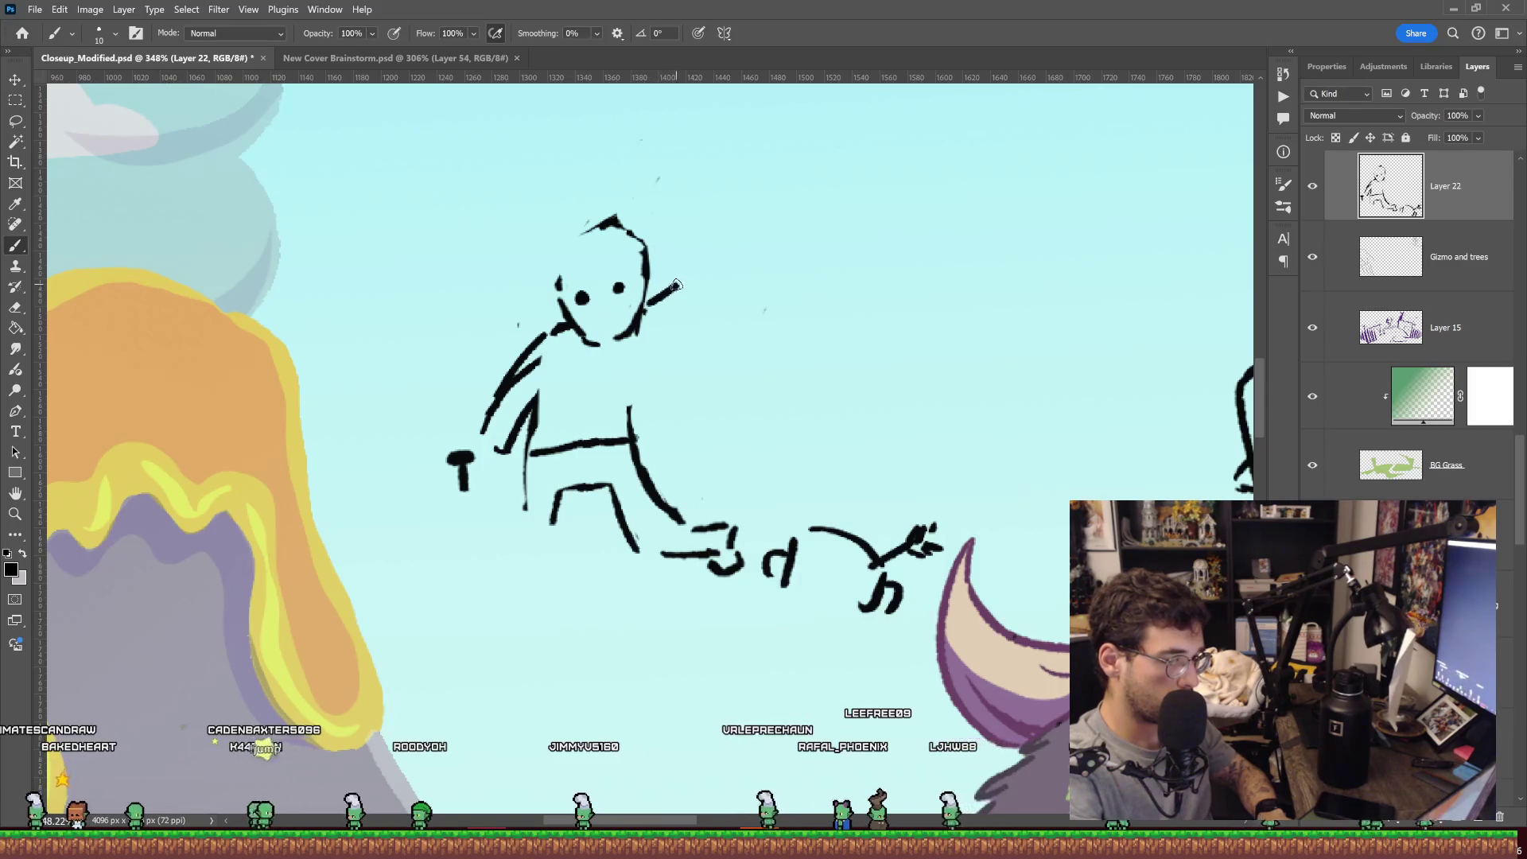
Raise an arm over the head with a hand gripping a hammer.
left_click_drag(676, 284, 673, 196)
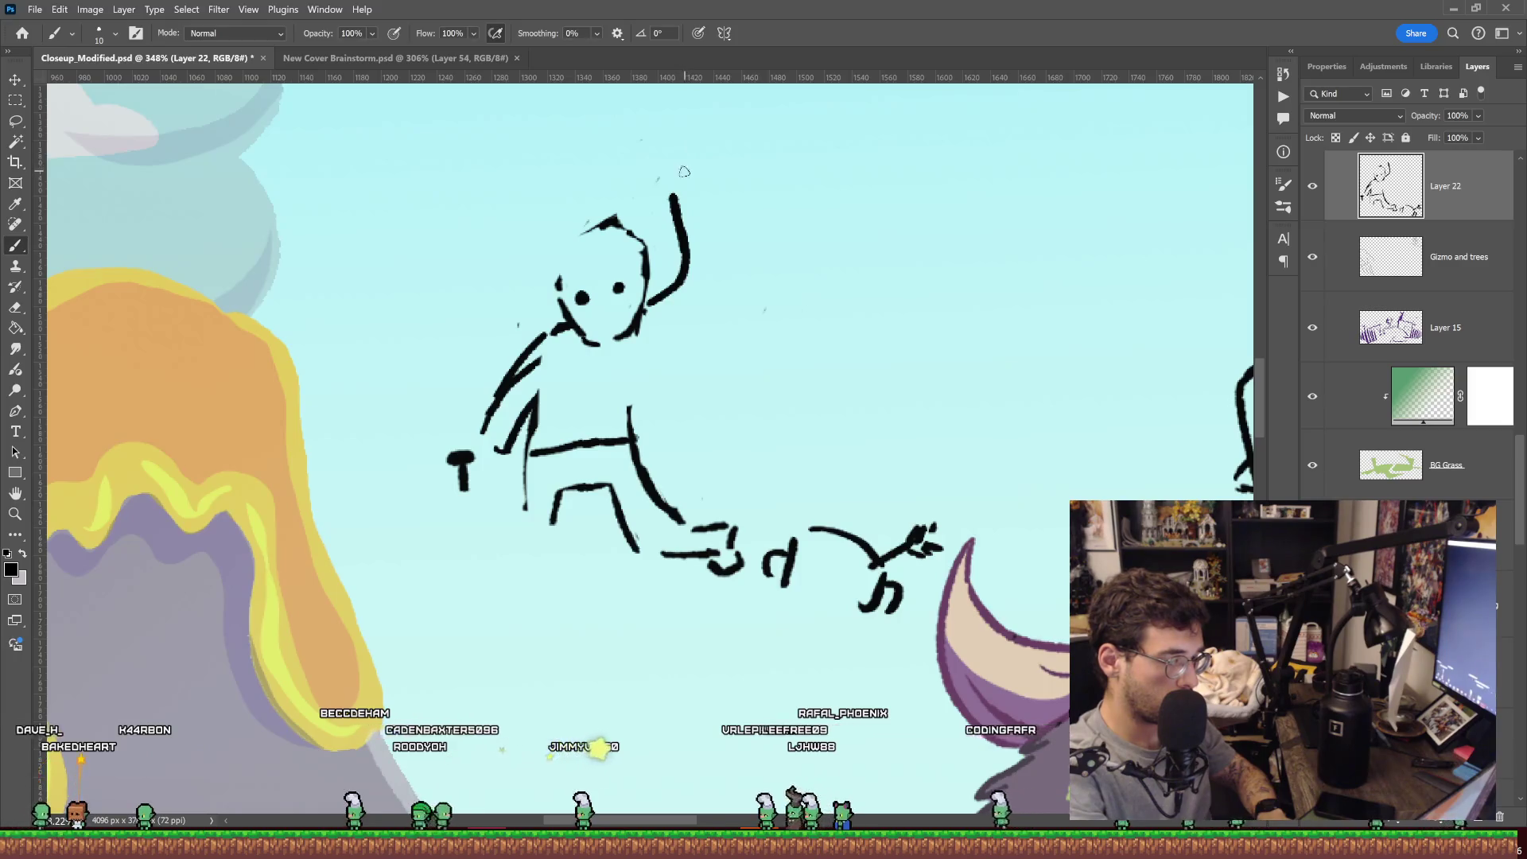
left_click_drag(636, 211, 657, 223)
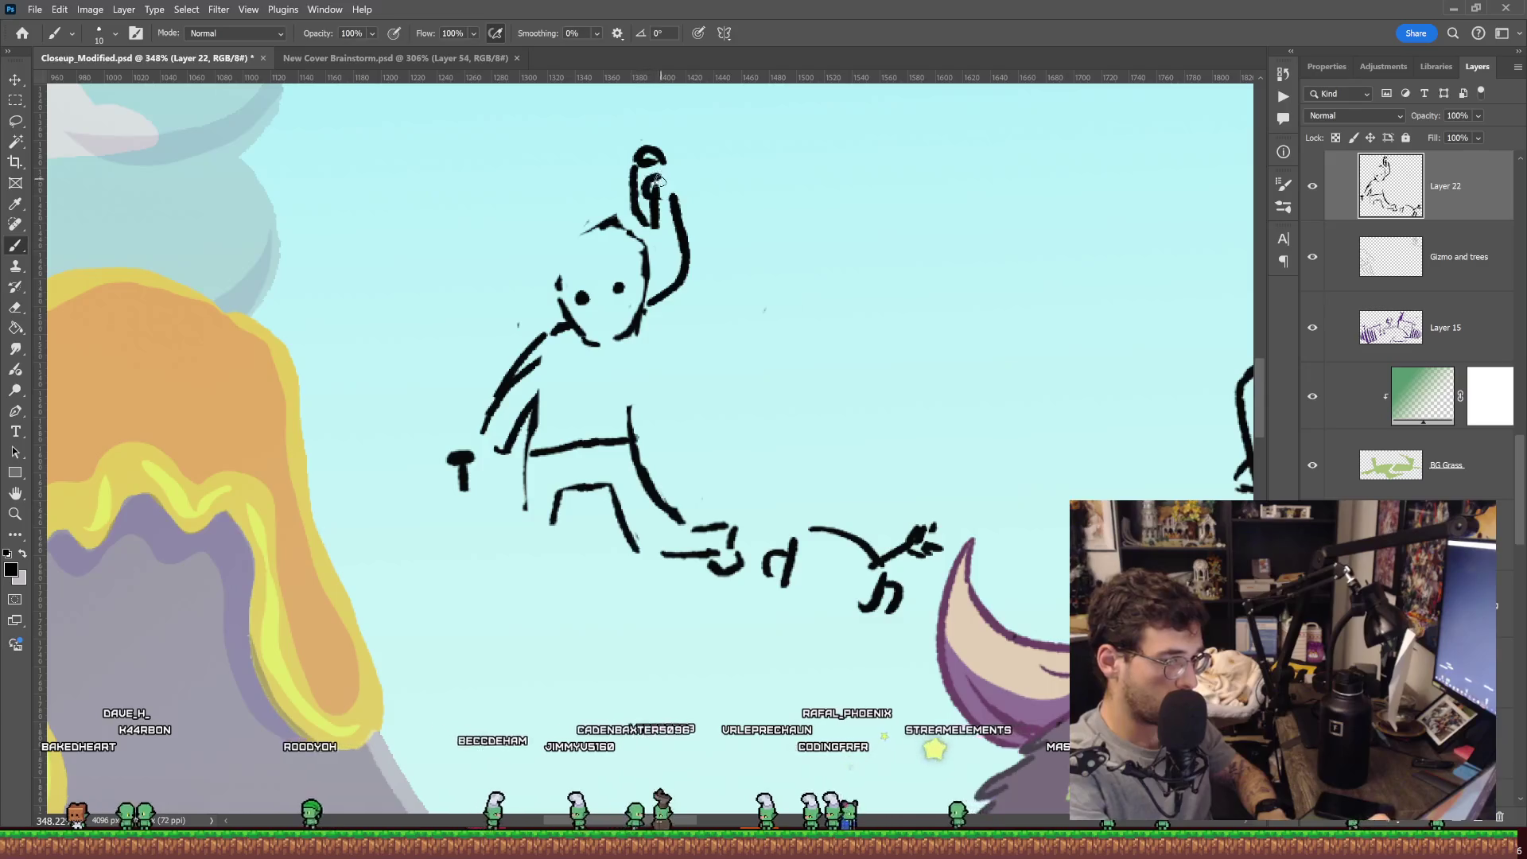
left_click_drag(648, 187, 662, 196)
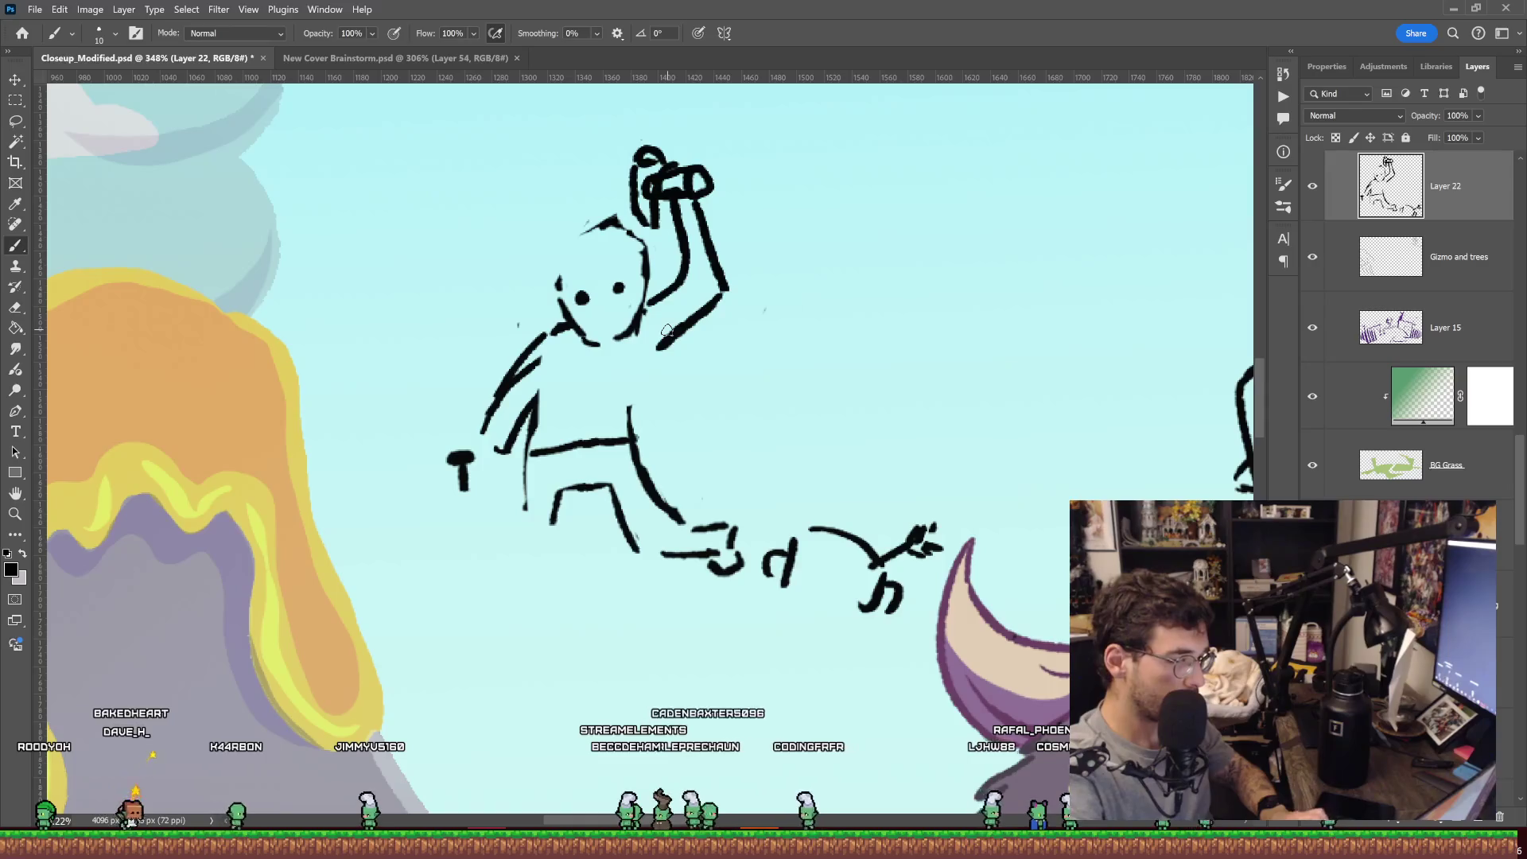
Erase the stray leg marks and redraw the legs down from the hips.
key("e")
mouse_move(676, 513)
left_mouse_down()
mouse_move(684, 553)
mouse_move(731, 569)
left_mouse_up()
key("b")
left_click_drag(632, 442, 624, 573)
left_click_drag(568, 515, 572, 577)
left_click_drag(525, 509, 525, 565)
Lasso the goblin's lower body and legs and shift them to the right.
key("l")
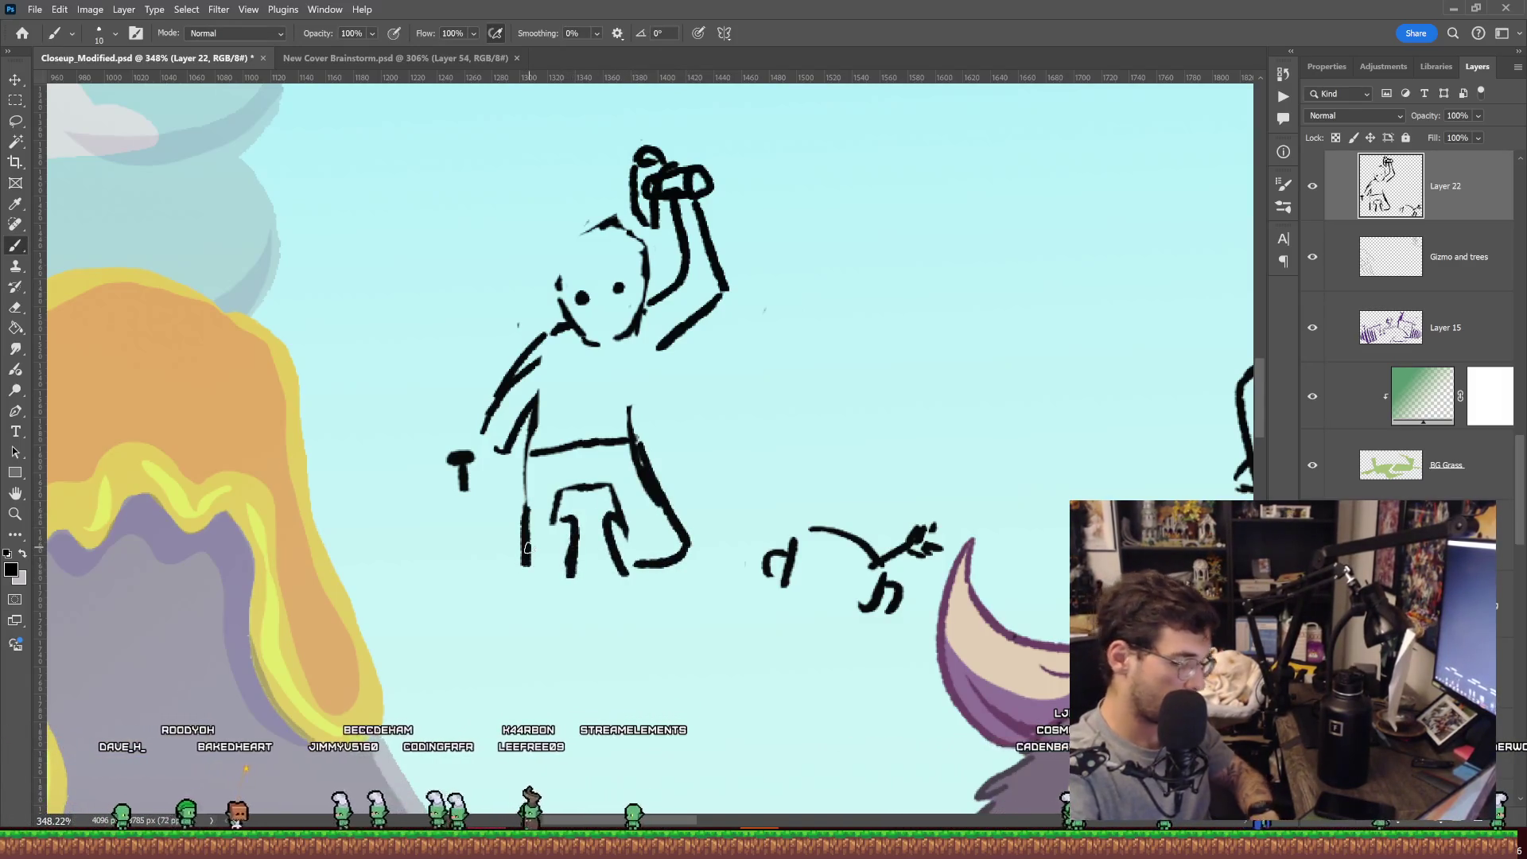
left_click_drag(533, 645, 692, 630)
key("ctrl+t")
mouse_move(654, 508)
left_mouse_down()
mouse_move(720, 515)
mouse_move(716, 492)
left_mouse_up()
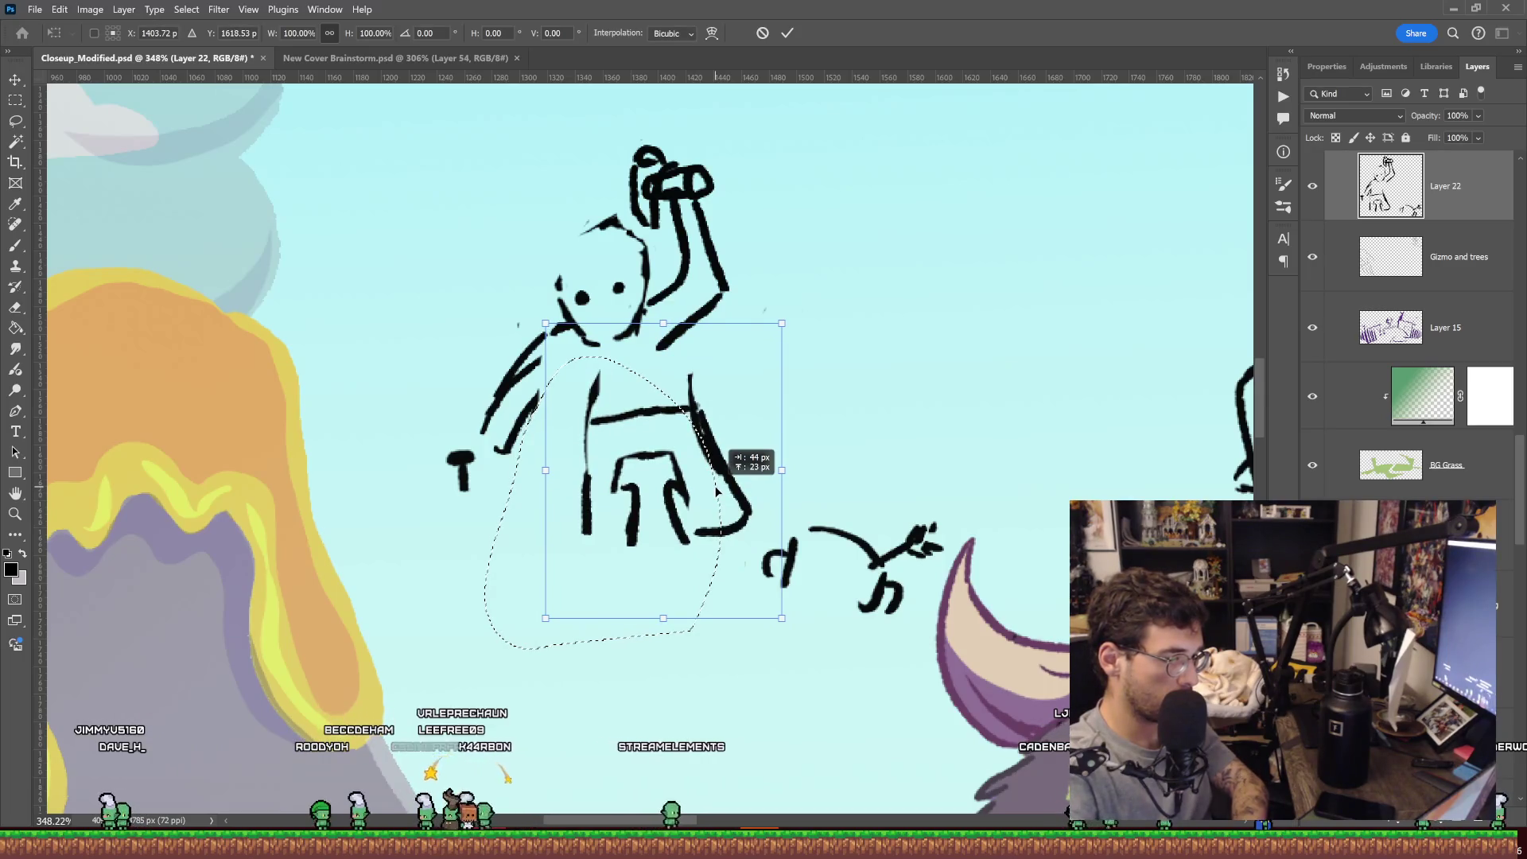
Apply the leg move, erase the old right leg, and draw a curved right hip and leg.
key("Return")
key("ctrl+d")
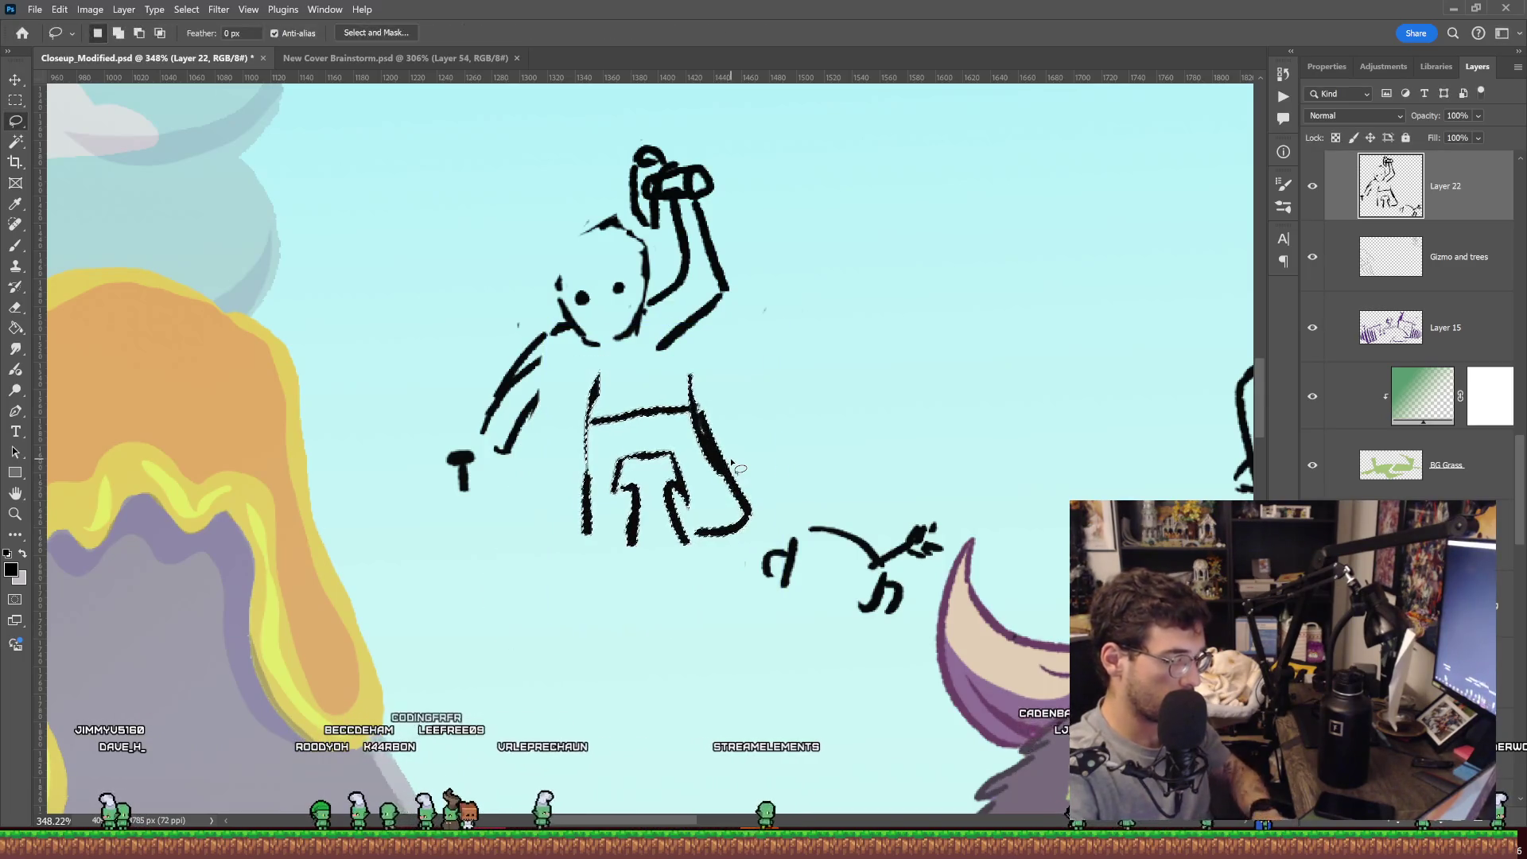
key("e")
left_click_drag(679, 457, 680, 541)
left_click_drag(706, 433, 743, 525)
key("l")
key("b")
left_click_drag(693, 383, 730, 525)
Clean up the left leg strokes and join the shoulder to the torso.
key("e")
mouse_move(619, 460)
left_mouse_down()
mouse_move(634, 538)
mouse_move(636, 509)
left_mouse_up()
key("b")
left_click_drag(639, 507, 636, 477)
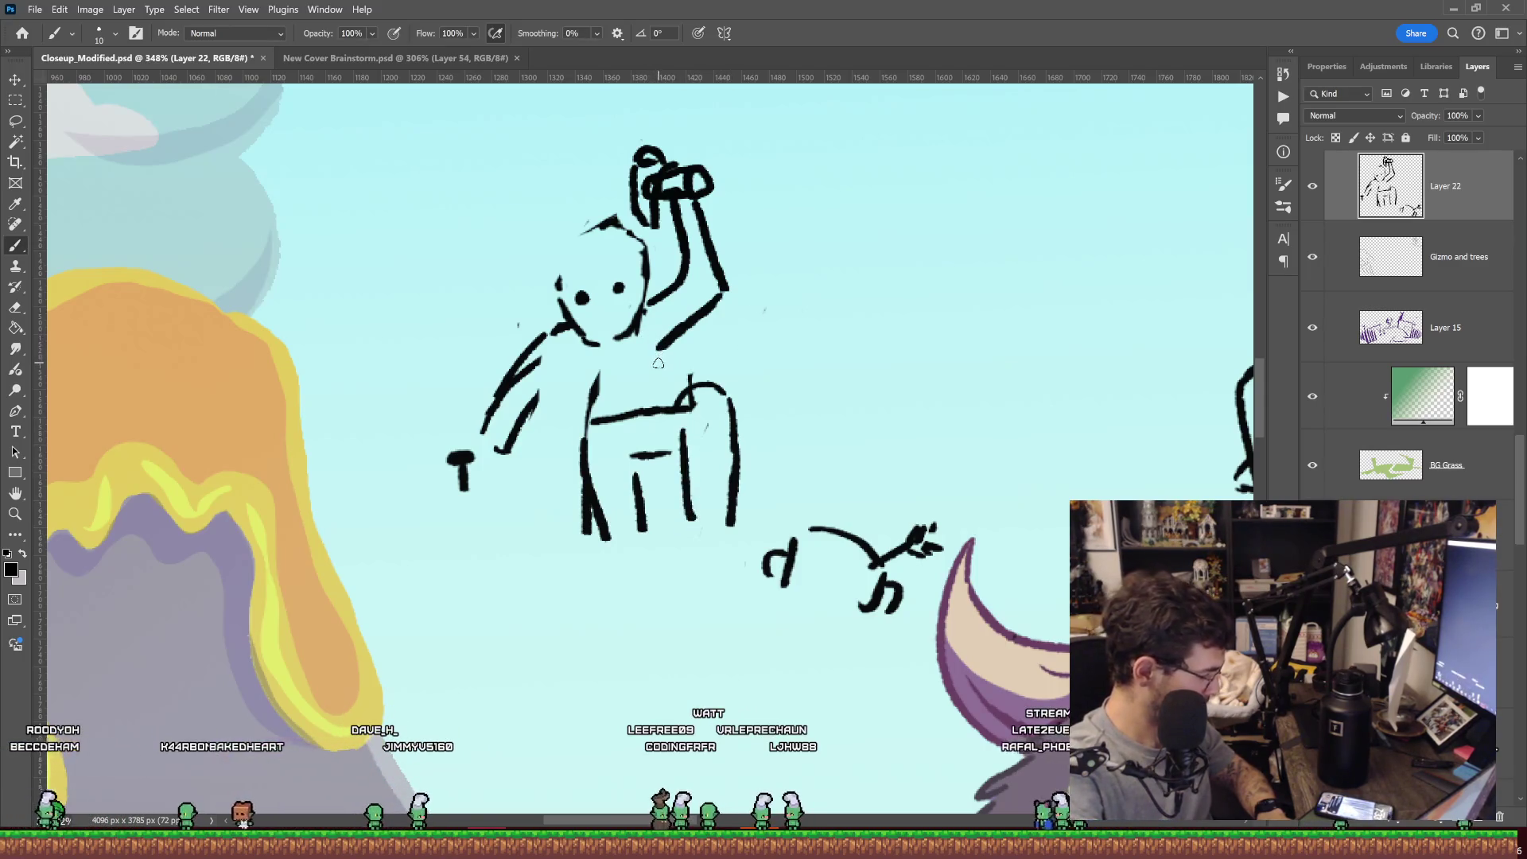
left_click_drag(588, 407, 576, 381)
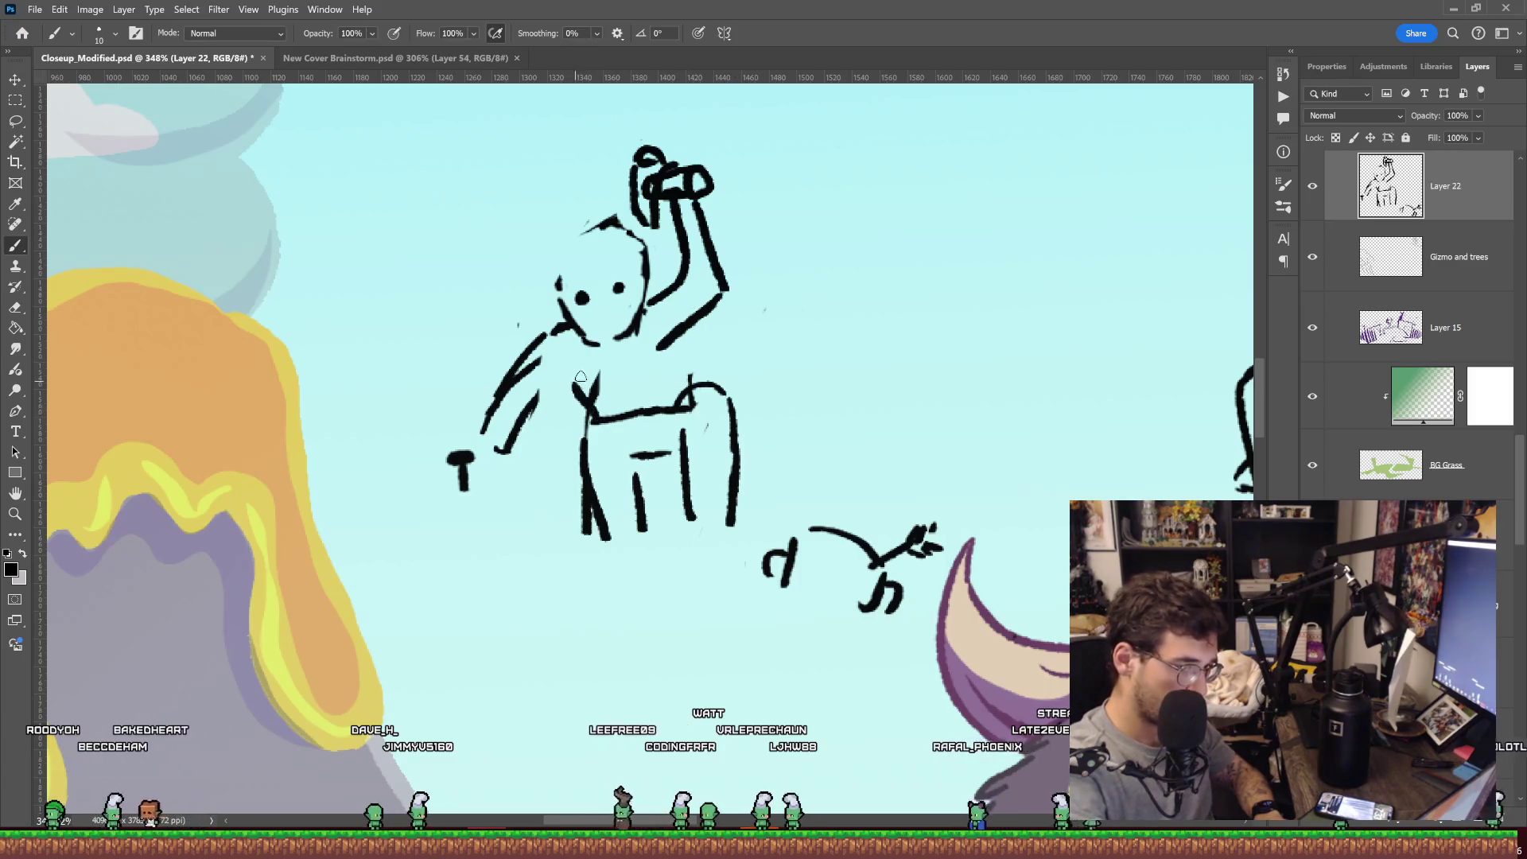
key("e")
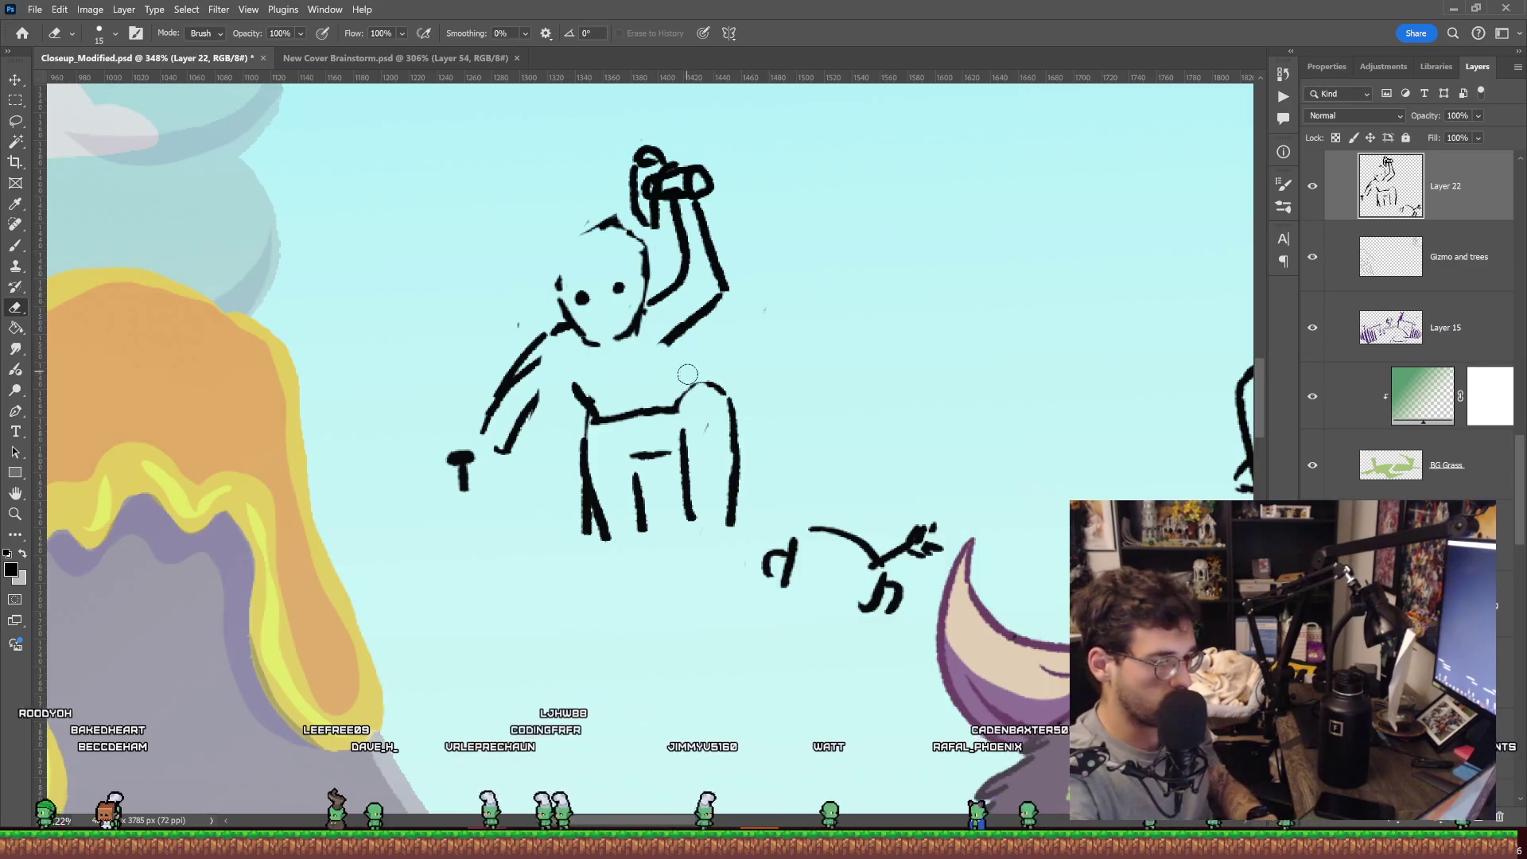
key("b")
left_click_drag(692, 388, 666, 343)
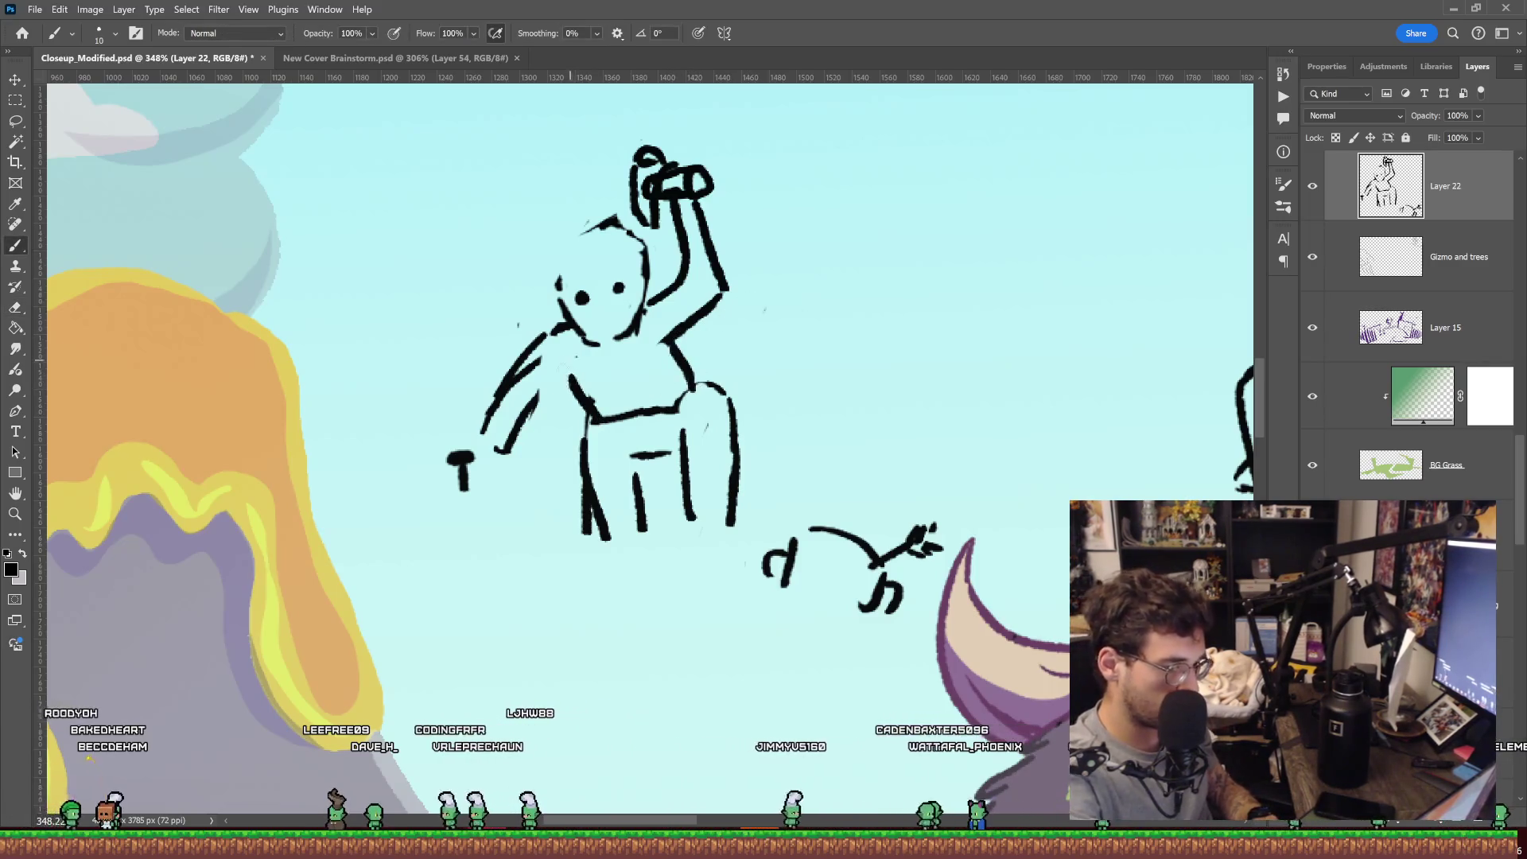
Erase the dangling left arm, smooth the face's left outline, then zoom out to the whole cover.
key("e")
mouse_move(547, 334)
left_mouse_down()
mouse_move(508, 376)
mouse_move(511, 474)
left_mouse_up()
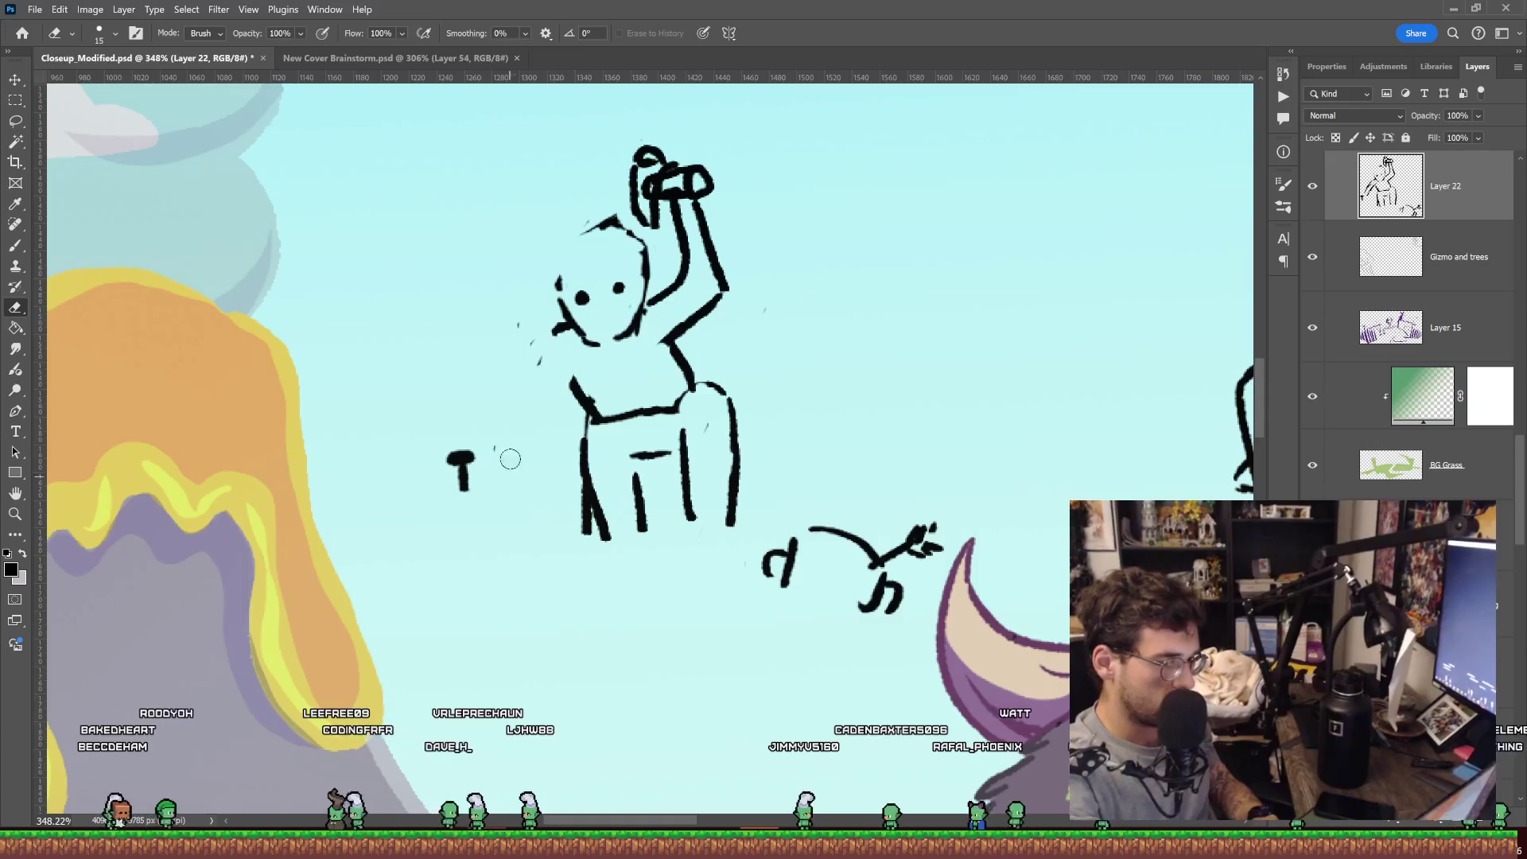
key("b")
left_click_drag(557, 286, 593, 344)
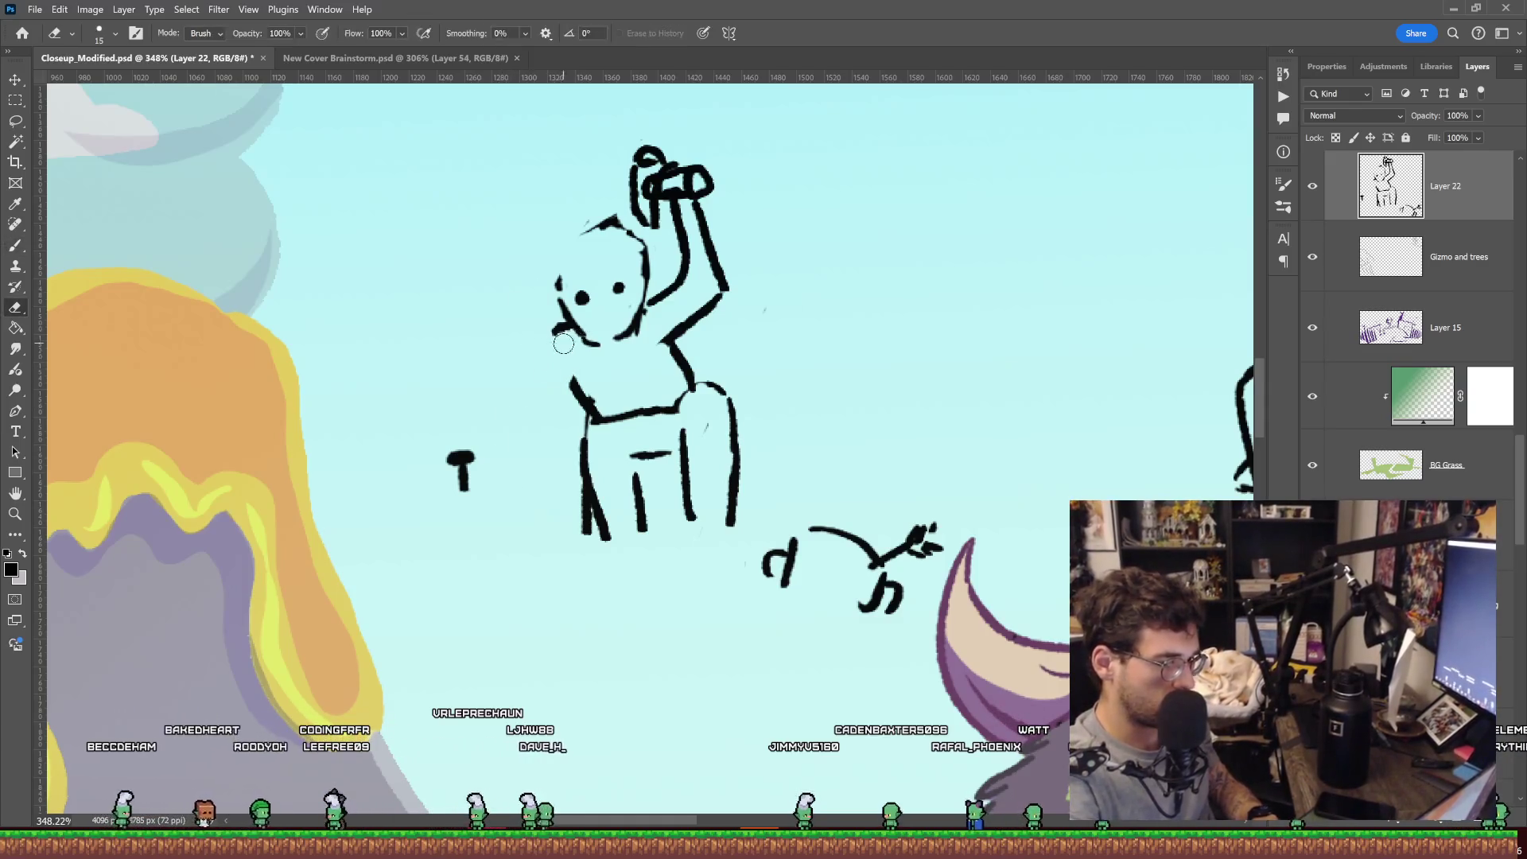
key("z")
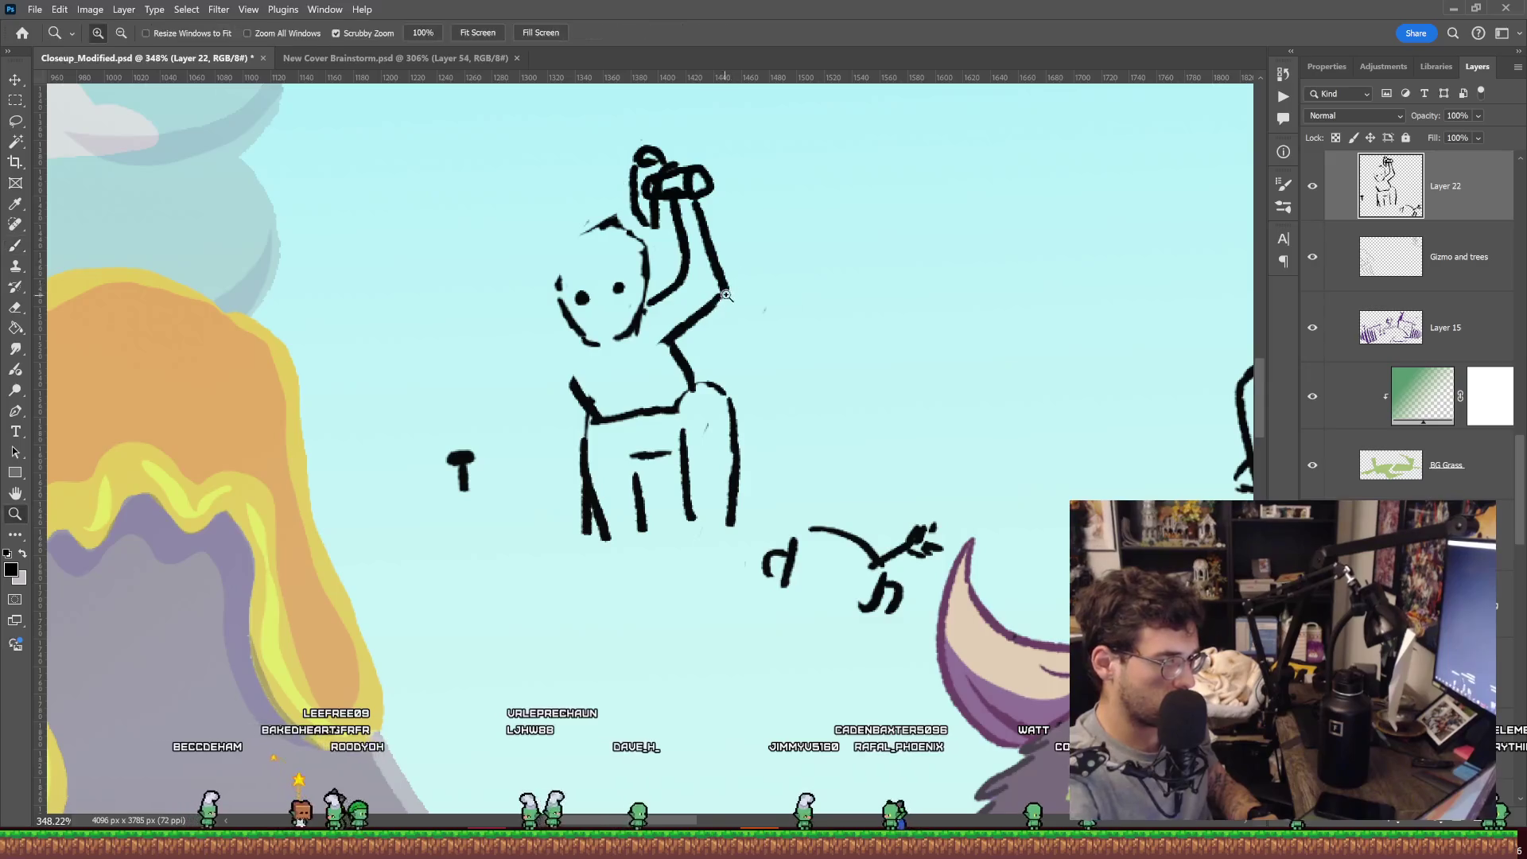
scroll(703, 313, "down", 5)
left_click_drag(839, 293, 794, 316)
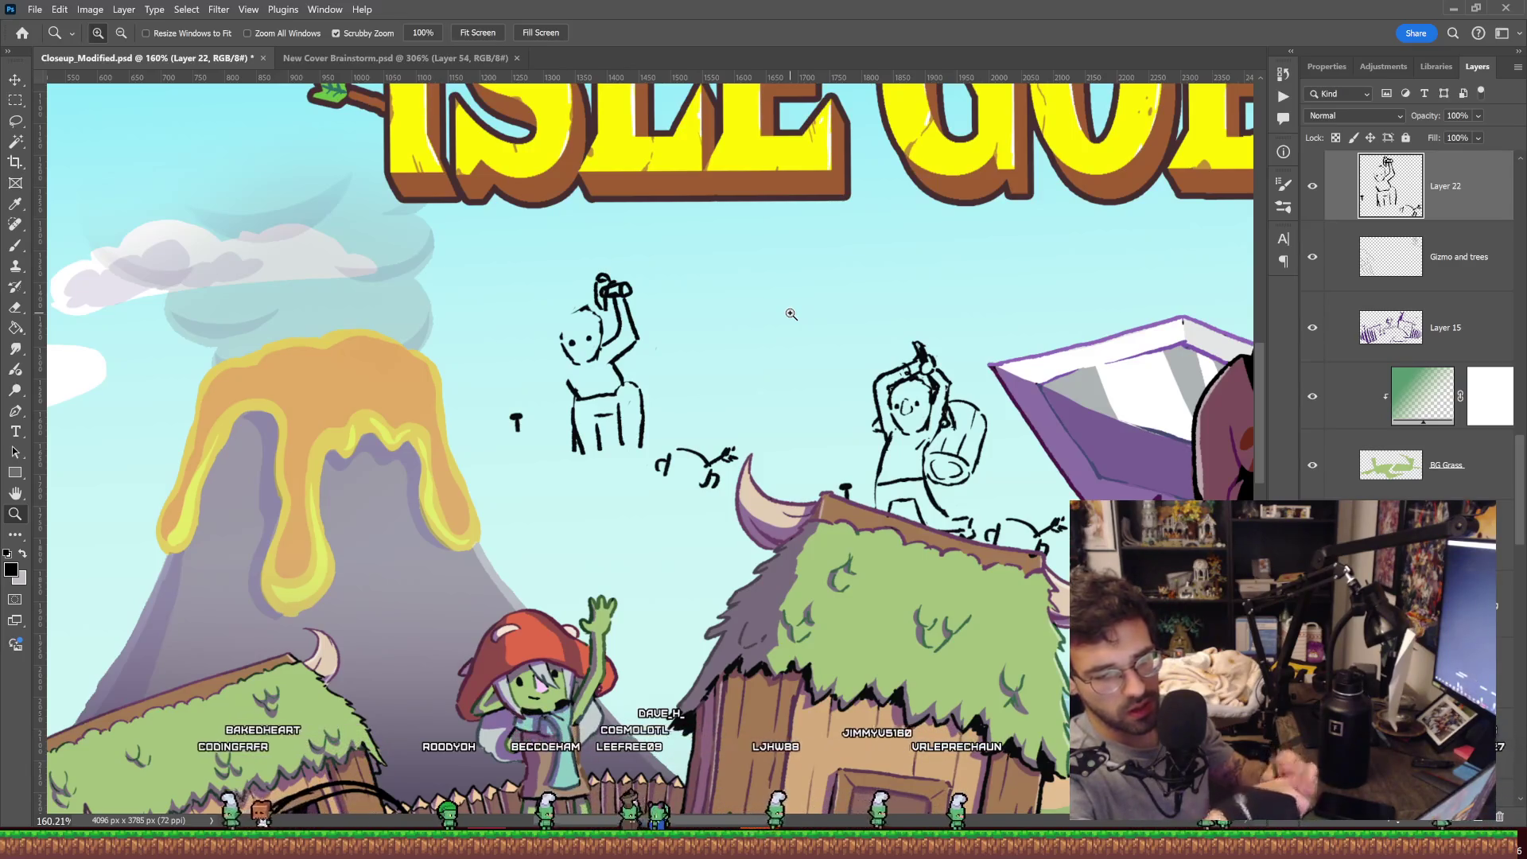
Delete the rough sky goblin sketch and its emptied Layer 22.
key("b")
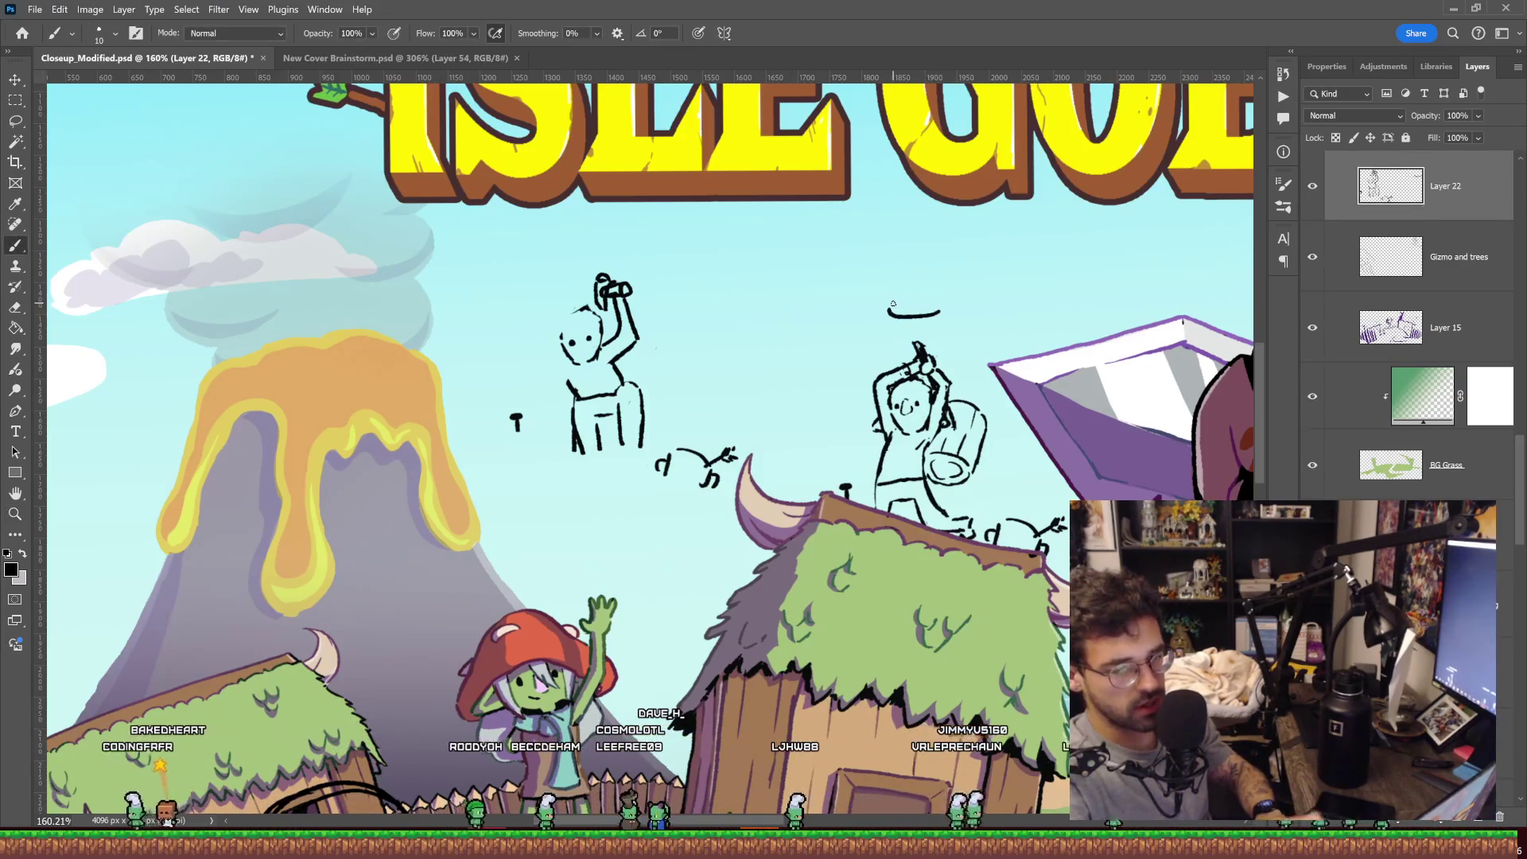
key("l")
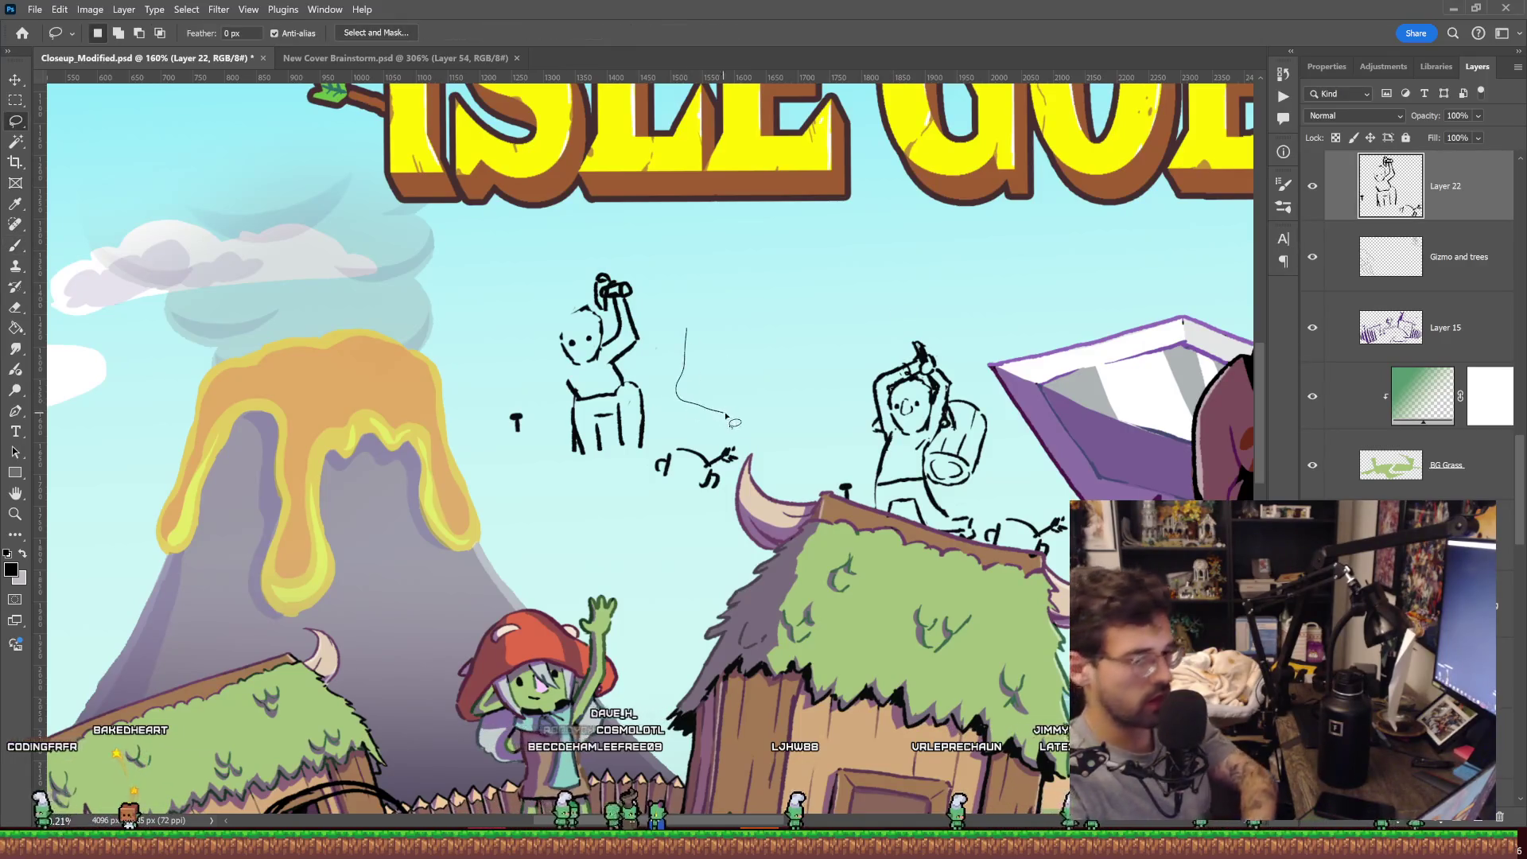
left_click_drag(646, 543, 732, 267)
key("Delete")
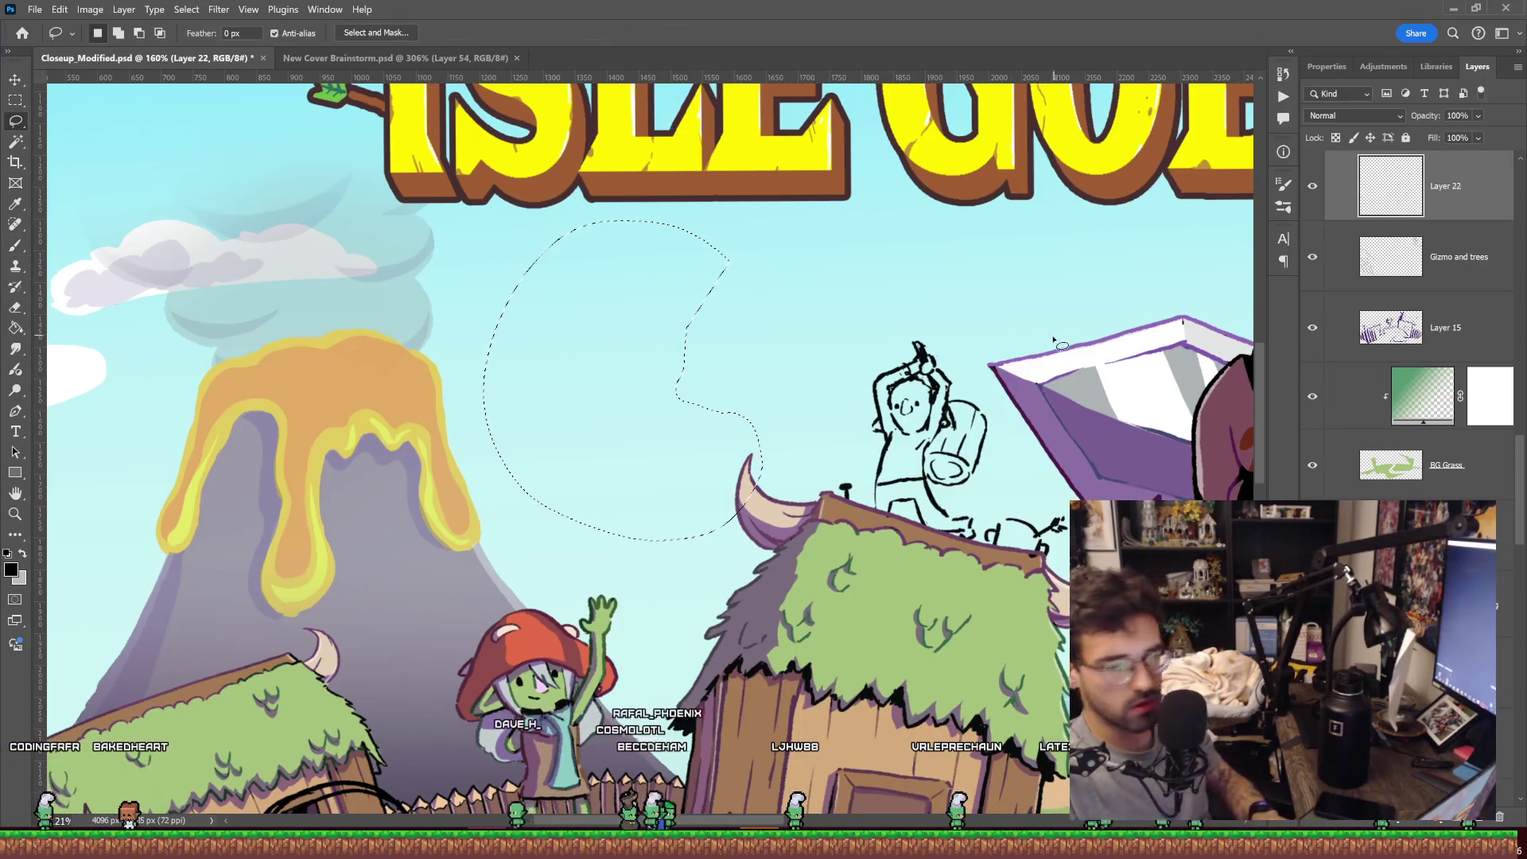
left_click(1471, 257)
left_click(1483, 193)
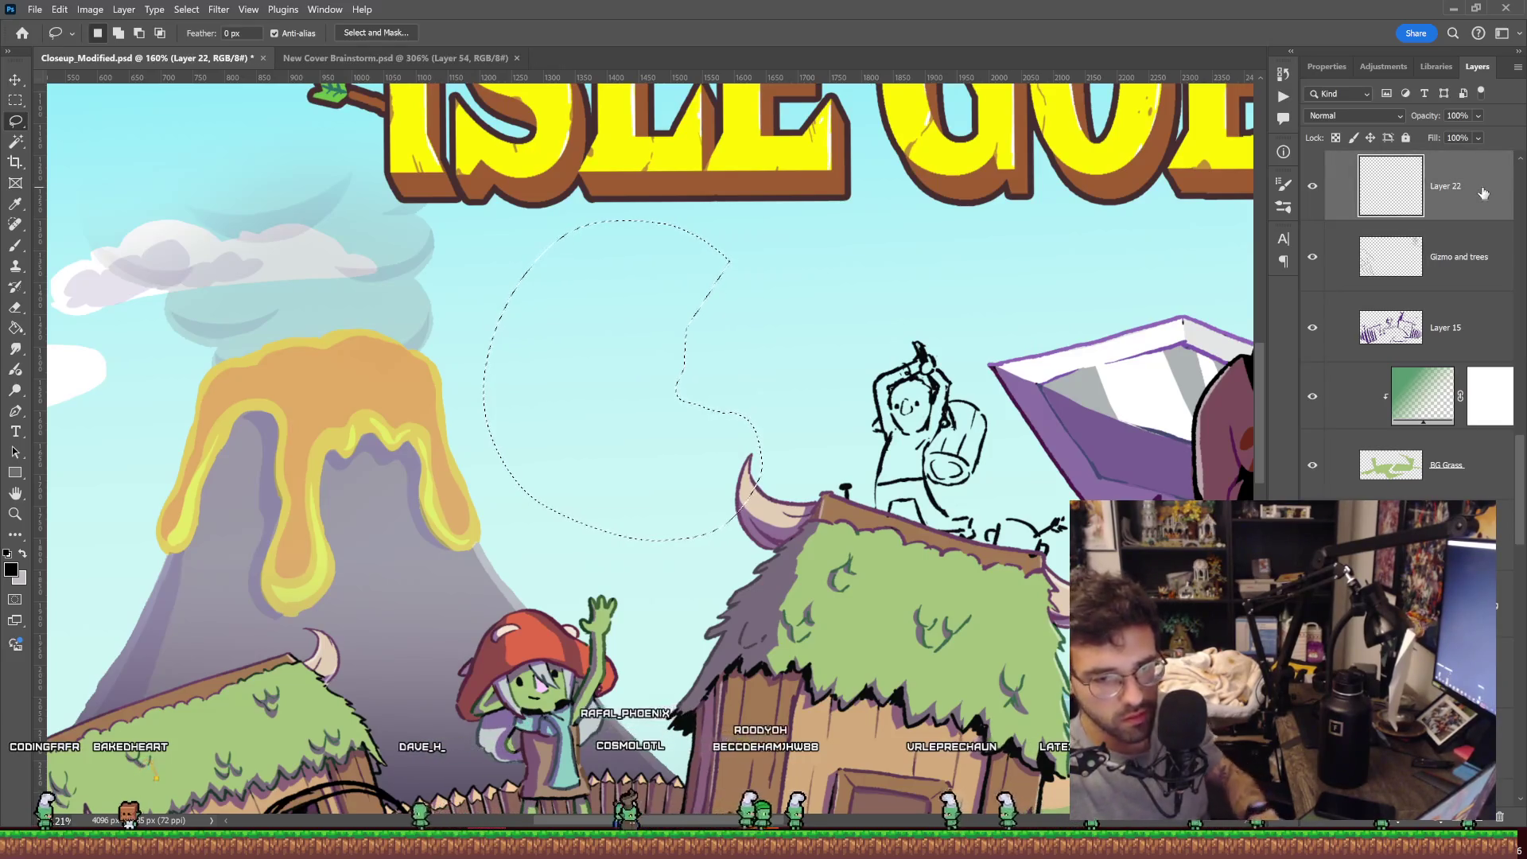
key("ctrl+d")
key("Delete")
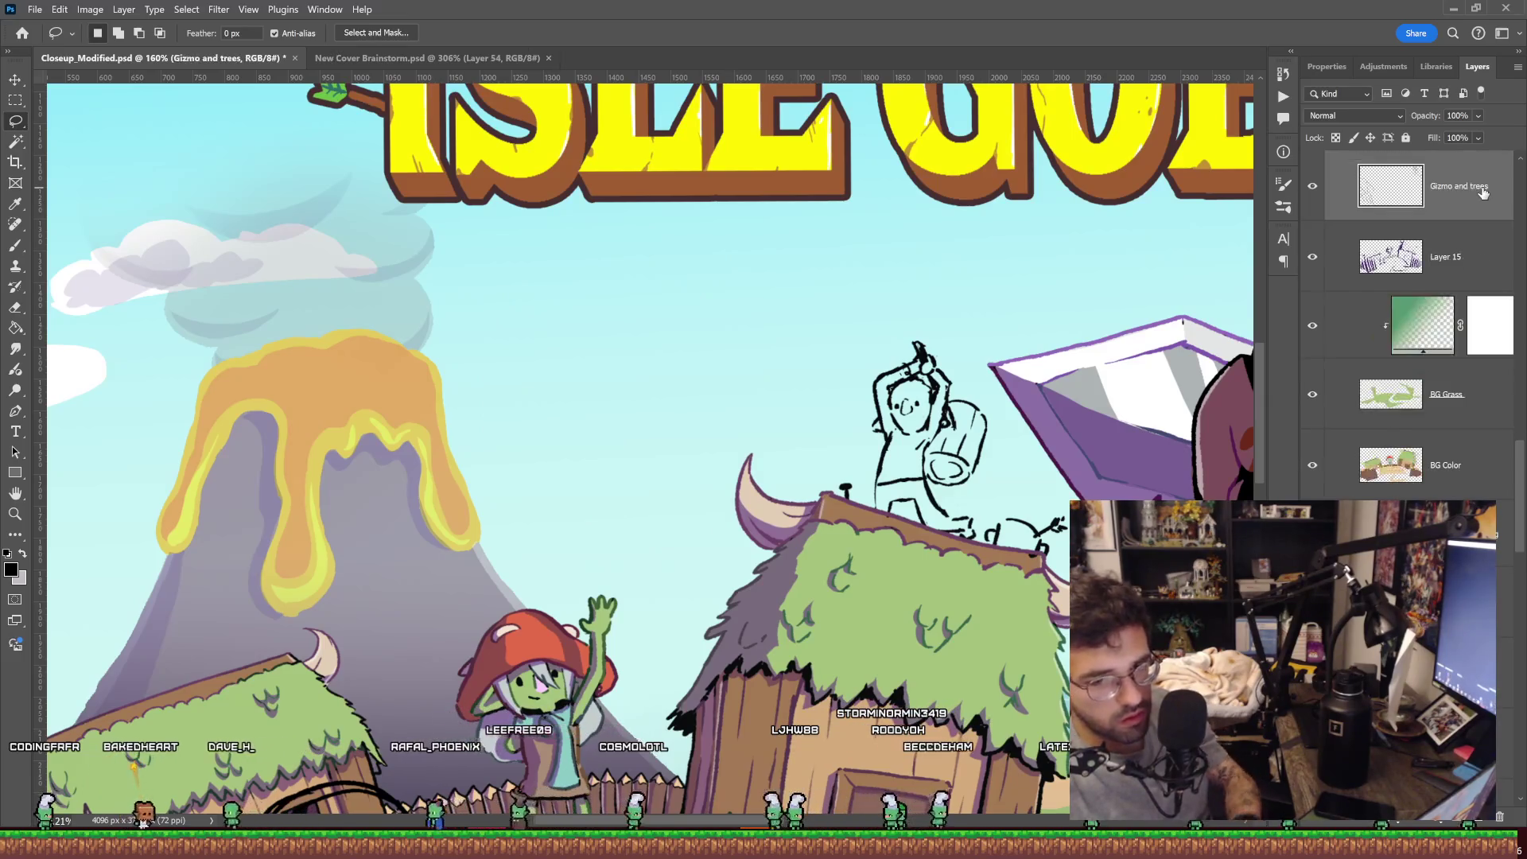
Lasso the roof goblin's hammer sketch and copy it to a new layer.
left_click_drag(948, 326, 994, 509)
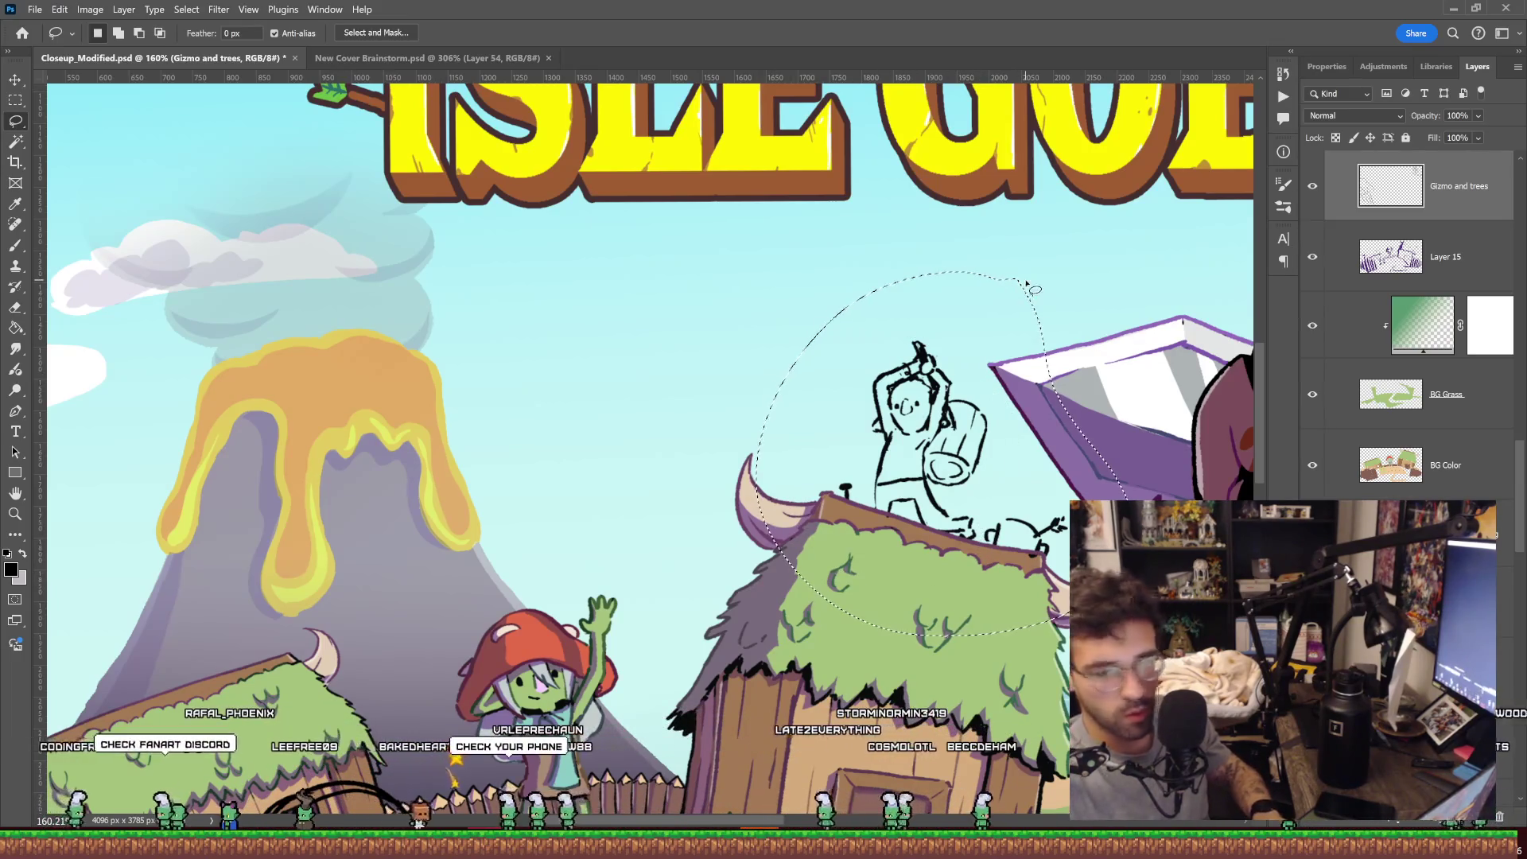
left_click_drag(1058, 395, 1032, 368)
left_click_drag(980, 561, 983, 282)
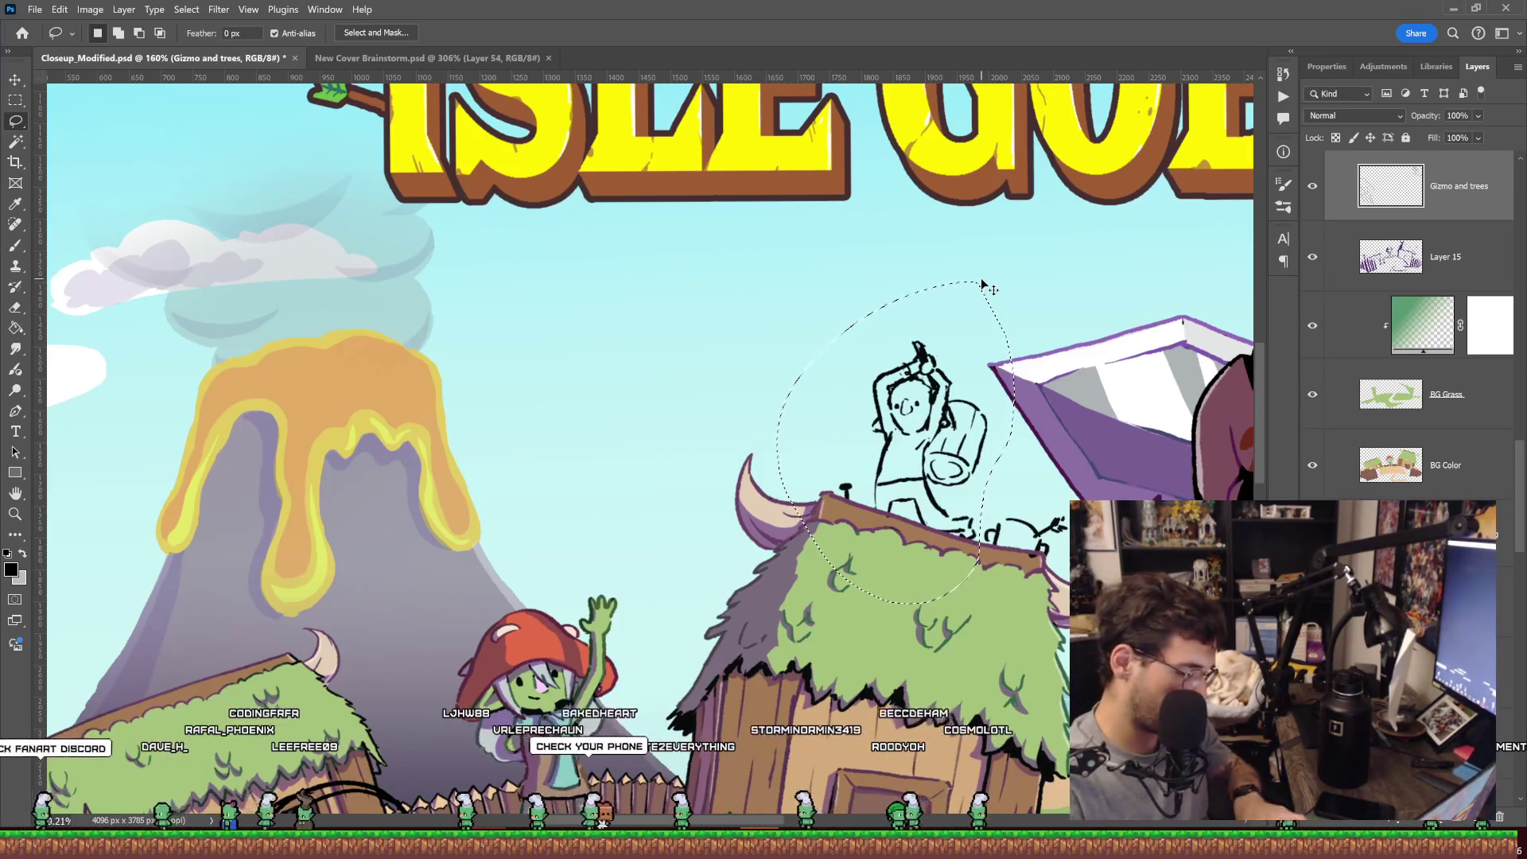
key("ctrl+j")
Move the copied sketch up-left into the sky and save the cover file.
key("ctrl+t")
left_click_drag(961, 423, 639, 347)
key("Return")
key("ctrl+s")
key("z")
left_click_drag(1019, 447, 915, 334)
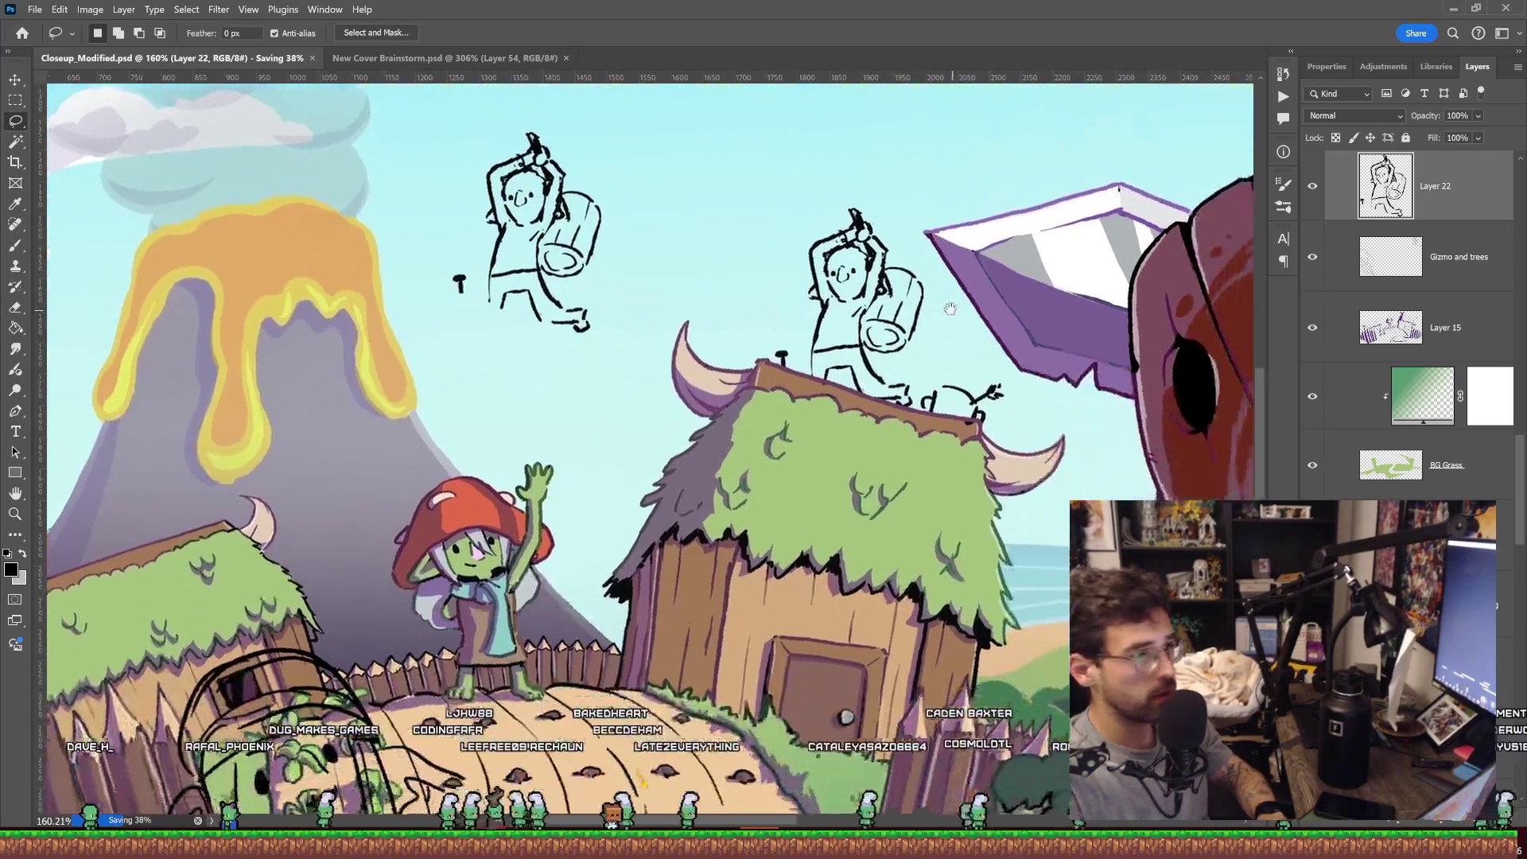
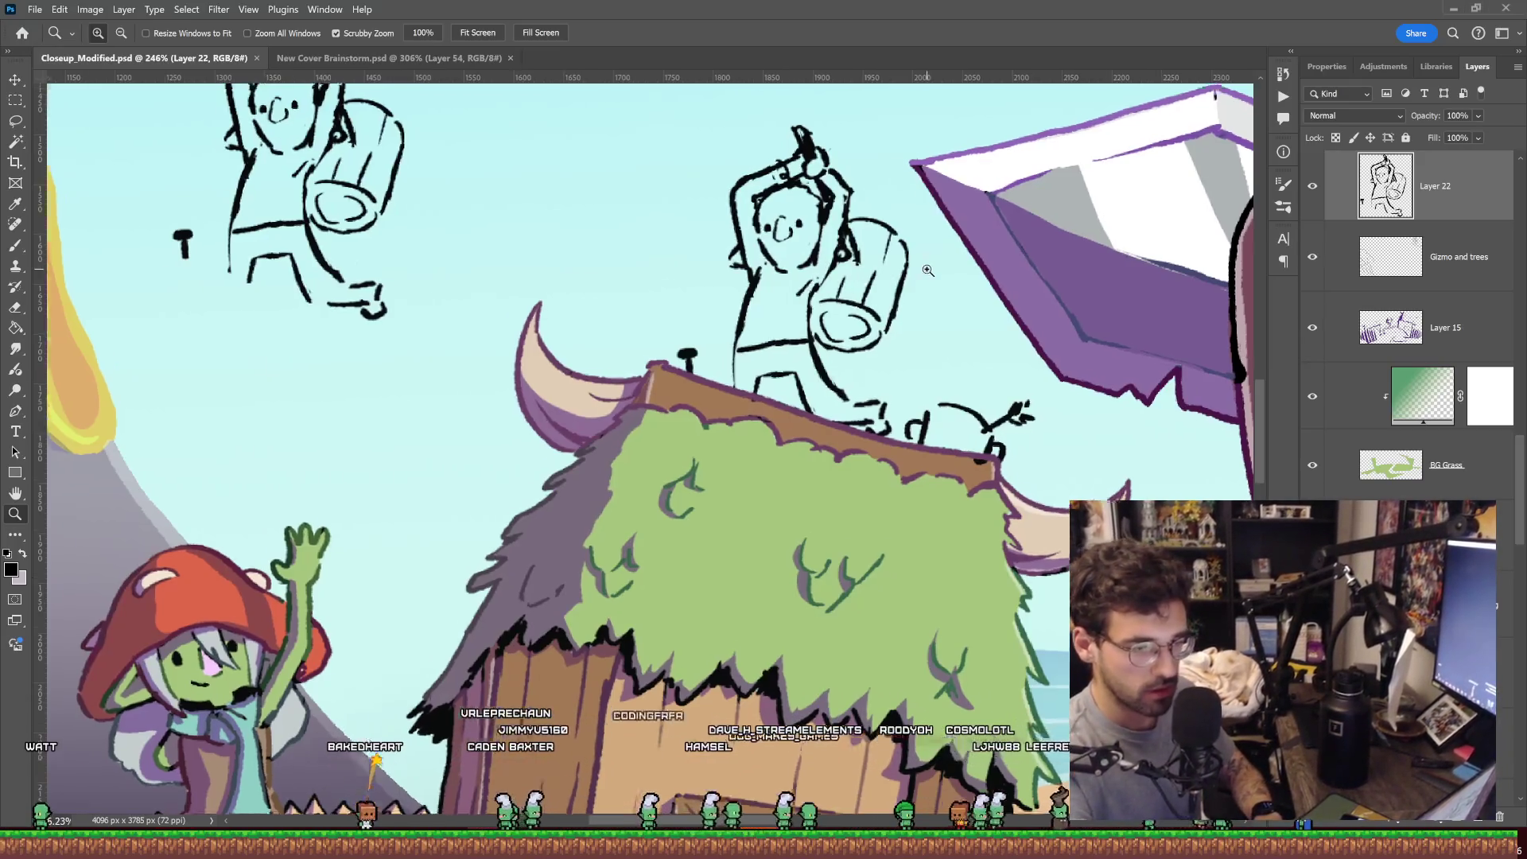
Lasso the hammer-swinging goblin sketch above the hut roof and cut it away.
scroll(885, 282, "up", 2)
key("l")
left_click_drag(907, 444, 937, 316)
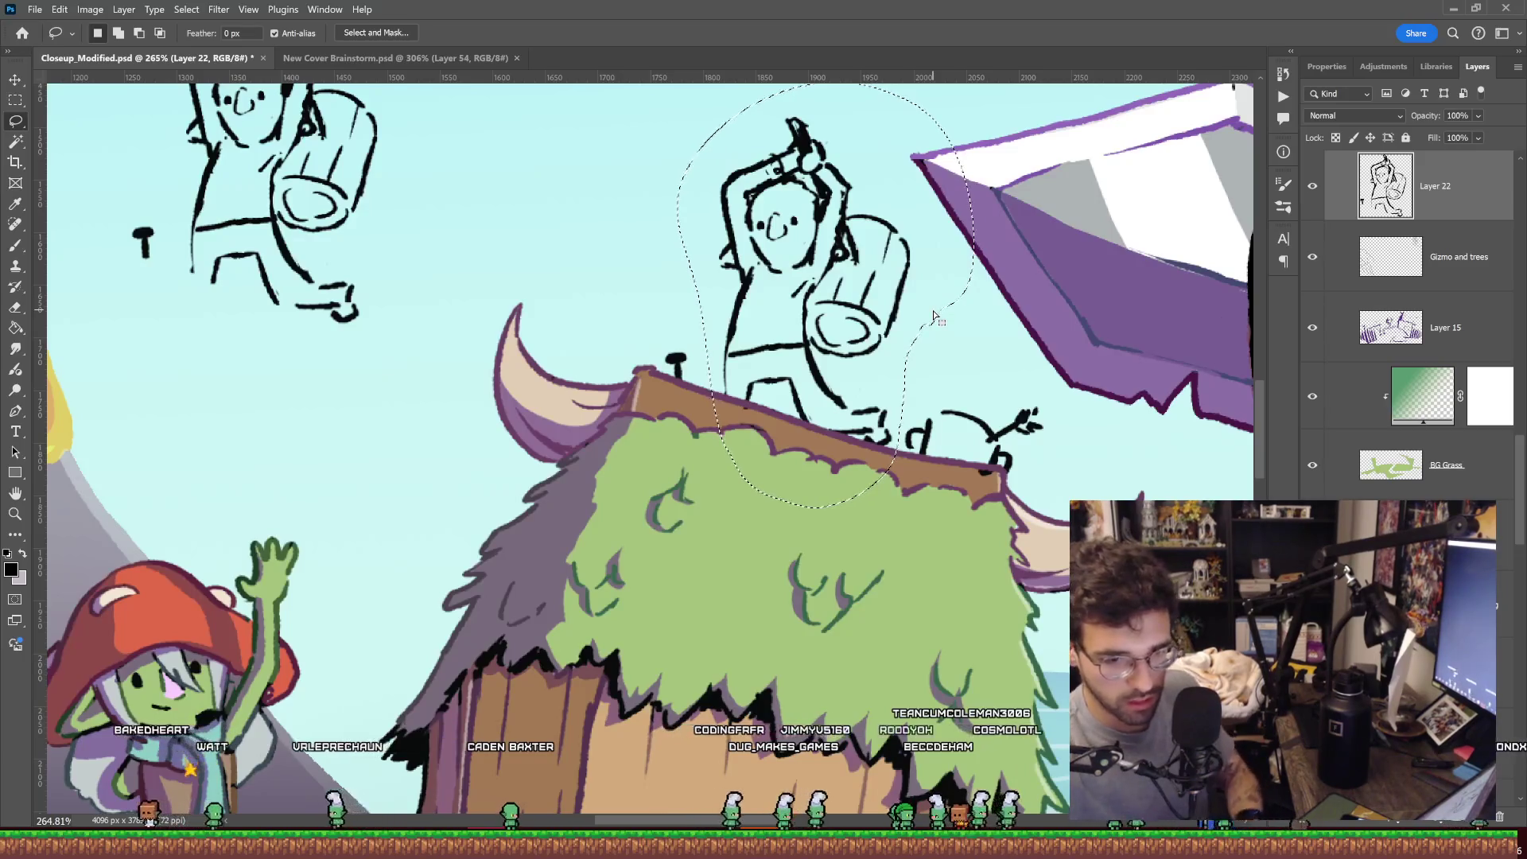
key("alt+bracketleft")
key("ctrl+x")
key("ctrl+d")
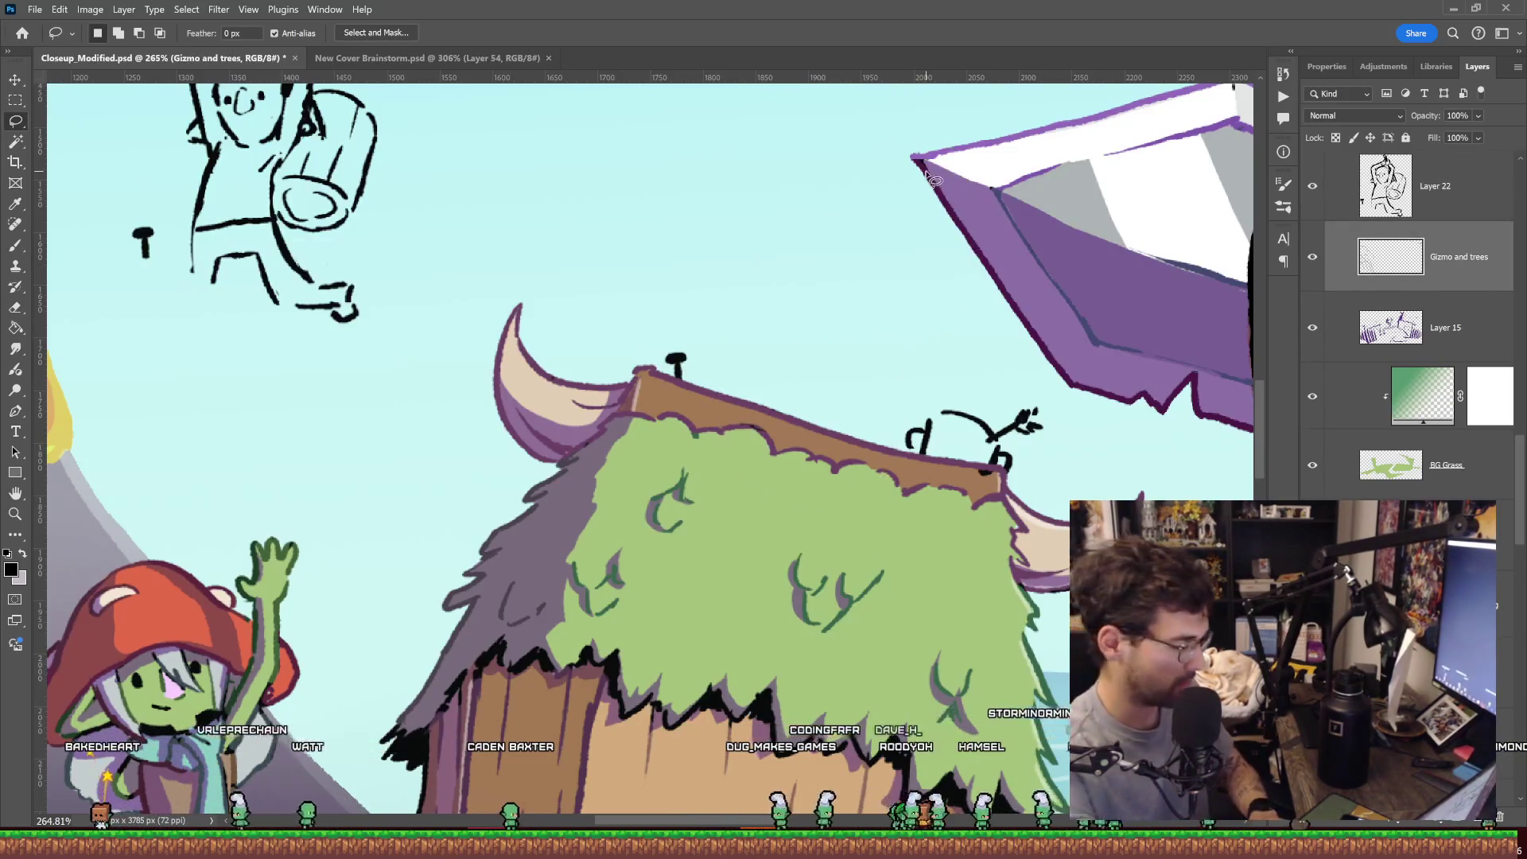
Try a short vertical brush stroke above the roof on the Gizmo and trees layer, then undo it.
left_click_drag(855, 222, 886, 239)
key("b")
left_click_drag(800, 205, 795, 241)
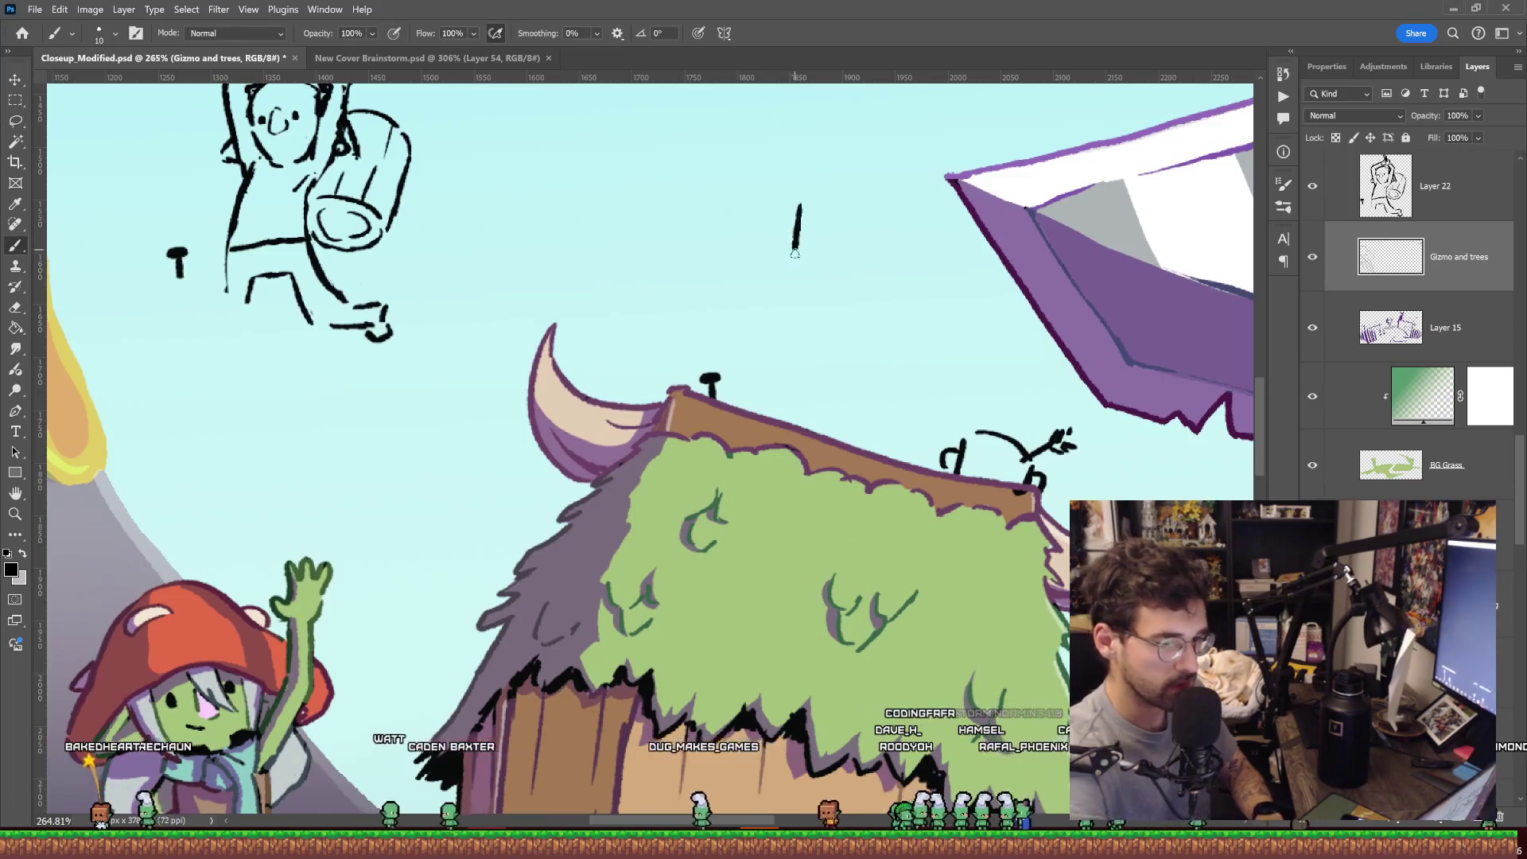
key("ctrl+z")
Sketch the new goblin's round head, body and lower reaching hand above the roof.
mouse_move(808, 187)
left_mouse_down()
mouse_move(804, 239)
mouse_move(868, 265)
left_mouse_up()
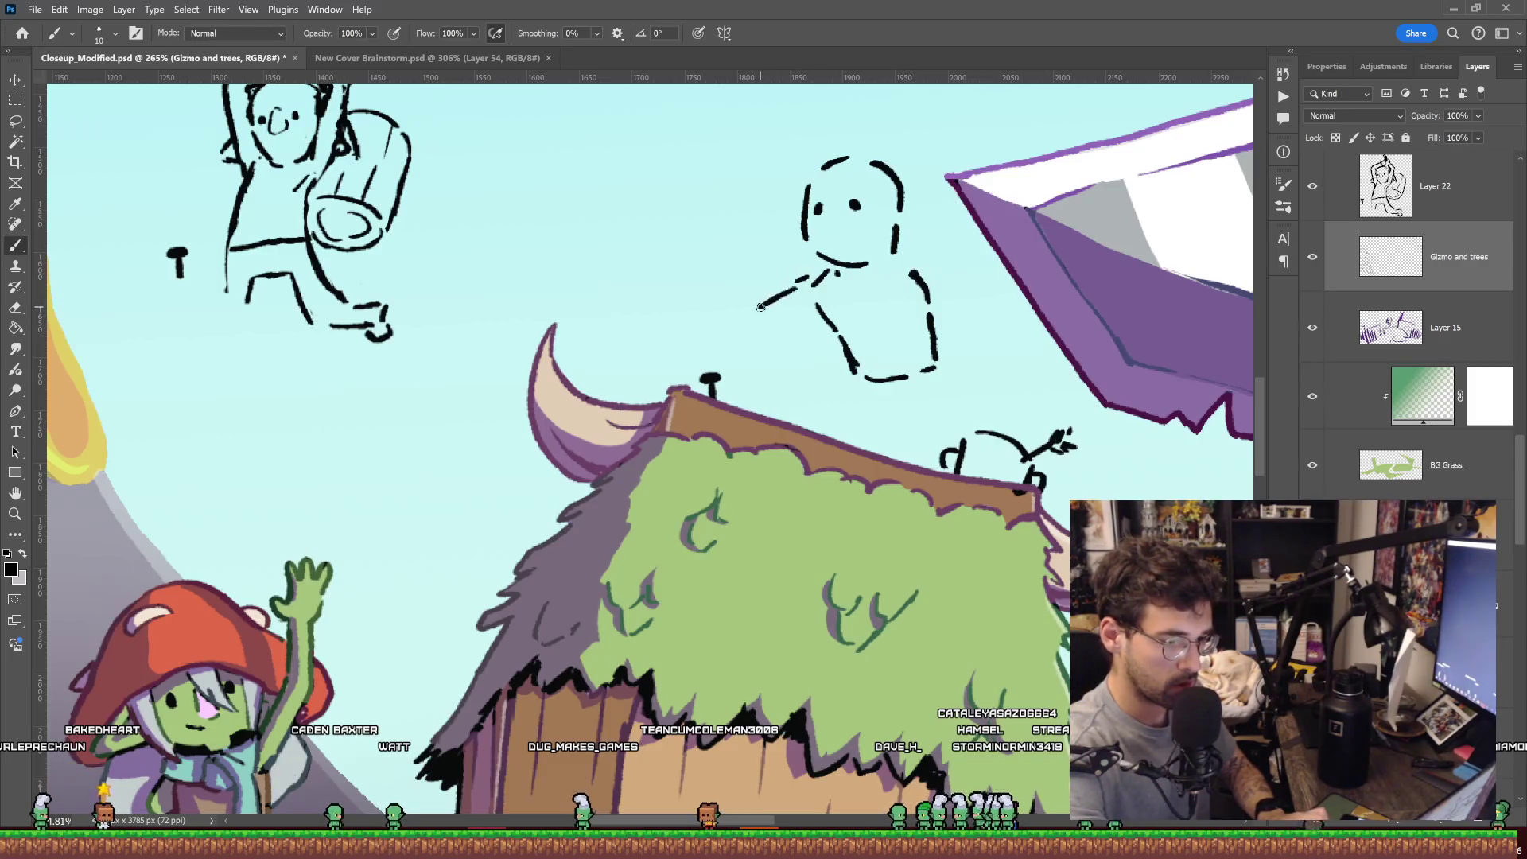
left_click_drag(728, 353, 773, 374)
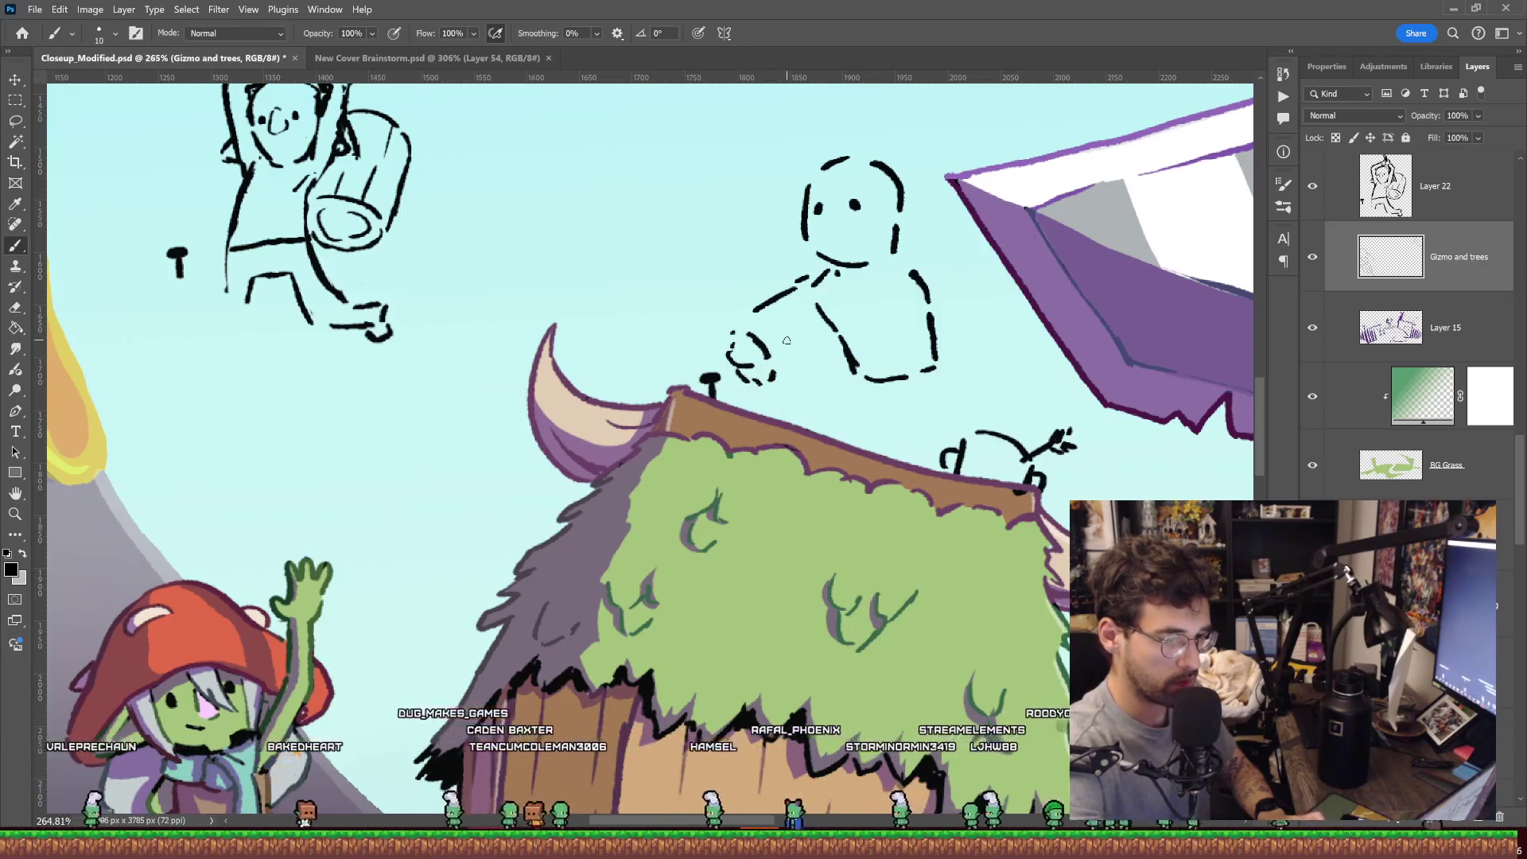
mouse_move(937, 269)
left_mouse_down()
mouse_move(872, 286)
mouse_move(863, 259)
mouse_move(843, 310)
left_mouse_up()
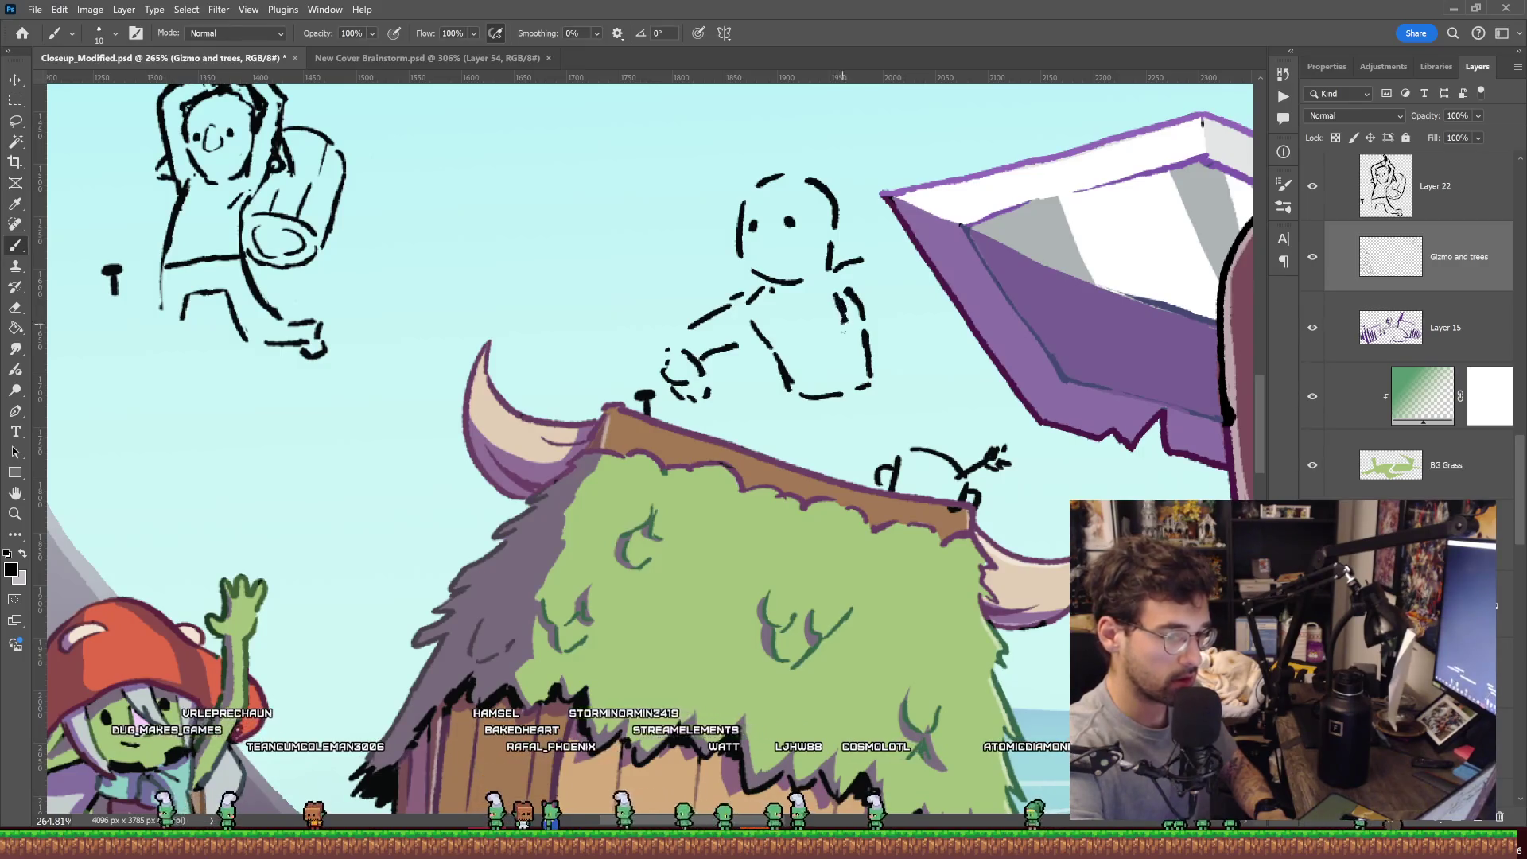
left_click_drag(898, 272, 862, 295)
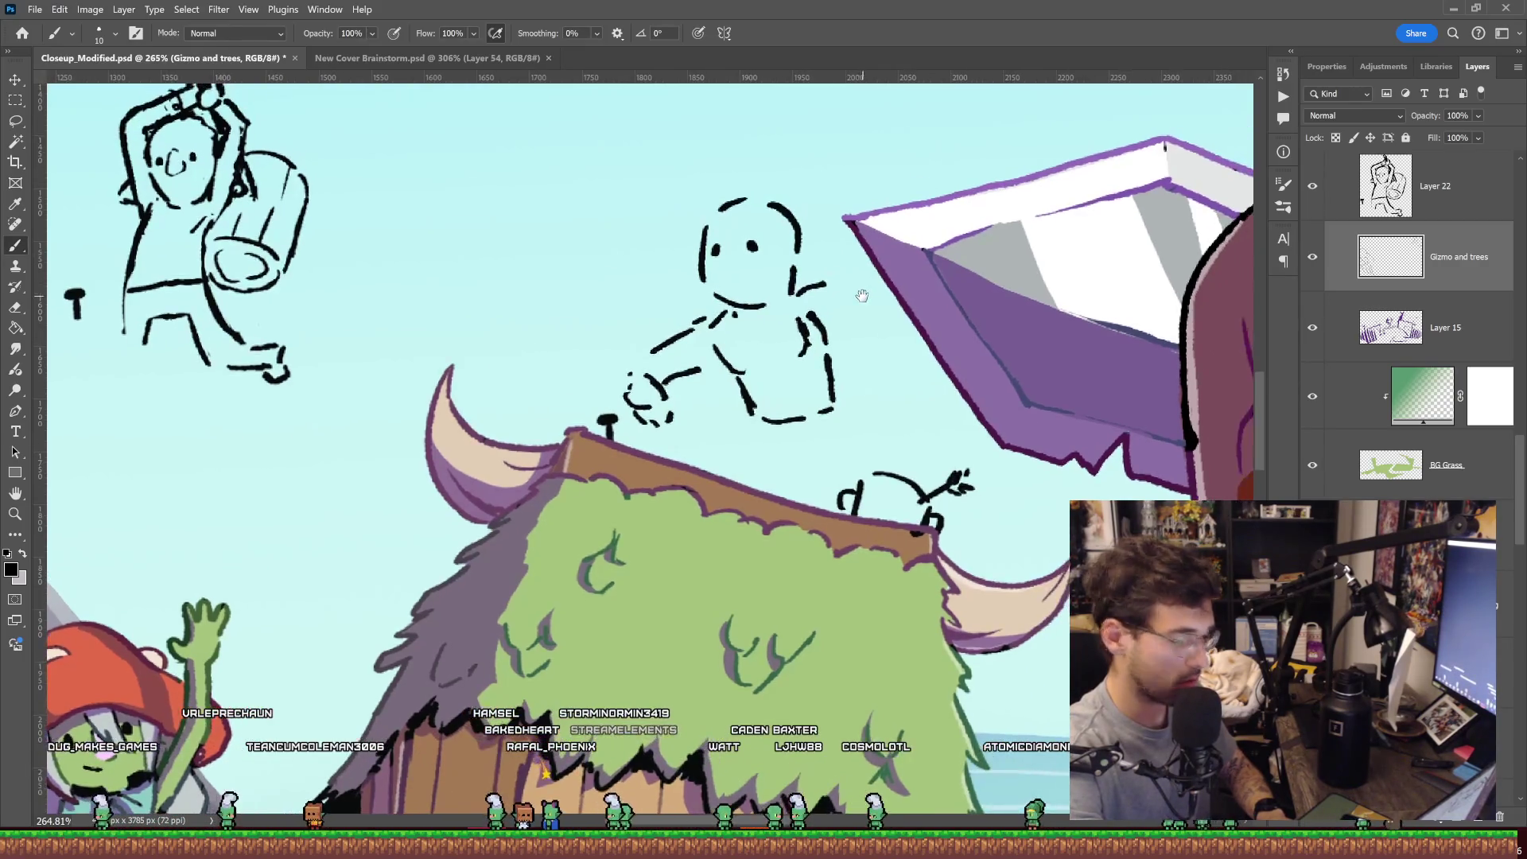
key("e")
key("b")
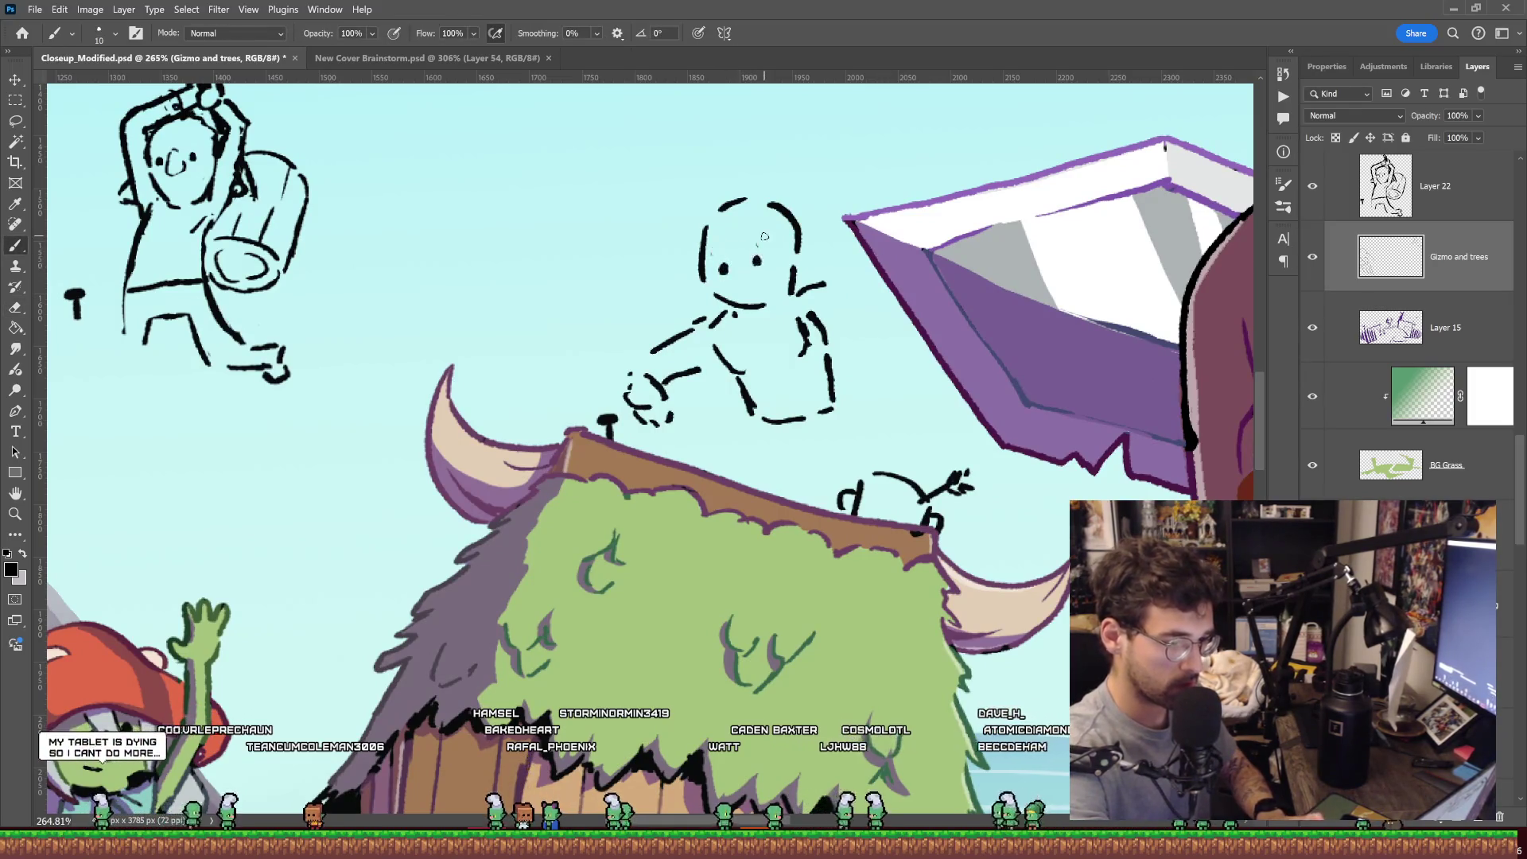
left_click_drag(855, 253, 825, 274)
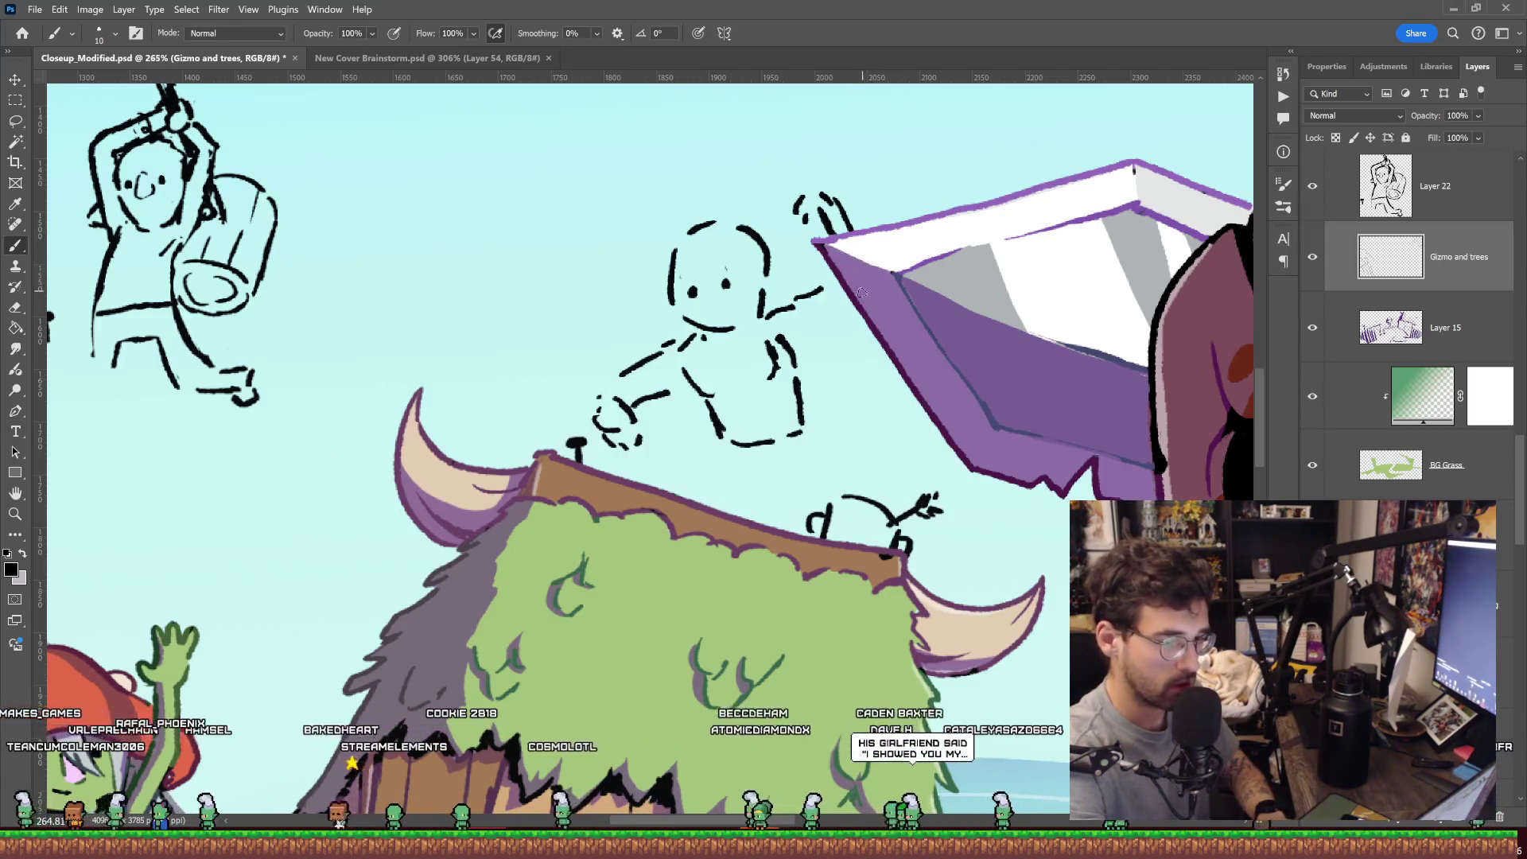
Draw the lower edge of the goblin's raised arm and try, then undo, a right leg stroke.
left_click_drag(795, 340, 850, 304)
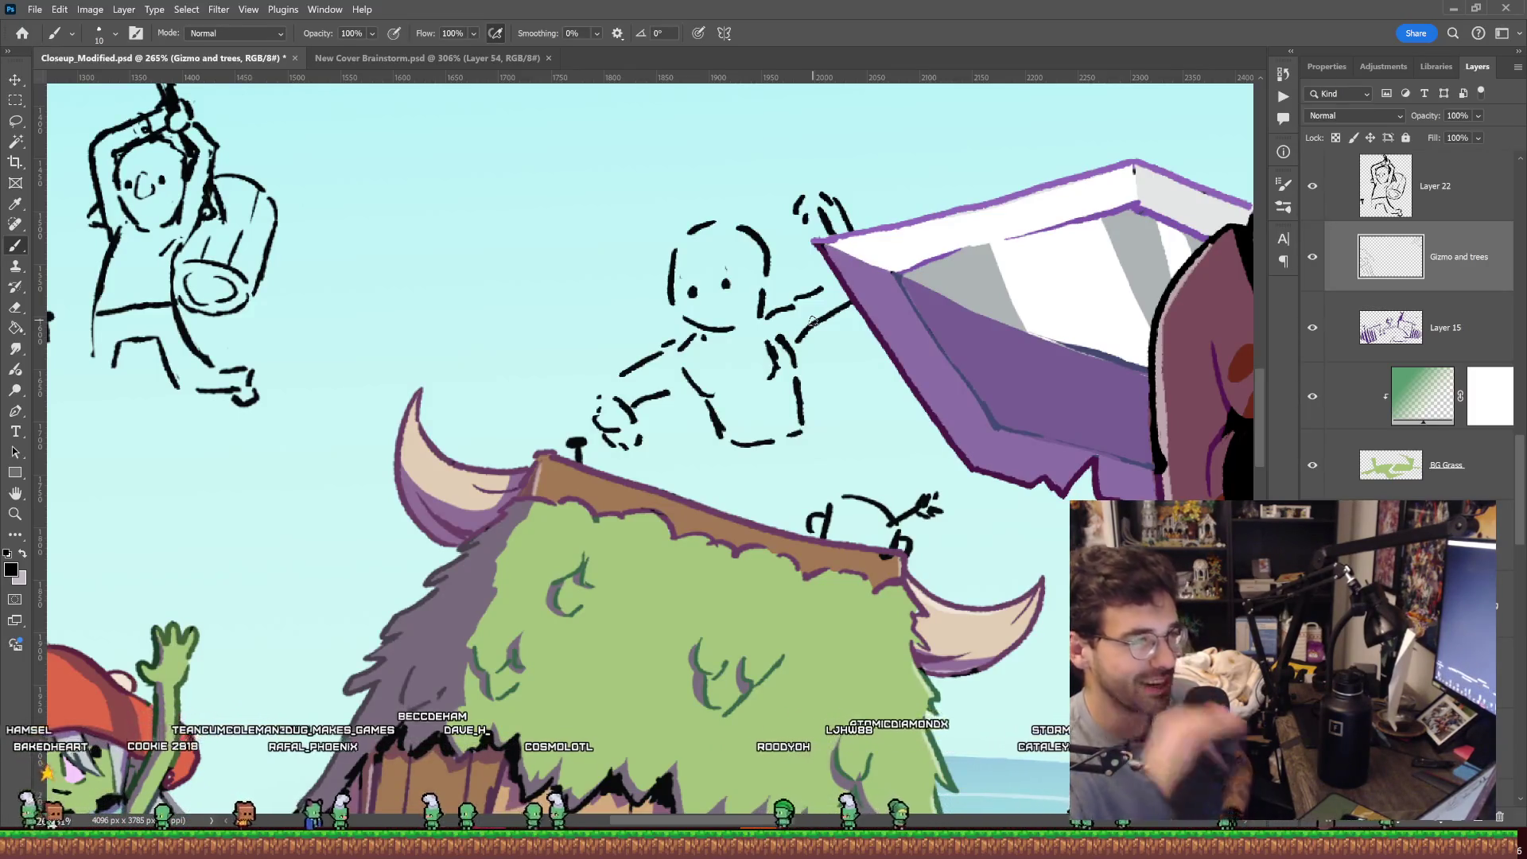
mouse_move(812, 321)
left_mouse_down()
mouse_move(797, 297)
mouse_move(817, 302)
left_mouse_up()
key("e")
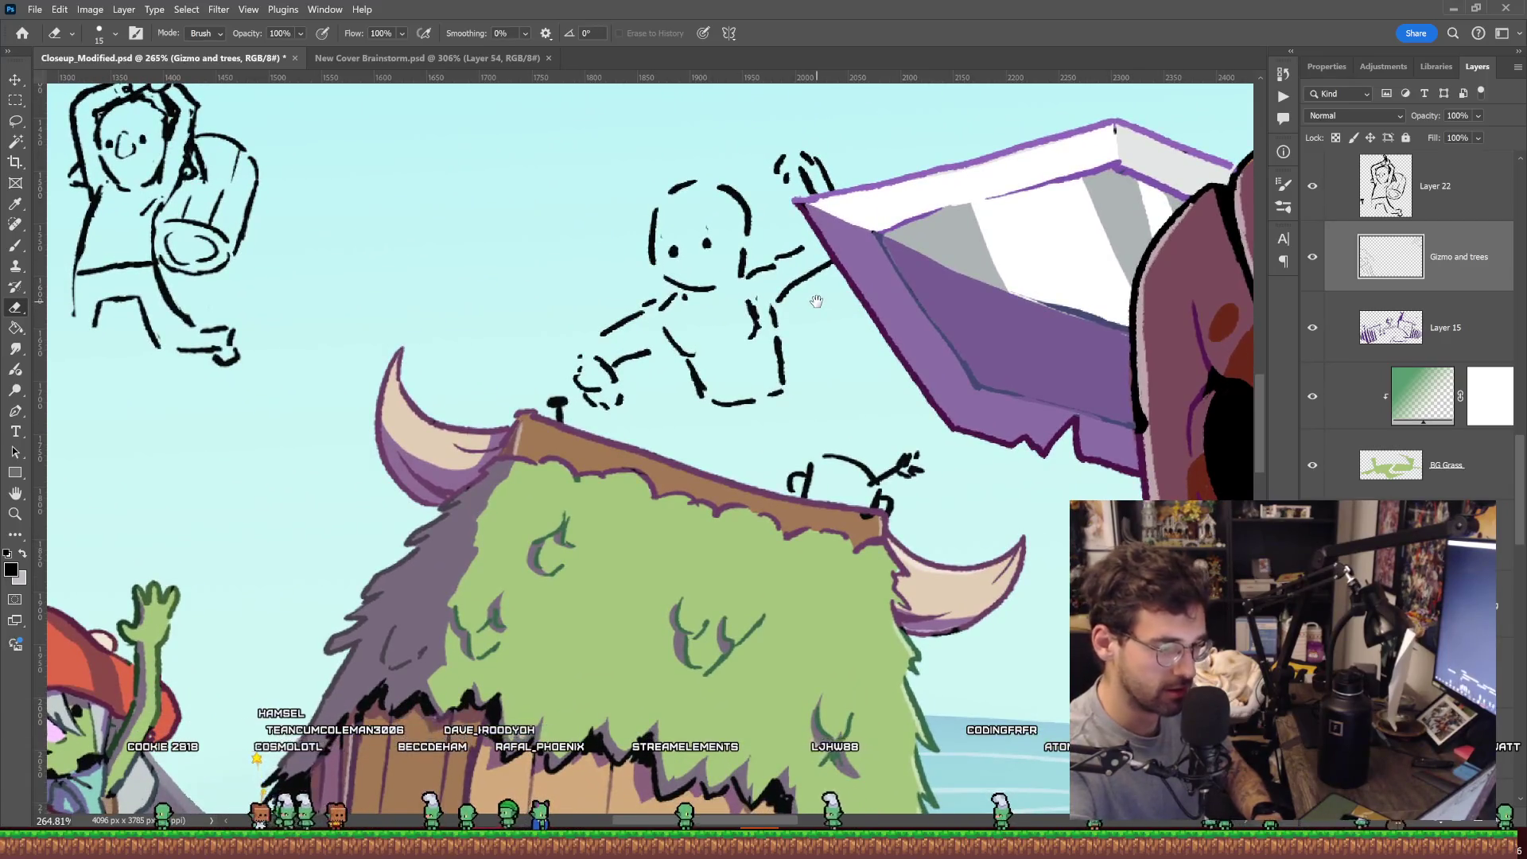
key("b")
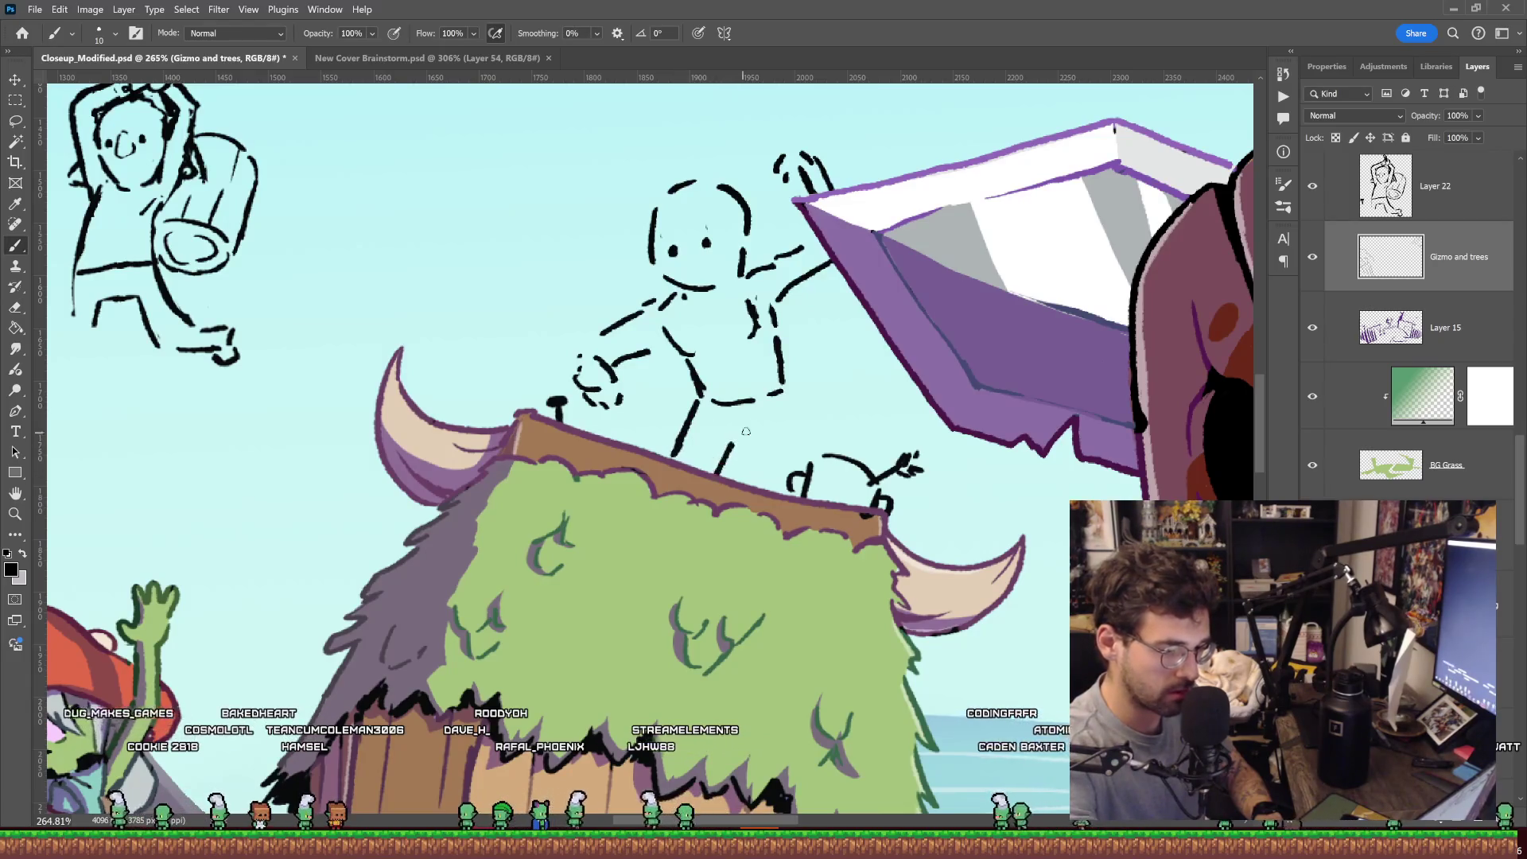
left_click_drag(794, 392, 813, 439)
key("ctrl+z")
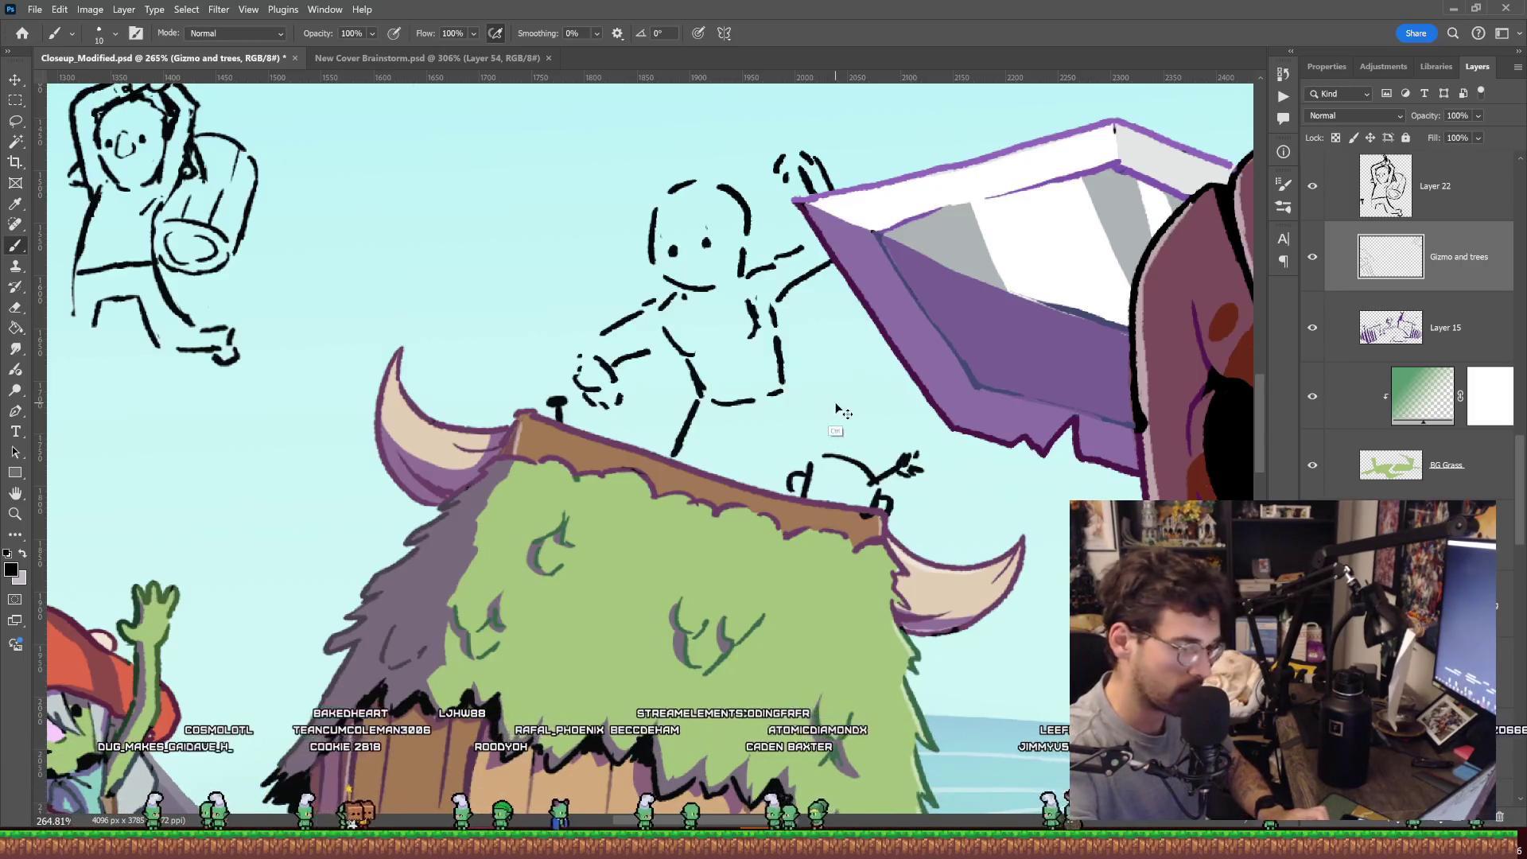
Scale the lassoed goblin sketch to about 83% and shift it down-left toward the roof.
key("l")
mouse_move(820, 403)
left_mouse_down()
mouse_move(935, 263)
mouse_move(824, 402)
left_mouse_up()
key("ctrl+t")
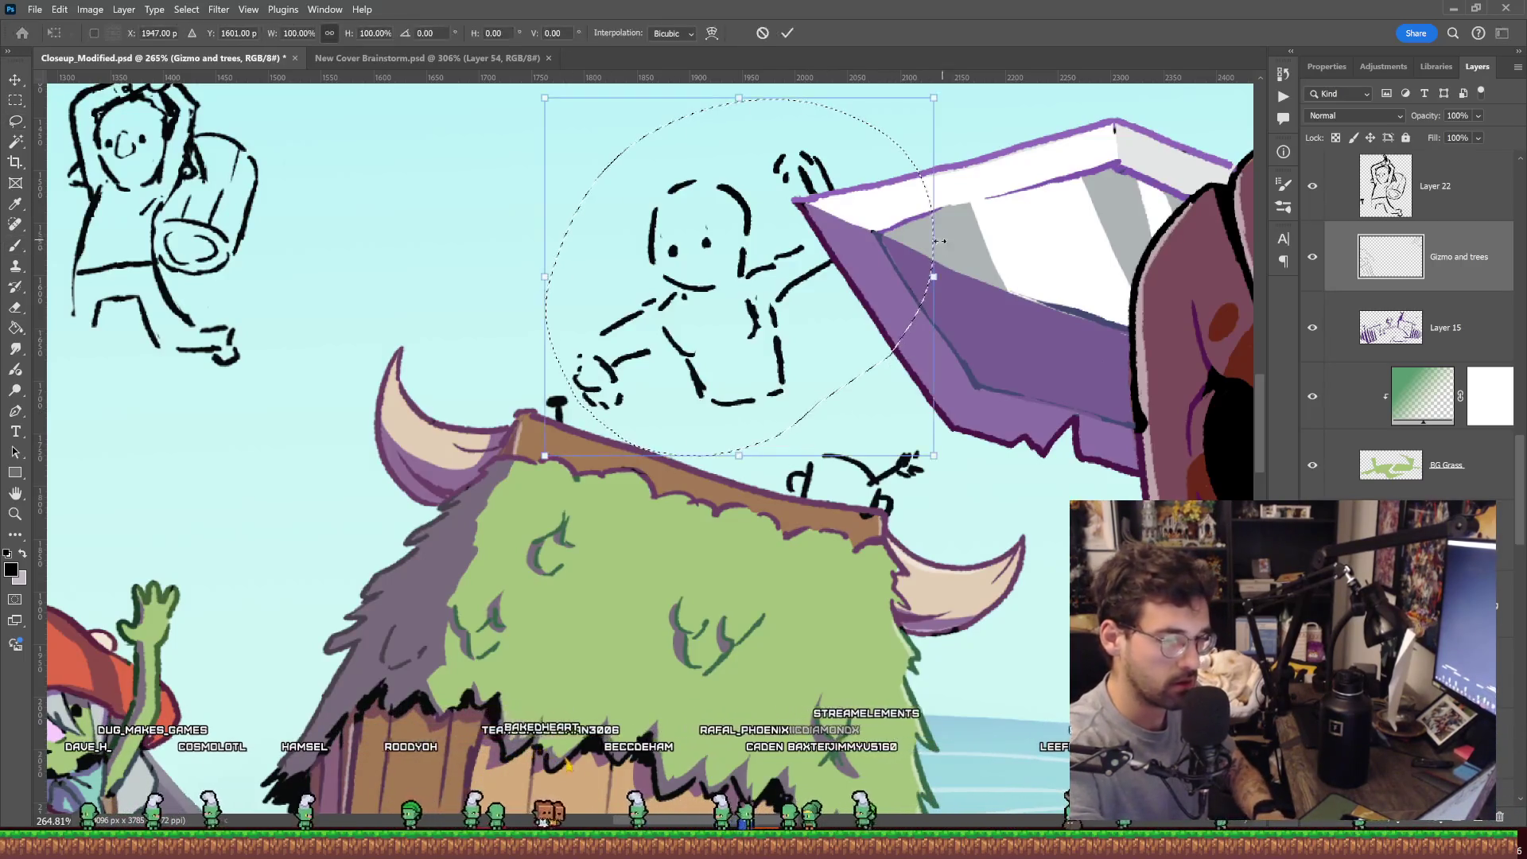
left_click_drag(933, 286, 869, 300)
left_click_drag(759, 356, 770, 352)
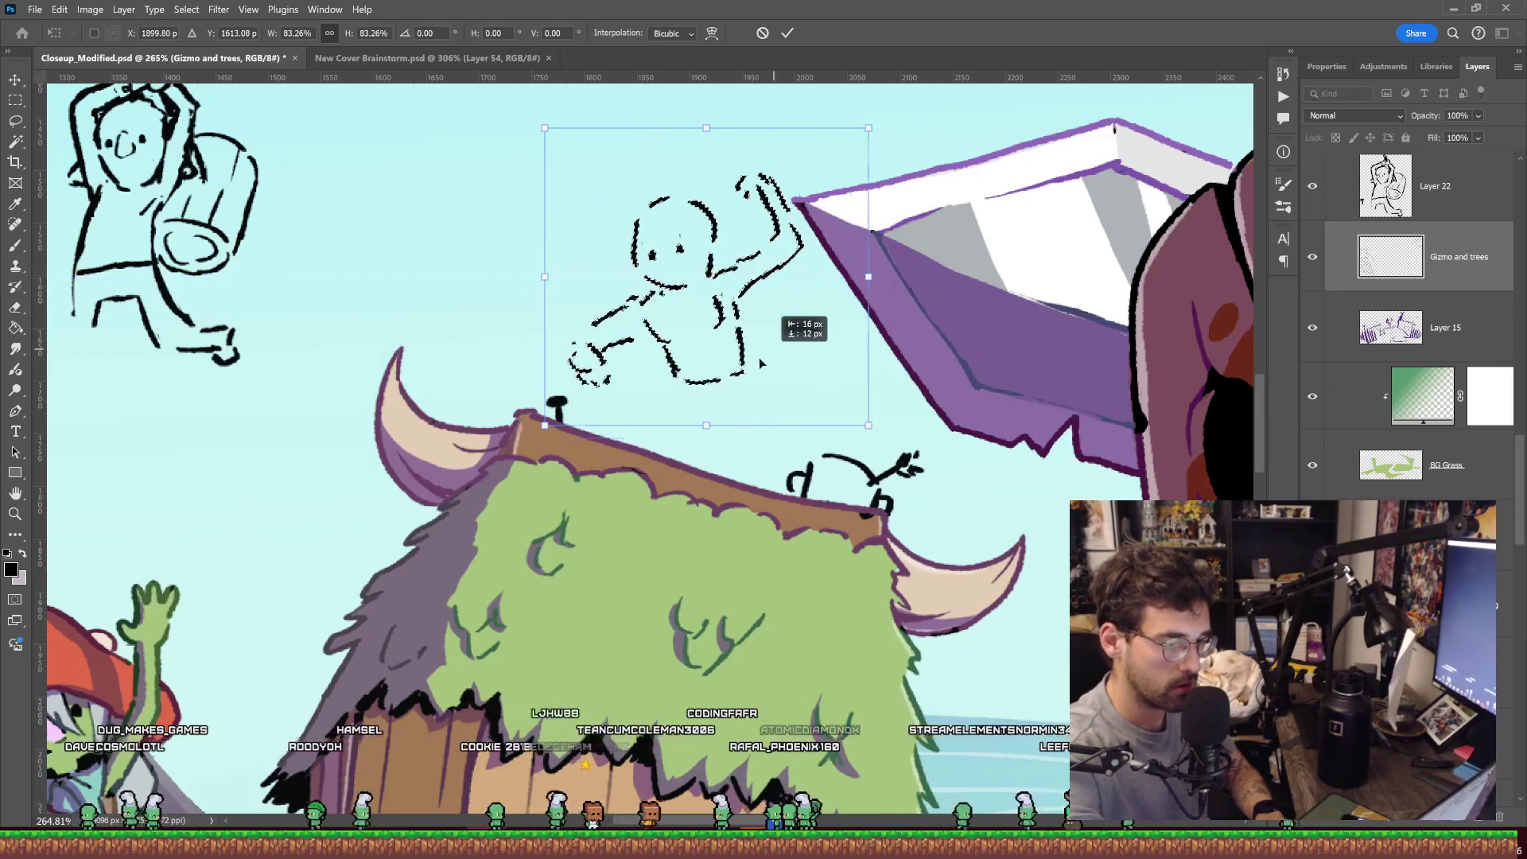
key("Return")
key("ctrl+d")
Zoom out and back in to review the resized goblin against the hut roof.
key("z")
scroll(821, 320, "down", 5)
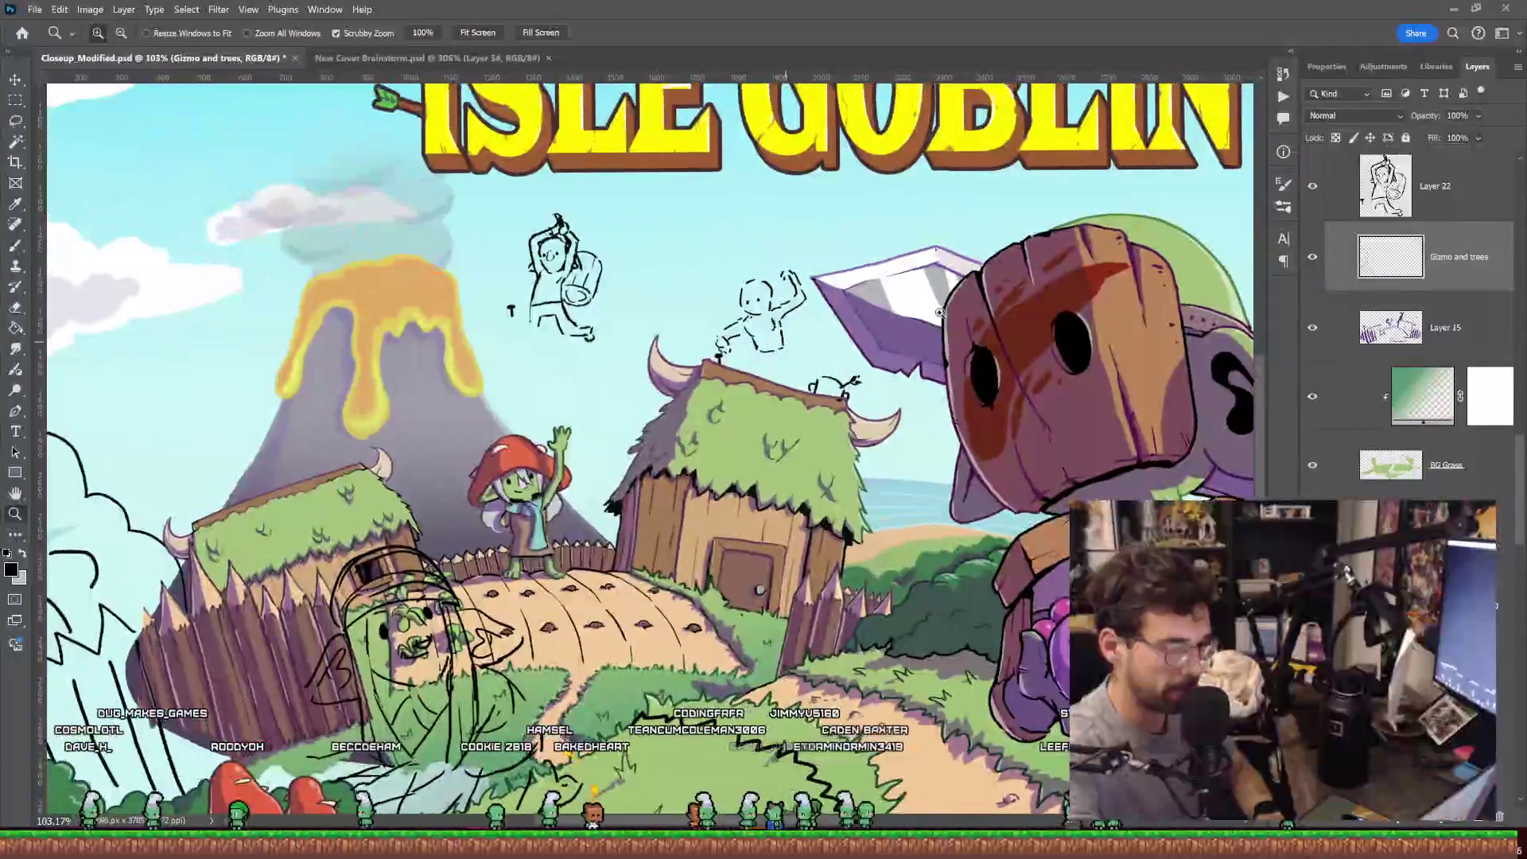
scroll(908, 333, "down", 1)
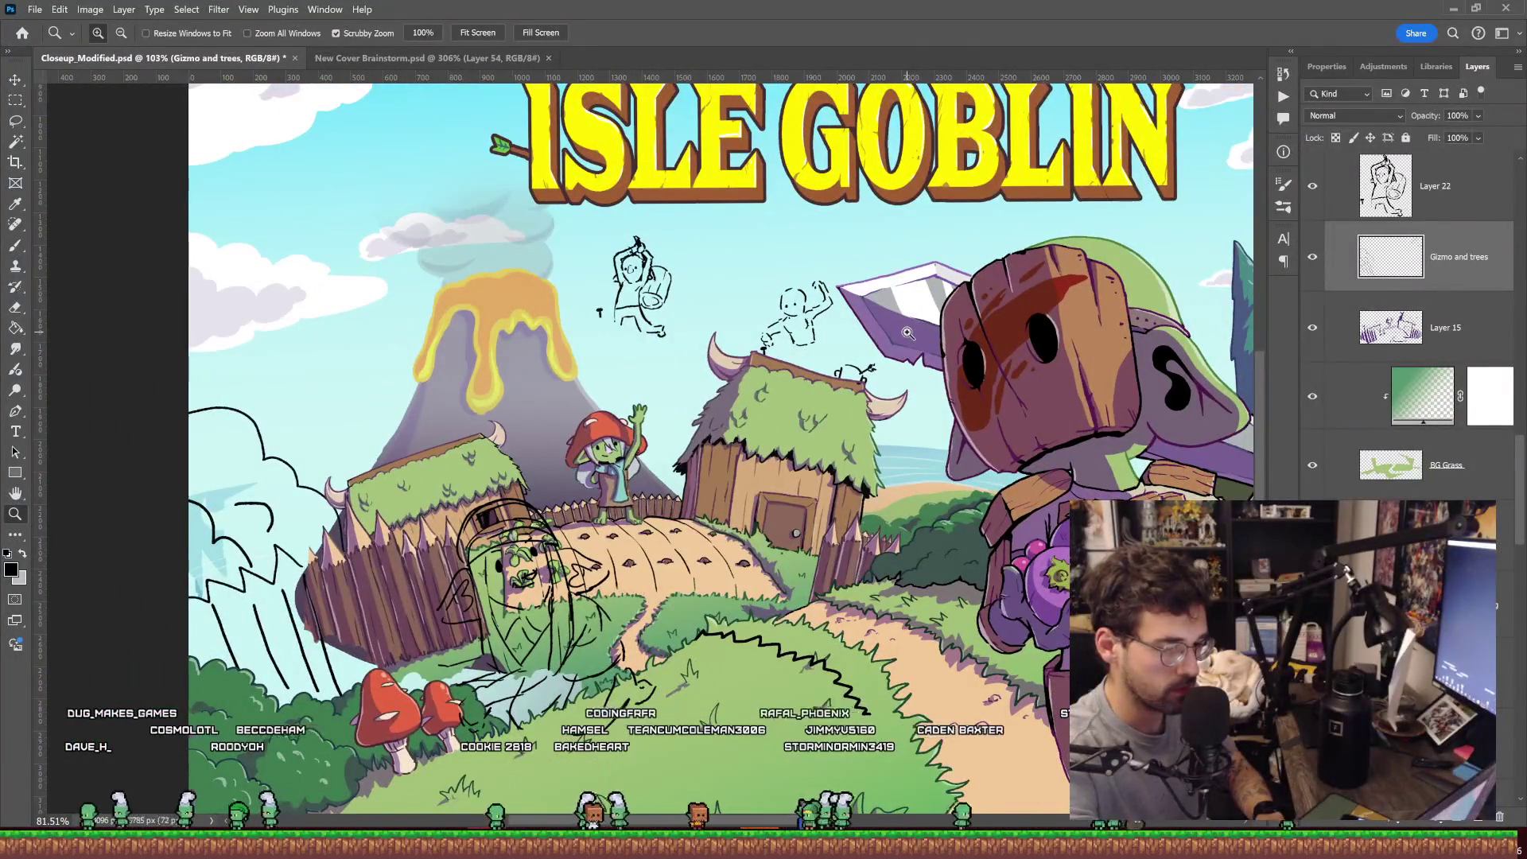
scroll(907, 332, "up", 1)
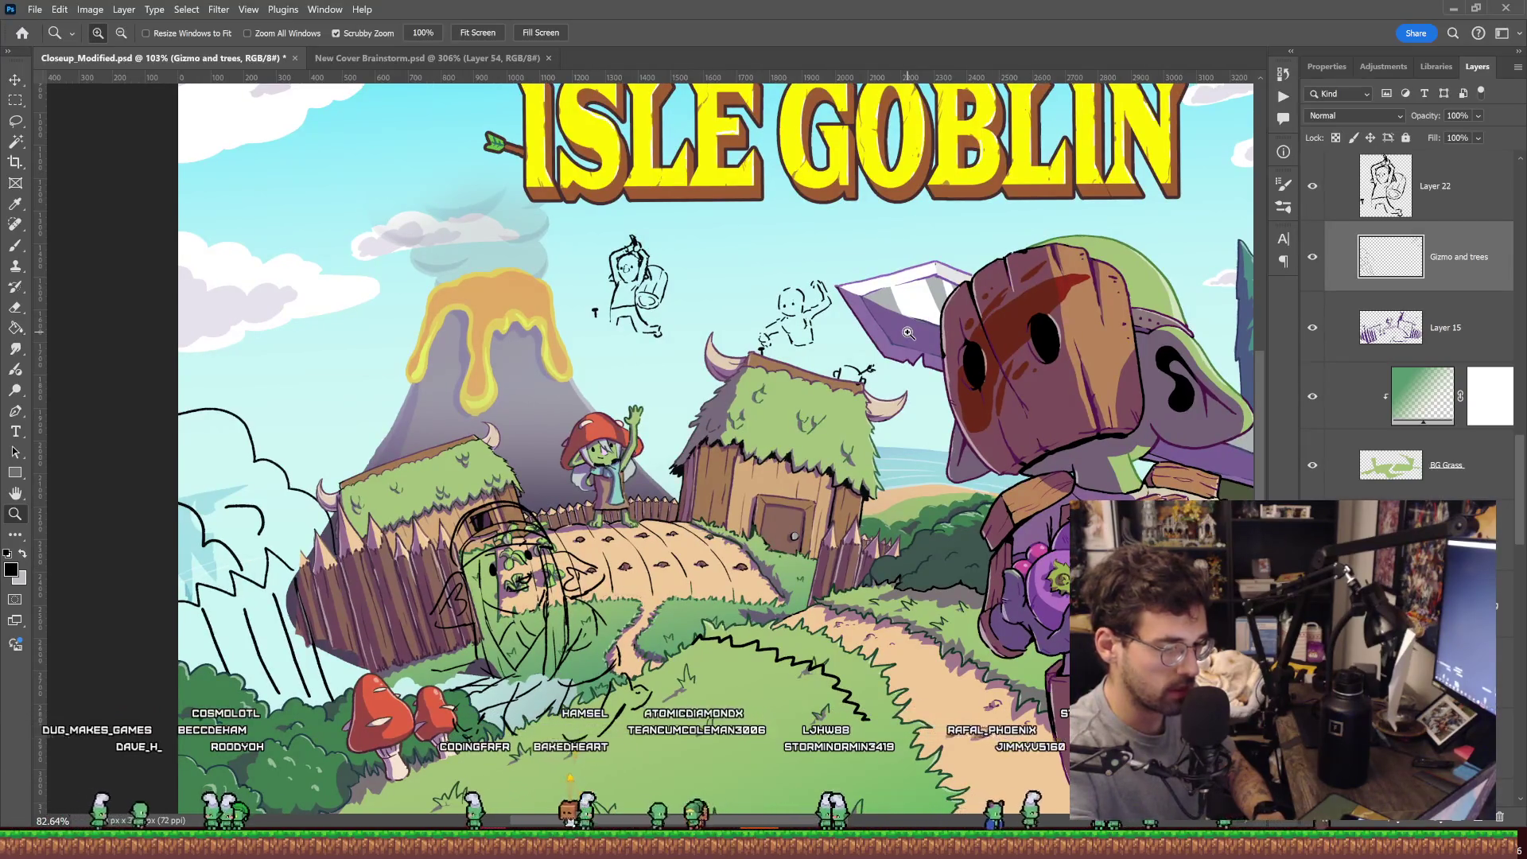
scroll(907, 333, "up", 5)
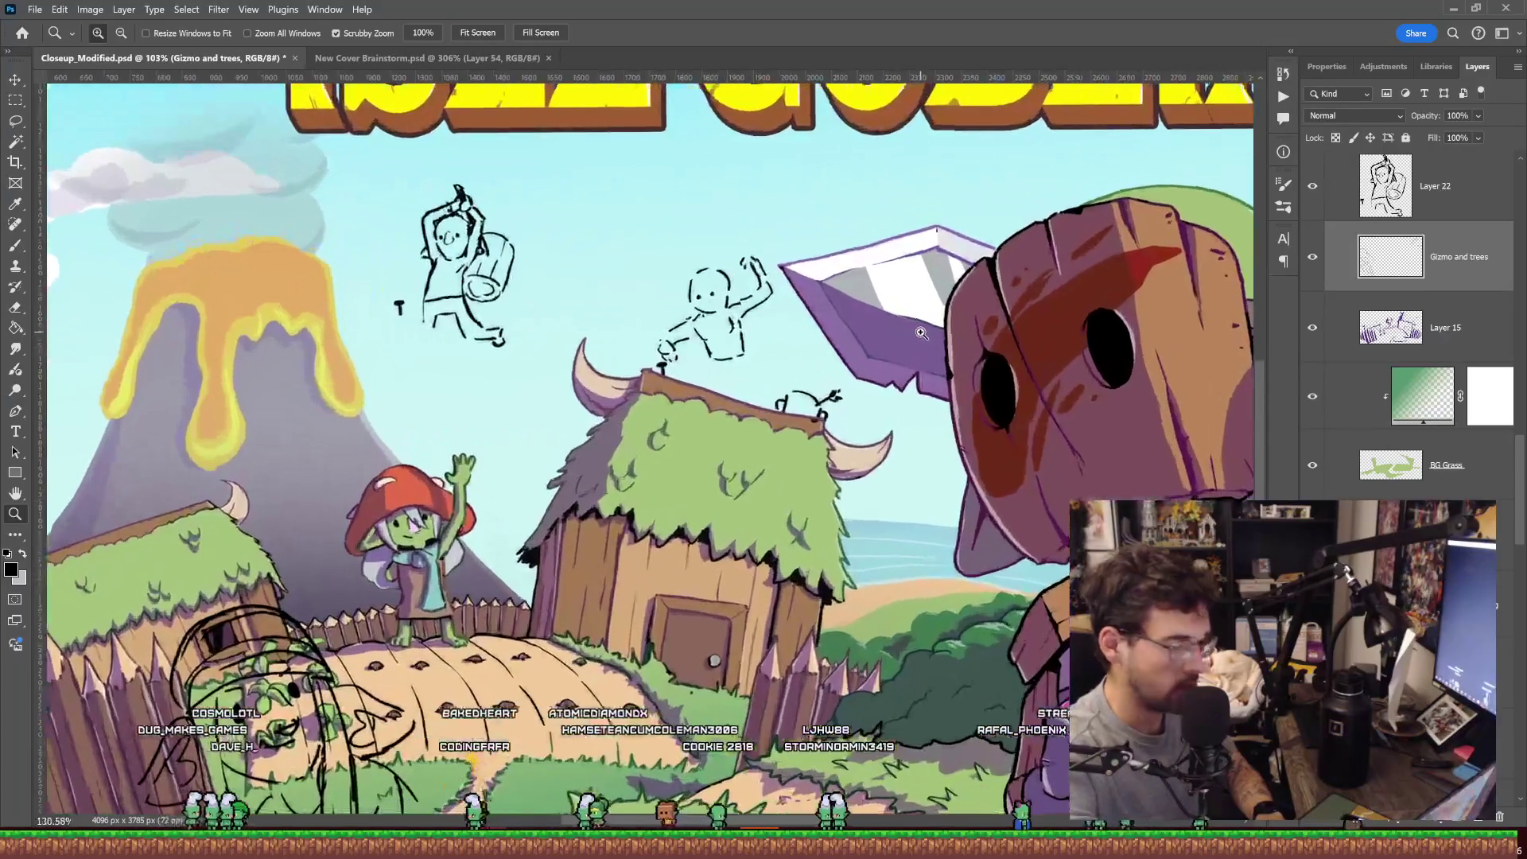
scroll(722, 338, "up", 5)
key("b")
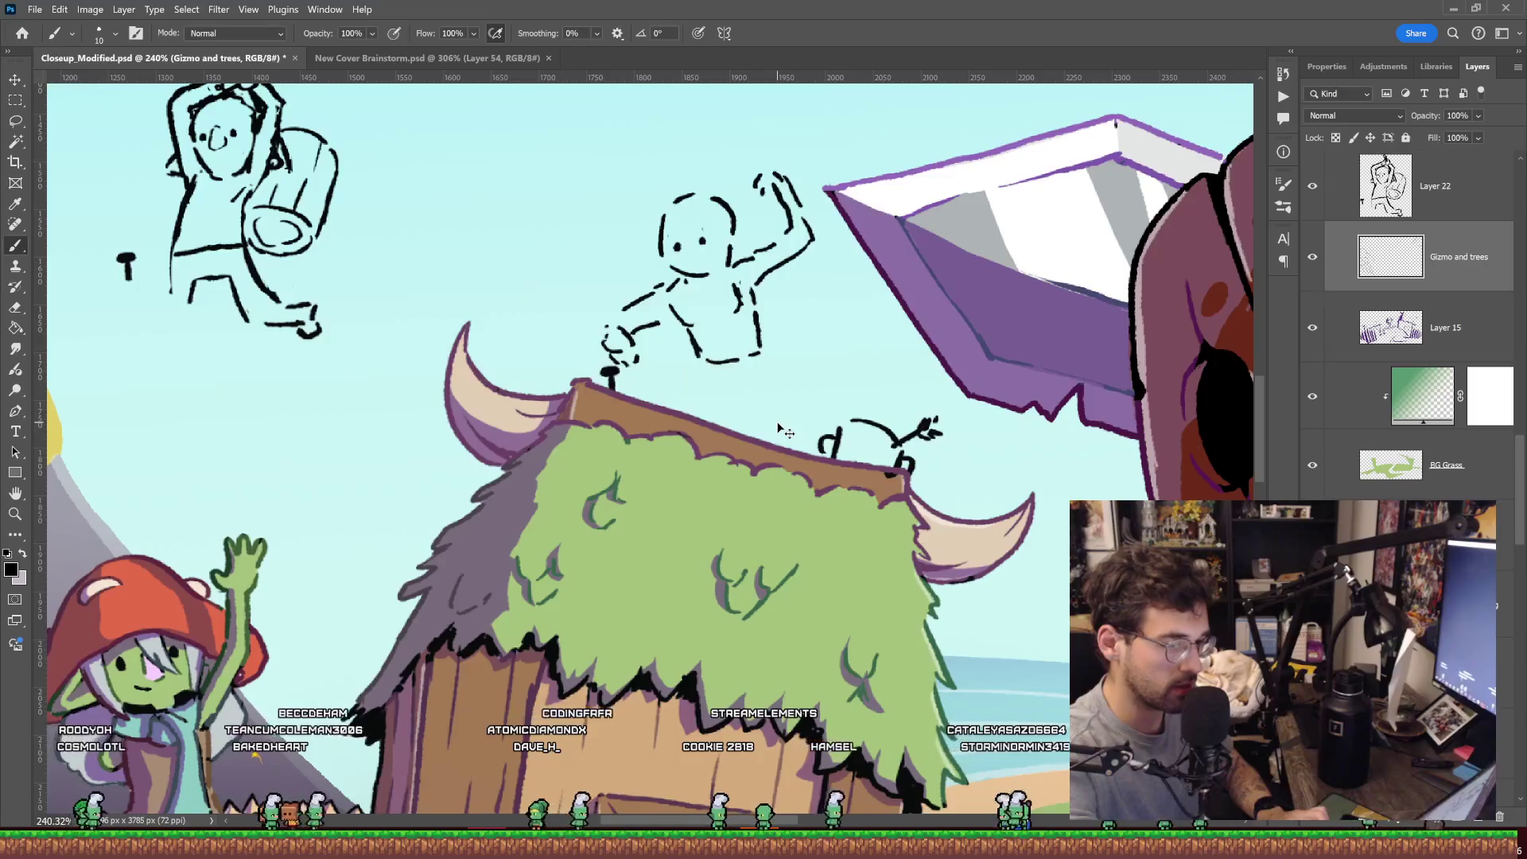
Undo the last raised-hand stroke and redraw the goblin's raised fist.
key("z")
scroll(722, 315, "up", 4)
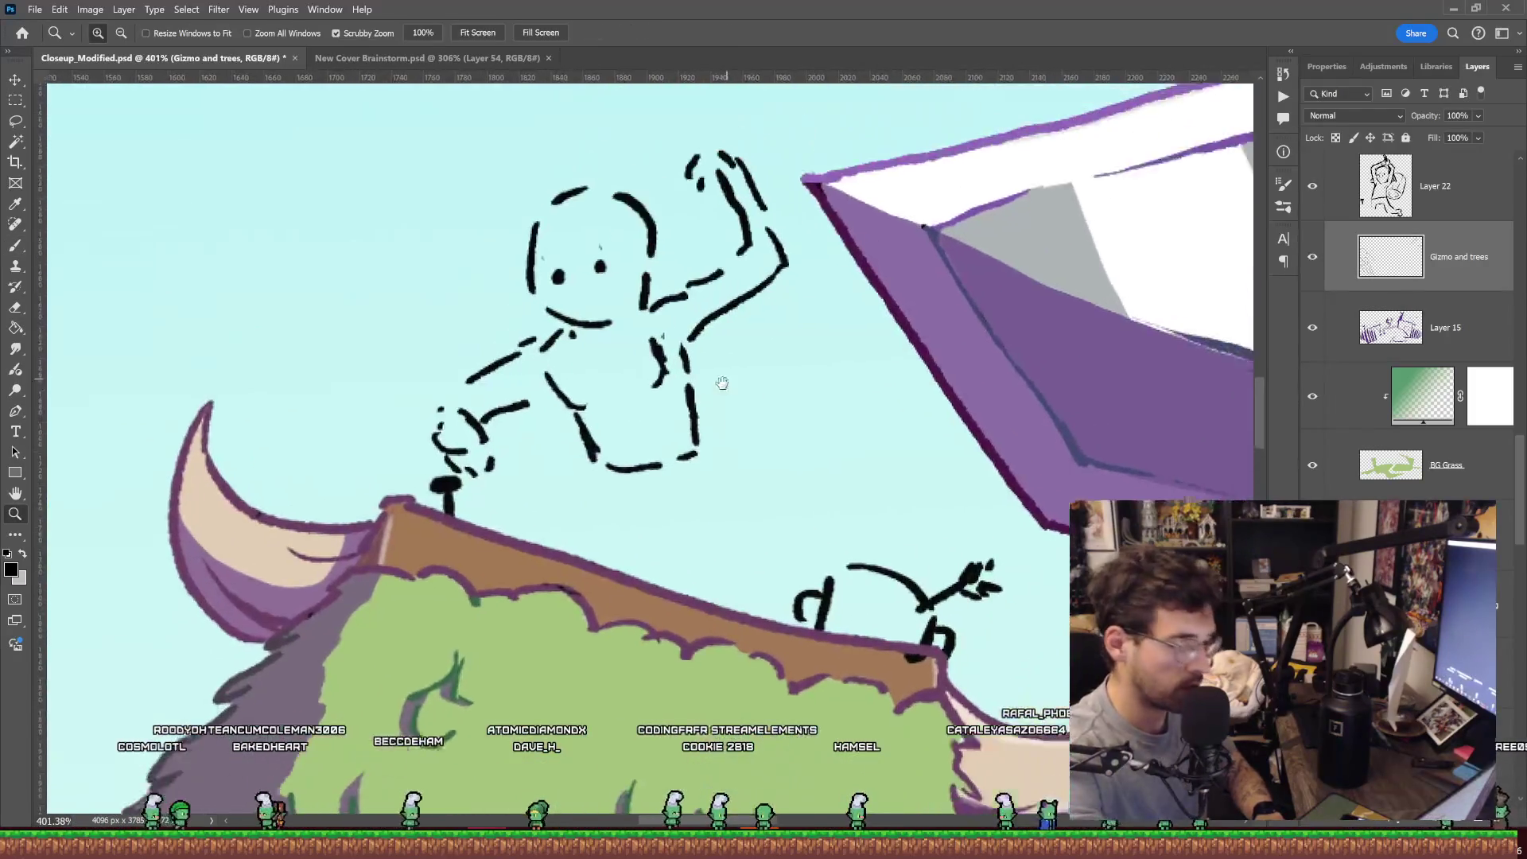
key("b")
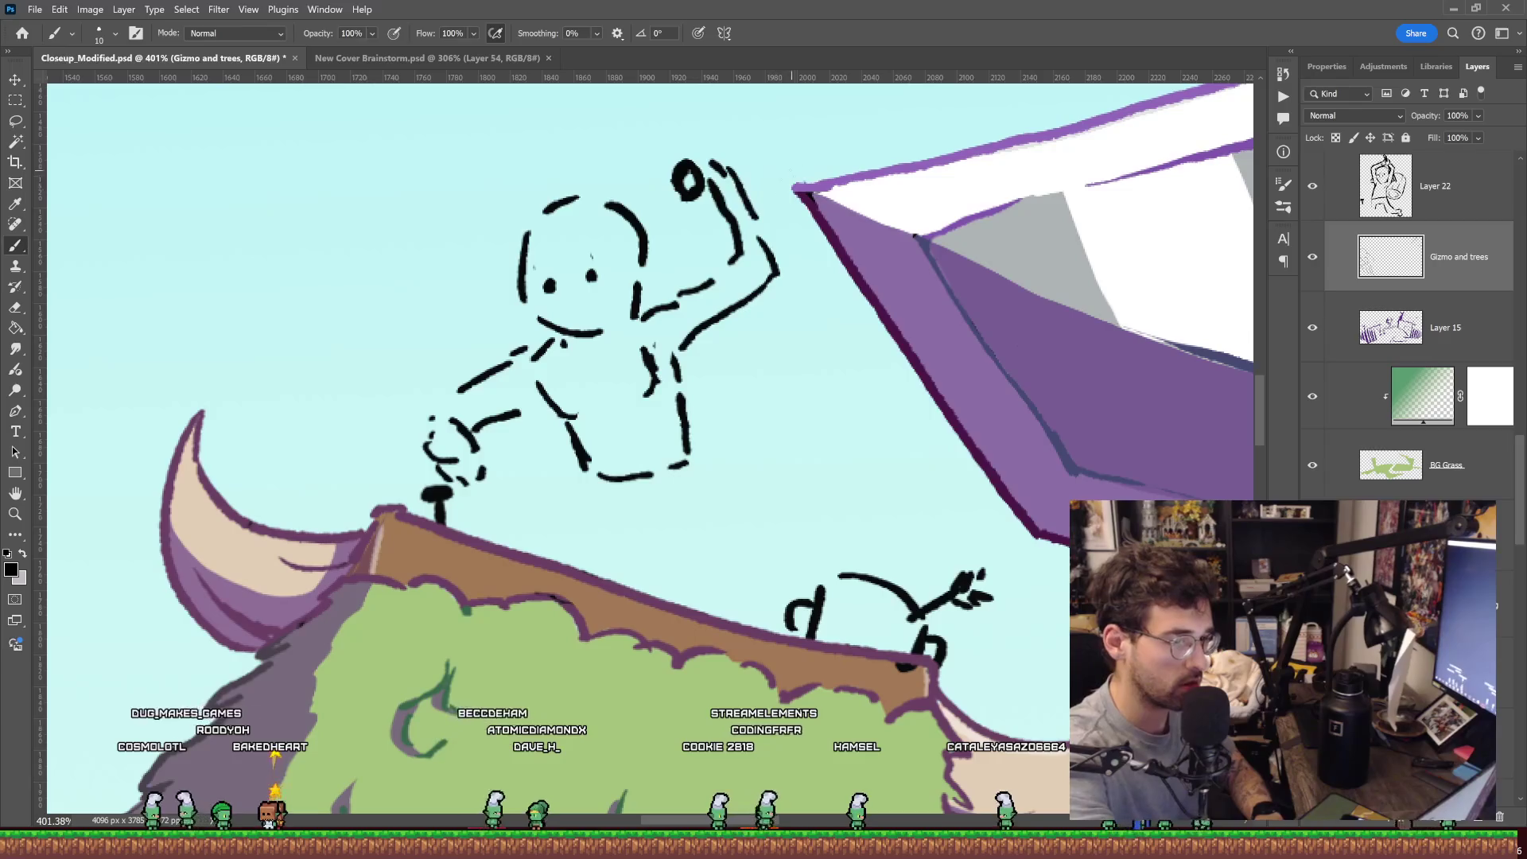
key("ctrl+z")
mouse_move(784, 194)
left_mouse_down()
mouse_move(764, 238)
mouse_move(744, 159)
mouse_move(768, 227)
left_mouse_up()
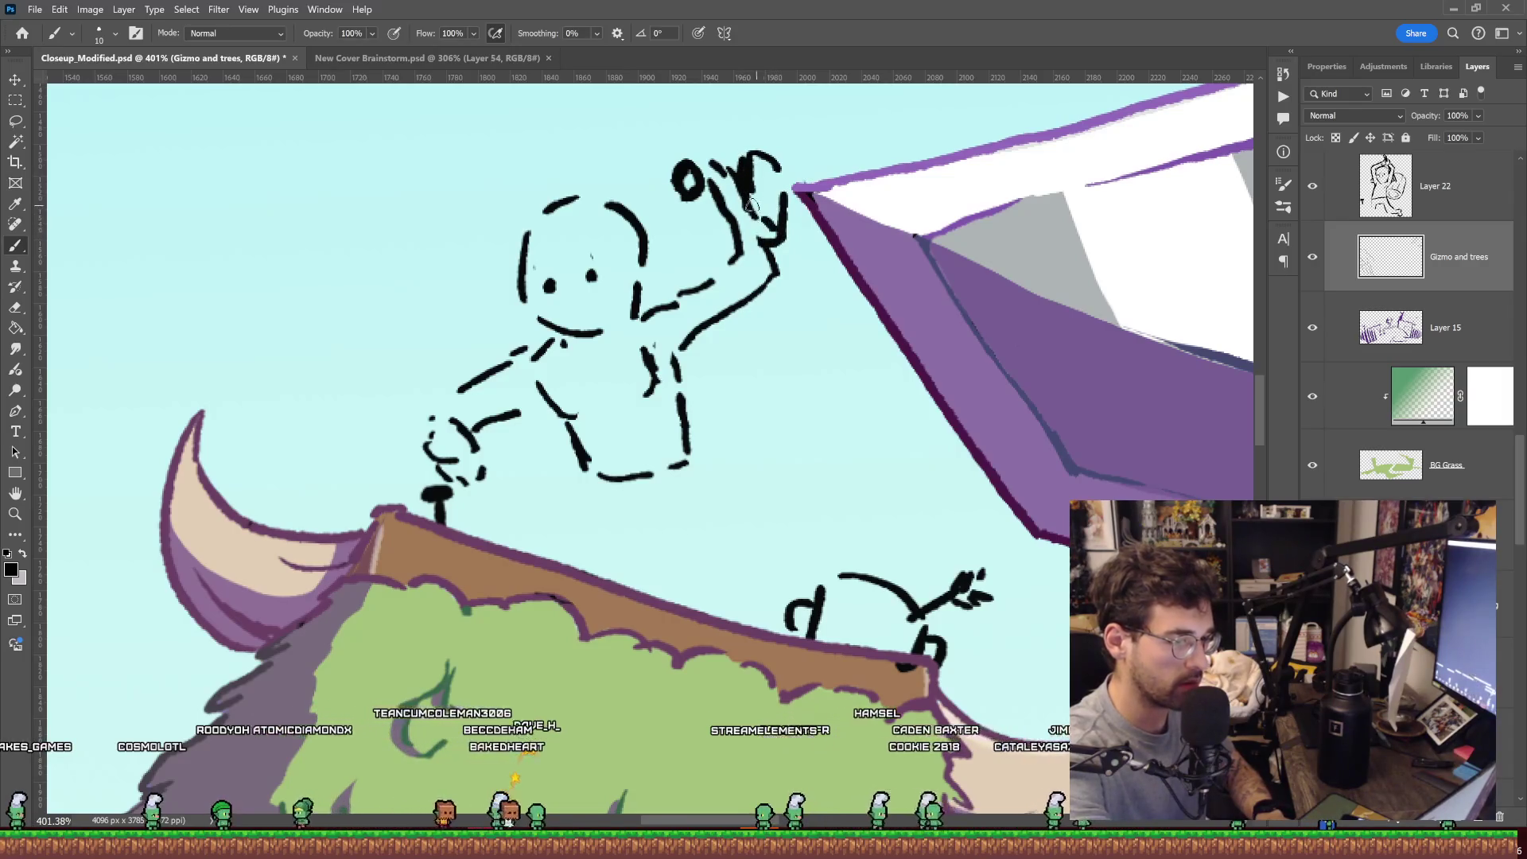
Draw the goblin's two legs with short feet planted on the hut roof.
key("z")
key("ctrl+0")
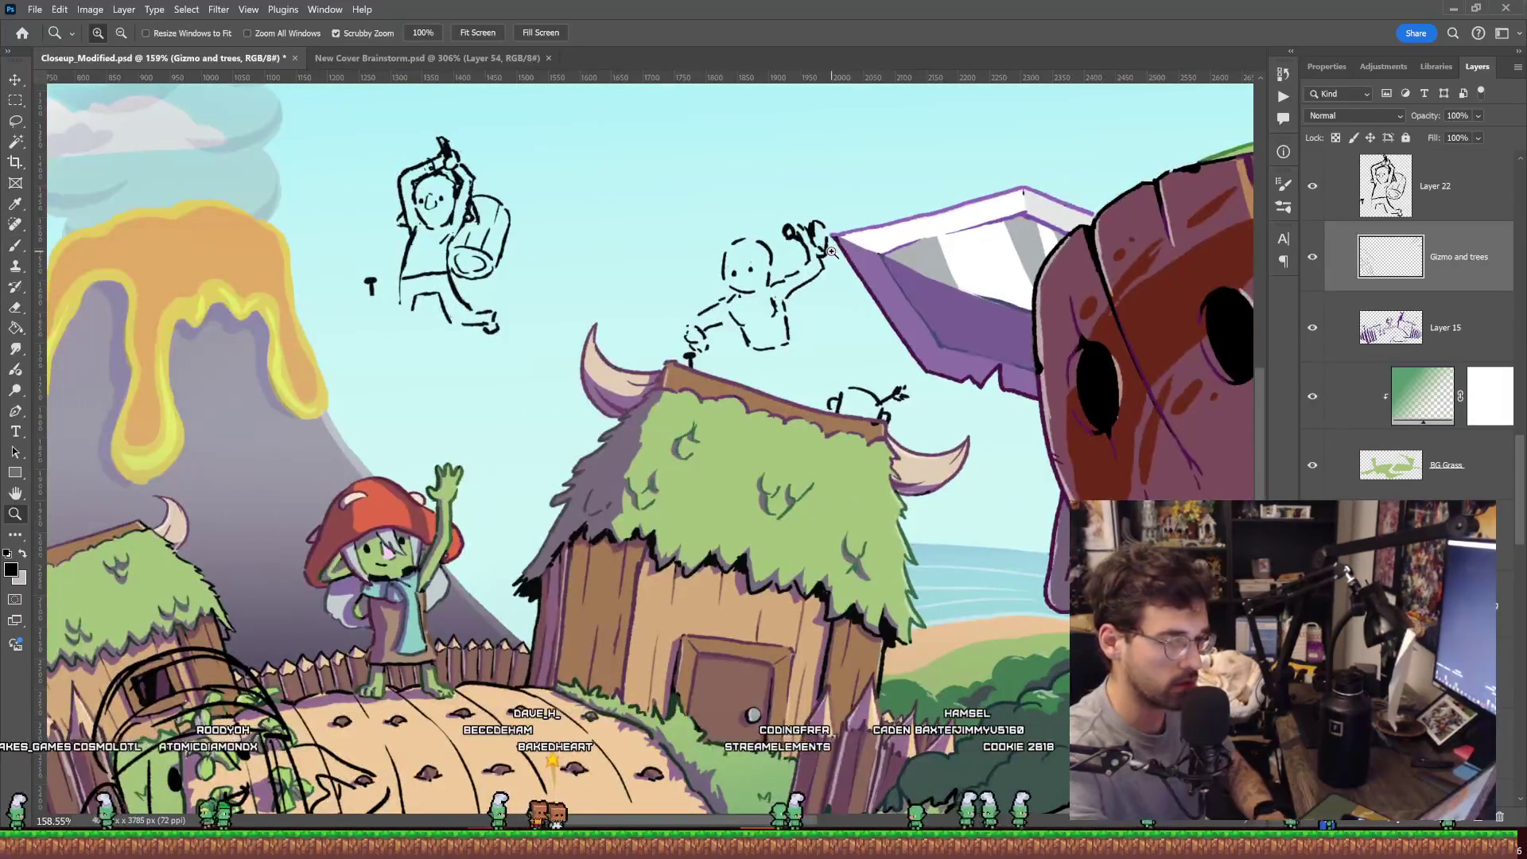
left_click(820, 327)
key("b")
left_click_drag(674, 402, 616, 468)
left_click_drag(792, 409, 801, 510)
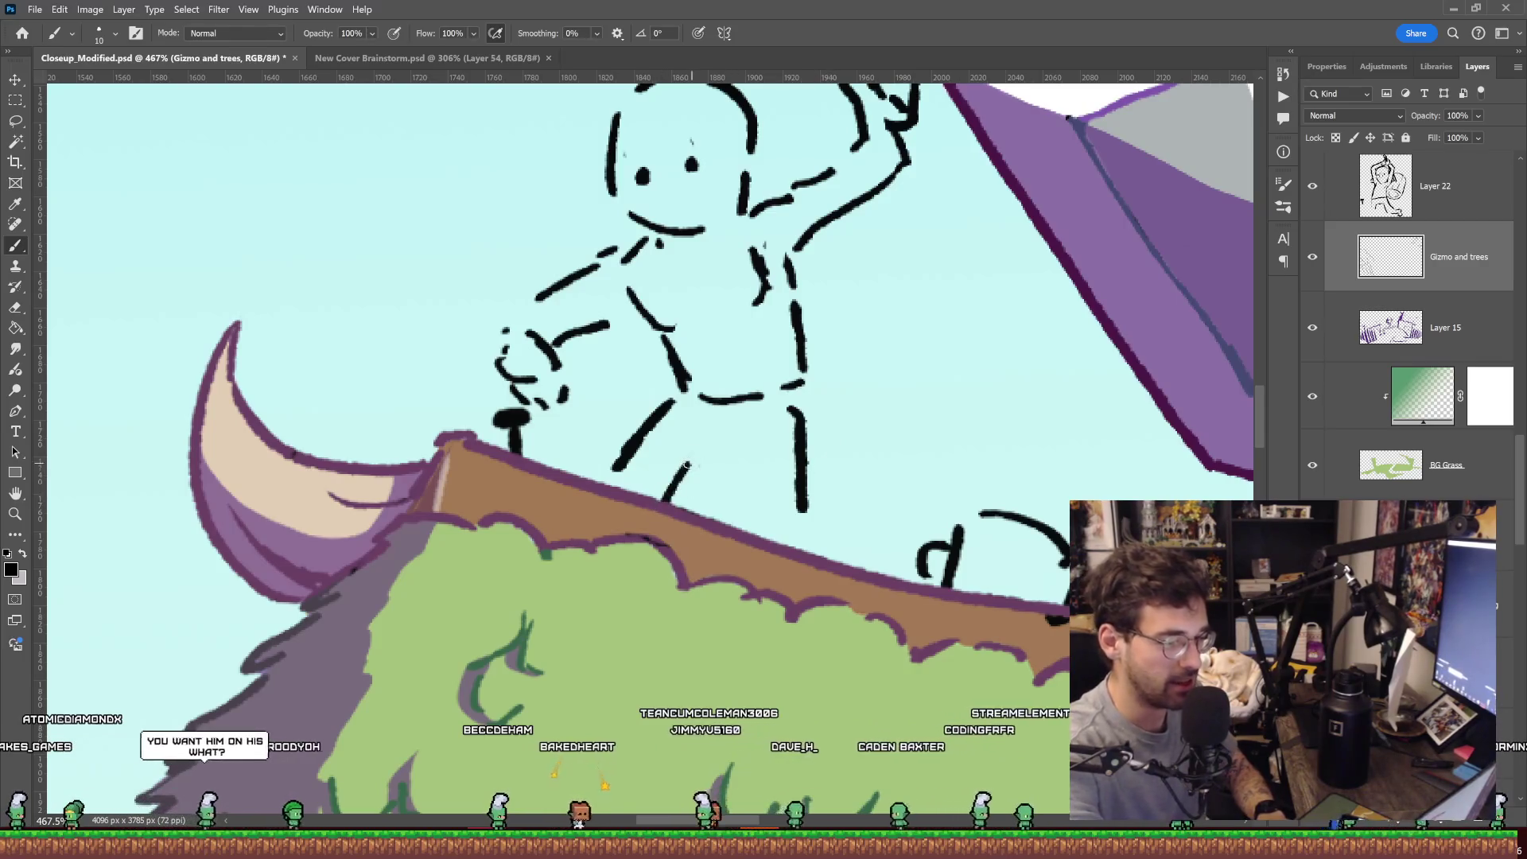
left_click_drag(664, 501, 760, 473)
key("ctrl+z")
mouse_move(659, 499)
left_mouse_down()
mouse_move(683, 459)
mouse_move(734, 510)
left_mouse_up()
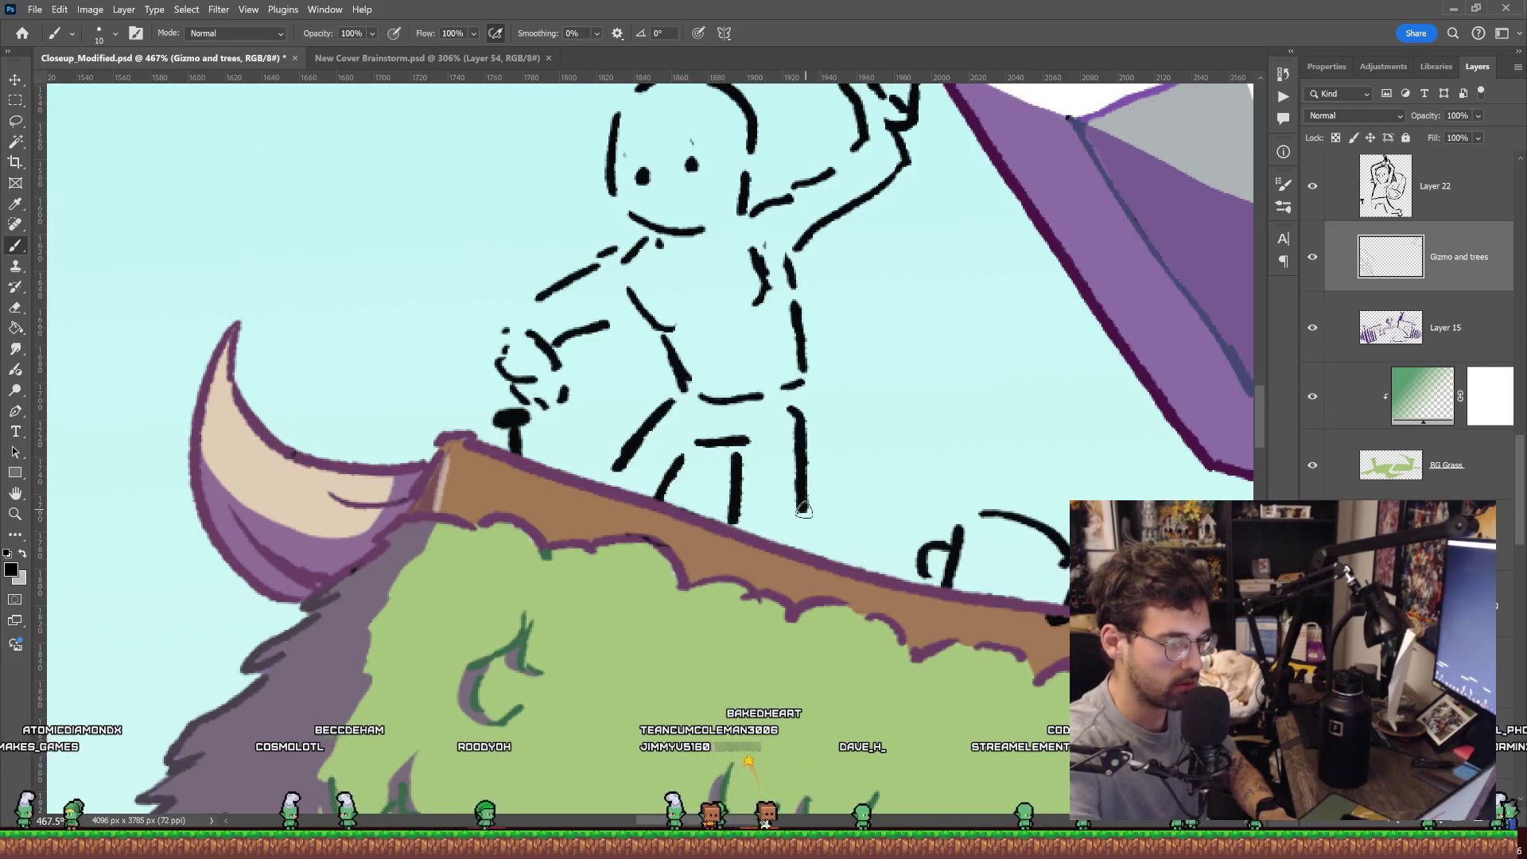
left_click_drag(834, 534, 859, 560)
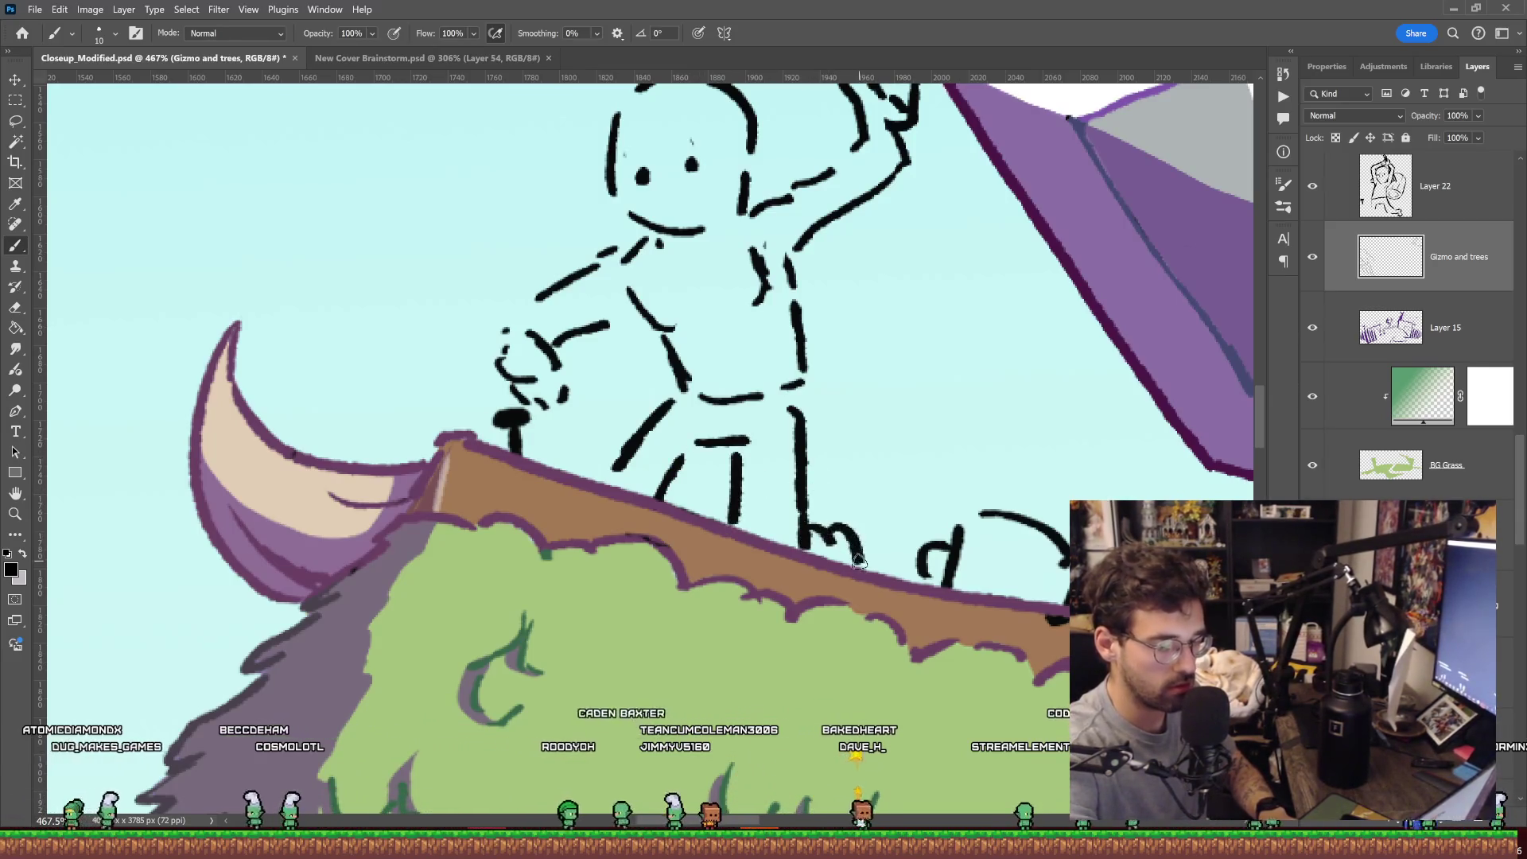
Erase the figure's lower hand strokes and zoom out to see the whole cover.
key("z")
scroll(901, 413, "down", 5)
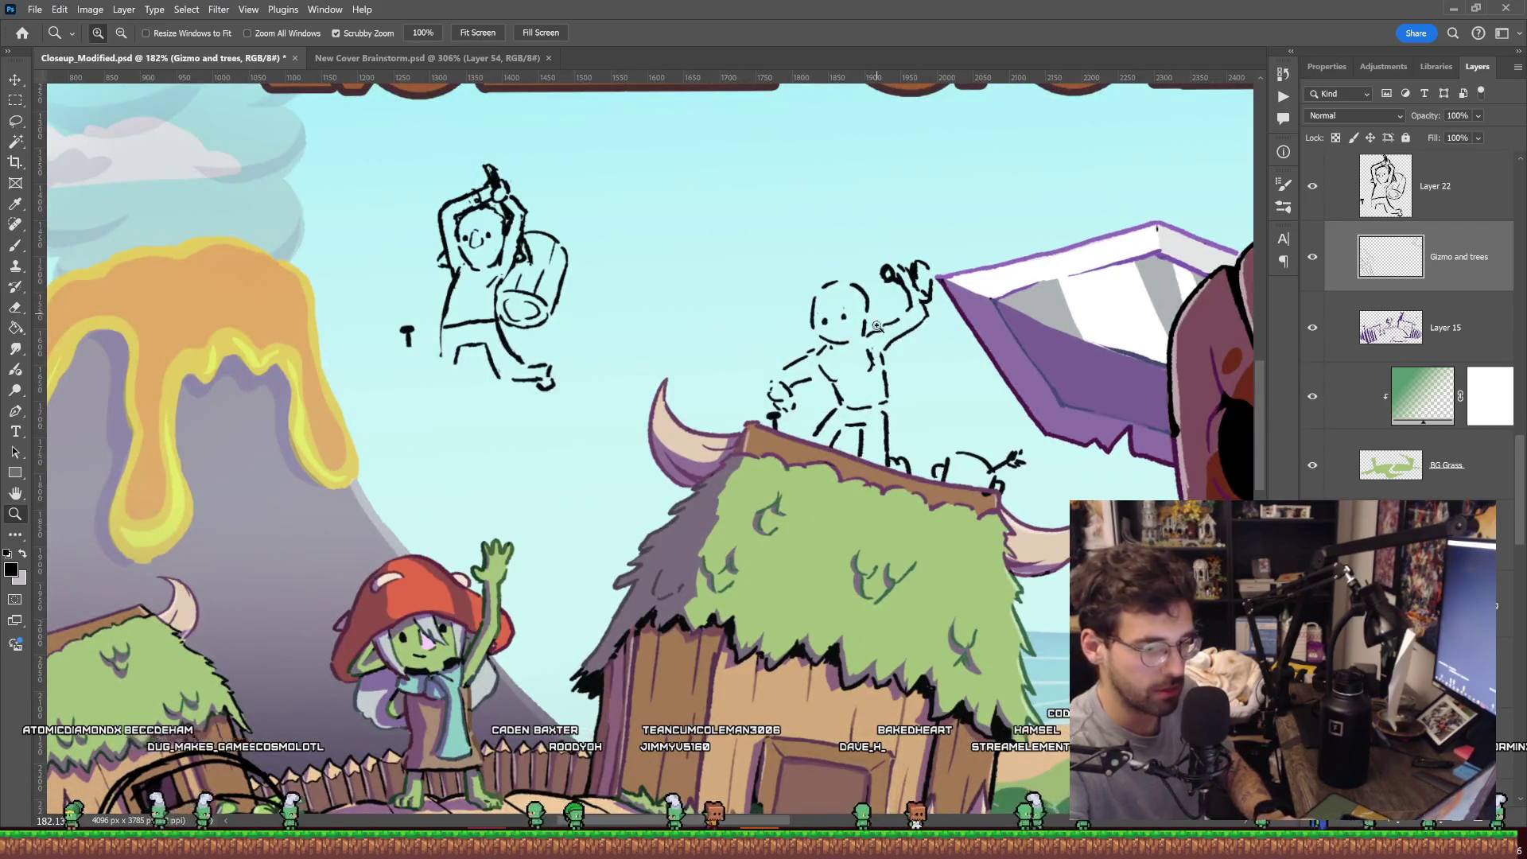
scroll(857, 417, "up", 4)
key("b")
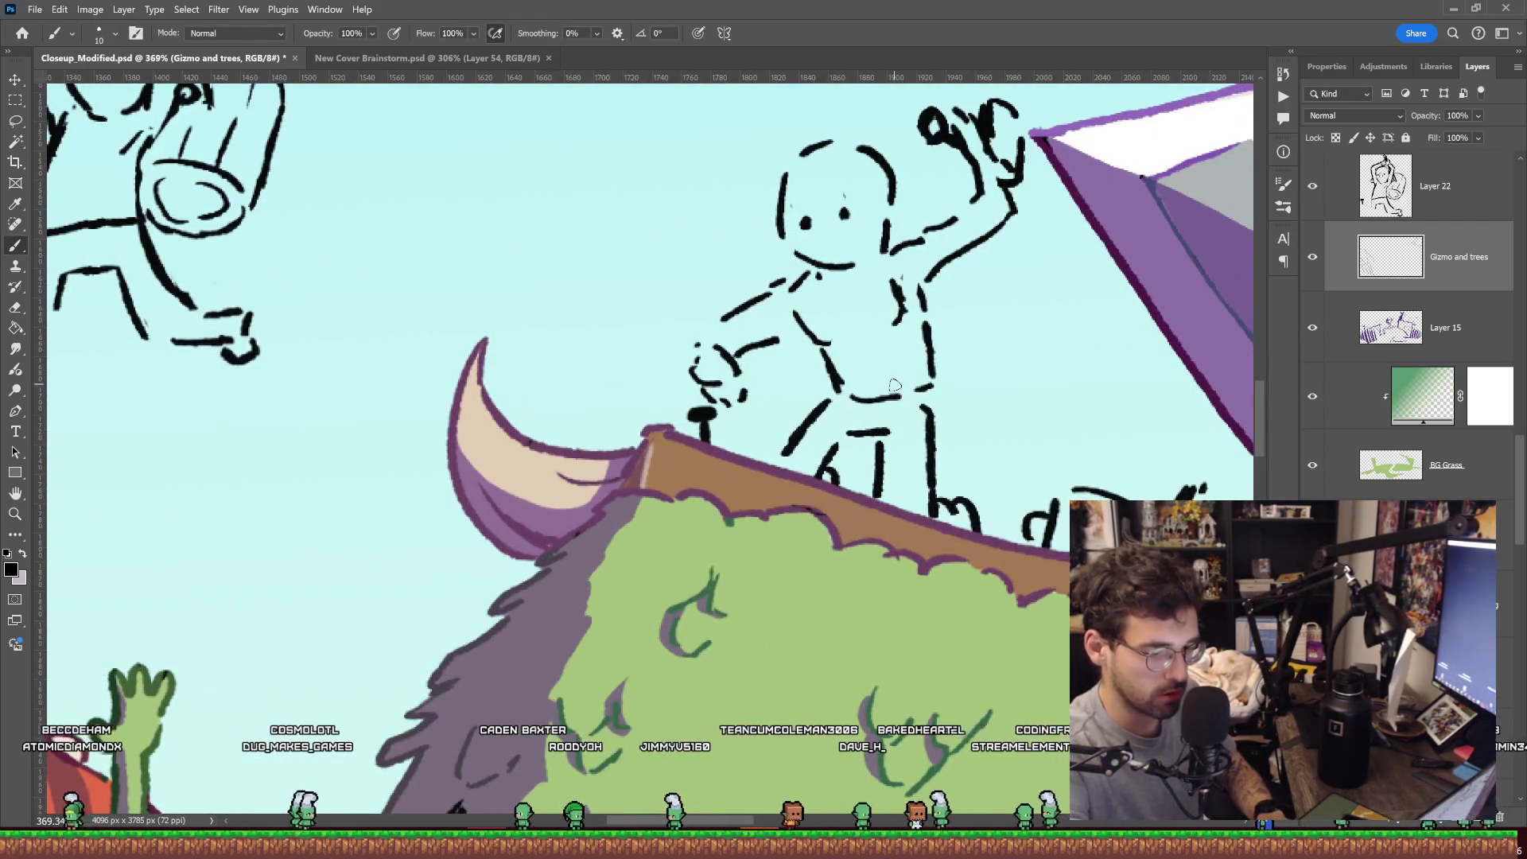
key("e")
left_click_drag(701, 365, 719, 404)
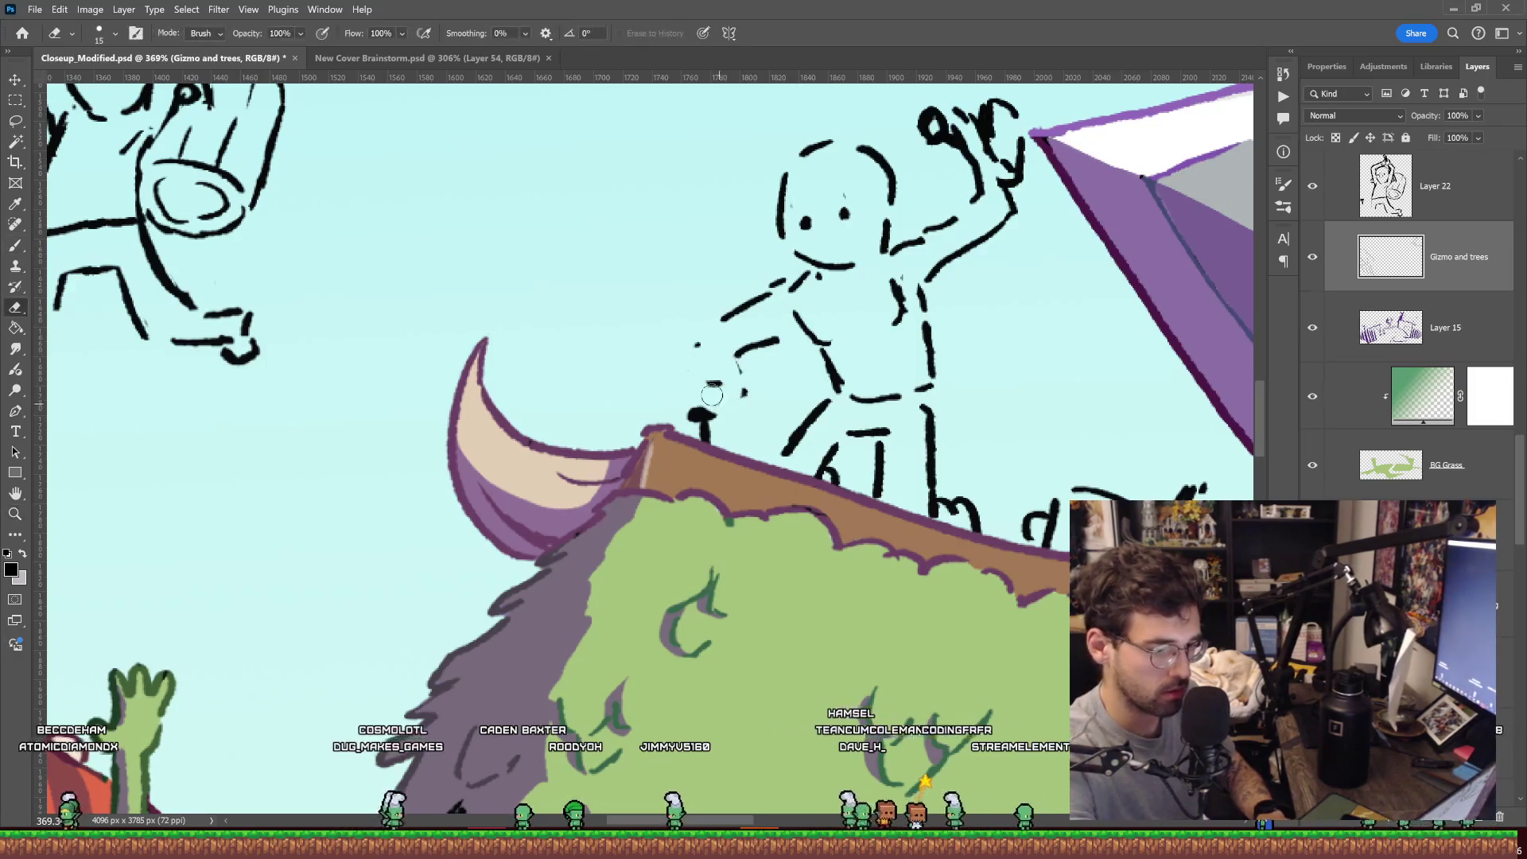
key("b")
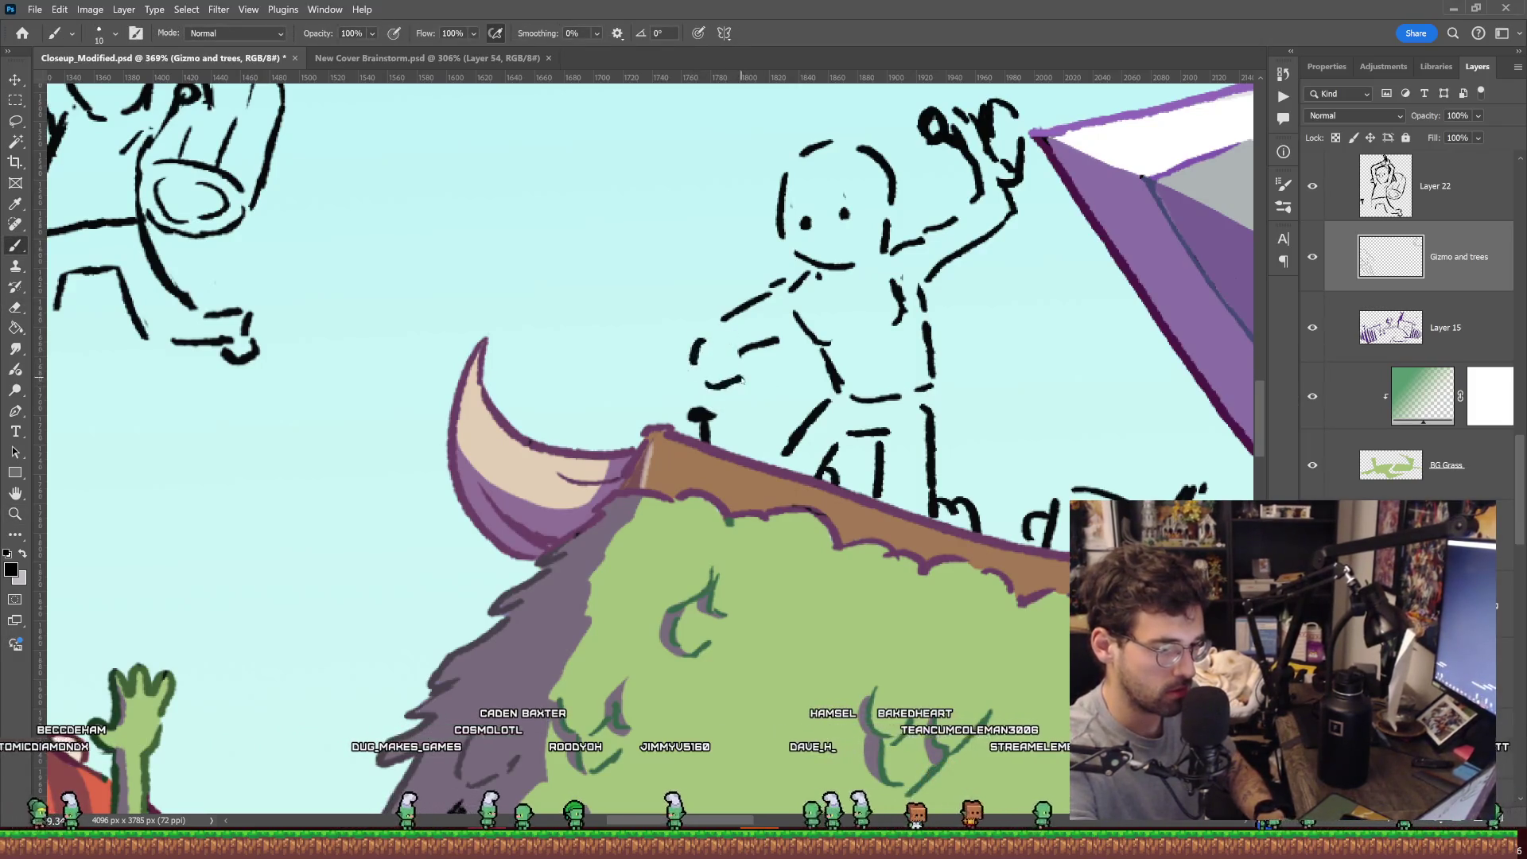
key("z")
left_click_drag(739, 344, 1009, 289)
Pan and zoom across the cover to frame the rooftop goblin sketch.
mouse_move(688, 458)
left_mouse_down()
mouse_move(737, 470)
mouse_move(660, 469)
left_mouse_up()
mouse_move(1193, 239)
left_mouse_down()
mouse_move(1067, 191)
mouse_move(818, 271)
mouse_move(911, 198)
mouse_move(891, 238)
left_mouse_up()
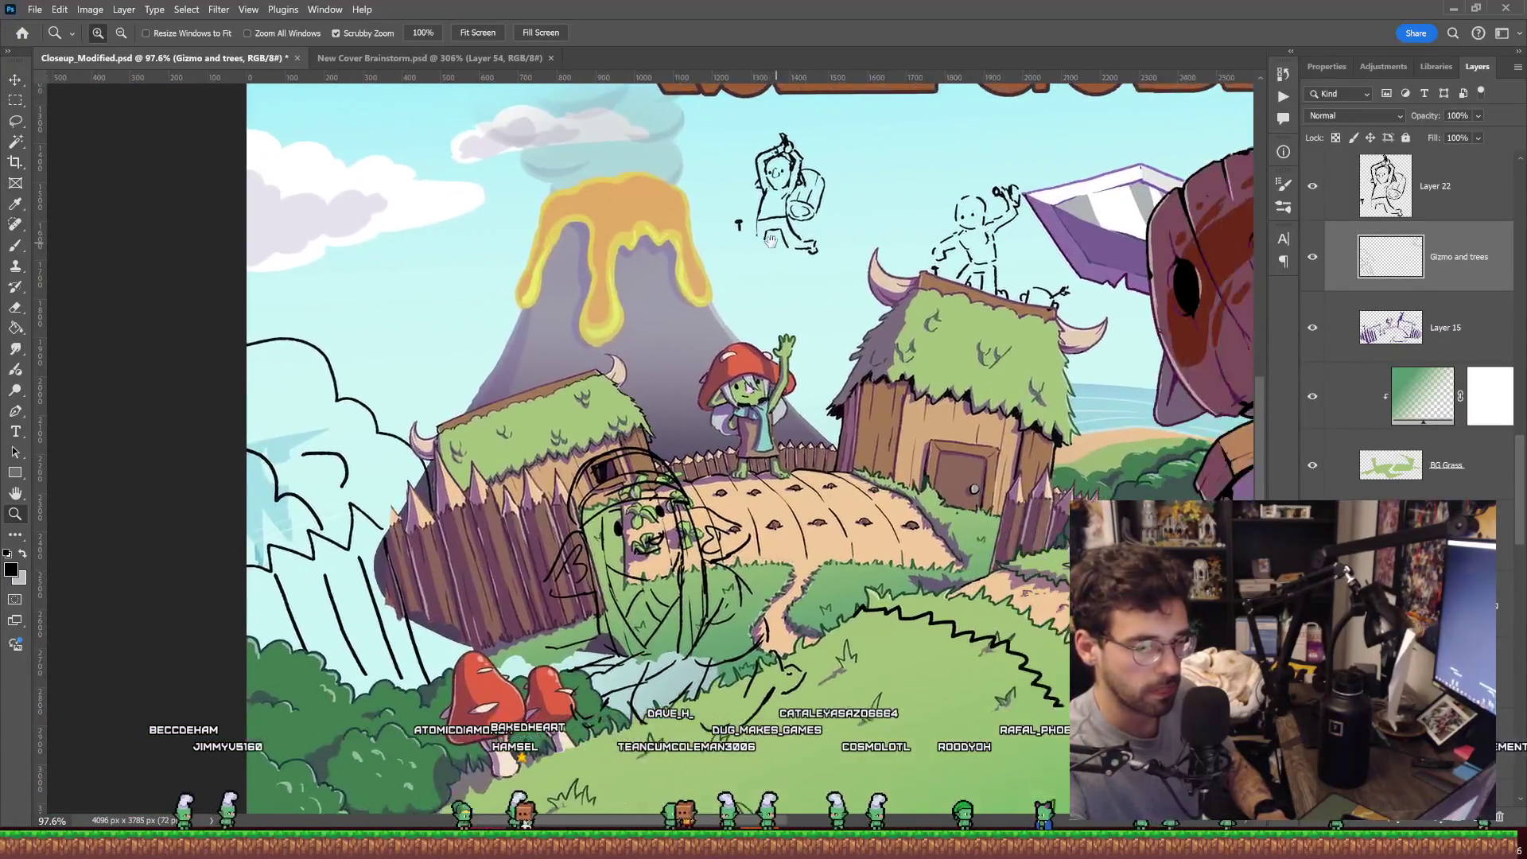
left_click_drag(891, 239, 748, 199)
left_click_drag(715, 374, 827, 287)
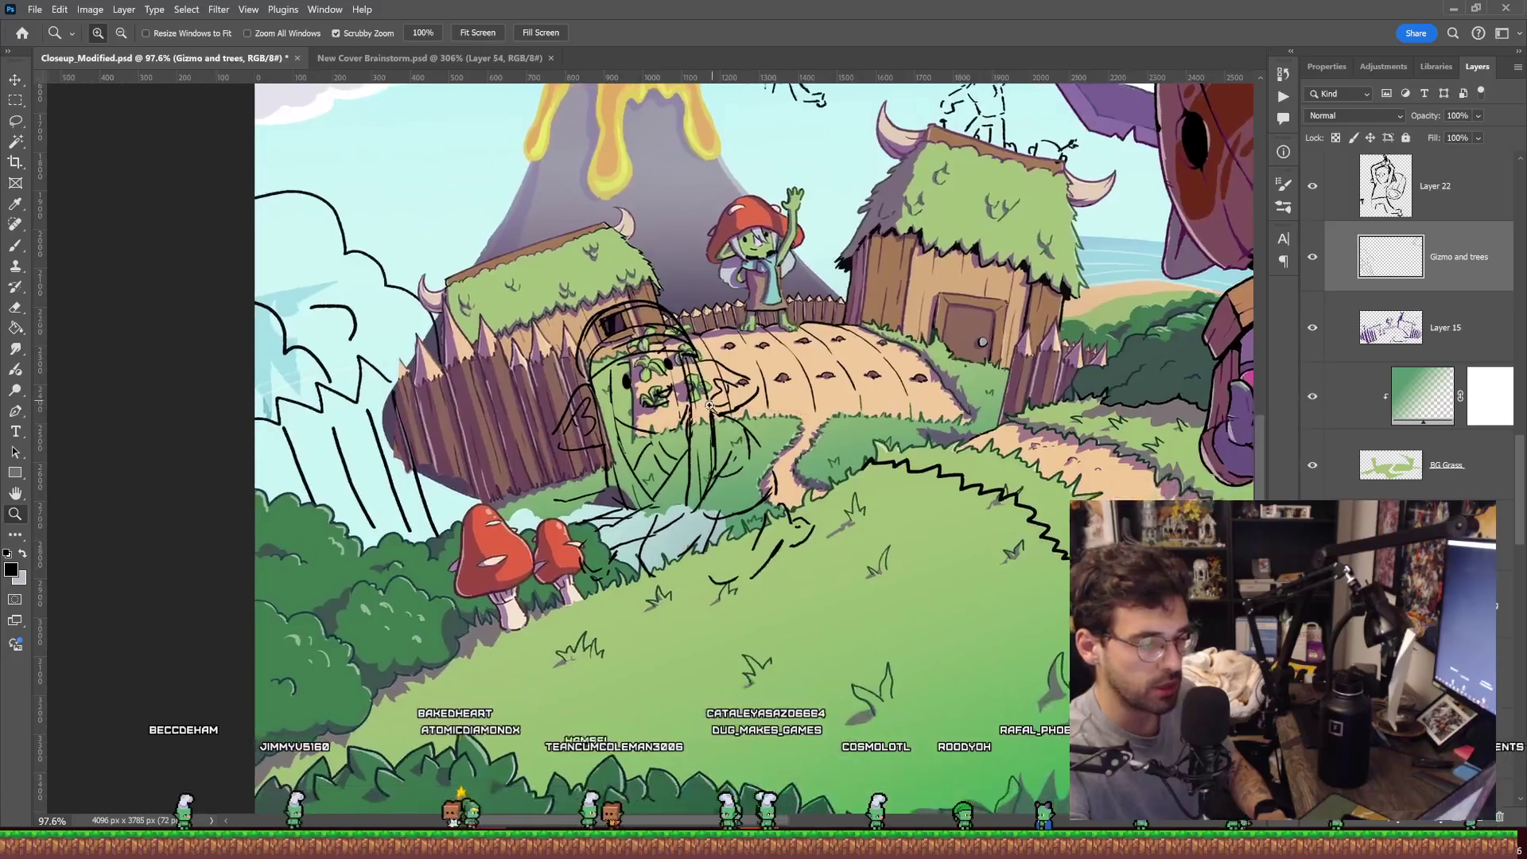
key("e")
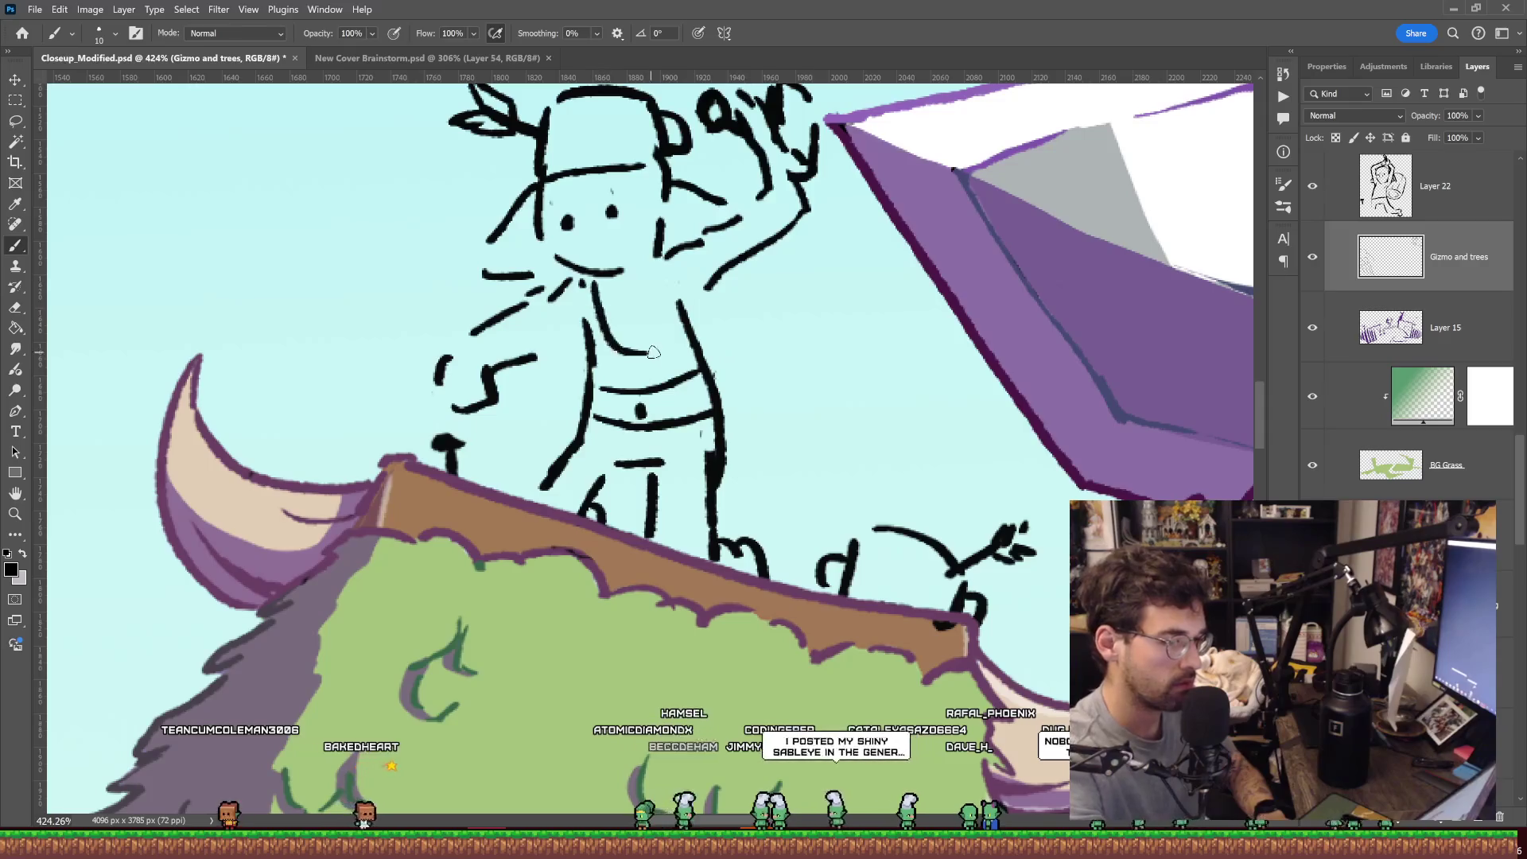
key("z")
left_click_drag(654, 288, 556, 286)
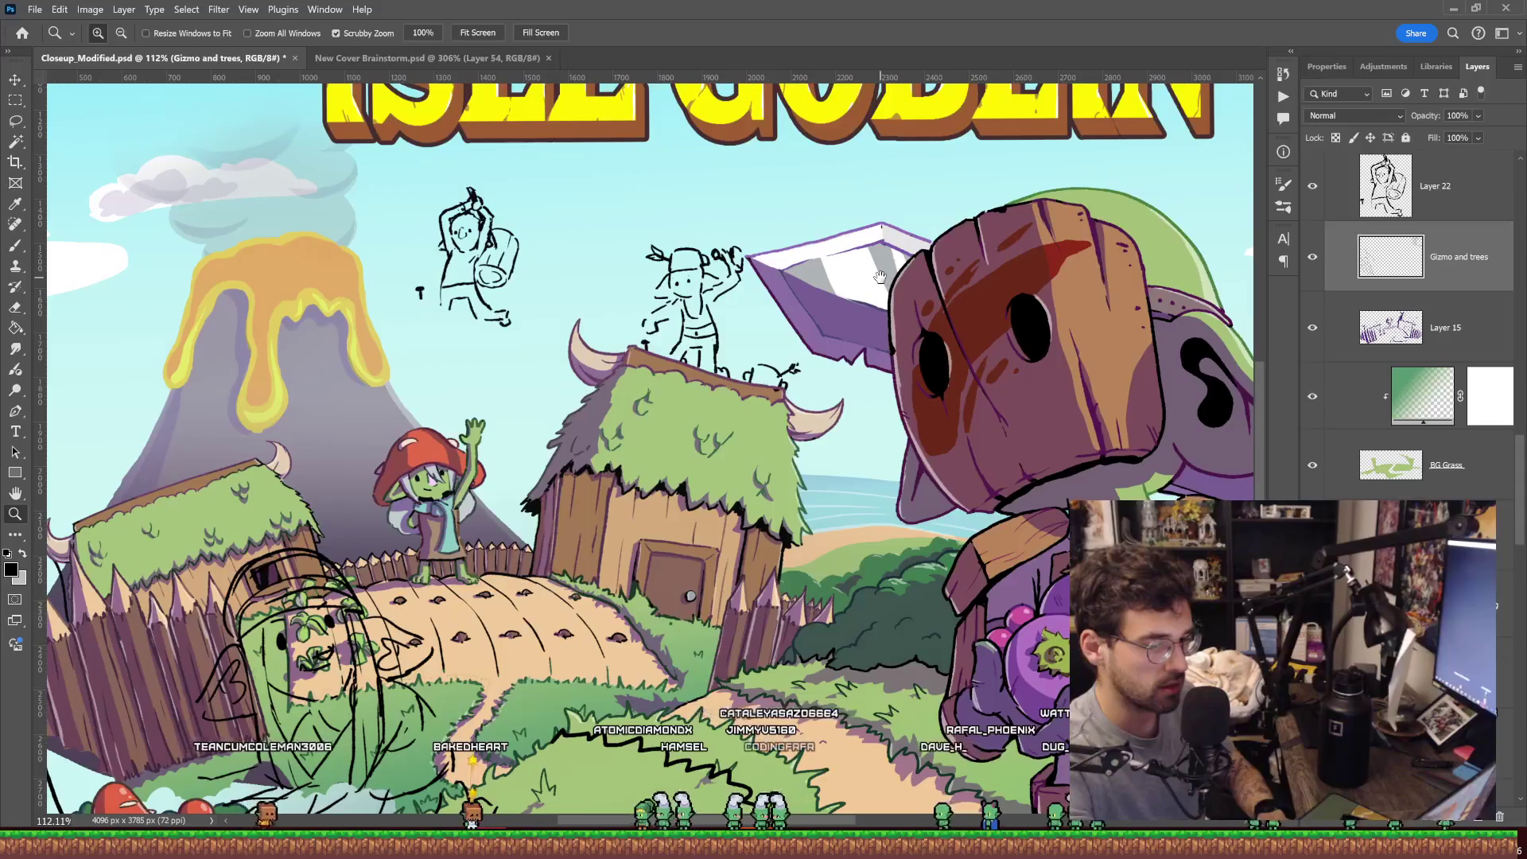
left_click_drag(880, 276, 883, 271)
left_click_drag(736, 278, 727, 309)
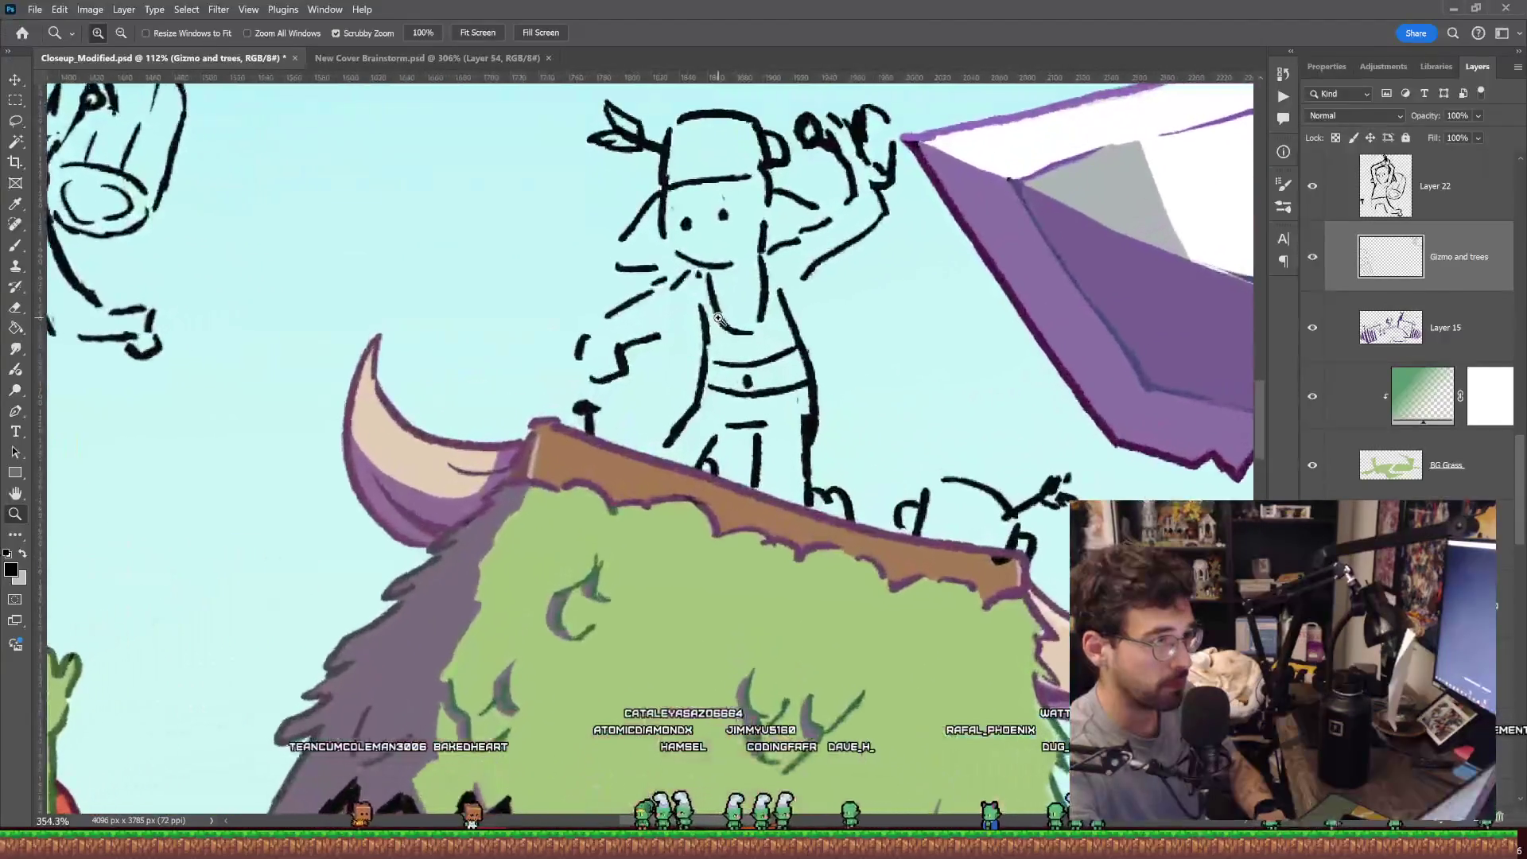
key("b")
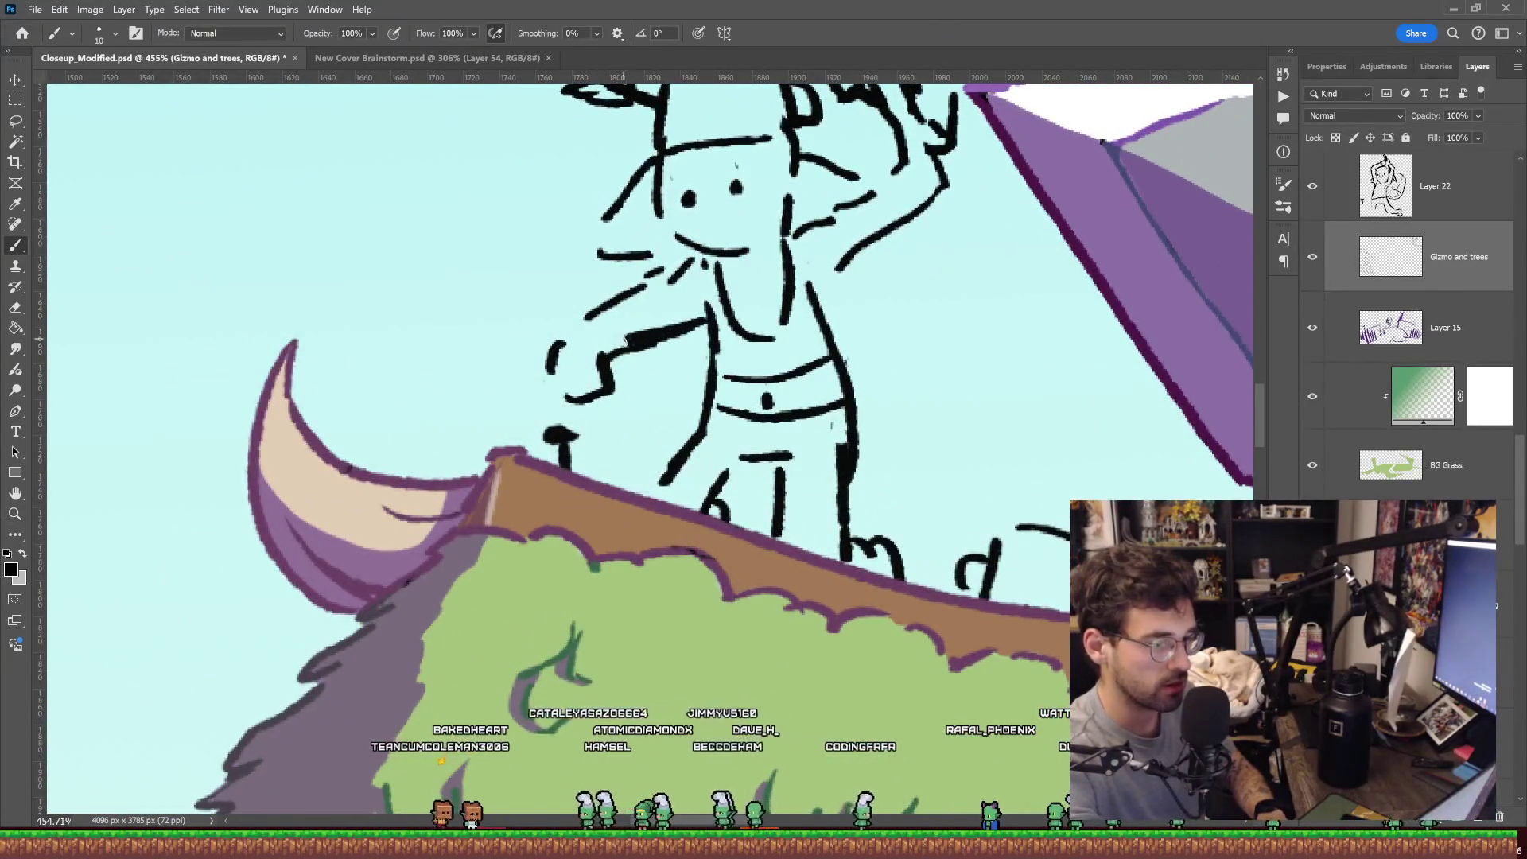
left_click_drag(558, 345, 465, 414)
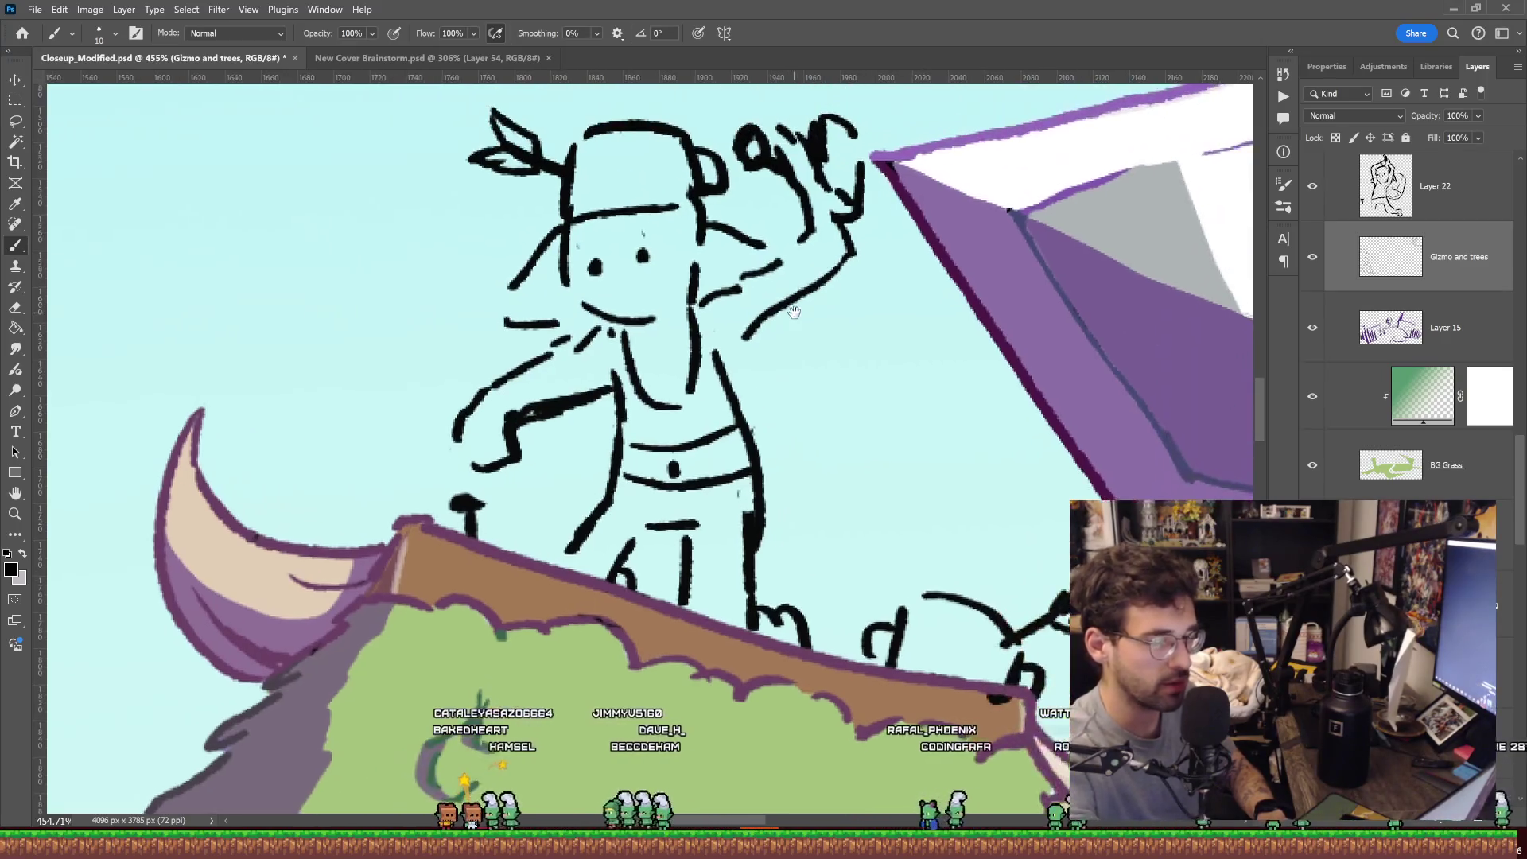
key("z")
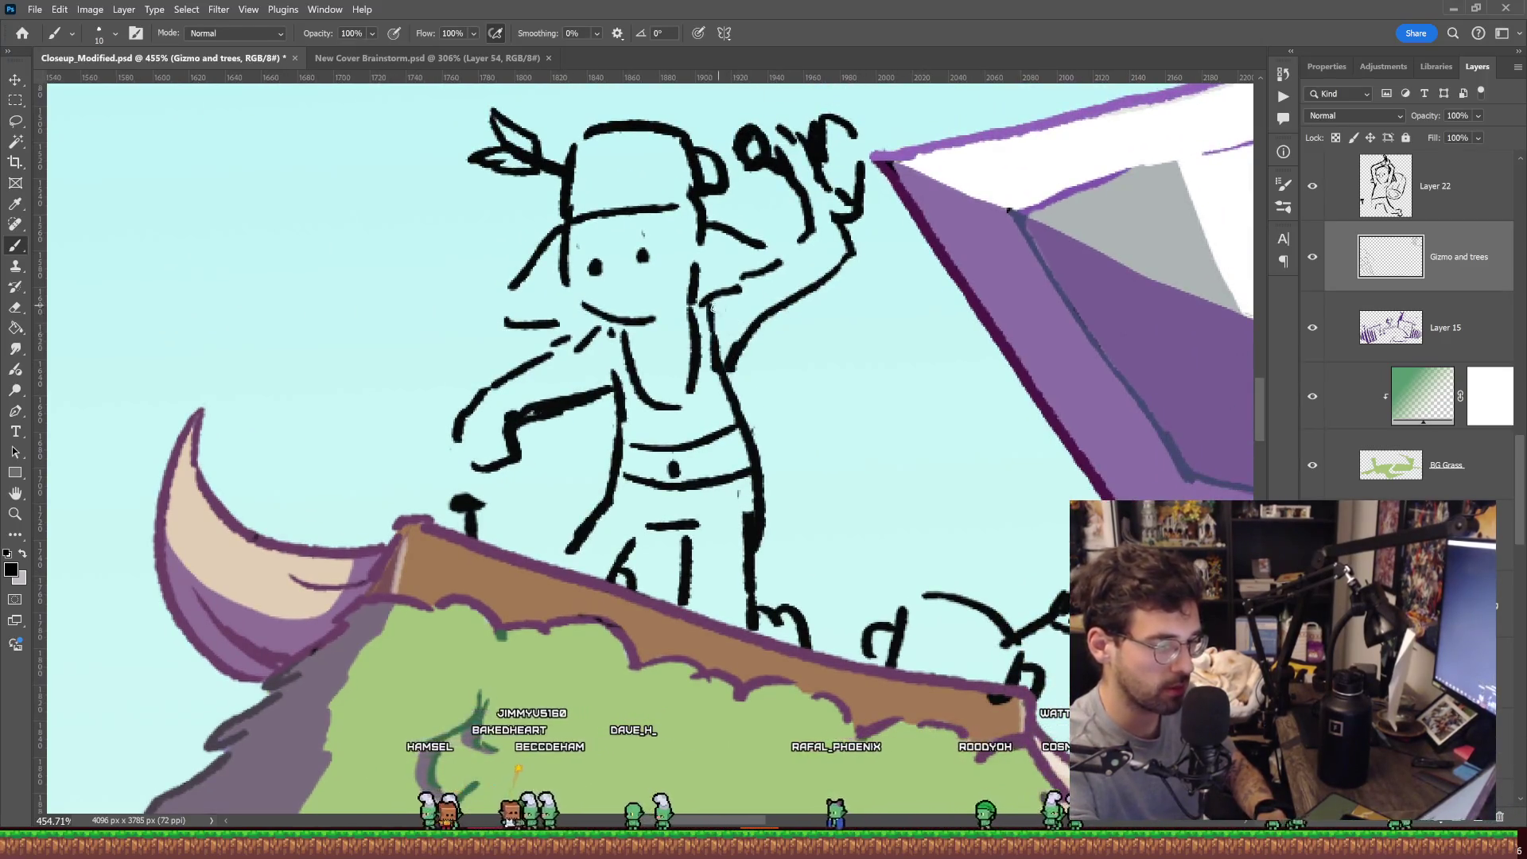
Lasso the goblin's raised fist and begin transforming it, nudging it left and down.
key("l")
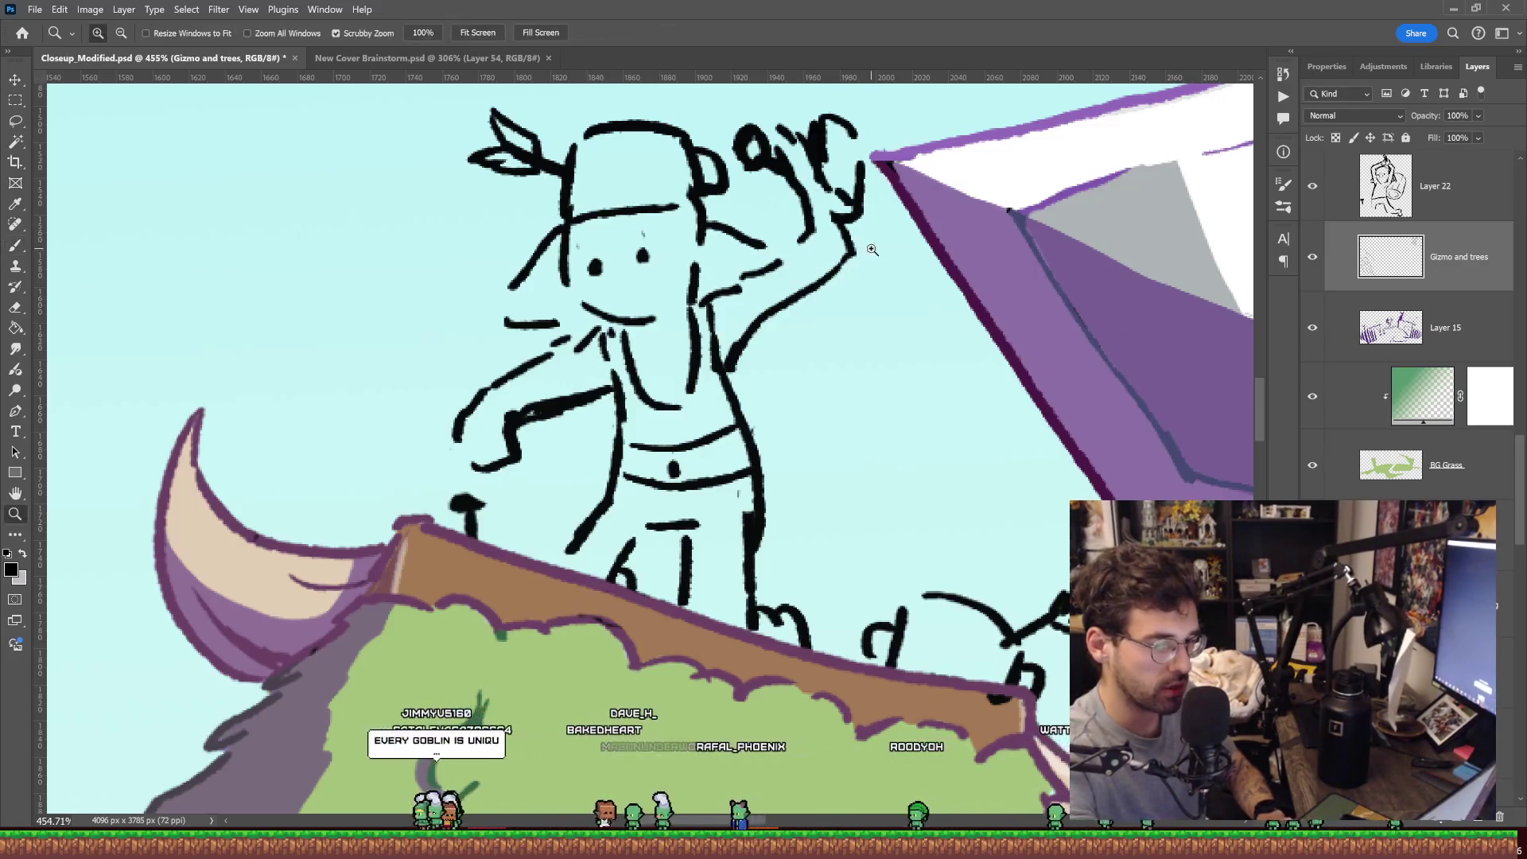
scroll(859, 306, "down", 3)
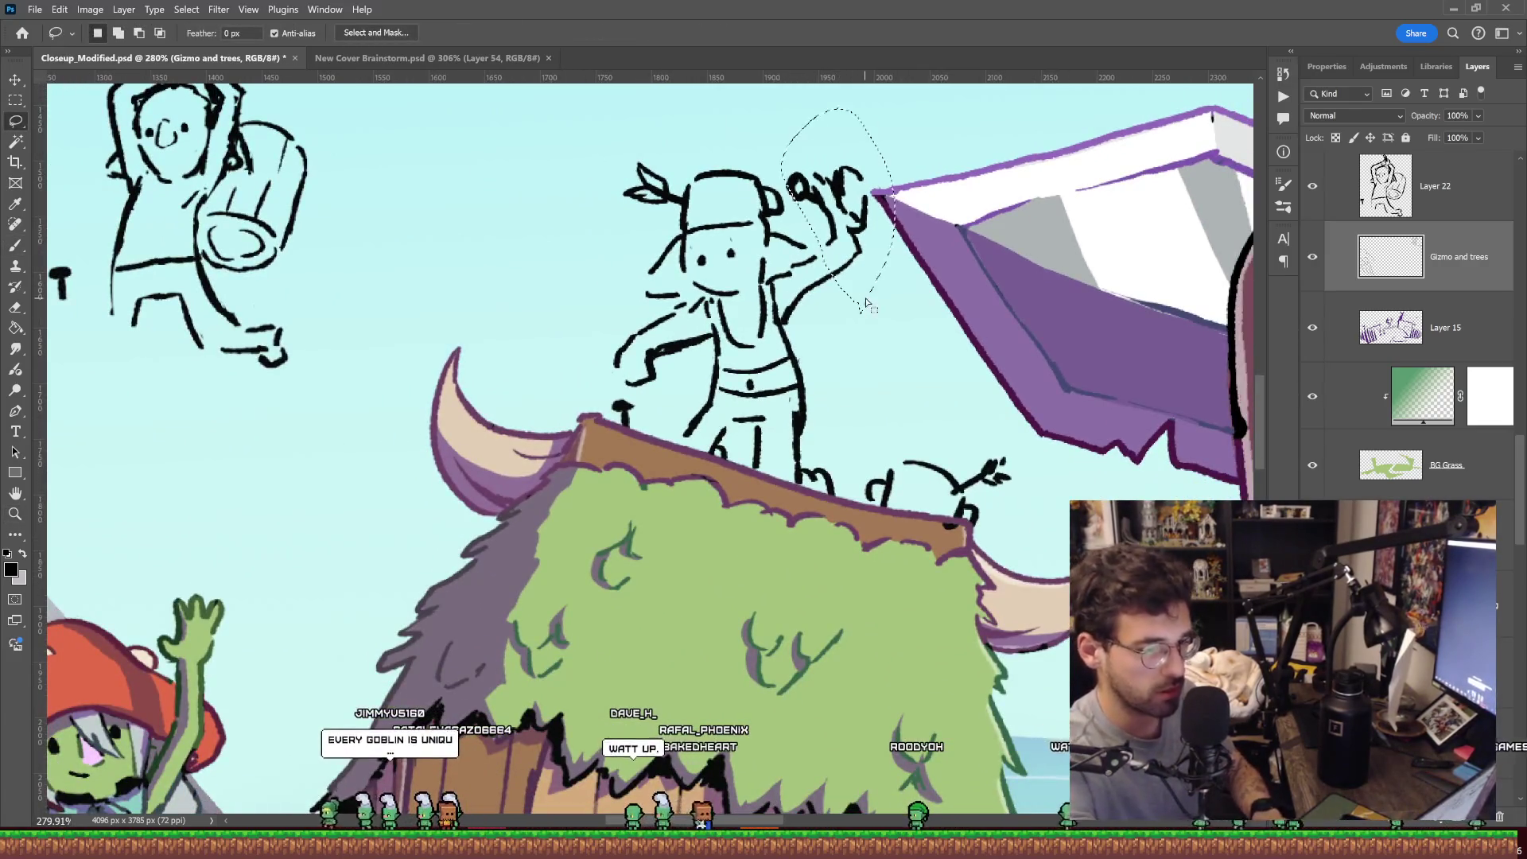
left_click_drag(866, 308, 863, 310)
key("ctrl+t")
left_click_drag(867, 247, 860, 254)
Commit the fist adjustment and fill in both goblin eyes as solid dots.
left_click_drag(732, 252, 748, 249)
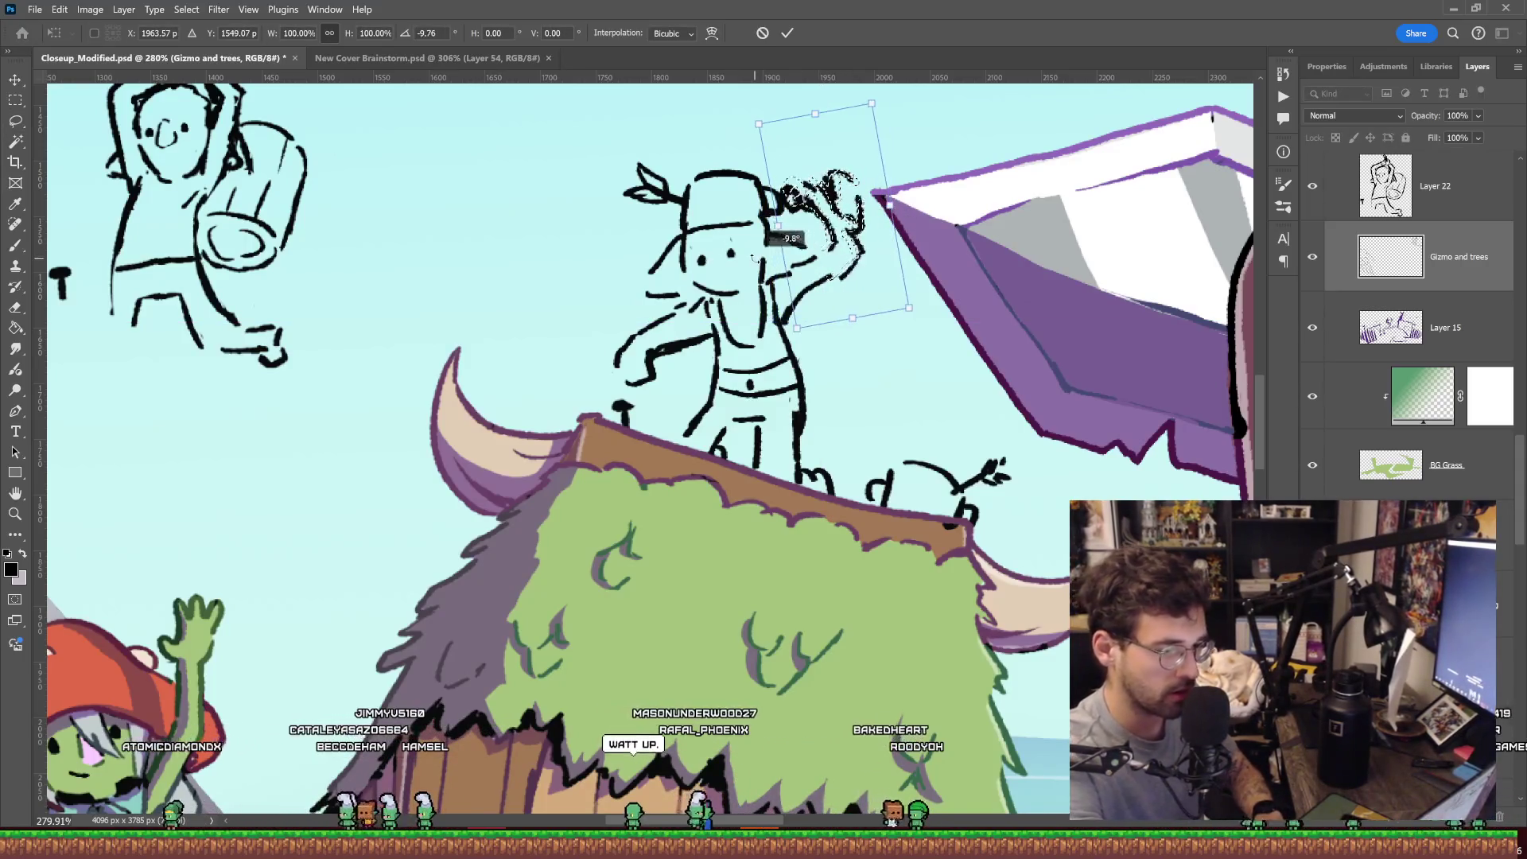
key("Return")
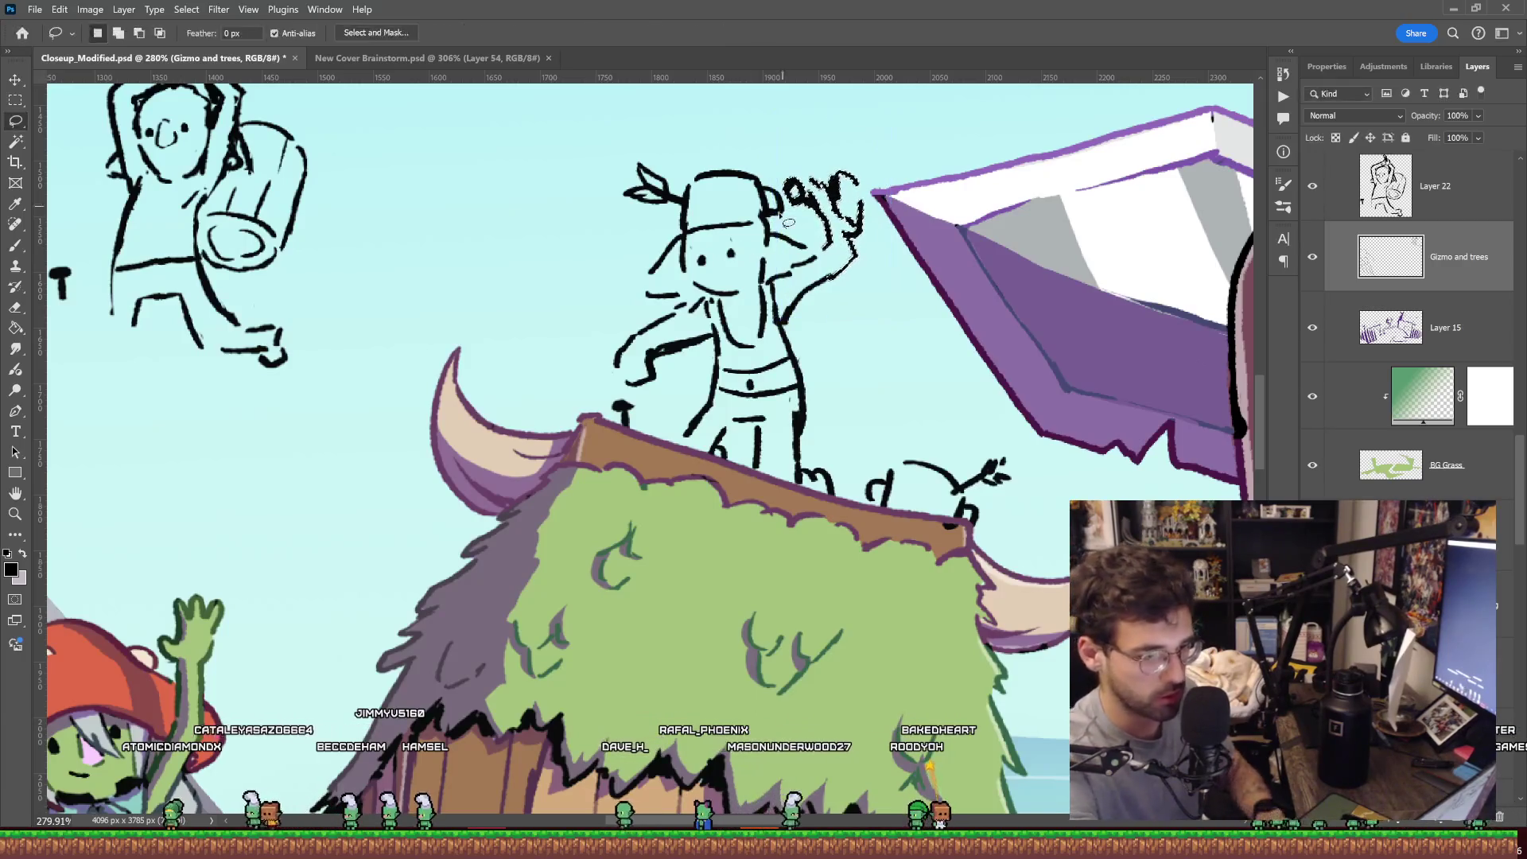
key("b")
scroll(748, 248, "up", 4)
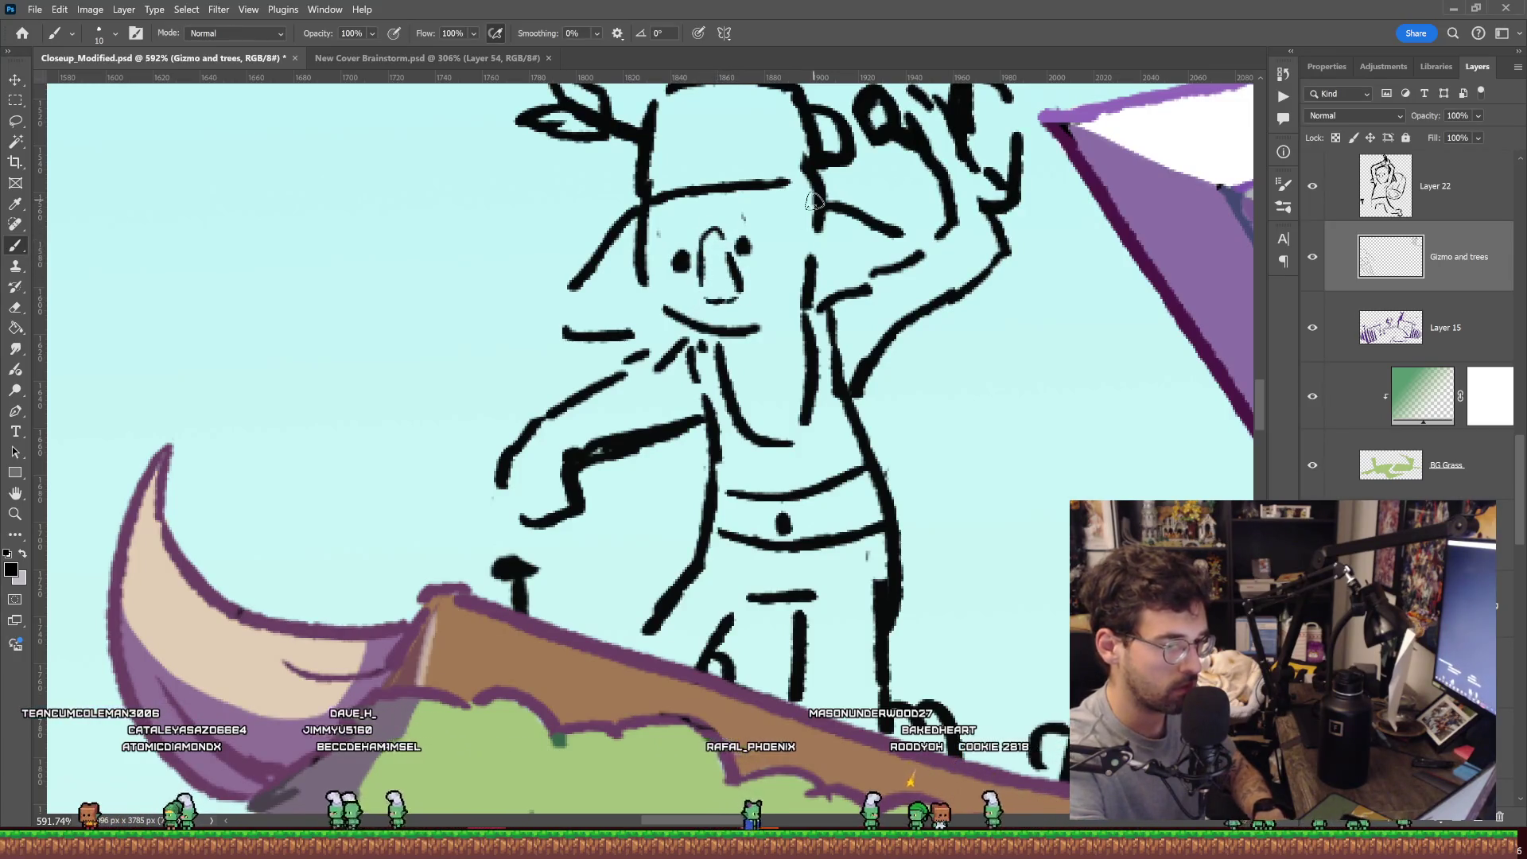
scroll(813, 201, "up", 1)
key("e")
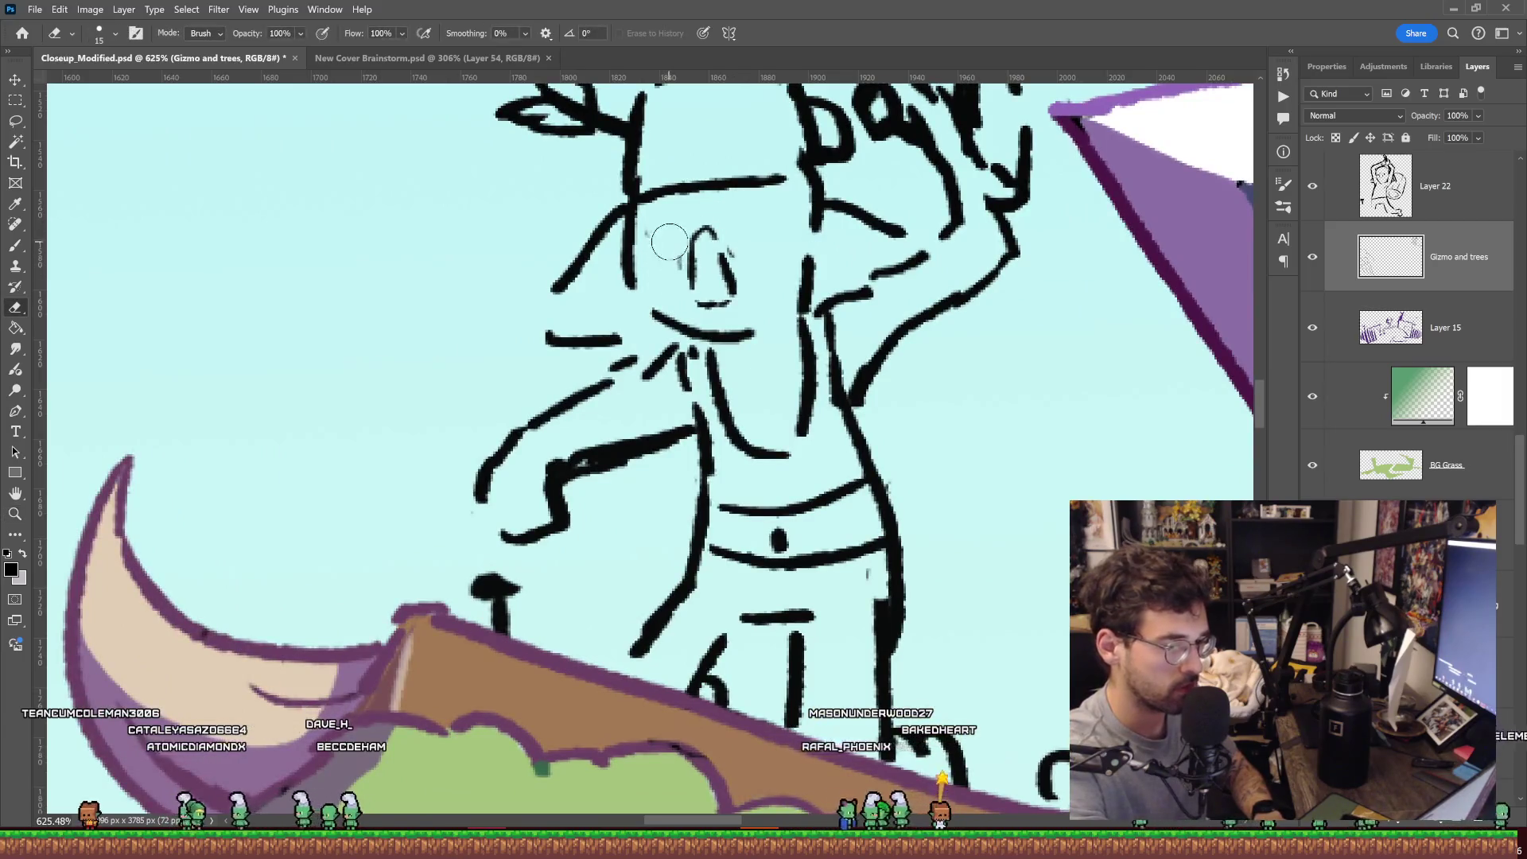
key("b")
left_click(750, 253)
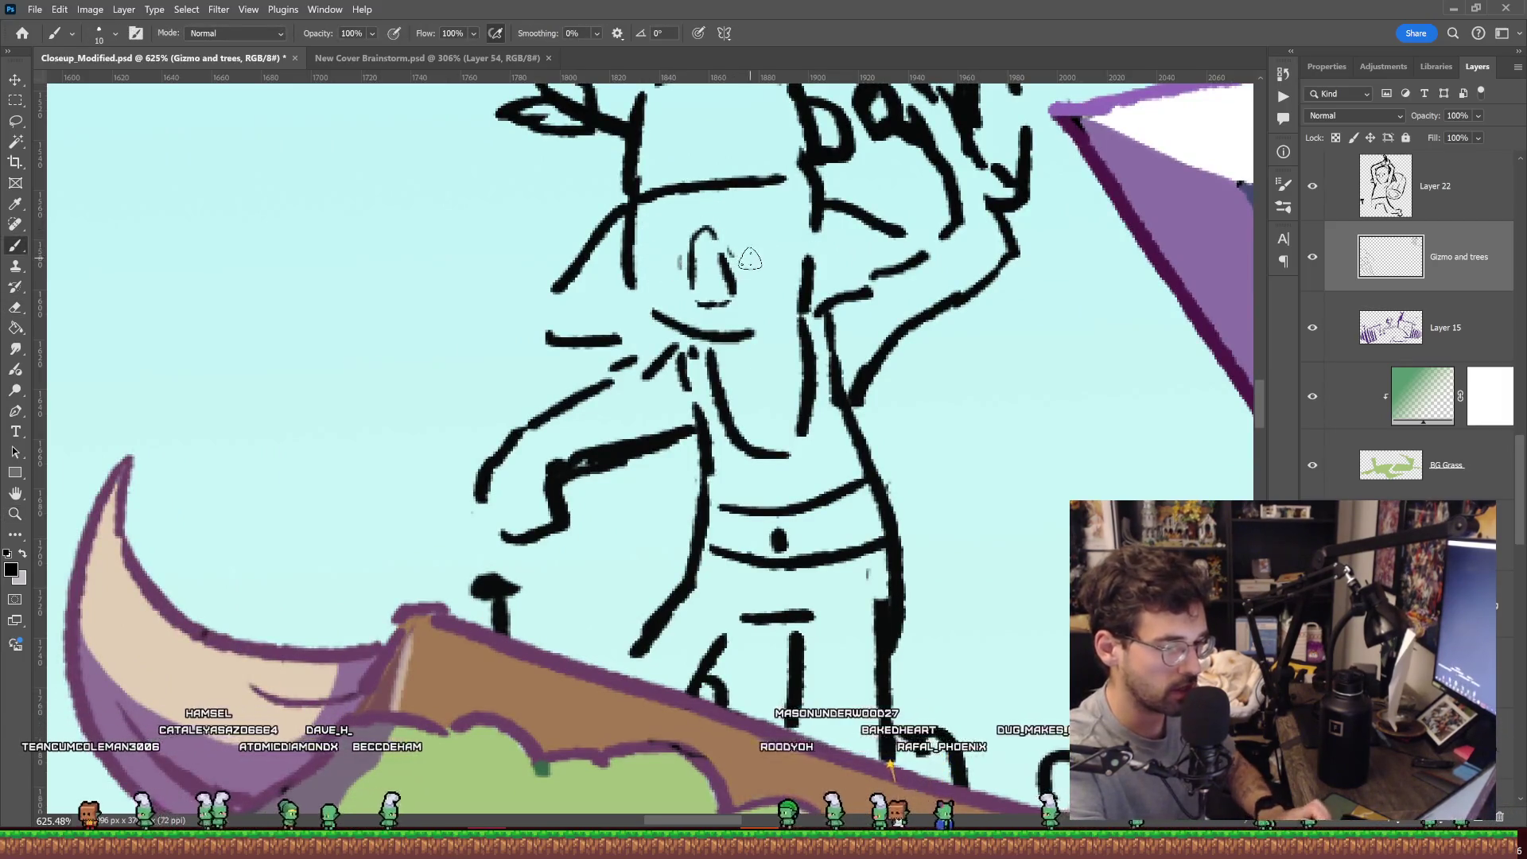
left_click(662, 261)
Draw a horizontal waist line across the goblin's torso.
key("z")
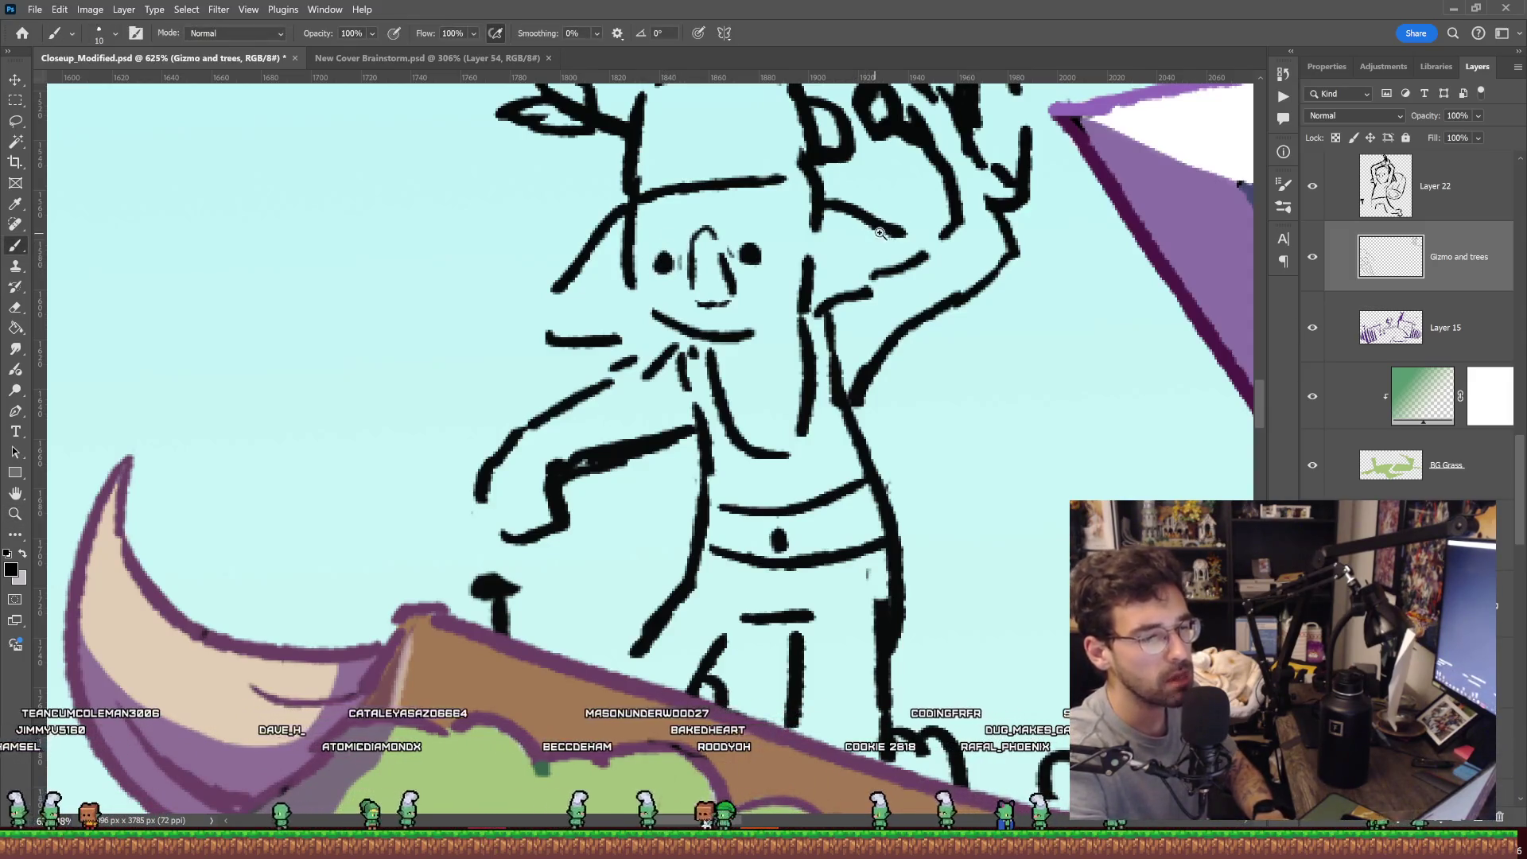
left_click_drag(856, 237, 840, 269)
mouse_move(843, 342)
left_mouse_down()
mouse_move(901, 343)
mouse_move(773, 300)
mouse_move(876, 392)
mouse_move(692, 409)
left_mouse_up()
key("e")
key("z")
key("e")
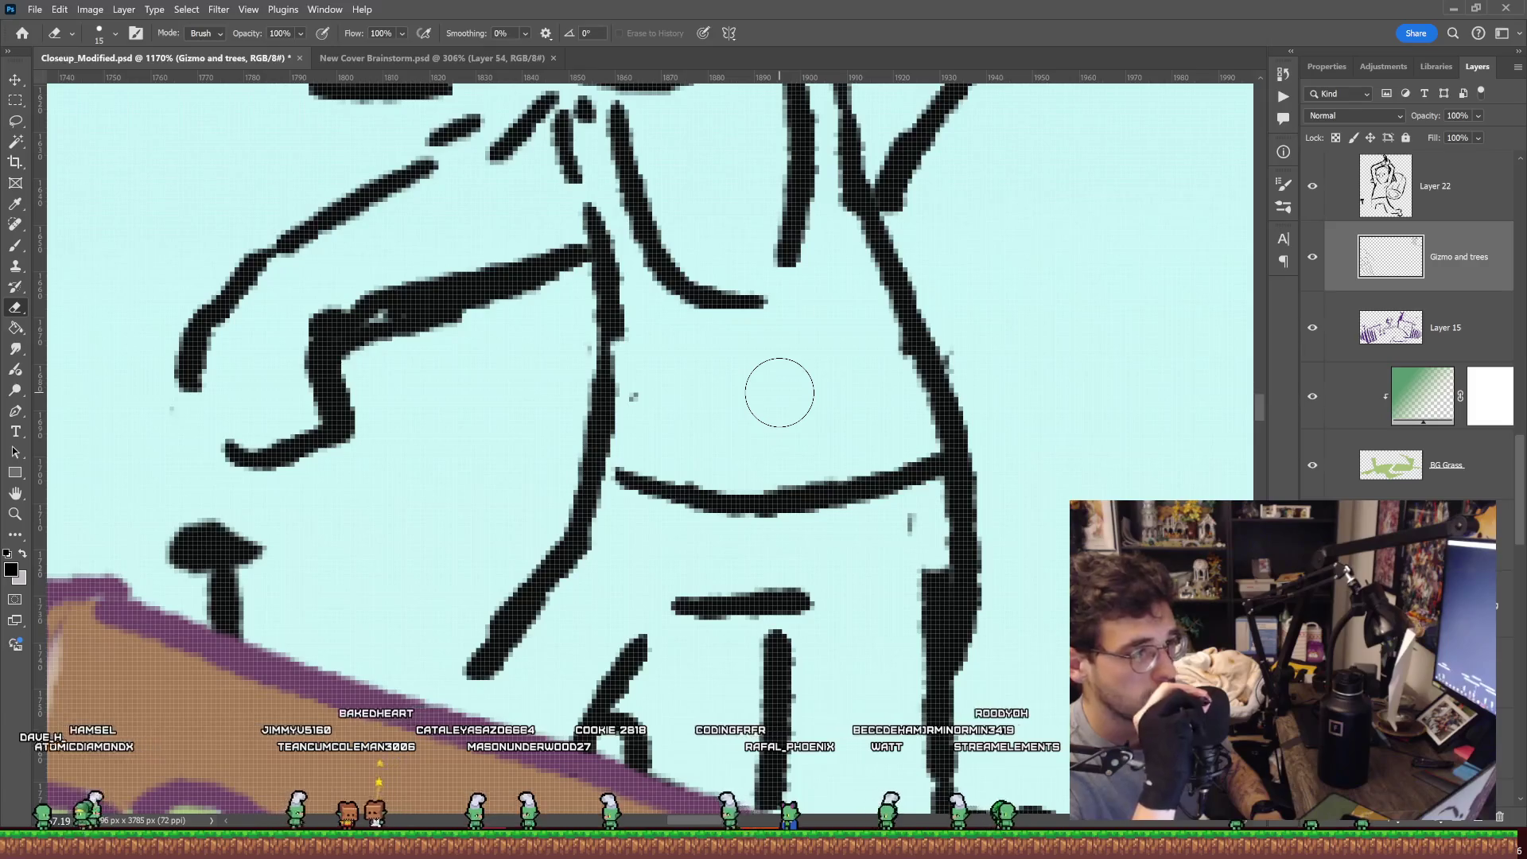
key("b")
left_click_drag(935, 412, 628, 426)
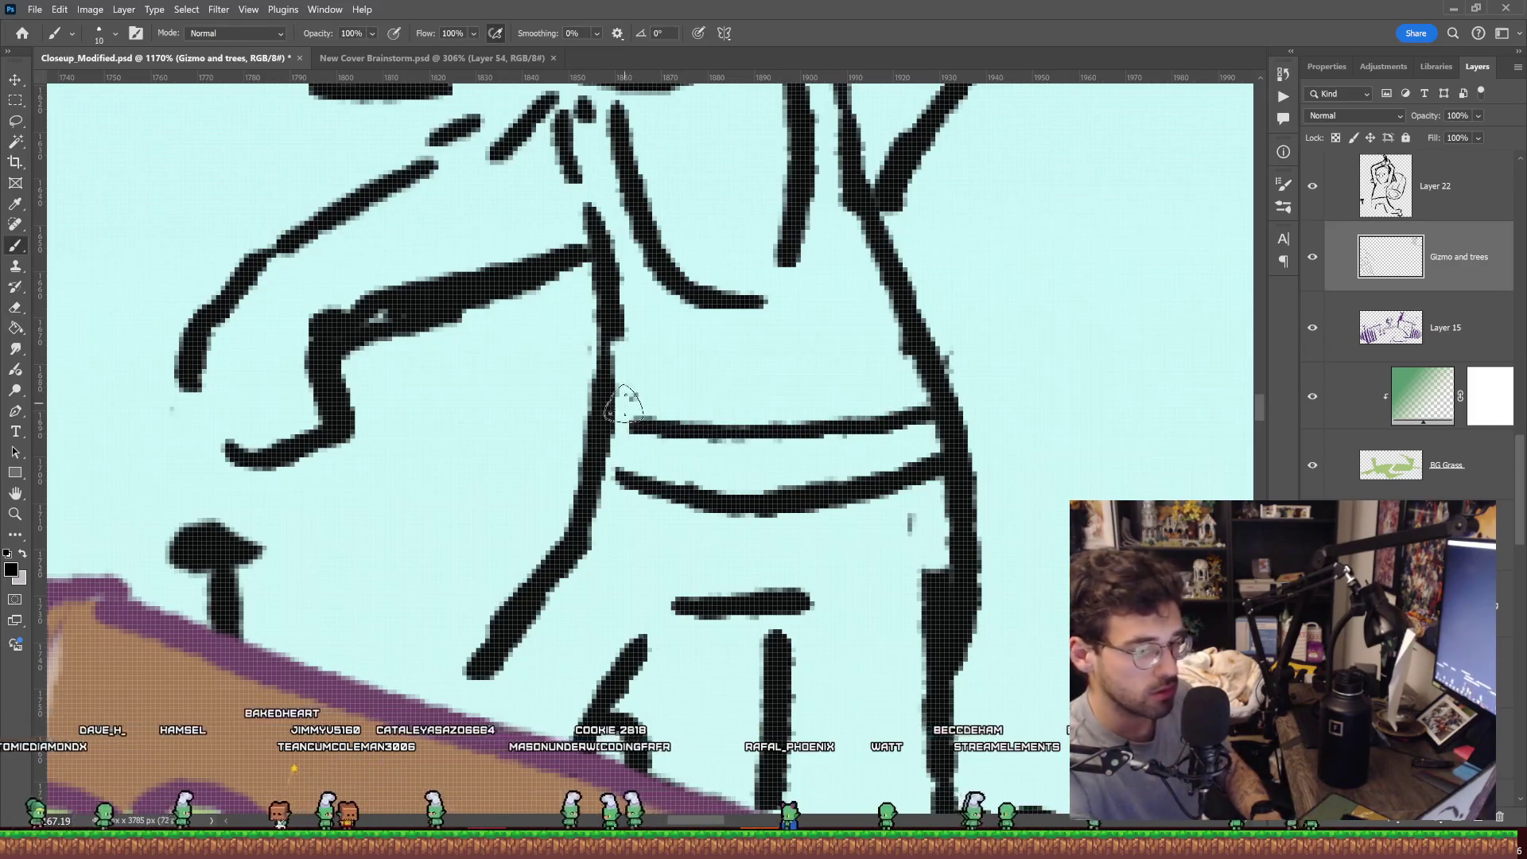
Erase the curved chest stroke on the goblin.
key("e")
scroll(743, 681, "down", 10)
scroll(913, 419, "up", 8)
left_click_drag(913, 419, 840, 368)
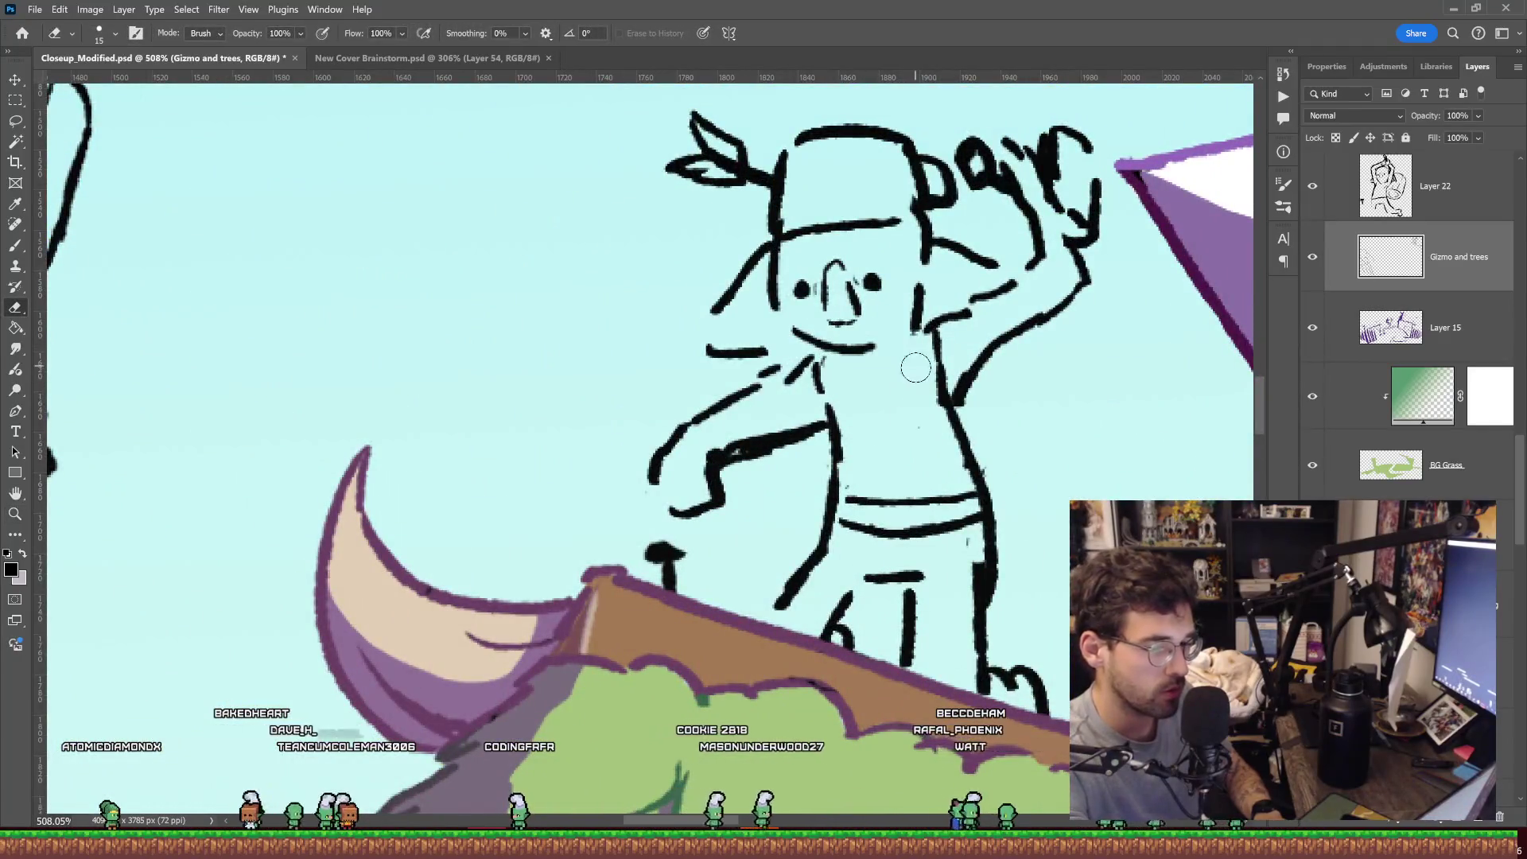
key("b")
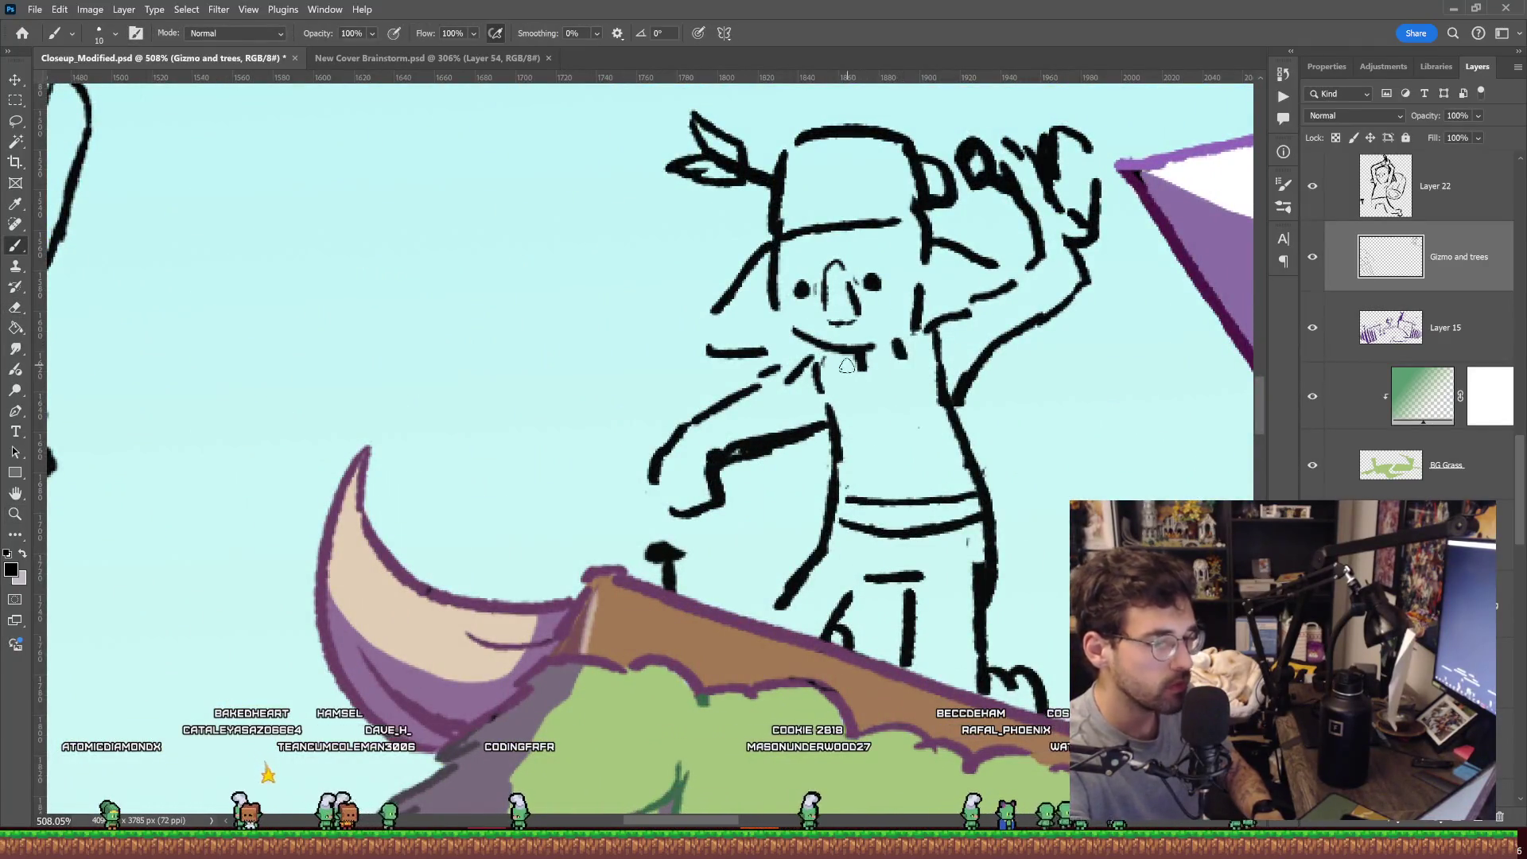
key("z")
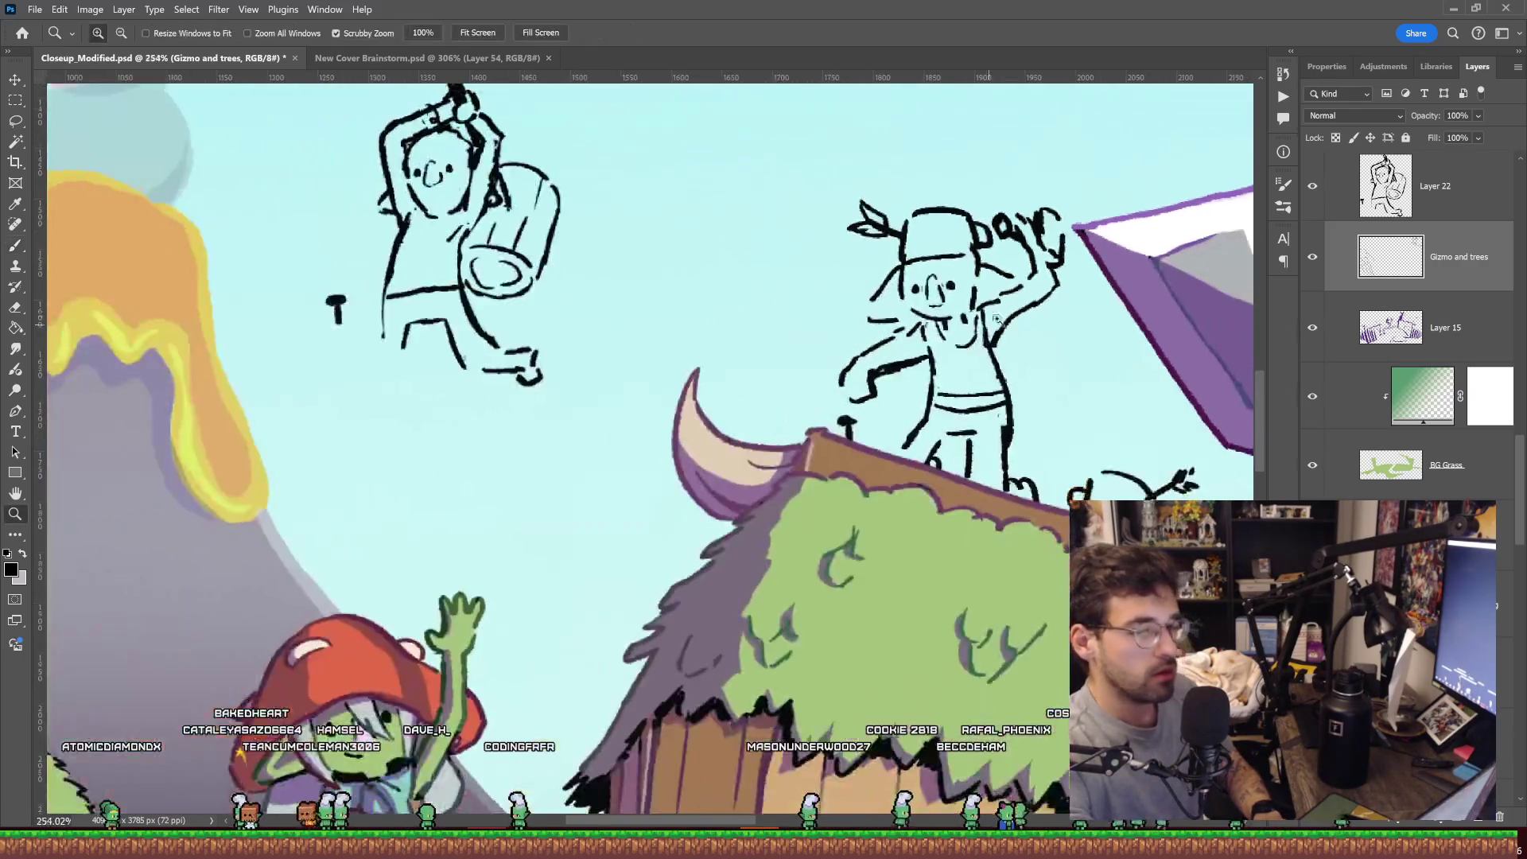
scroll(855, 368, "down", 5)
scroll(855, 368, "up", 3)
scroll(855, 368, "up", 4)
Erase the right part of the torso line and redraw the waist strokes.
key("e")
left_click_drag(891, 391, 792, 395)
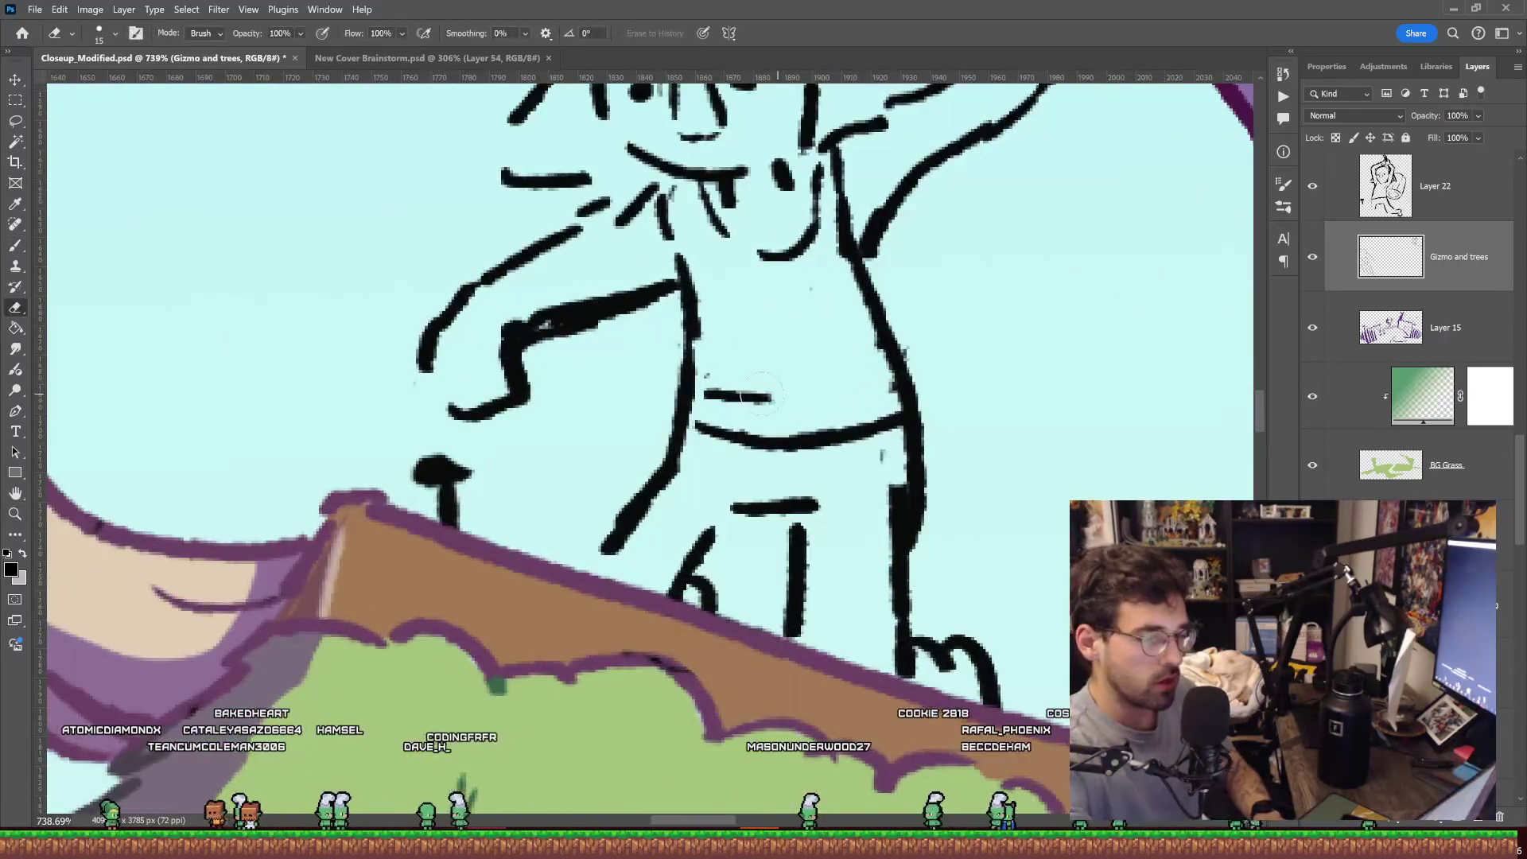
key("b")
left_click_drag(692, 414, 851, 469)
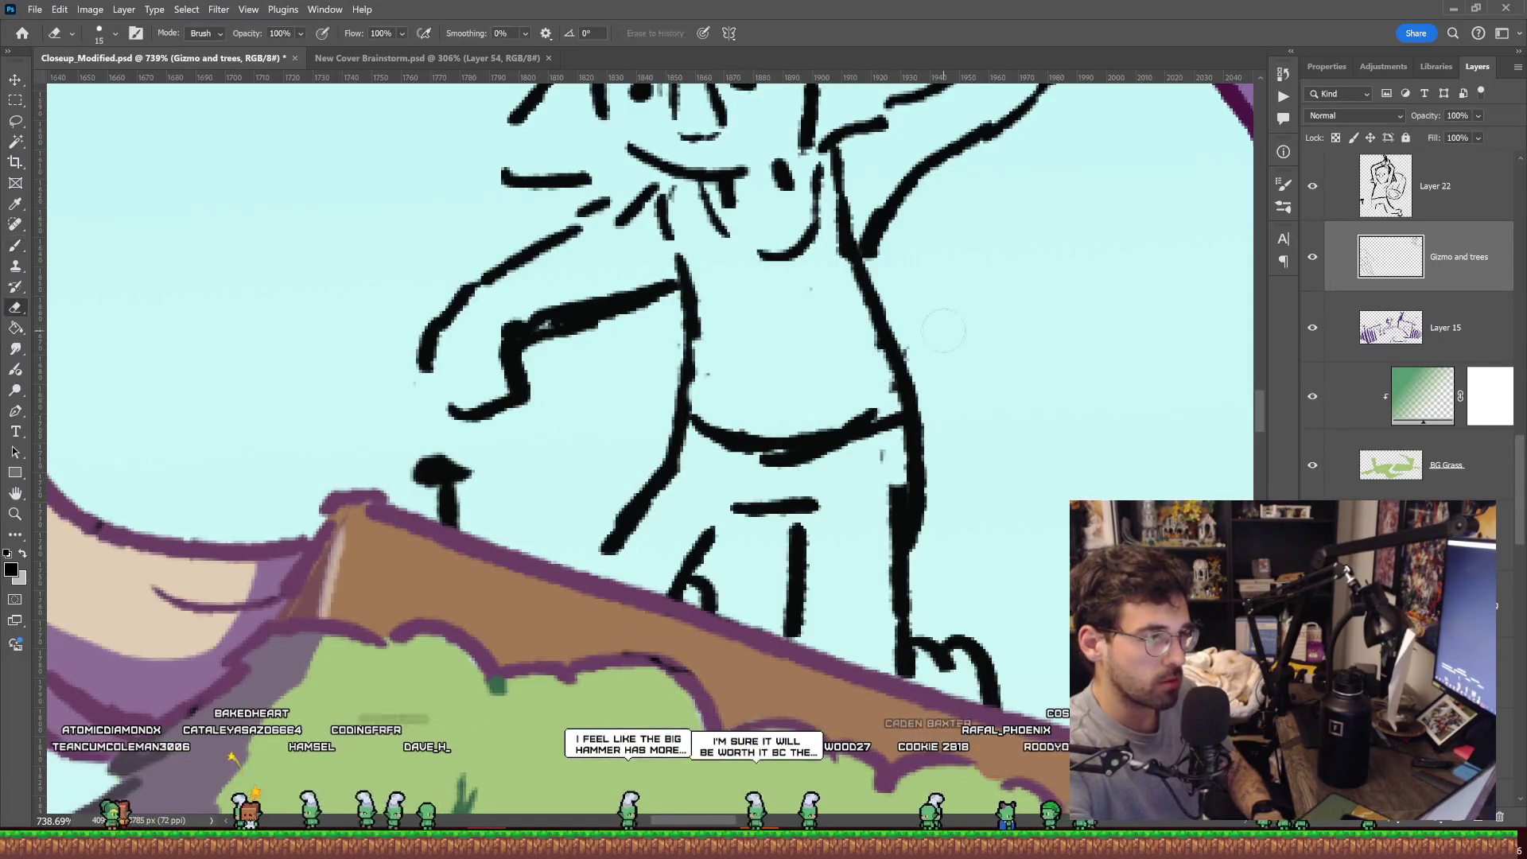
key("z")
scroll(882, 364, "down", 8)
mouse_move(1009, 324)
left_mouse_down()
mouse_move(797, 322)
mouse_move(898, 314)
left_mouse_up()
Erase the old arc strokes near the arm and draw a new stroke below it.
key("e")
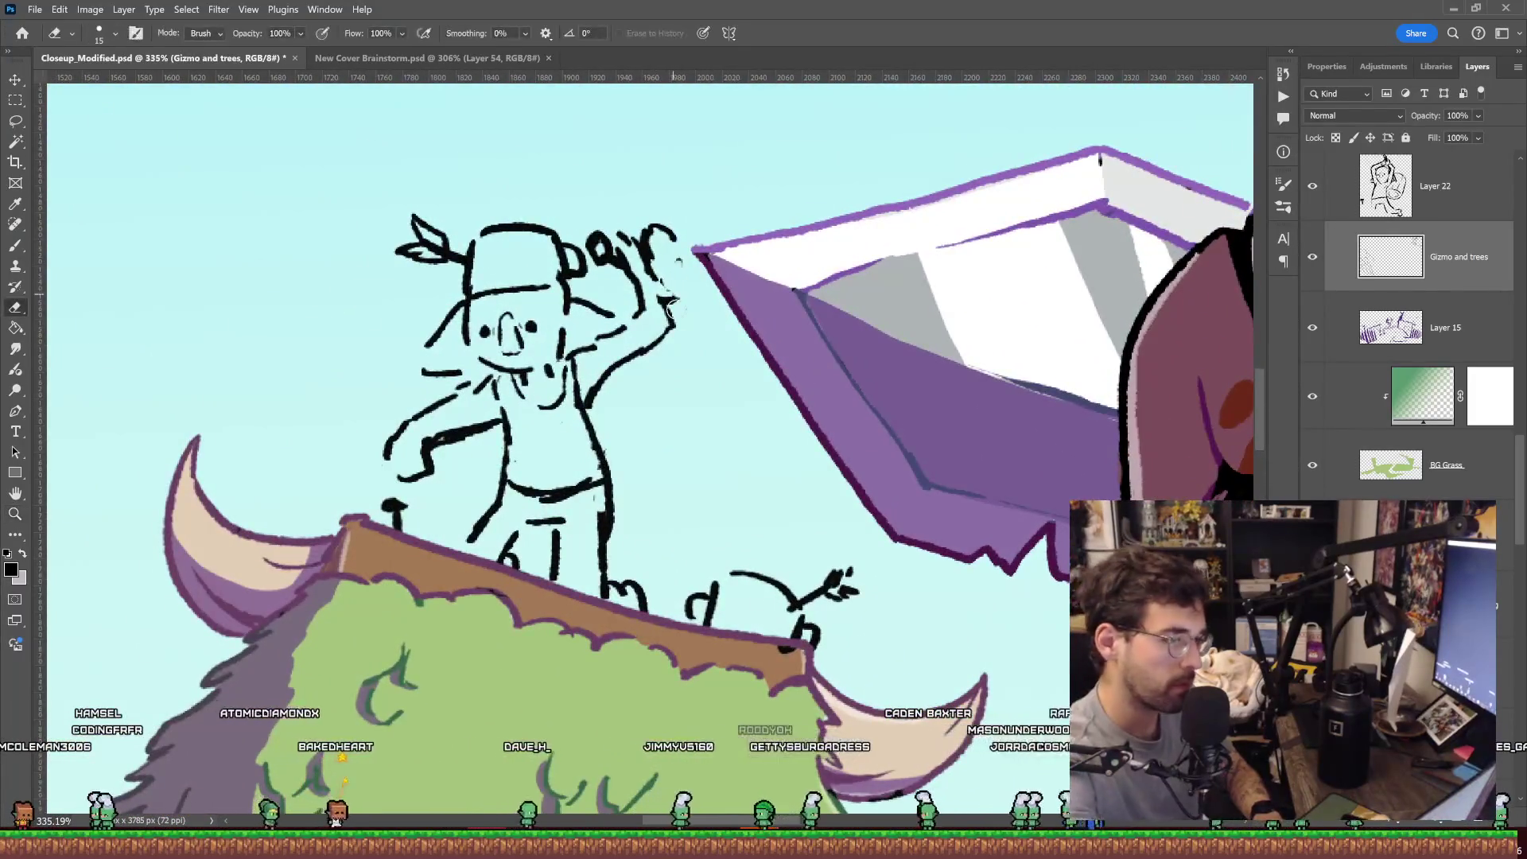
left_click_drag(646, 253, 704, 228)
key("b")
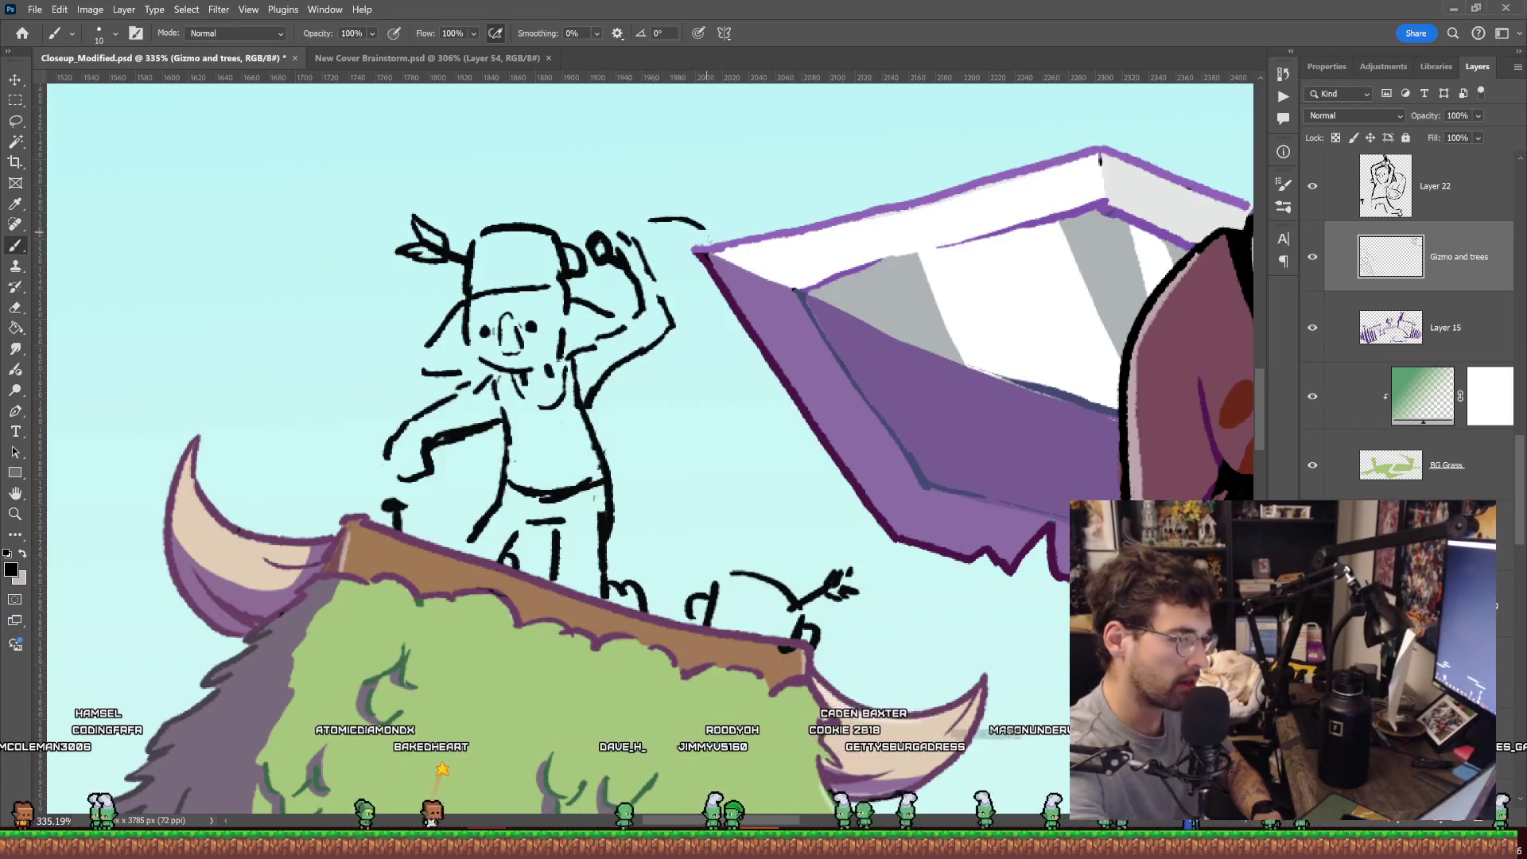
left_click_drag(708, 380, 618, 365)
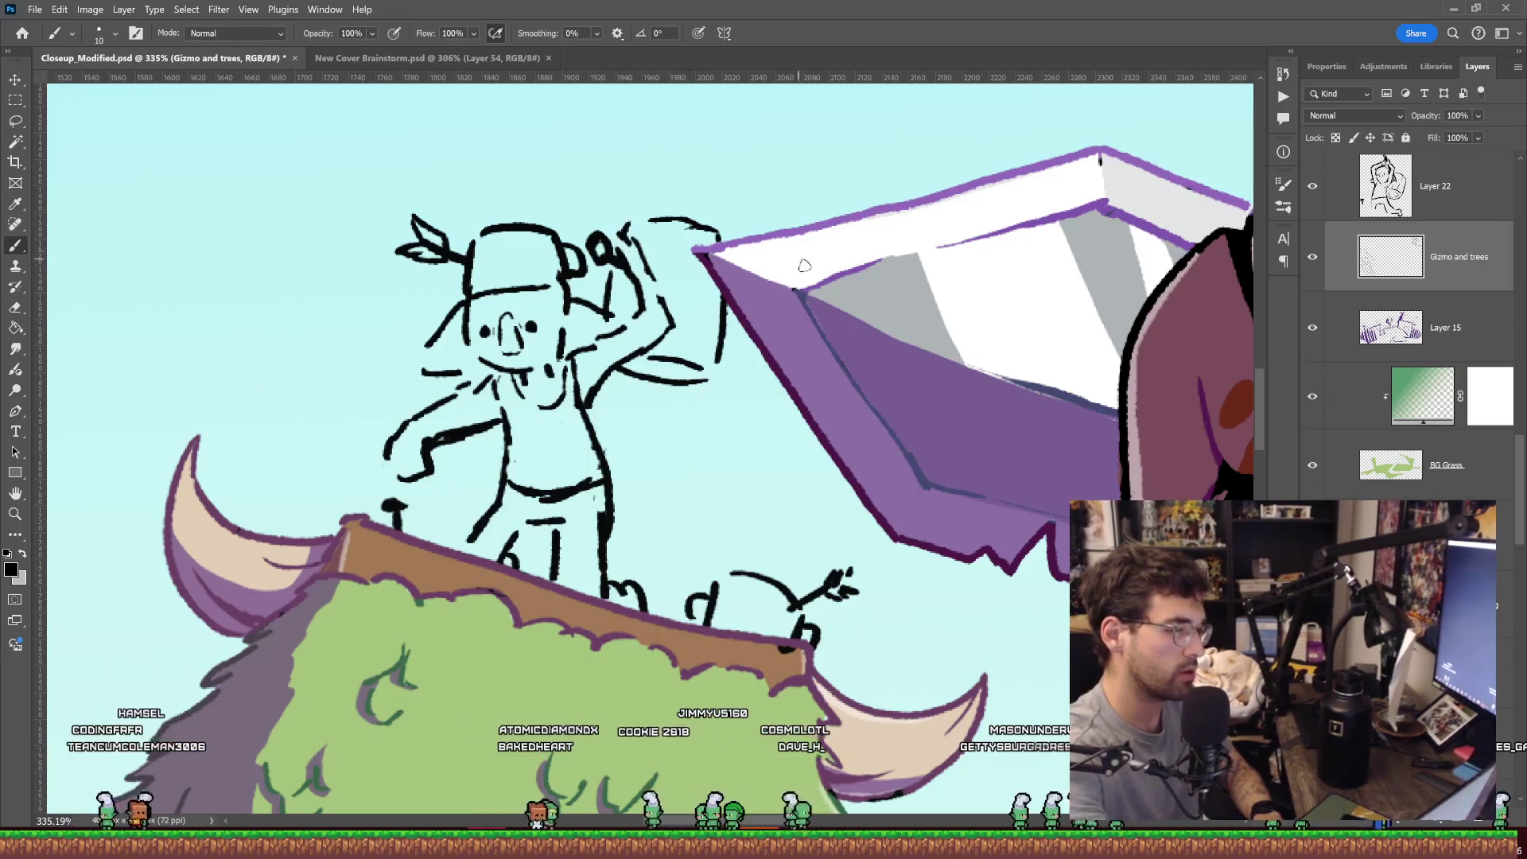
key("z")
left_click_drag(796, 257, 801, 303)
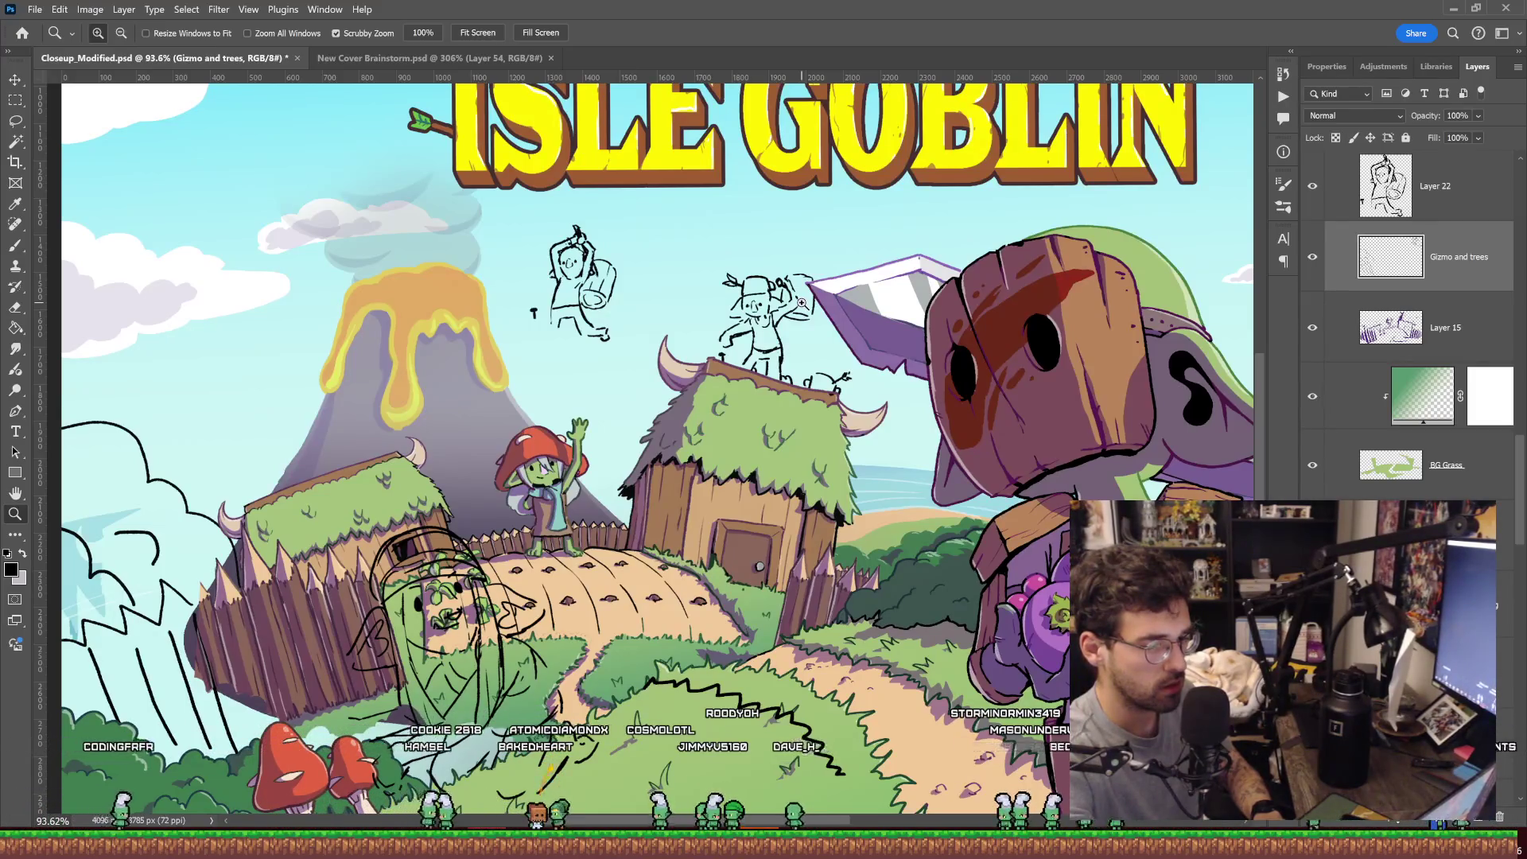
left_click_drag(802, 303, 847, 306)
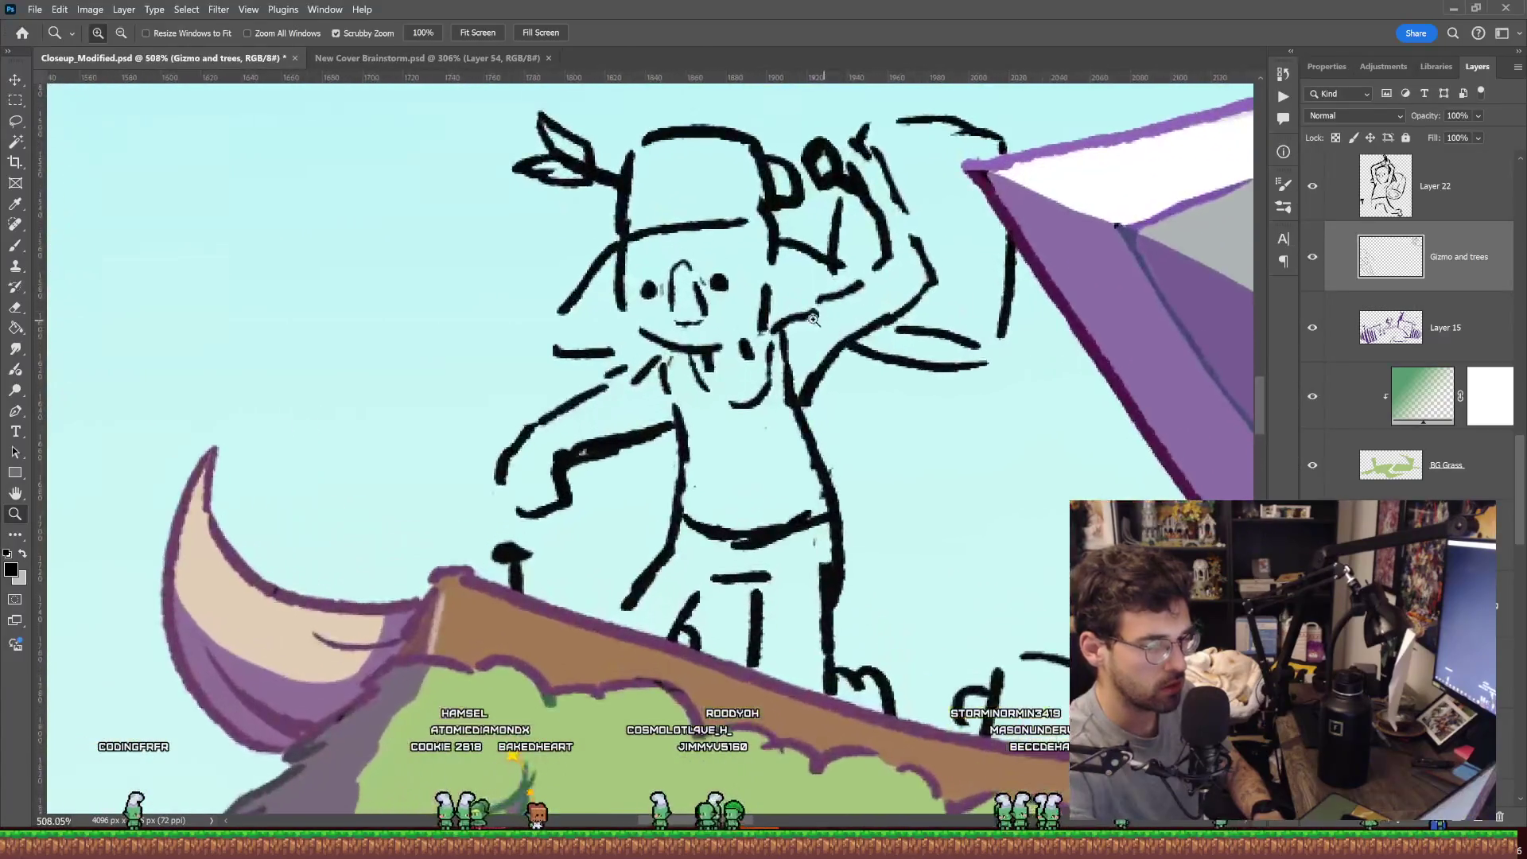
Zoom out and pan to review the hut and goblin within the full cover.
key("b")
key("z")
left_click_drag(847, 307, 928, 284)
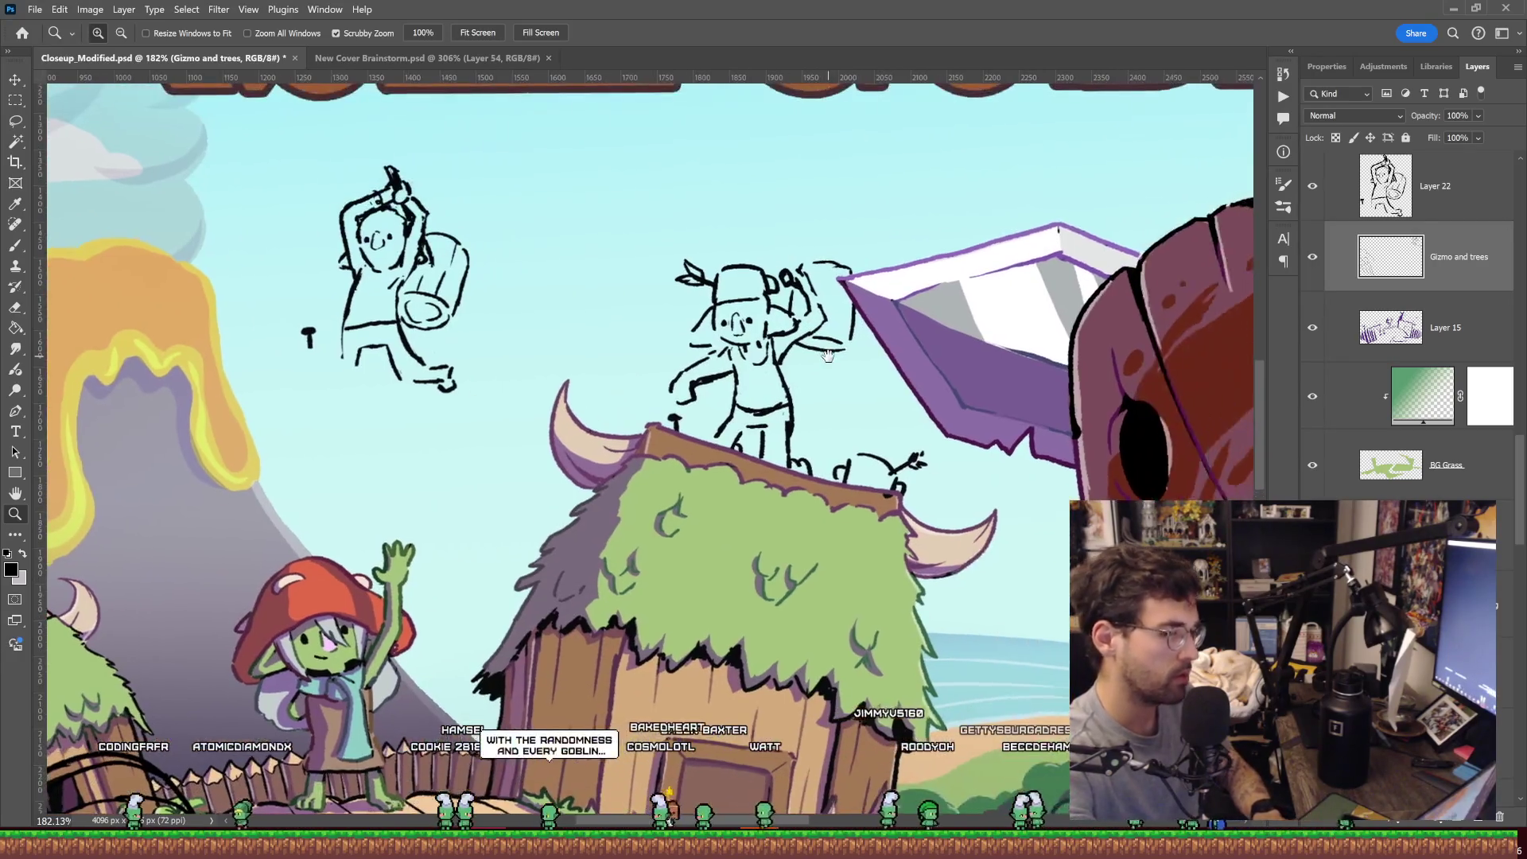
mouse_move(928, 284)
left_mouse_down()
mouse_move(863, 327)
mouse_move(861, 312)
left_mouse_up()
key("b")
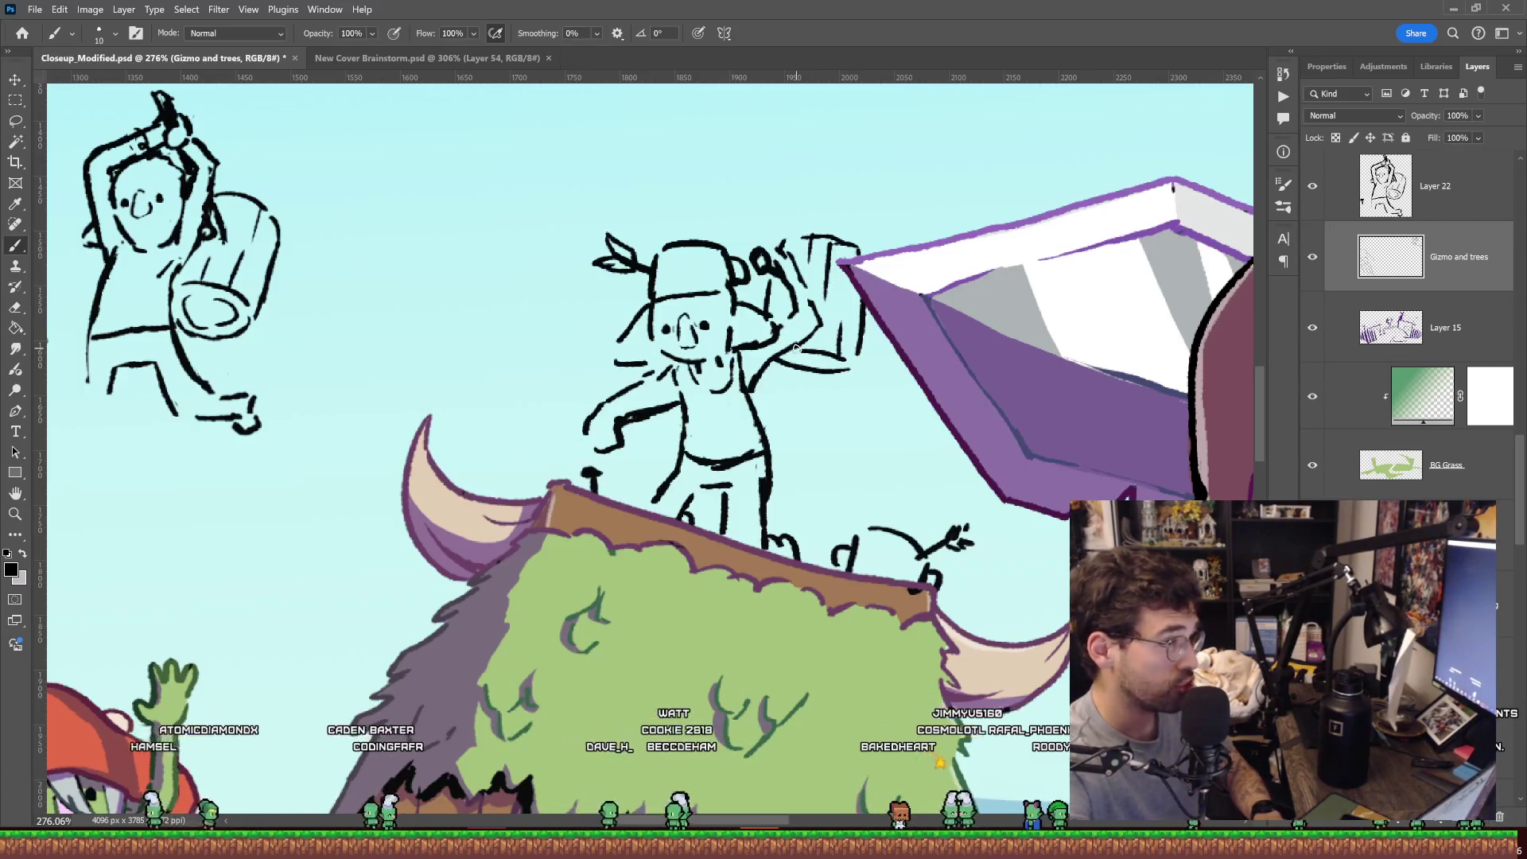
key("z")
left_click_drag(796, 347, 700, 347)
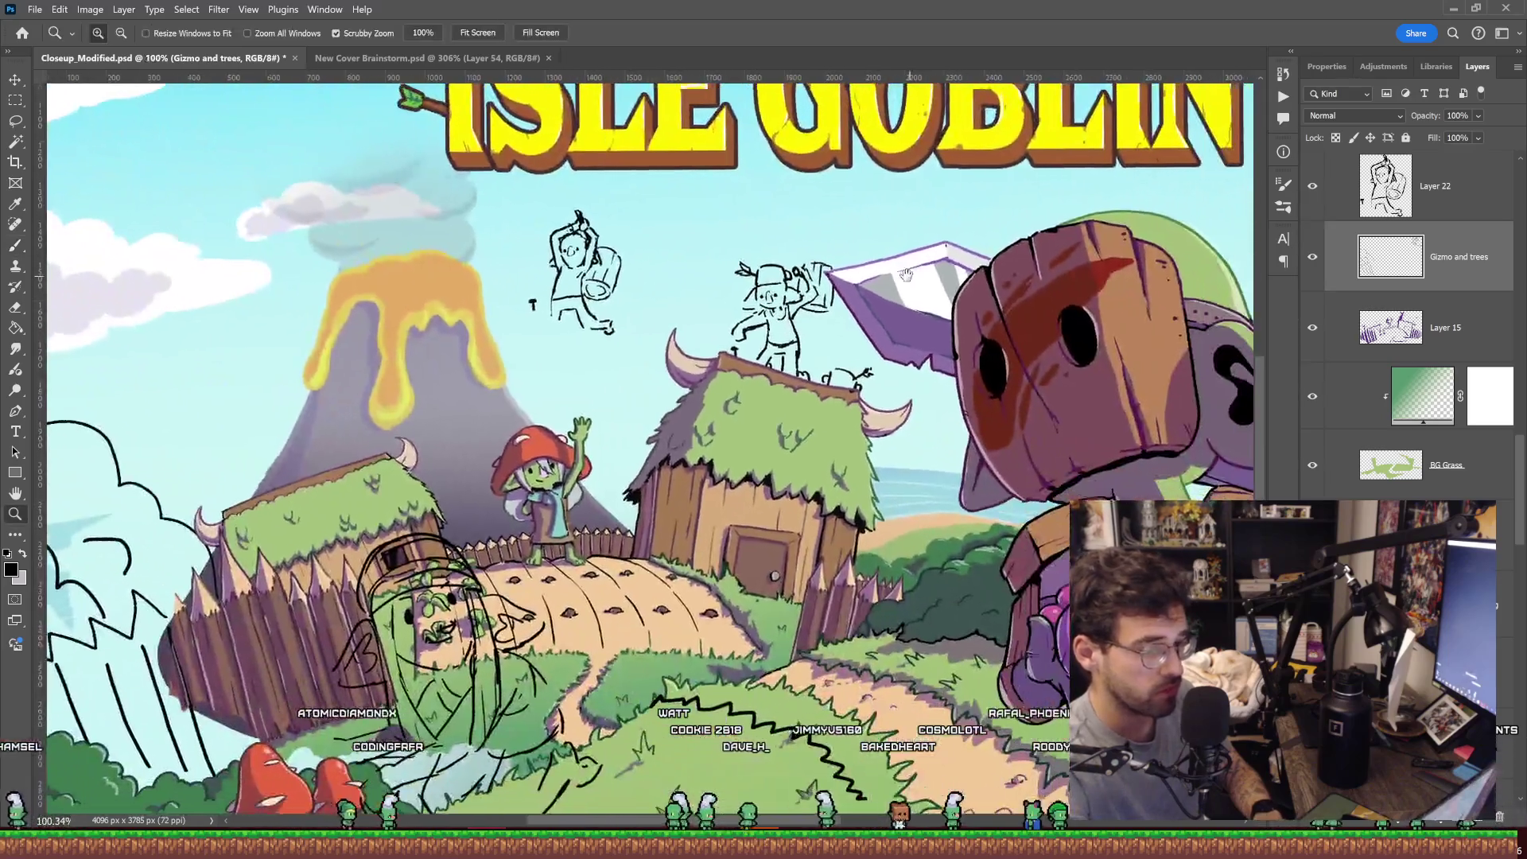
mouse_move(950, 296)
left_mouse_down()
mouse_move(904, 274)
mouse_move(807, 271)
mouse_move(818, 322)
left_mouse_up()
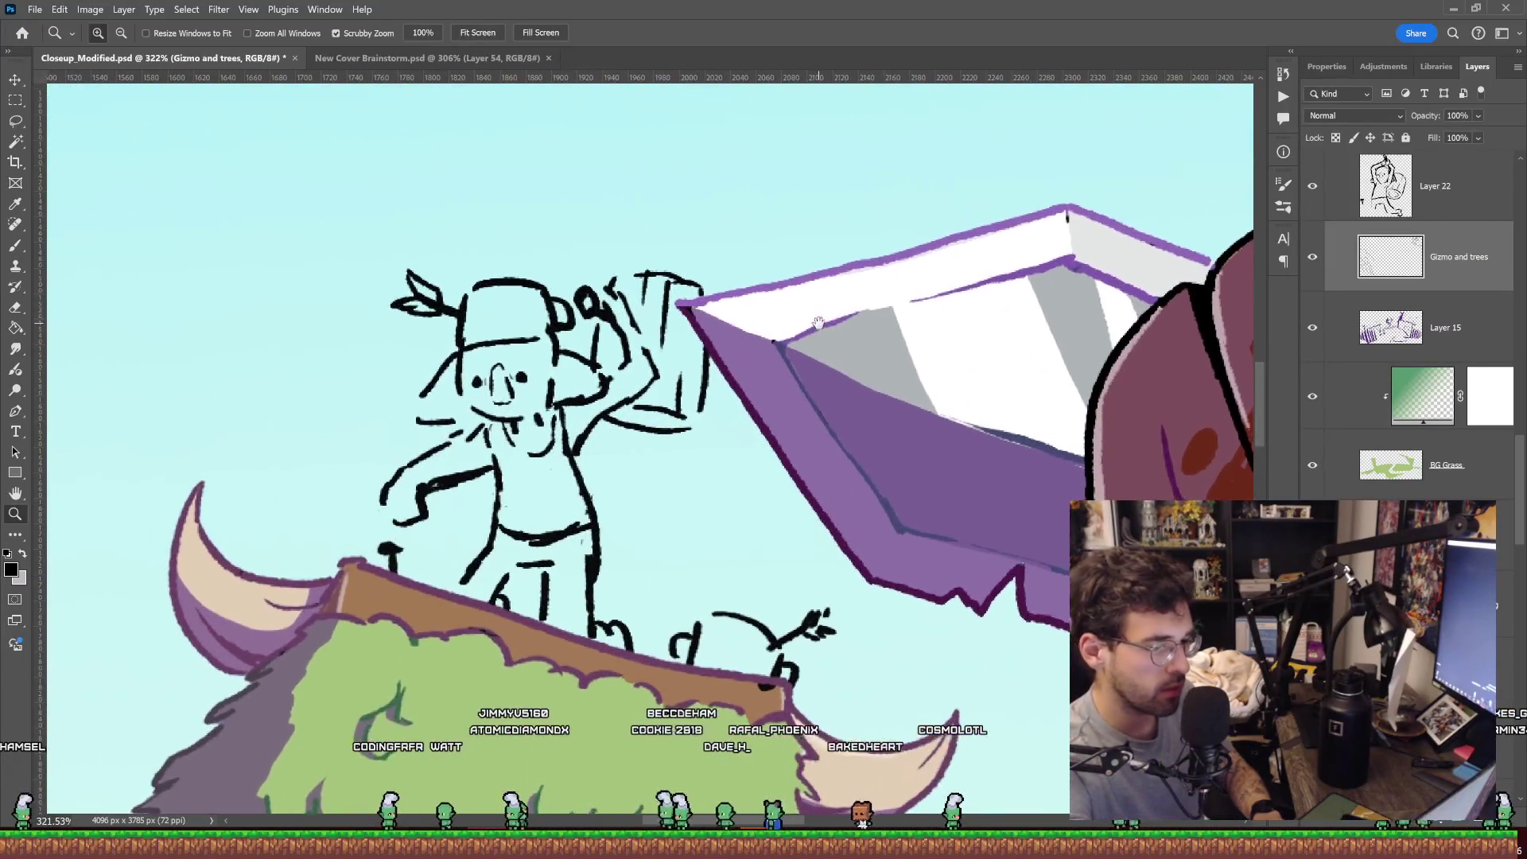
Sketch curved strokes for the object in the raised hand and an arc beside it.
key("e")
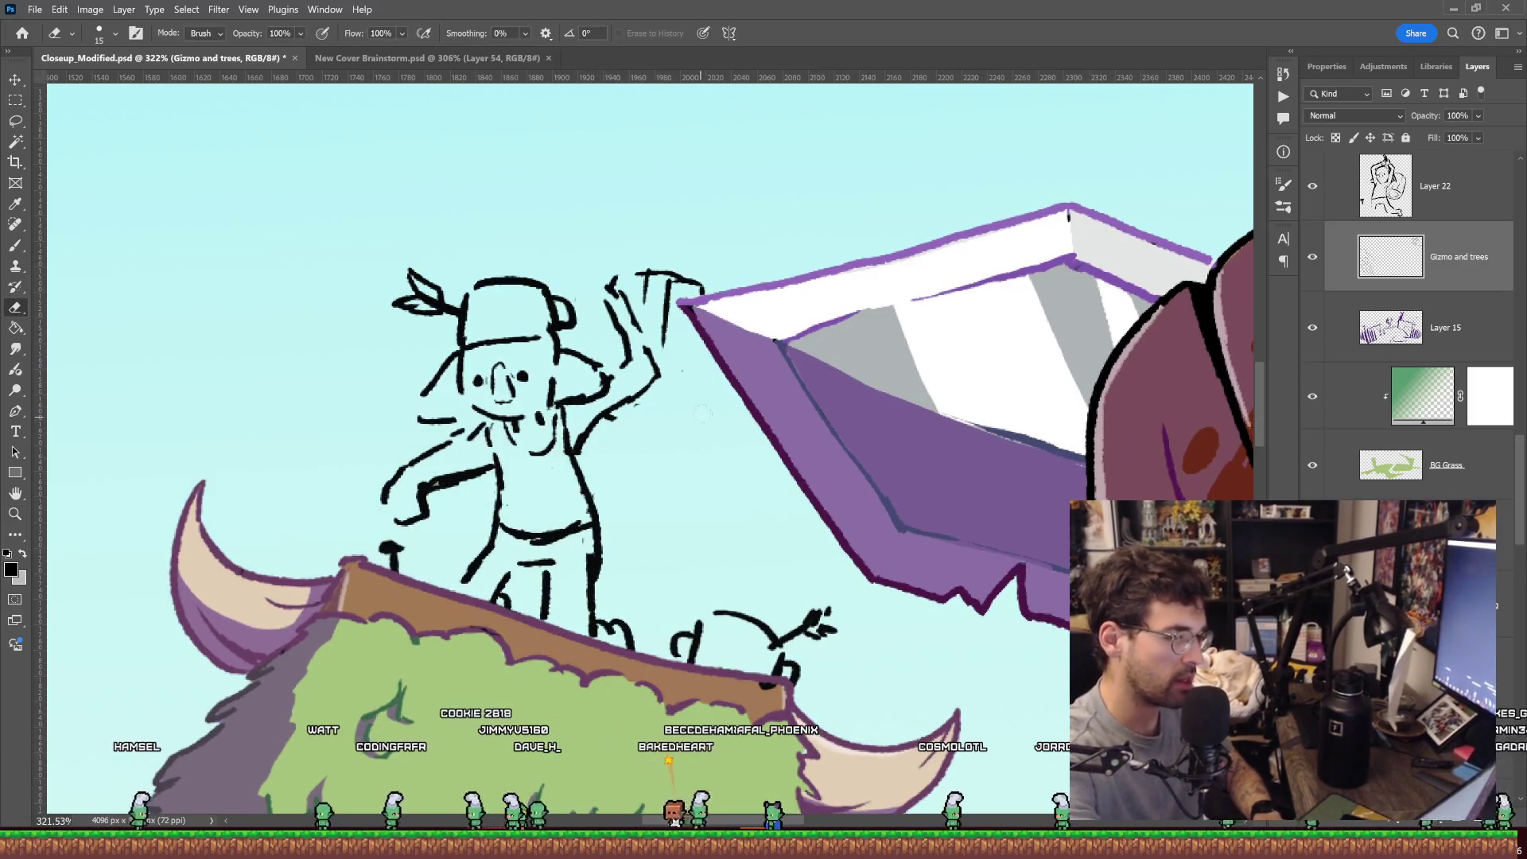
key("b")
left_click_drag(607, 280, 585, 299)
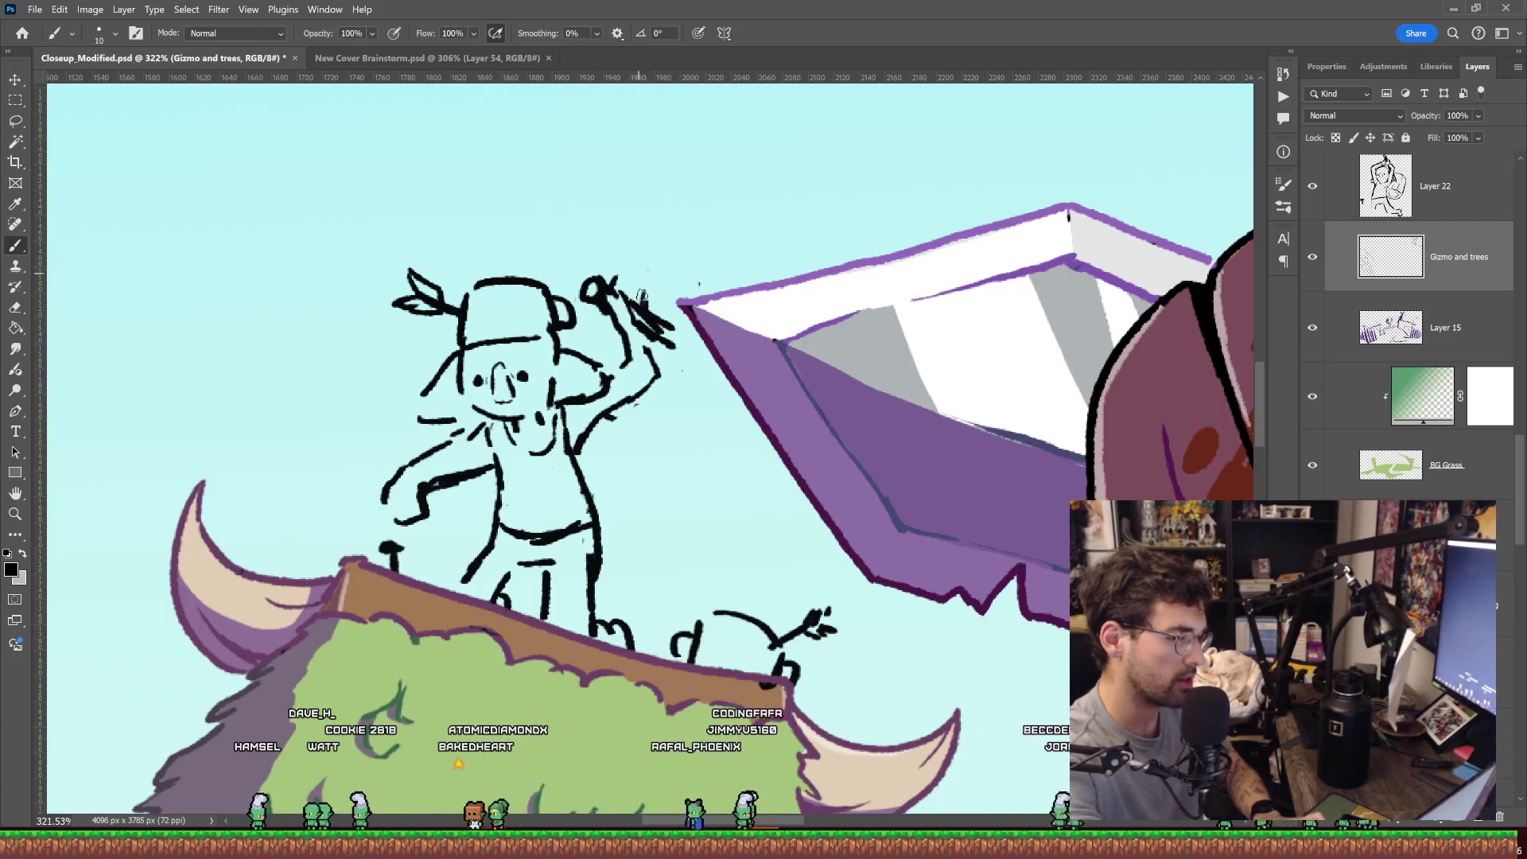
mouse_move(652, 257)
left_mouse_down()
mouse_move(728, 256)
mouse_move(755, 285)
left_mouse_up()
left_click_drag(644, 429, 735, 432)
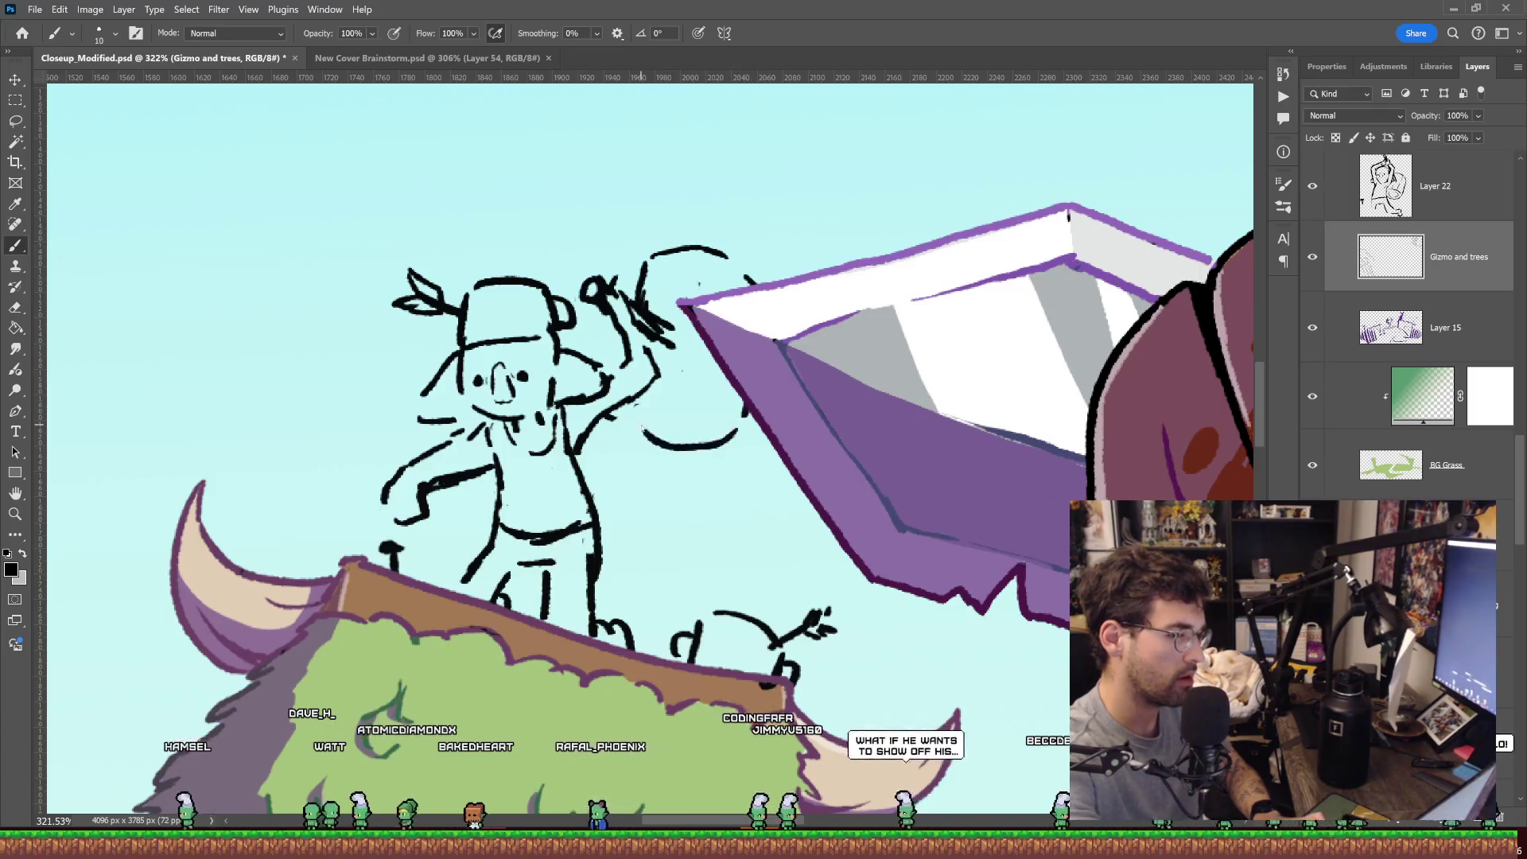
key("z")
left_click_drag(848, 322, 776, 364)
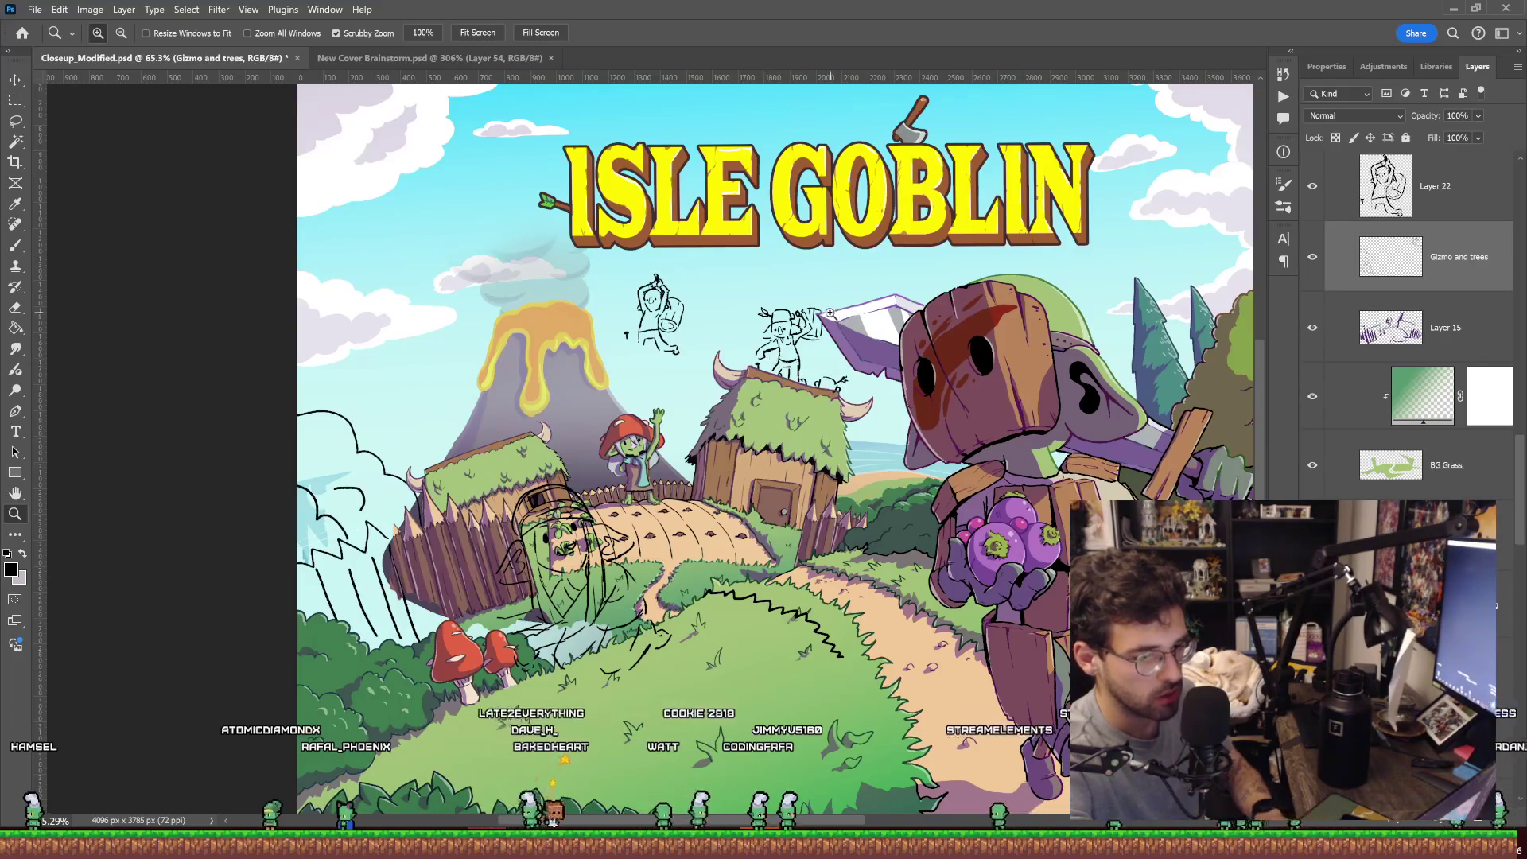
left_click_drag(775, 364, 899, 276)
Copy the roof goblin sketch to a new layer and move the copy onto the volcano.
key("l")
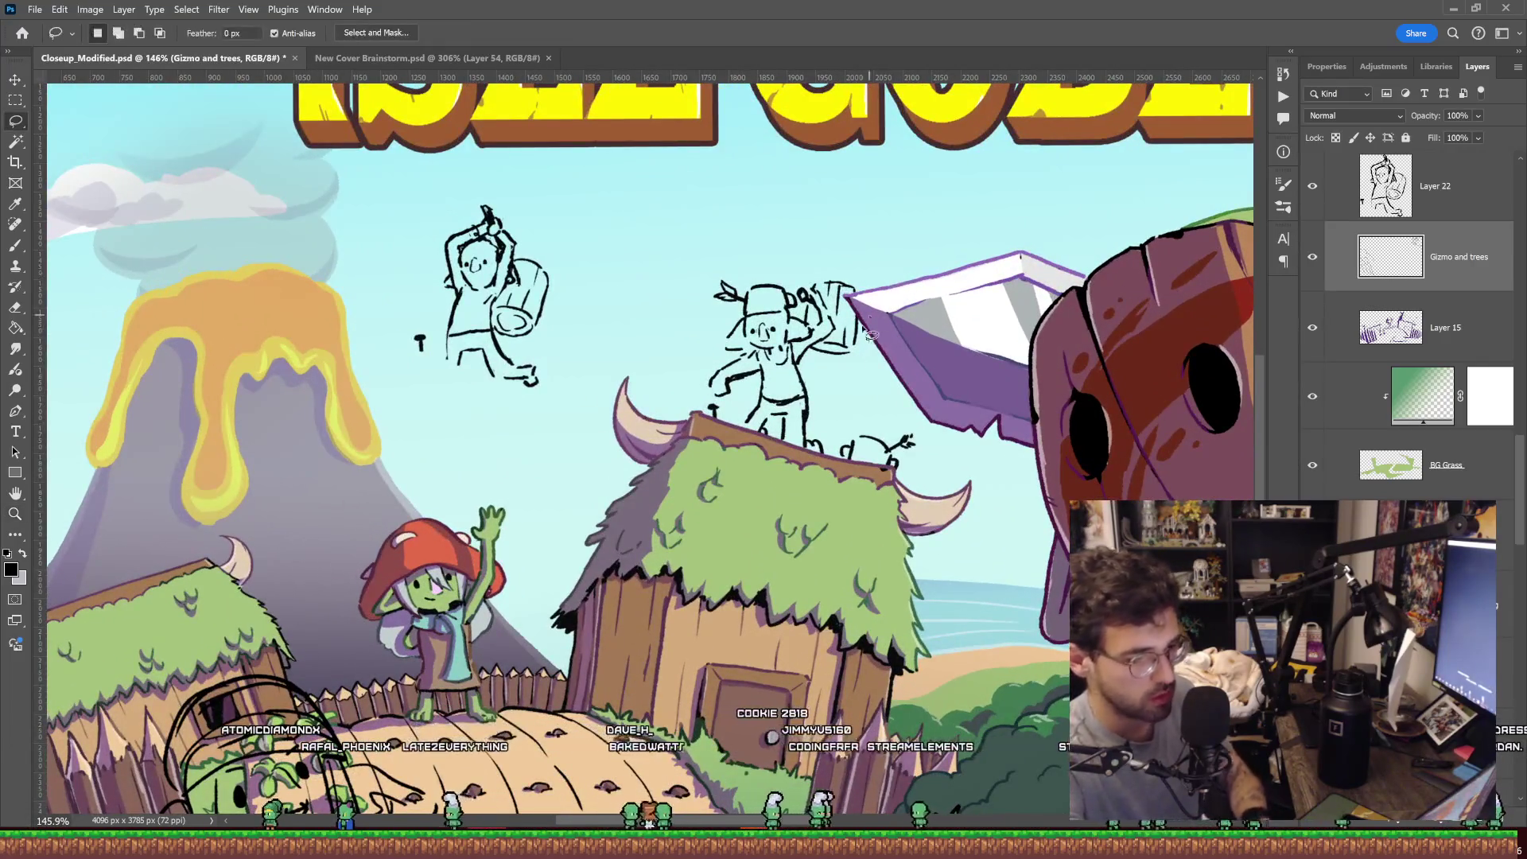
left_click_drag(831, 465, 835, 457)
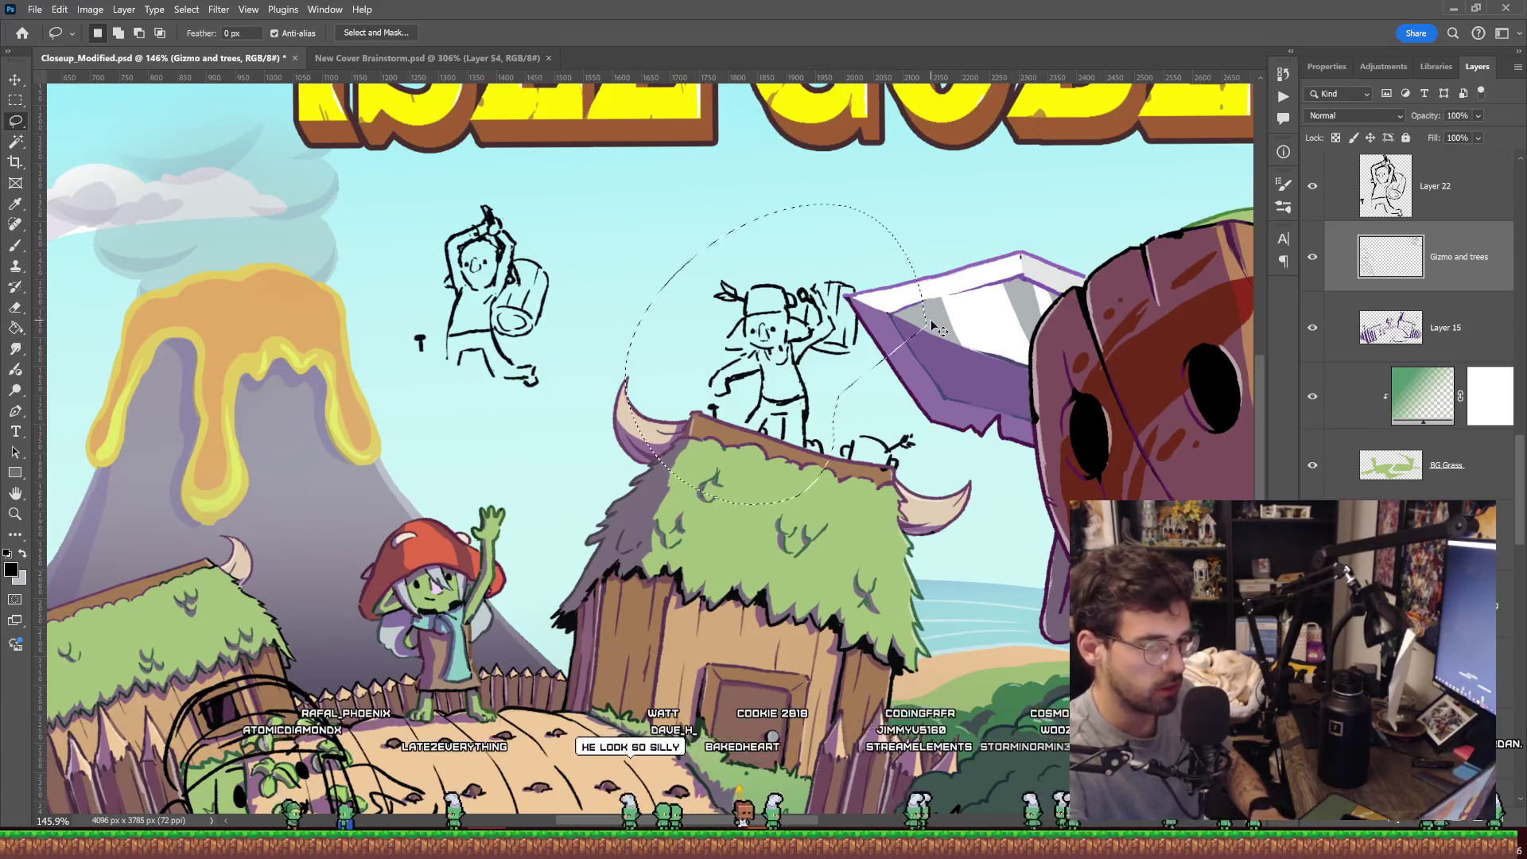
key("ctrl+j")
key("ctrl+t")
mouse_move(824, 372)
left_mouse_down()
mouse_move(343, 286)
mouse_move(359, 270)
left_mouse_up()
key("Return")
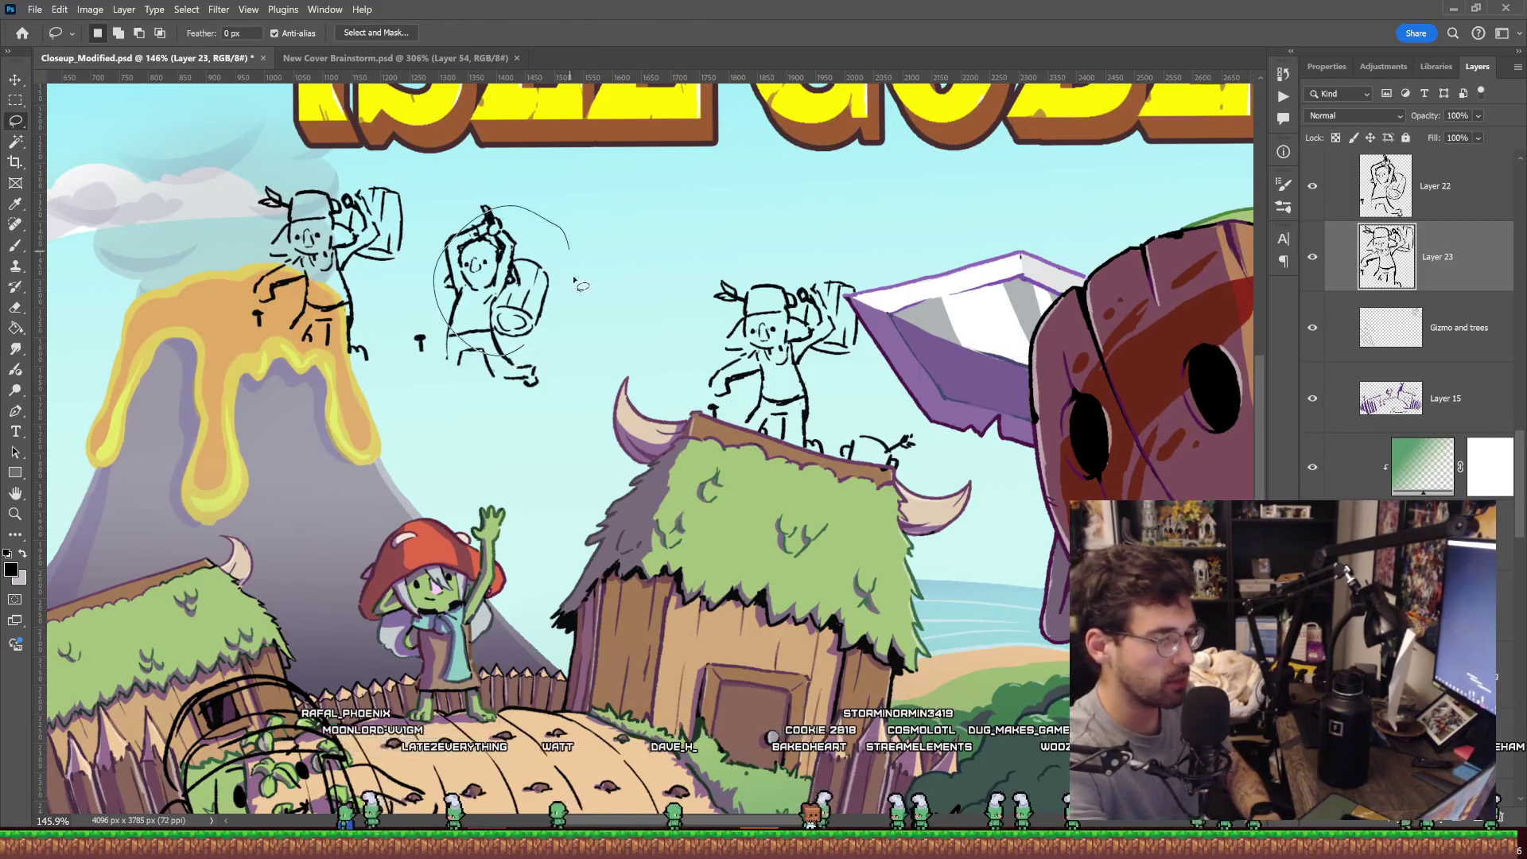
Reselect the original roof goblin on the Gizmo and trees layer, dismissing an invalid-value error.
left_click_drag(193, 417, 451, 204)
left_click_drag(422, 251, 433, 239)
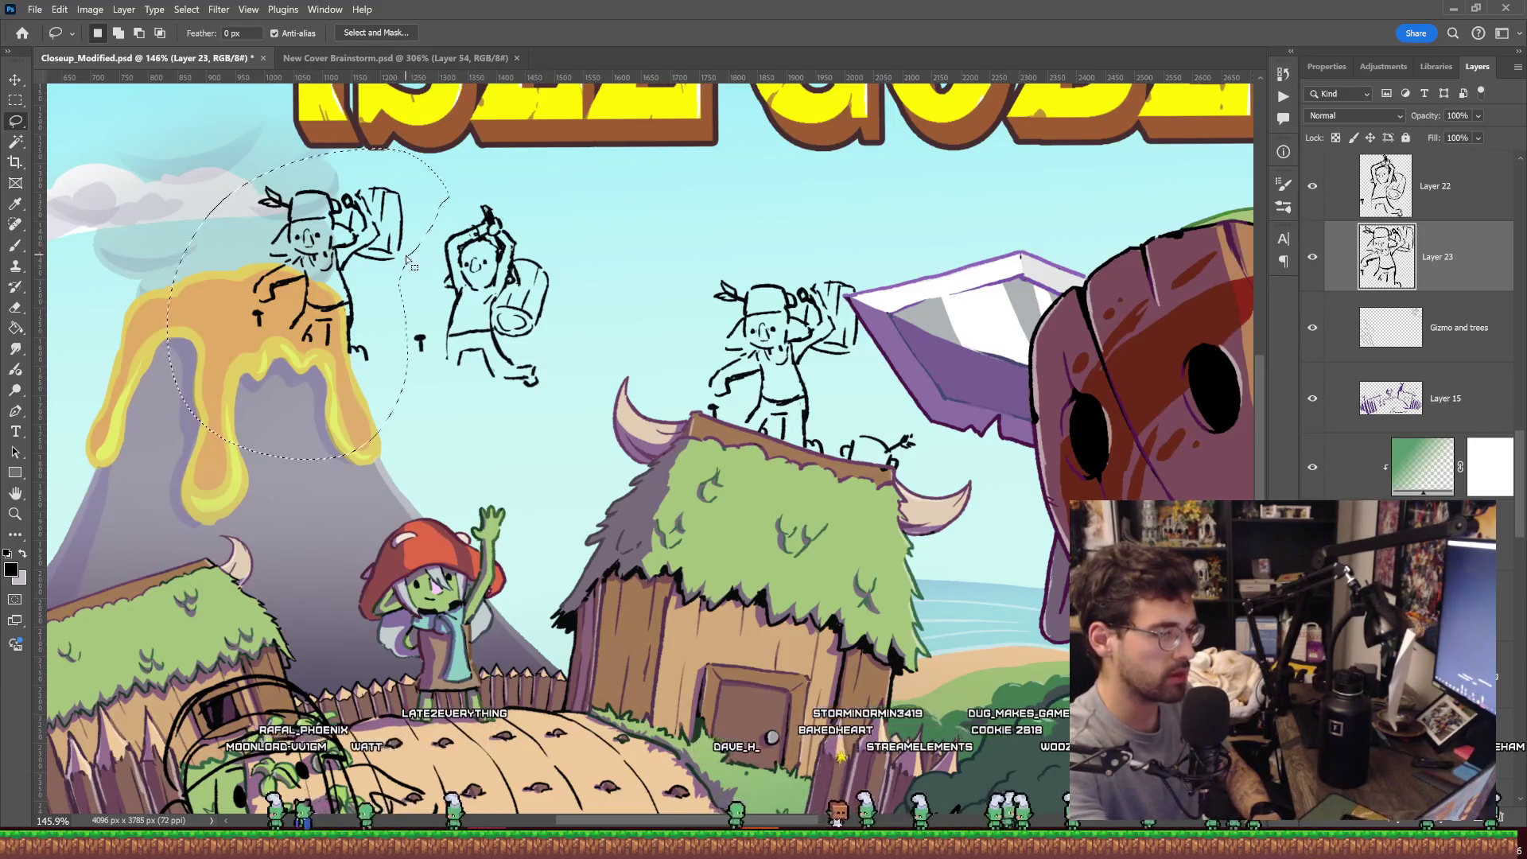
mouse_move(831, 389)
left_mouse_down()
mouse_move(800, 495)
mouse_move(732, 432)
left_mouse_up()
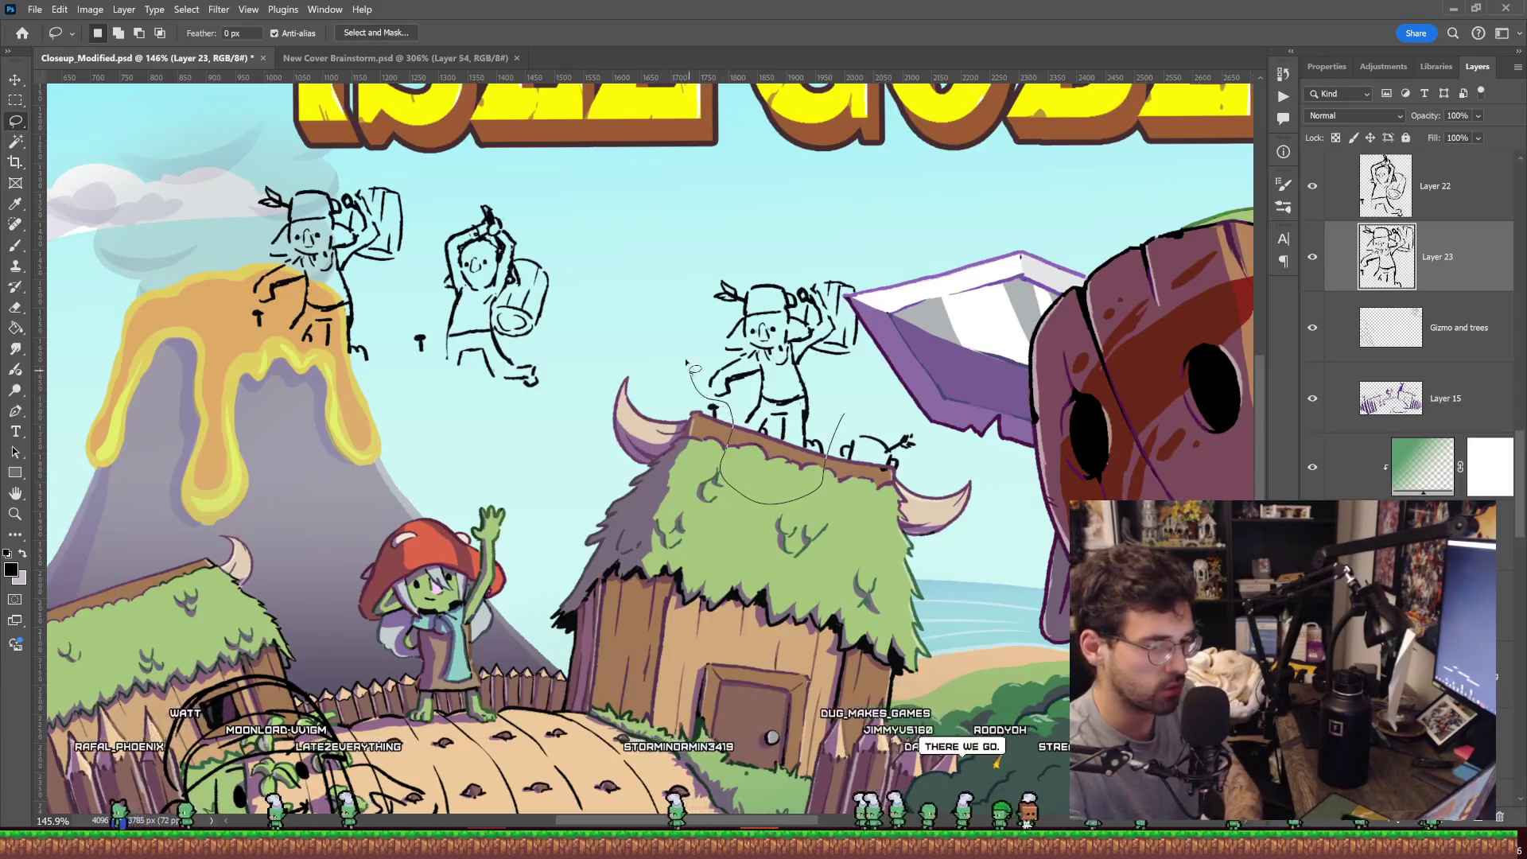
left_click_drag(732, 431, 899, 347)
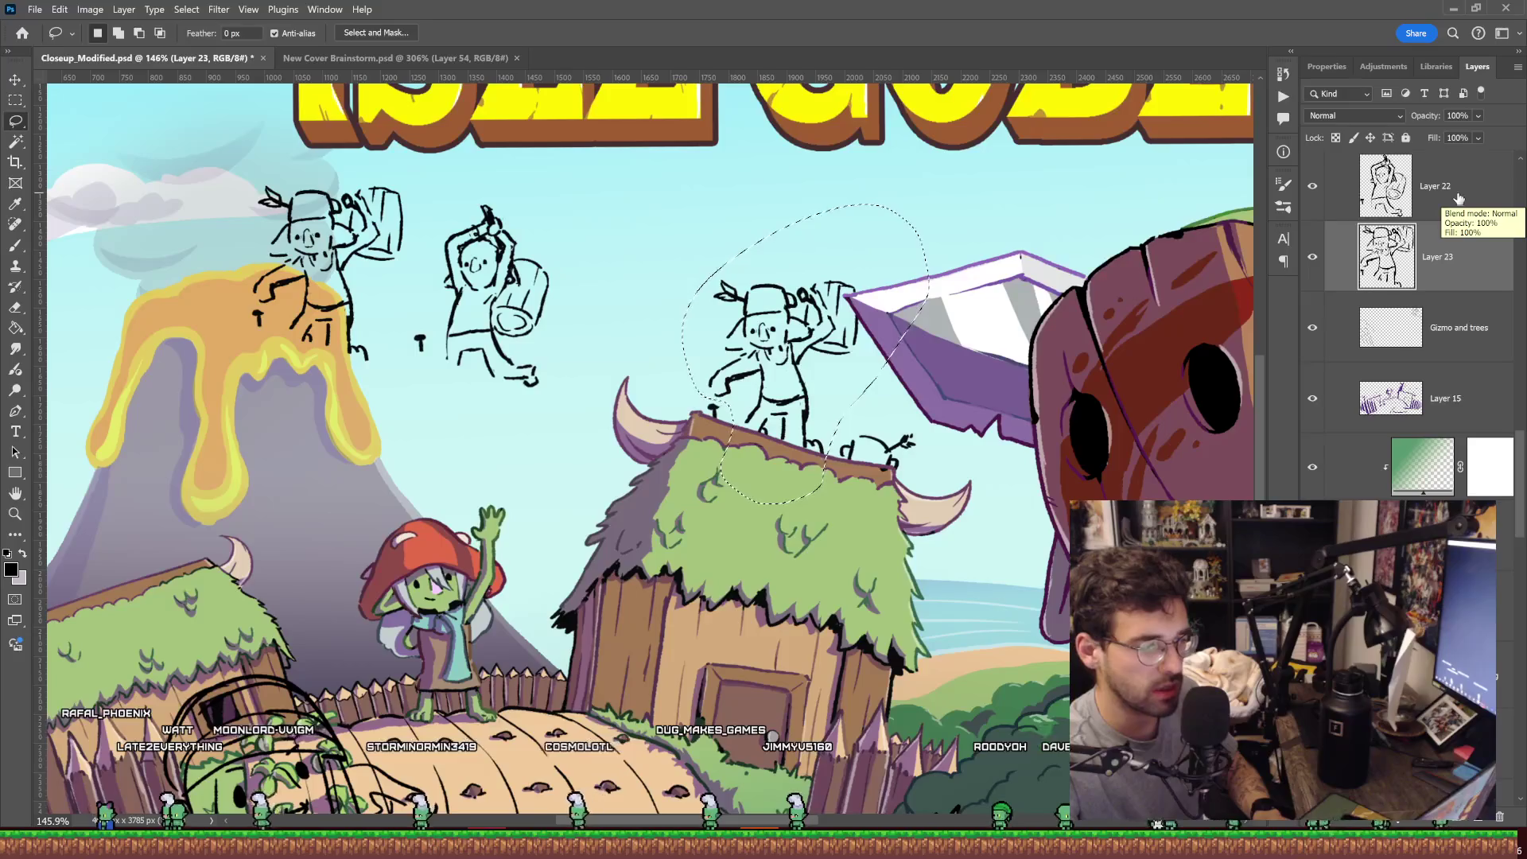
left_click(1460, 200)
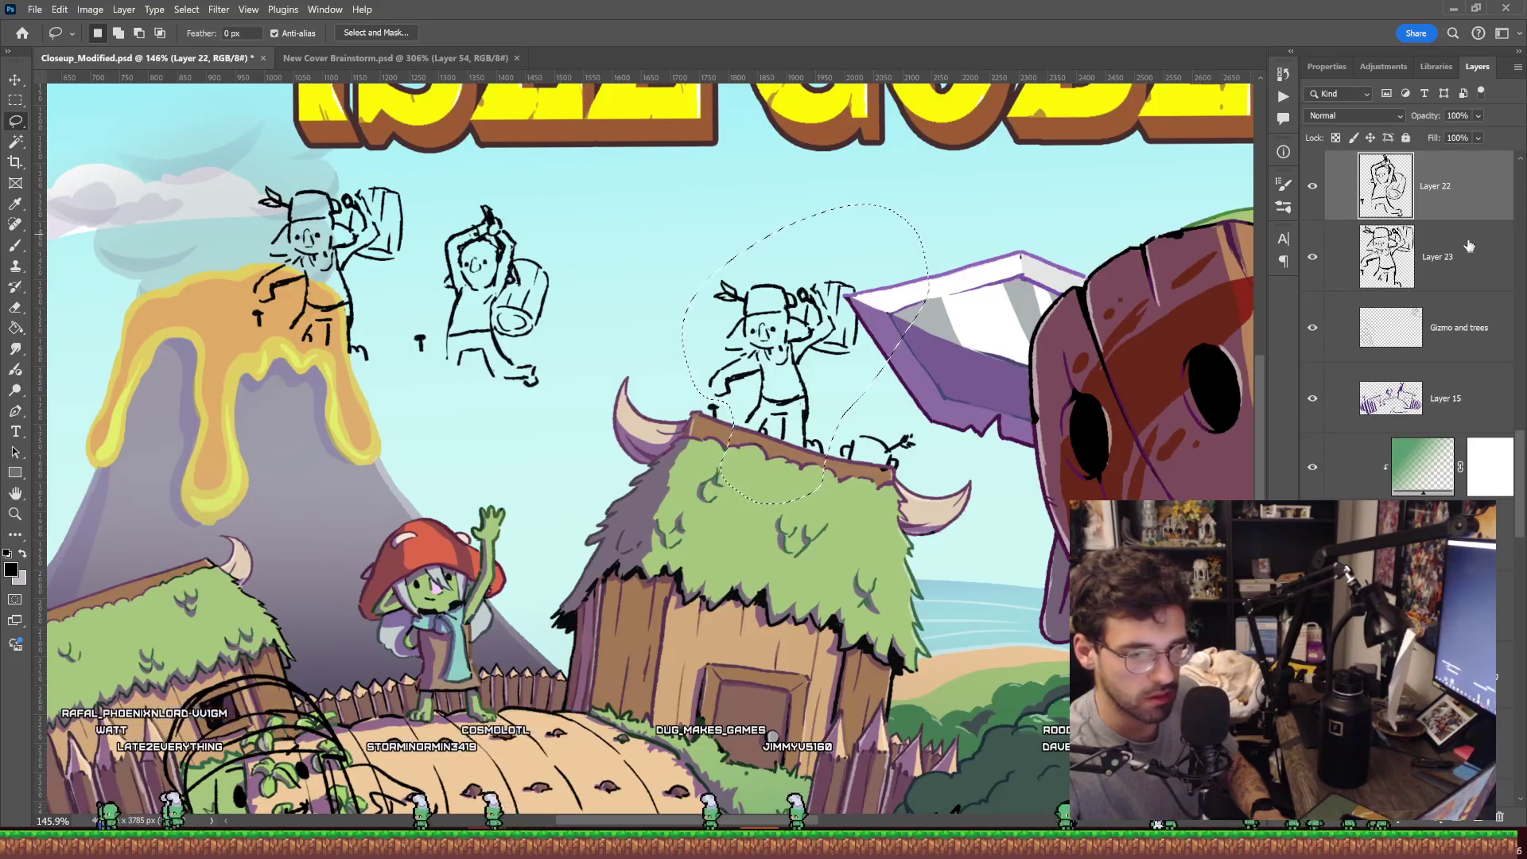
left_click(1483, 320)
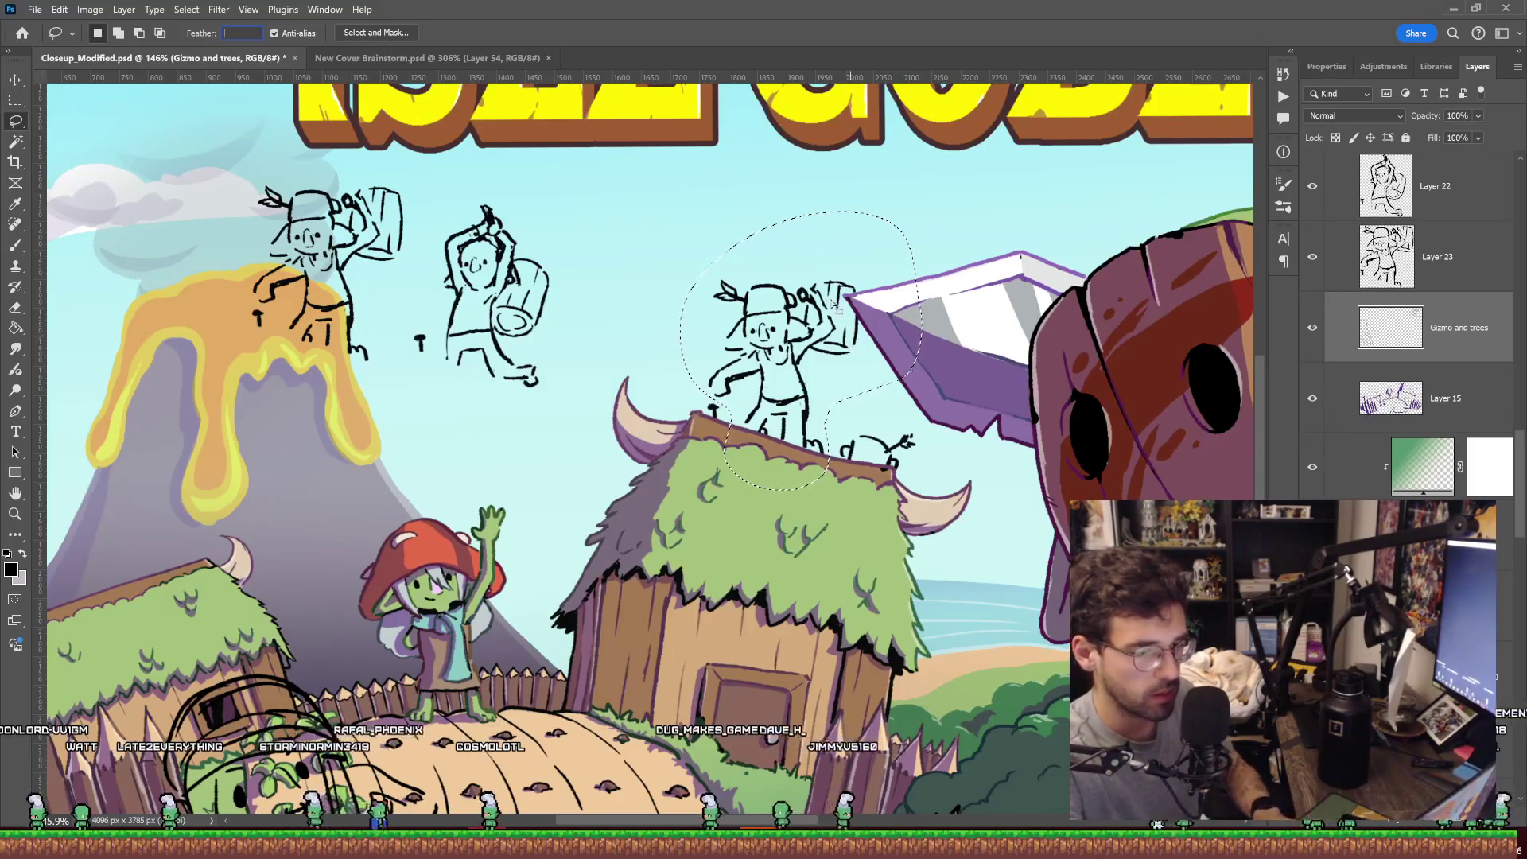
key("Return")
left_click(829, 342)
mouse_move(805, 344)
left_mouse_down()
mouse_move(858, 335)
mouse_move(845, 334)
left_mouse_up()
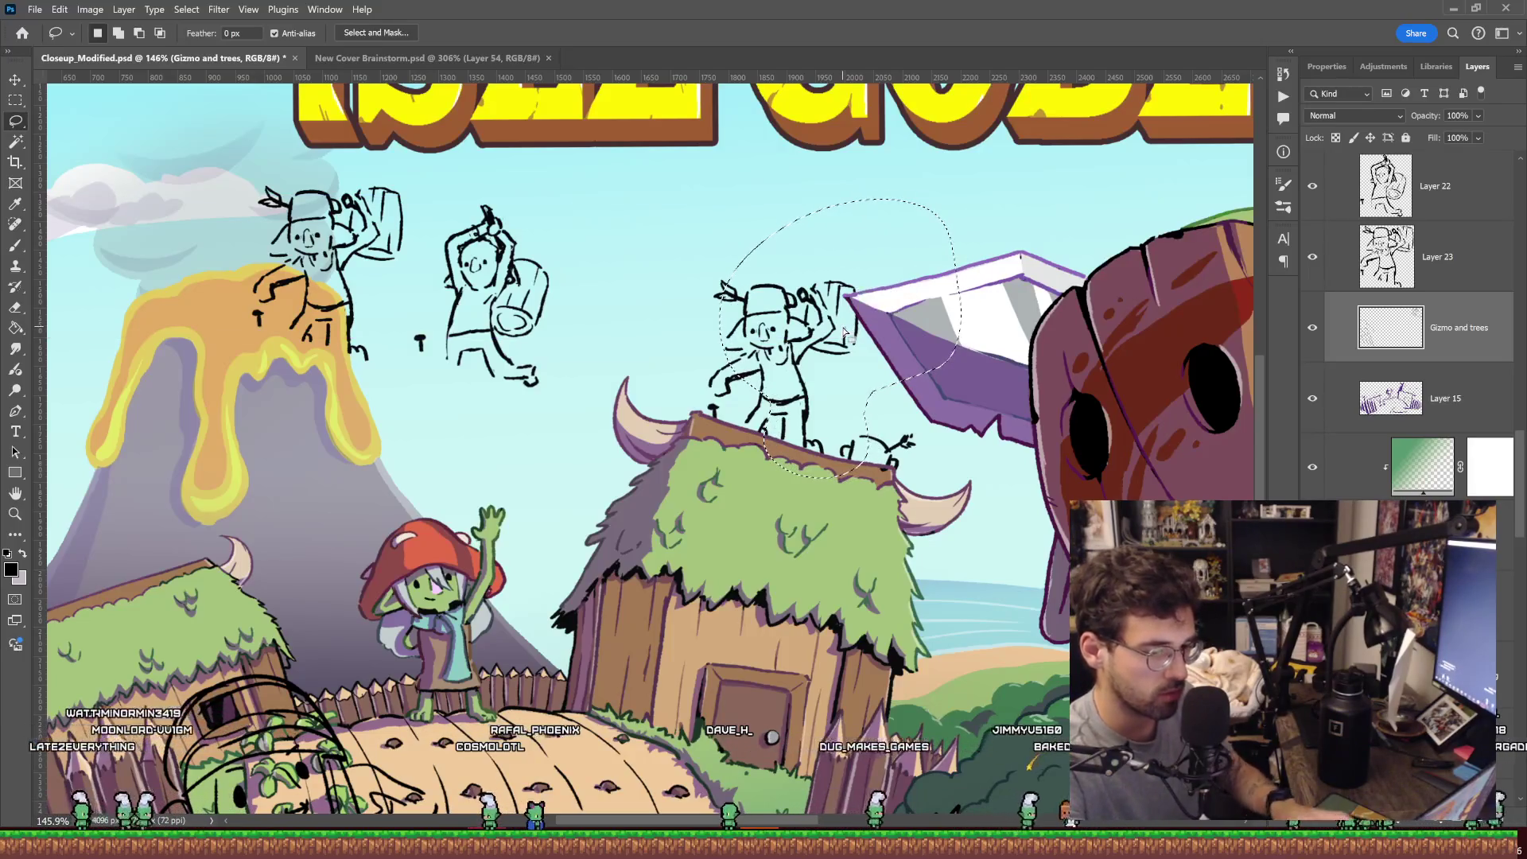
key("v")
scroll(827, 338, "up", 5)
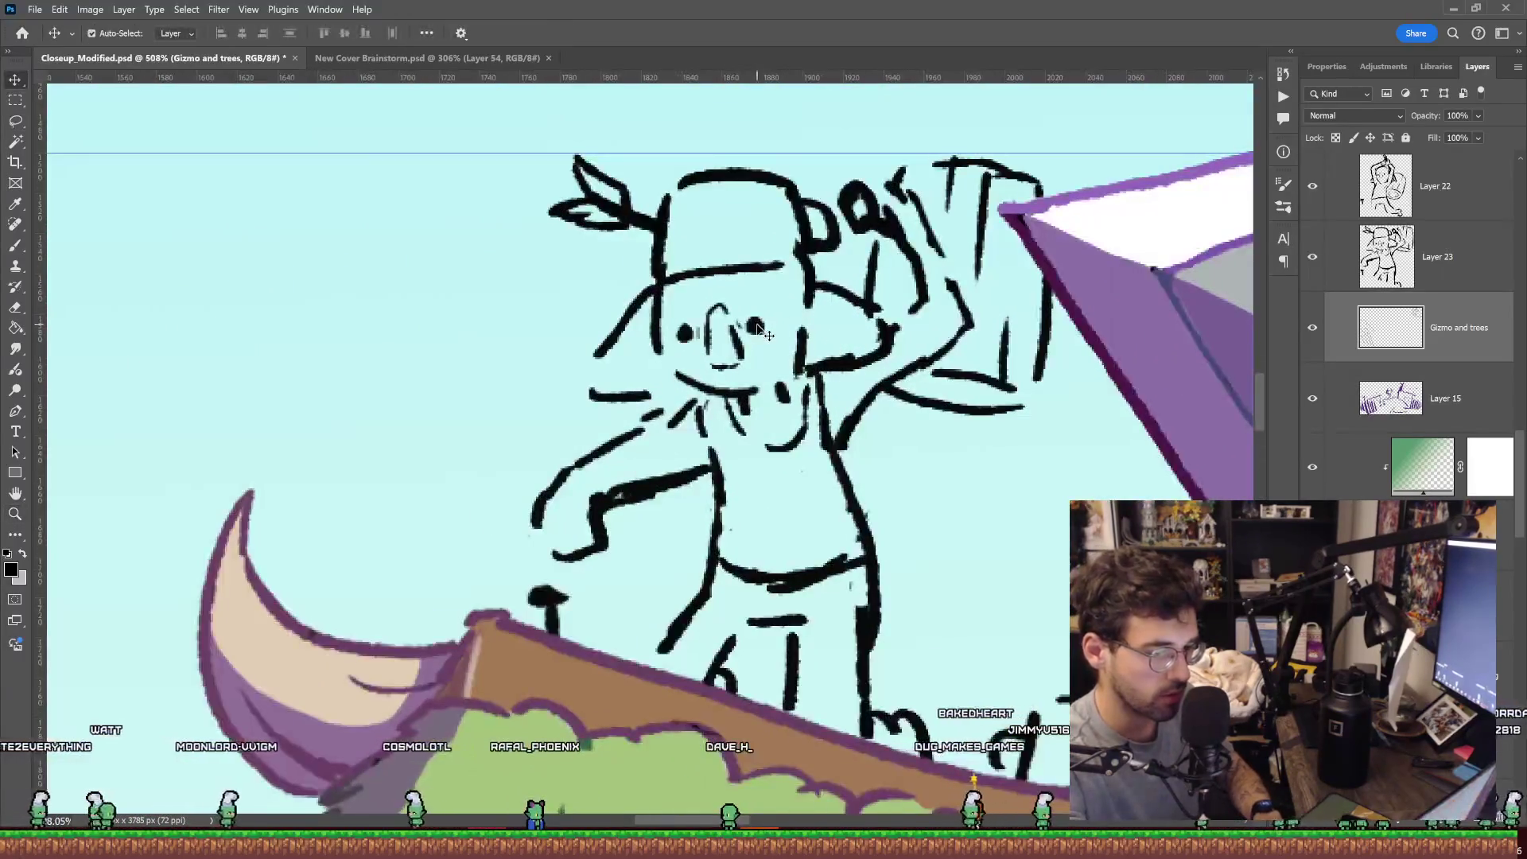
Lasso the bandana goblin sketch on the hut roof and delete it.
scroll(824, 342, "down", 5)
key("l")
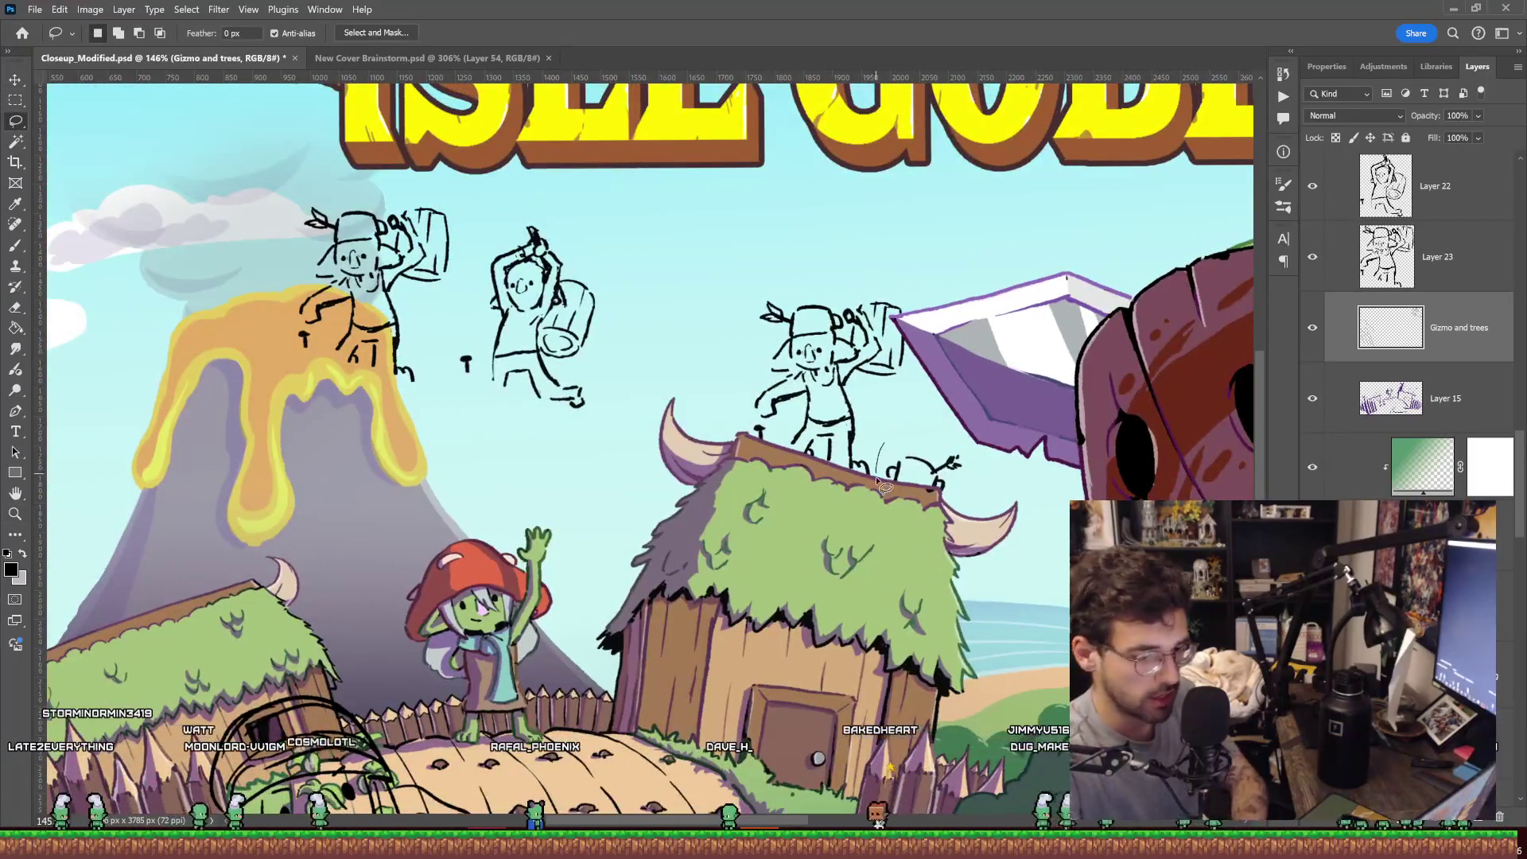
left_click_drag(808, 269, 932, 387)
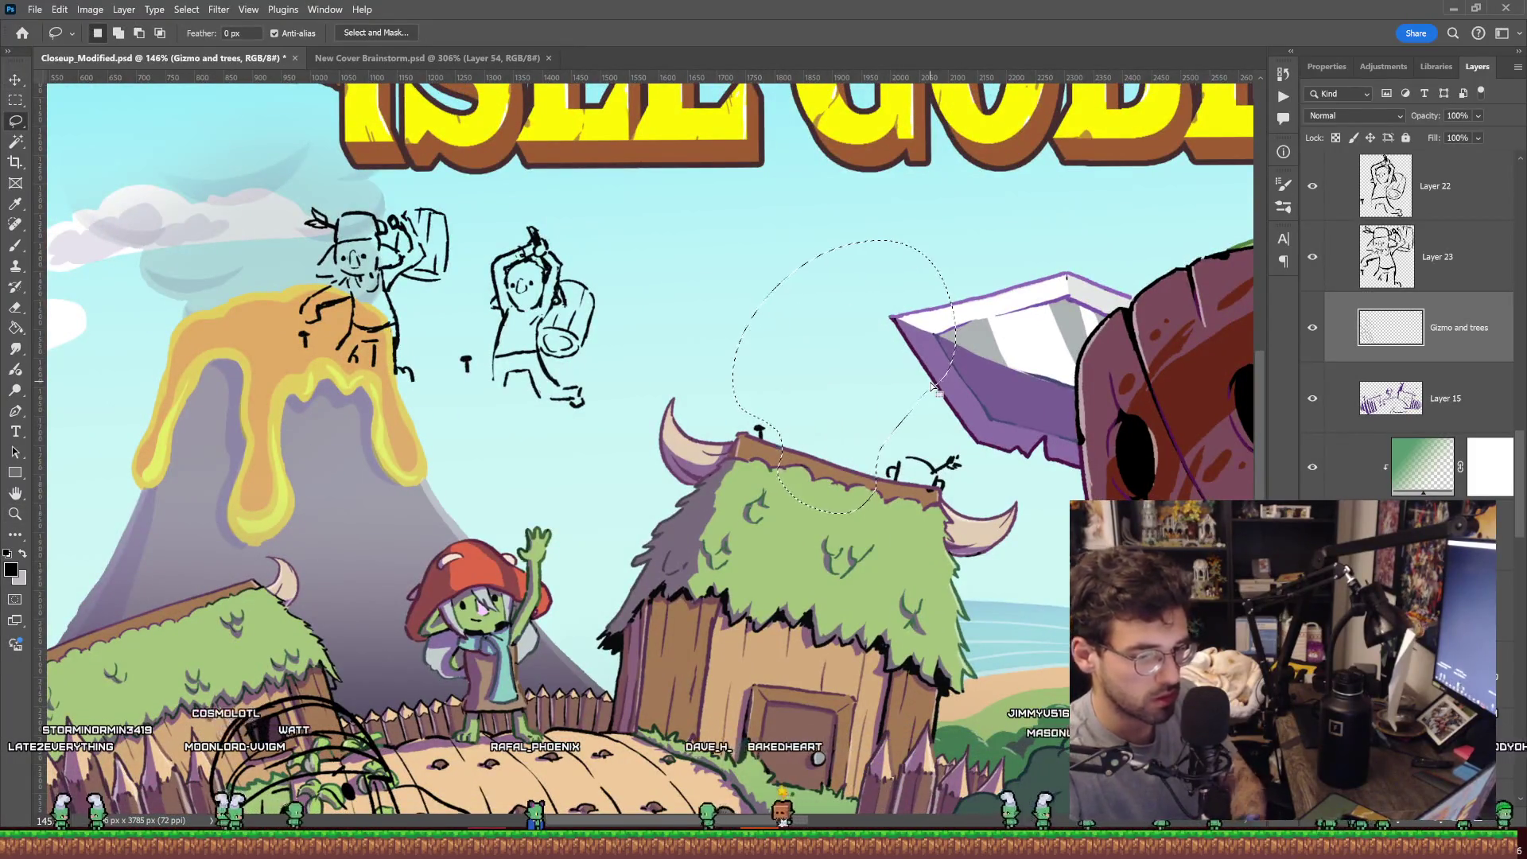
Zoom in on the hut area and move the stray chat image window off the canvas.
key("z")
scroll(730, 380, "down", 3)
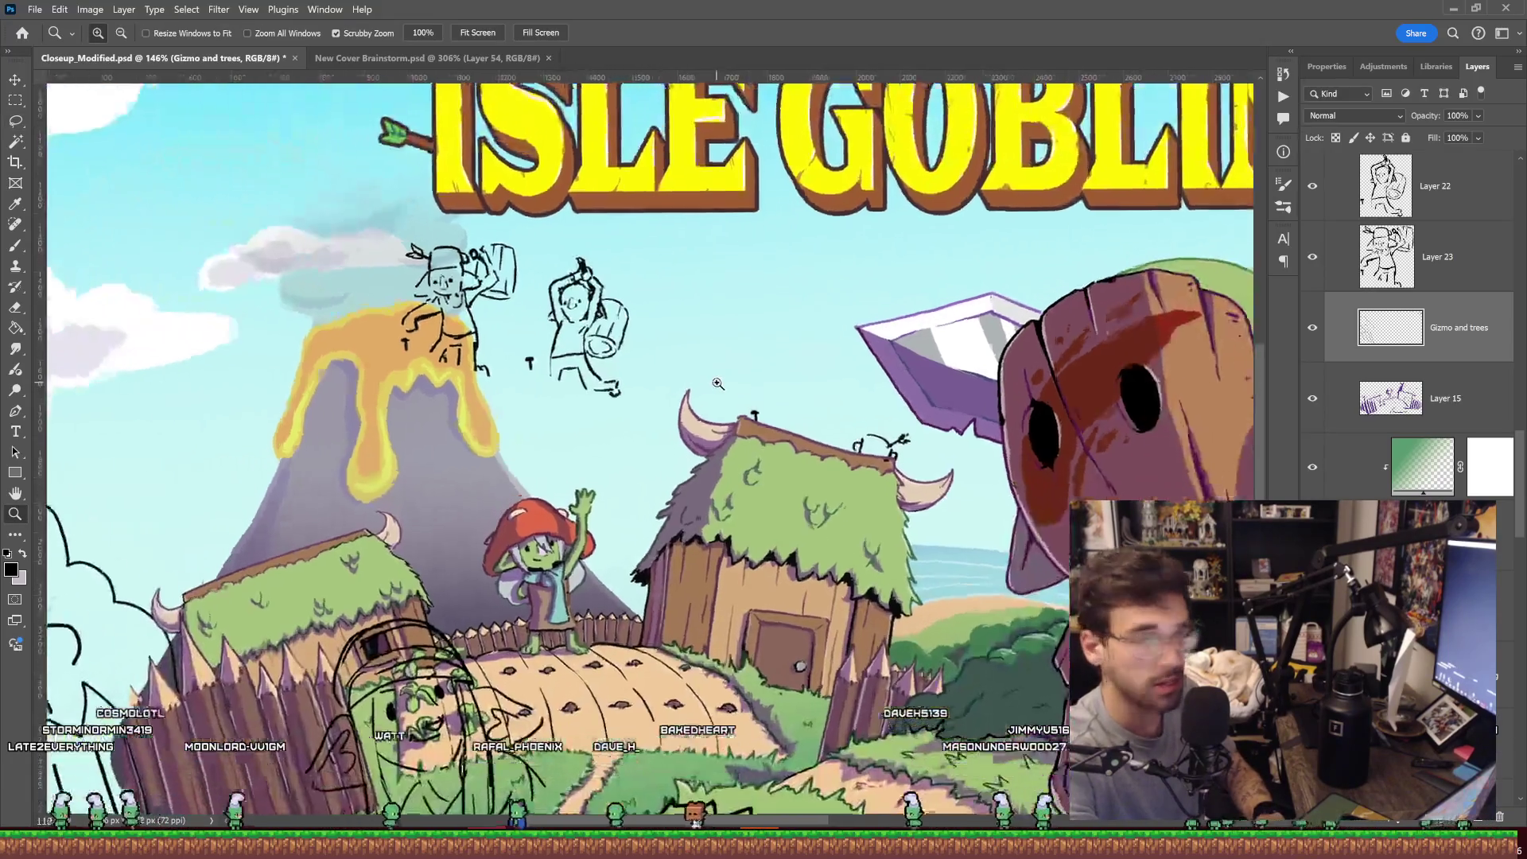
scroll(730, 381, "up", 4)
scroll(730, 380, "up", 1)
scroll(729, 379, "up", 1)
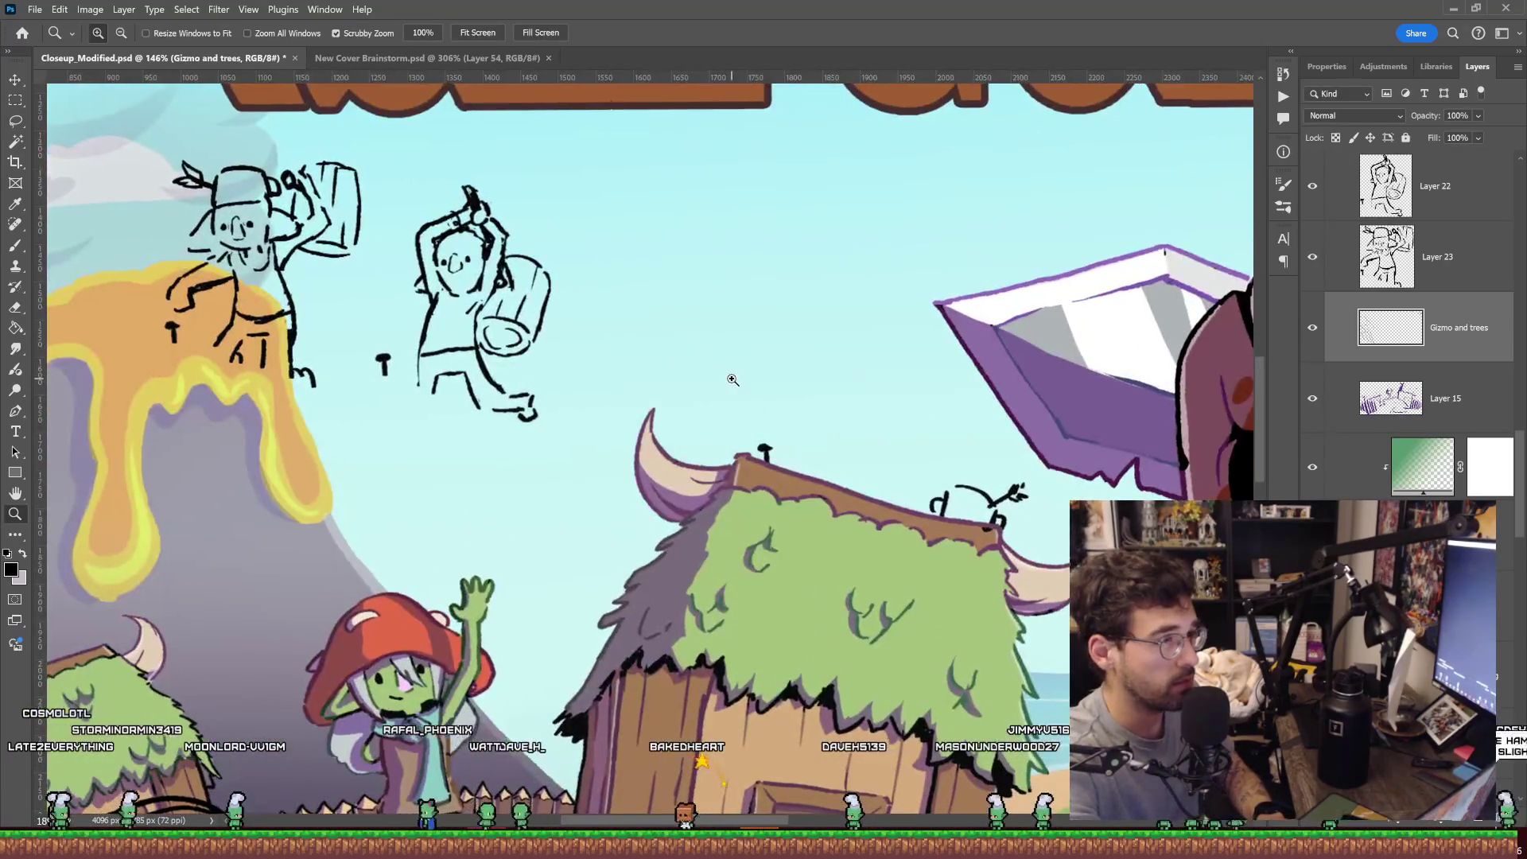
scroll(730, 377, "up", 1)
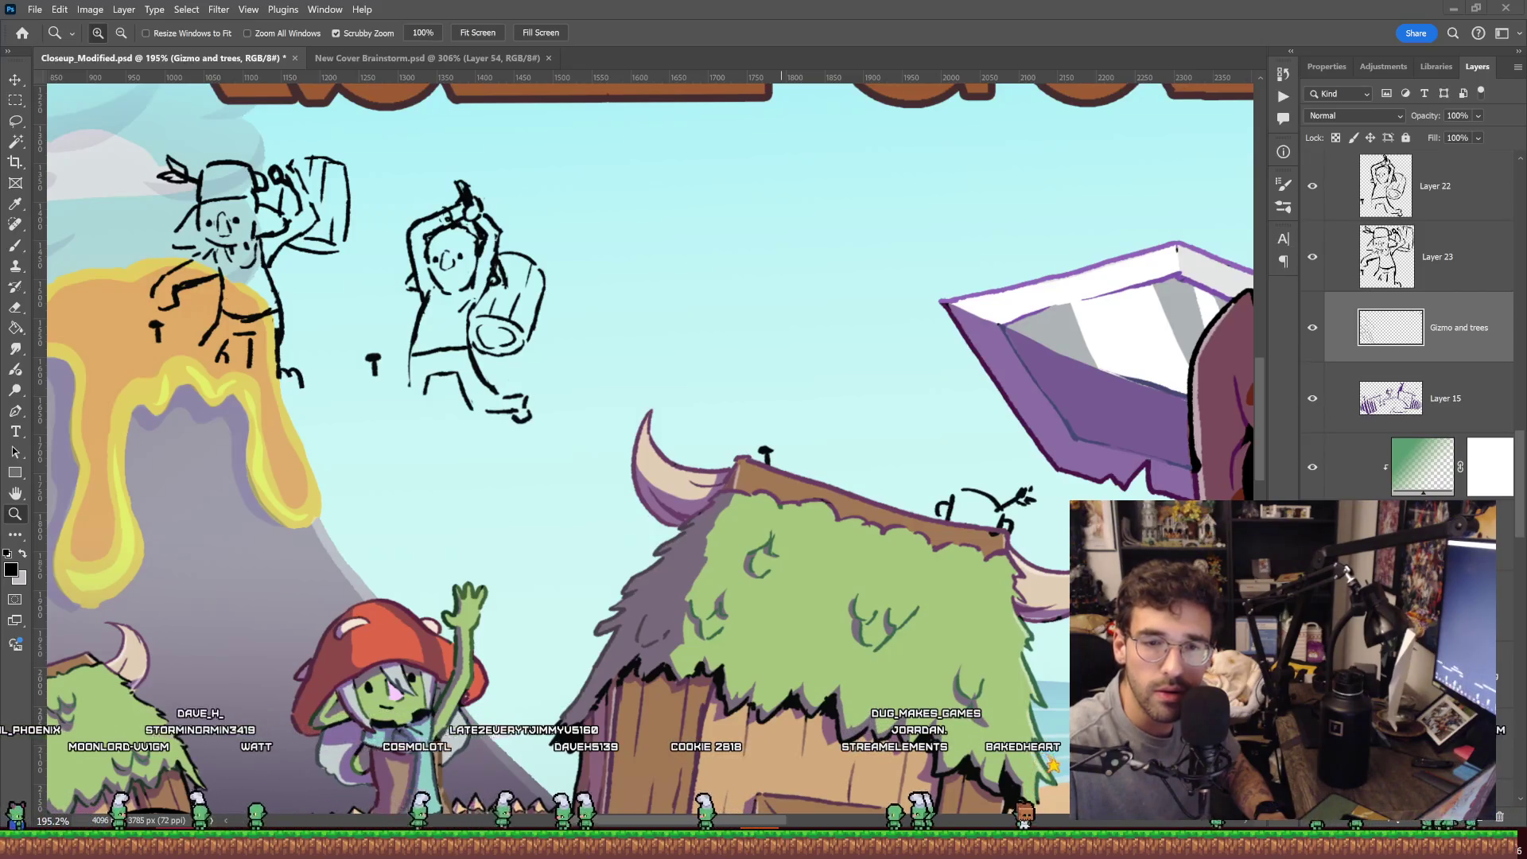
left_click_drag(1526, 3, 883, 3)
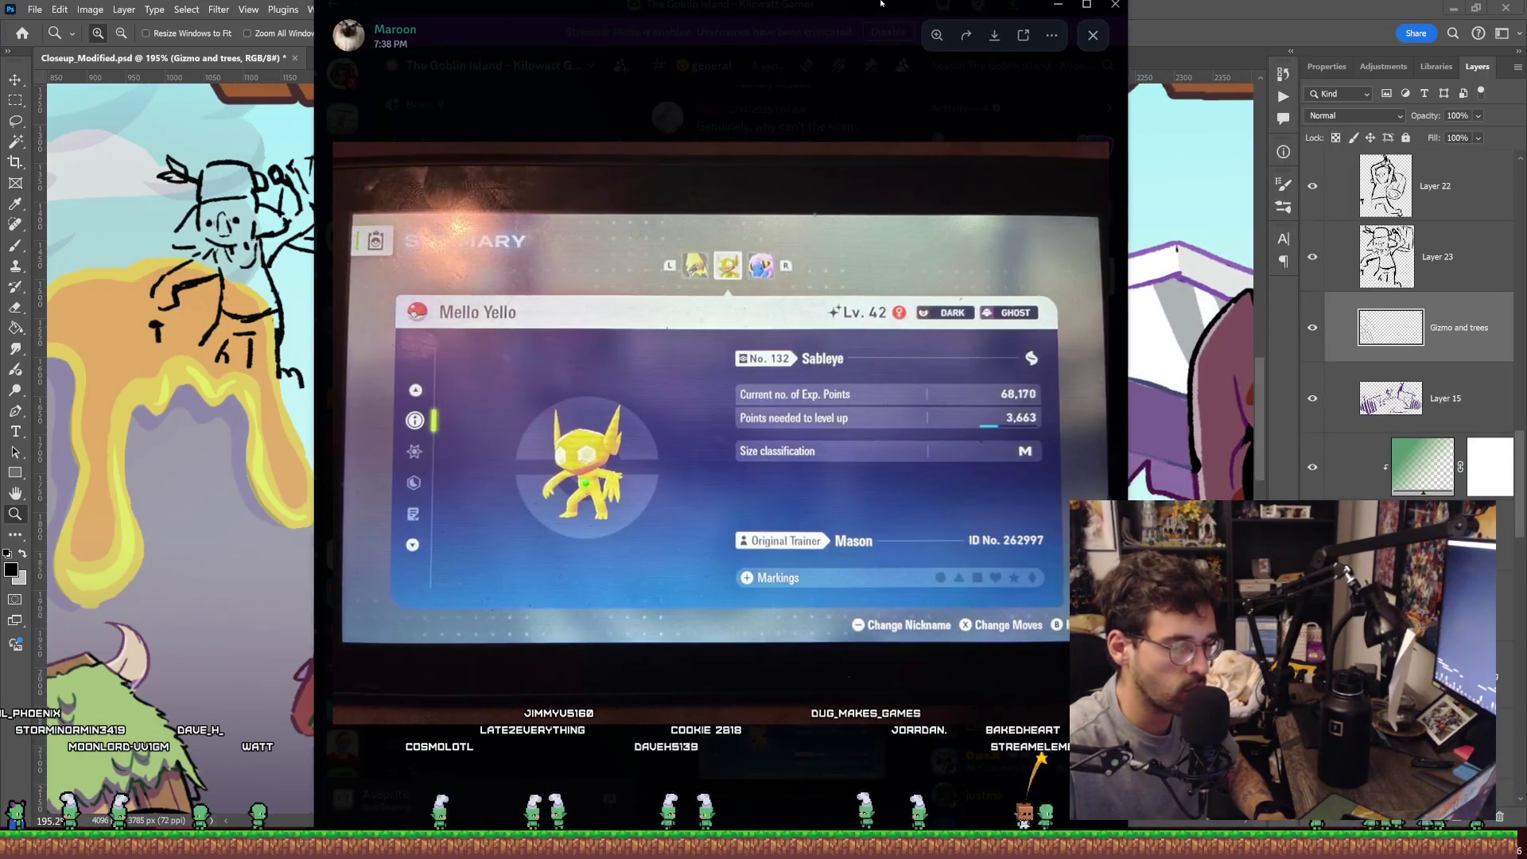
left_click_drag(884, 3, 1526, 3)
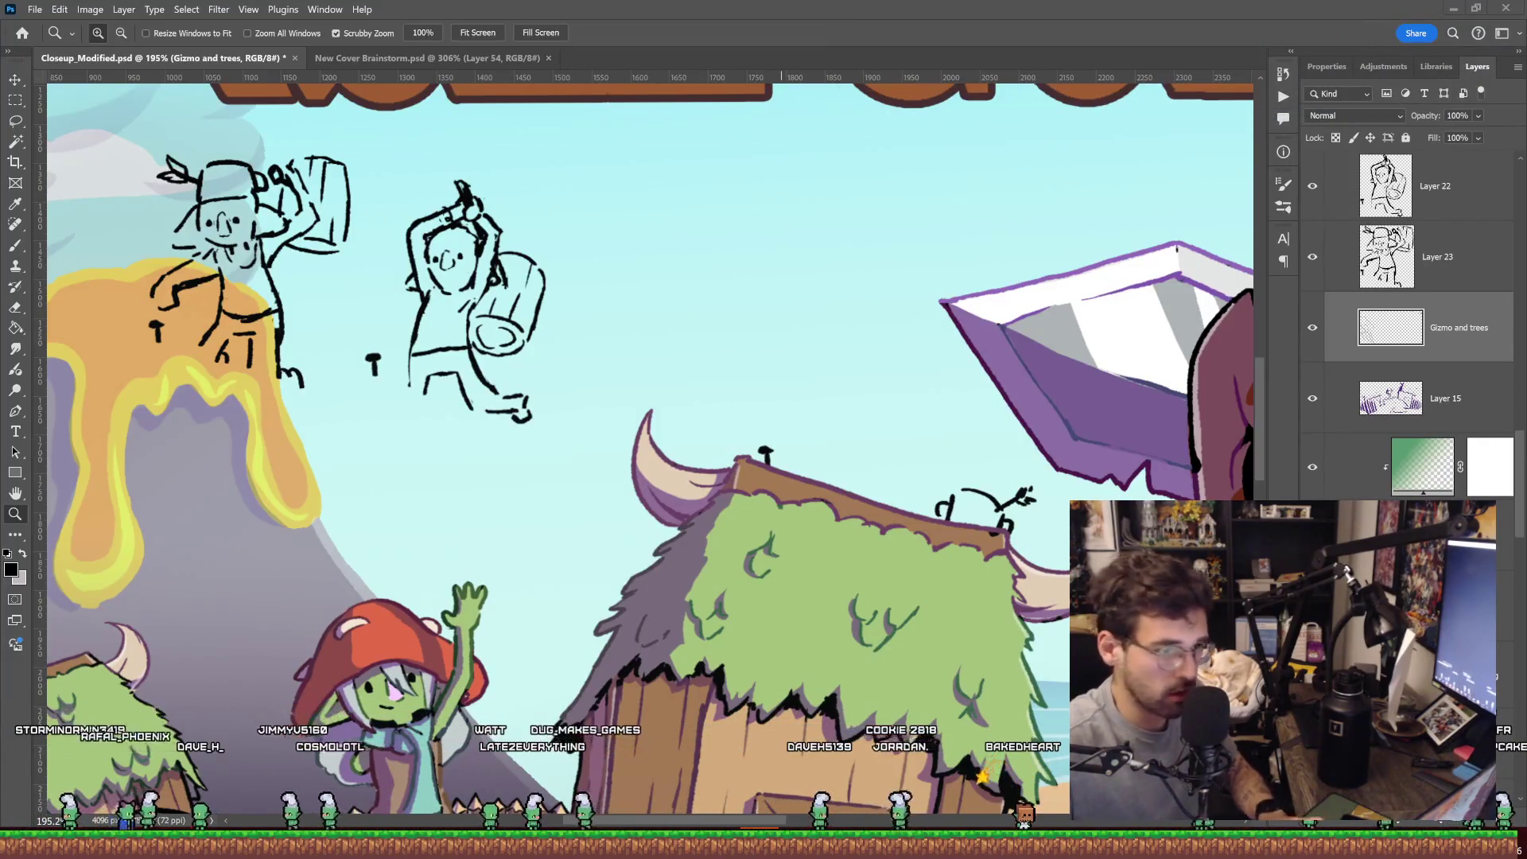
left_click_drag(776, 321, 869, 365)
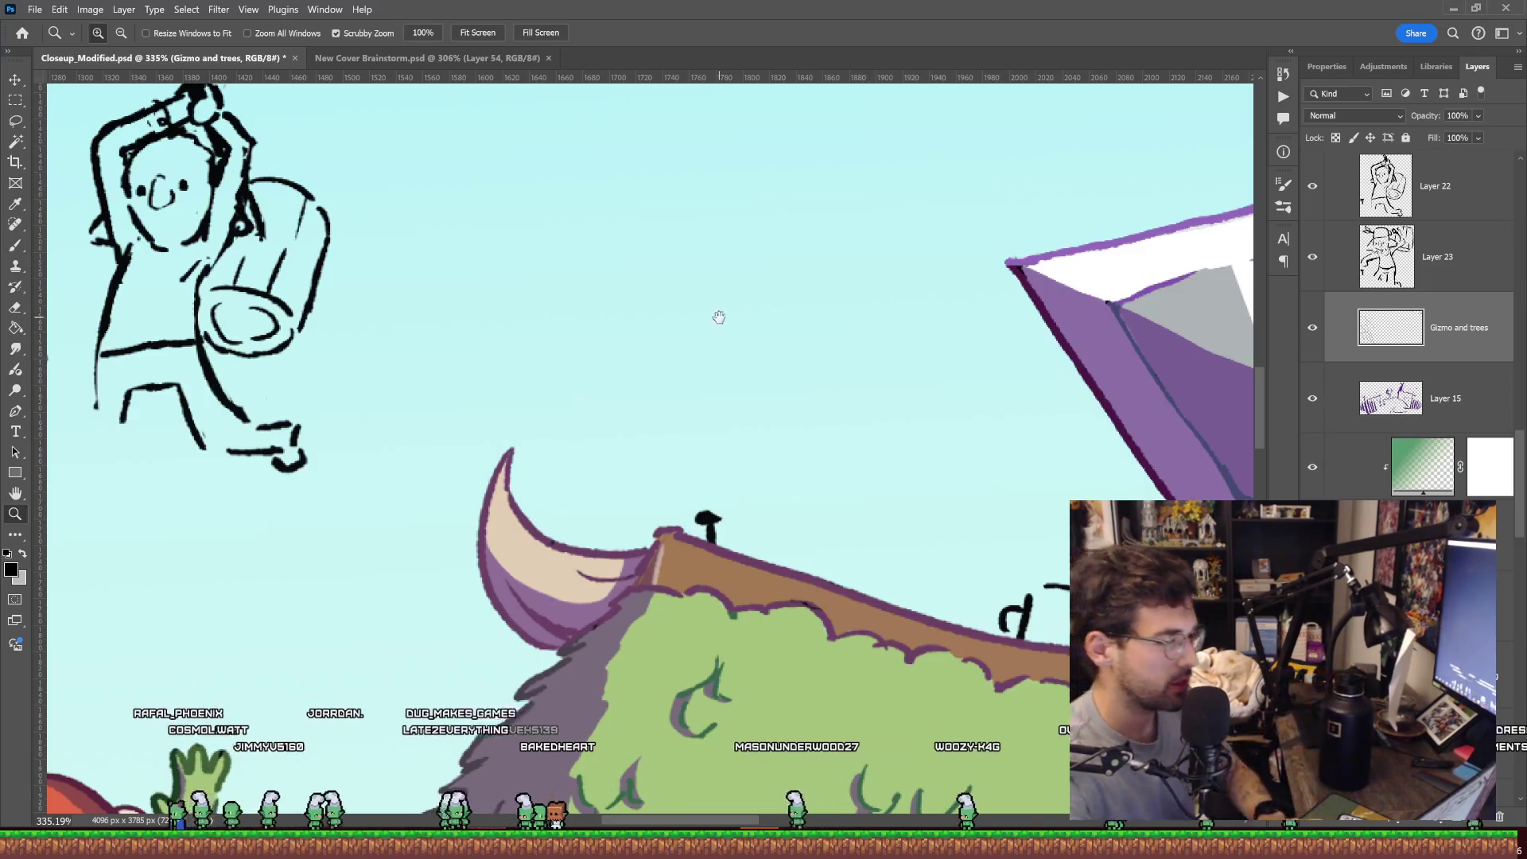
left_click_drag(716, 317, 874, 301)
scroll(874, 301, "down", 3)
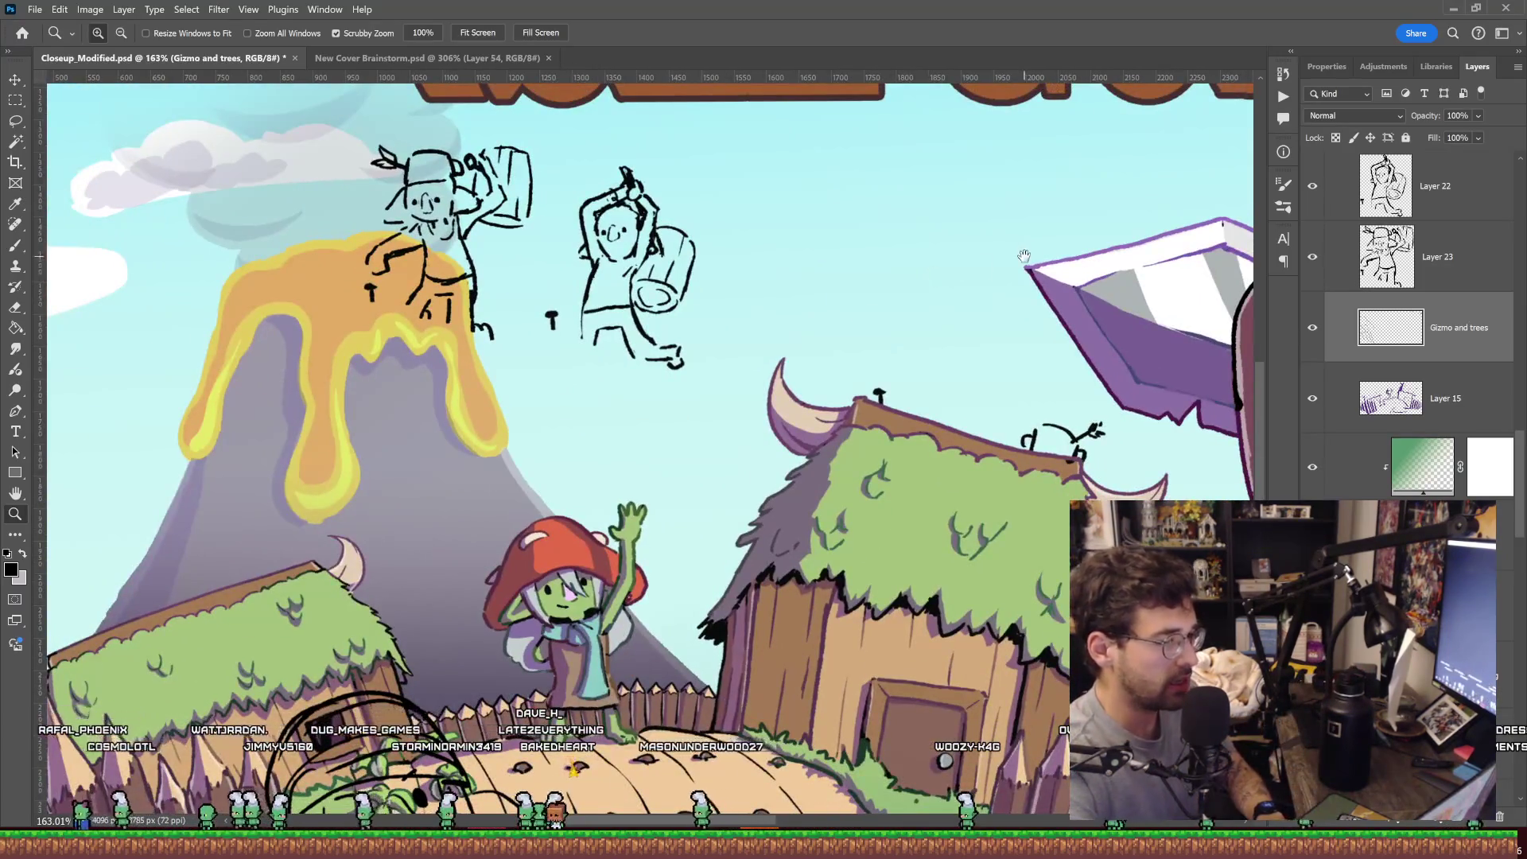
scroll(813, 296, "up", 2)
scroll(817, 306, "up", 1)
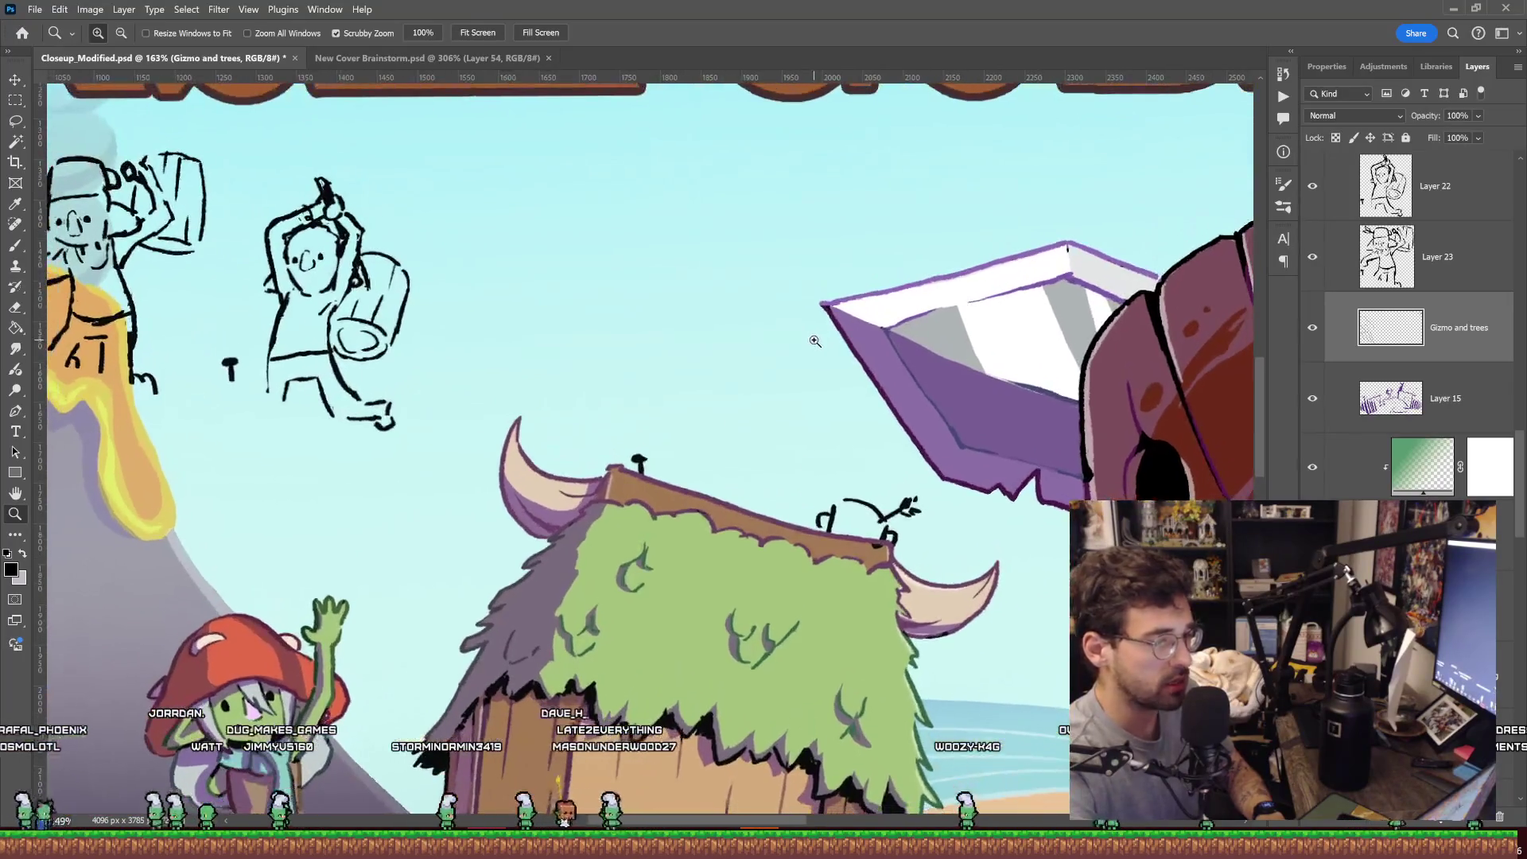
key("b")
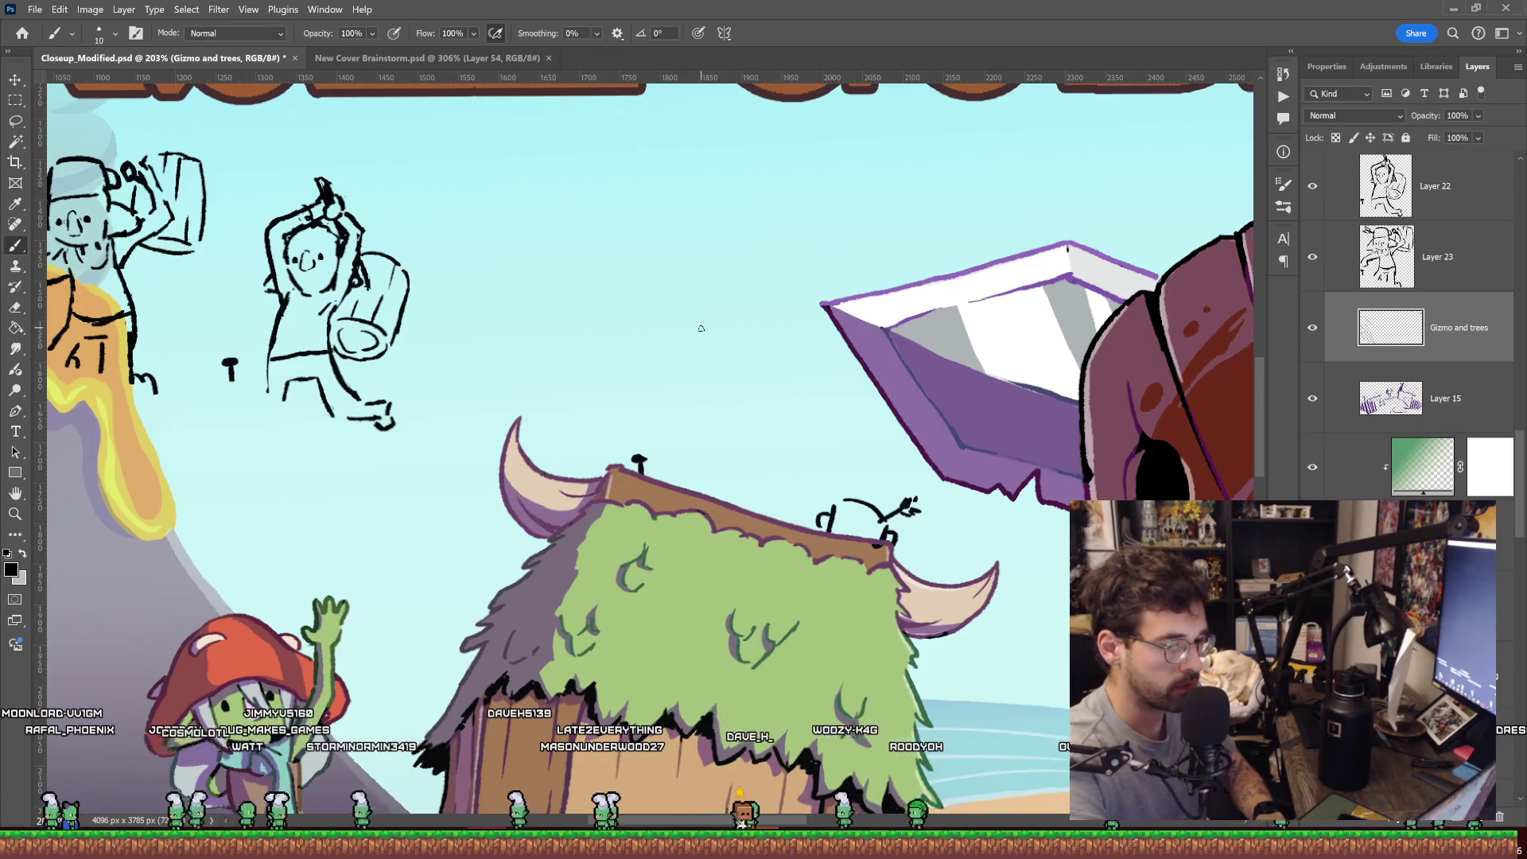
Sketch a round goblin head with a dot eye above the hut roof and nudge it down slightly.
left_click_drag(704, 310, 686, 355)
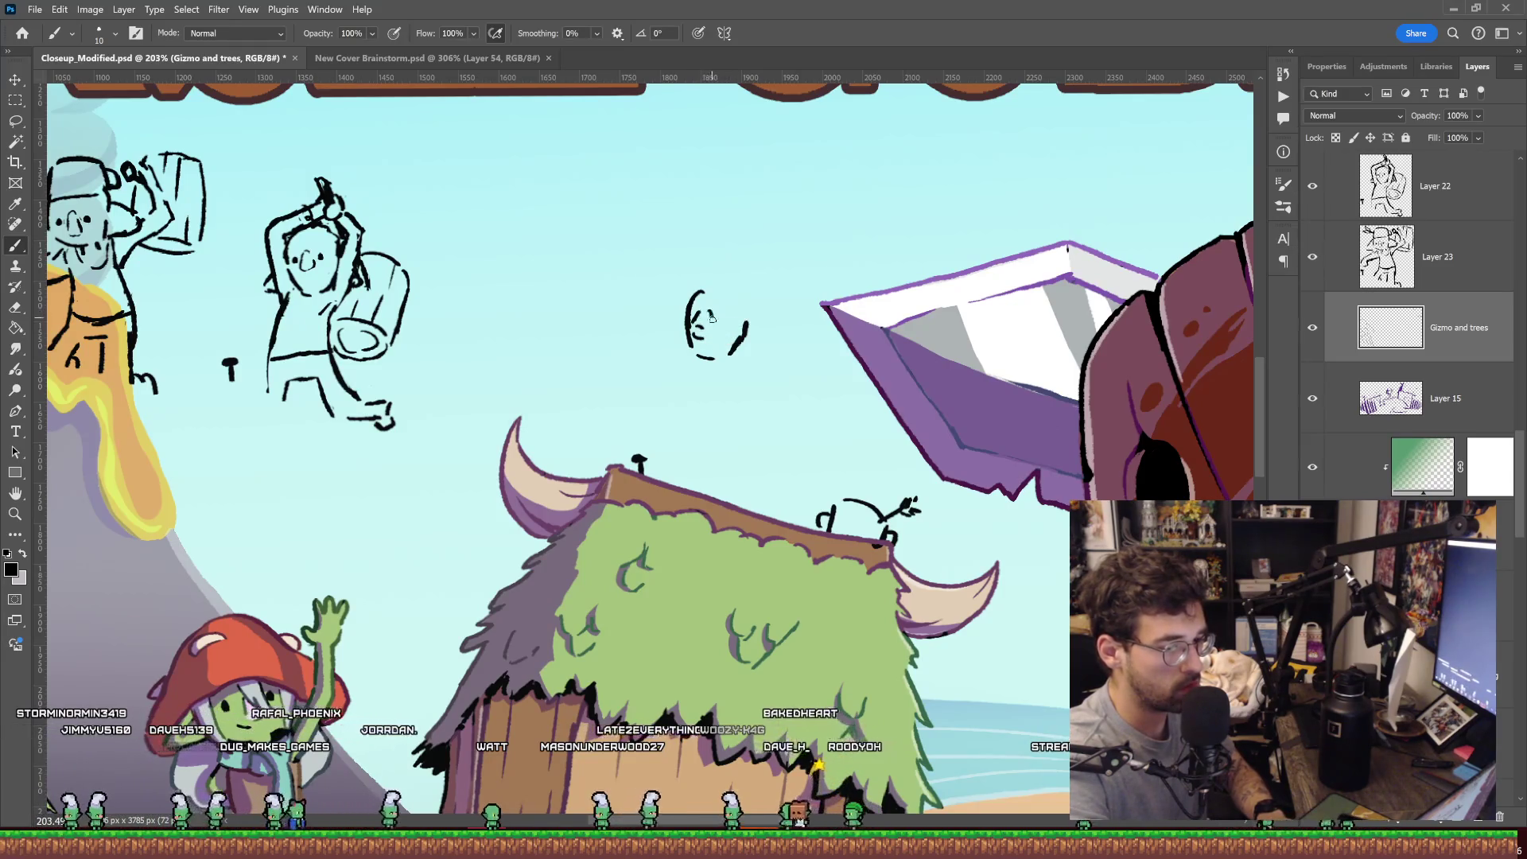
left_click(720, 321)
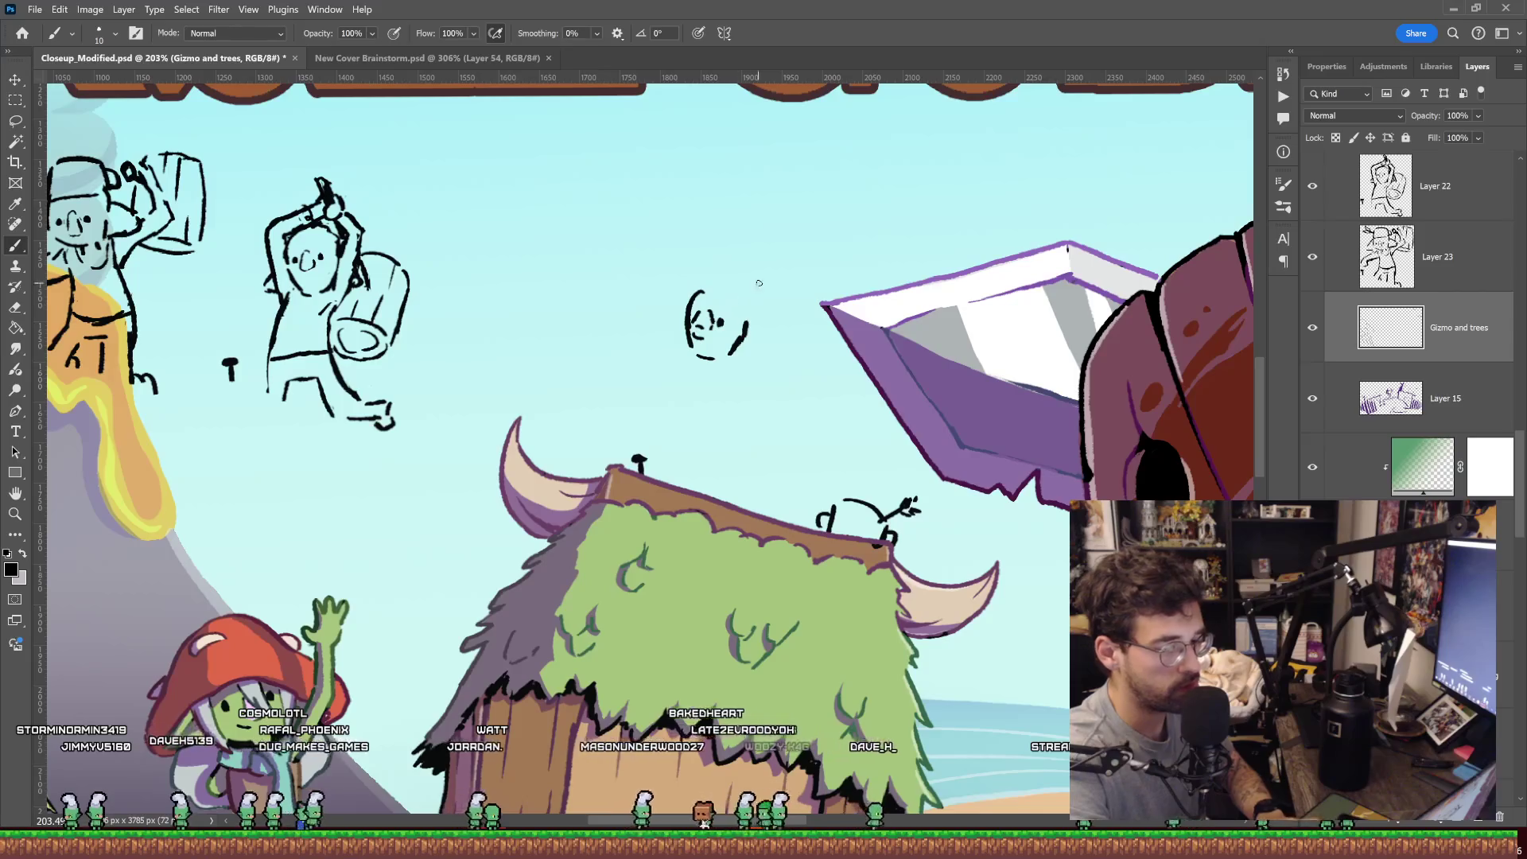
key("l")
left_click_drag(744, 322, 713, 322)
key("ctrl+t")
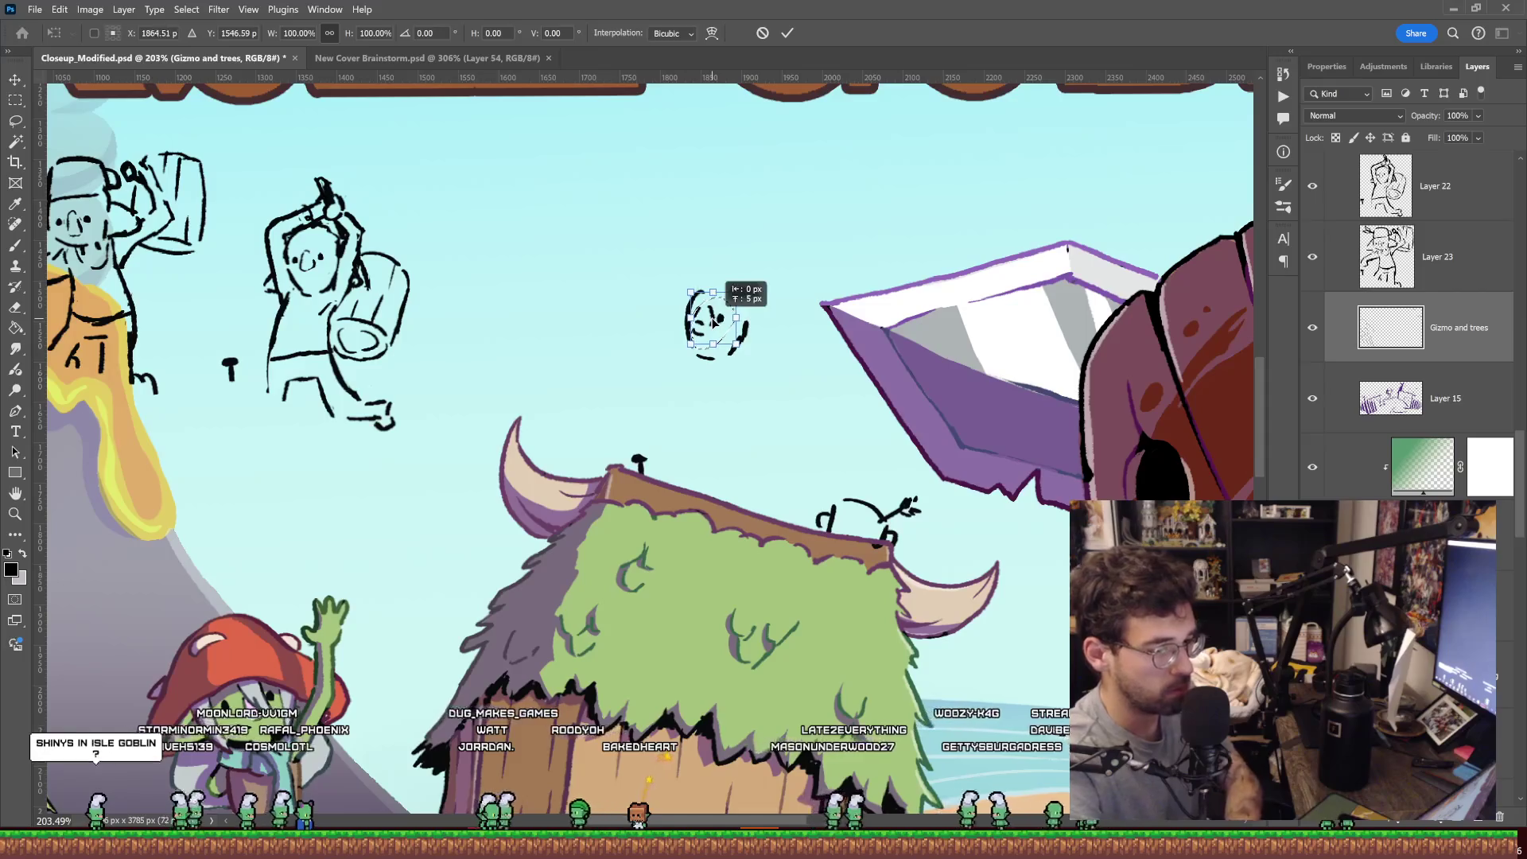
key("Return")
key("e")
scroll(700, 318, "up", 4)
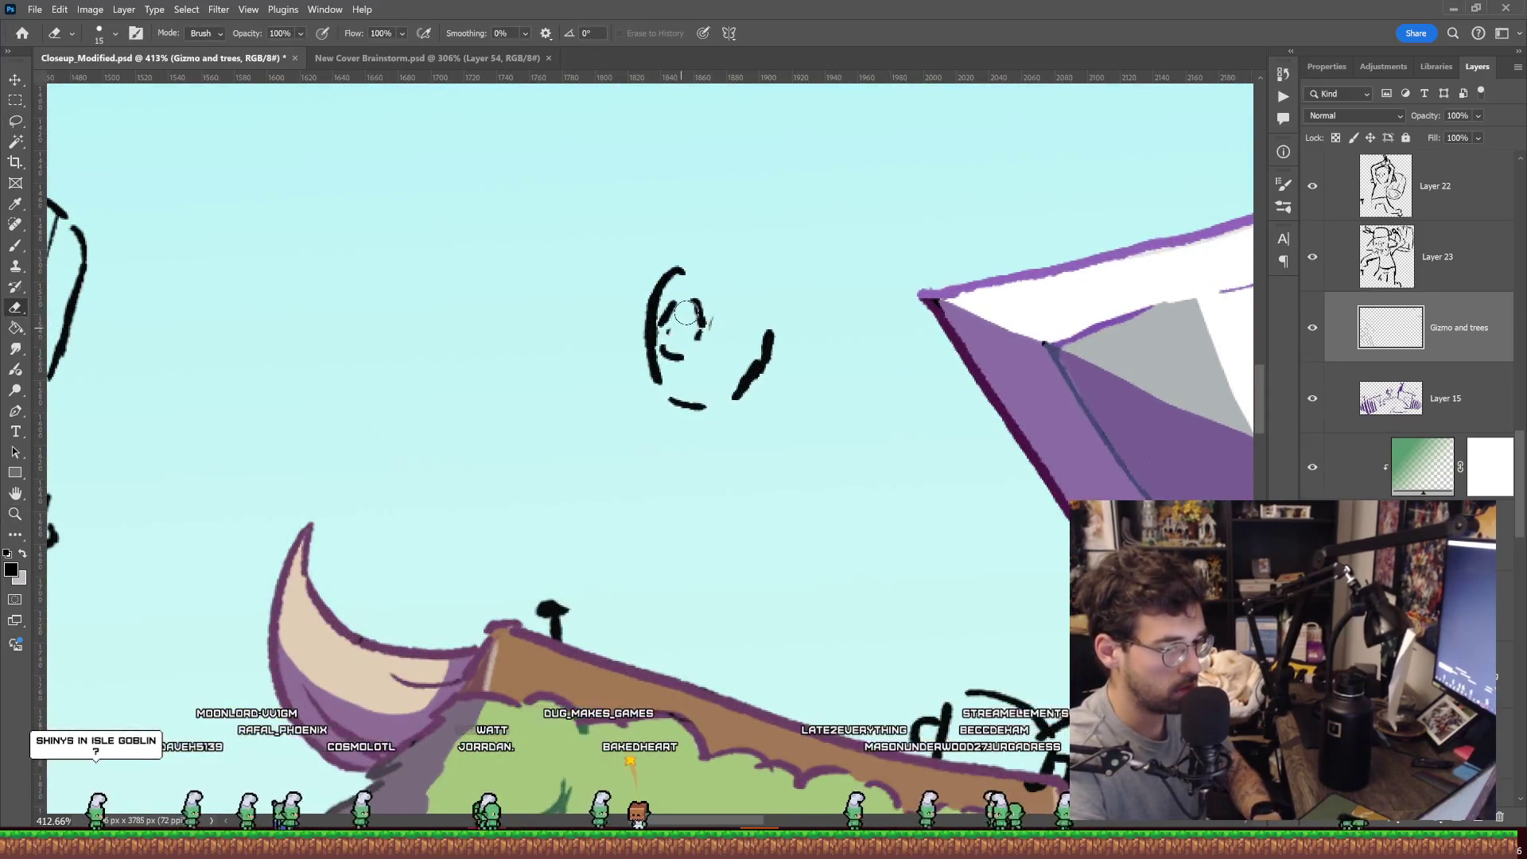
key("b")
scroll(784, 312, "down", 3)
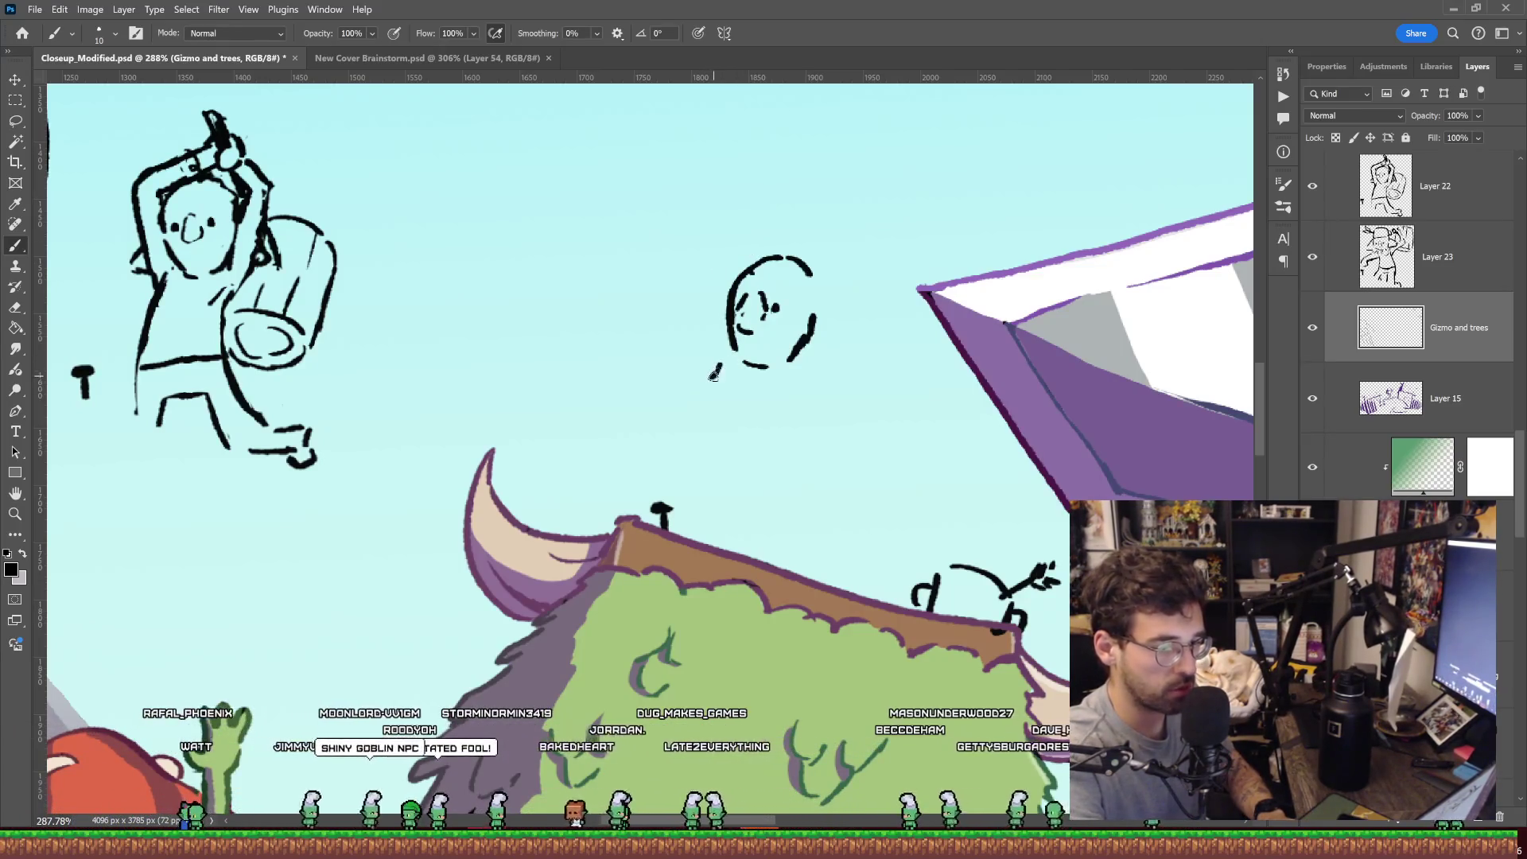
Draw the new goblin's body lines and both arms raised overhead.
left_click_drag(713, 391, 698, 422)
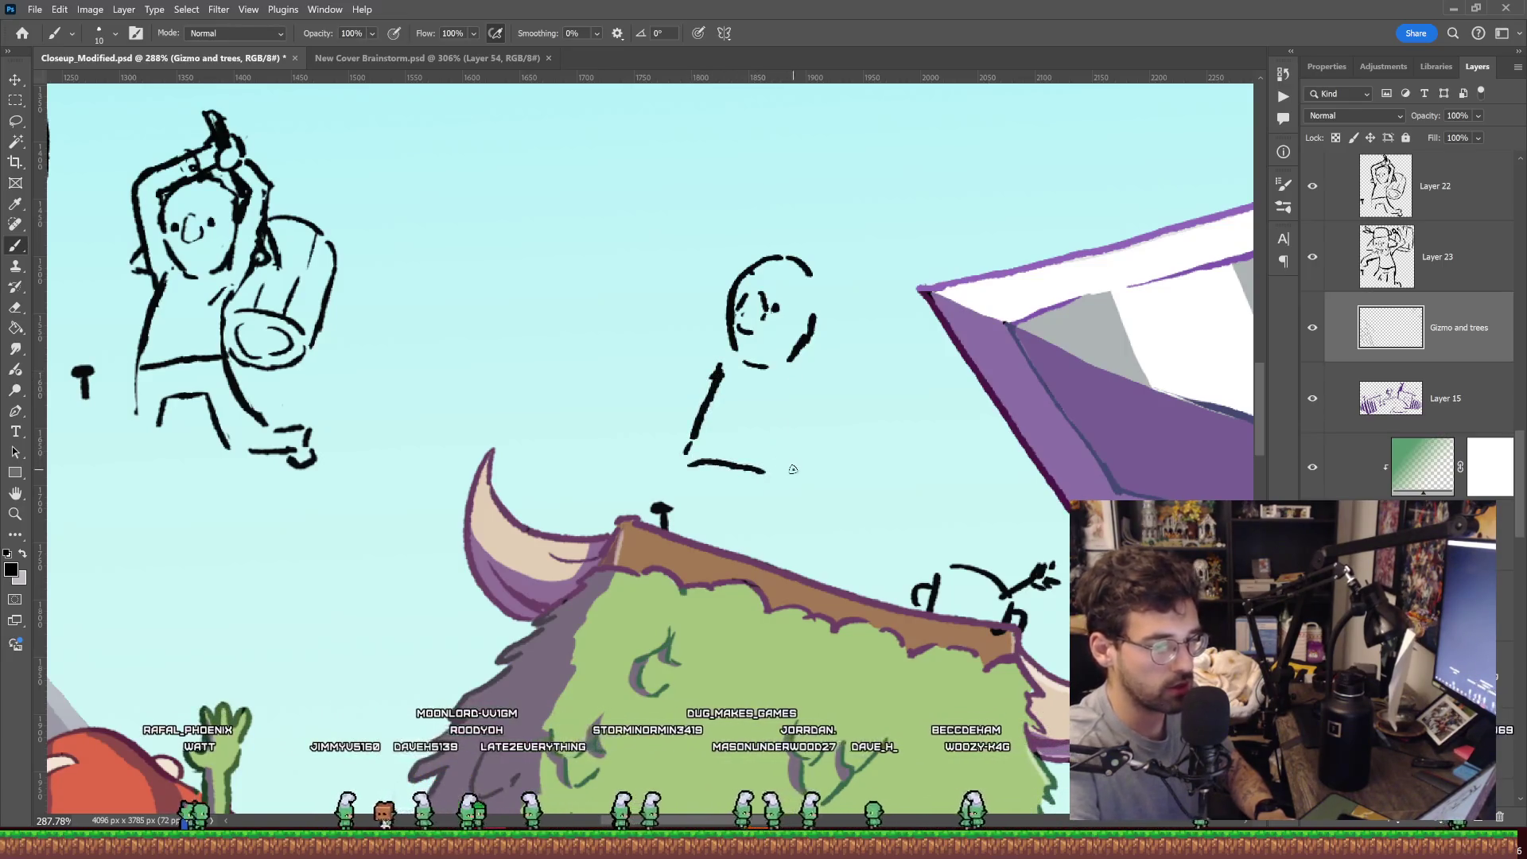
left_click_drag(793, 469, 790, 422)
left_click_drag(812, 371, 816, 369)
left_click_drag(720, 372, 711, 306)
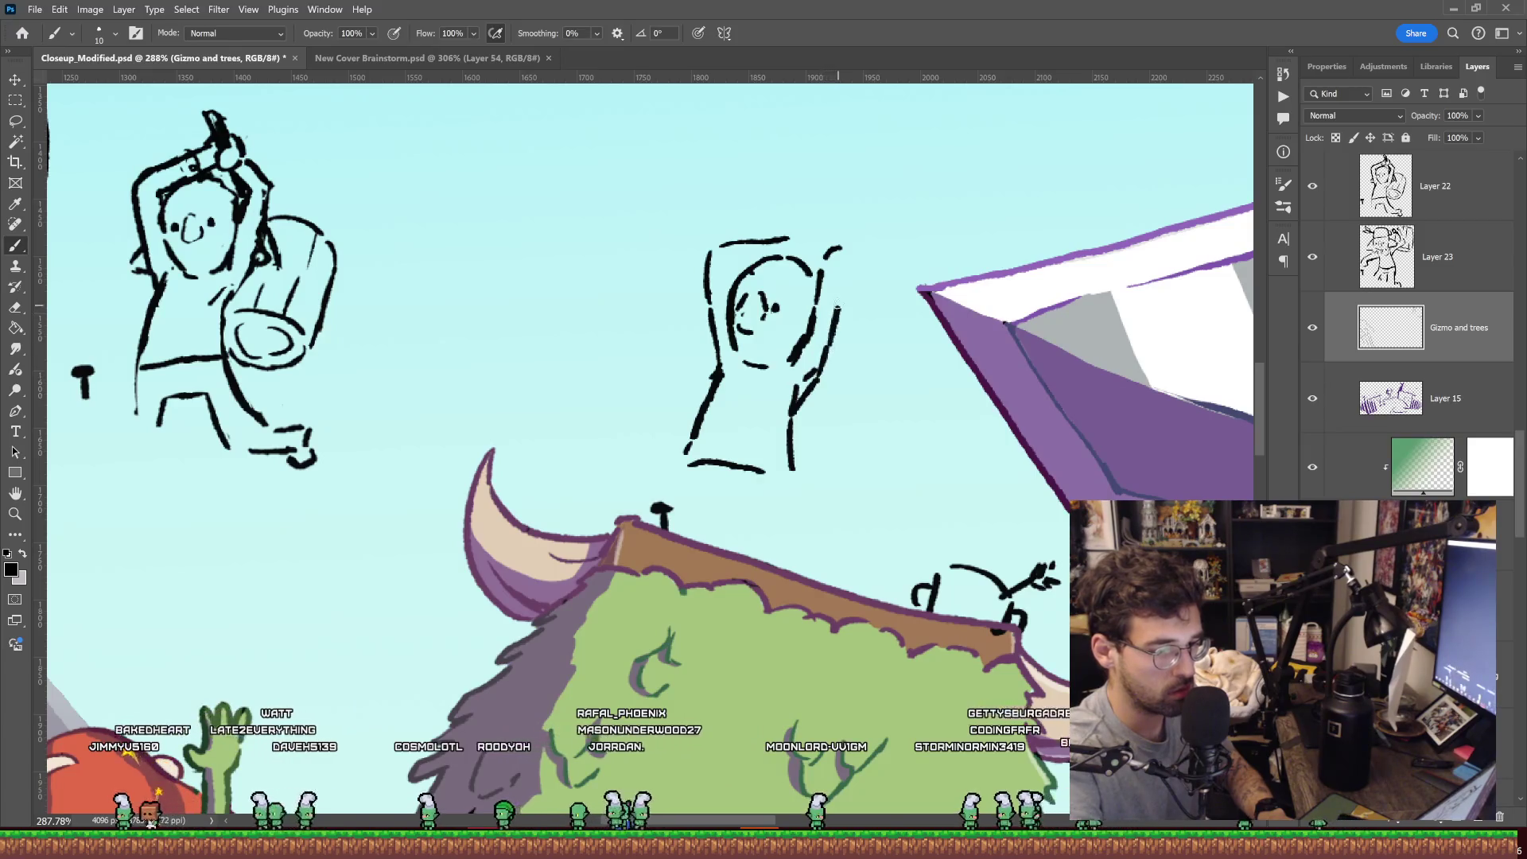
left_click_drag(839, 305, 863, 259)
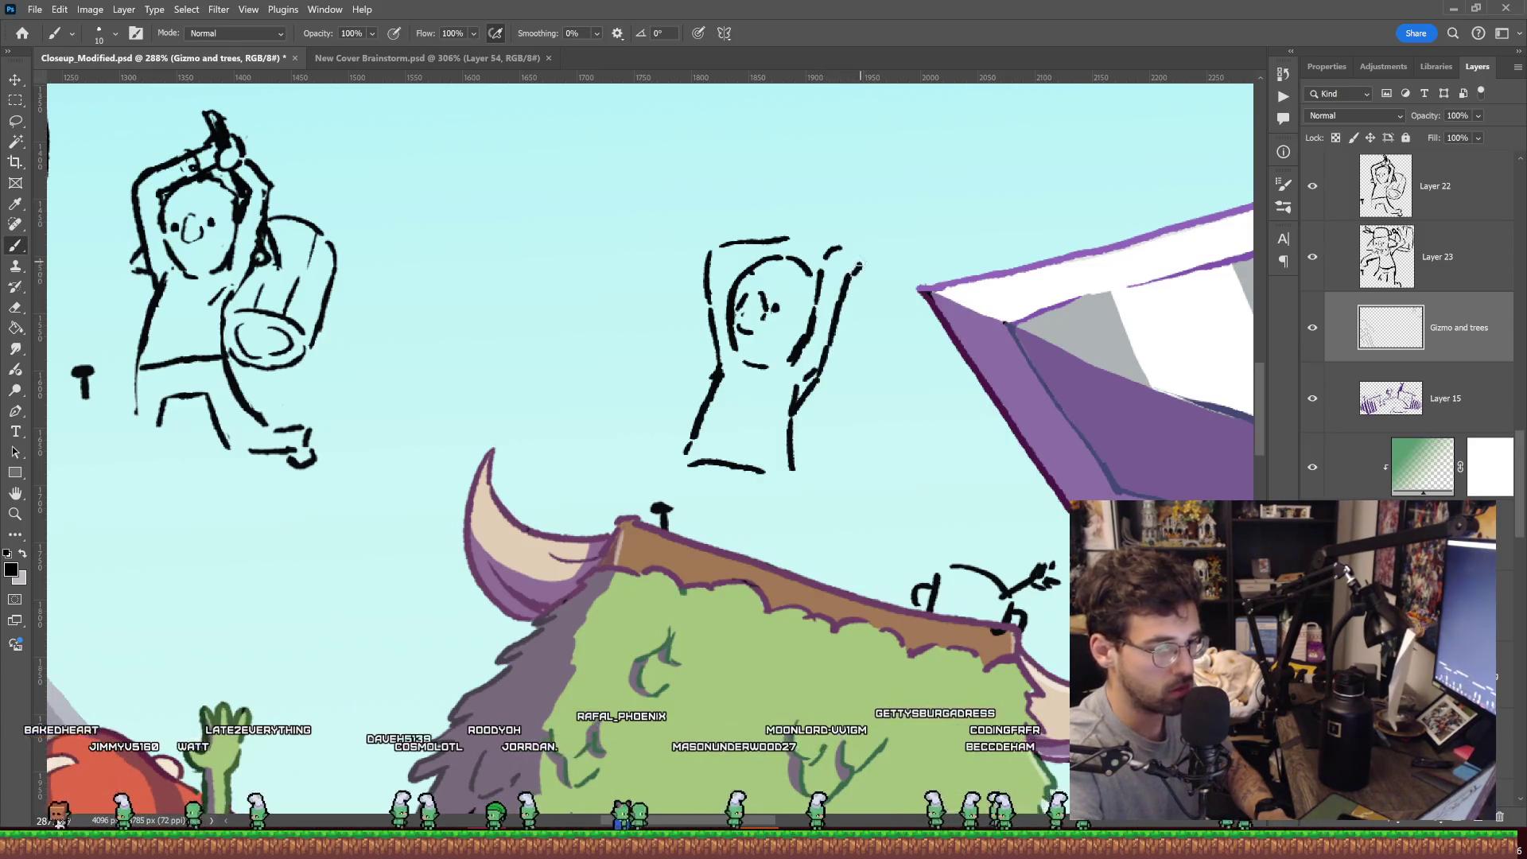
Erase and redraw the head top, thicken the raised hand, and lasso the arms-raised goblin.
key("e")
mouse_move(824, 236)
left_mouse_down()
mouse_move(732, 239)
mouse_move(766, 233)
left_mouse_up()
key("b")
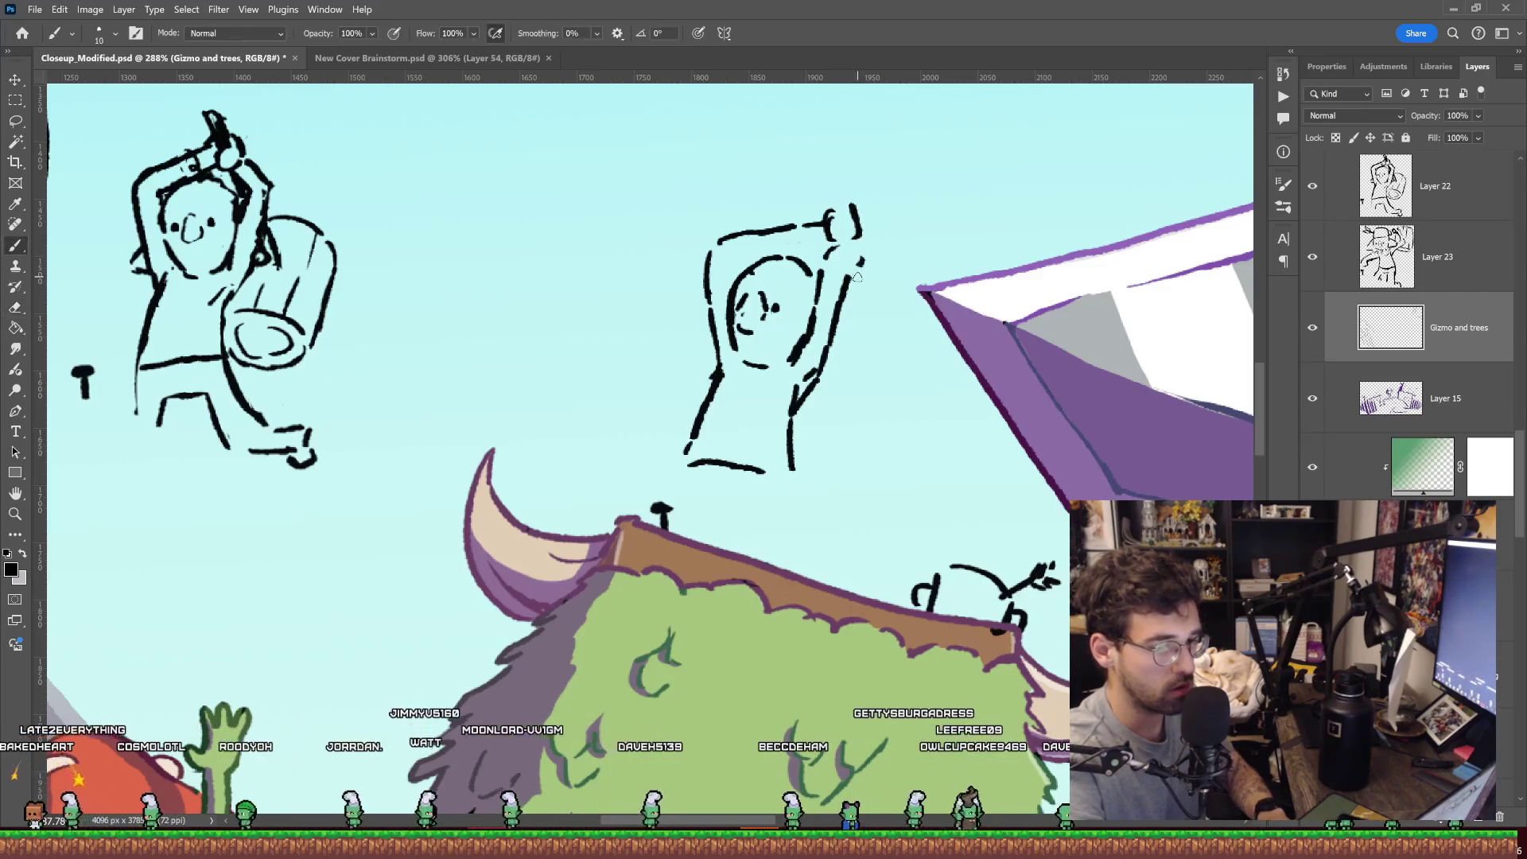
left_click_drag(856, 281, 867, 267)
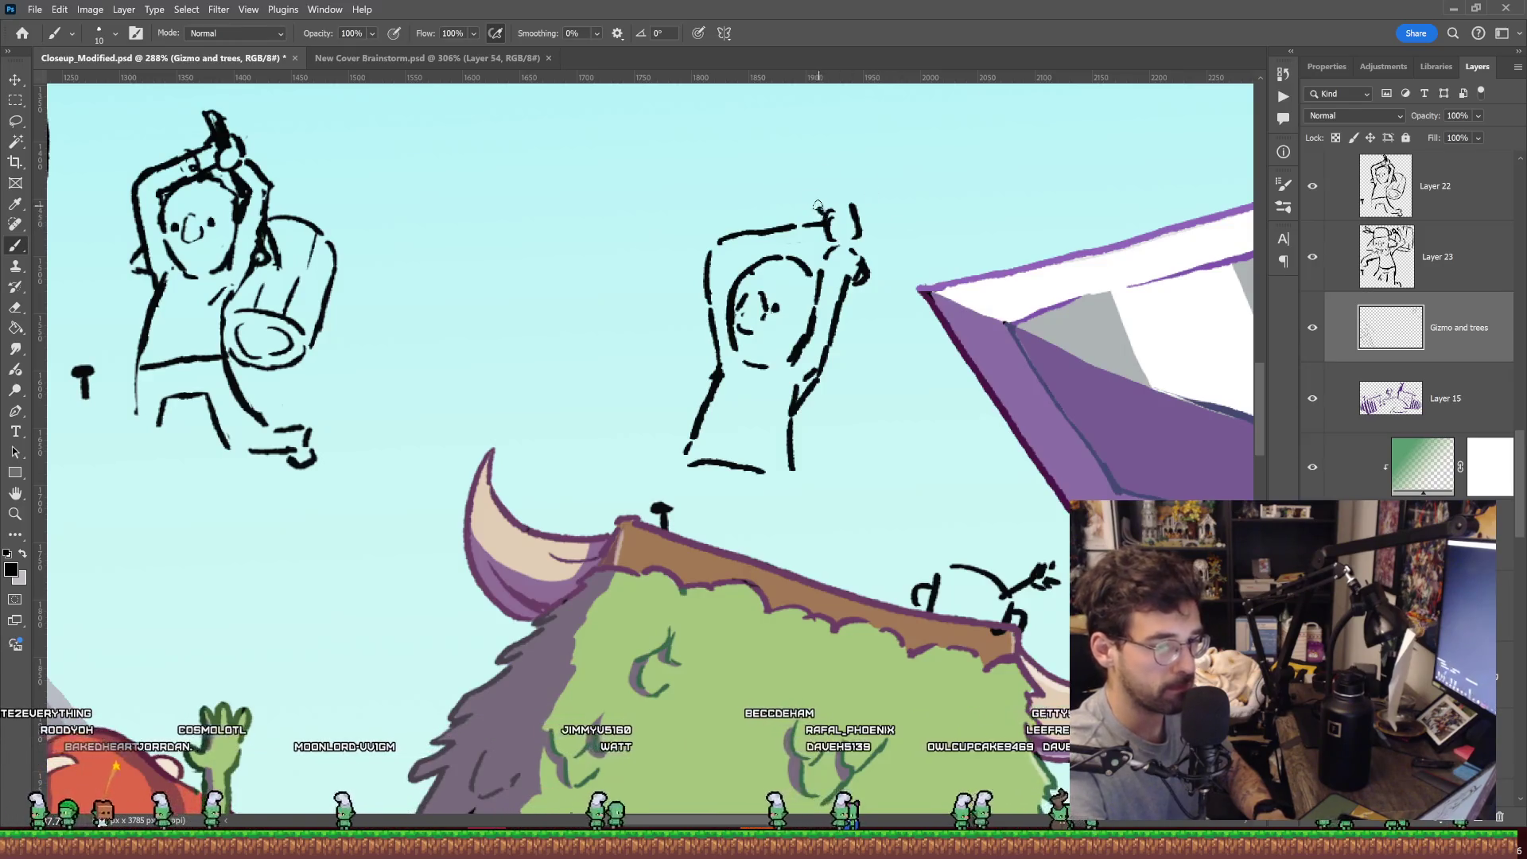
key("e")
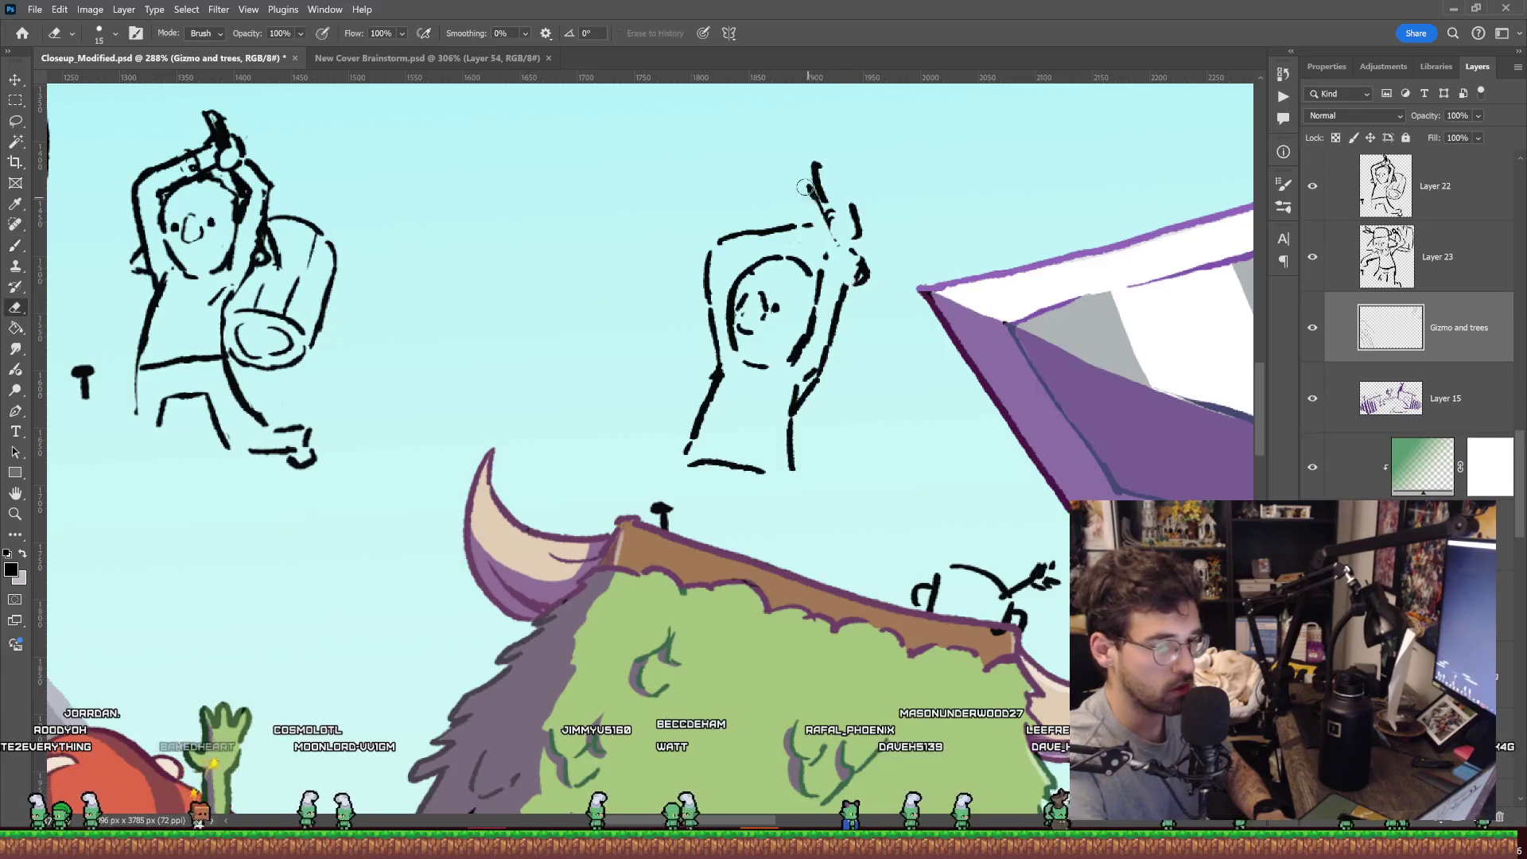
left_click_drag(873, 268, 807, 205)
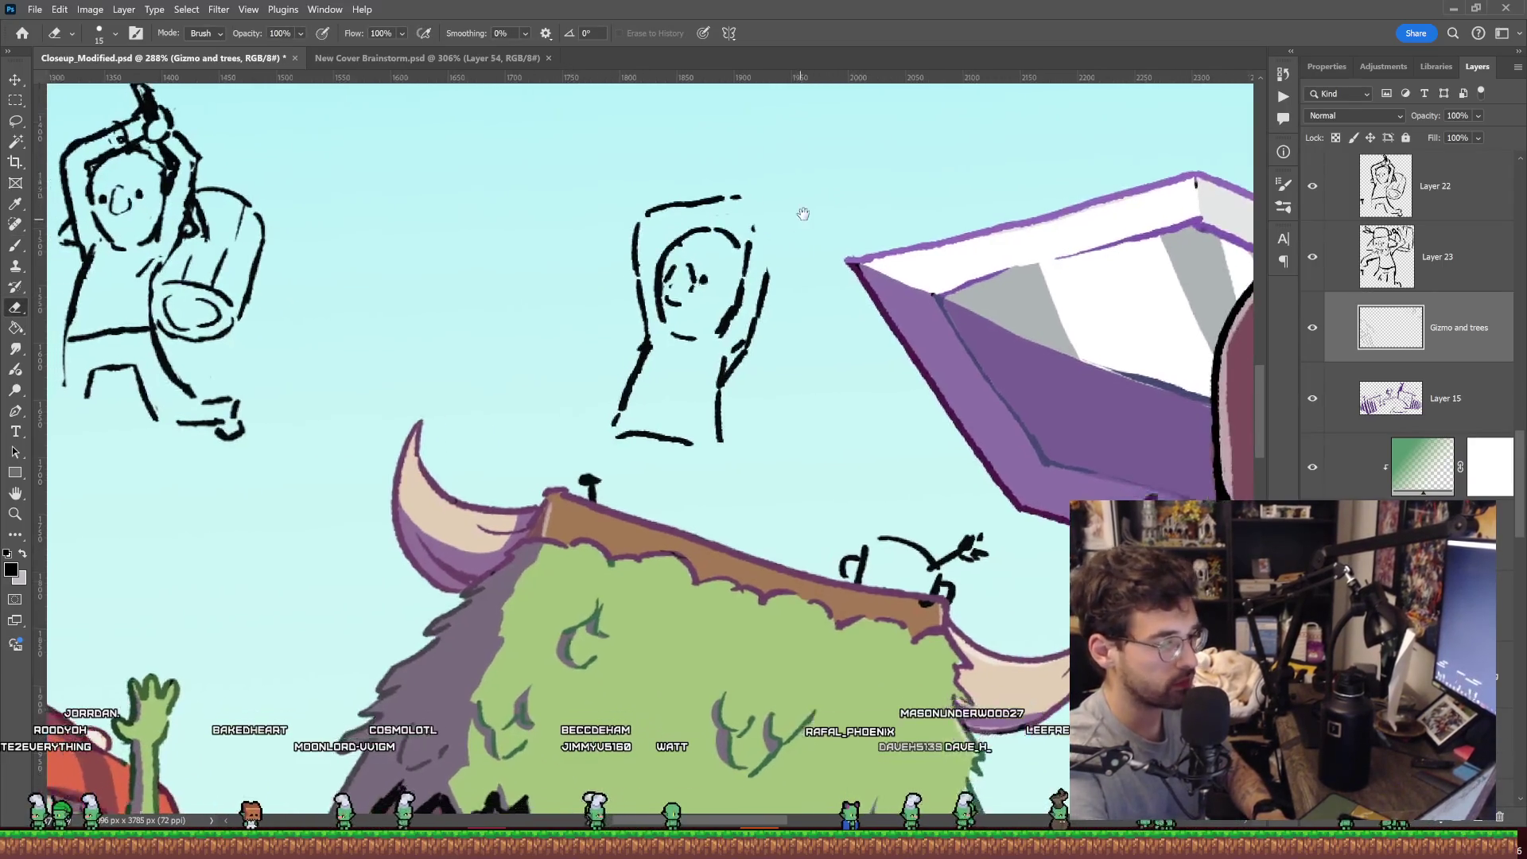
key("b")
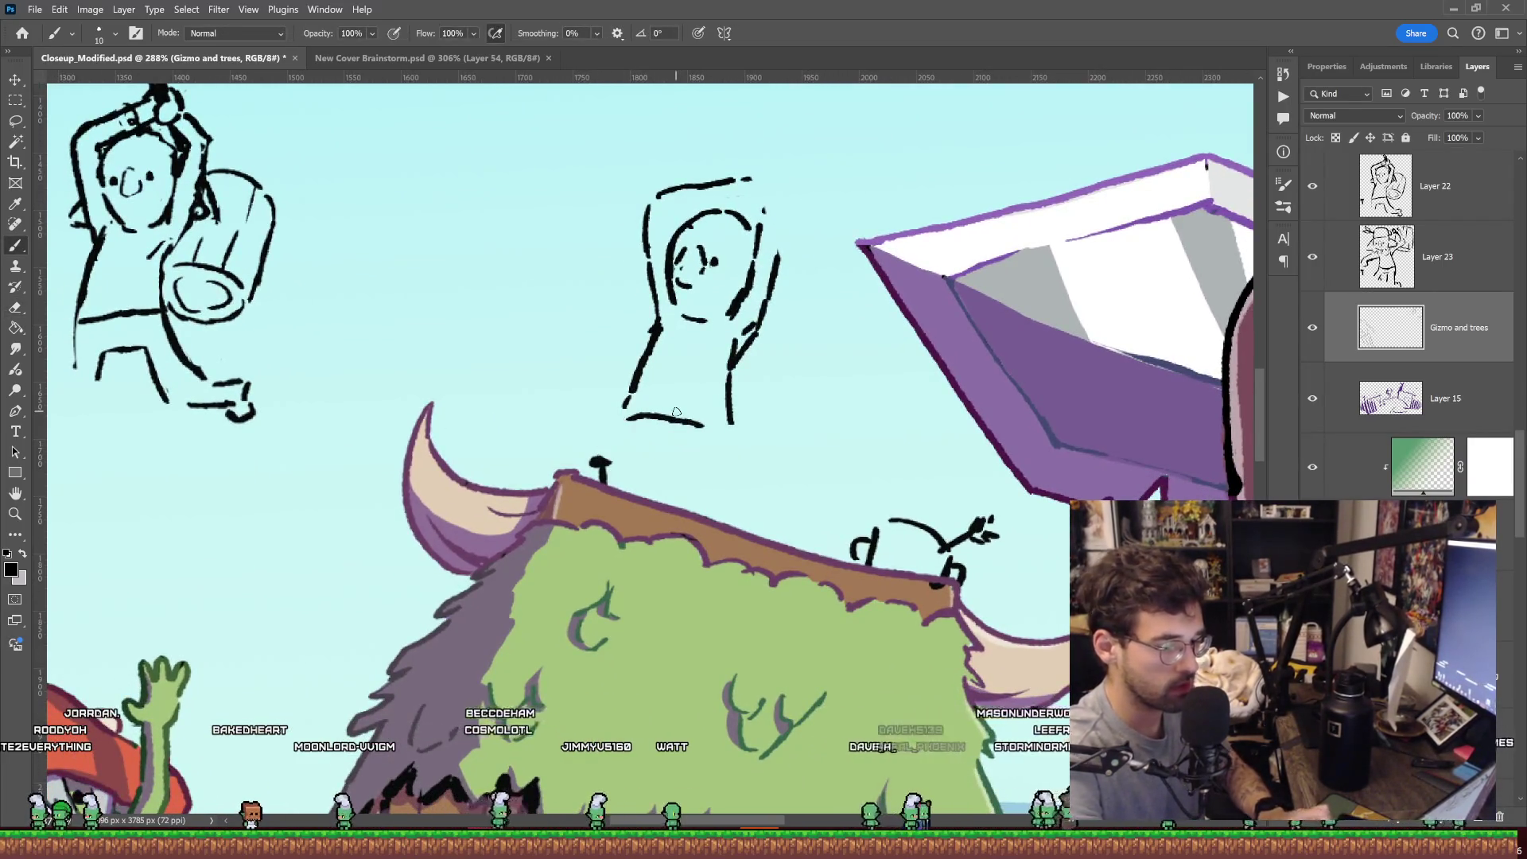
key("l")
mouse_move(684, 458)
left_mouse_down()
mouse_move(561, 275)
mouse_move(812, 393)
mouse_move(804, 361)
left_mouse_up()
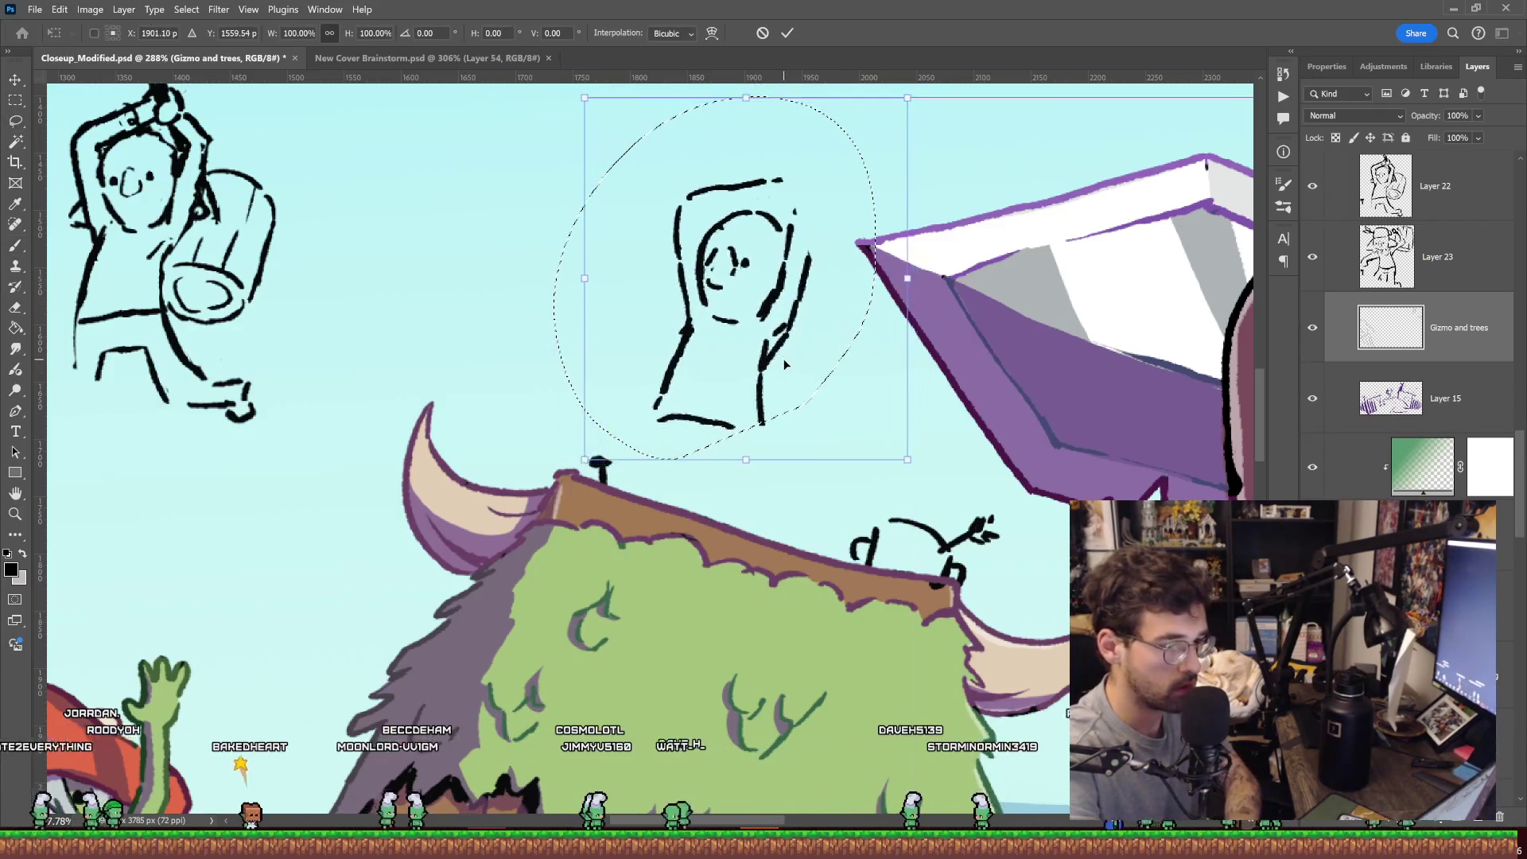
Shift the goblin slightly right and extend its legs and waistline down to the hut roof.
key("ctrl+d")
key("b")
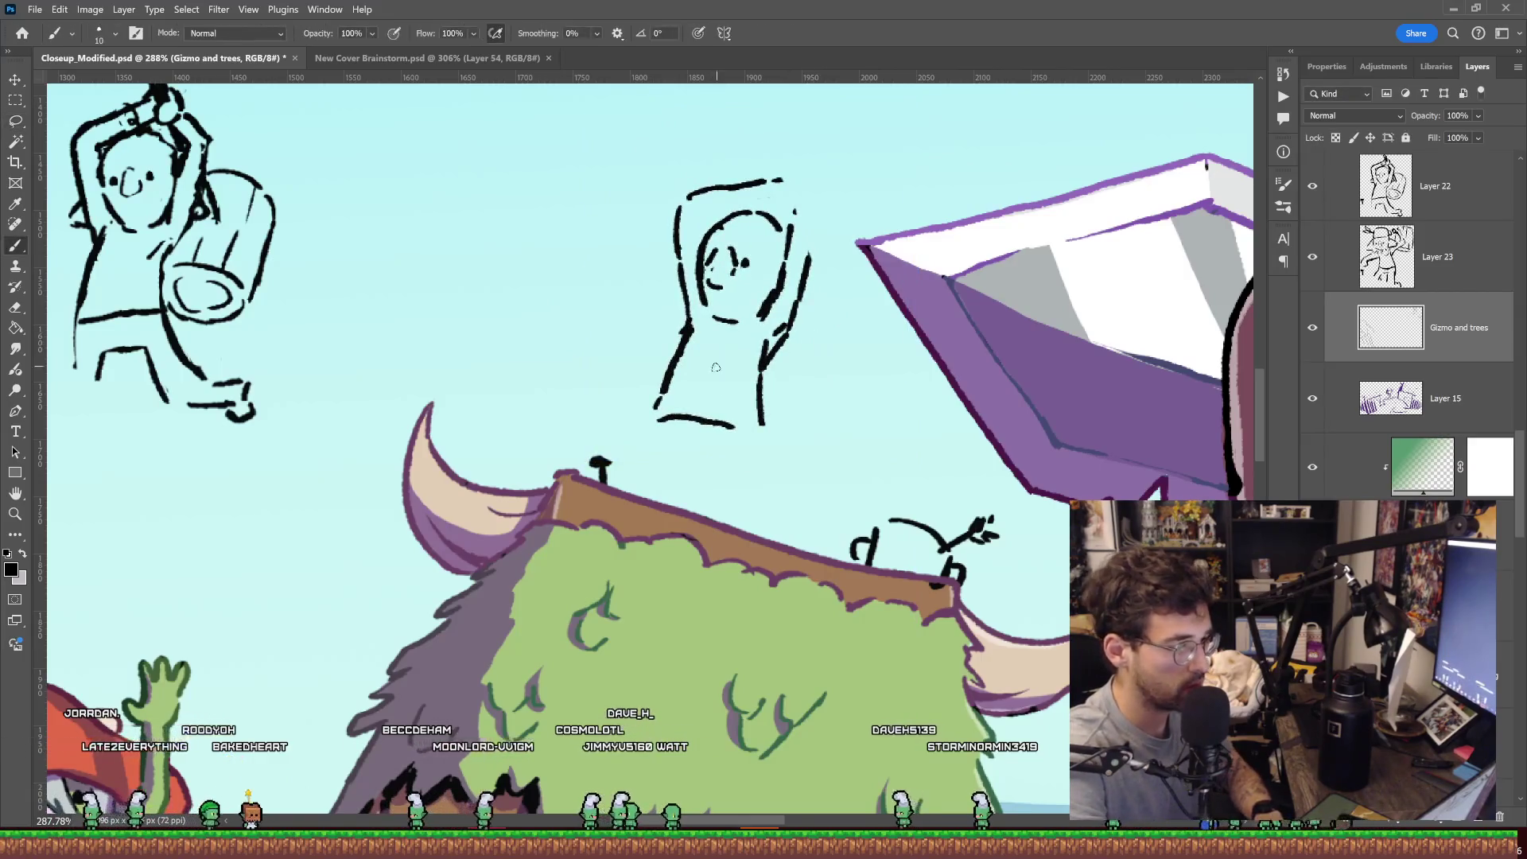
left_click_drag(654, 410, 641, 475)
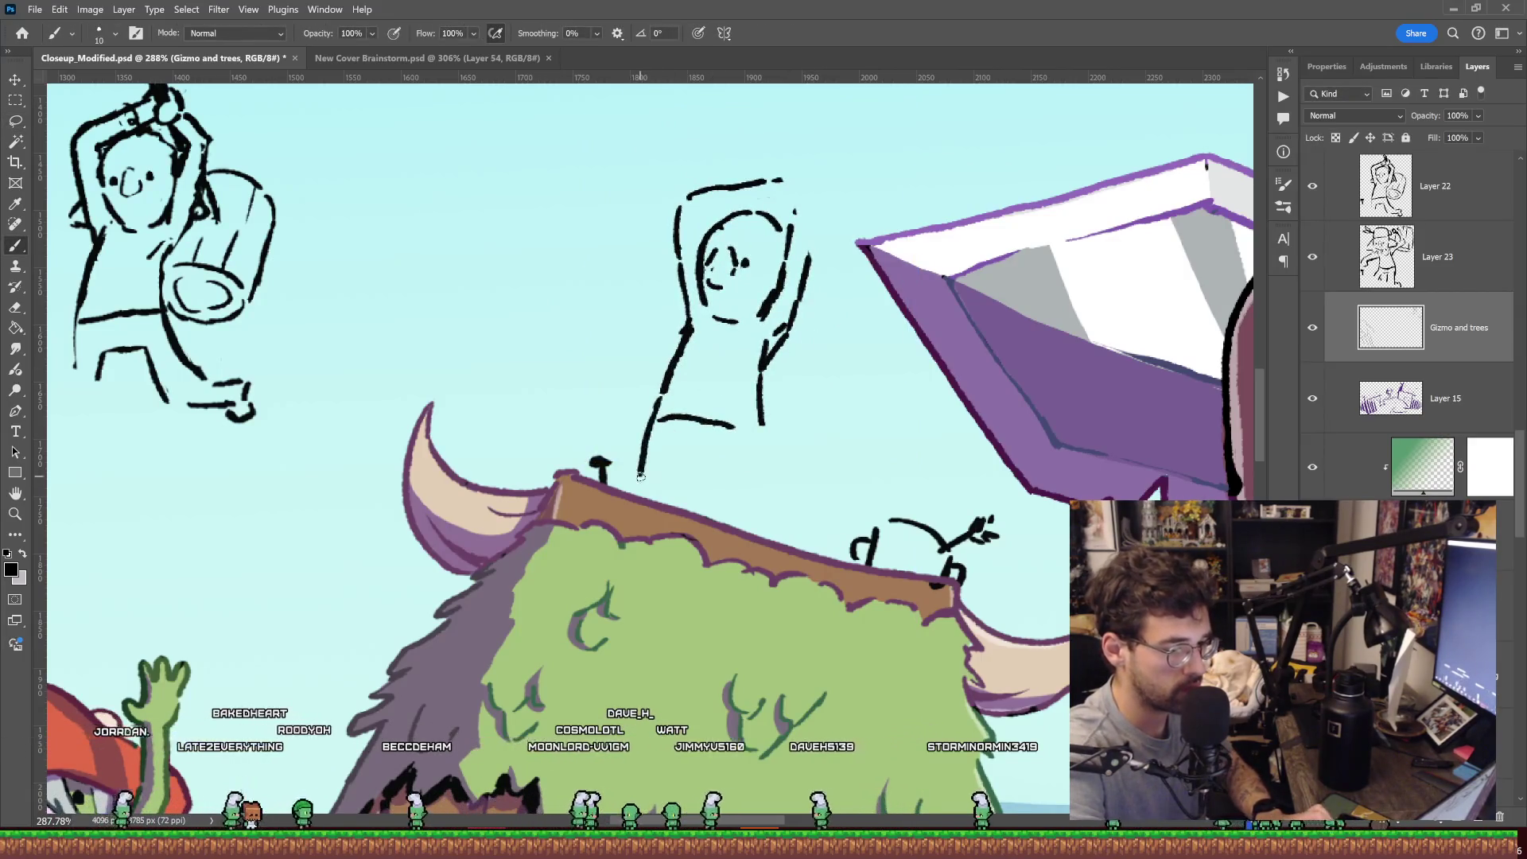
left_click_drag(760, 429, 776, 521)
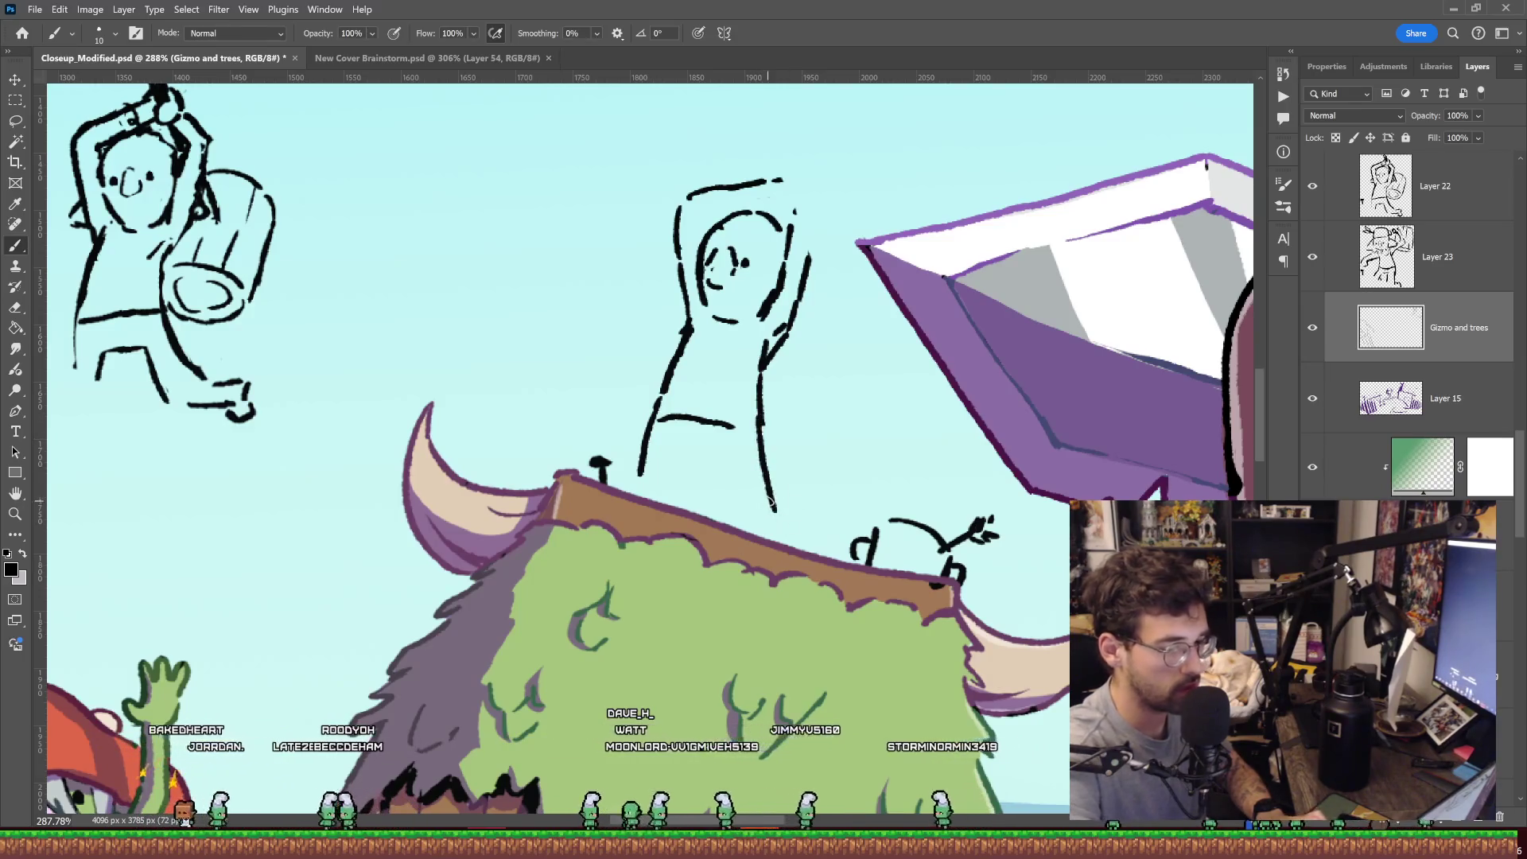
mouse_move(665, 459)
left_mouse_down()
mouse_move(663, 501)
mouse_move(733, 459)
mouse_move(749, 522)
left_mouse_up()
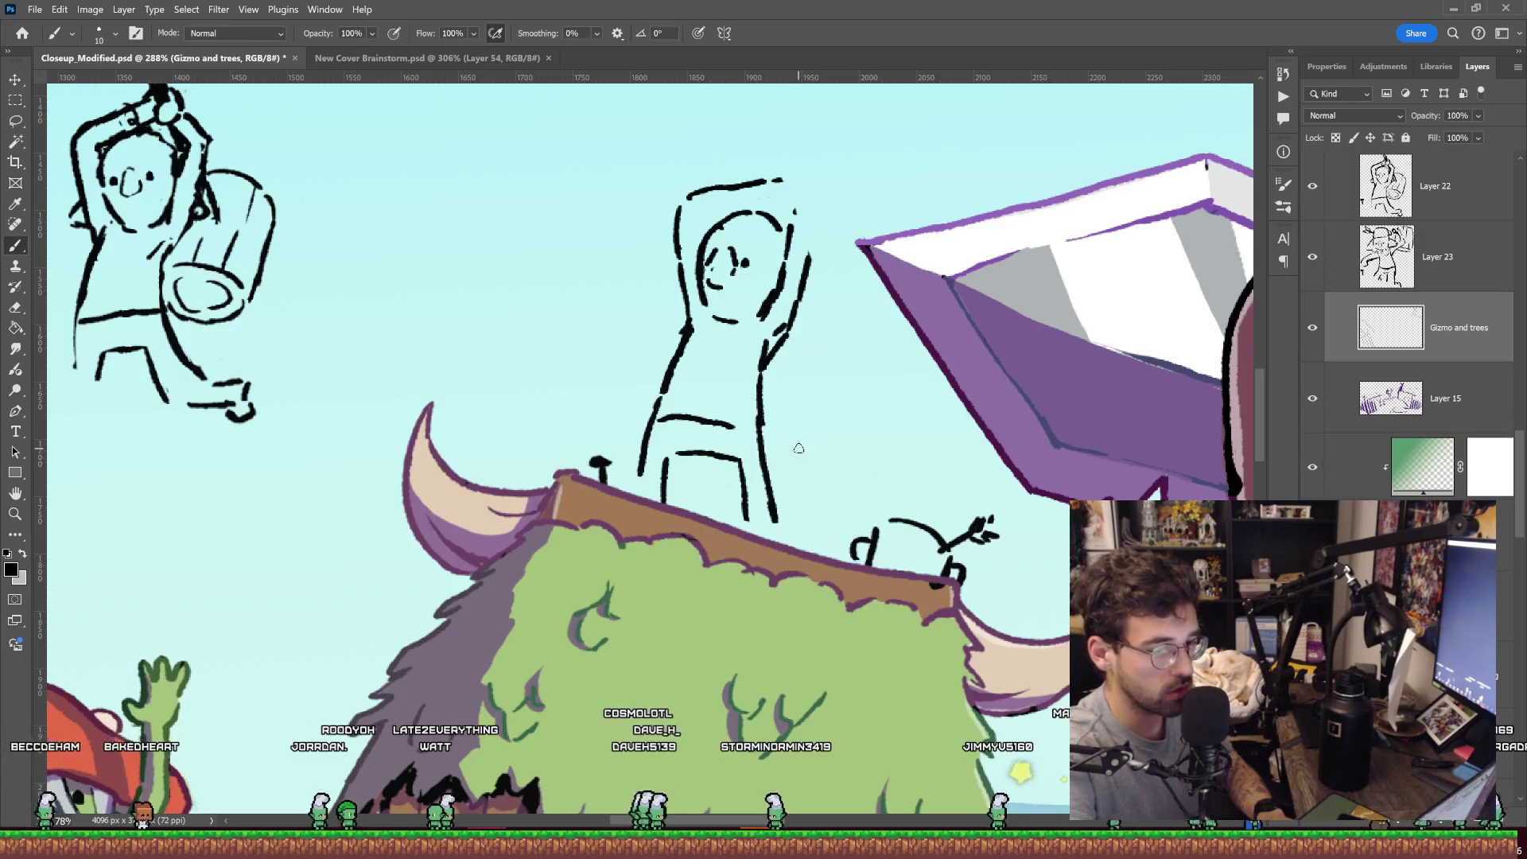
Erase the old arm and head-top strokes and draw a new raised arm beside the head.
left_click_drag(783, 151, 819, 131)
key("ctrl+z")
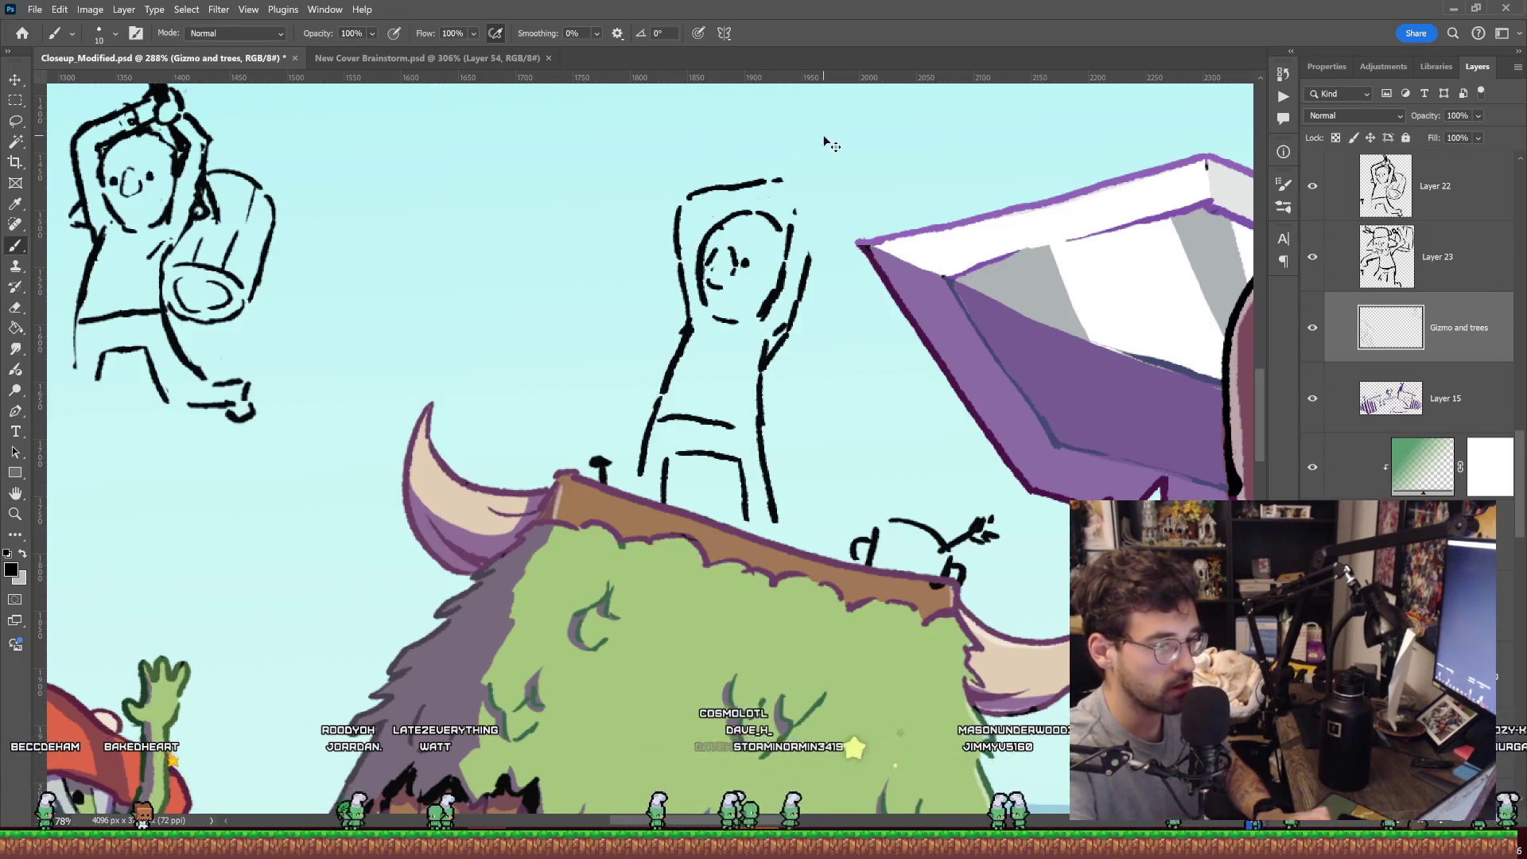
key("e")
mouse_move(682, 334)
left_mouse_down()
mouse_move(762, 181)
mouse_move(710, 187)
left_mouse_up()
key("b")
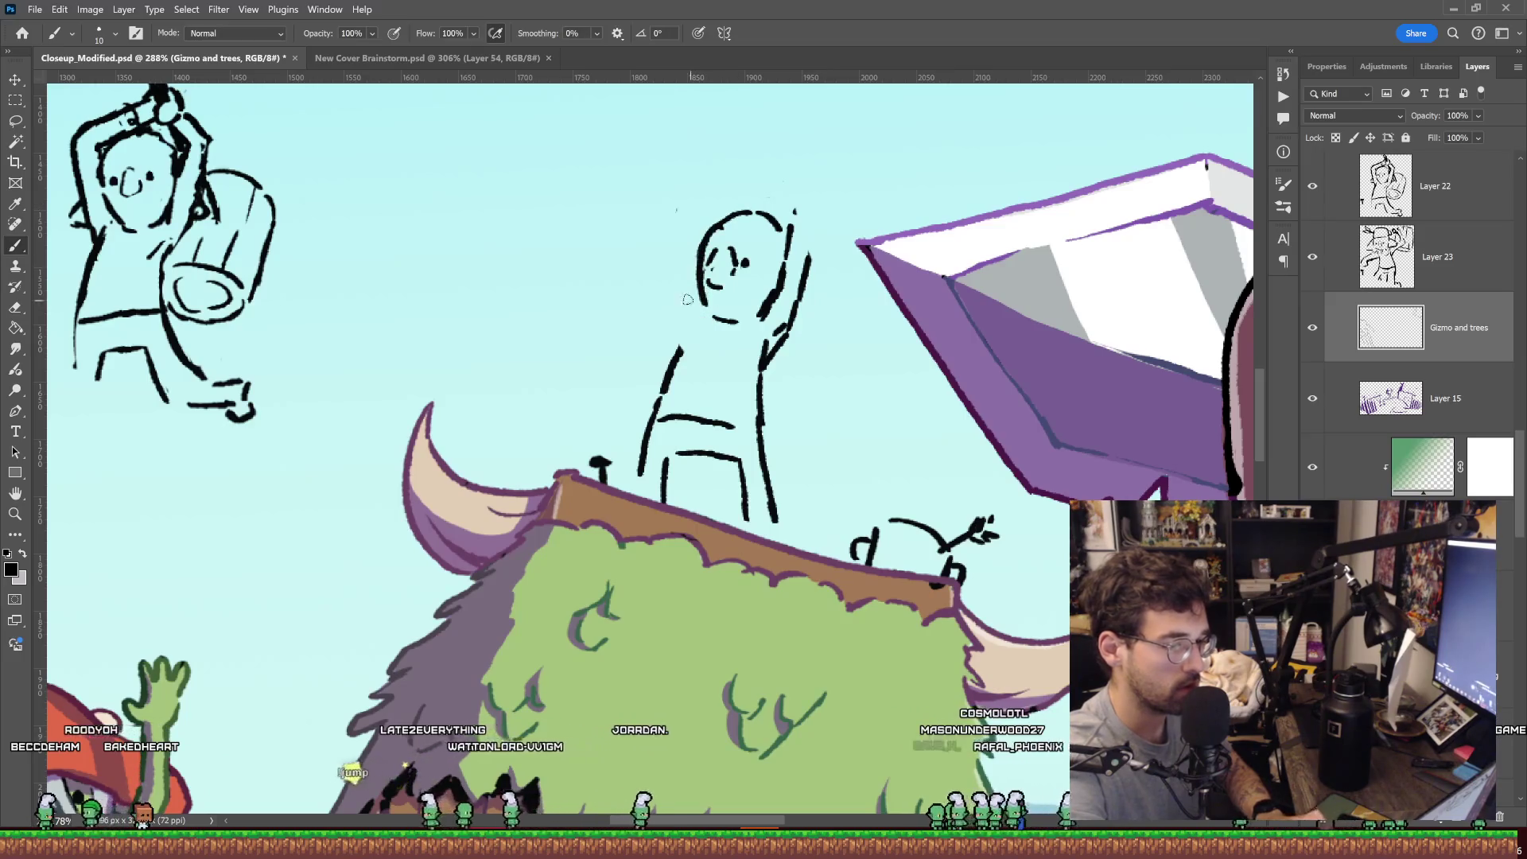
key("e")
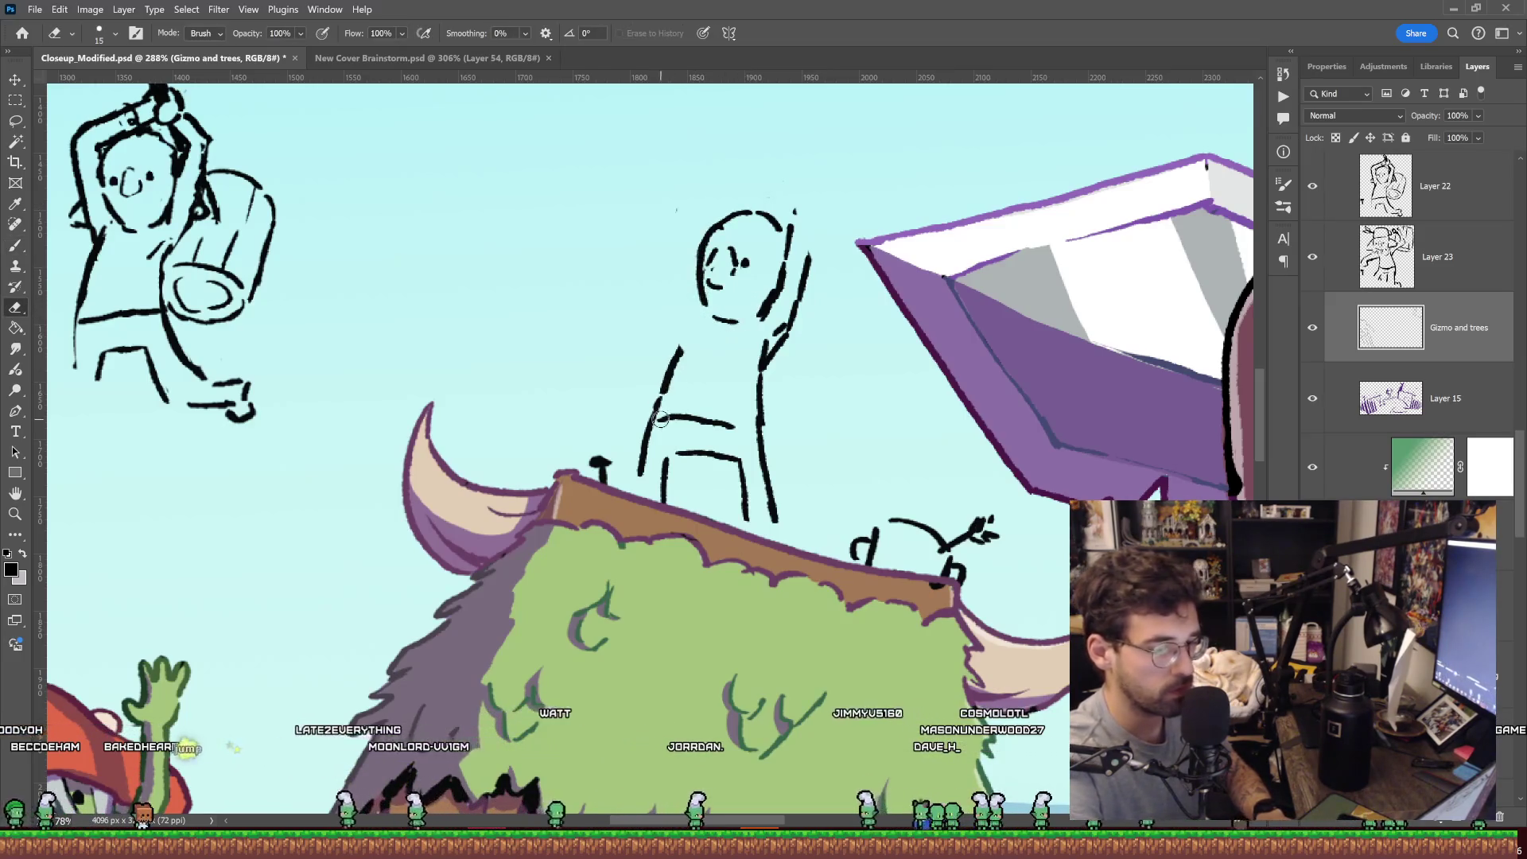
key("b")
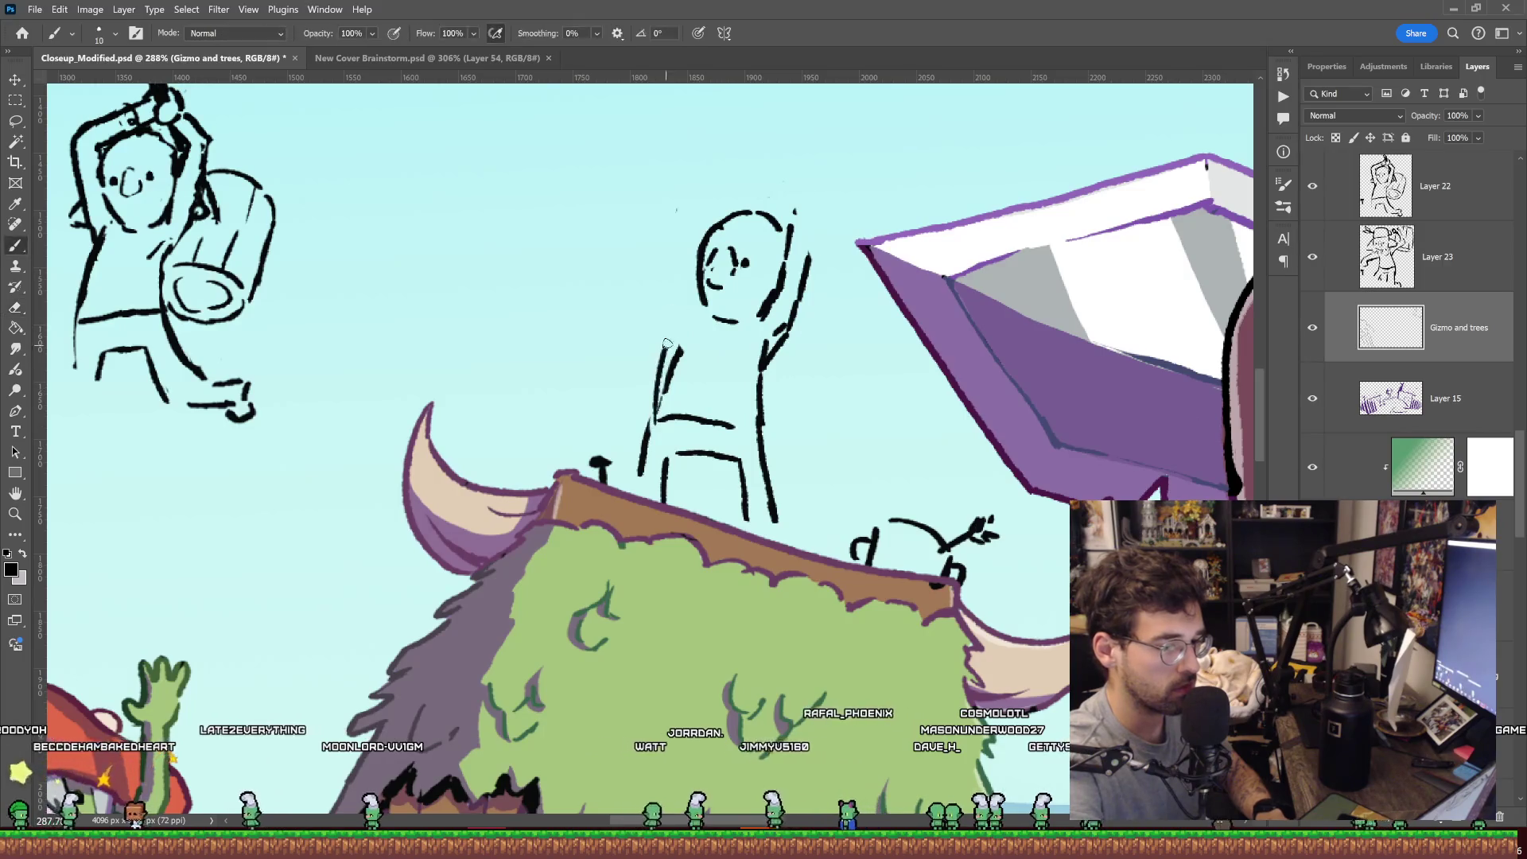
key("e")
mouse_move(792, 227)
left_mouse_down()
mouse_move(773, 358)
mouse_move(832, 216)
left_mouse_up()
key("b")
mouse_move(794, 297)
left_mouse_down()
mouse_move(783, 323)
mouse_move(849, 224)
left_mouse_up()
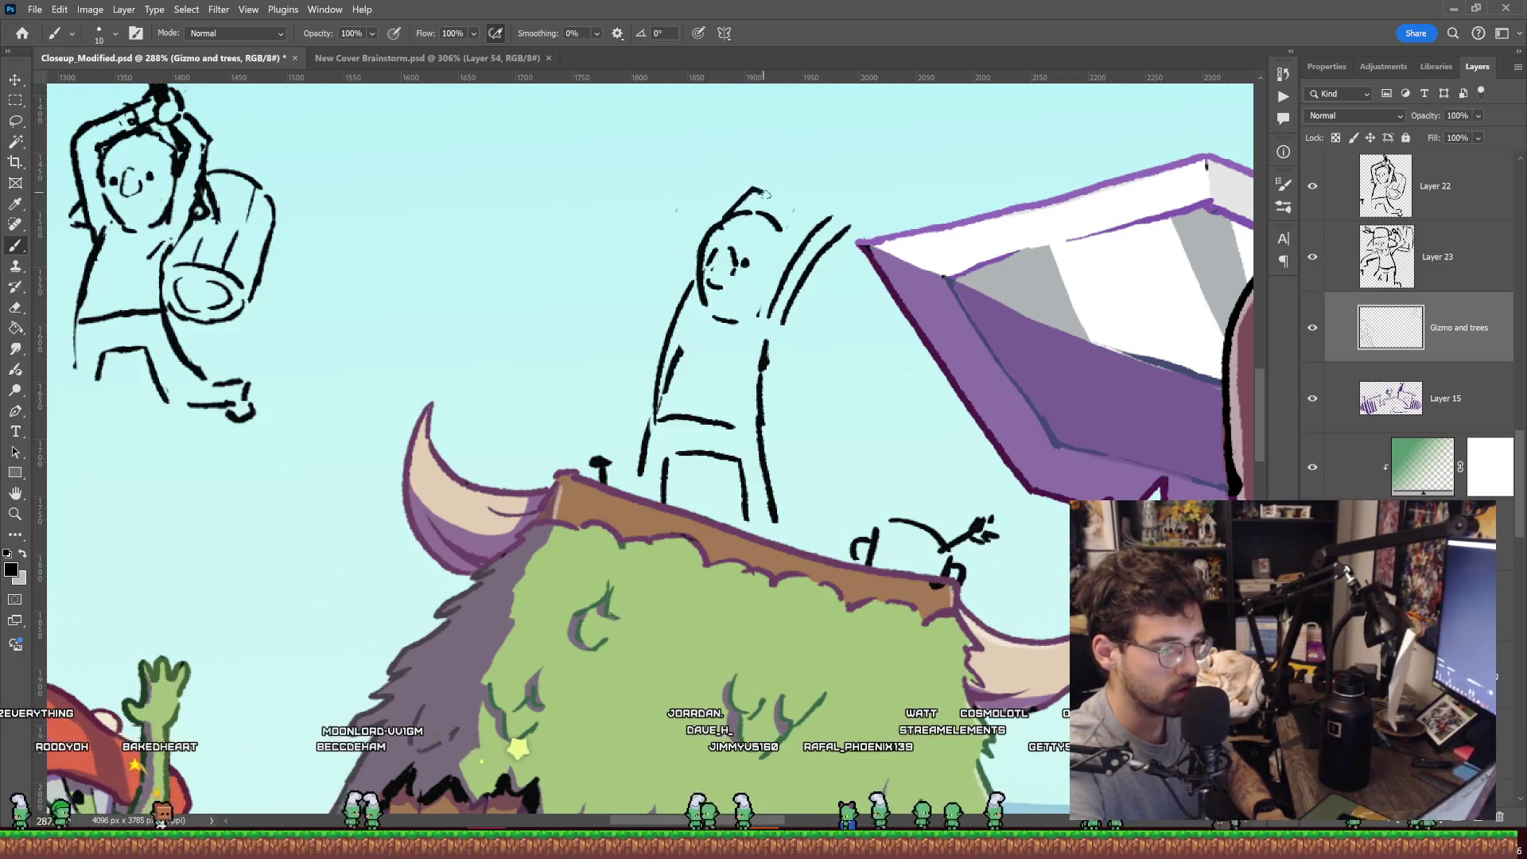
Redraw the head top and replace the right arm with one reaching up toward the purple block.
left_click_drag(725, 217, 780, 199)
key("e")
left_click_drag(788, 287, 824, 216)
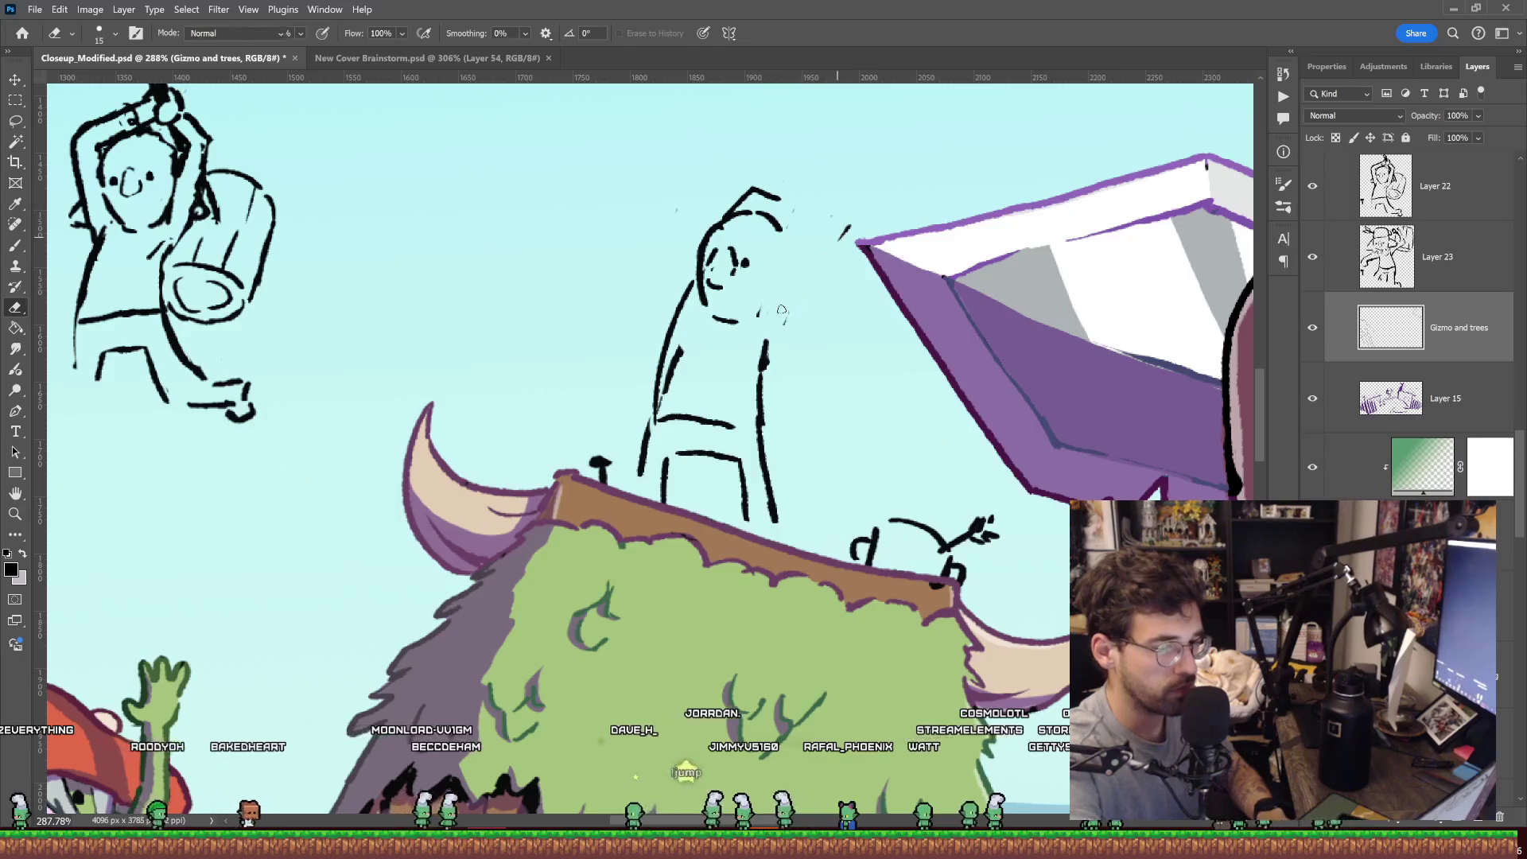
key("b")
left_click_drag(776, 333, 838, 249)
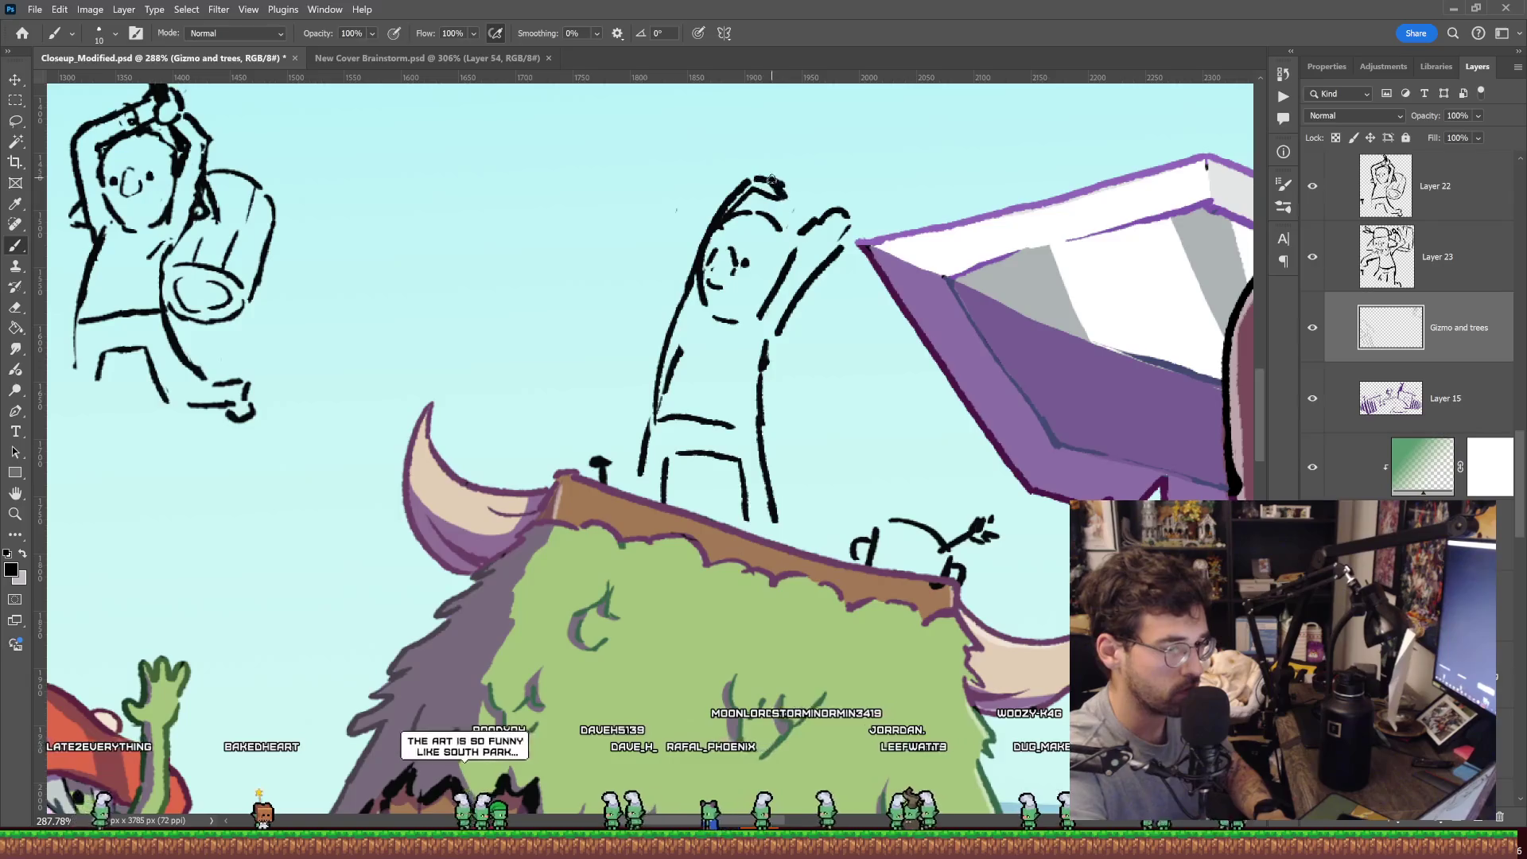
Sketch a small gizmo stroke above the goblin's head, undoing a stray curved mark.
key("e")
left_click_drag(845, 228, 812, 223)
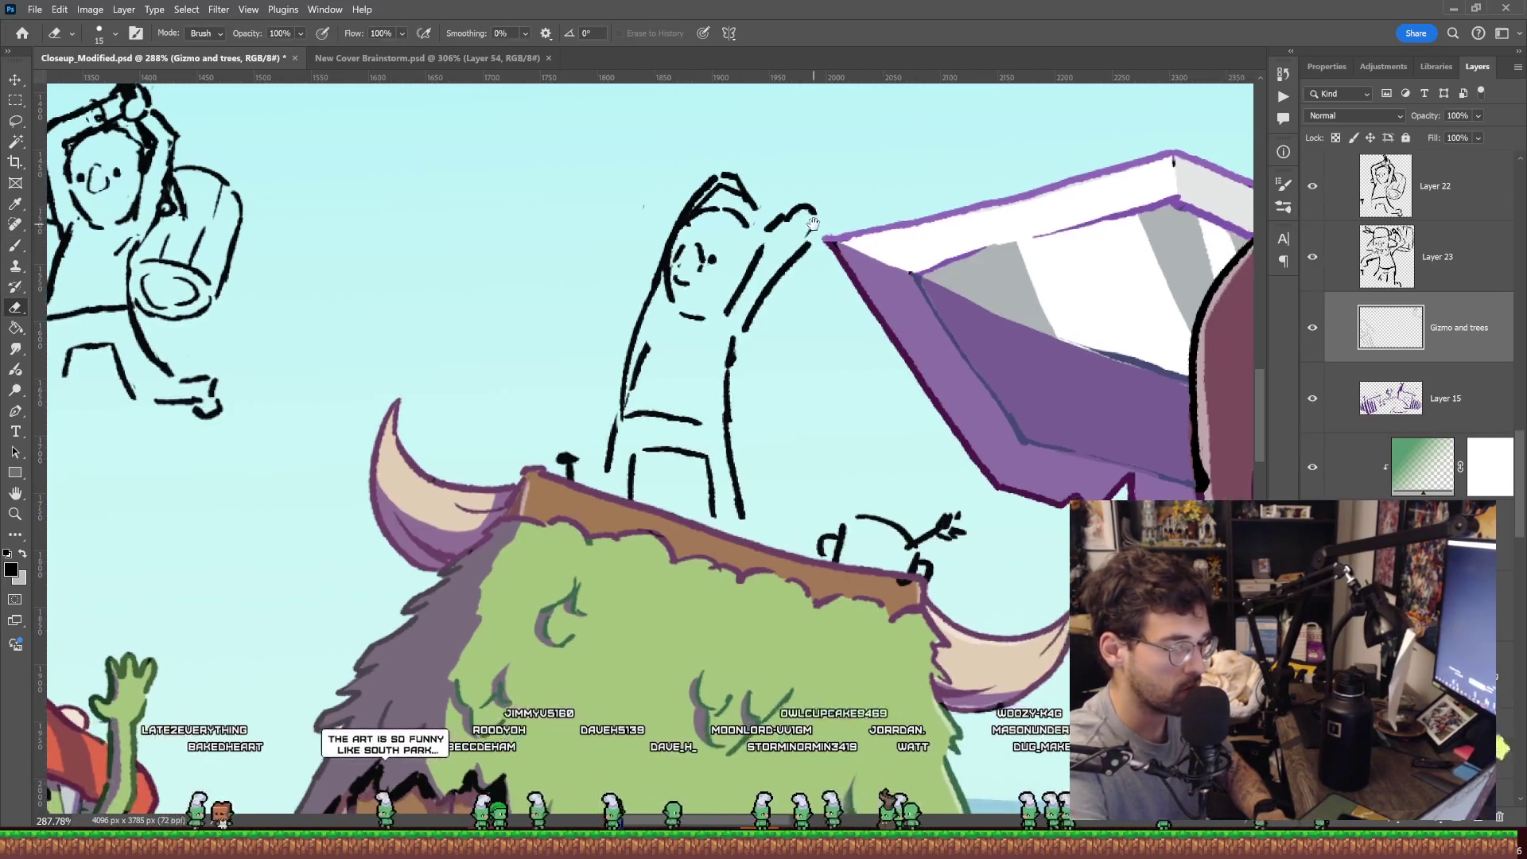
key("b")
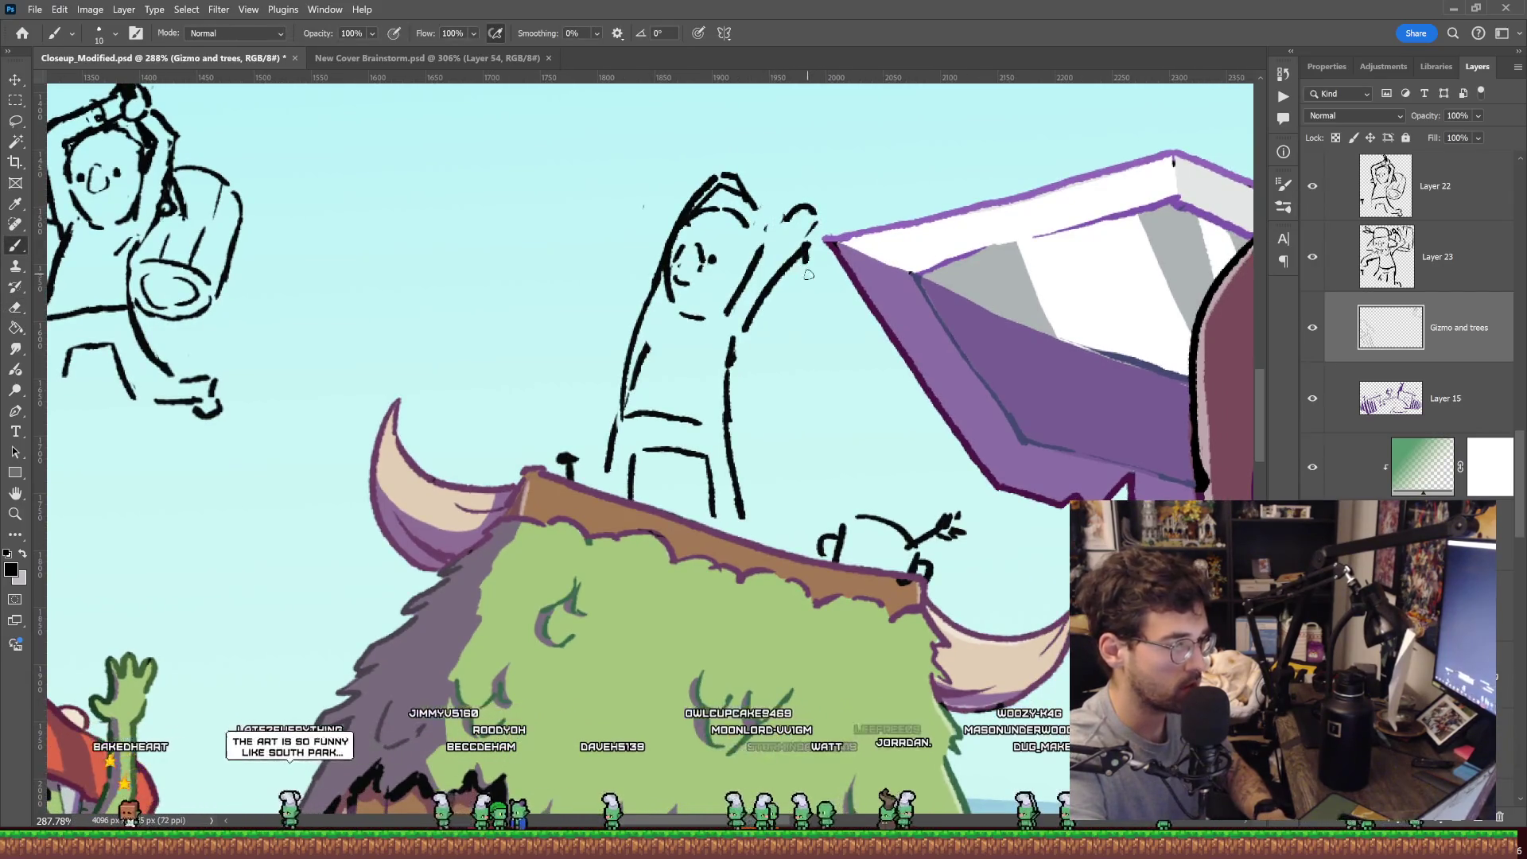
left_click_drag(779, 161, 770, 185)
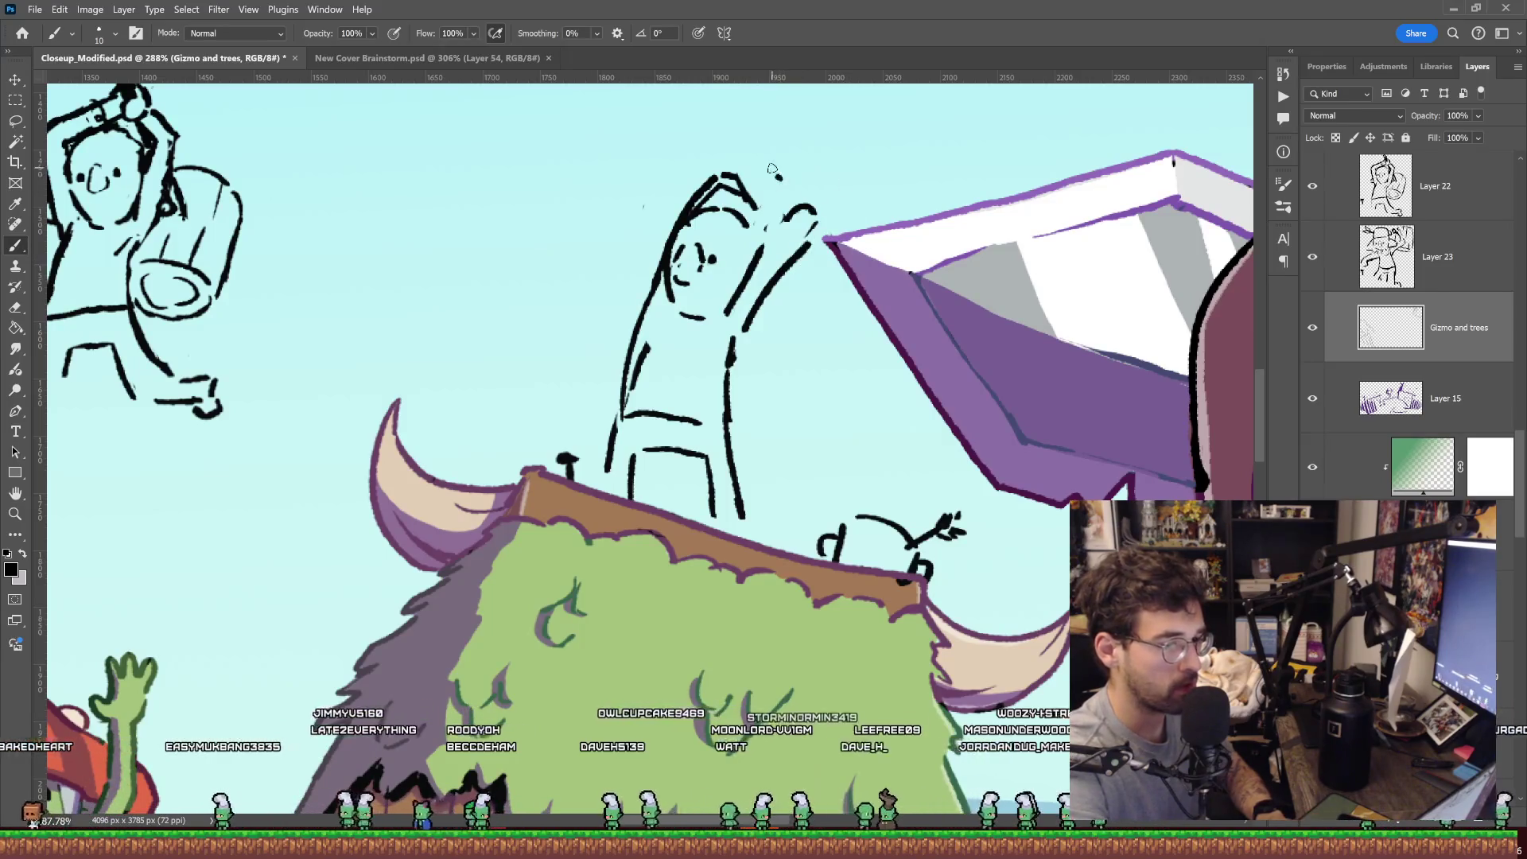
key("ctrl+z")
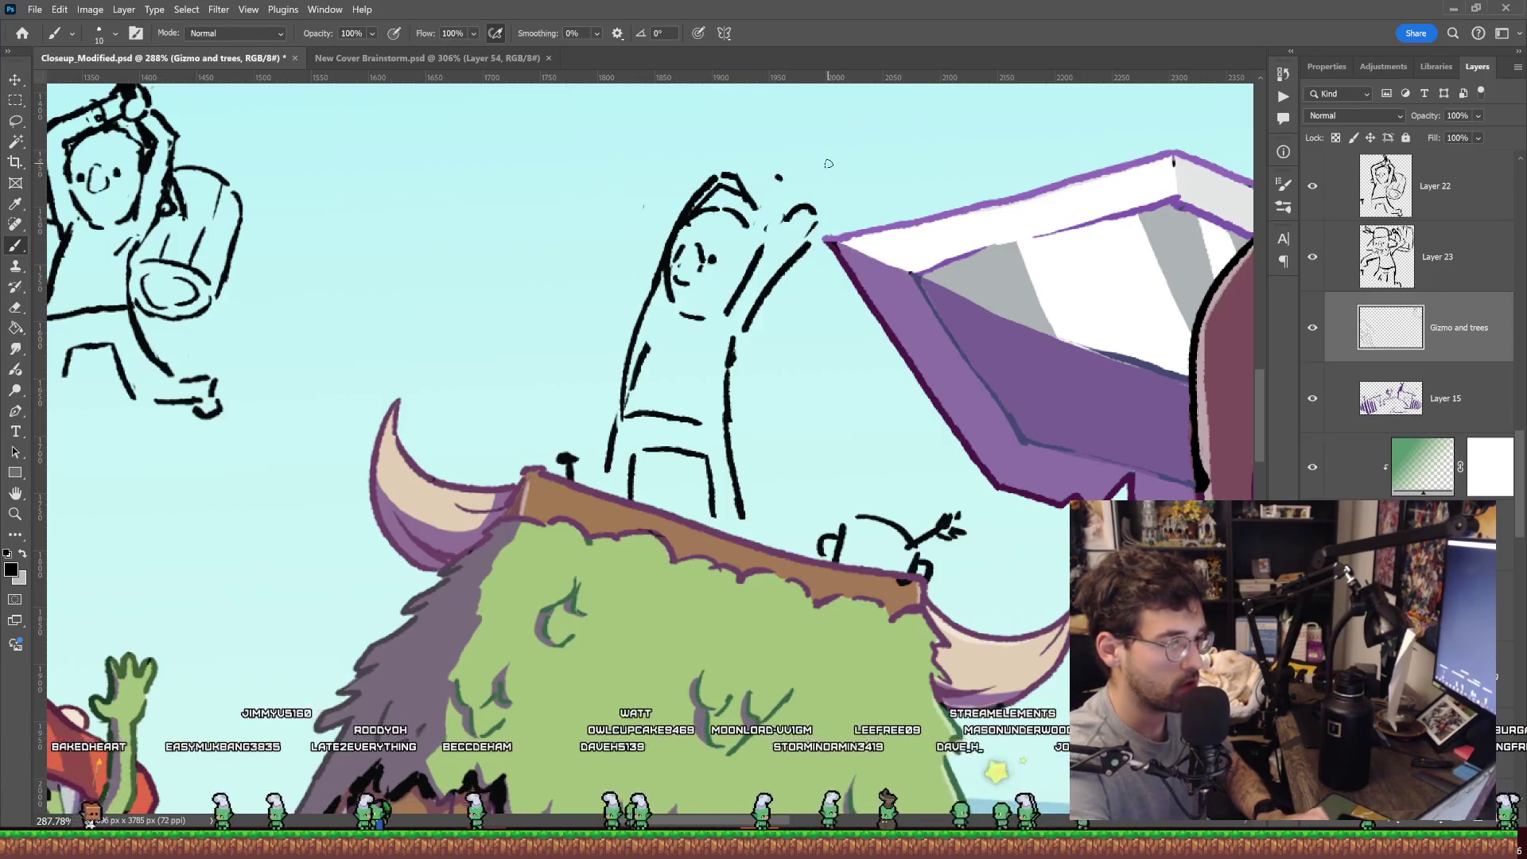
left_click_drag(768, 144, 784, 182)
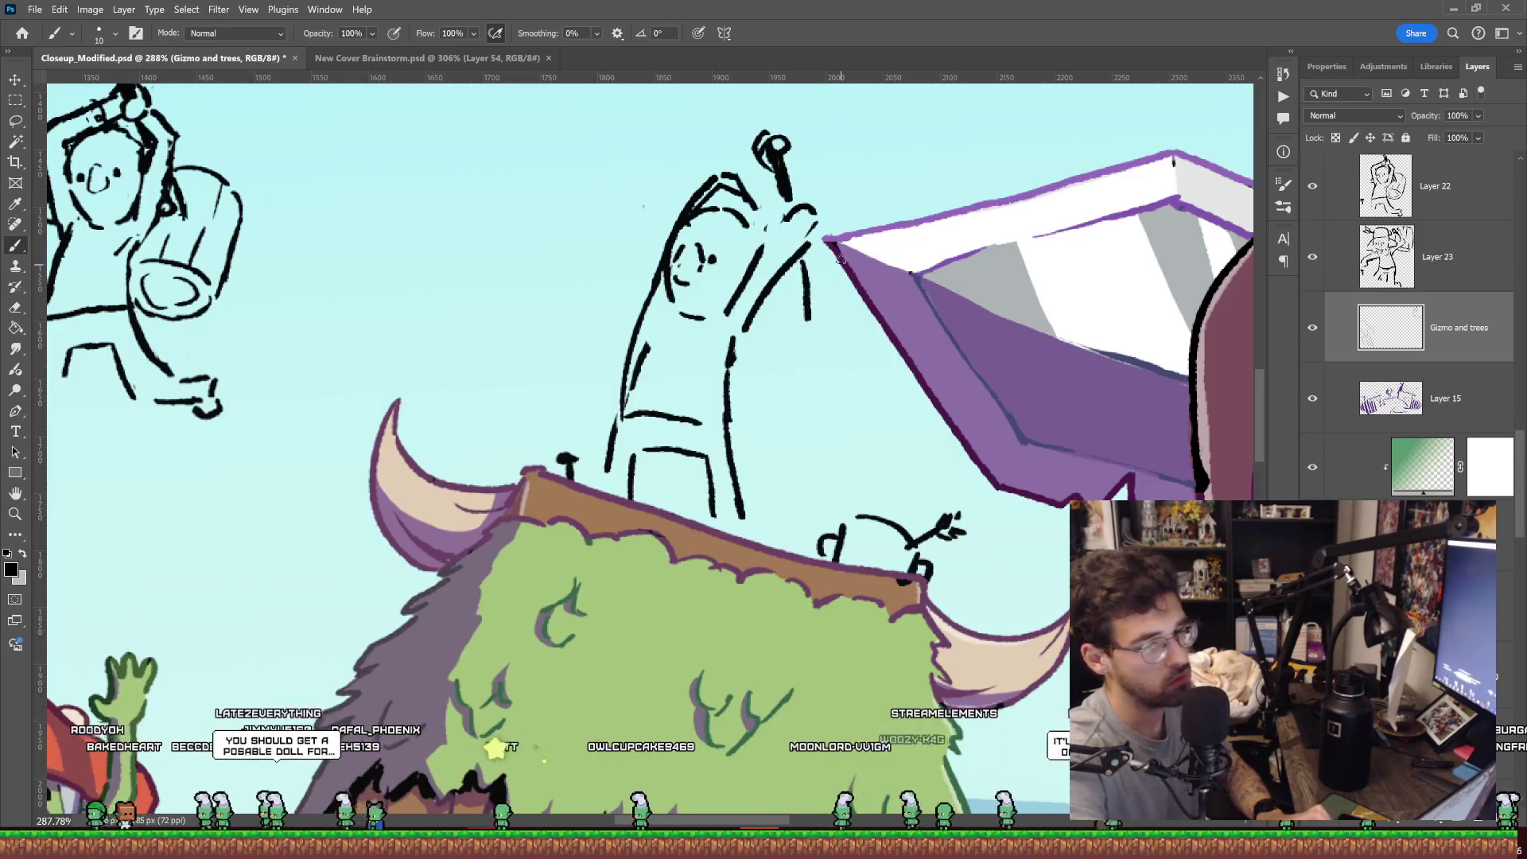
key("e")
key("b")
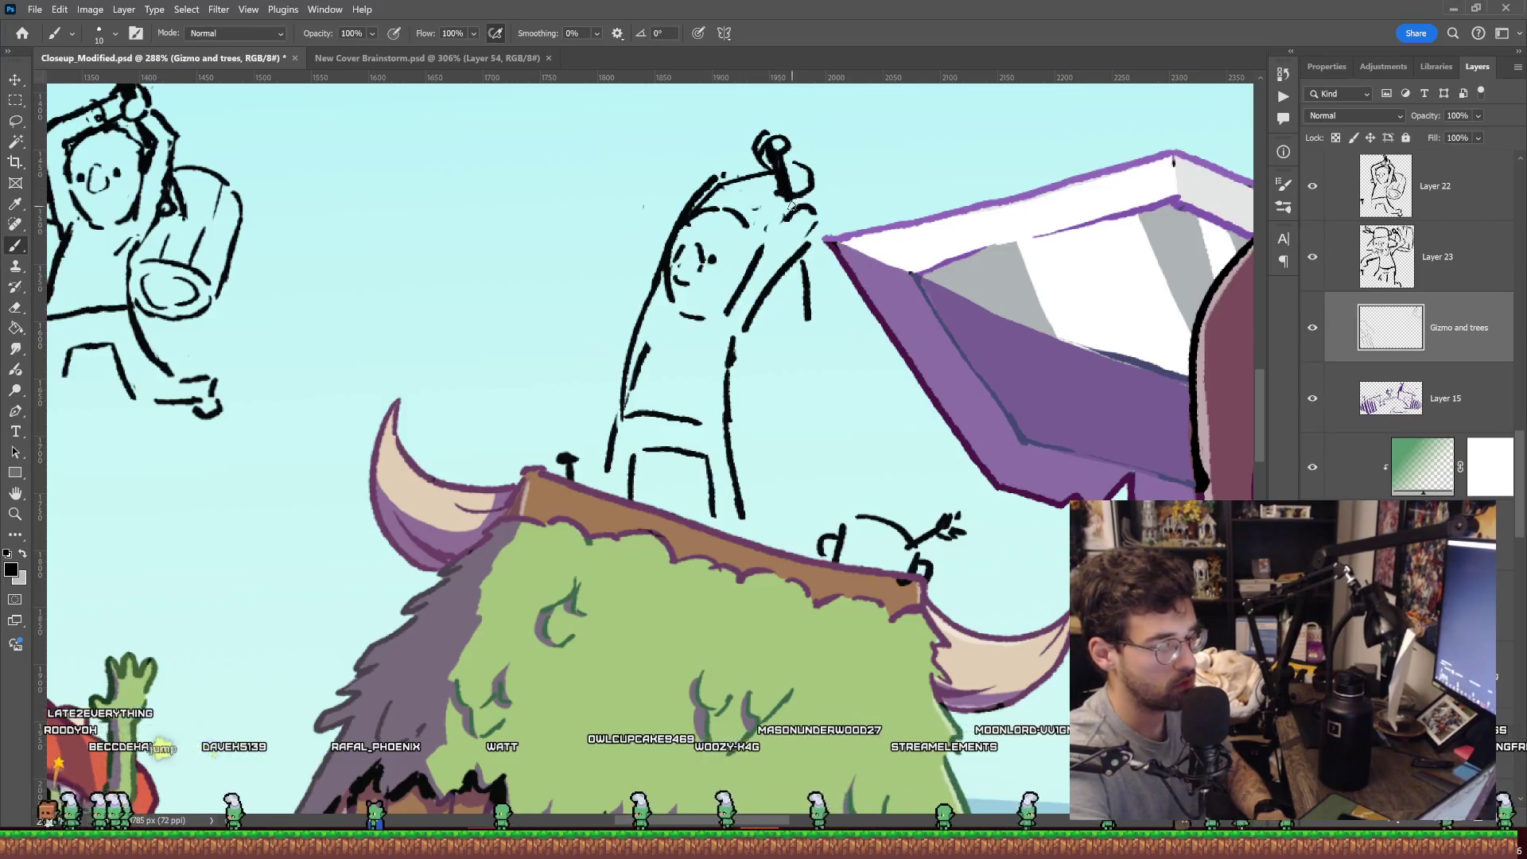
left_click_drag(856, 284, 854, 253)
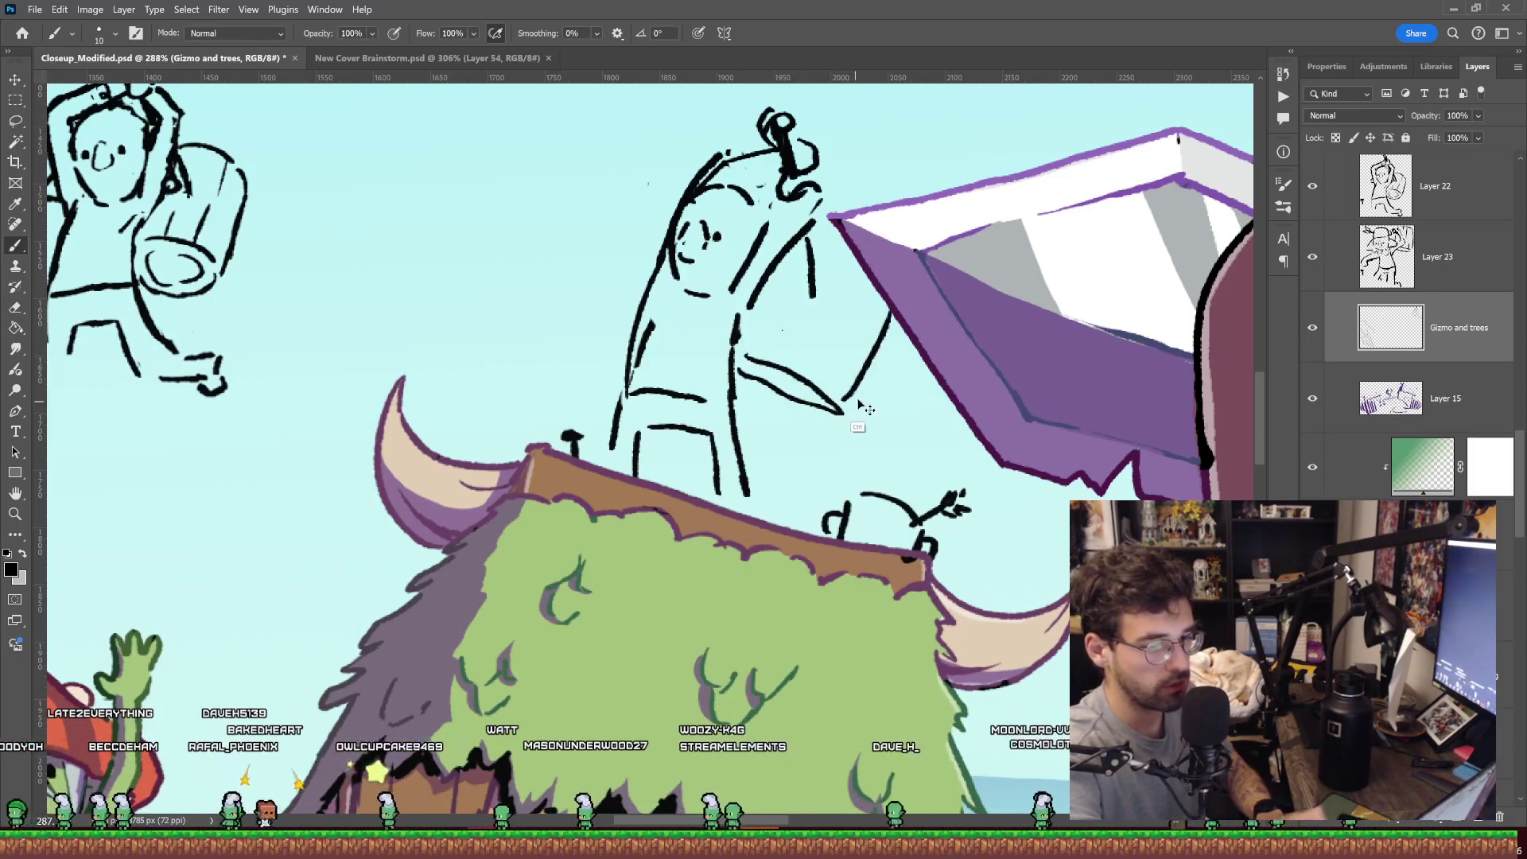
key("z")
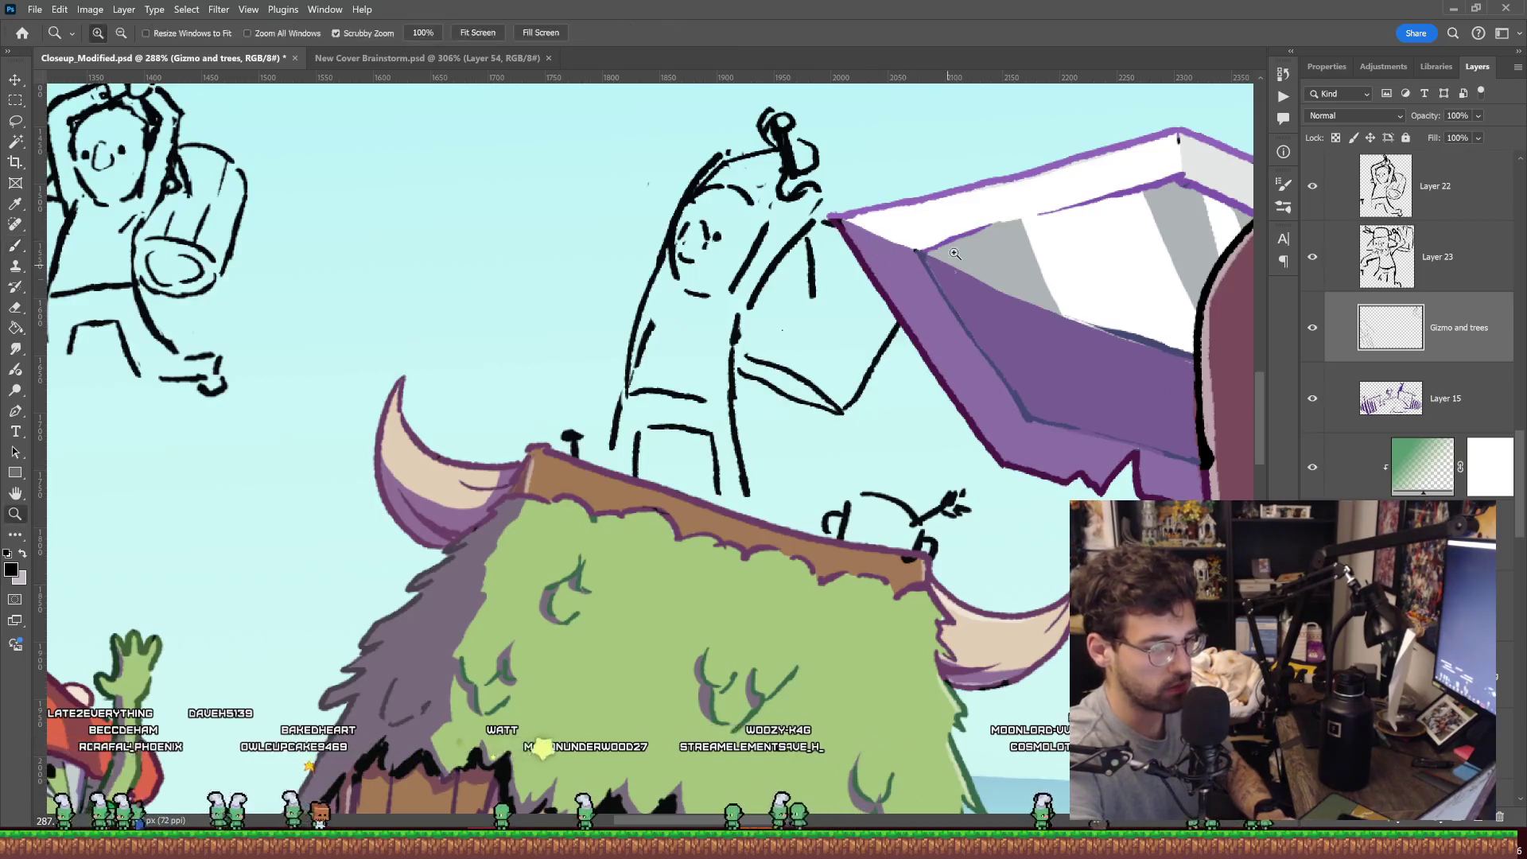
left_click_drag(850, 228, 888, 288)
scroll(981, 255, "up", 2)
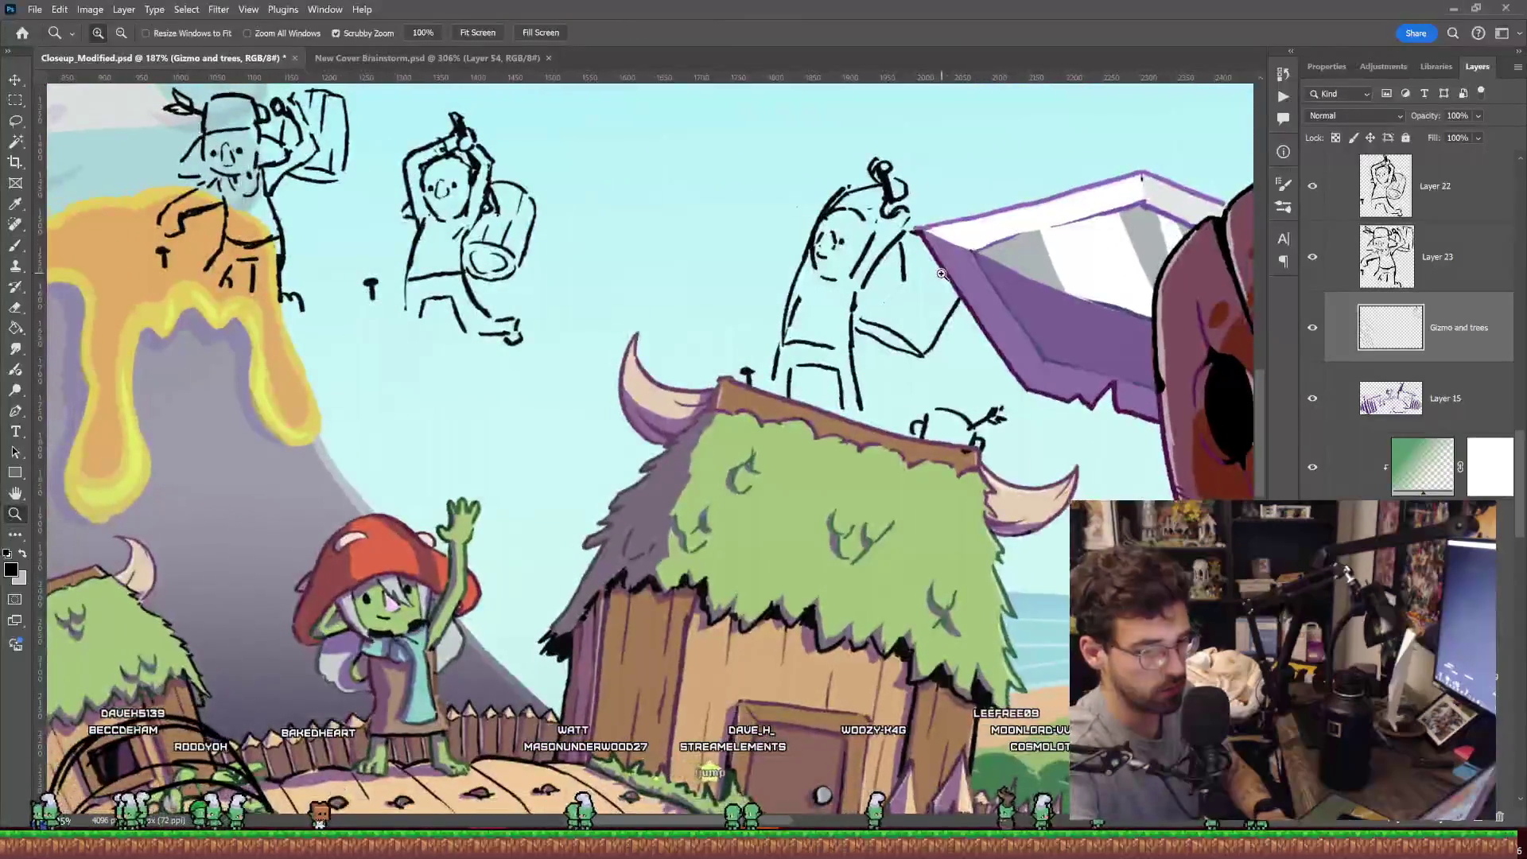
scroll(971, 270, "up", 2)
scroll(972, 276, "up", 3)
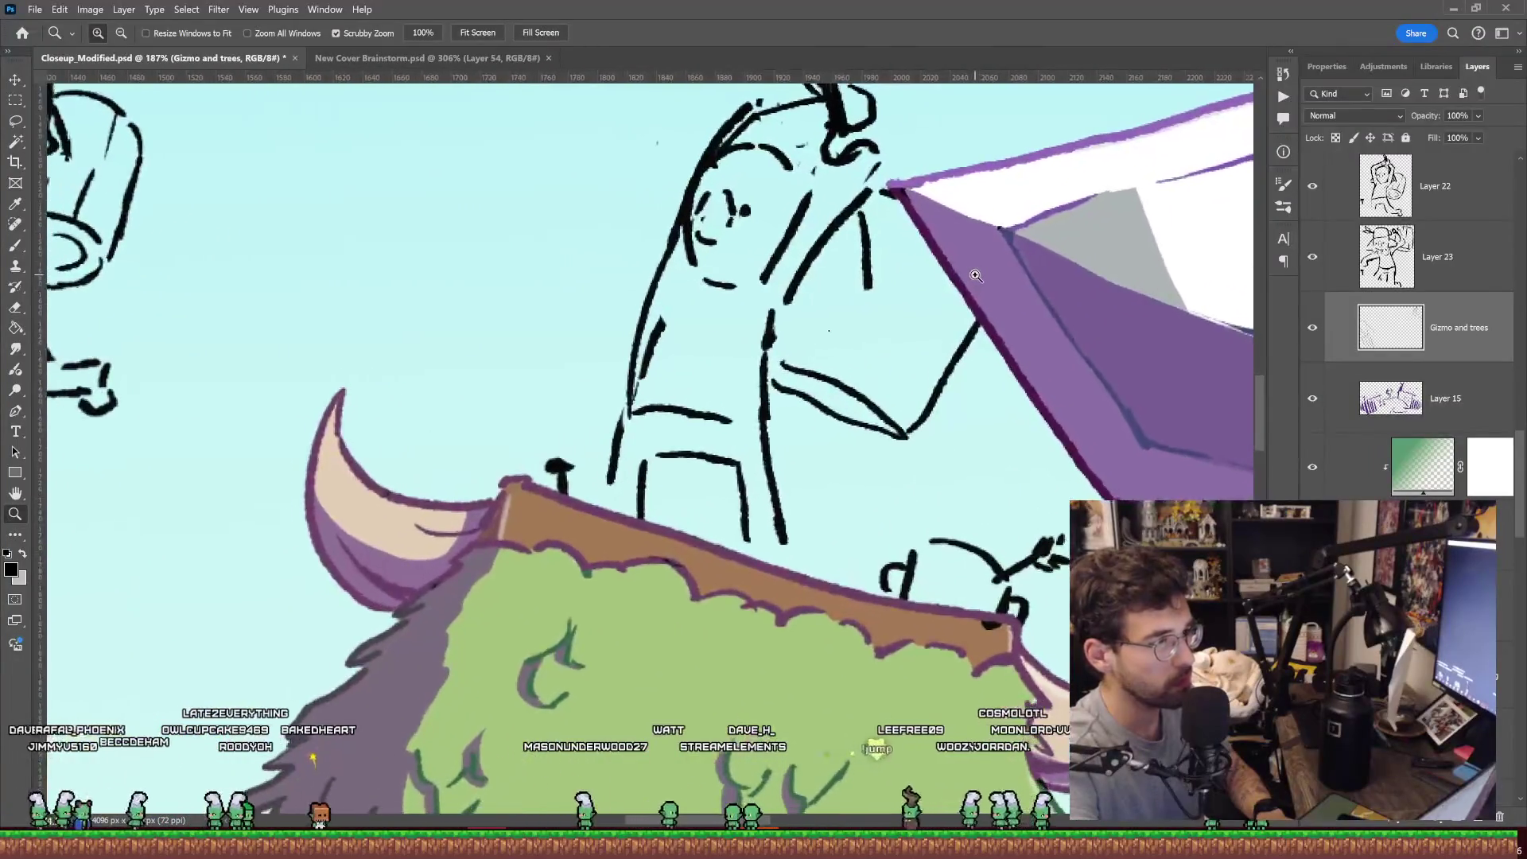
scroll(972, 277, "down", 4)
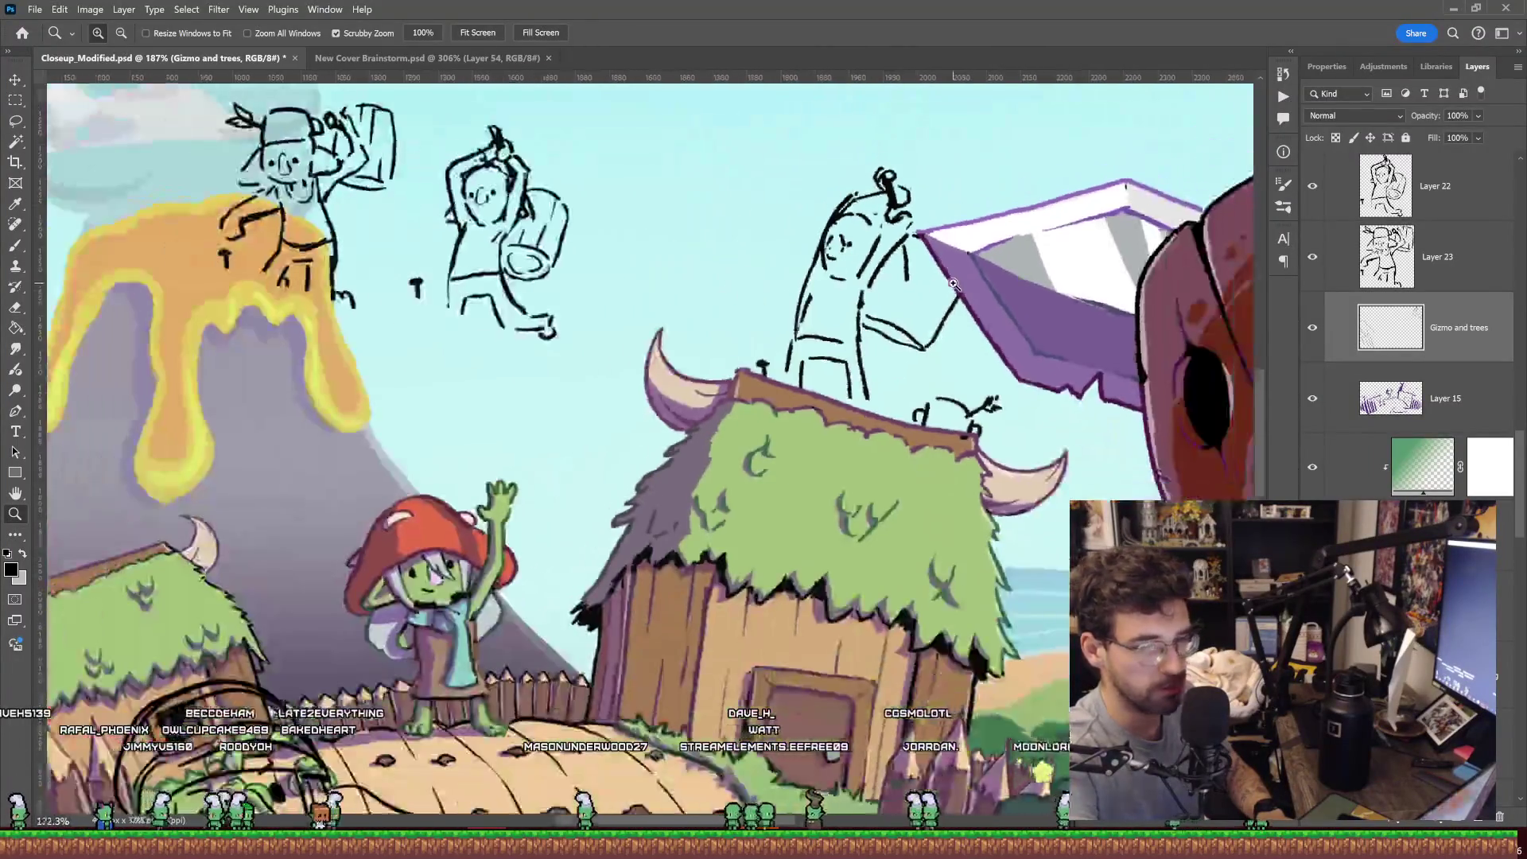
scroll(962, 282, "up", 2)
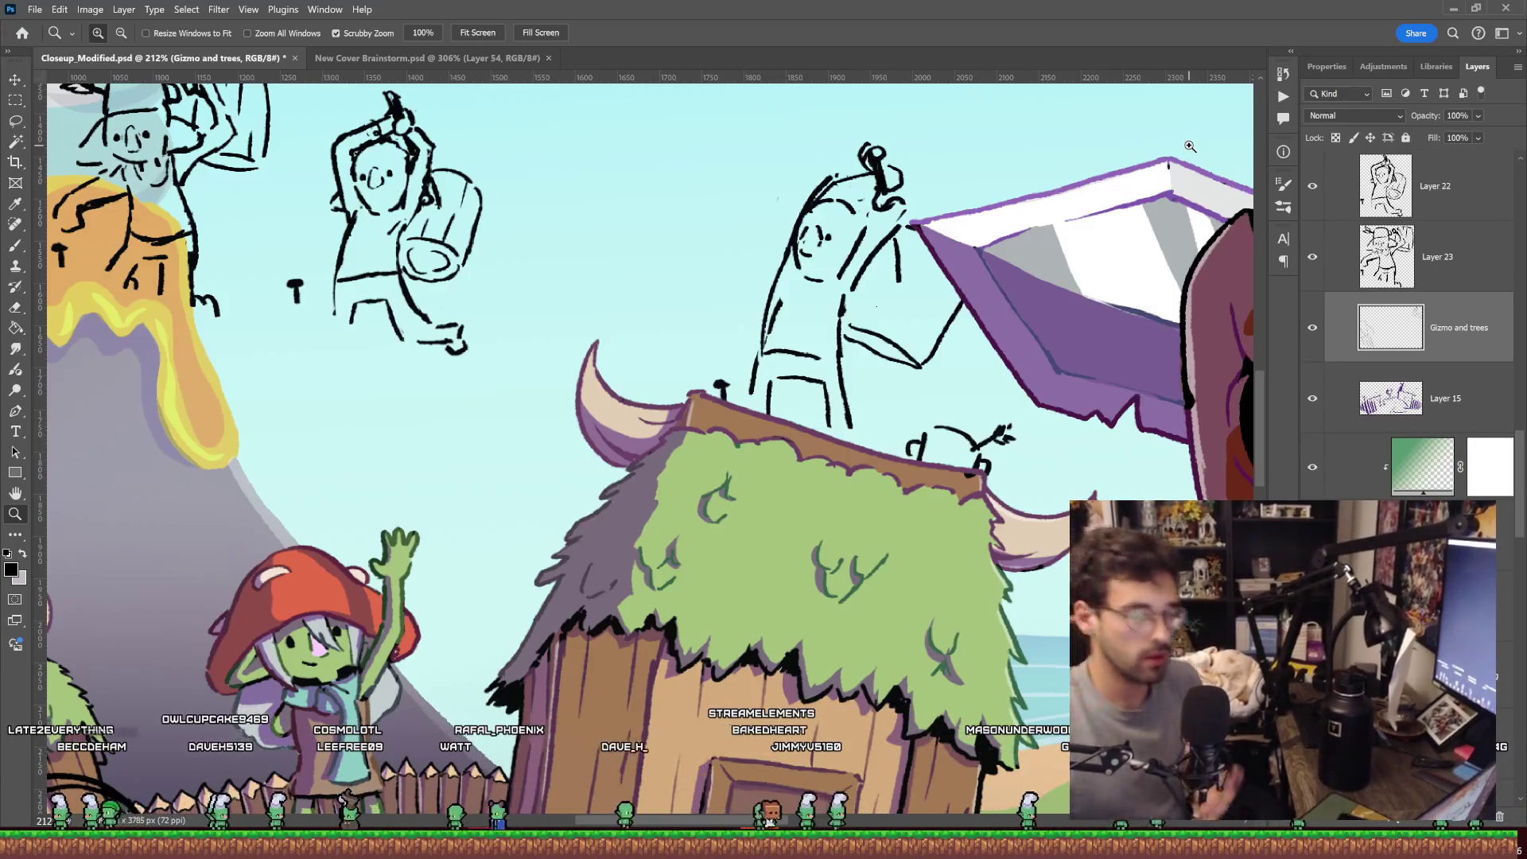
left_click(870, 270)
key("e")
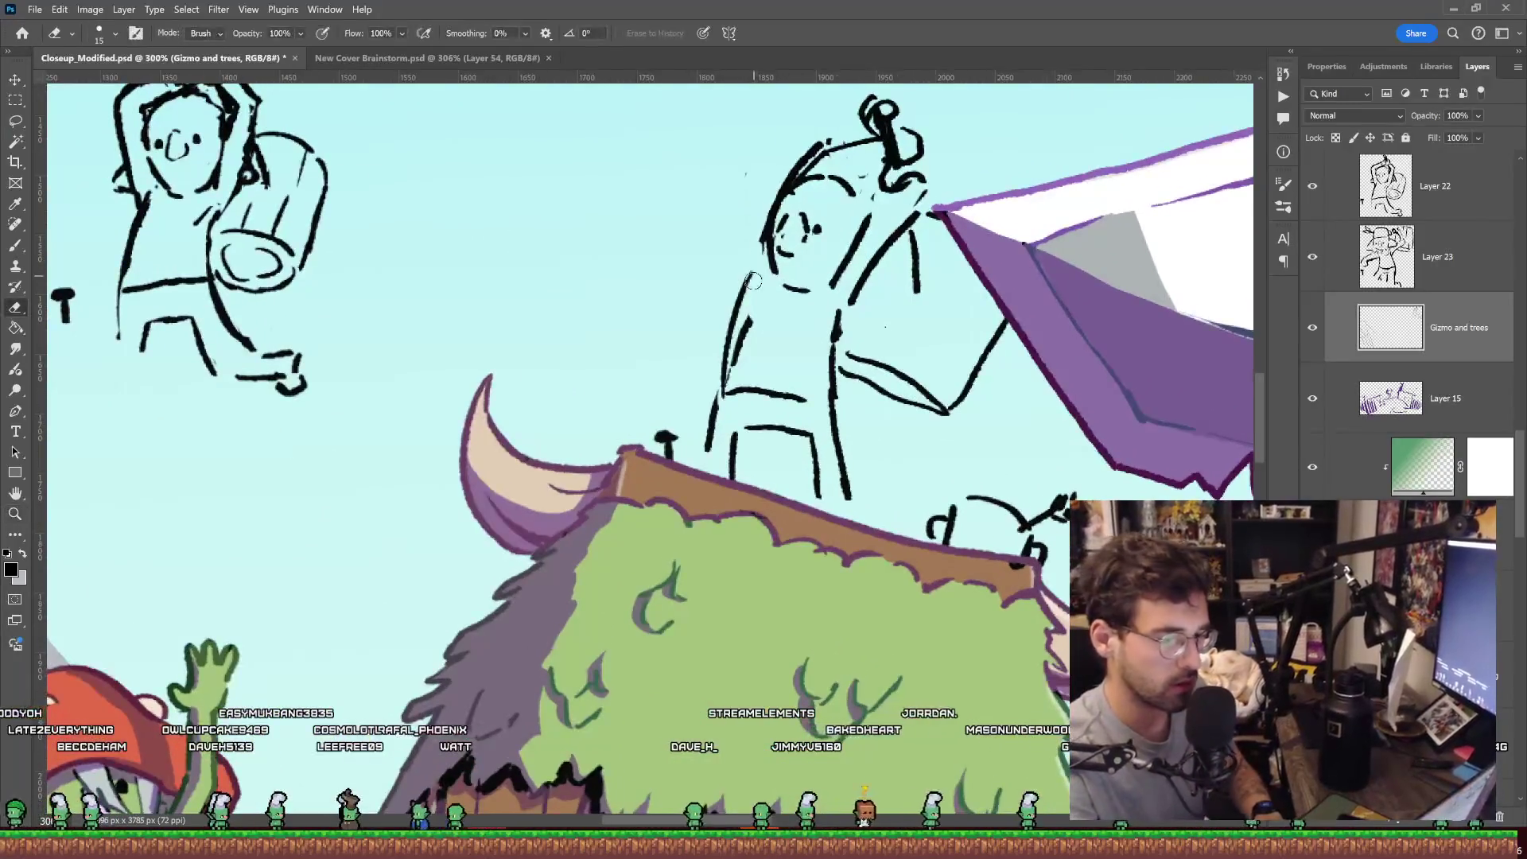
Replace the diagonal arm and head-to-gizmo stroke with new vertical lines through the head.
left_click_drag(825, 136, 855, 246)
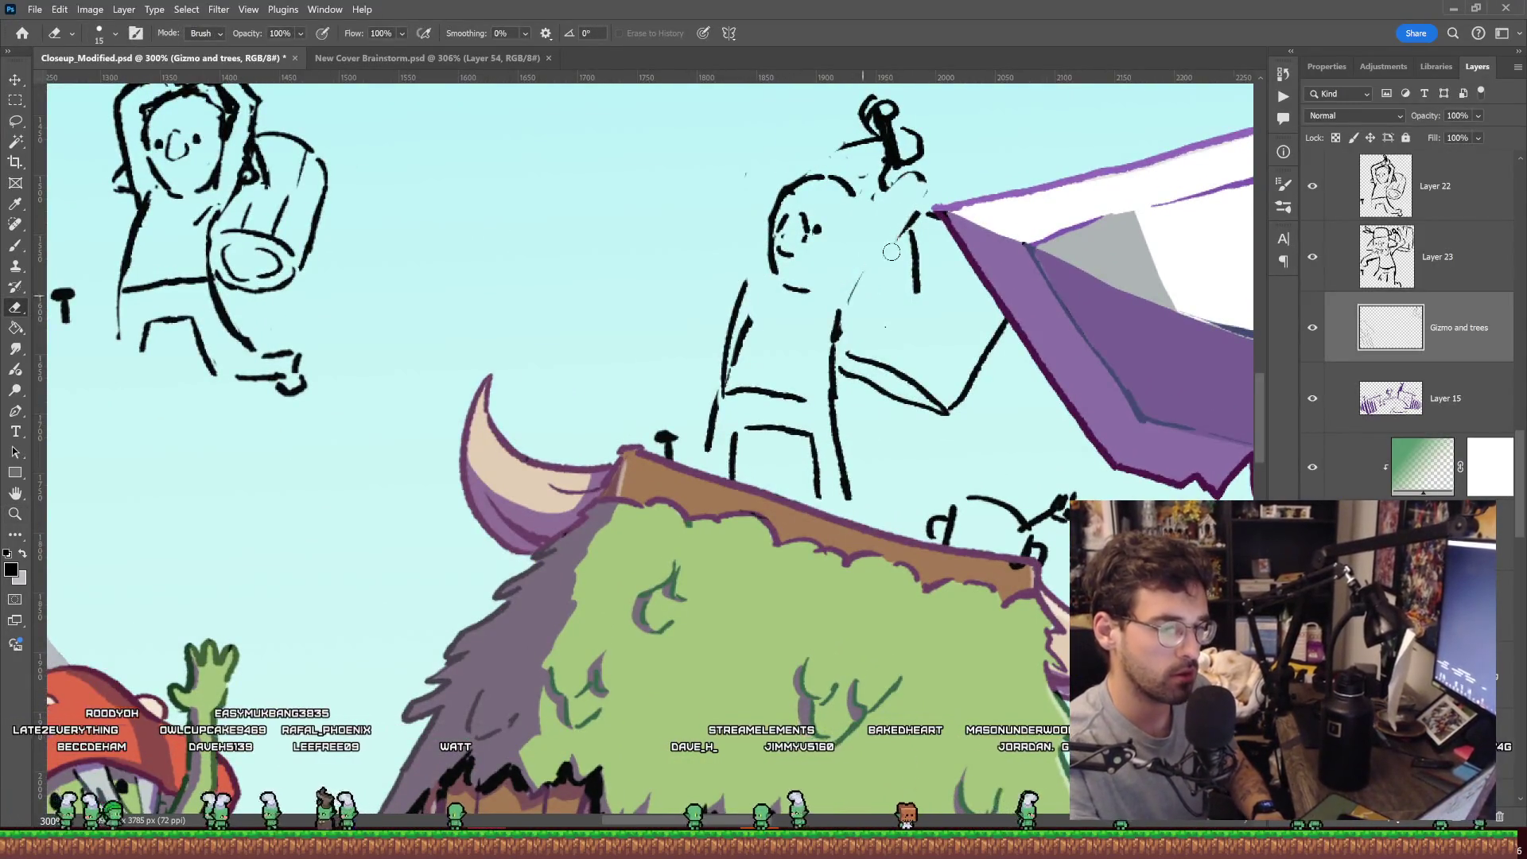
key("b")
left_click_drag(854, 164, 835, 268)
left_click_drag(880, 171, 868, 272)
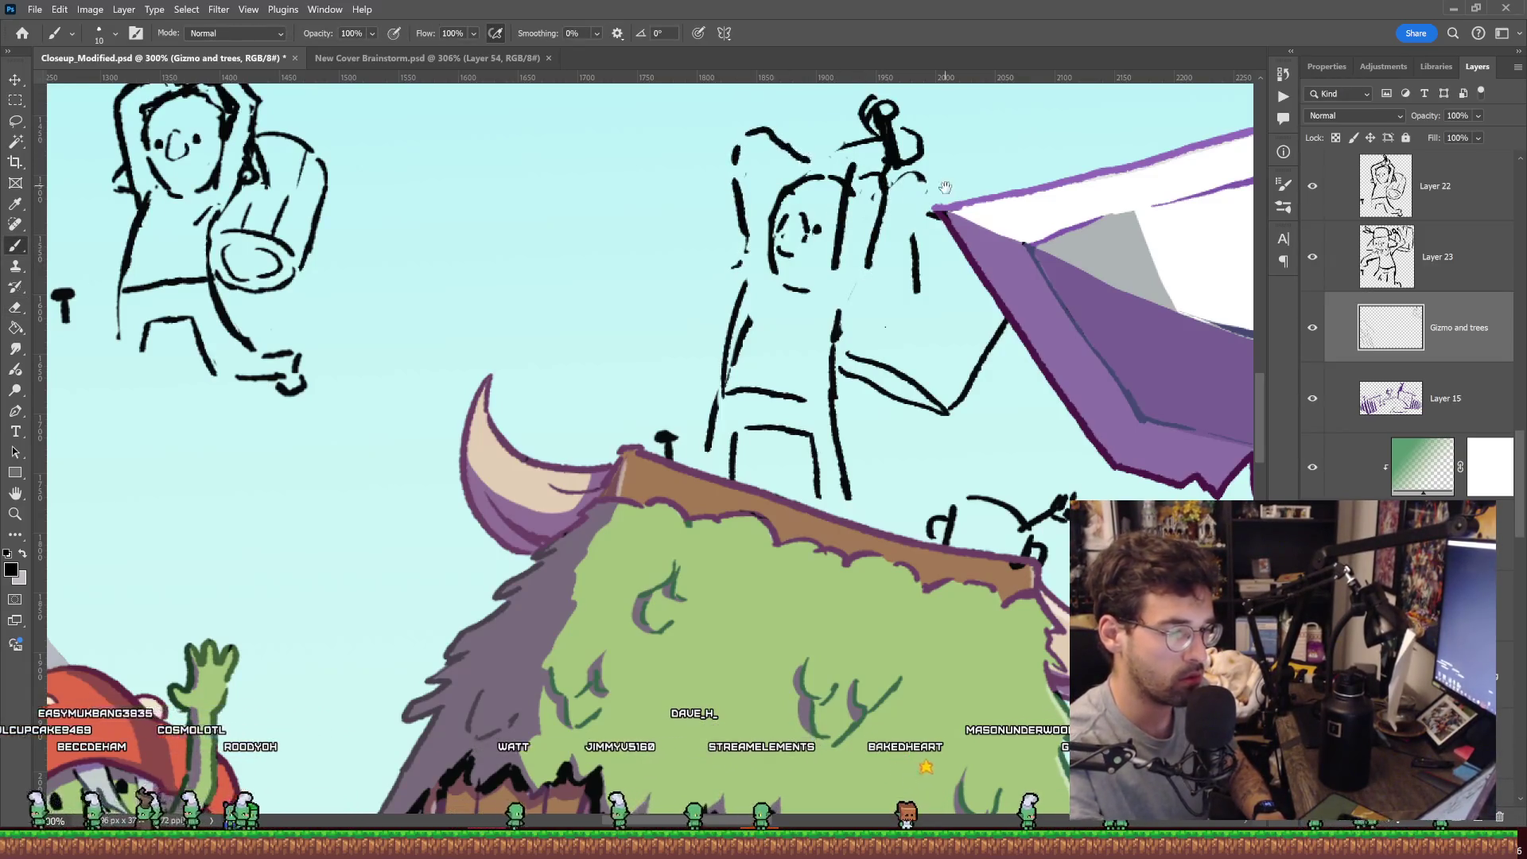
On the middle goblin, trim the tool, extend the right arm up, and draw a diagonal two-line pole.
left_click_drag(788, 144, 696, 192)
key("e")
mouse_move(803, 191)
left_mouse_down()
mouse_move(793, 149)
mouse_move(816, 309)
left_mouse_up()
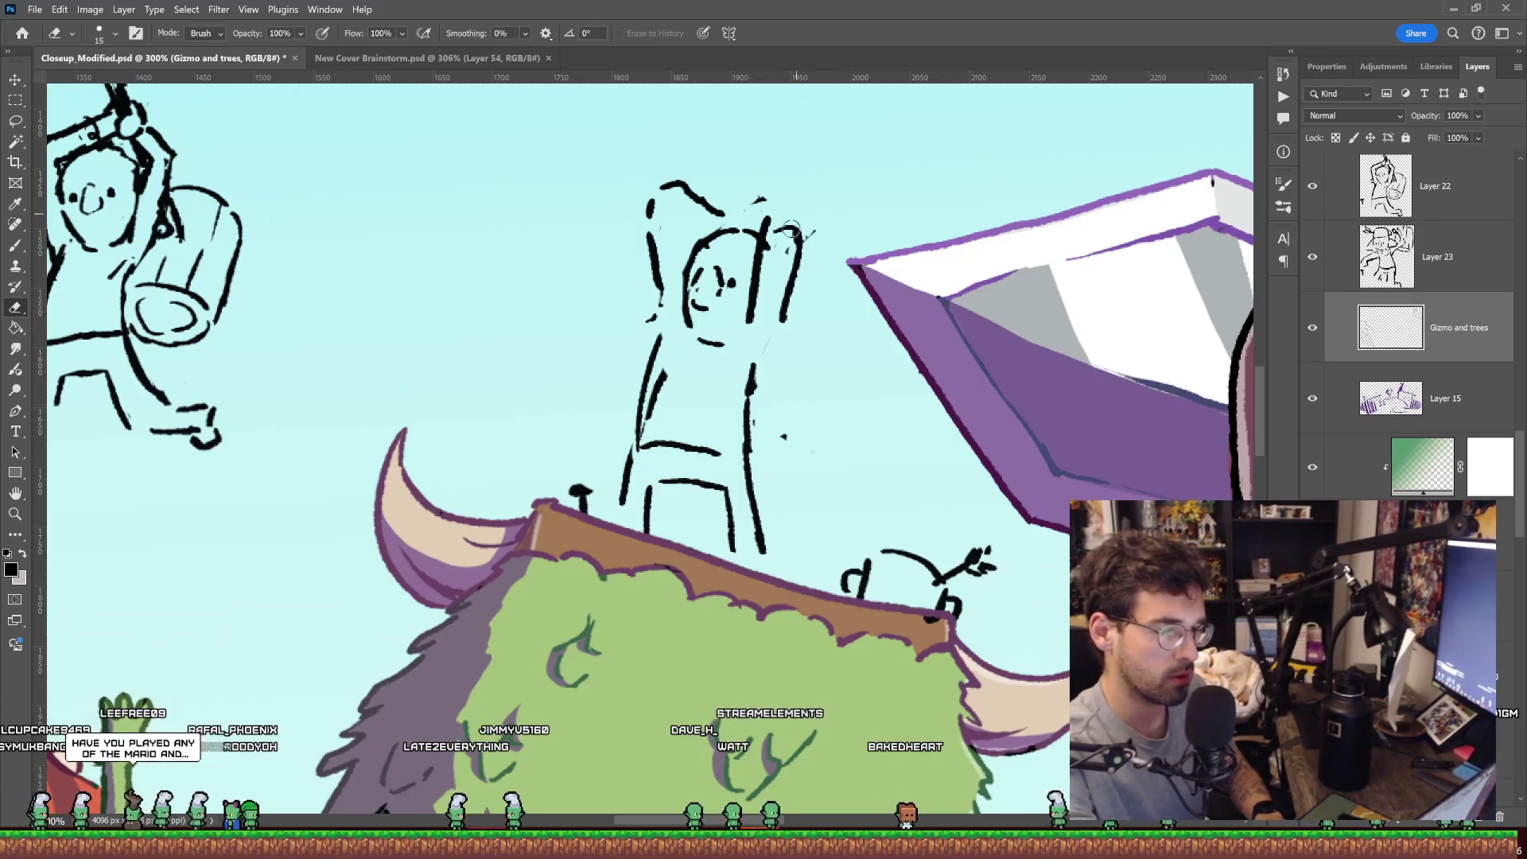
key("b")
left_click_drag(801, 241, 801, 211)
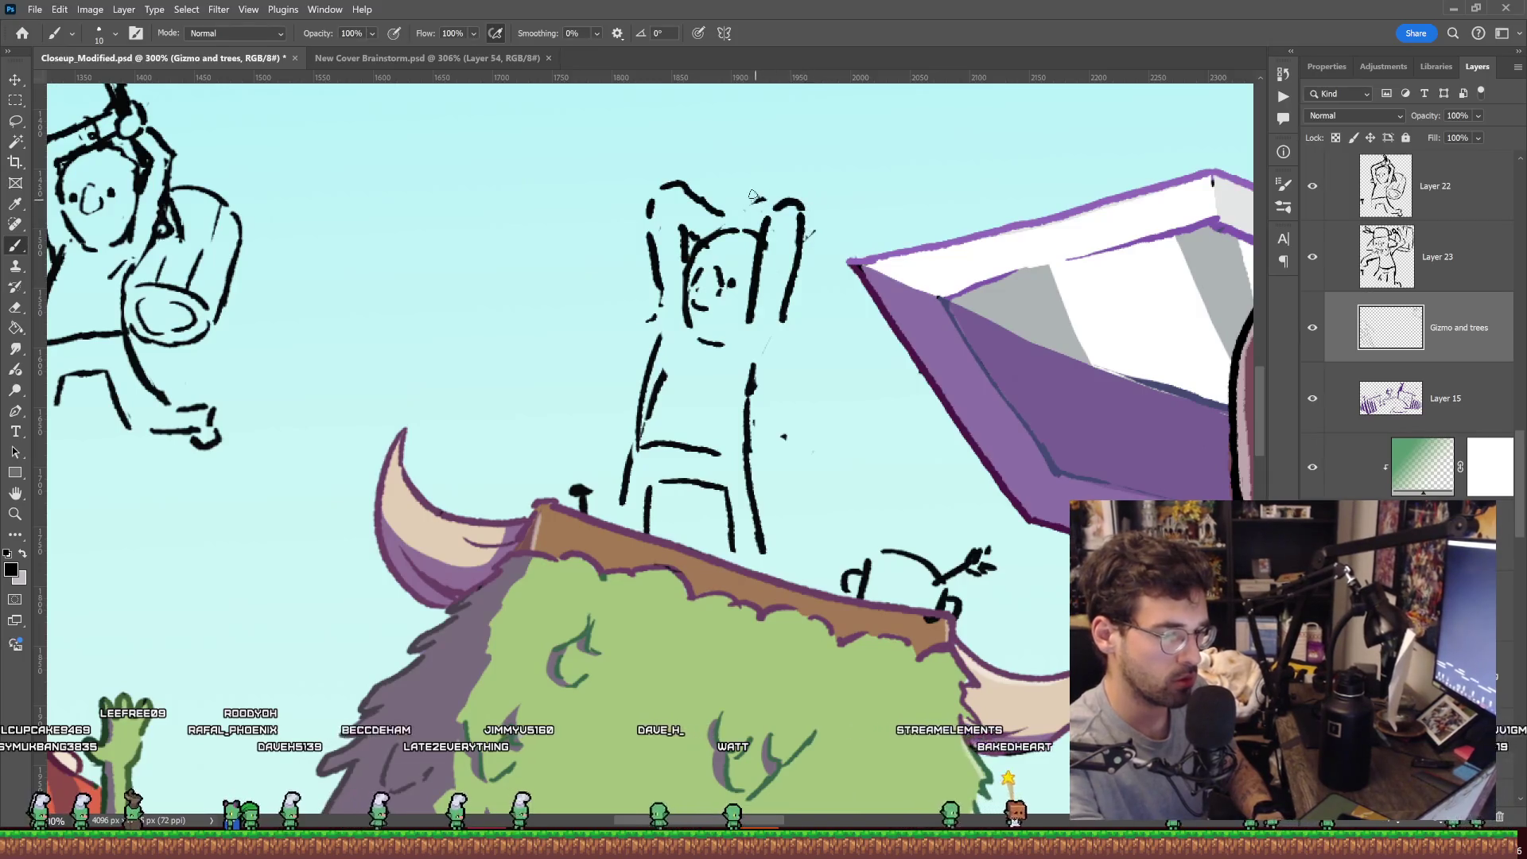
left_click_drag(789, 280, 853, 397)
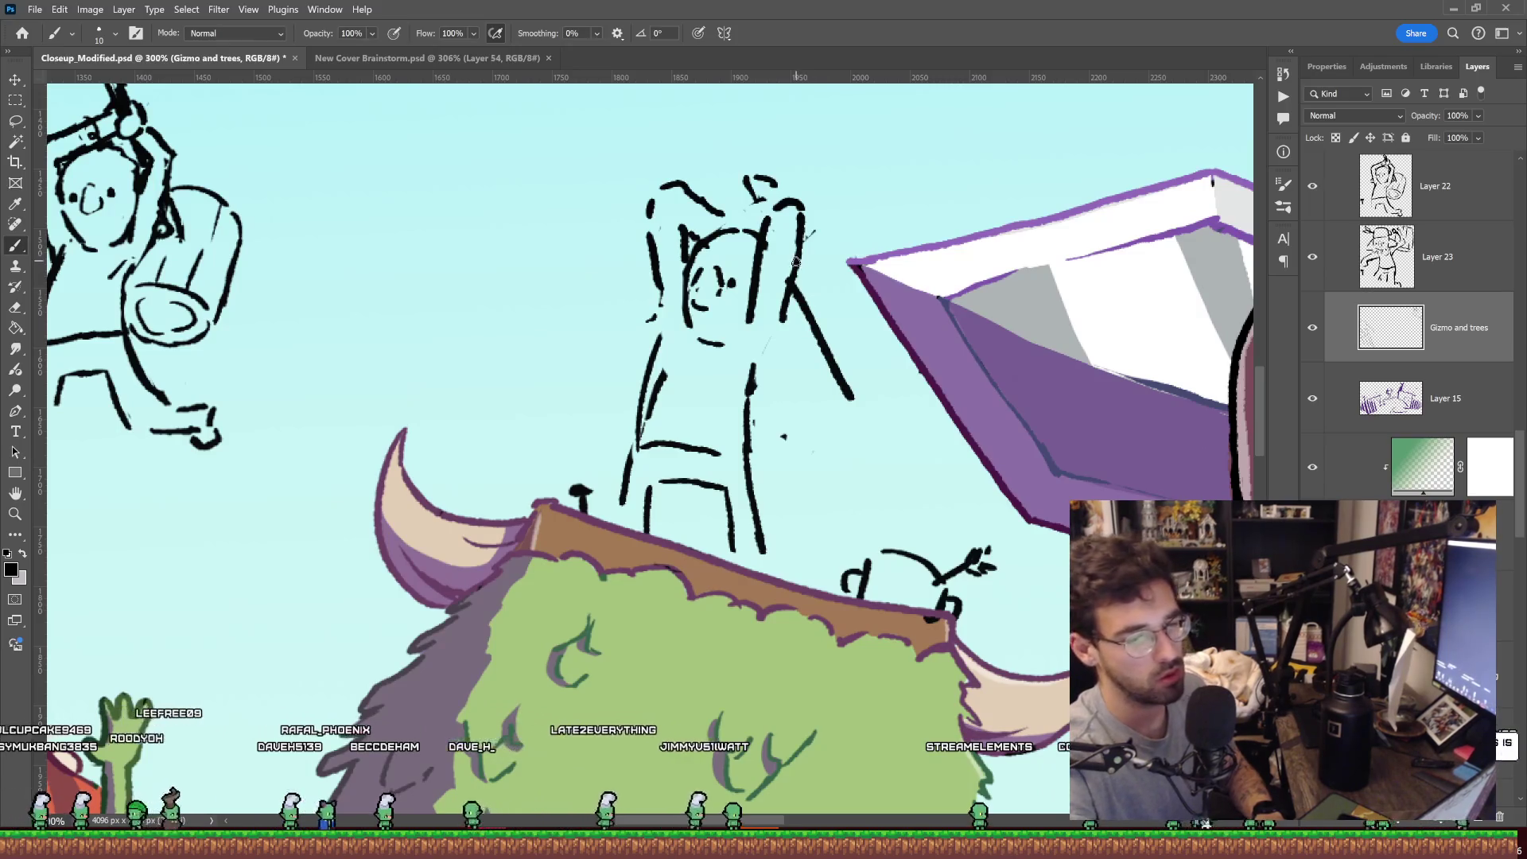
left_click_drag(796, 266, 855, 363)
Rework the lower body, then erase most of the middle goblin's legs and add short side strokes.
left_click(814, 392)
left_click_drag(778, 460, 845, 482)
mouse_move(768, 436)
left_mouse_down()
mouse_move(907, 493)
mouse_move(907, 513)
mouse_move(808, 382)
left_mouse_up()
left_click_drag(828, 306, 858, 262)
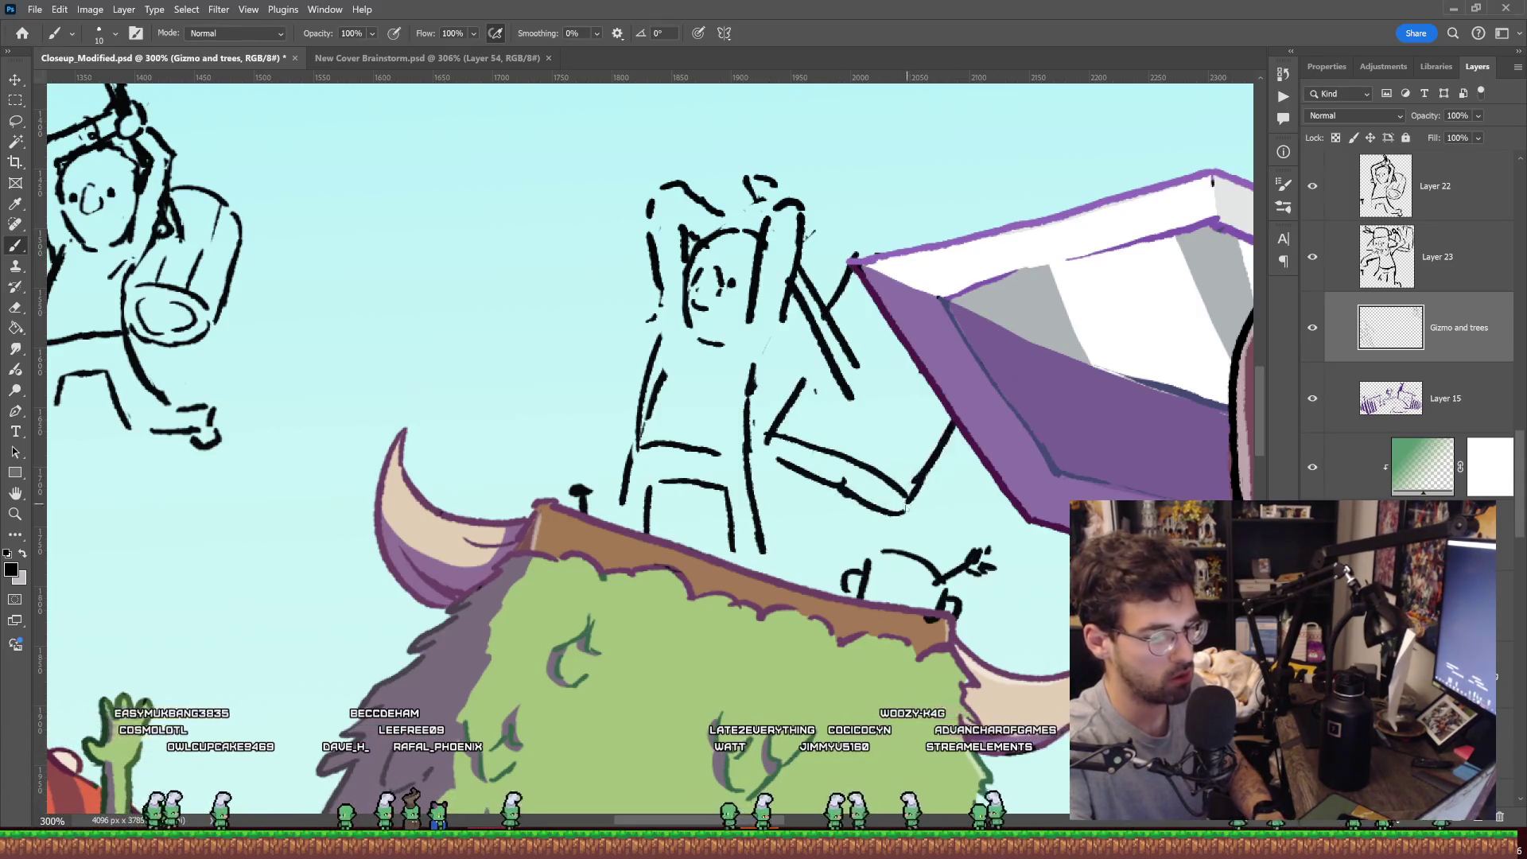
scroll(946, 335, "down", 3)
scroll(947, 334, "up", 2)
key("e")
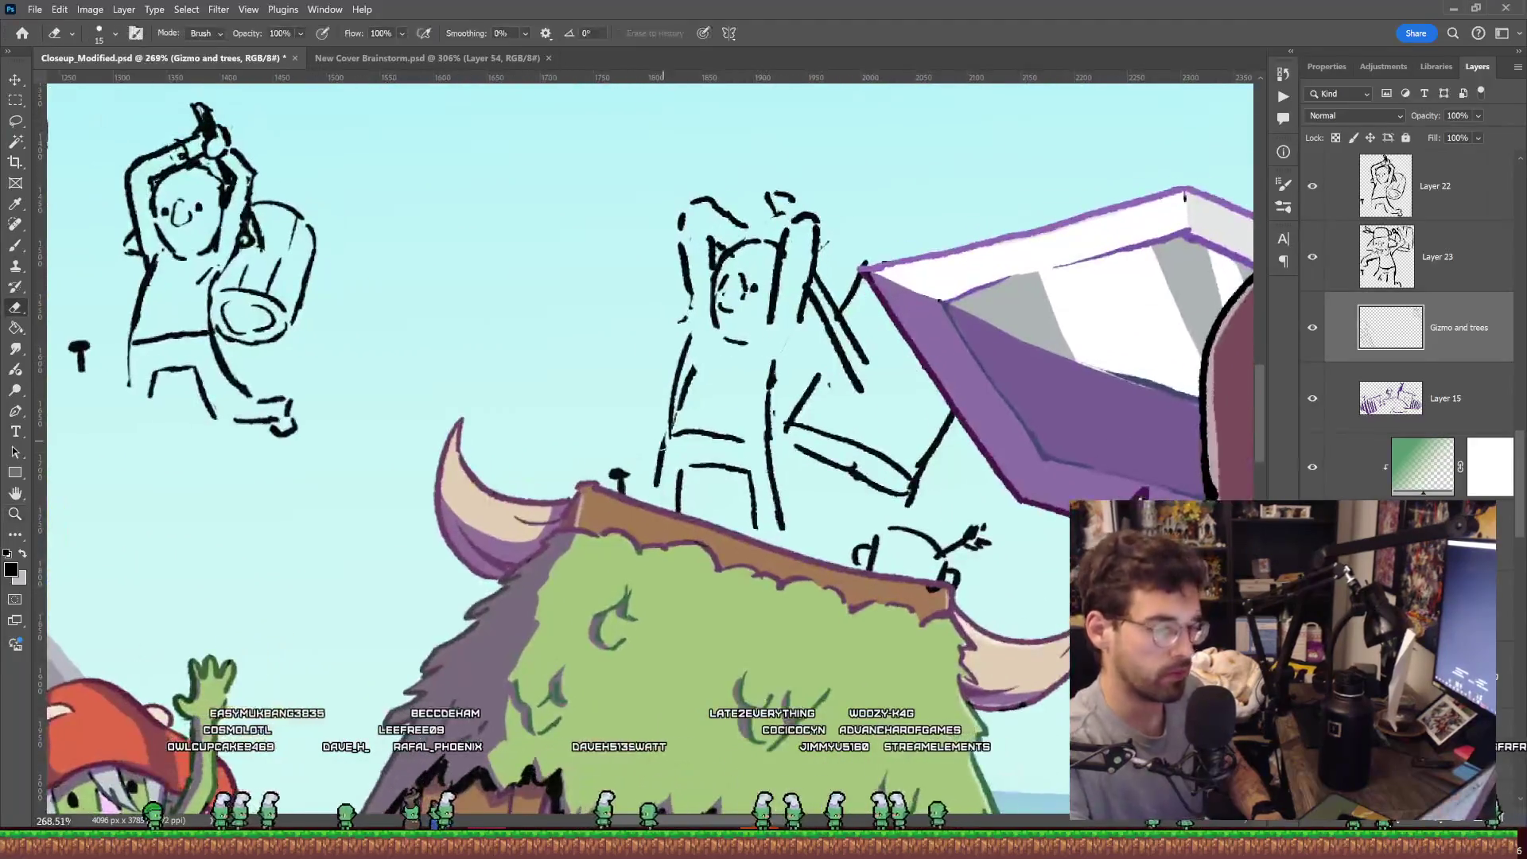
left_click_drag(692, 350, 747, 509)
left_click_drag(772, 365, 763, 517)
key("b")
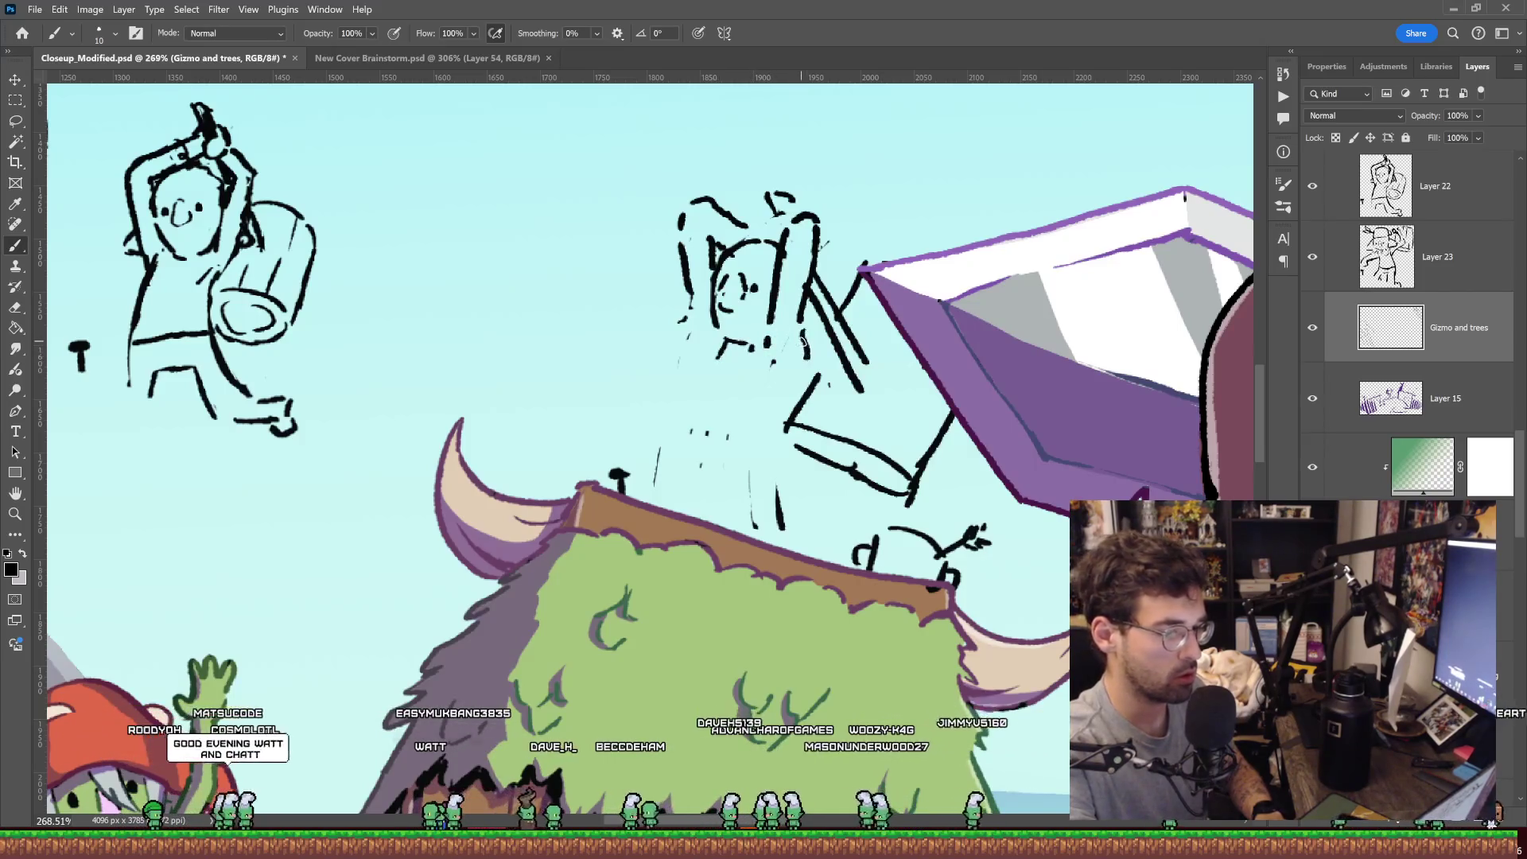
left_click_drag(688, 320, 692, 355)
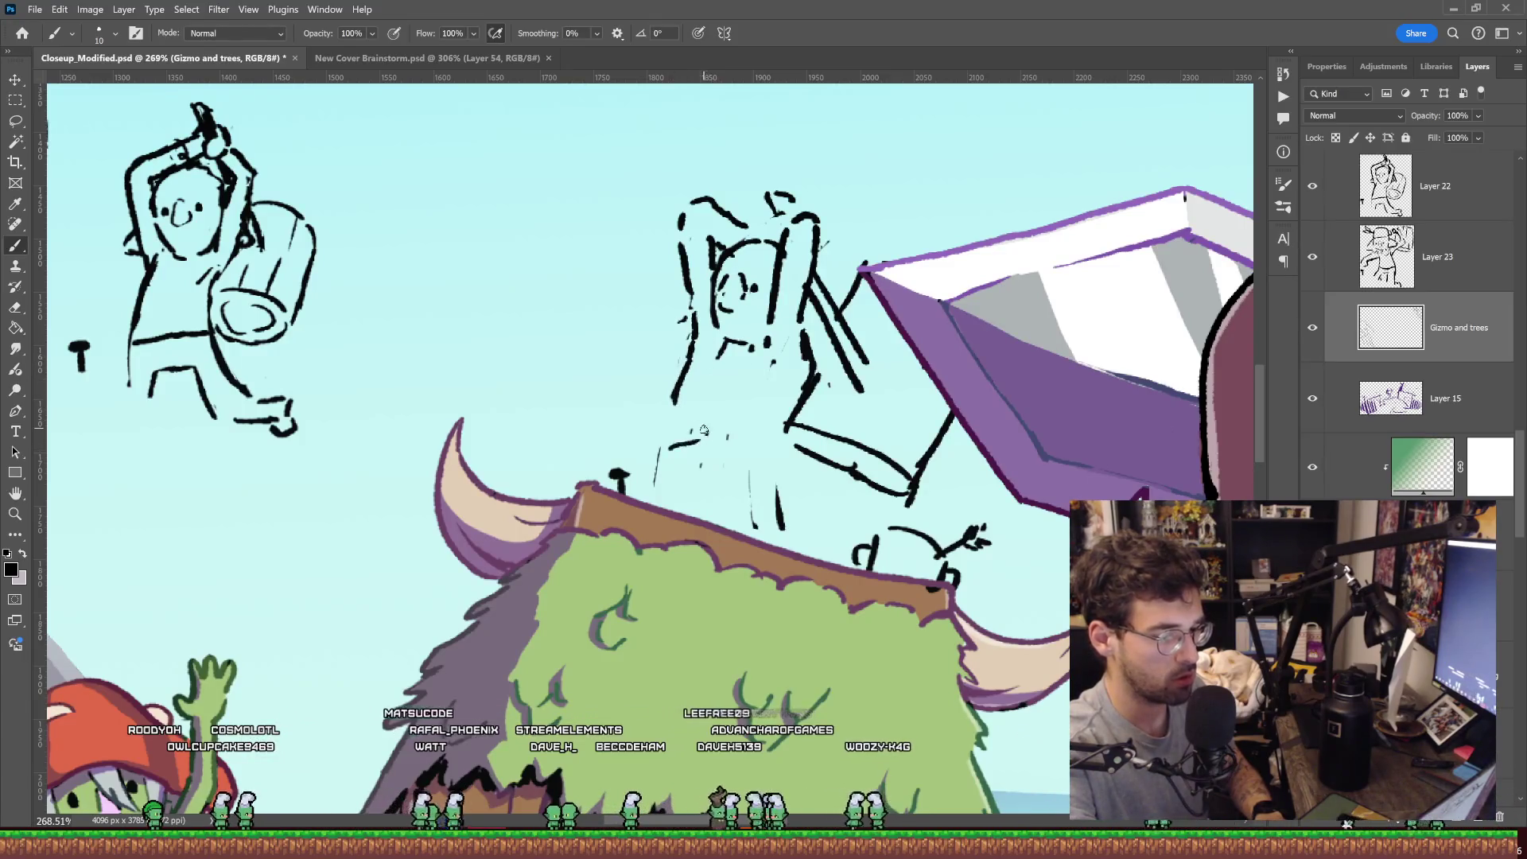
Lasso the middle goblin sketch and start a free transform on it.
key("l")
mouse_move(628, 557)
left_mouse_down()
mouse_move(816, 481)
mouse_move(822, 320)
left_mouse_up()
key("ctrl+t")
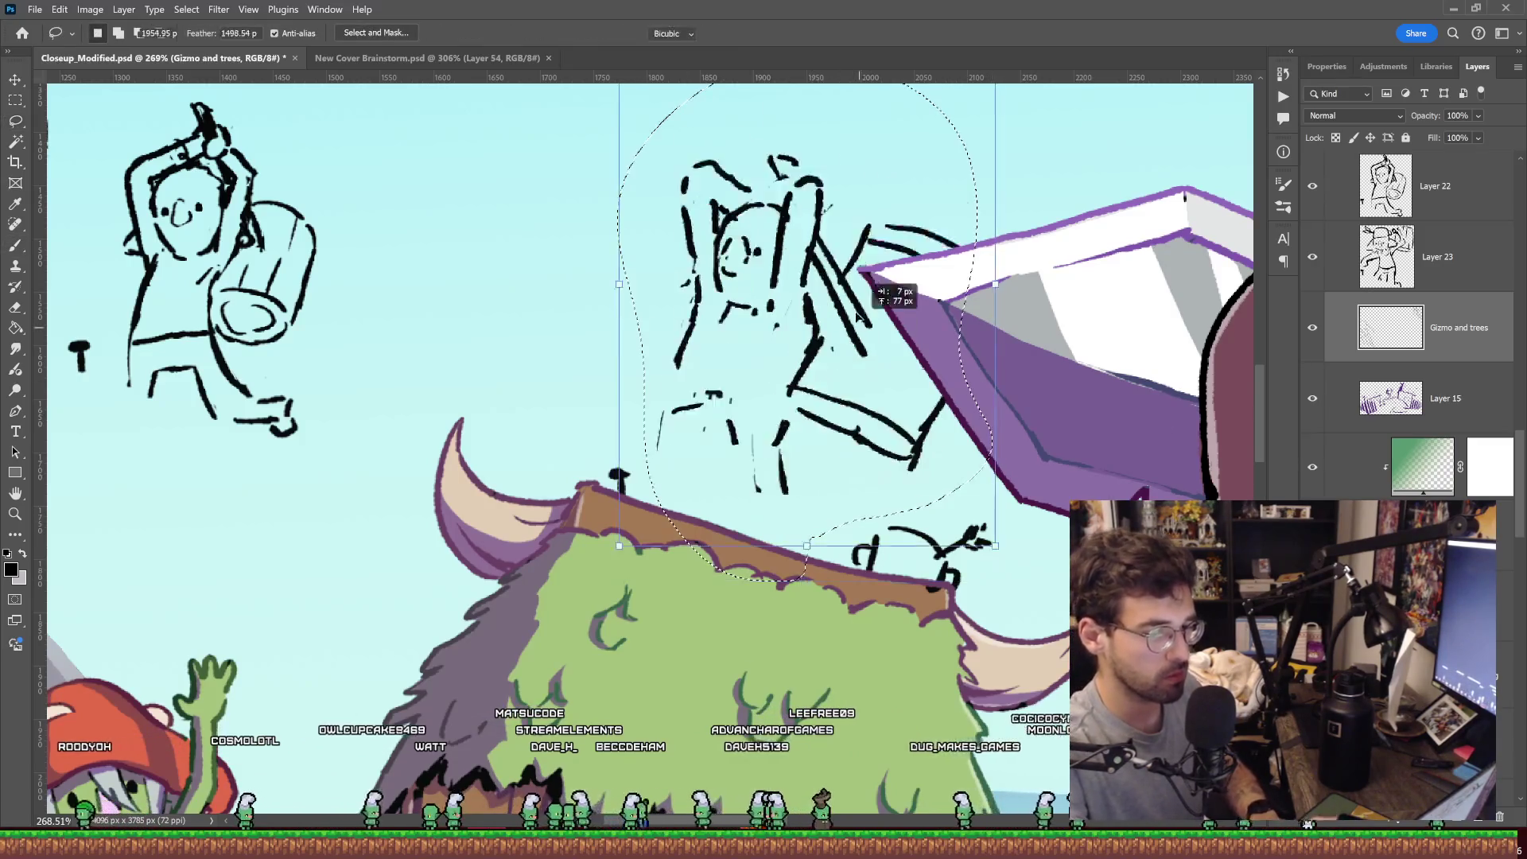
Commit the goblin's raised position and brush swoosh strokes beside its raised arm.
key("Return")
key("ctrl+d")
key("b")
left_click_drag(783, 155, 857, 263)
left_click_drag(834, 185, 935, 239)
mouse_move(831, 185)
left_mouse_down()
mouse_move(938, 208)
mouse_move(835, 186)
left_mouse_up()
left_click_drag(759, 340, 876, 414)
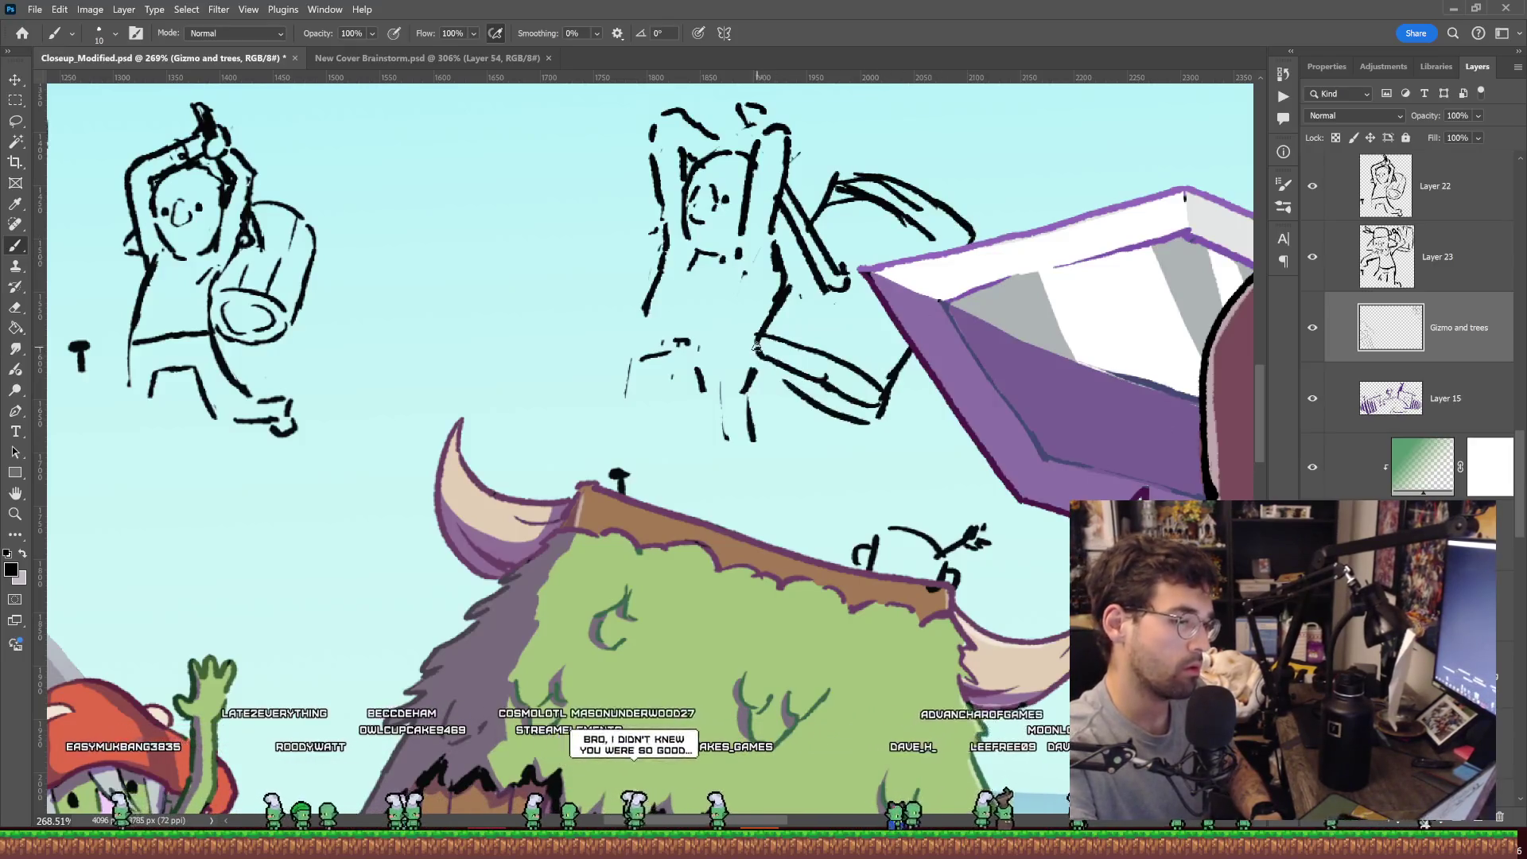
Erase the stray stroke below the goblin, add a curve near the face, and extend the left arm.
key("e")
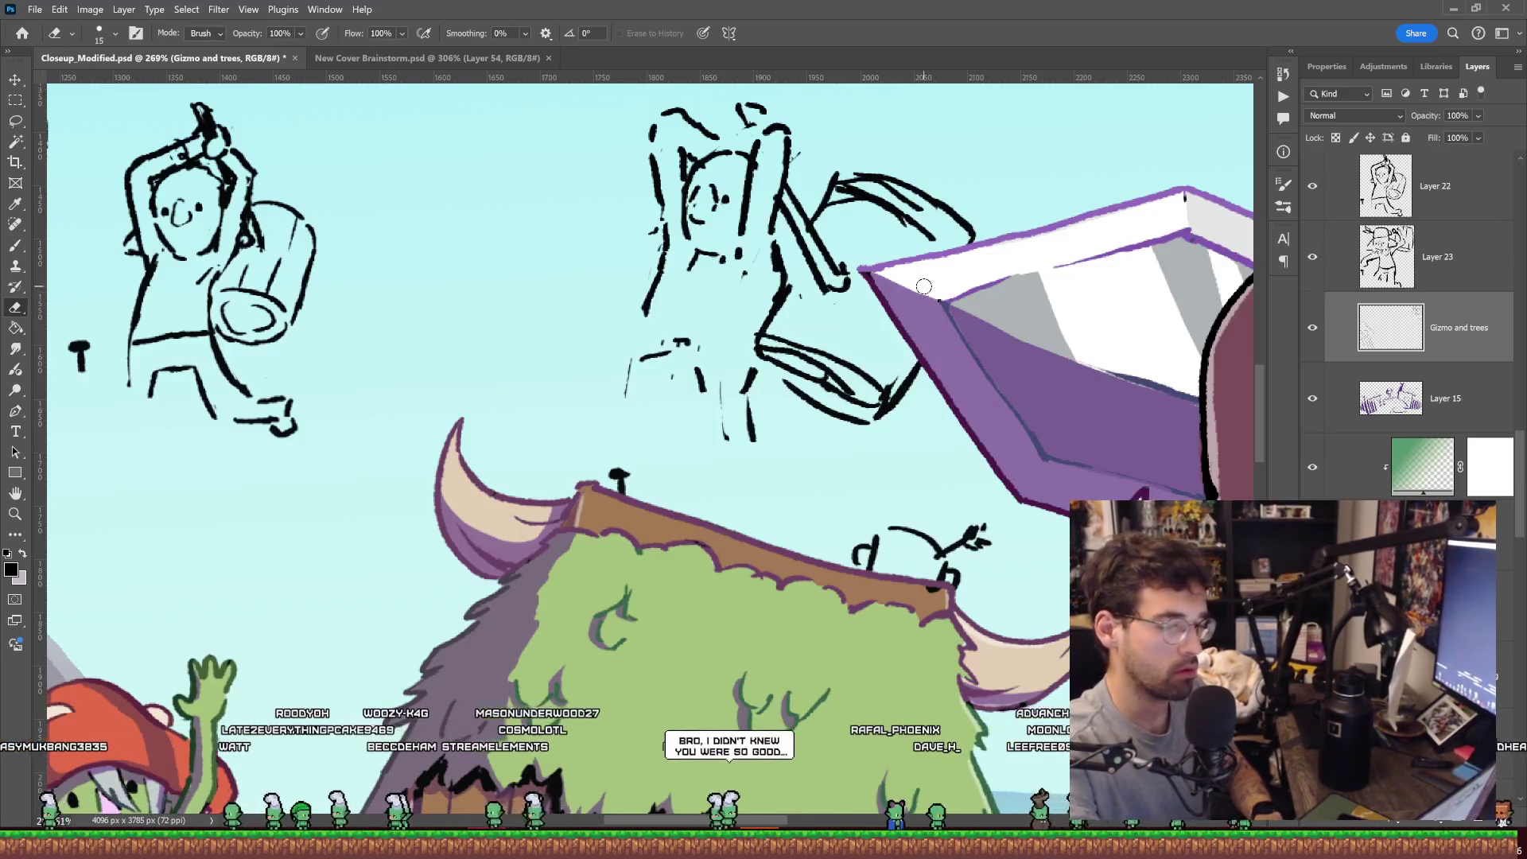
key("b")
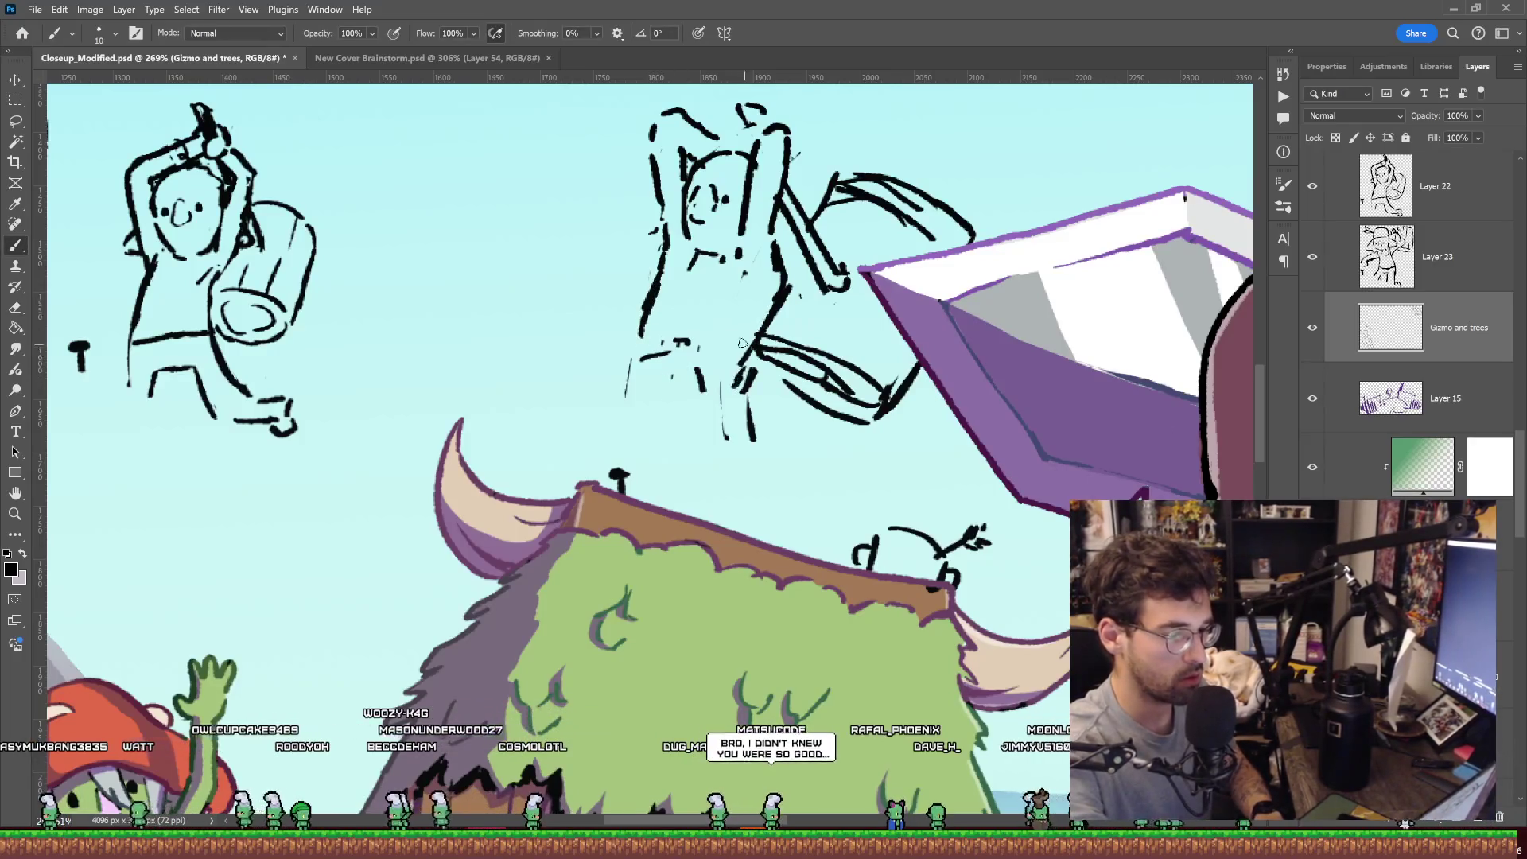
key("e")
left_click_drag(745, 413, 753, 438)
key("b")
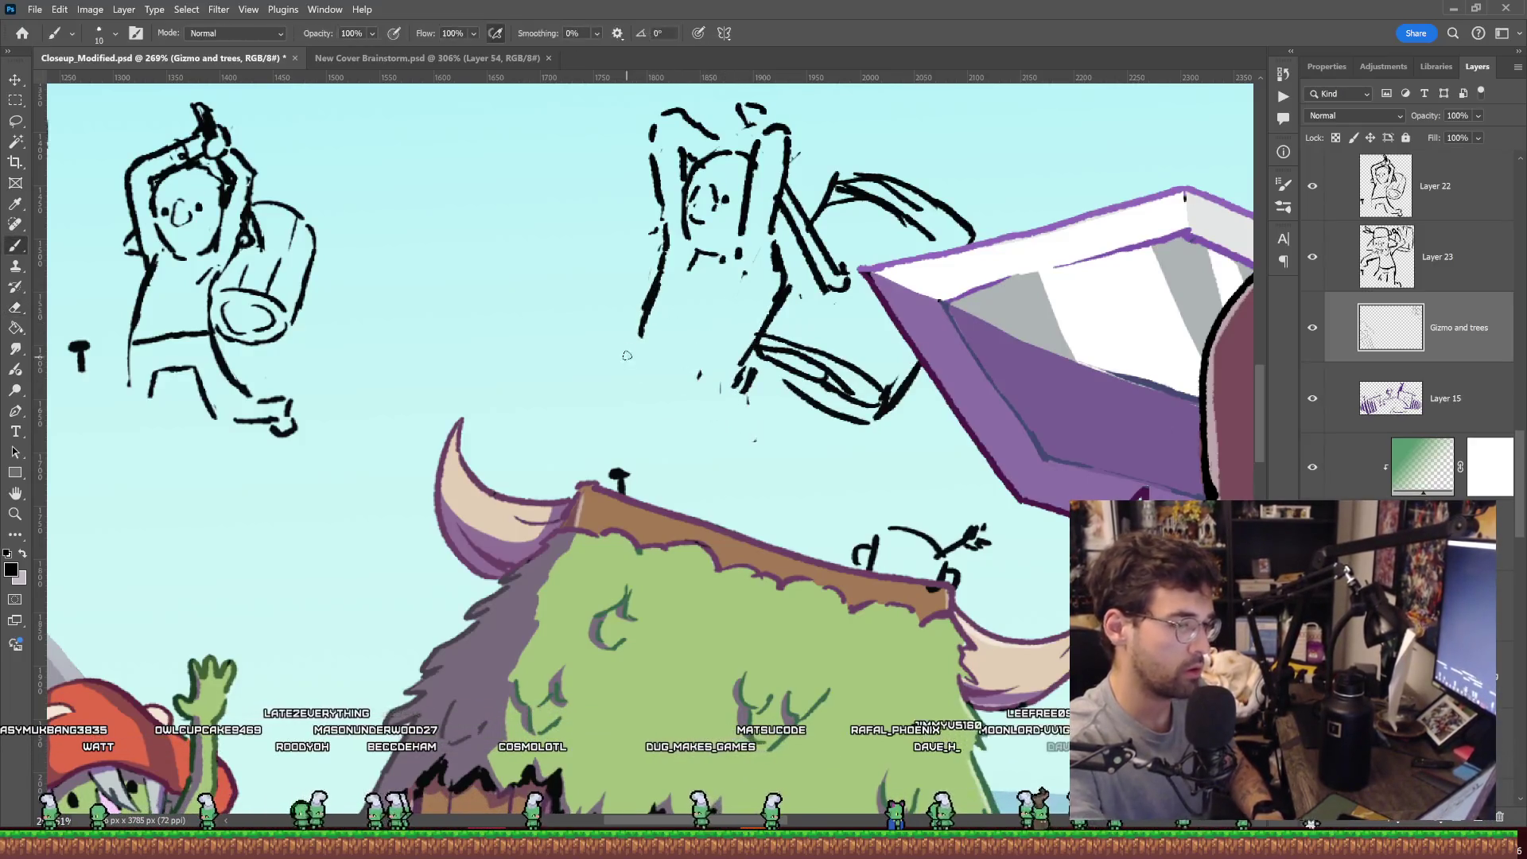
key("e")
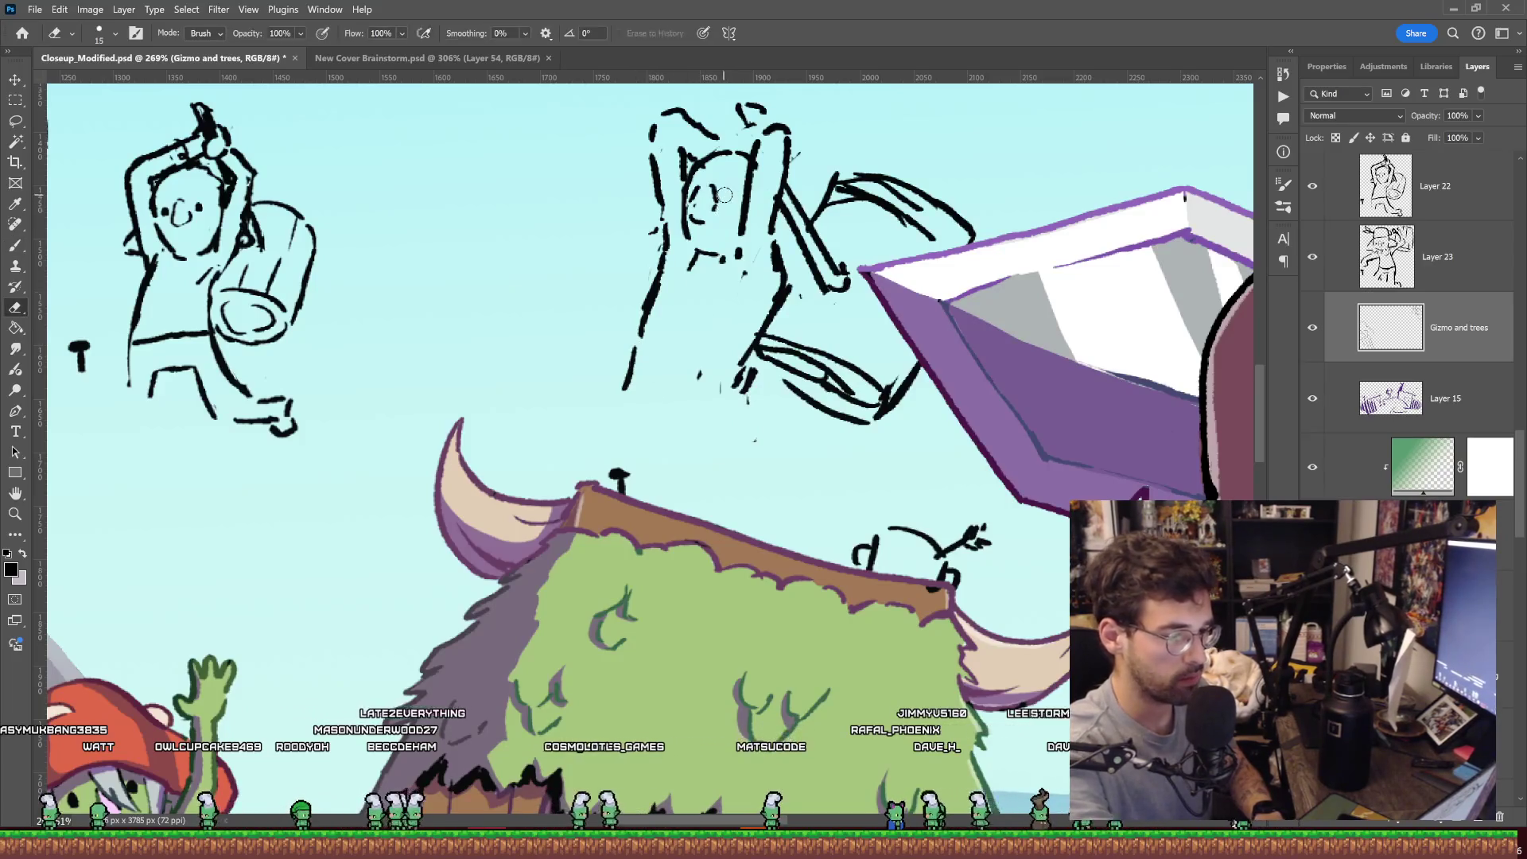
key("b")
left_click_drag(702, 203, 718, 224)
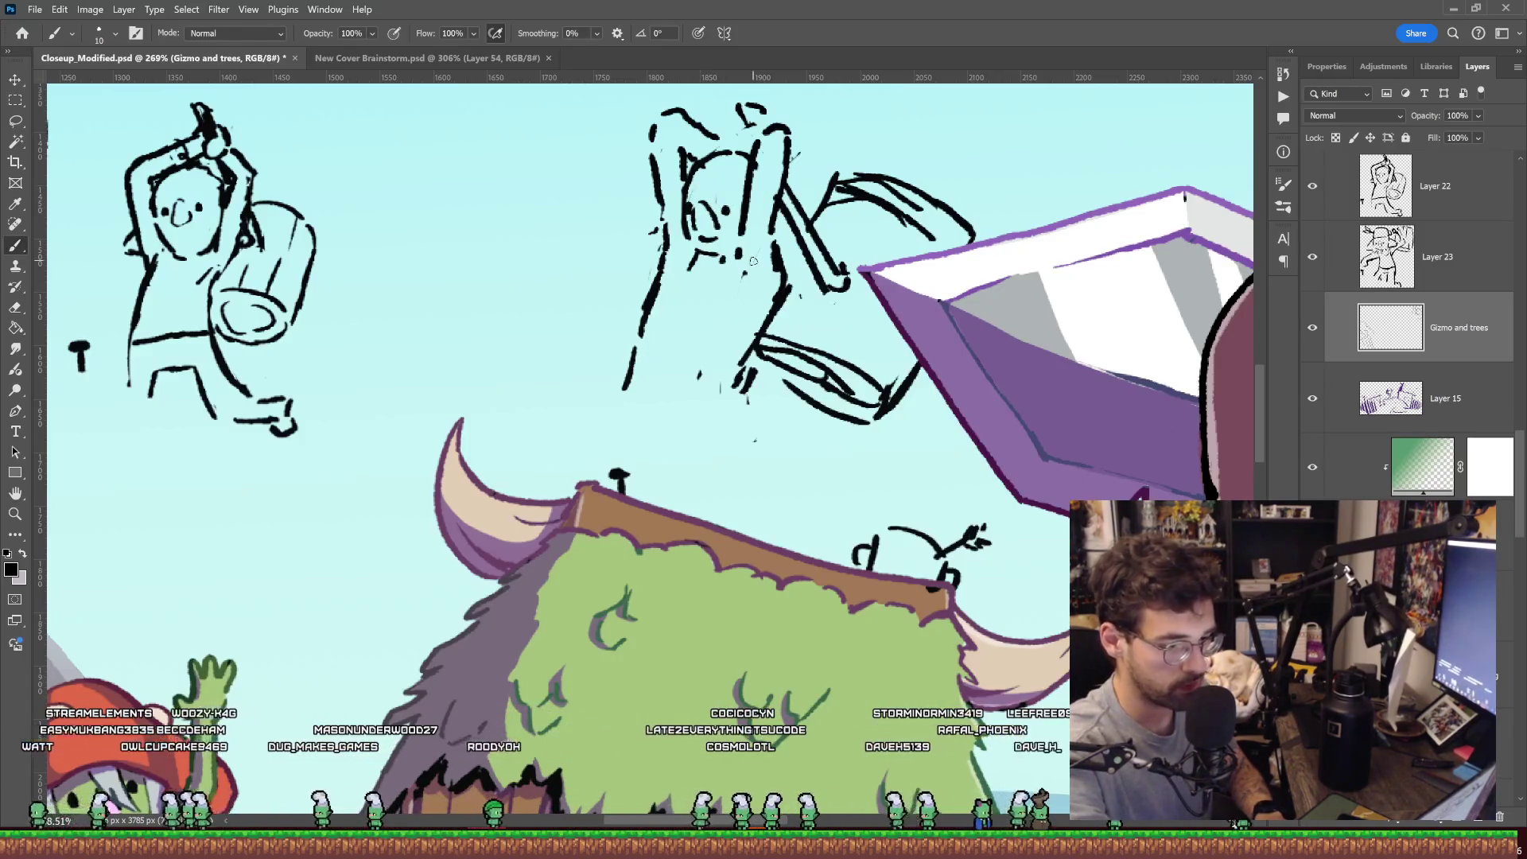
mouse_move(629, 414)
left_mouse_down()
mouse_move(631, 362)
mouse_move(610, 450)
left_mouse_up()
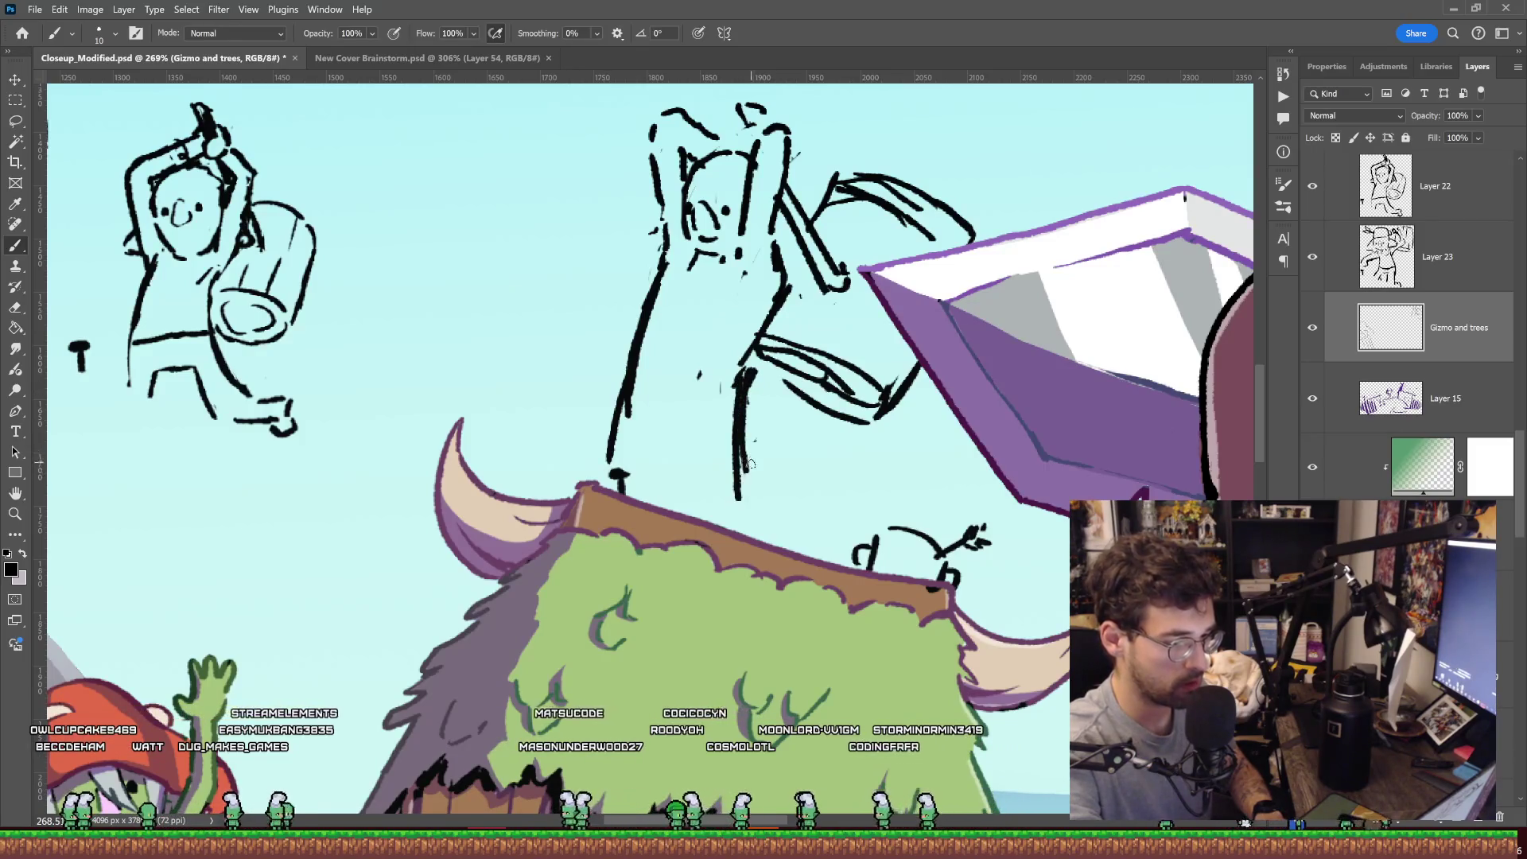
Erase the old body strokes and draw new legs with a foot reaching the hut roof.
key("e")
left_click_drag(737, 477, 741, 399)
key("b")
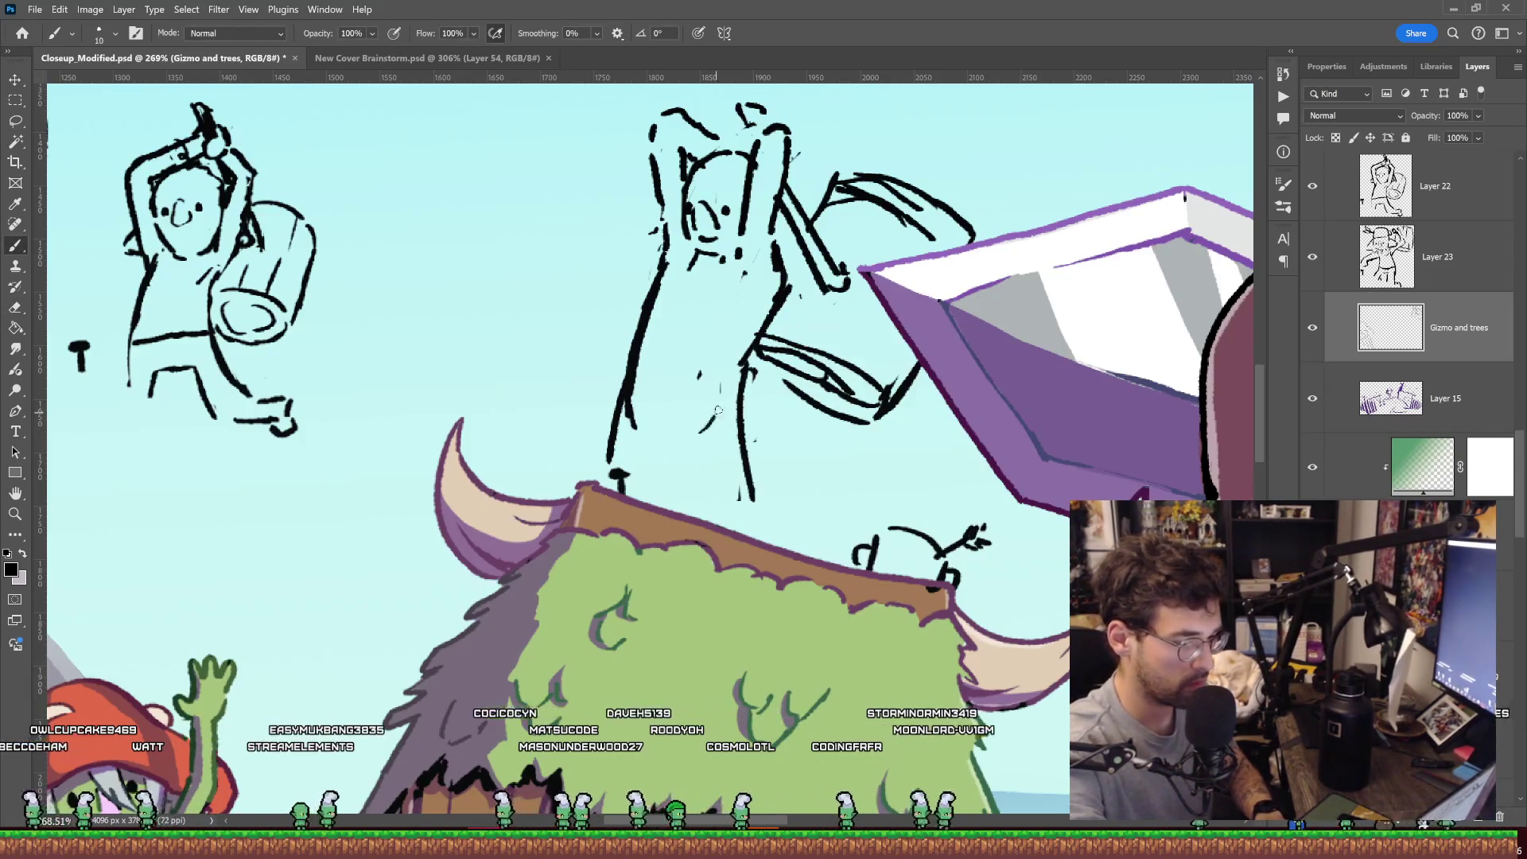
key("e")
left_click_drag(711, 421, 696, 374)
key("b")
mouse_move(641, 422)
left_mouse_down()
mouse_move(636, 460)
mouse_move(752, 529)
left_mouse_up()
key("e")
key("b")
mouse_move(744, 389)
left_mouse_down()
mouse_move(756, 505)
mouse_move(785, 518)
left_mouse_up()
key("ctrl+z")
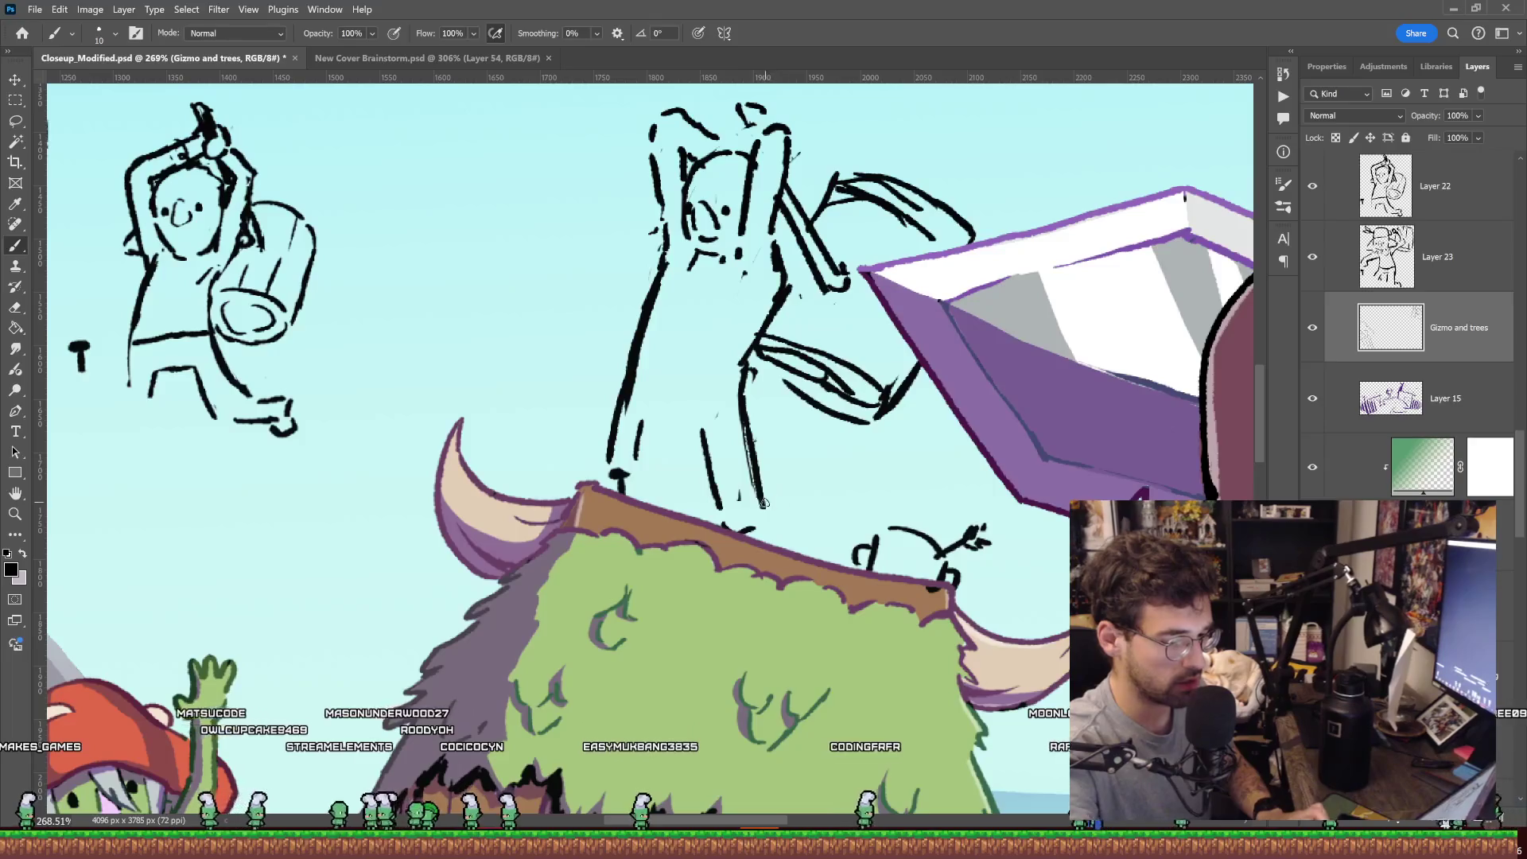
left_click_drag(764, 503, 785, 538)
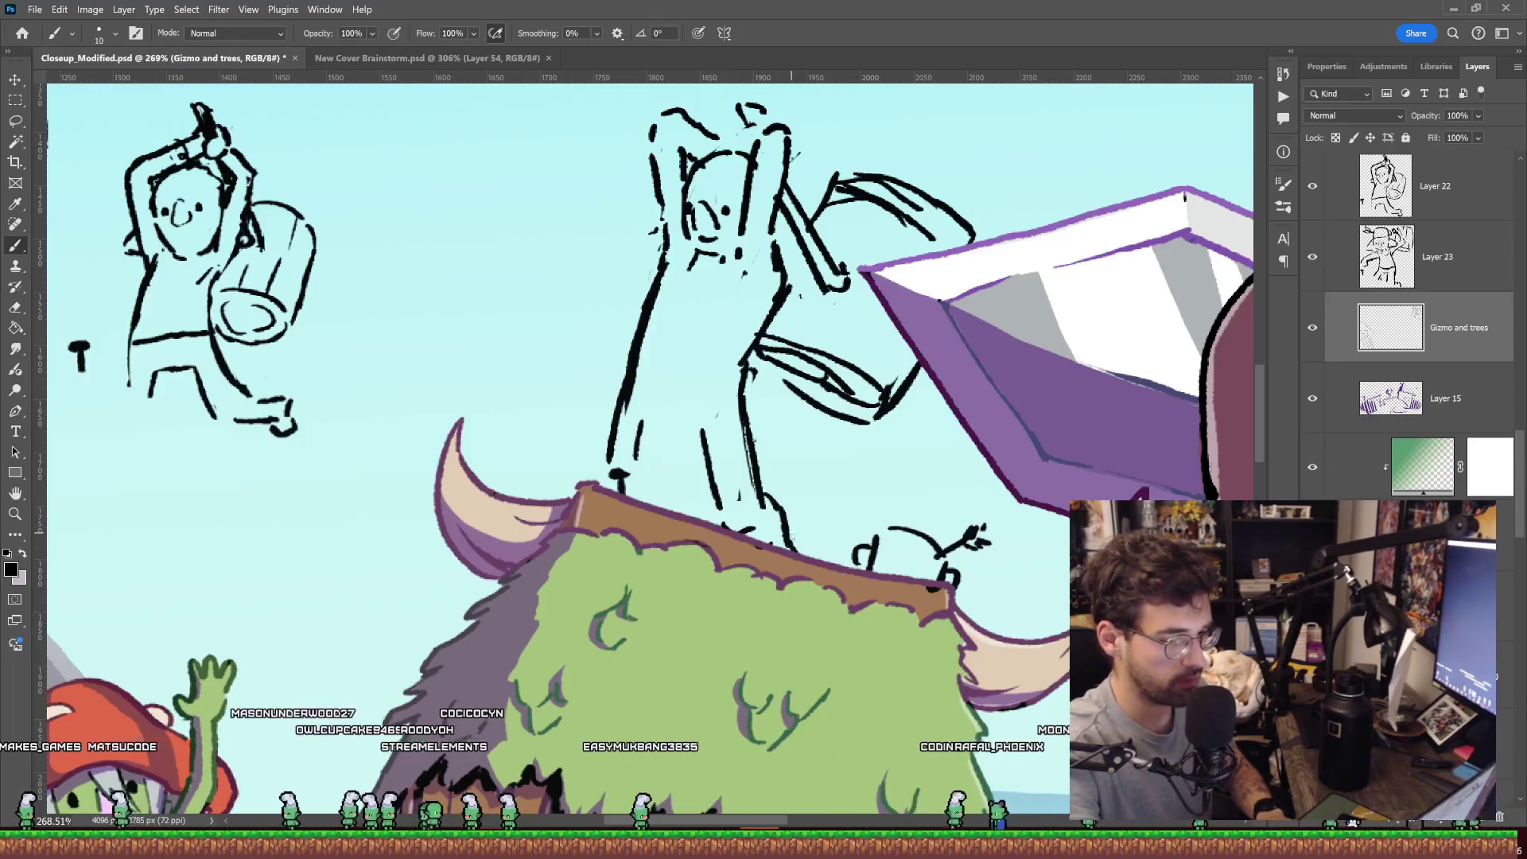
Erase and redraw the head's right edge, then fit the whole cover in view.
key("q")
key("e")
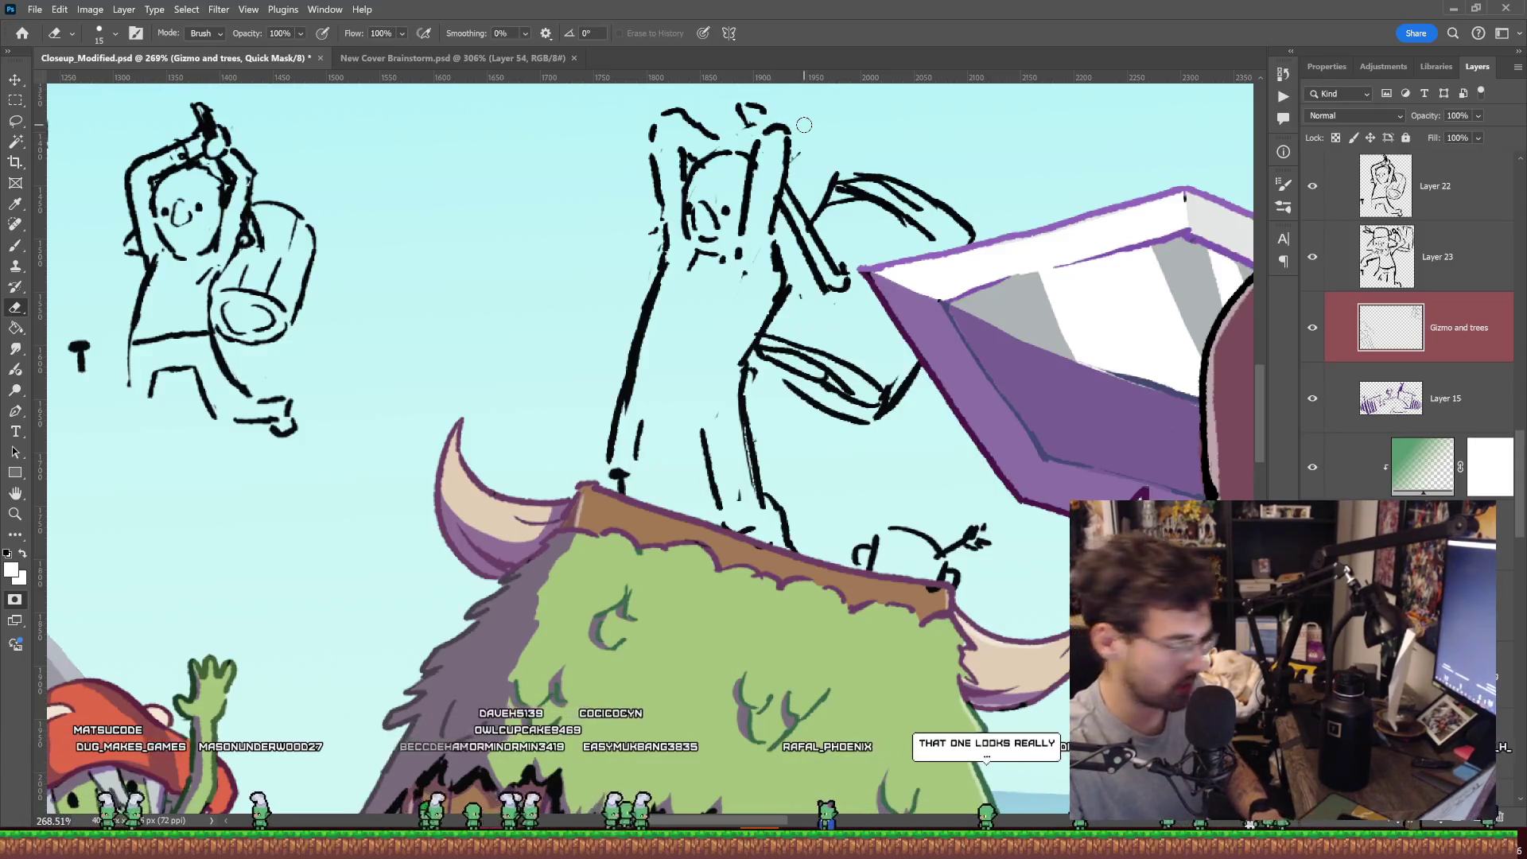
key("q")
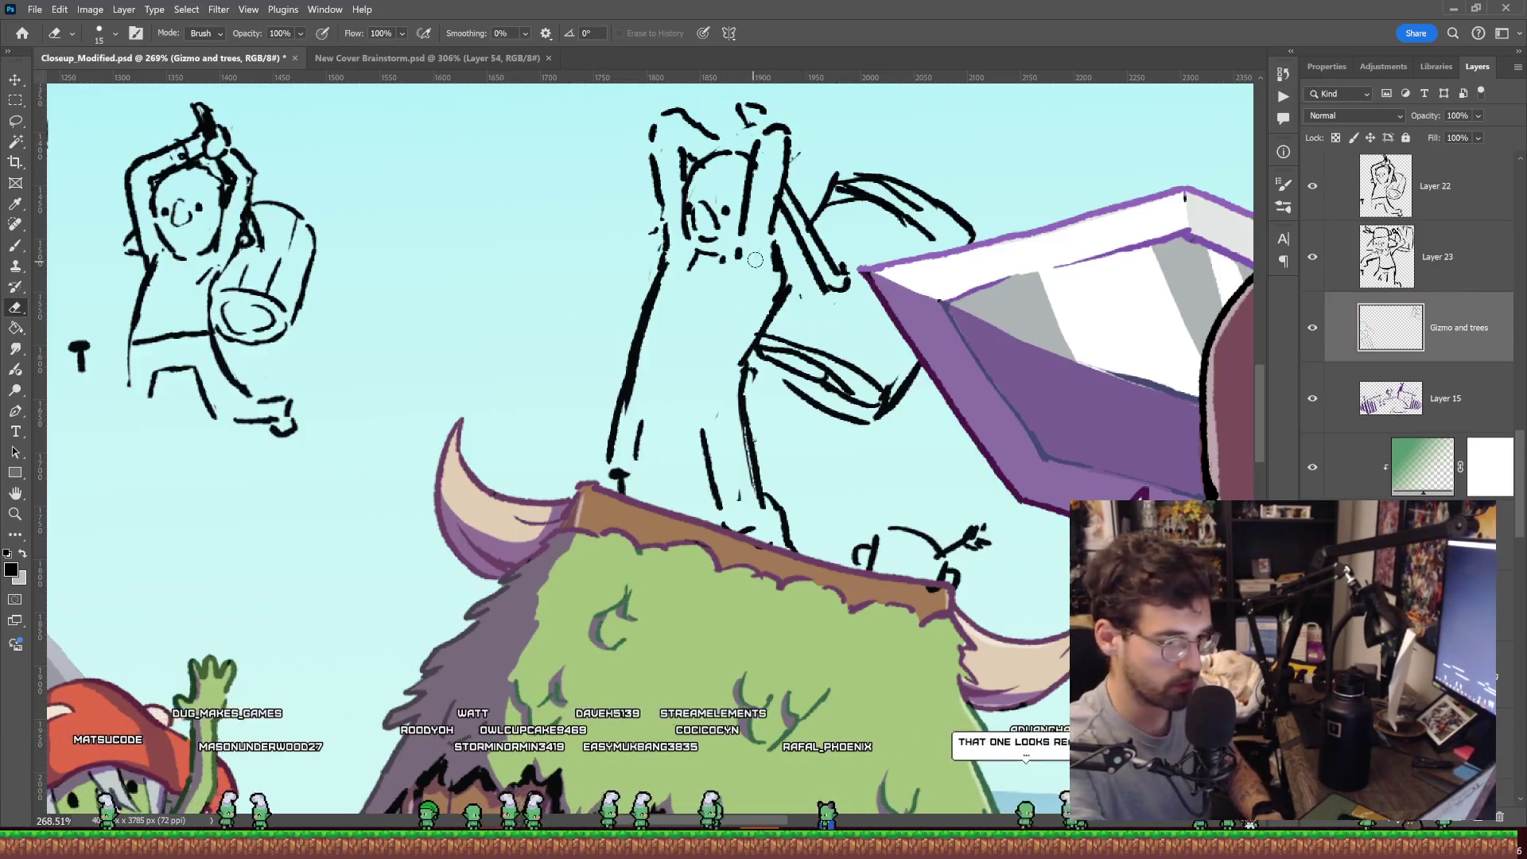
key("z")
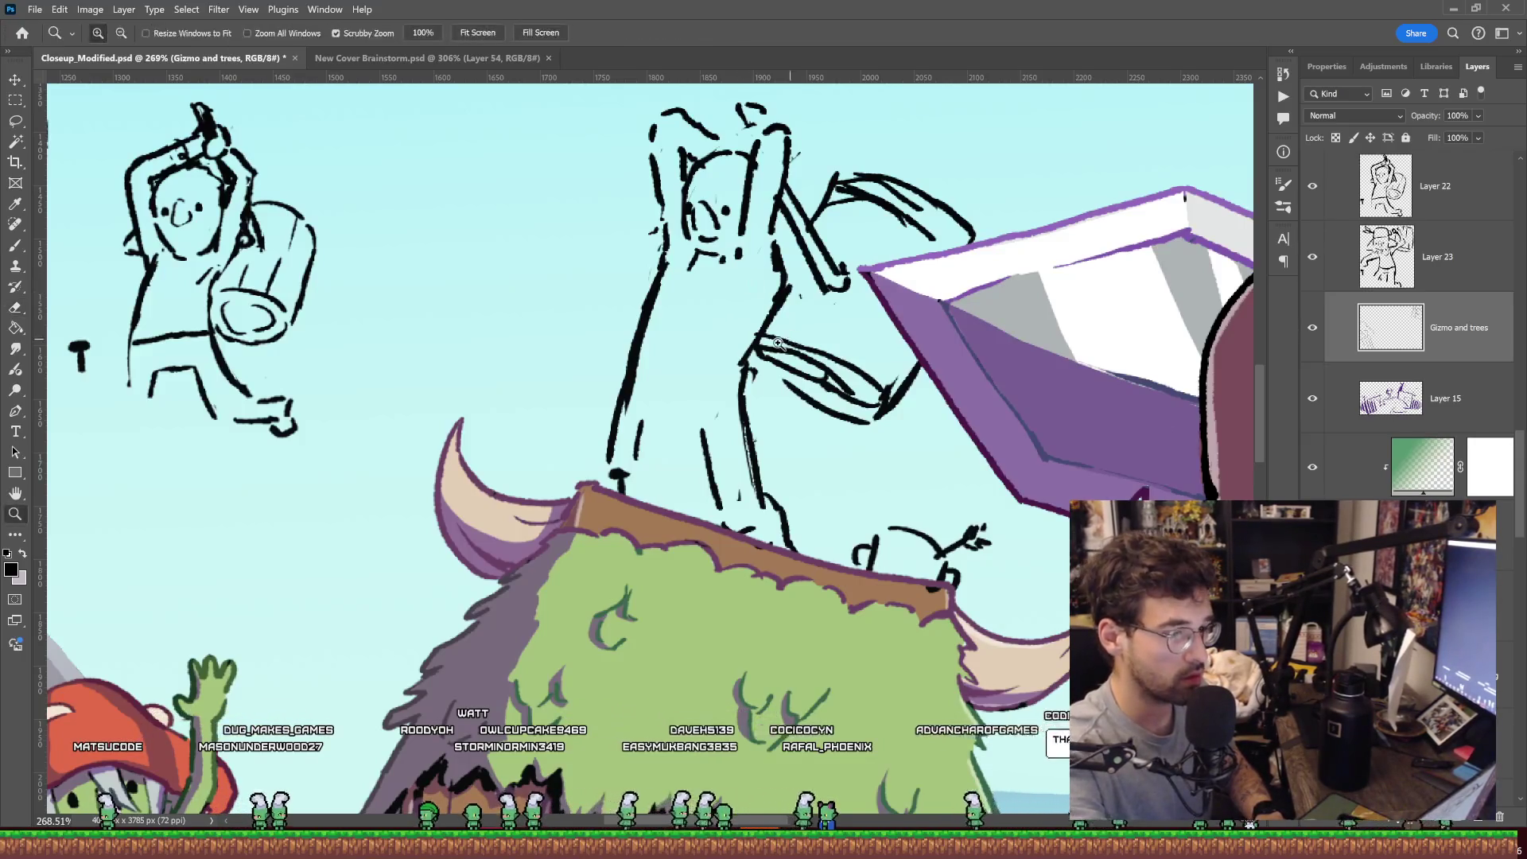
left_click_drag(741, 295, 812, 275)
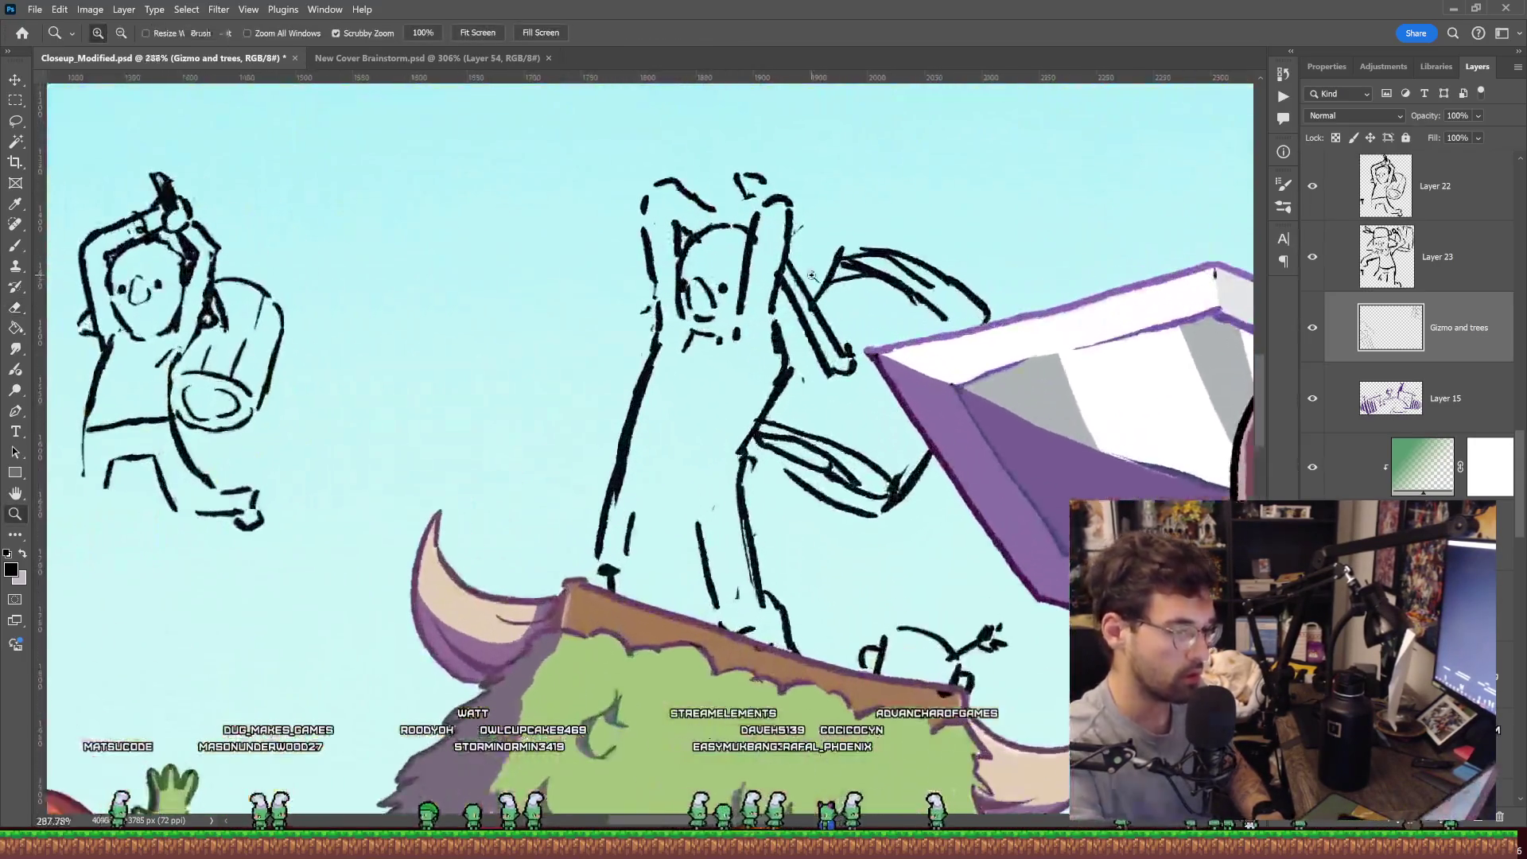
key("e")
left_click_drag(739, 314, 747, 261)
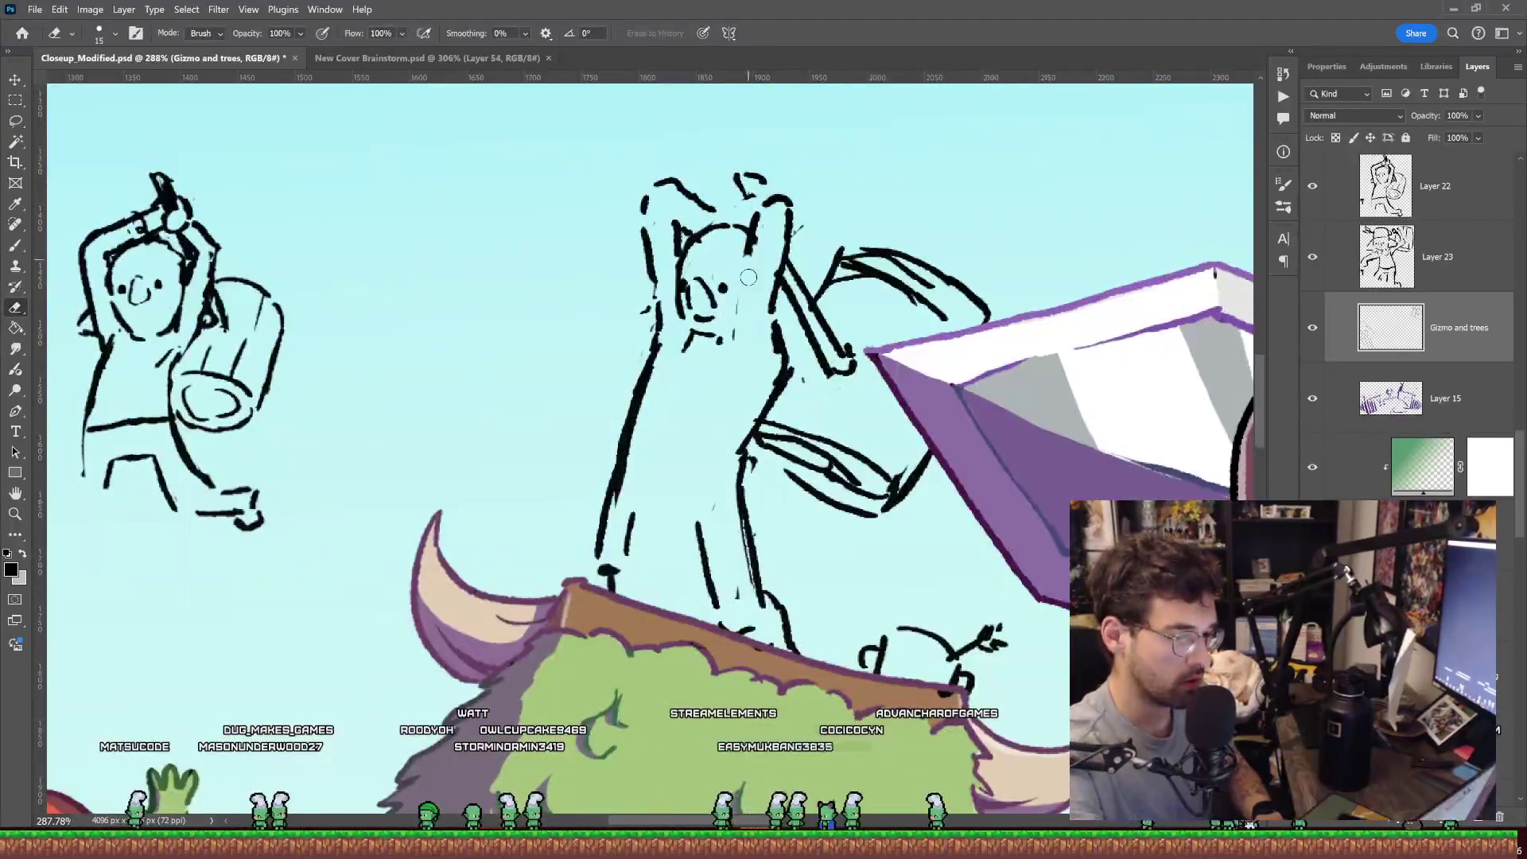
key("b")
left_click_drag(781, 340, 790, 257)
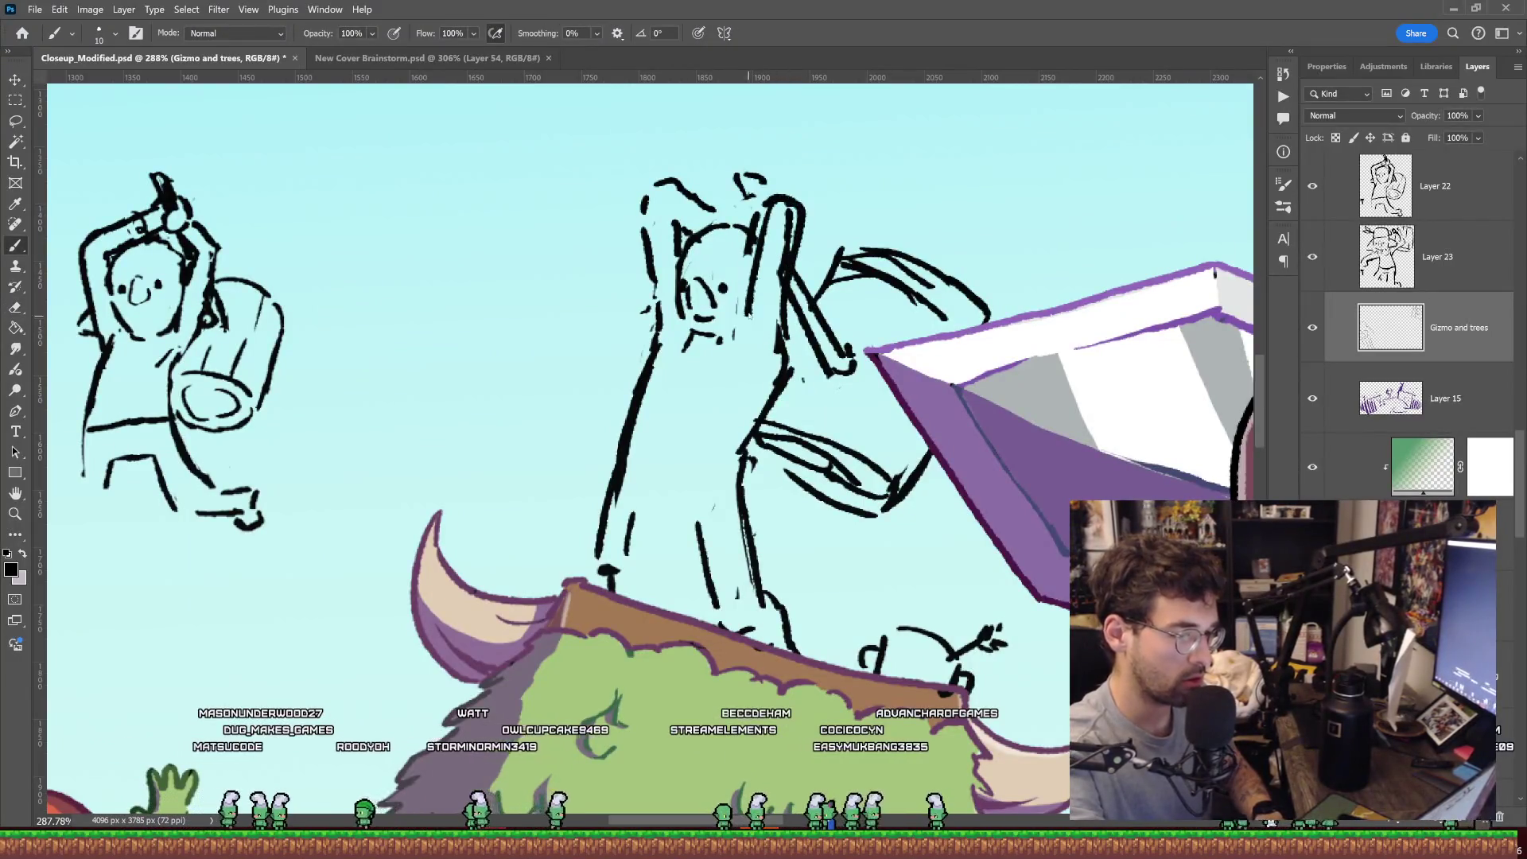
key("e")
key("z")
key("ctrl+0")
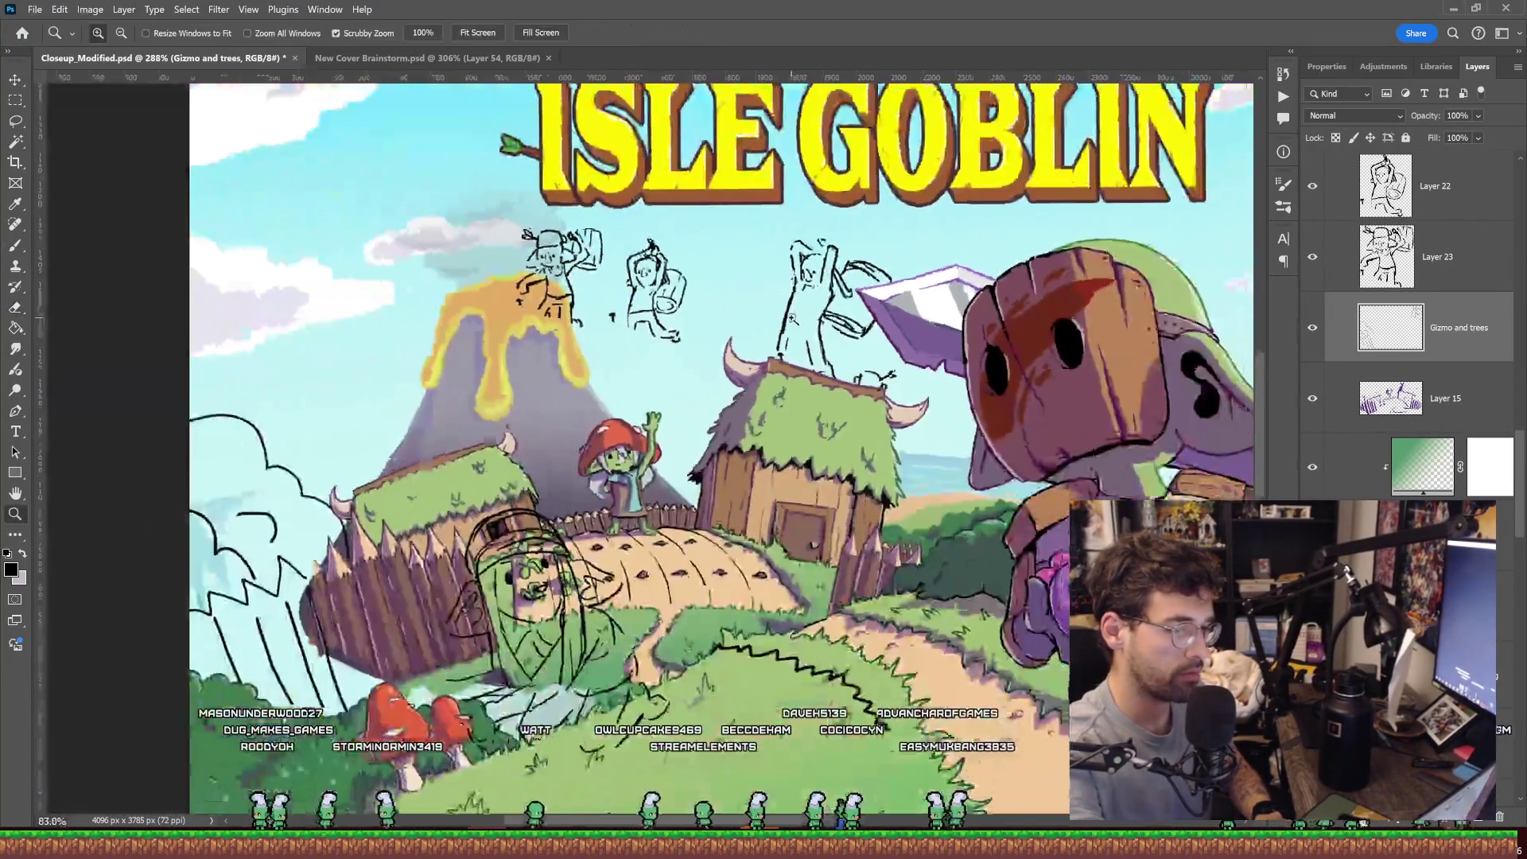
Zoom in and draw a band across the middle goblin's waist.
left_click_drag(867, 295, 903, 295)
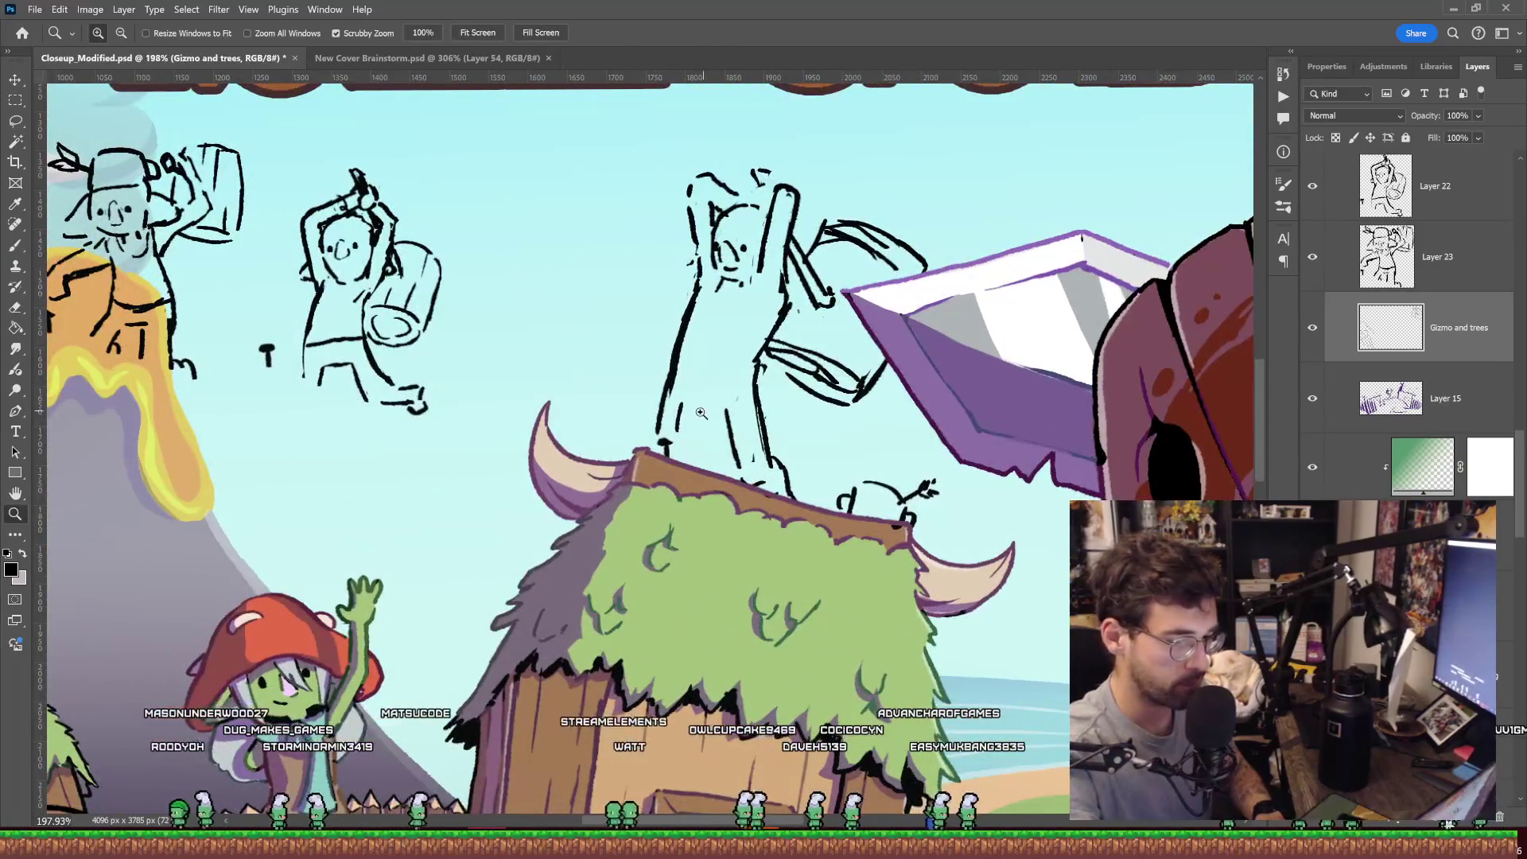
key("b")
left_click_drag(682, 411, 716, 419)
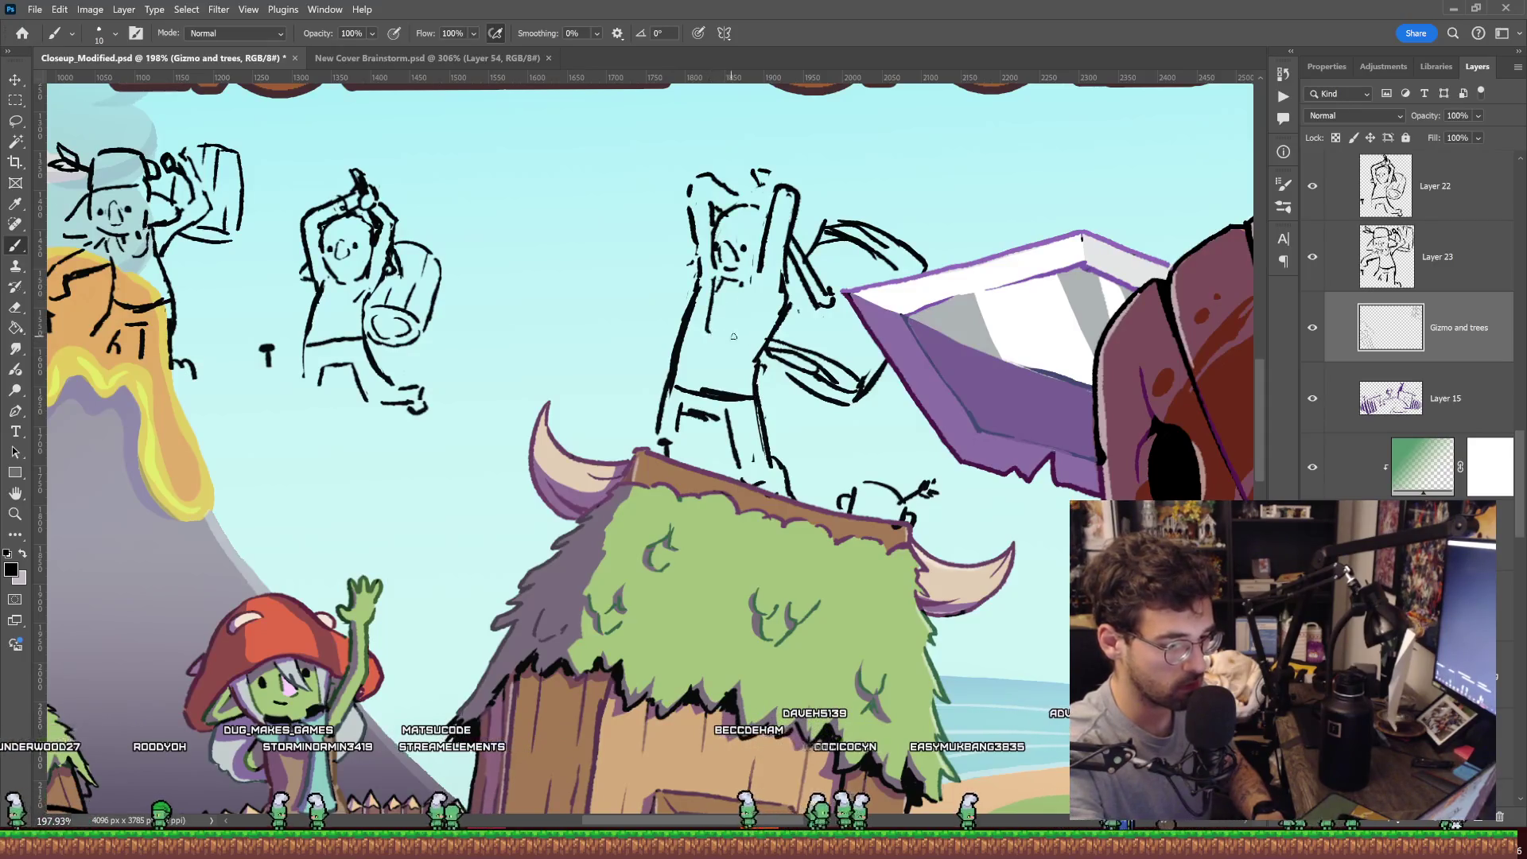
scroll(815, 271, "up", 1)
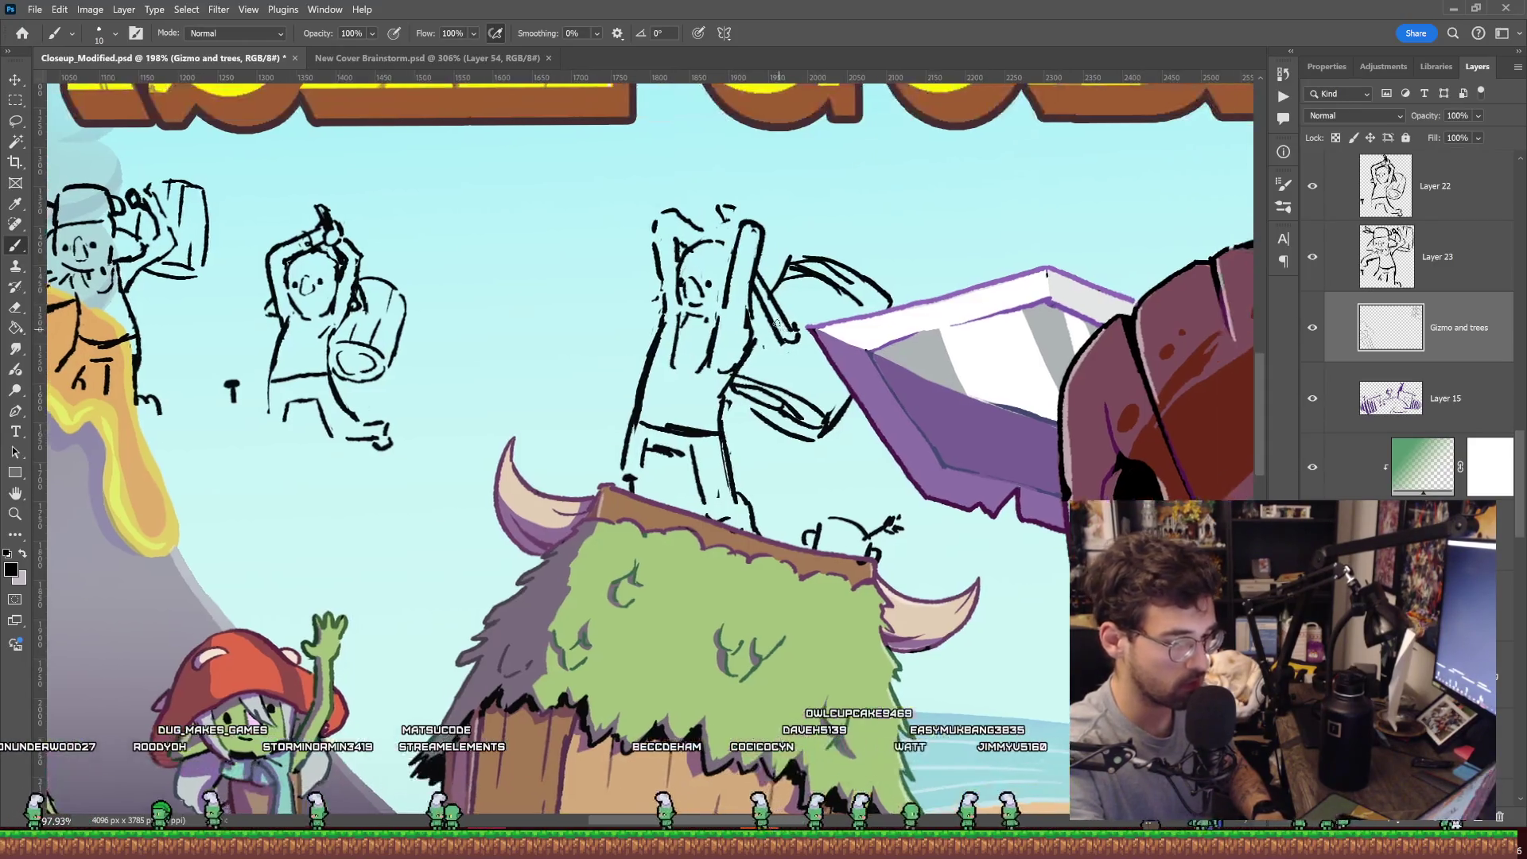
scroll(815, 271, "up", 3)
Erase the head's top stroke and redraw it as a flat line across the head.
key("e")
left_click_drag(741, 178, 731, 201)
key("b")
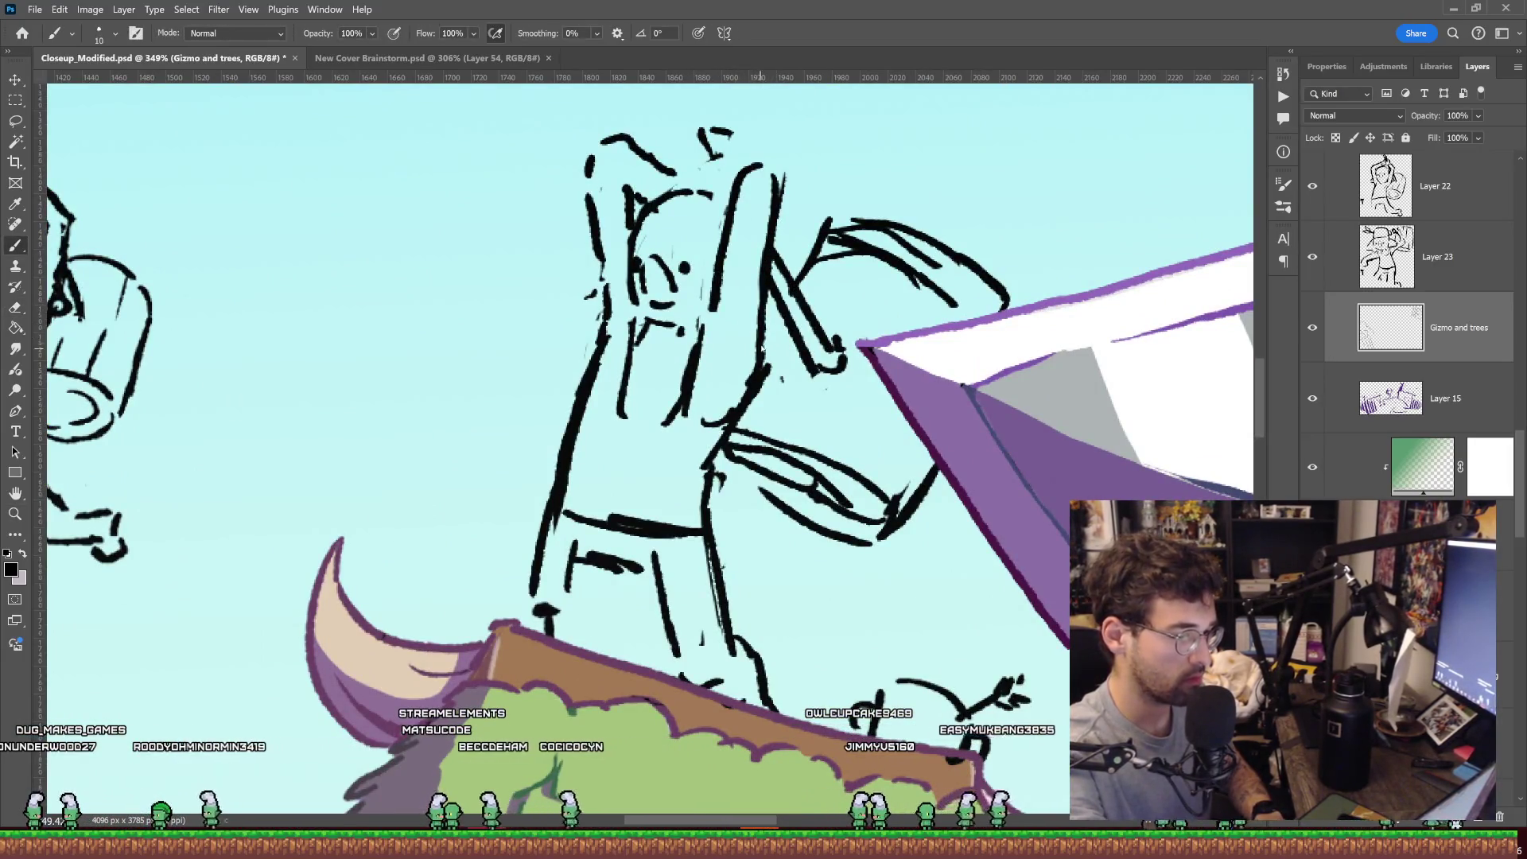
key("e")
key("b")
key("e")
key("b")
key("e")
key("b")
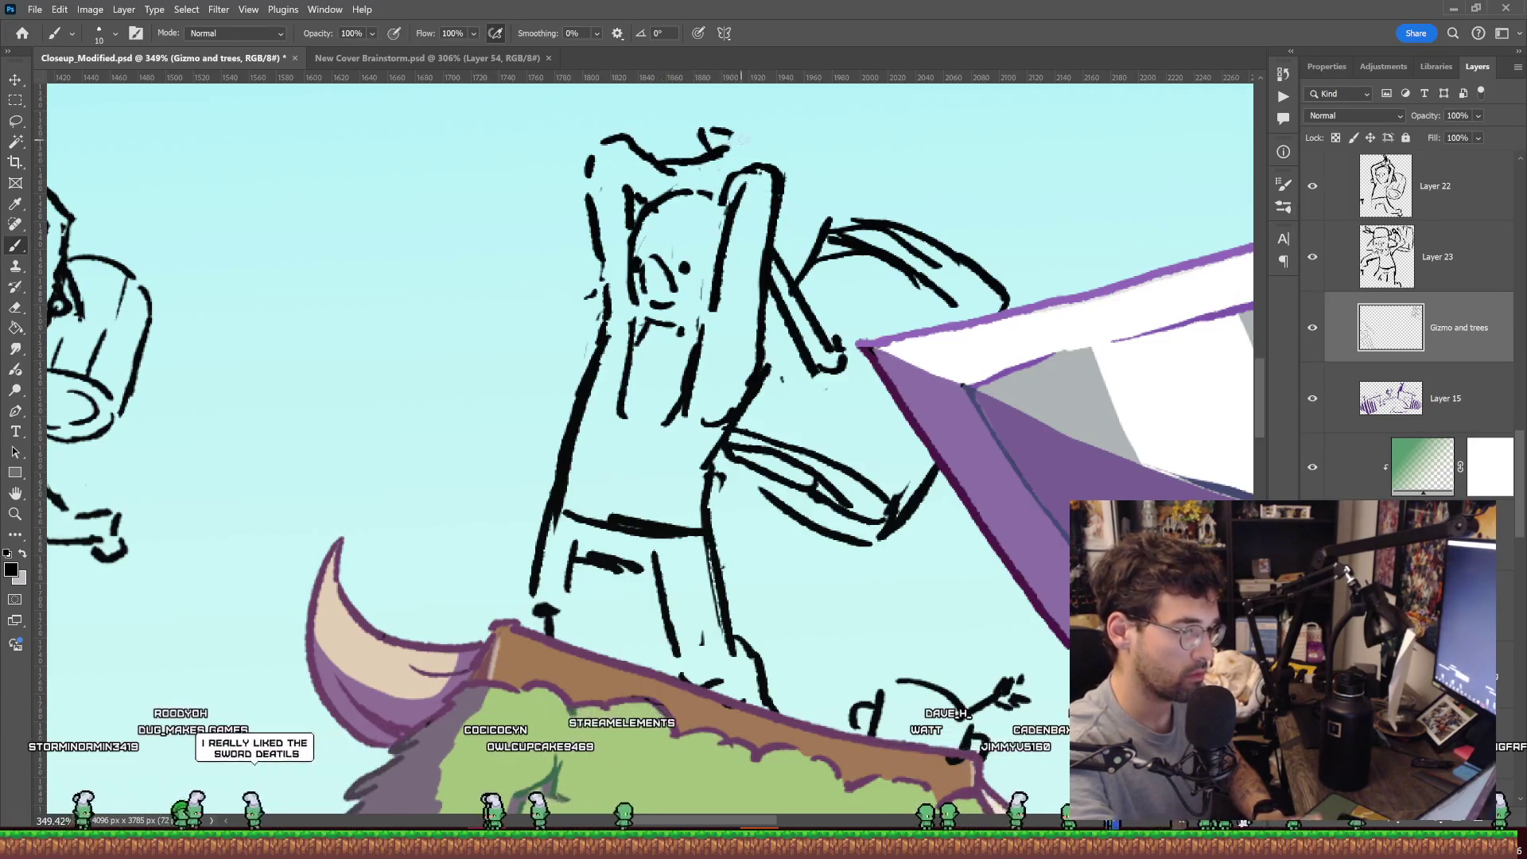
key("e")
key("b")
left_click_drag(602, 142, 753, 146)
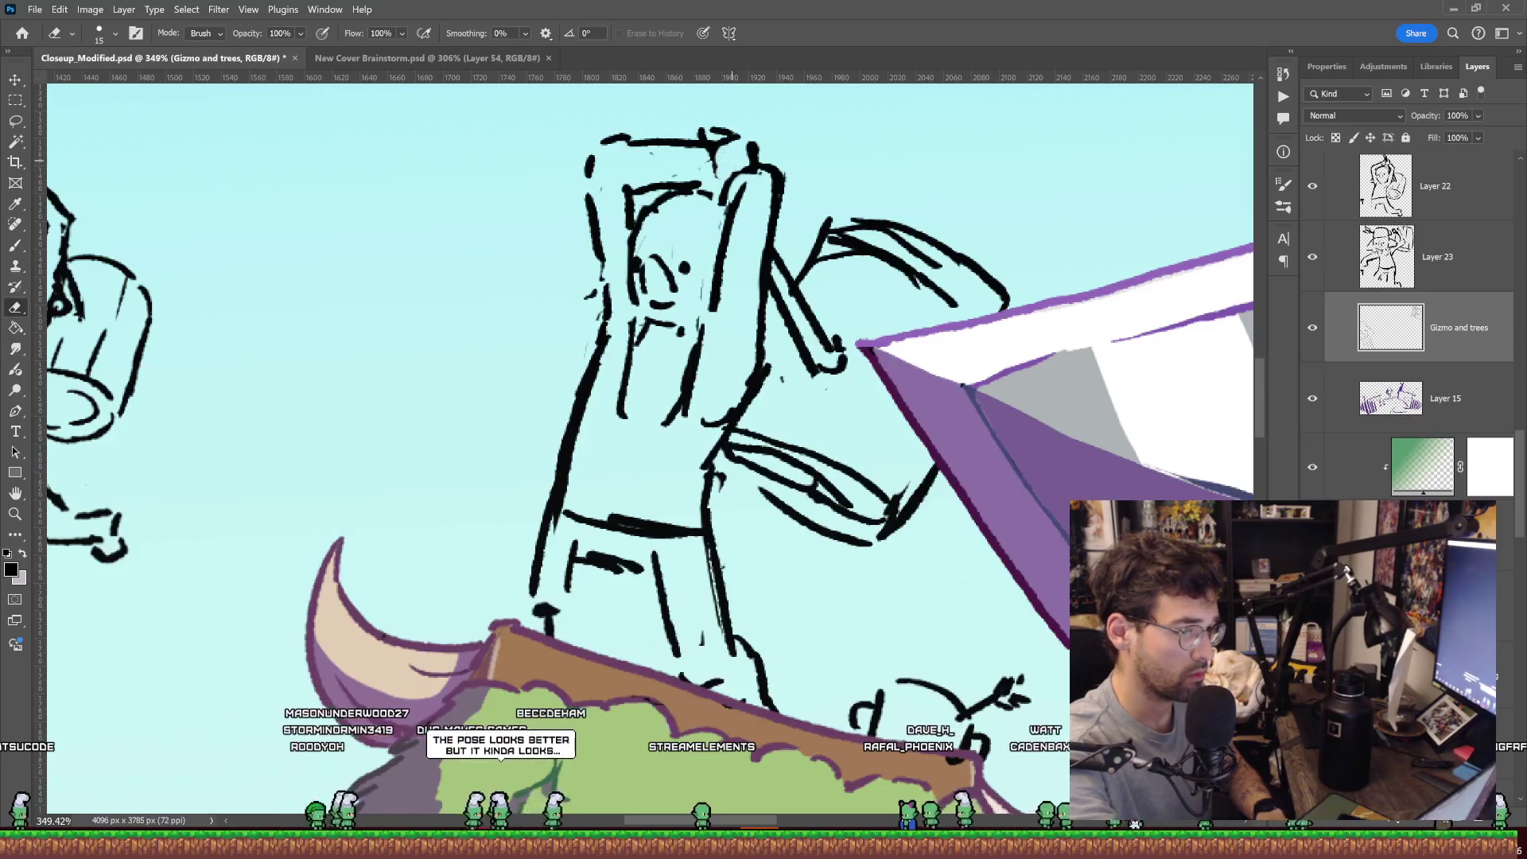
key("z")
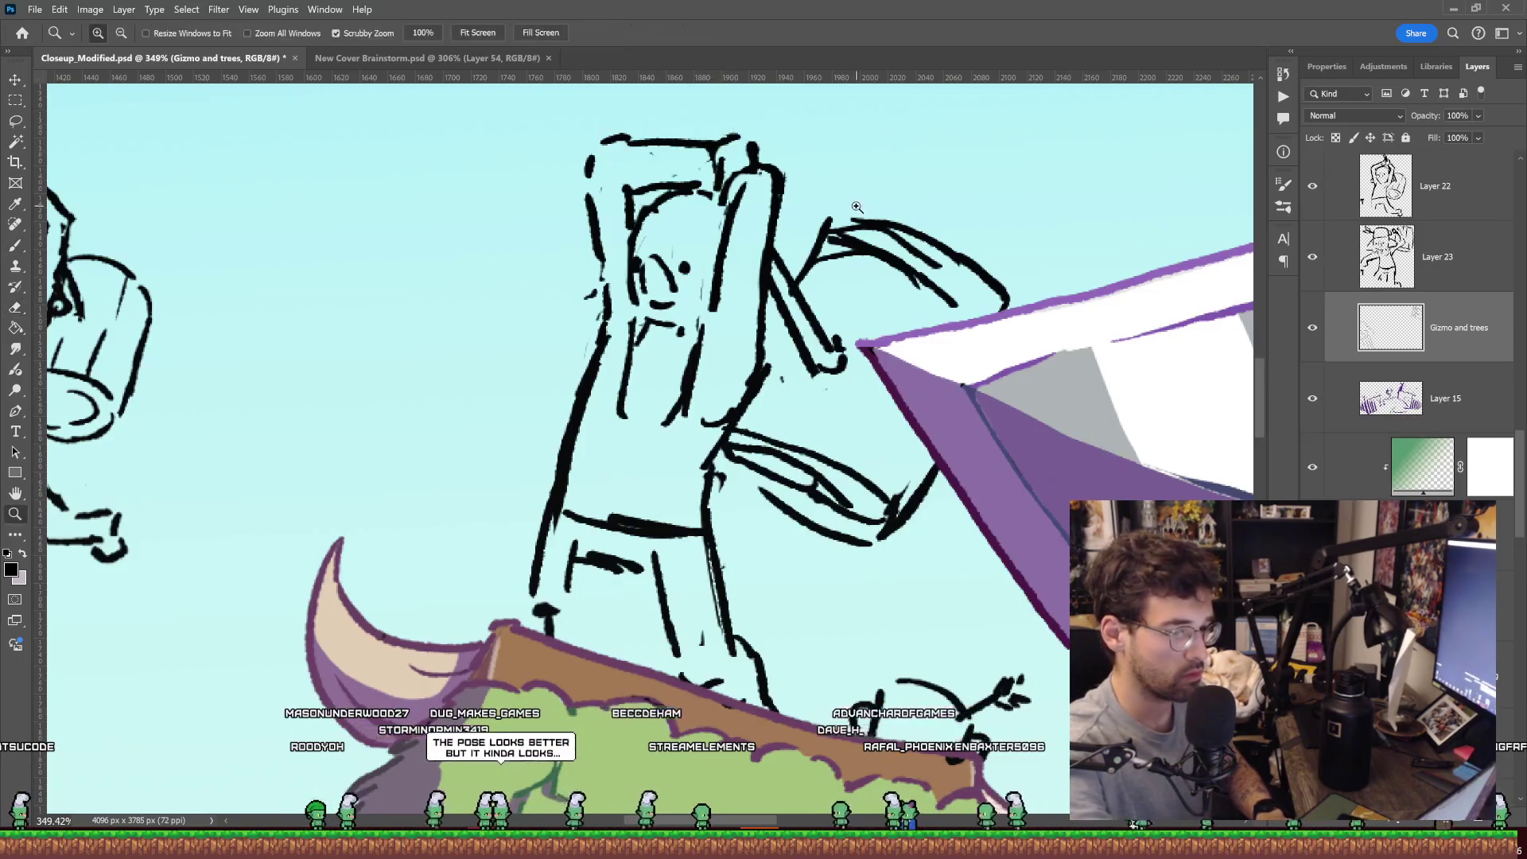
scroll(820, 216, "down", 3)
scroll(845, 220, "up", 1)
key("e")
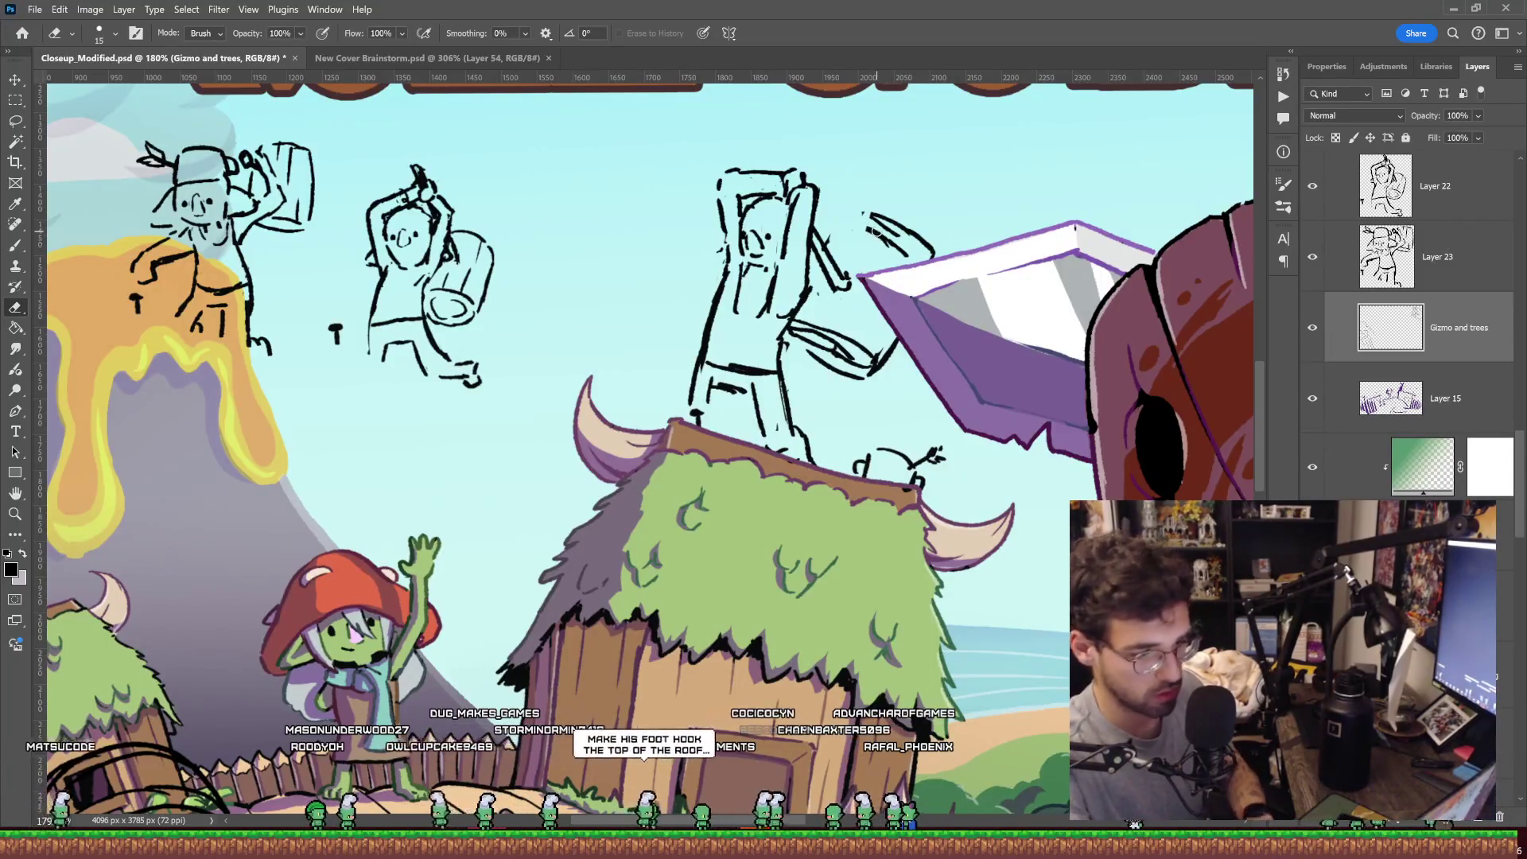
Lasso and delete the stray arm and leg strokes beside the purple book.
key("l")
mouse_move(807, 377)
left_mouse_down()
mouse_move(946, 187)
mouse_move(811, 381)
left_mouse_up()
key("Delete")
key("ctrl+d")
key("z")
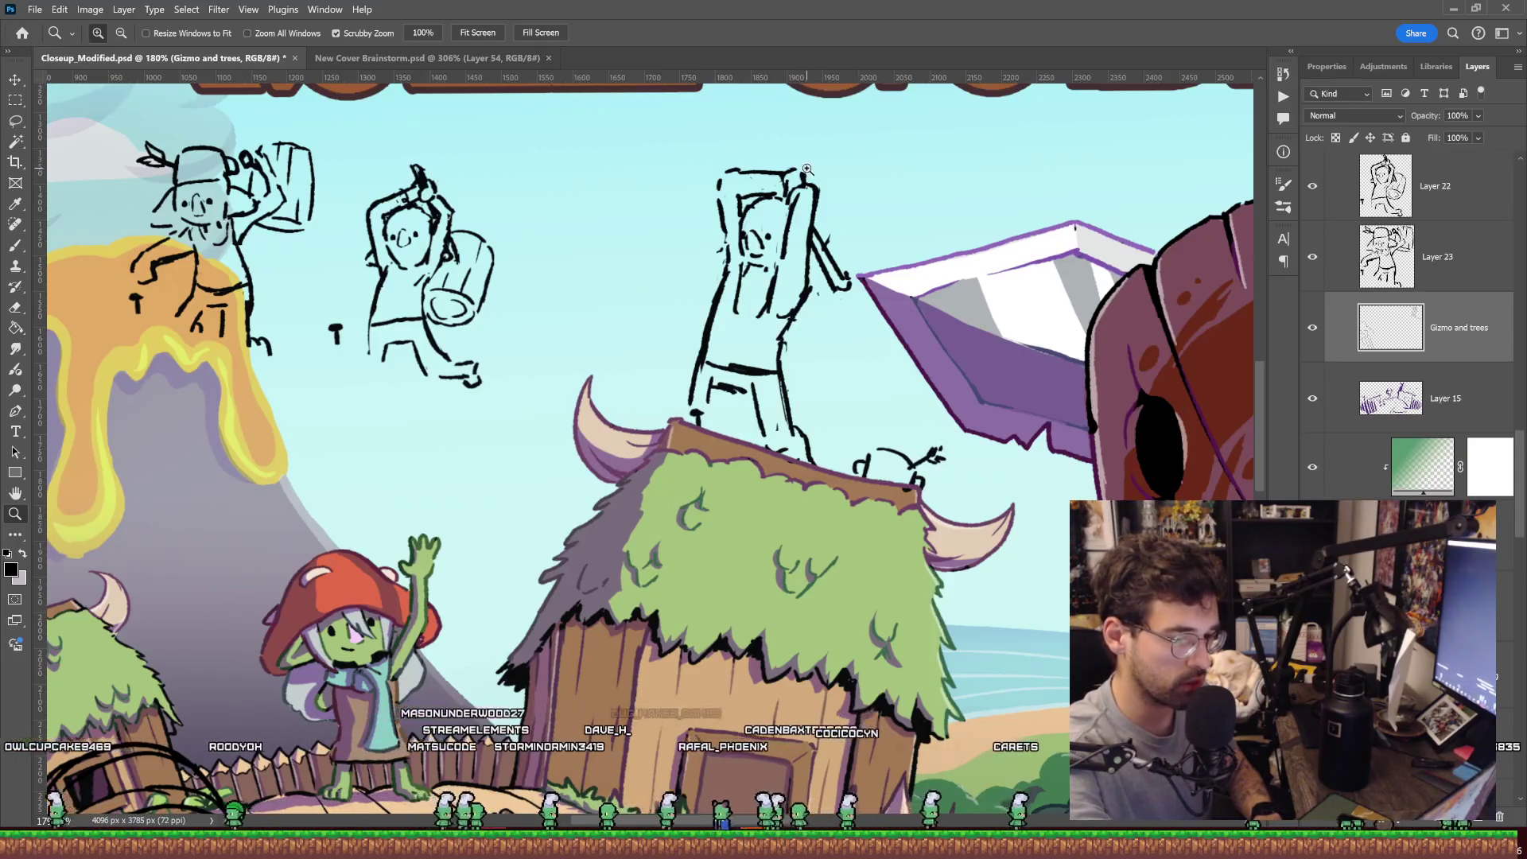
left_click_drag(807, 169, 827, 168)
Erase the boxy top-right head stroke and redraw the head's top as a flatter line.
key("e")
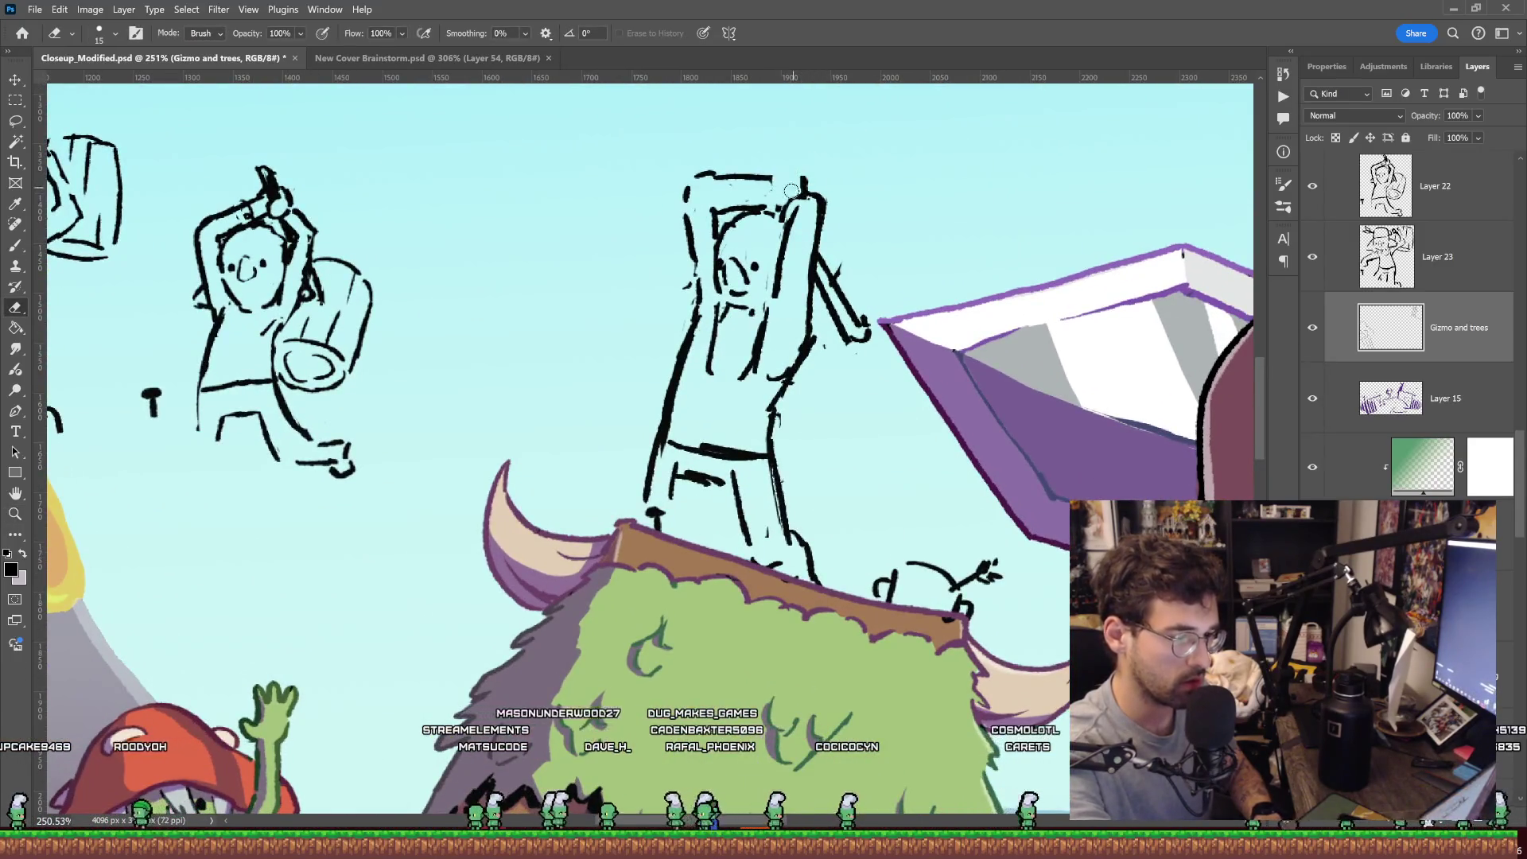
key("b")
left_click_drag(698, 174, 793, 162)
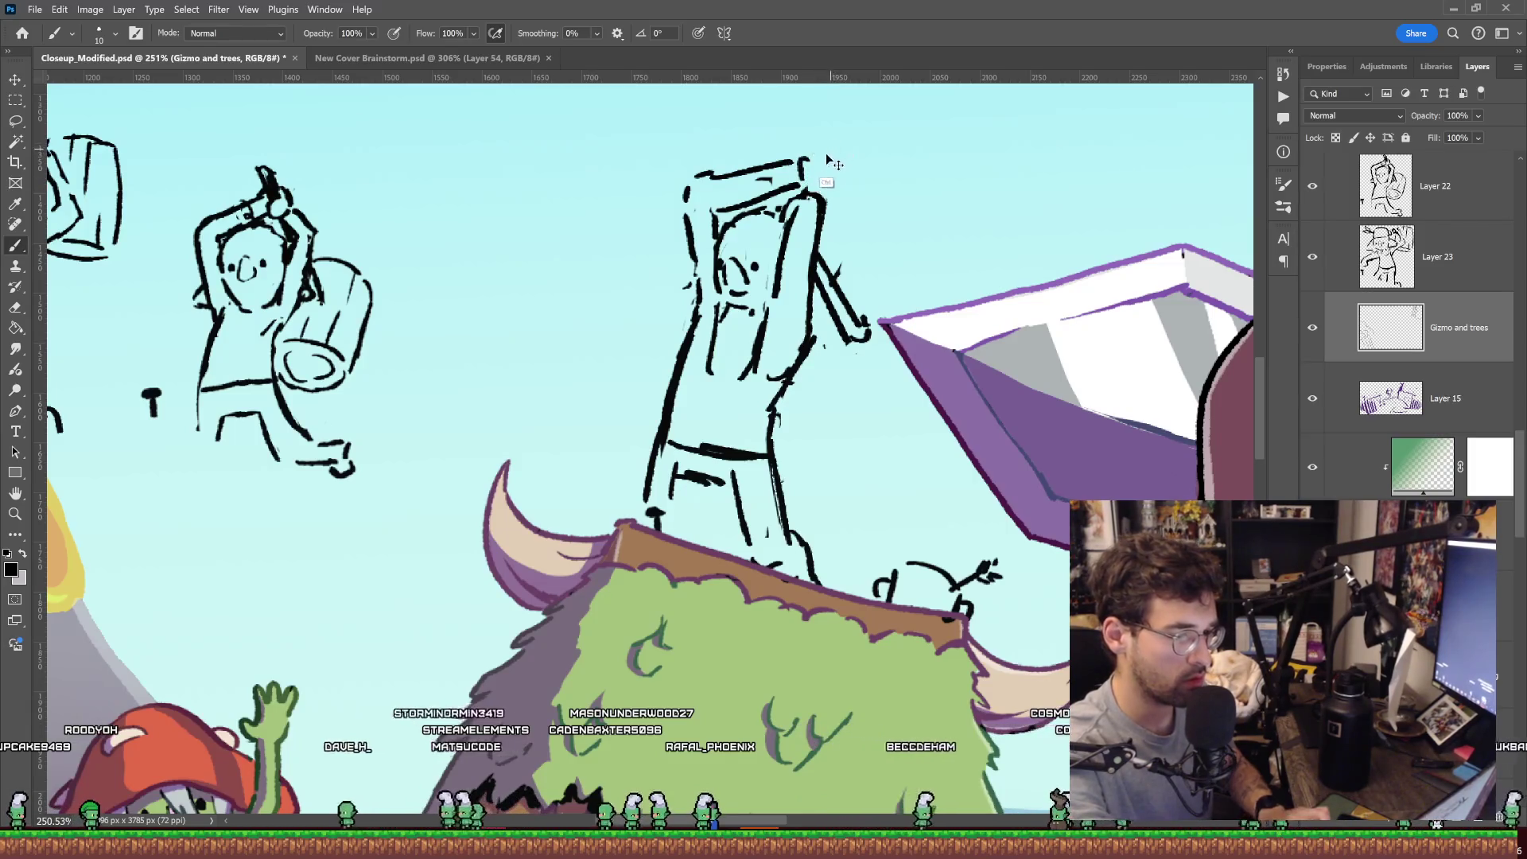
key("e")
left_click_drag(823, 179, 815, 156)
key("b")
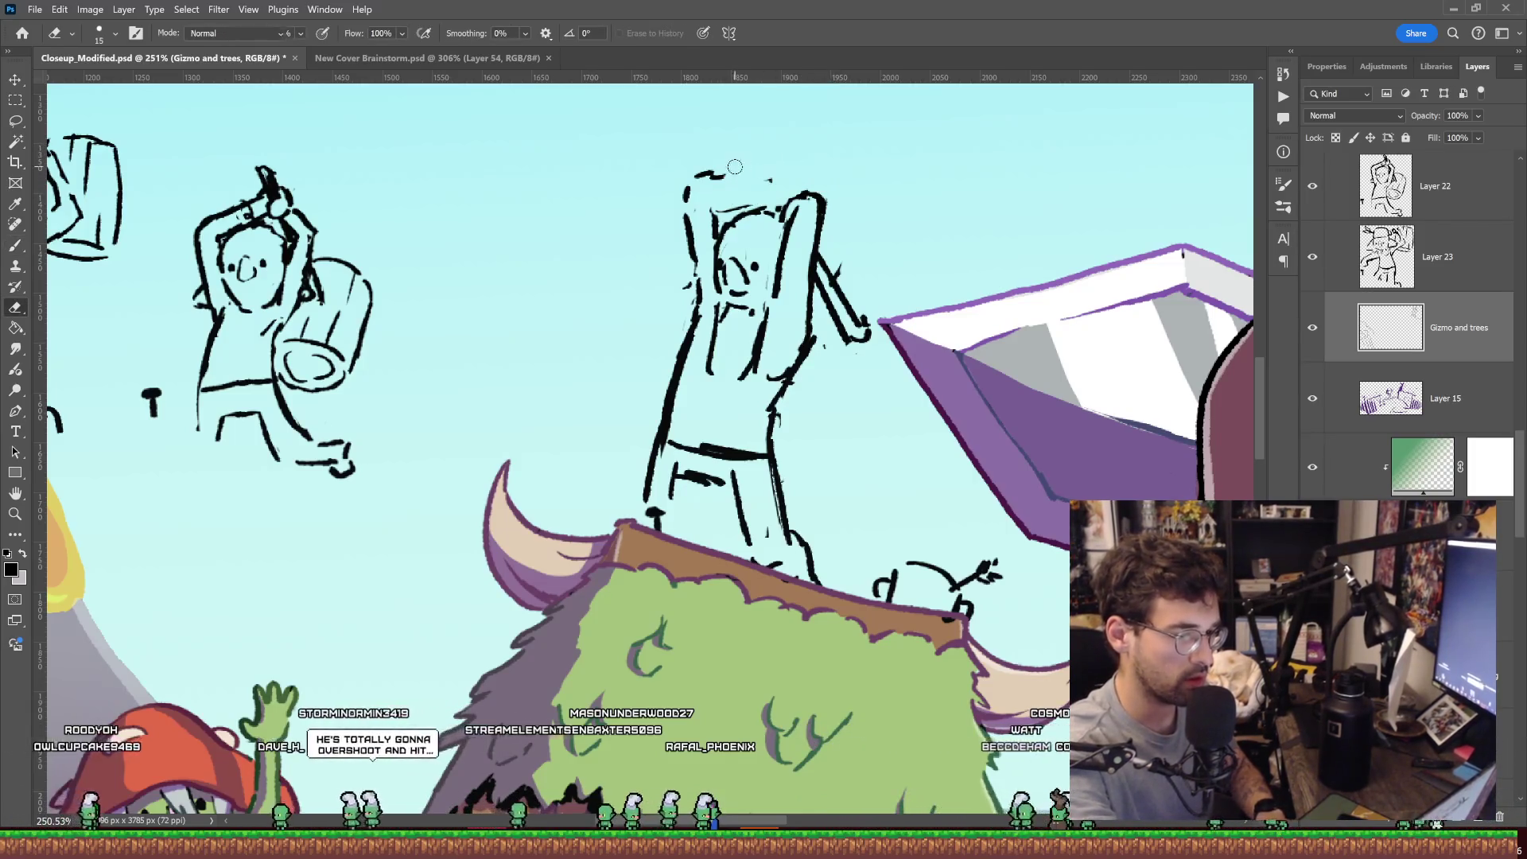
left_click_drag(696, 174, 770, 171)
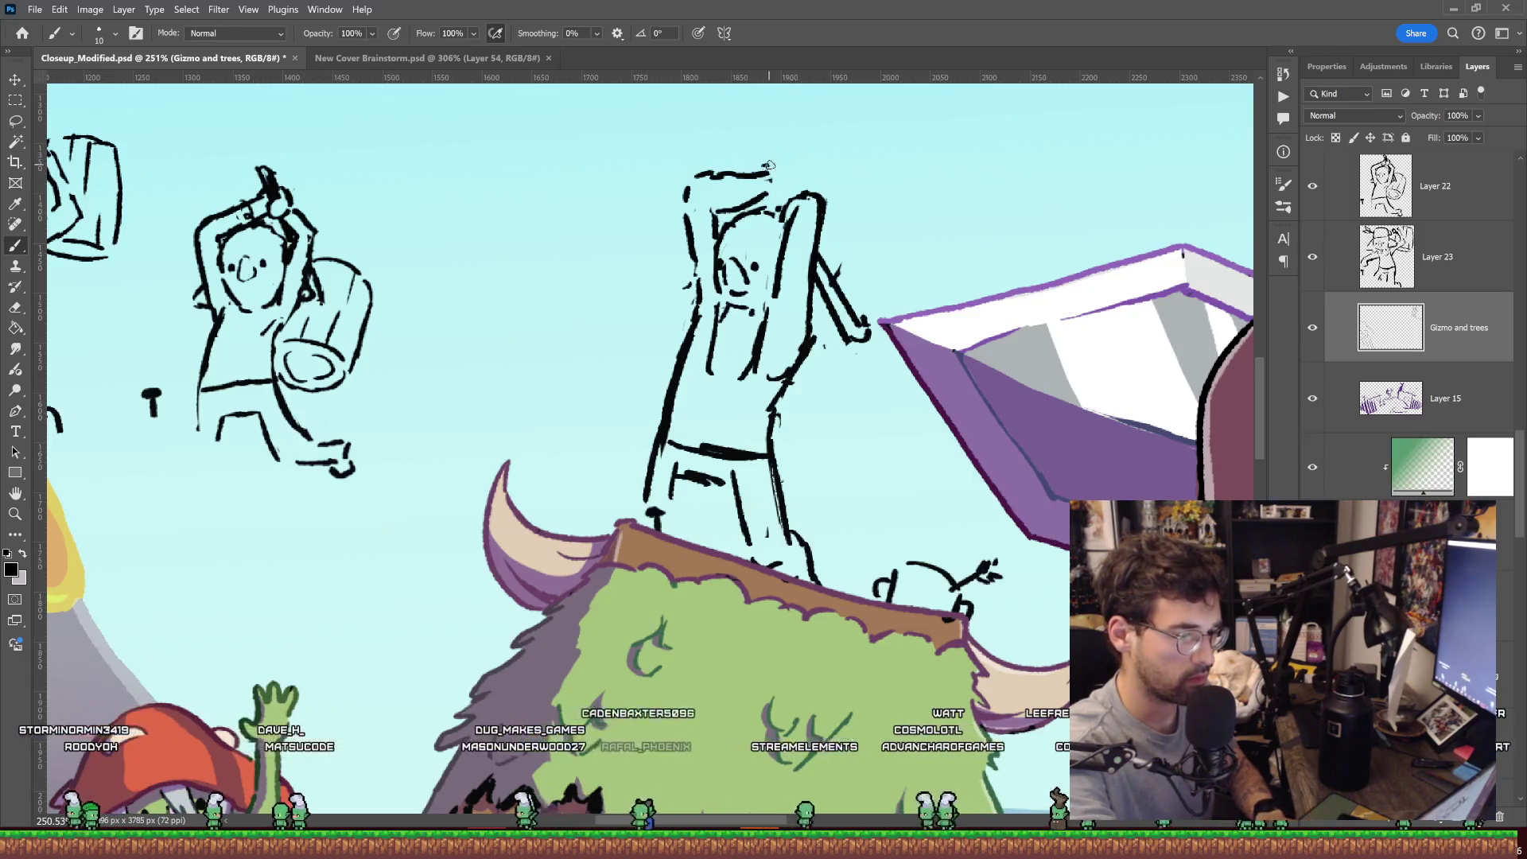
left_click_drag(785, 166, 788, 193)
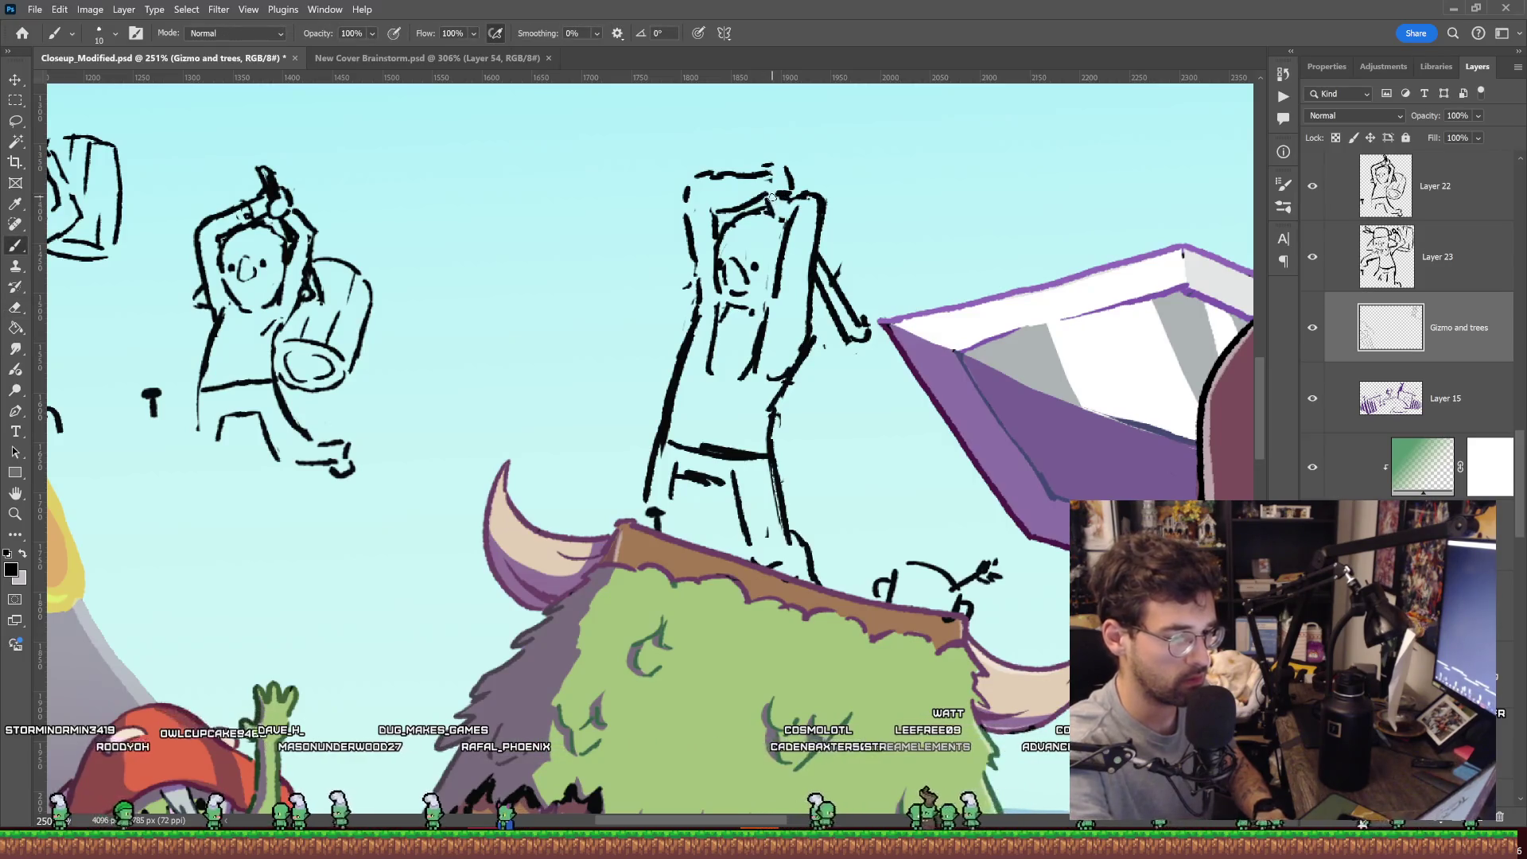
key("e")
key("b")
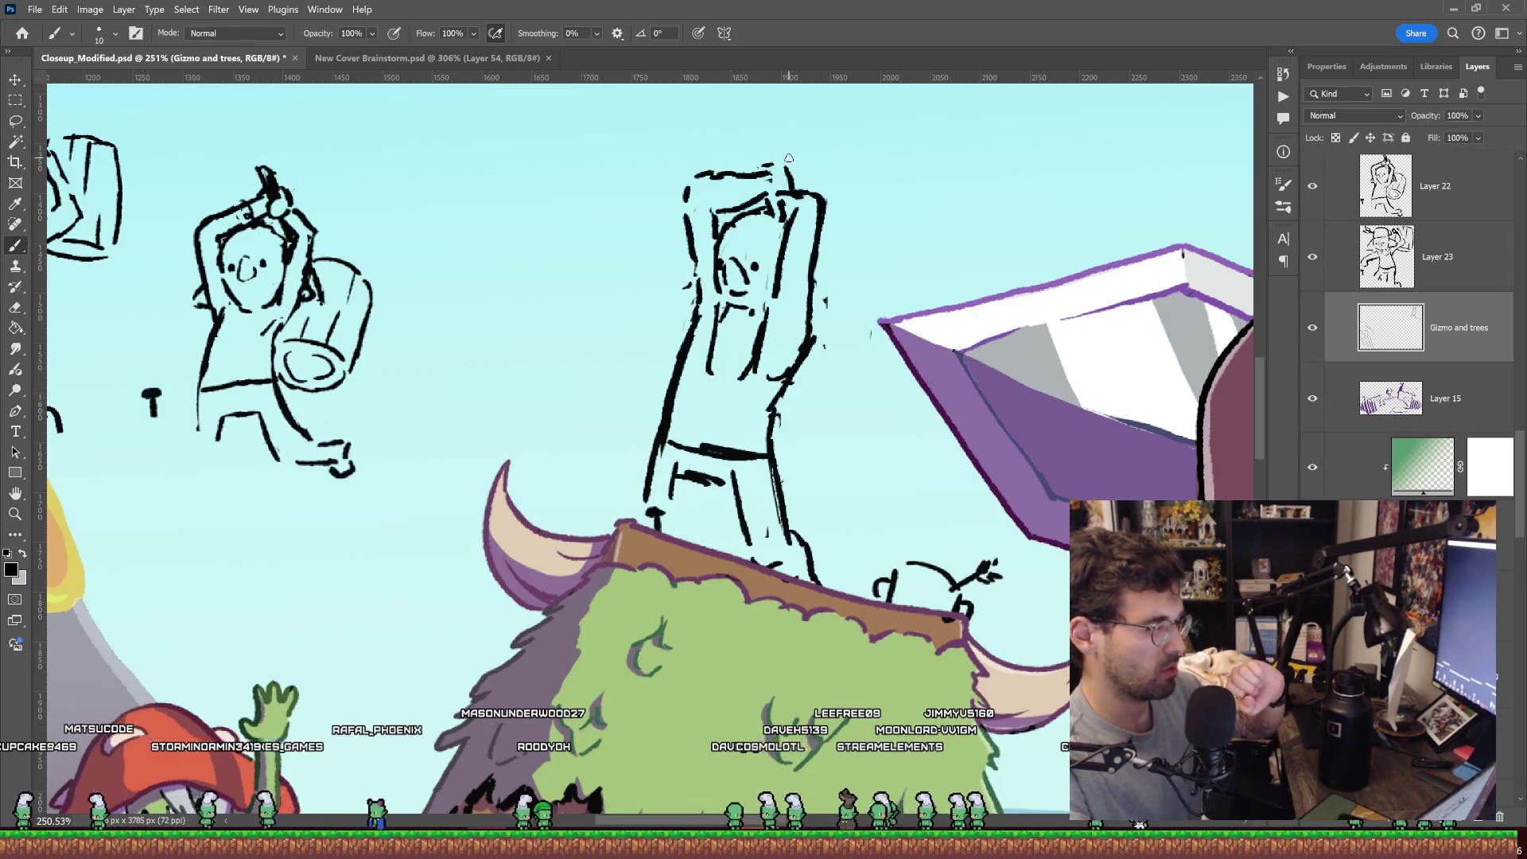
Draw a thick handle above the roof goblin's raised arms.
key("e")
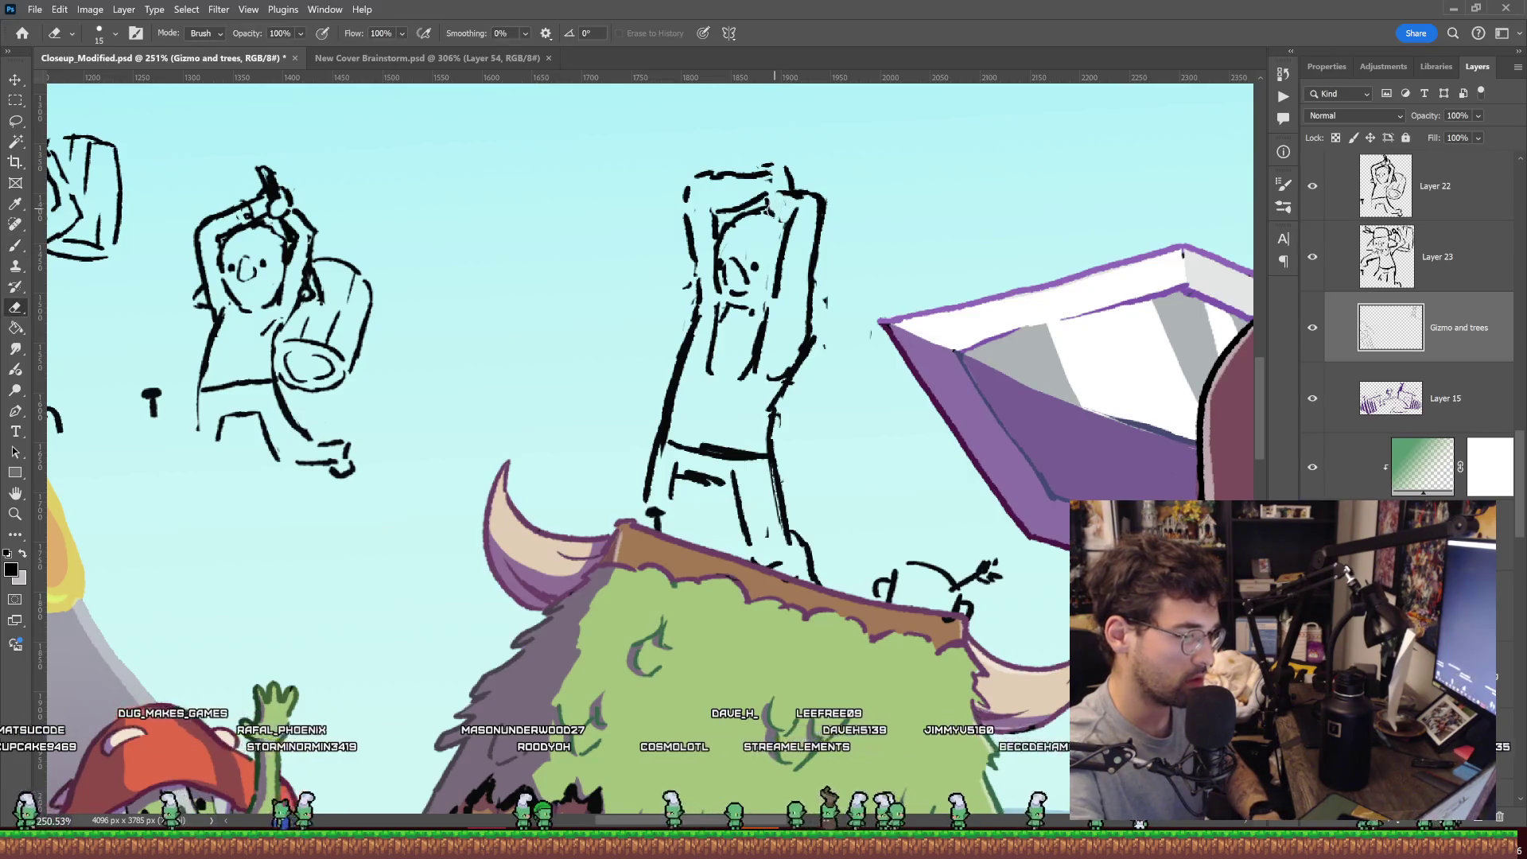
key("b")
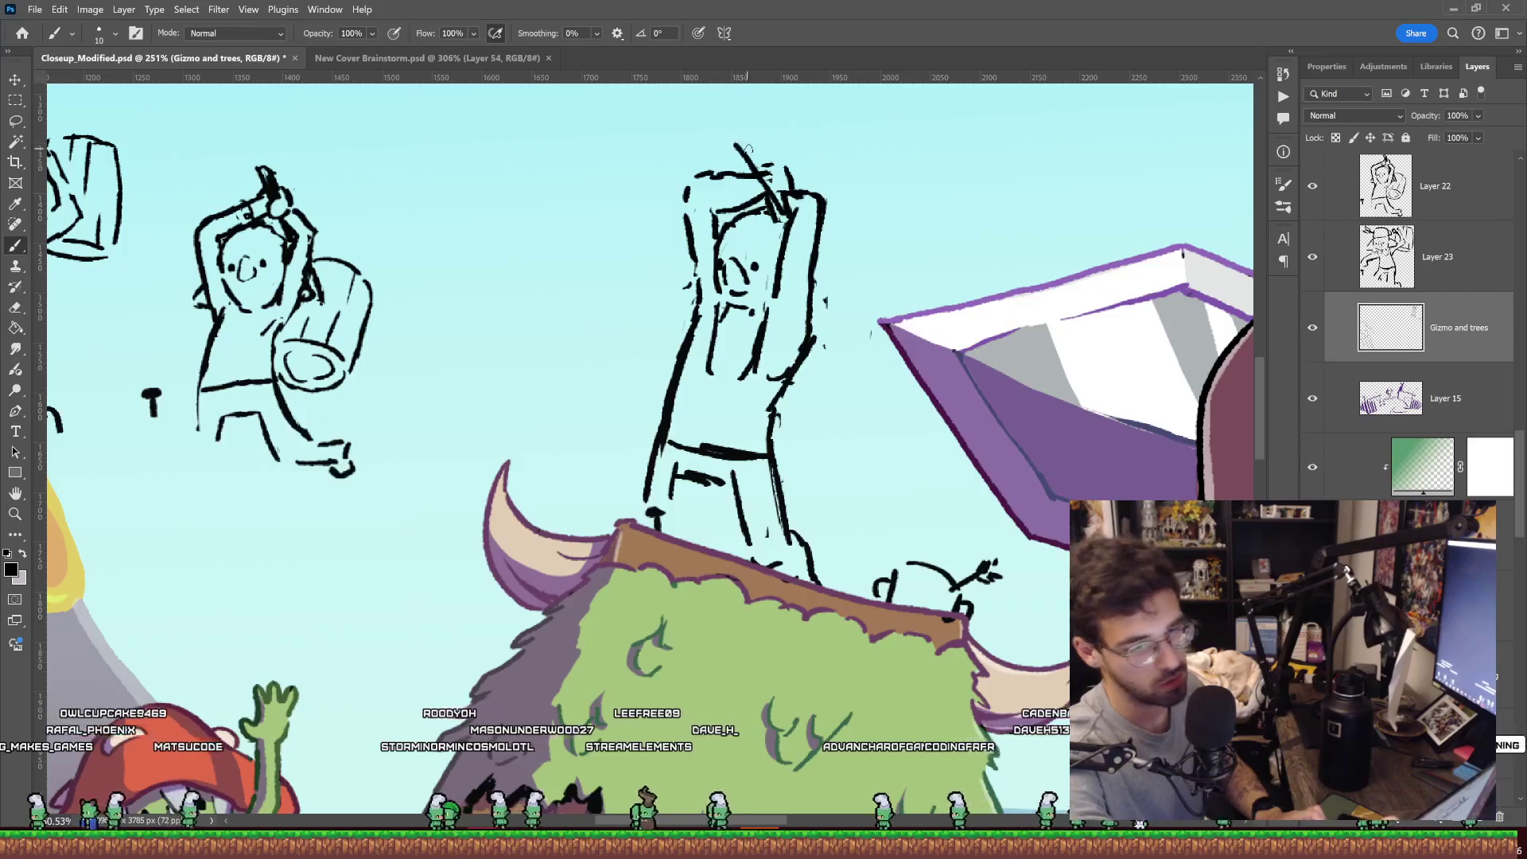
left_click_drag(745, 131, 791, 198)
key("ctrl+z")
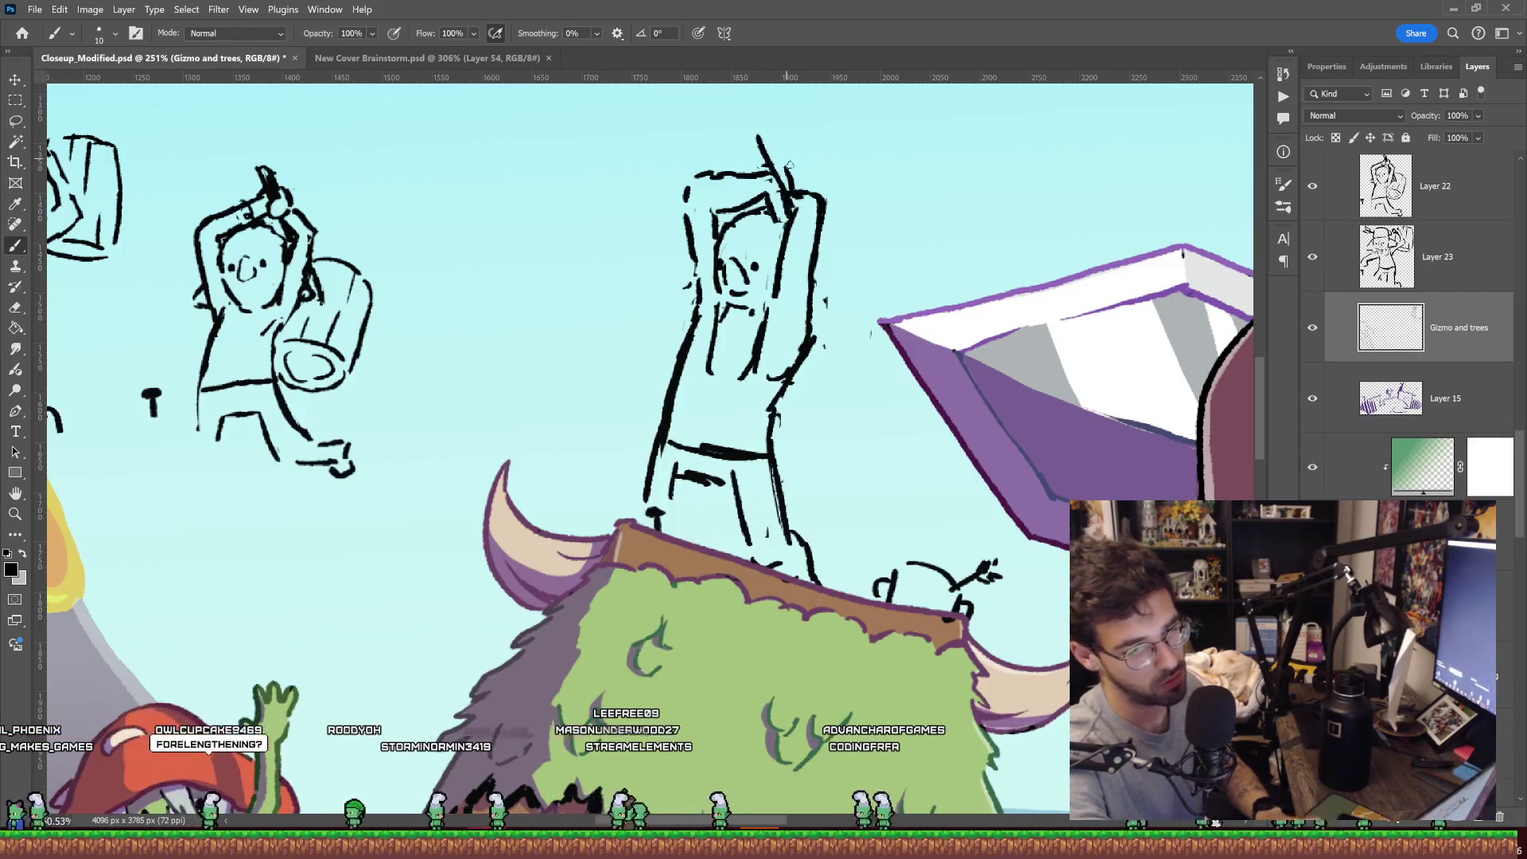
key("e")
key("b")
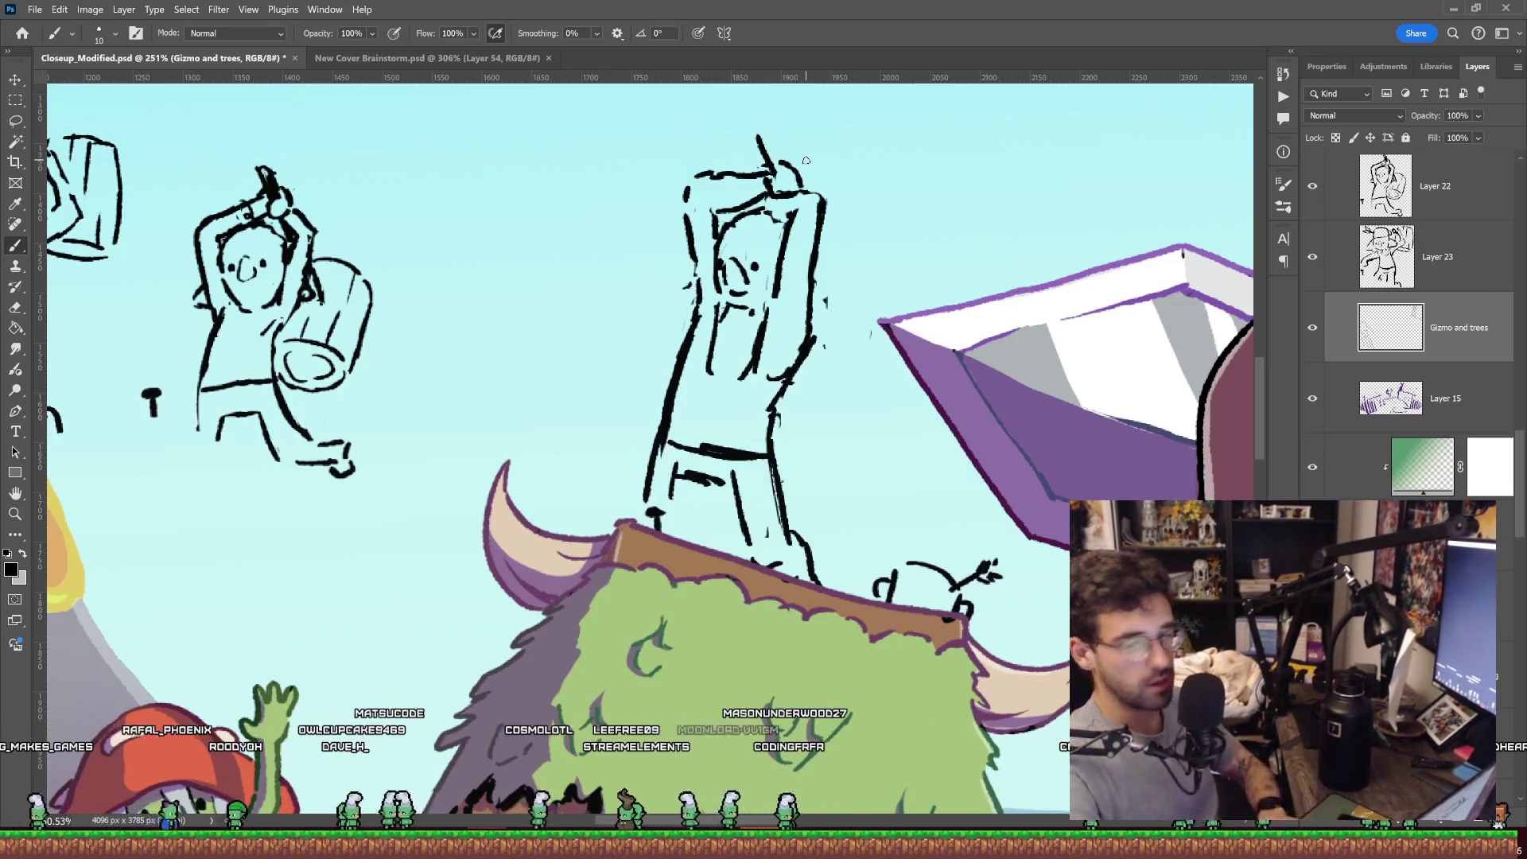
left_click_drag(760, 135, 772, 187)
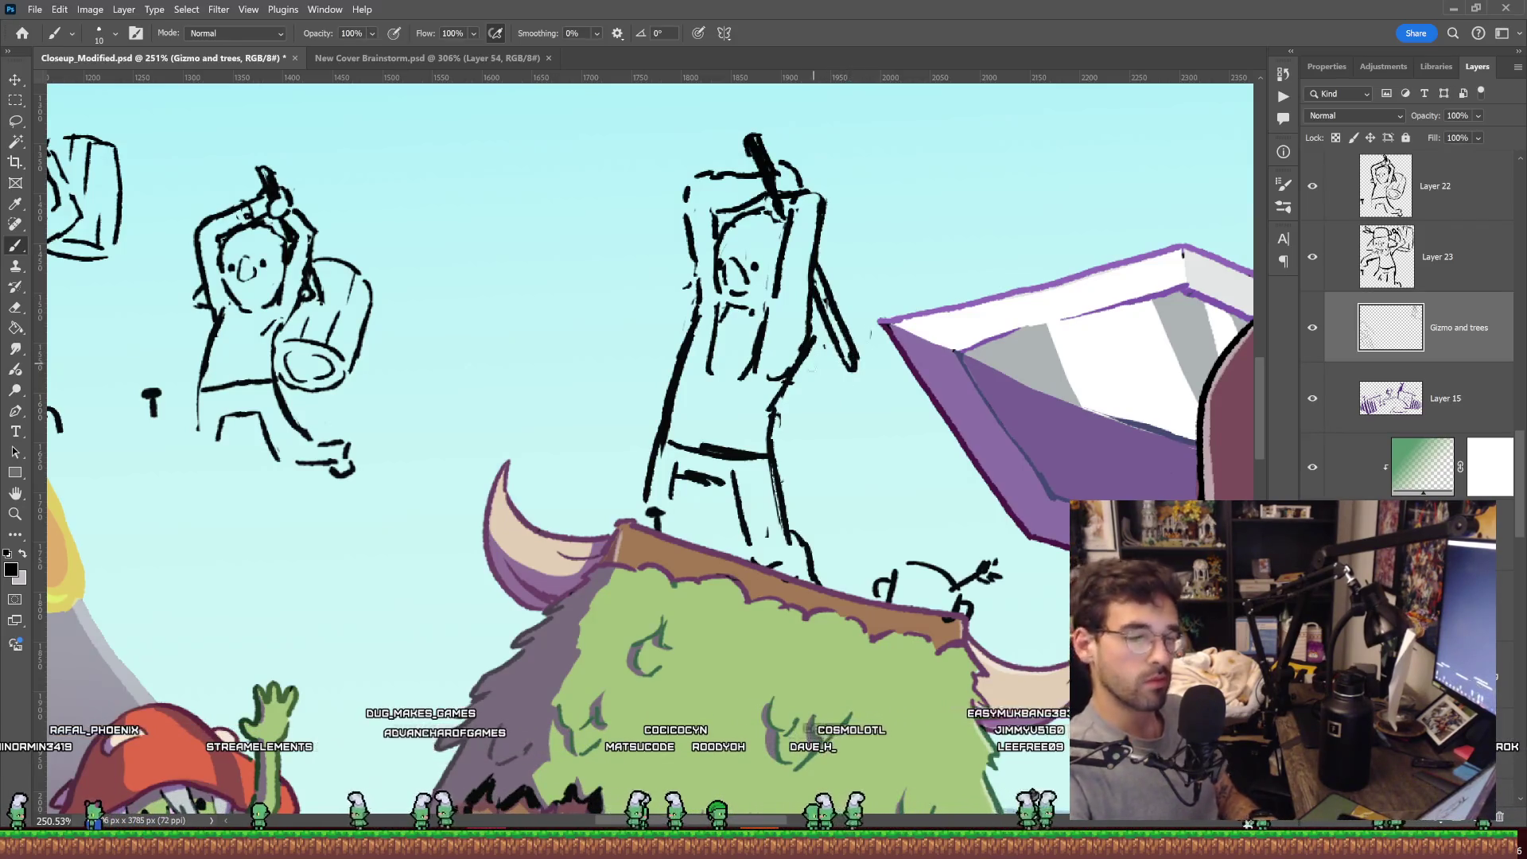
Sketch large curved strokes by the hand toward the purple book, reworking their ends.
left_click_drag(776, 447, 857, 437)
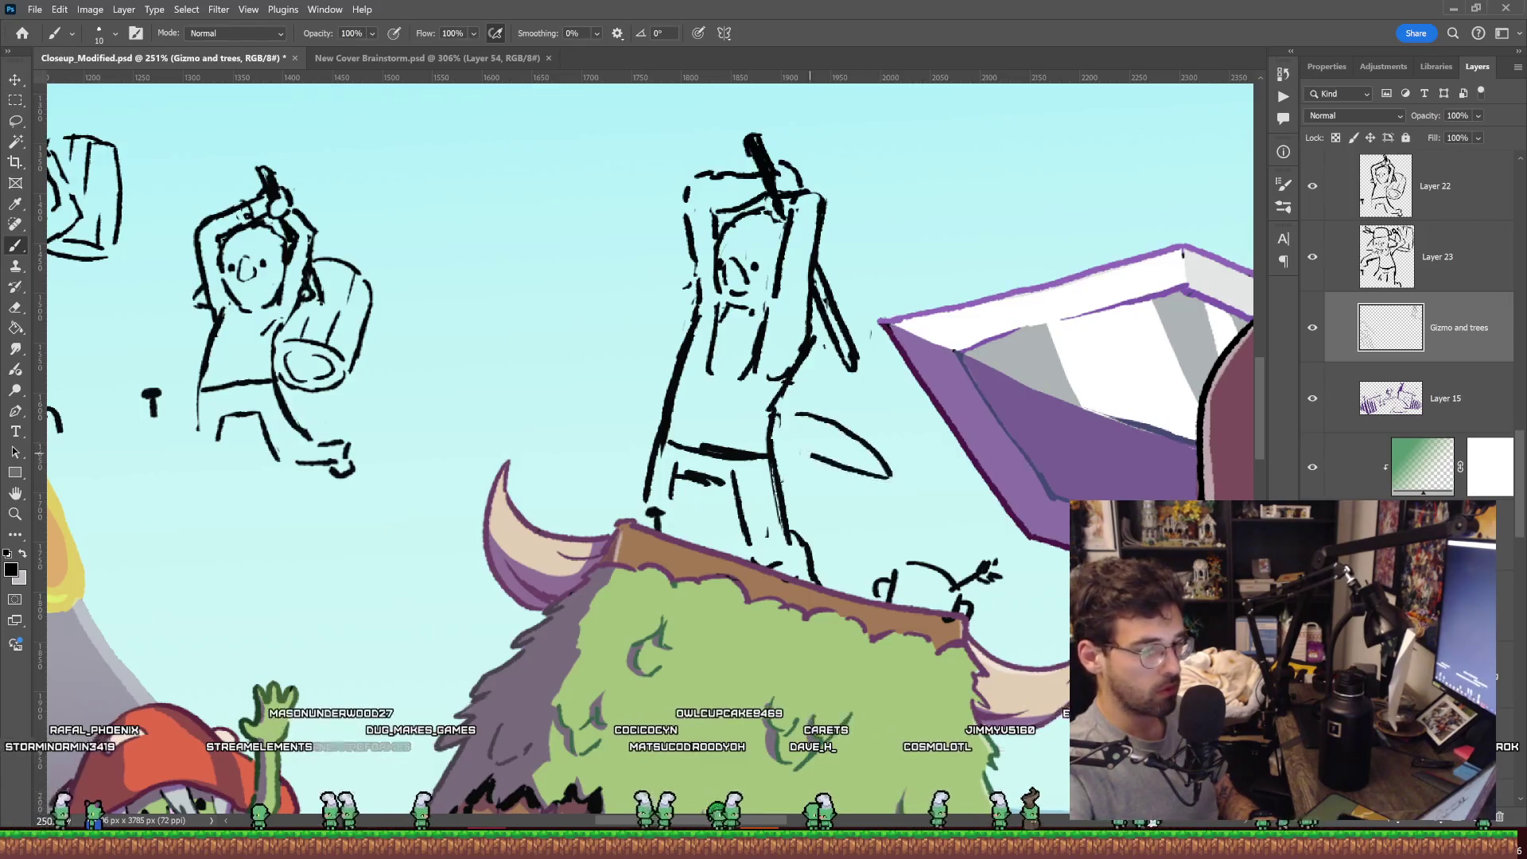
left_click_drag(931, 400, 915, 447)
left_click_drag(945, 304, 837, 274)
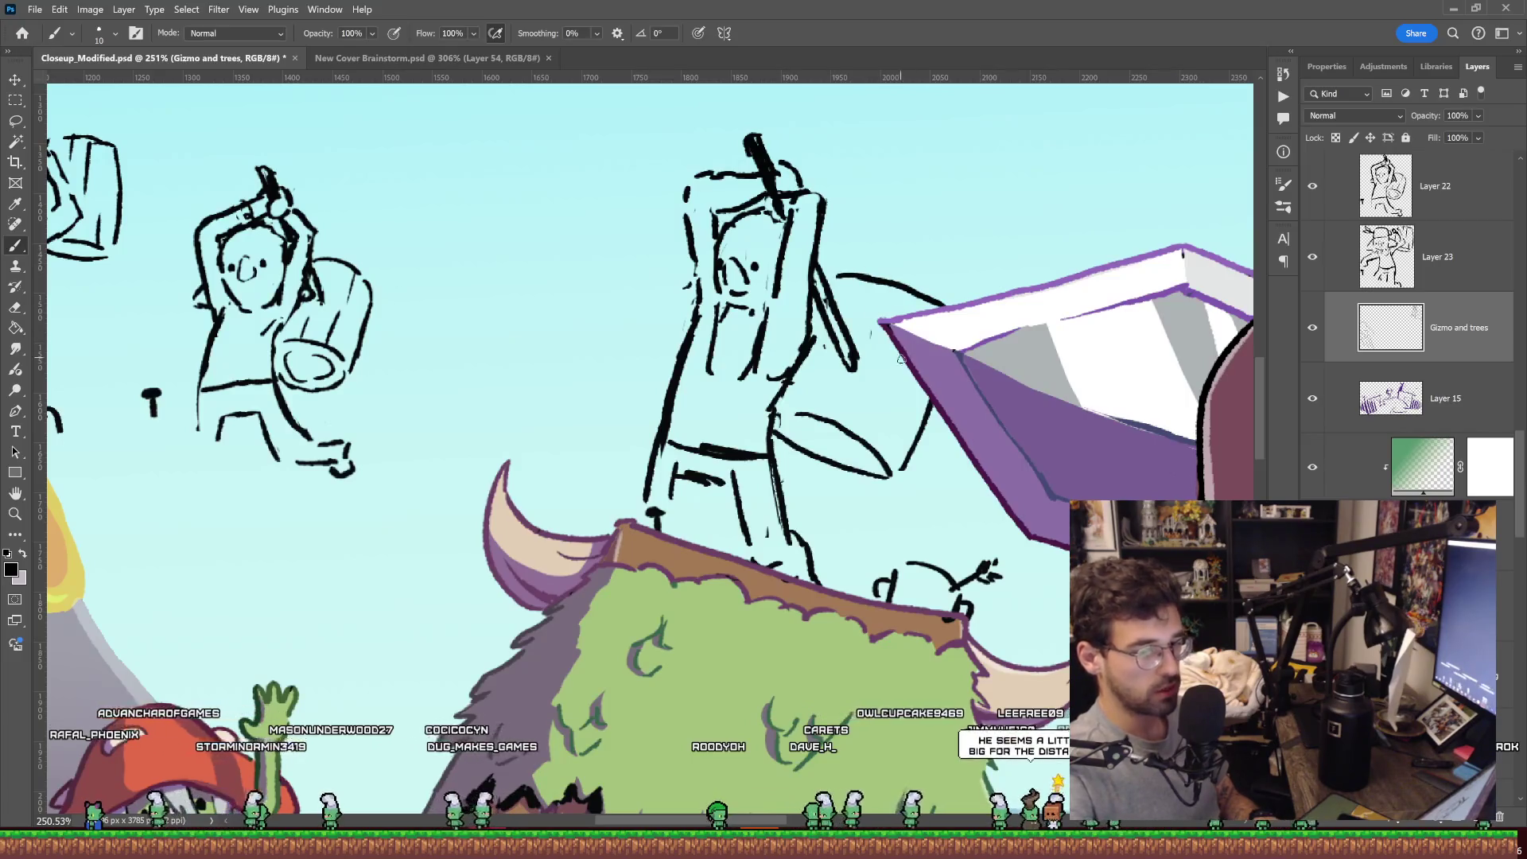
key("e")
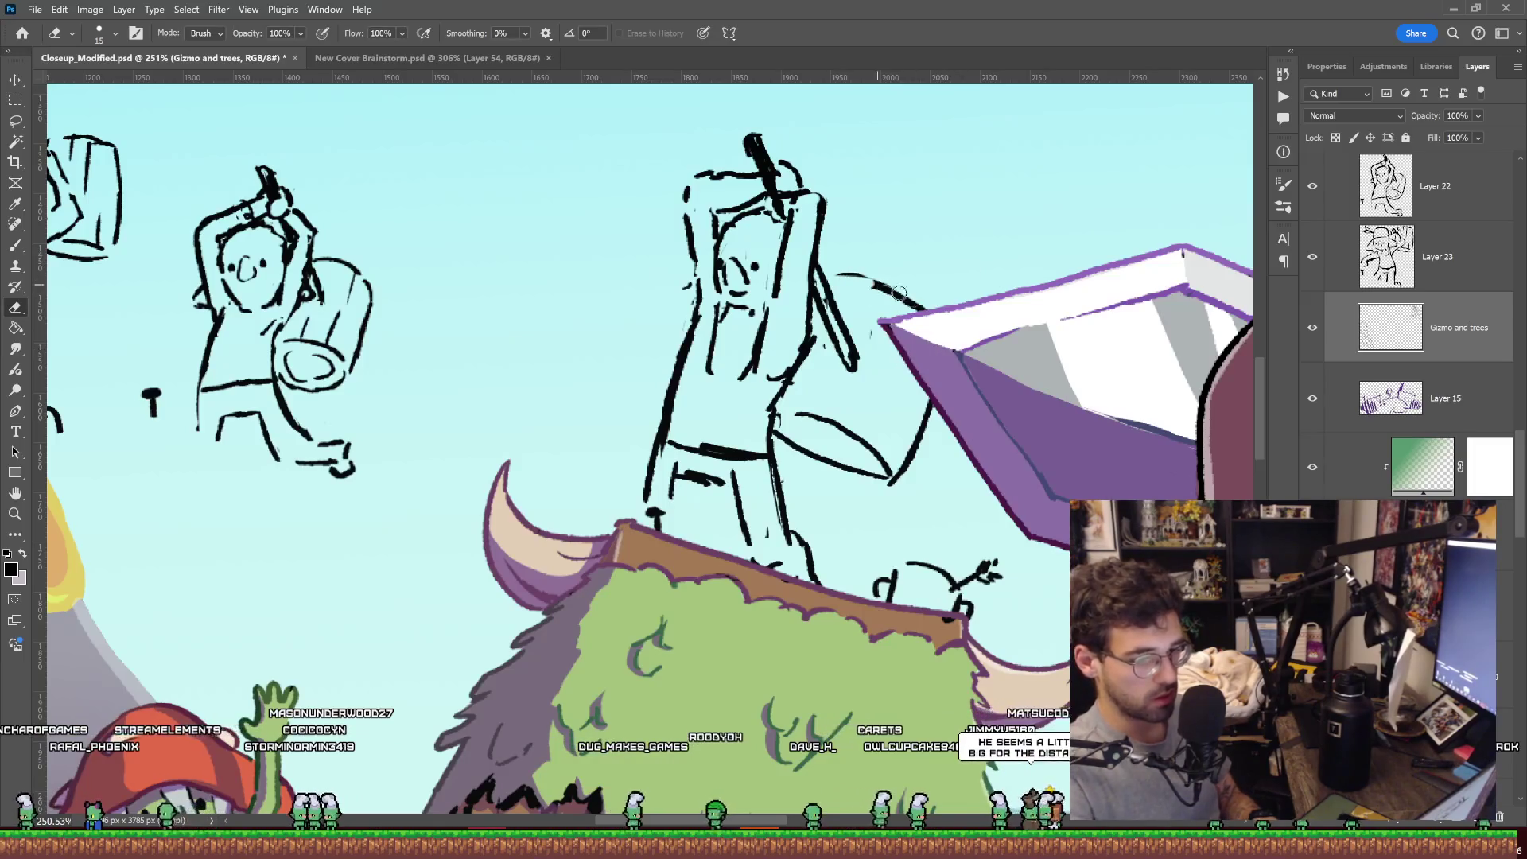
key("b")
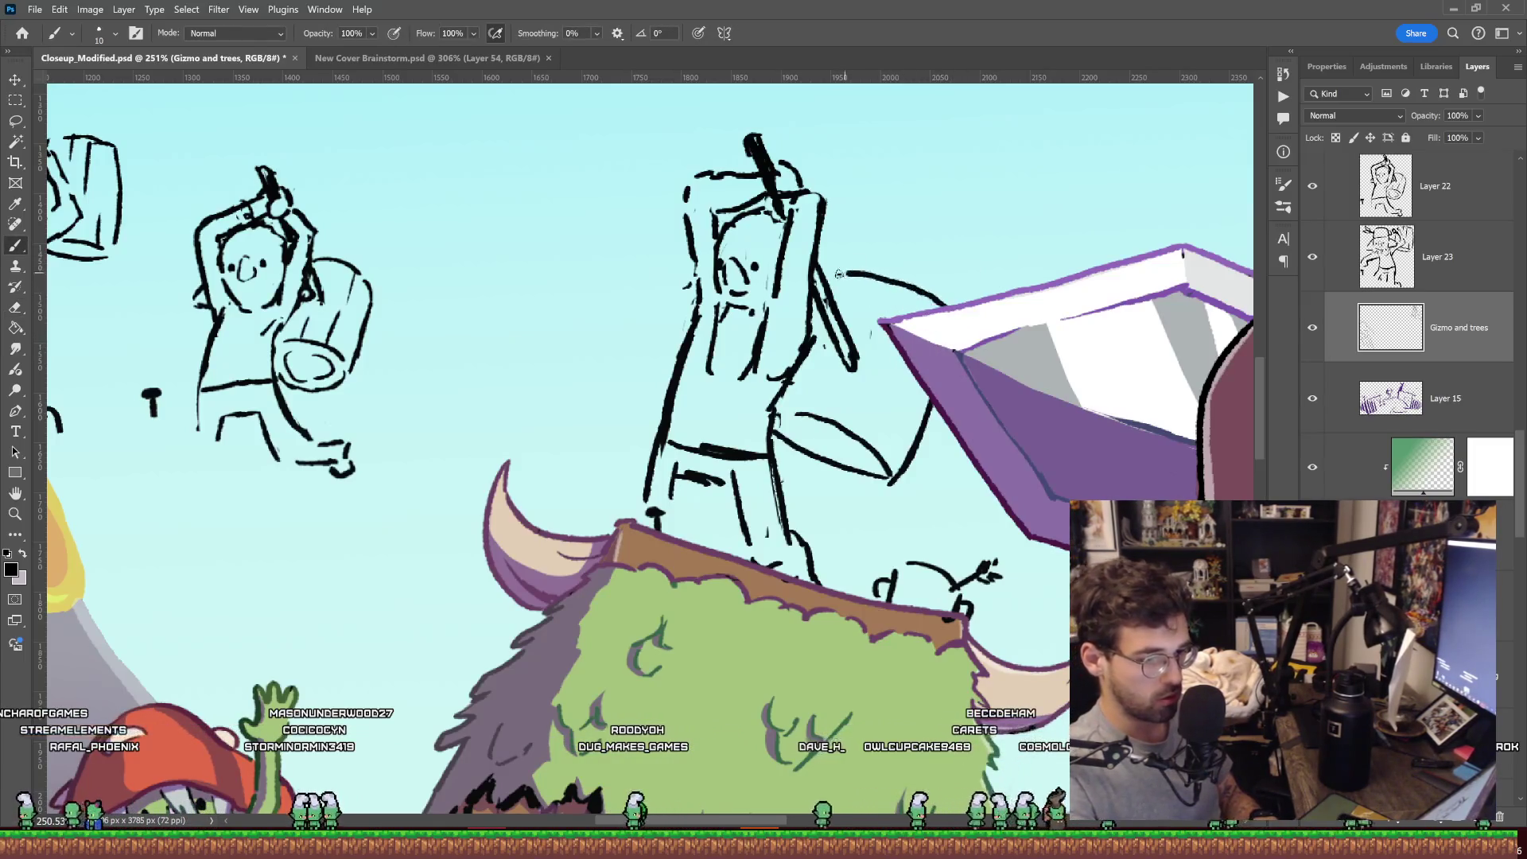
key("e")
left_click_drag(886, 445, 883, 471)
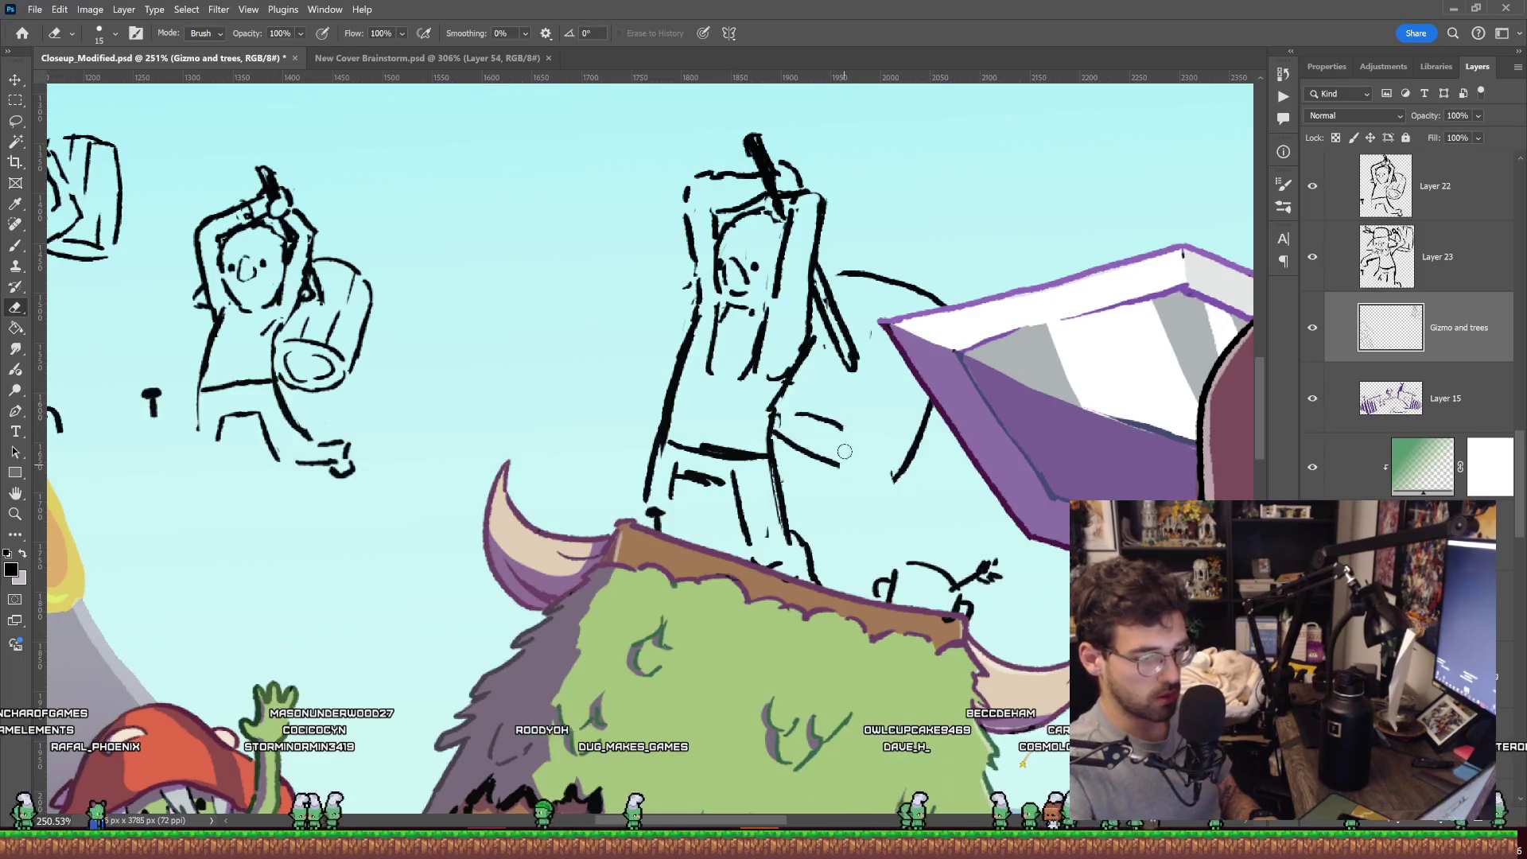
key("b")
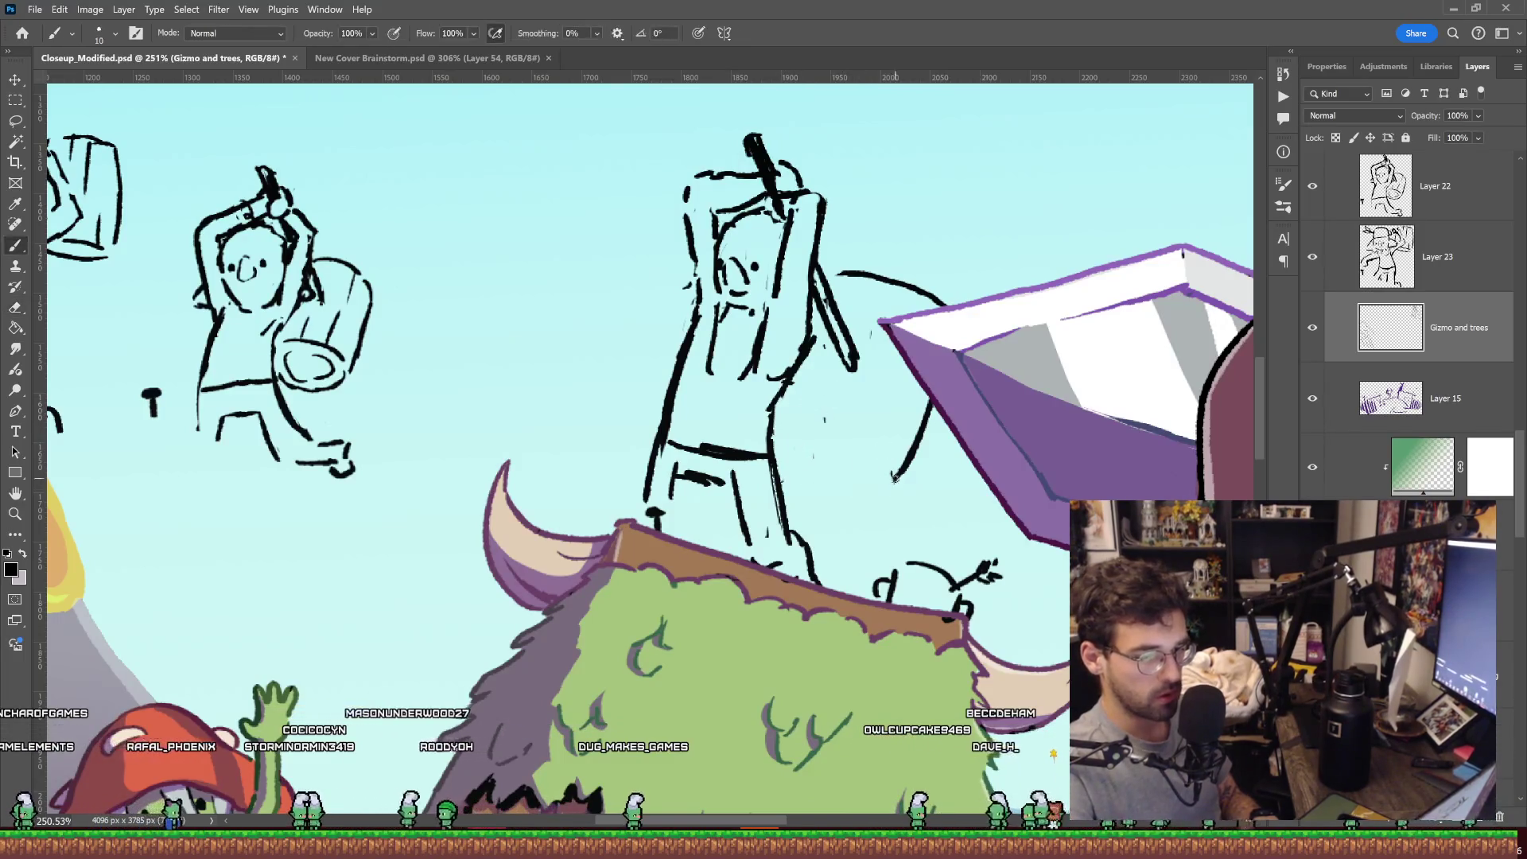
mouse_move(881, 491)
left_mouse_down()
mouse_move(829, 450)
mouse_move(792, 460)
left_mouse_up()
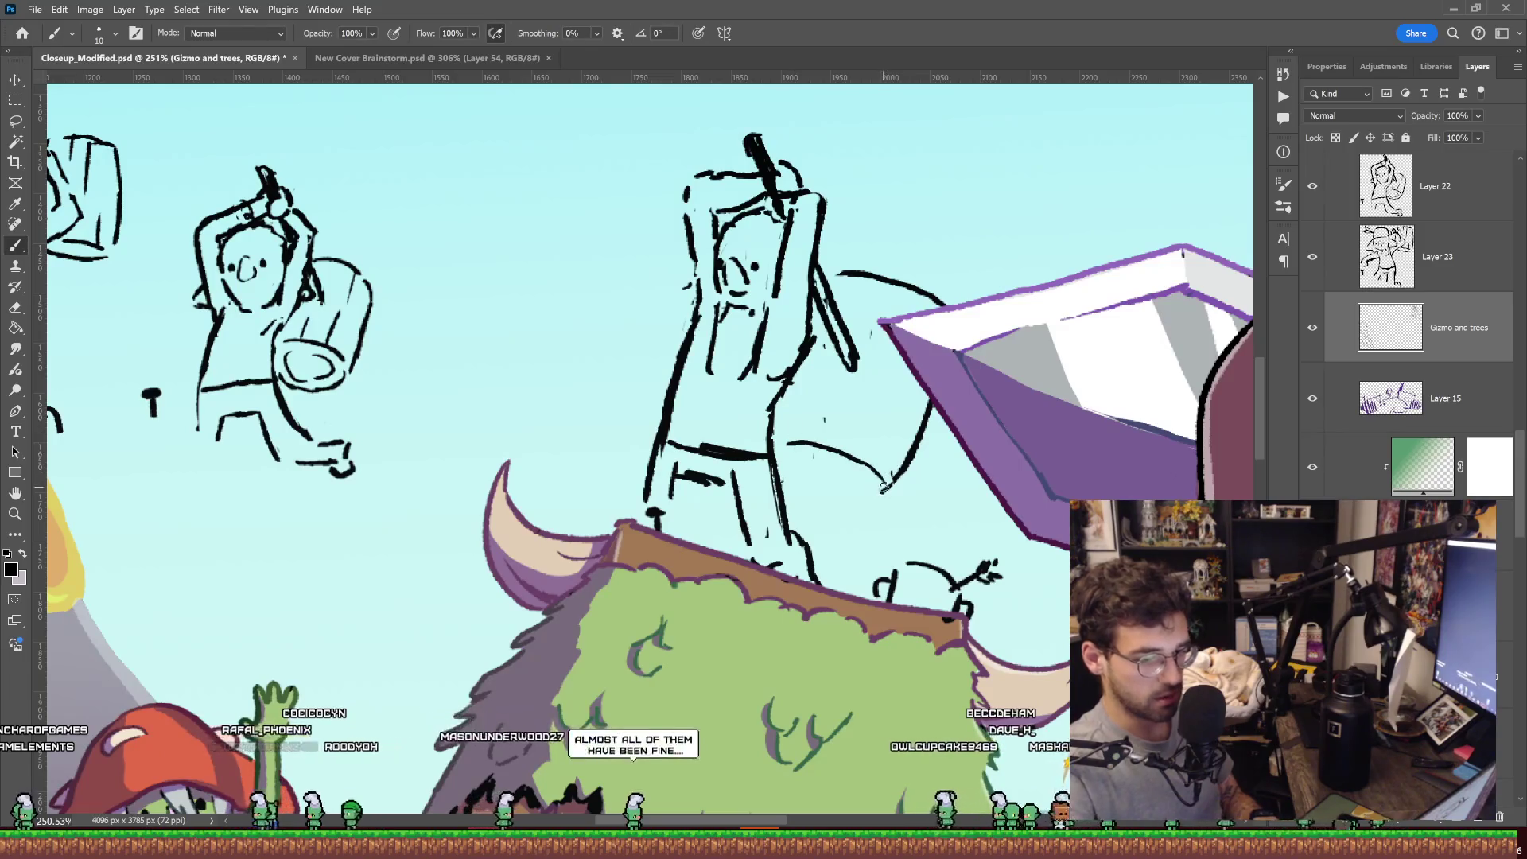
mouse_move(776, 435)
left_mouse_down()
mouse_move(853, 451)
mouse_move(849, 397)
mouse_move(883, 471)
left_mouse_up()
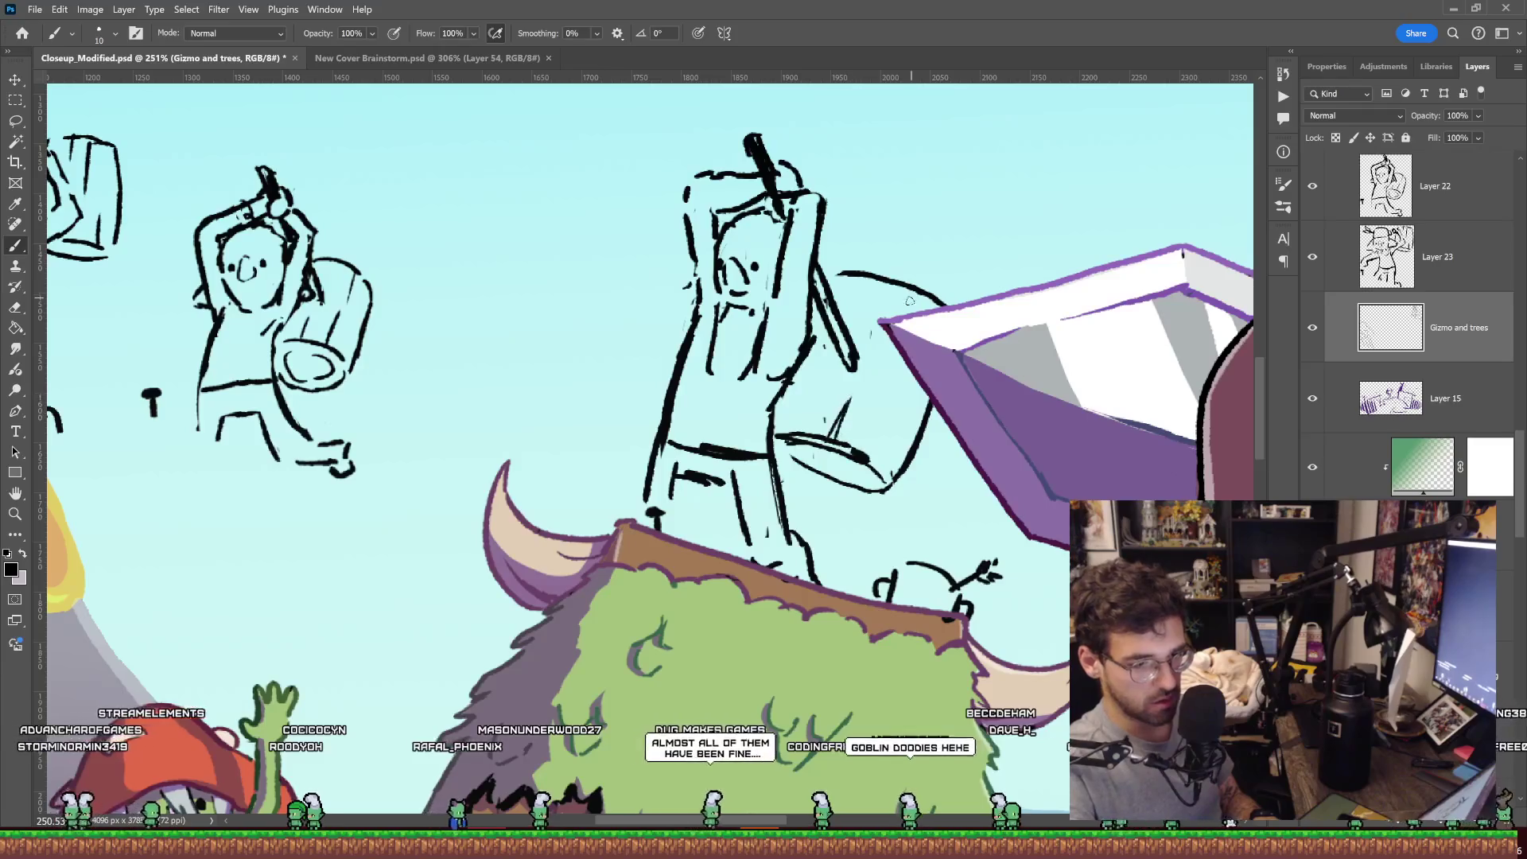
left_click_drag(915, 302, 913, 293)
key("z")
key("ctrl+0")
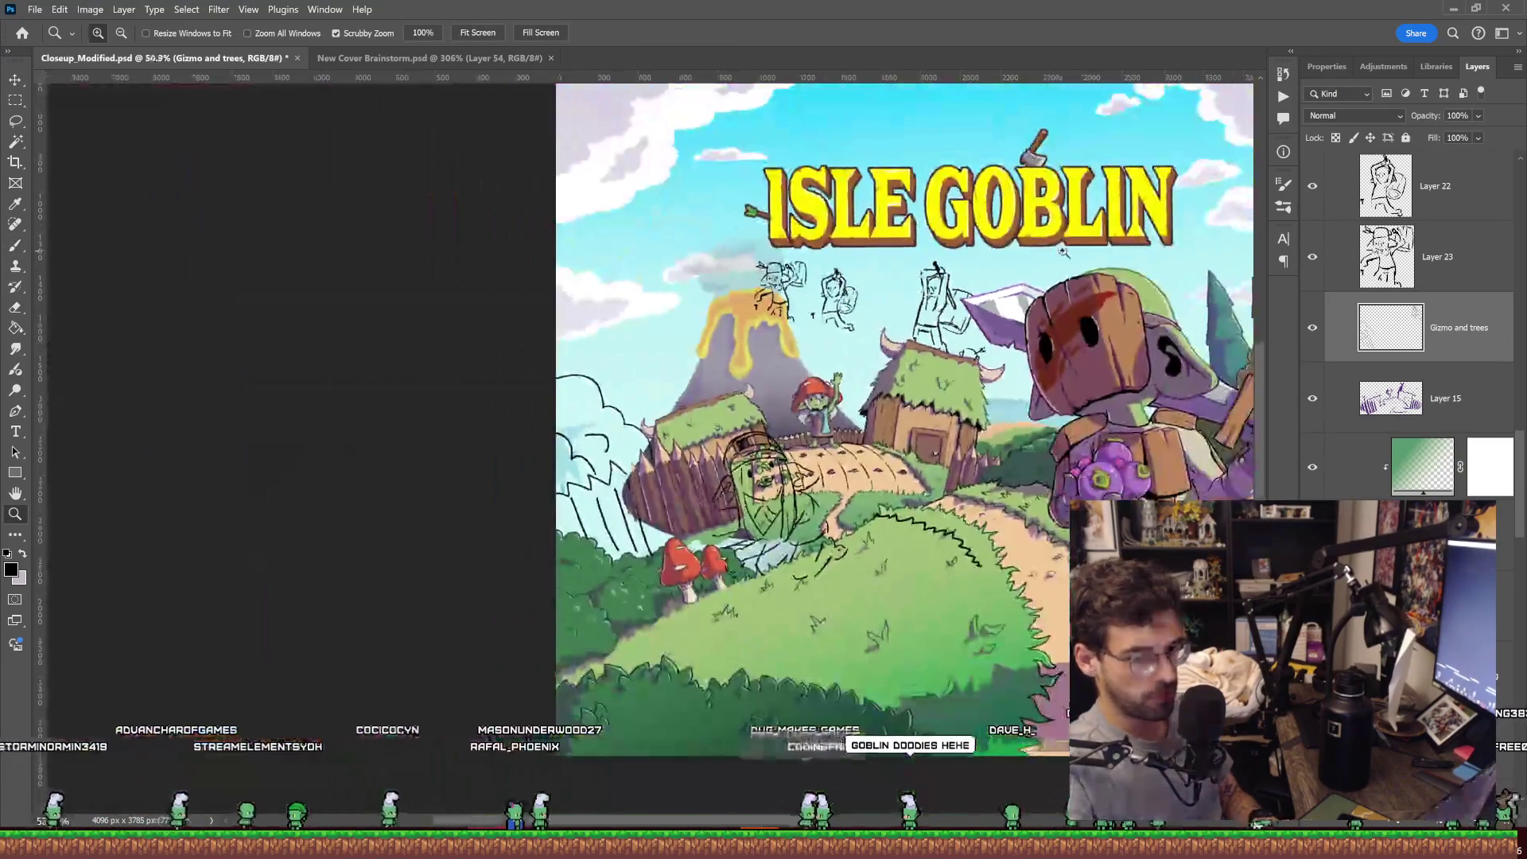
Erase part of the roof goblin's torso and redraw it with a longer waist line.
left_click(1006, 311)
left_click_drag(1006, 312, 809, 333)
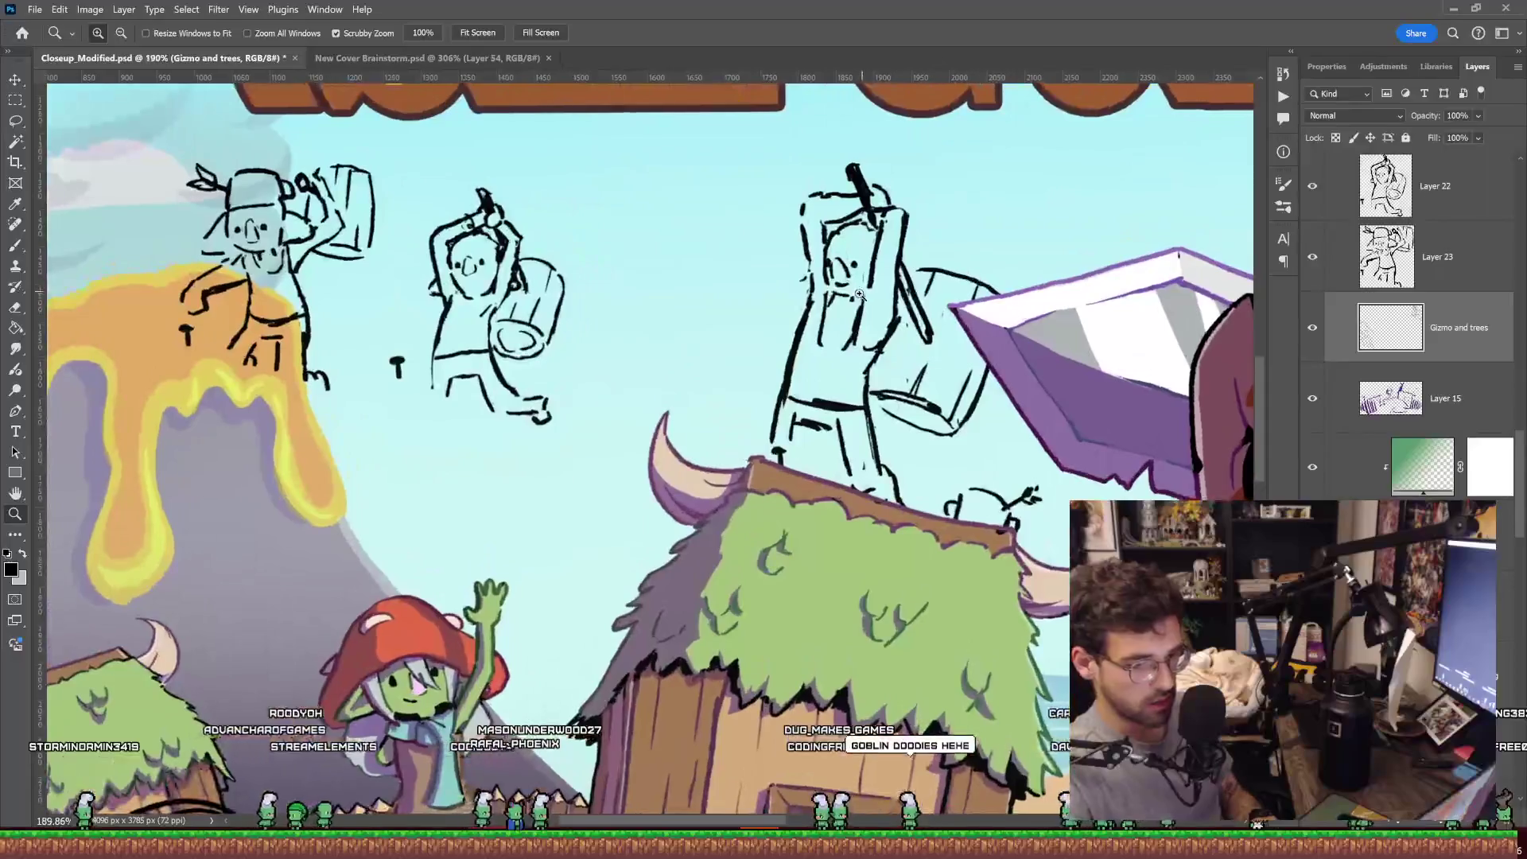
key("e")
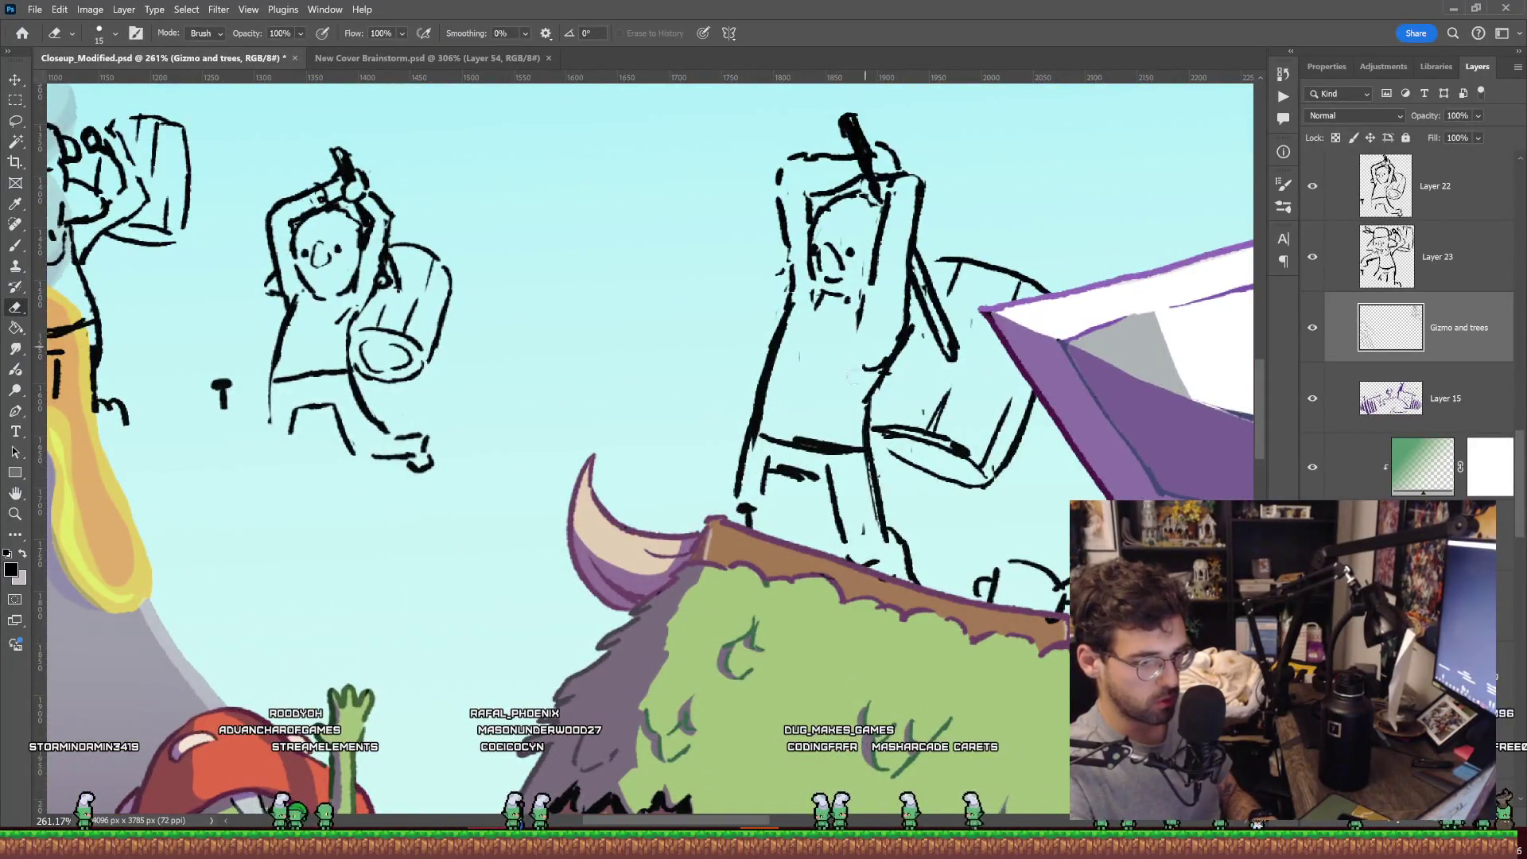
key("b")
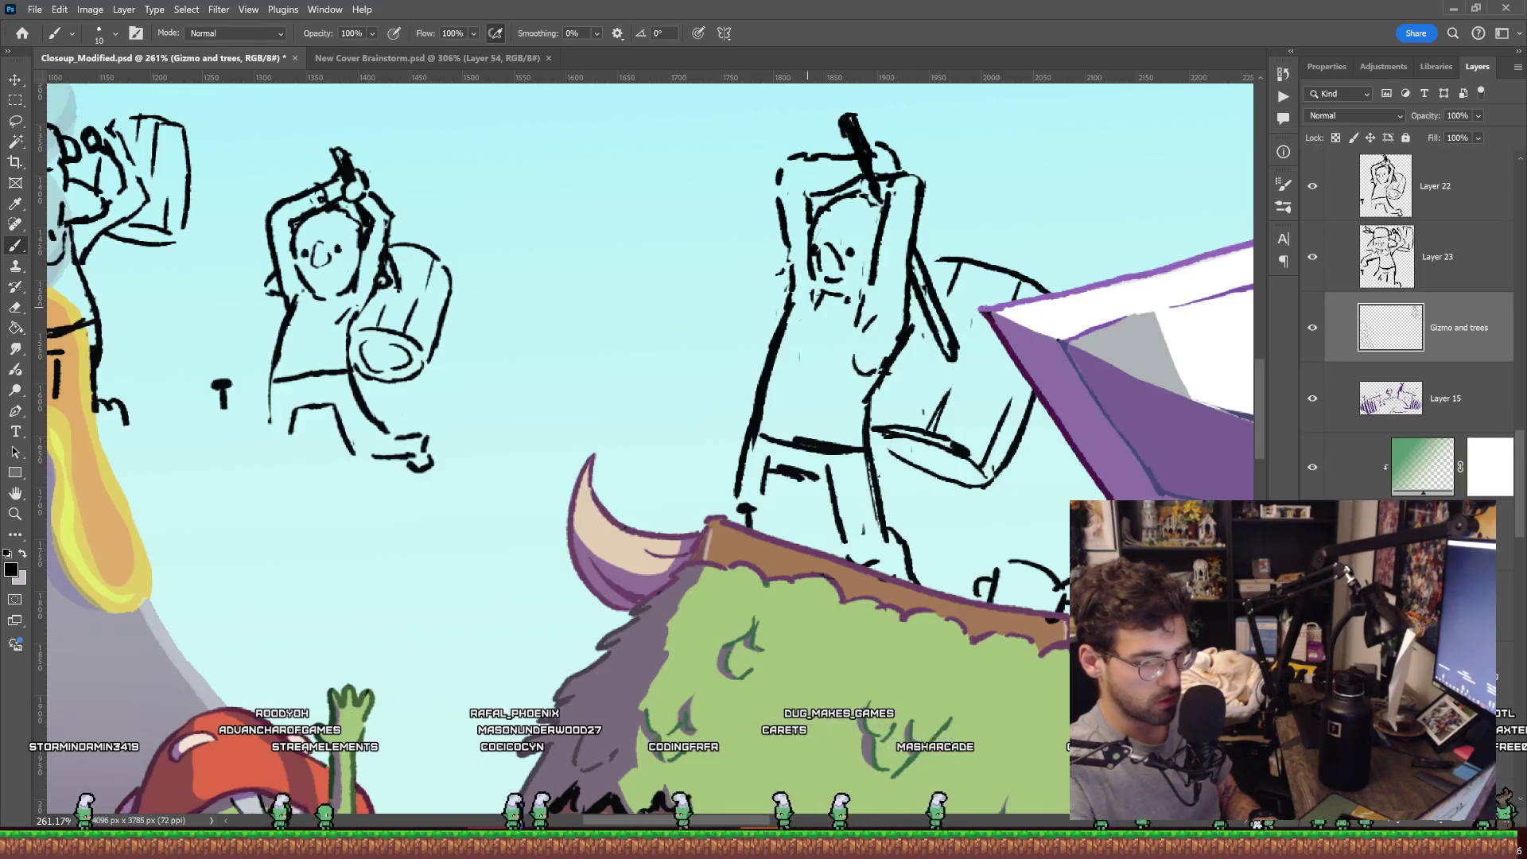
key("e")
mouse_move(801, 310)
left_mouse_down()
mouse_move(849, 324)
mouse_move(827, 342)
left_mouse_up()
key("b")
left_click_drag(765, 410, 863, 412)
key("ctrl+z")
key("z")
scroll(928, 307, "down", 3)
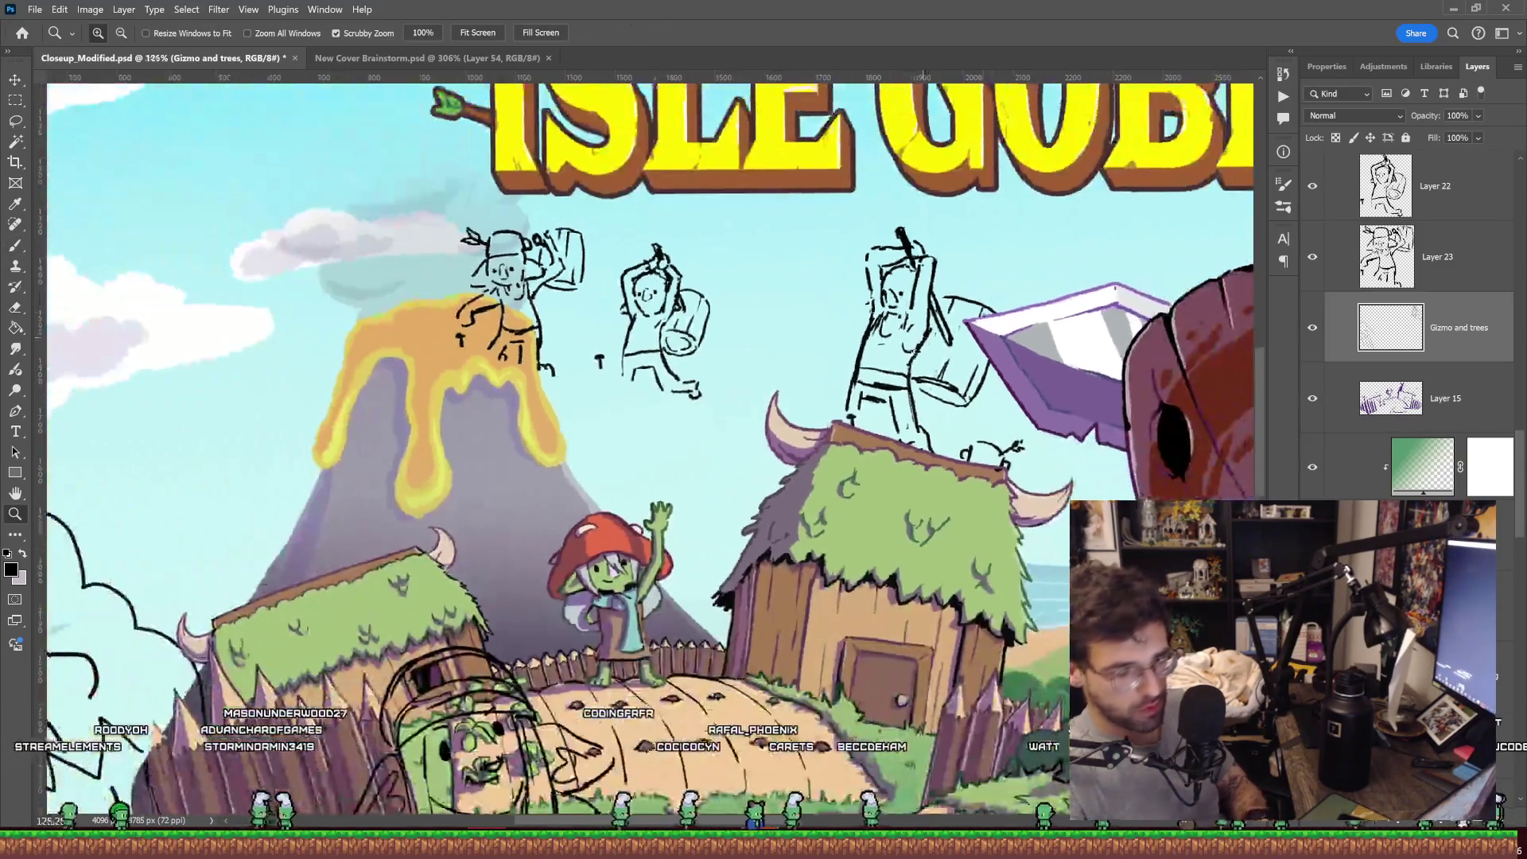
Replace the thick left torso outline with a thinner one and redraw the waist line.
scroll(928, 306, "up", 3)
key("e")
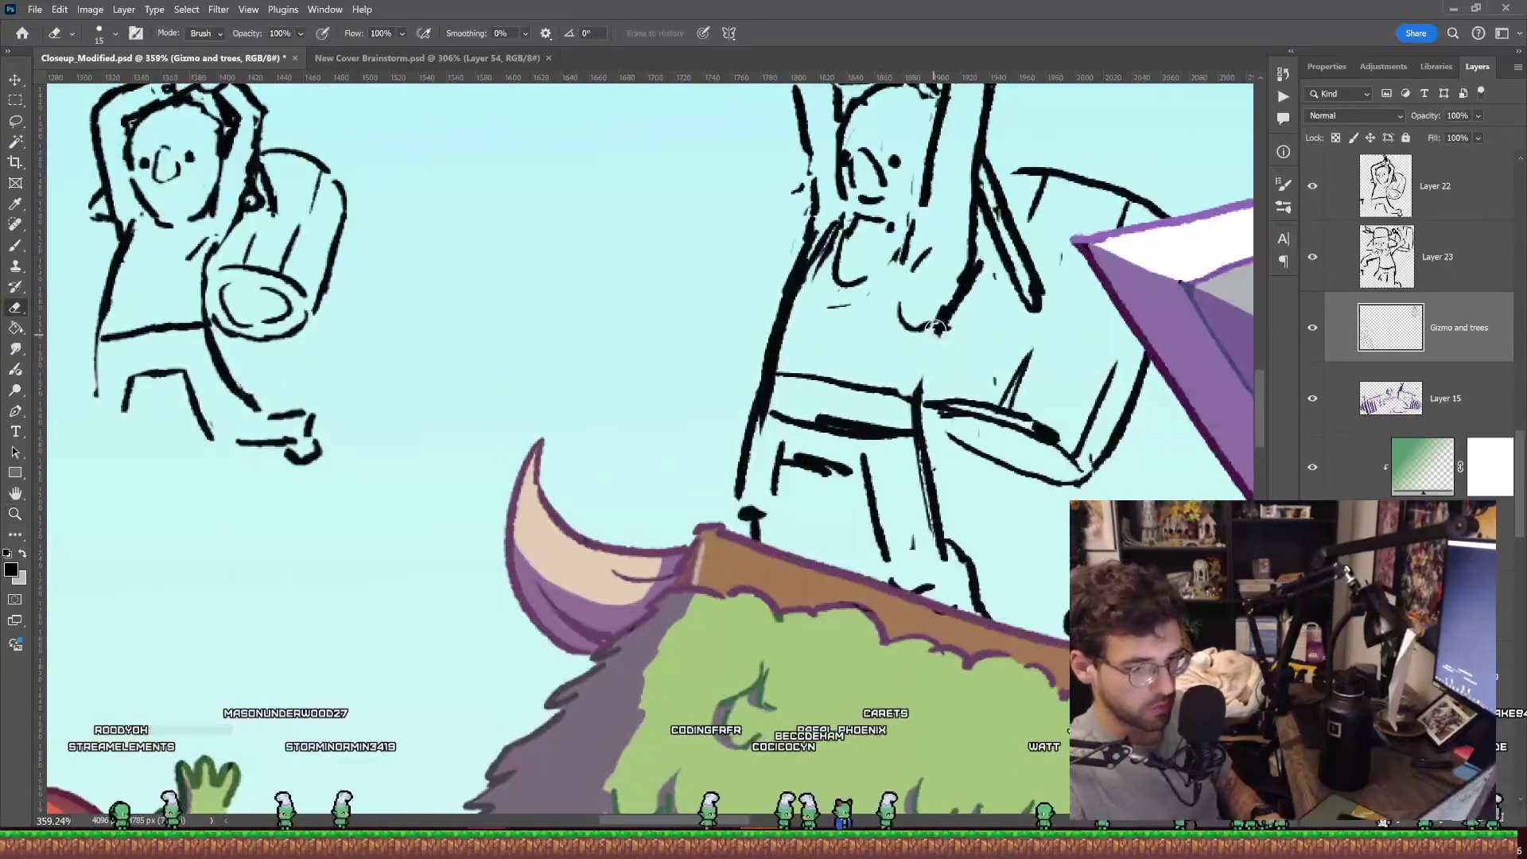
key("b")
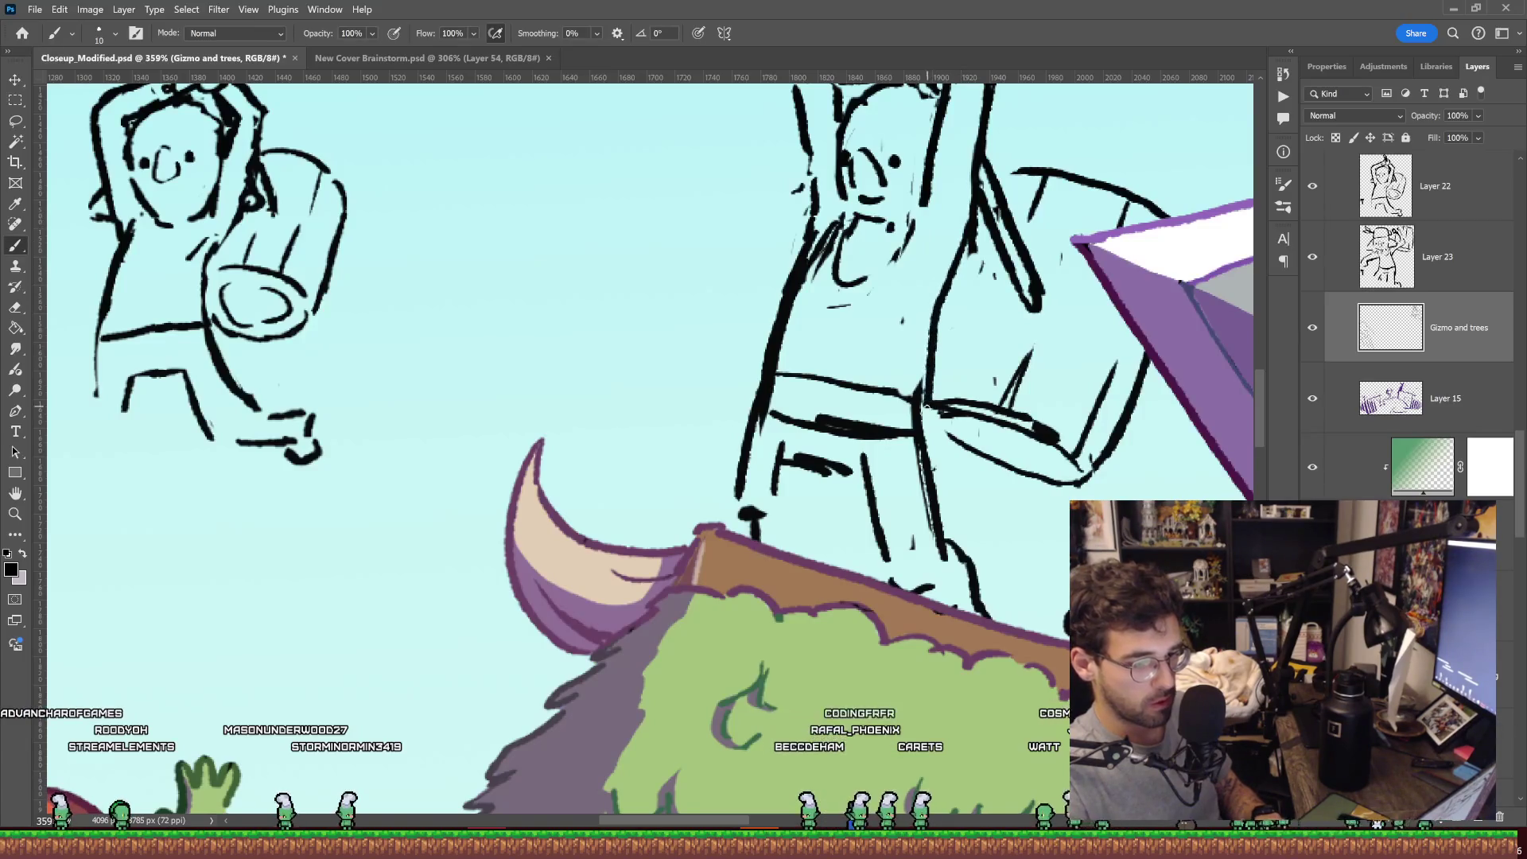
key("e")
left_click_drag(784, 314, 803, 248)
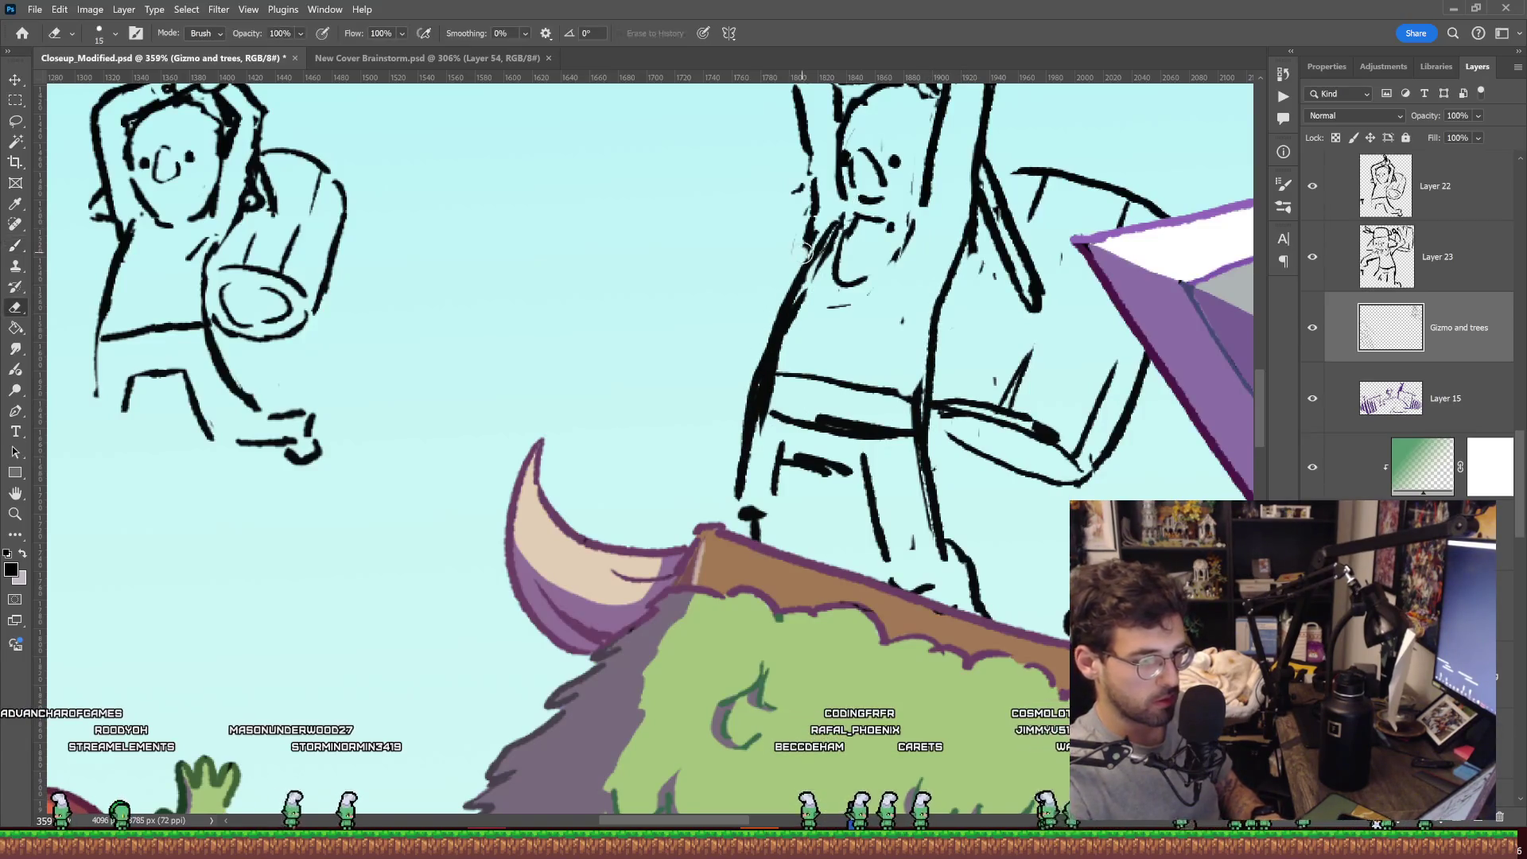
left_click_drag(773, 334, 752, 430)
key("b")
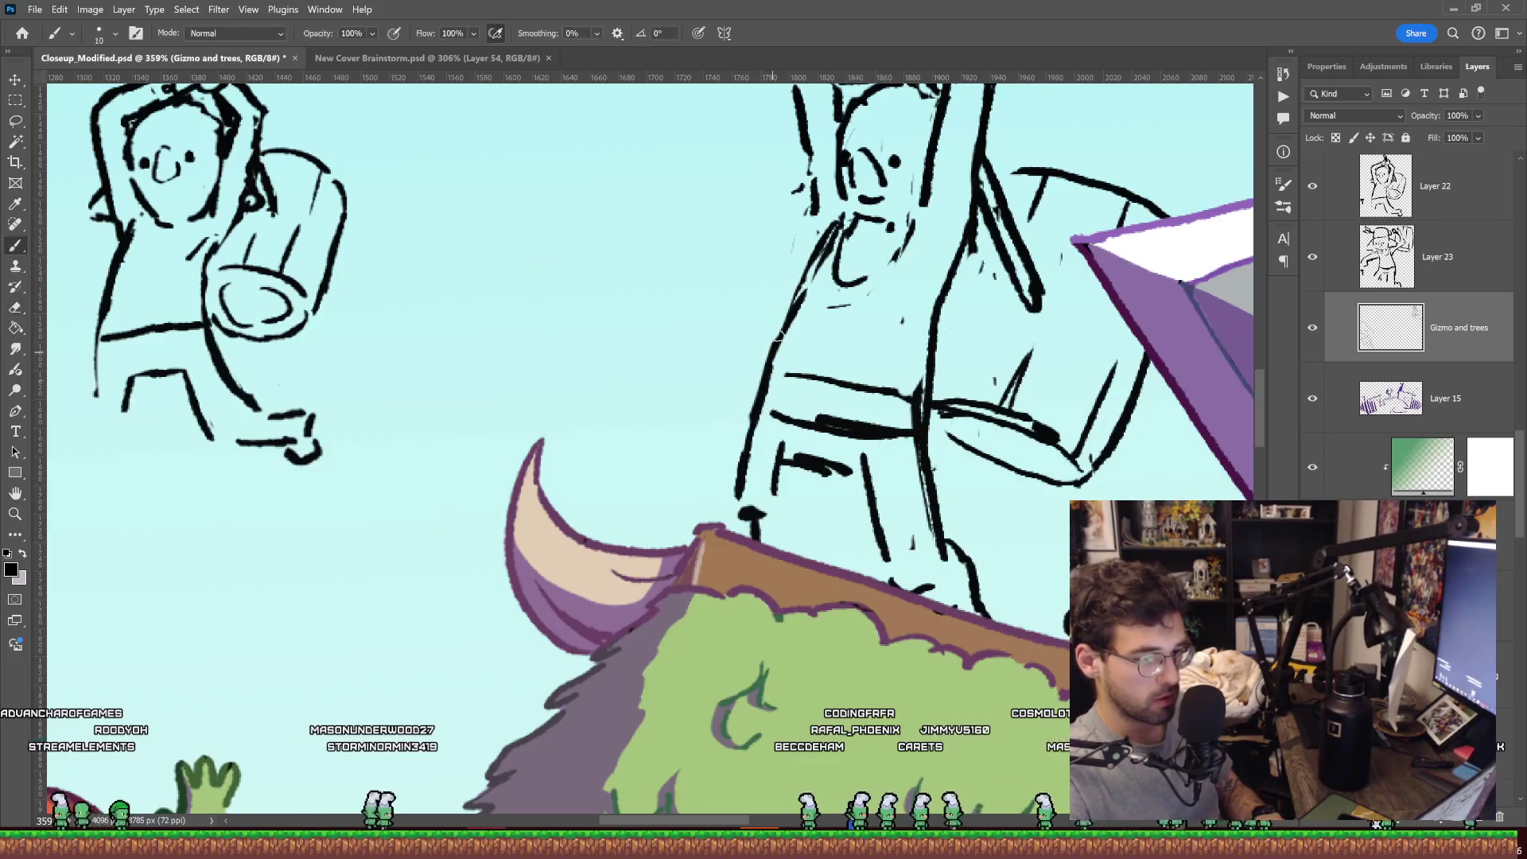
left_click_drag(802, 282, 752, 418)
key("e")
left_click_drag(849, 475, 813, 466)
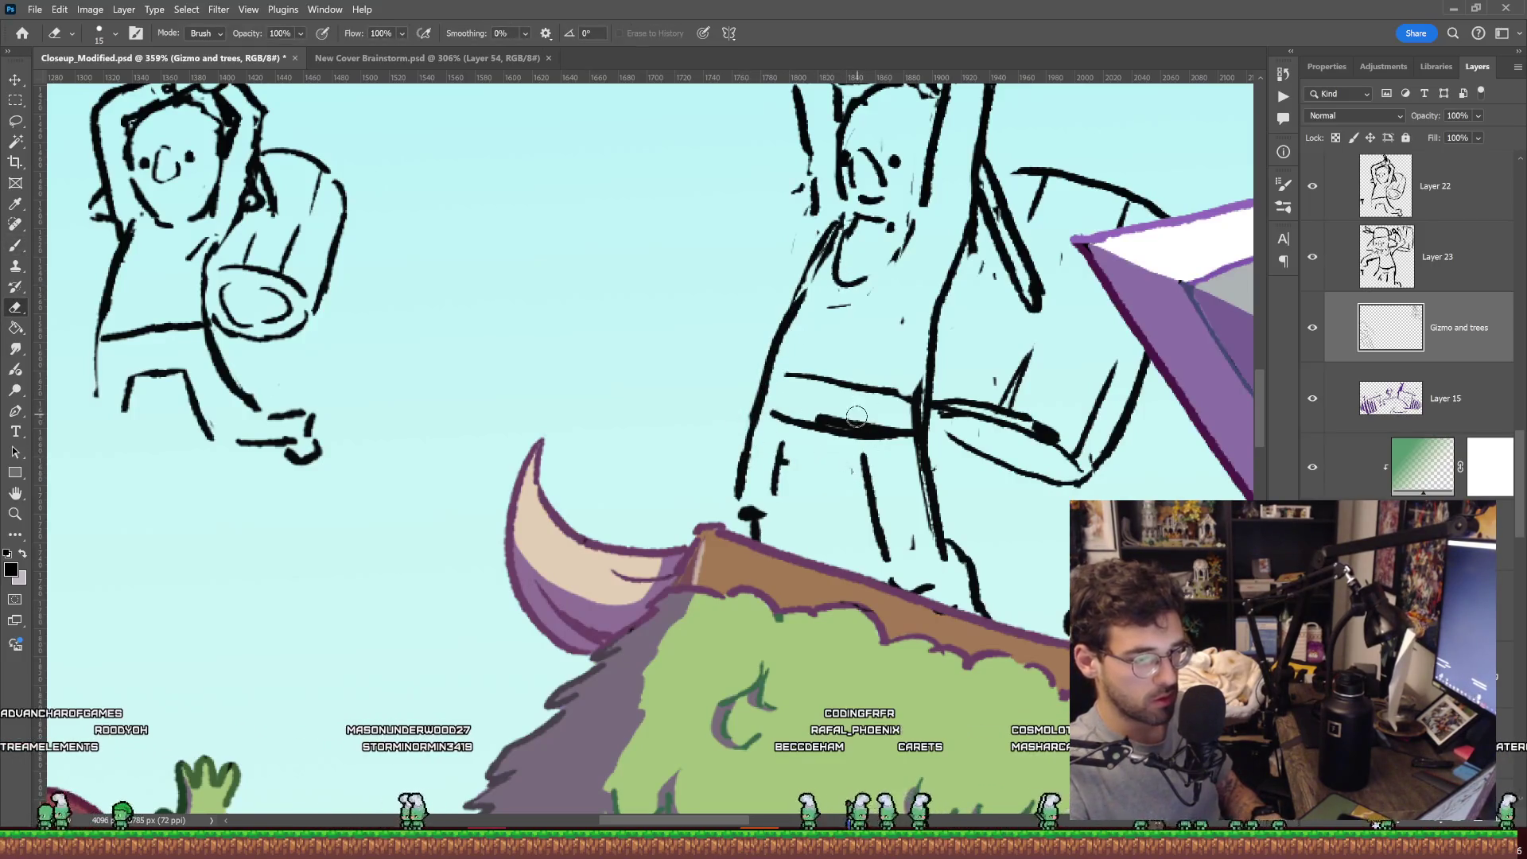
key("b")
left_click_drag(910, 421, 799, 400)
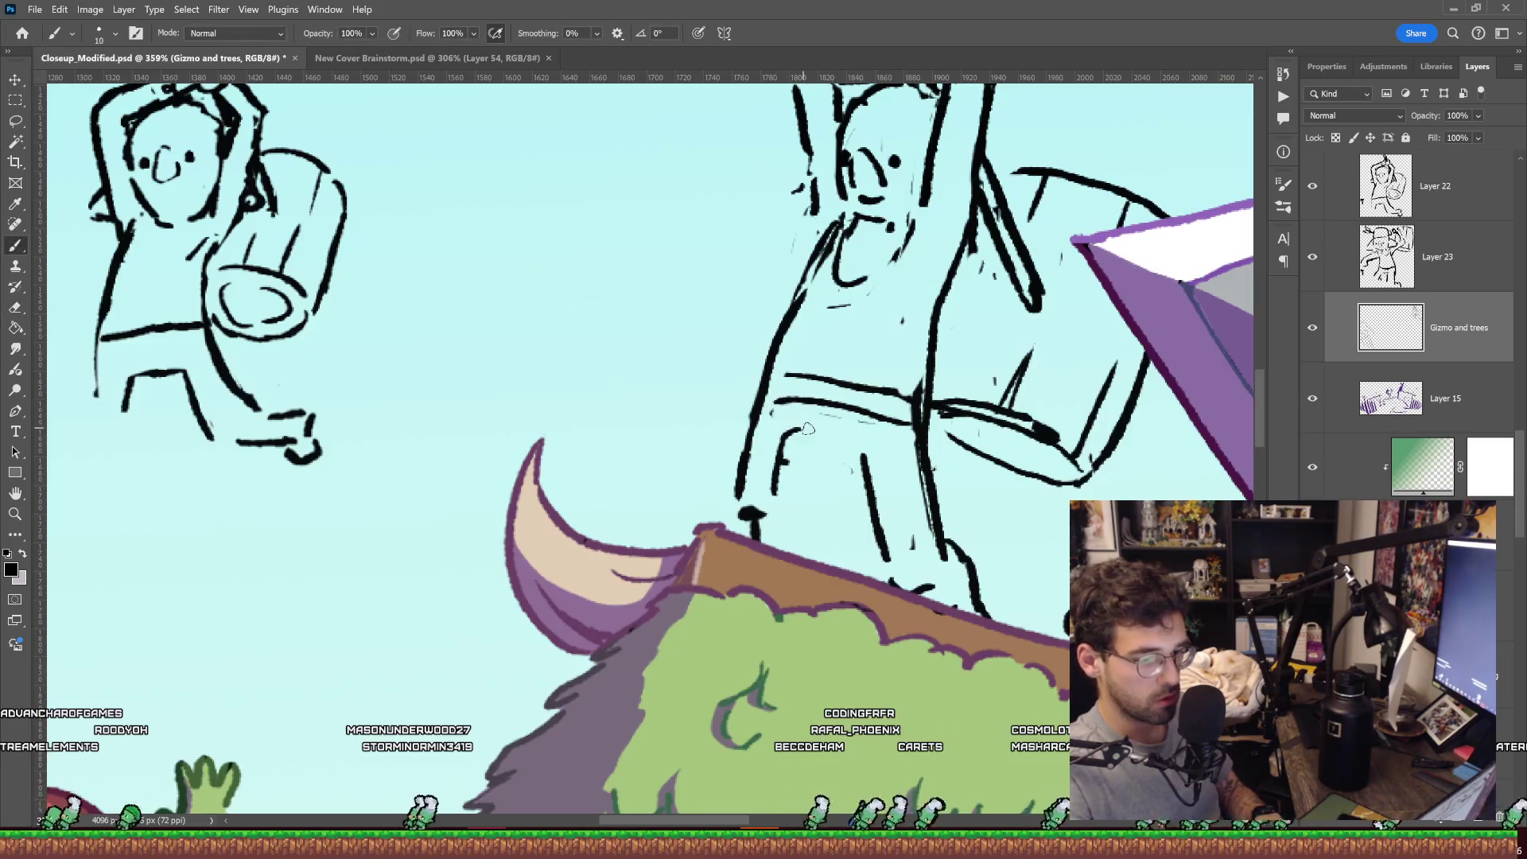
Start a Free Transform on the Gizmo and trees sketch layer.
key("z")
left_click_drag(912, 413, 796, 413)
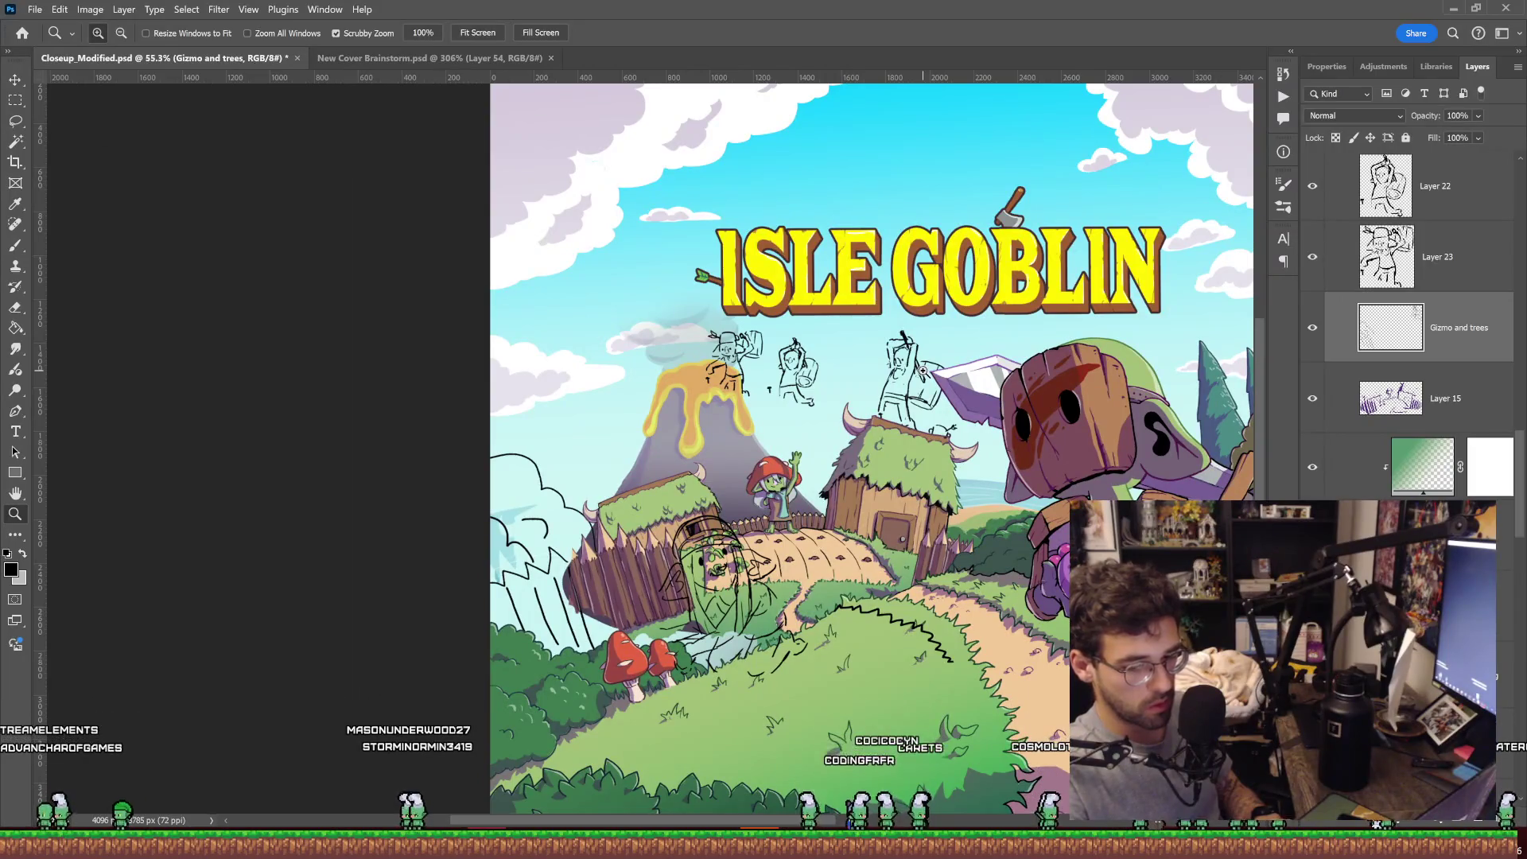
left_click_drag(918, 397, 1002, 399)
key("e")
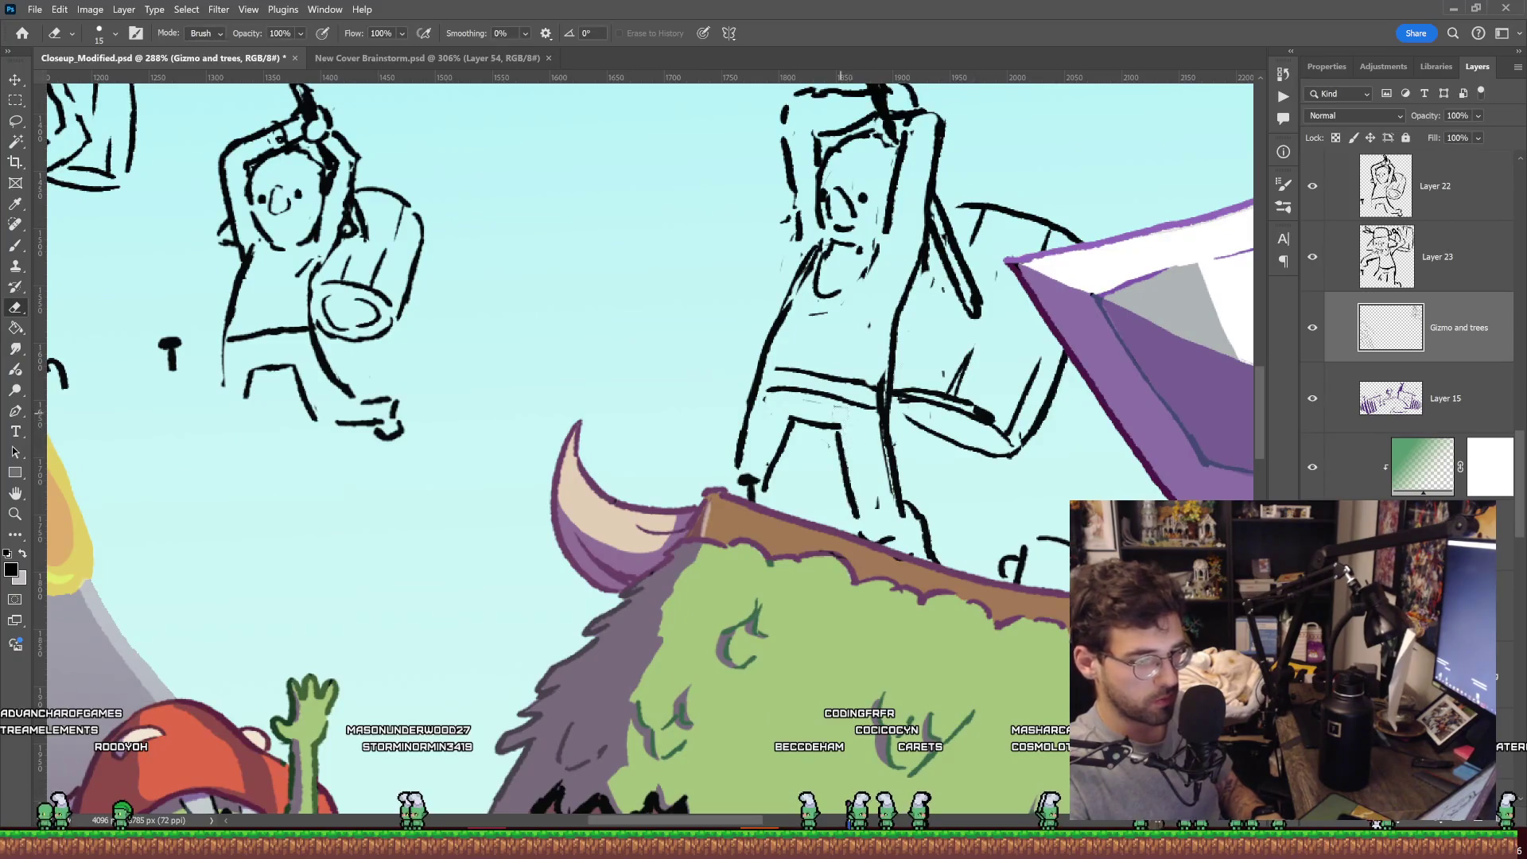
key("z")
left_click_drag(954, 400, 918, 400)
key("ctrl+t")
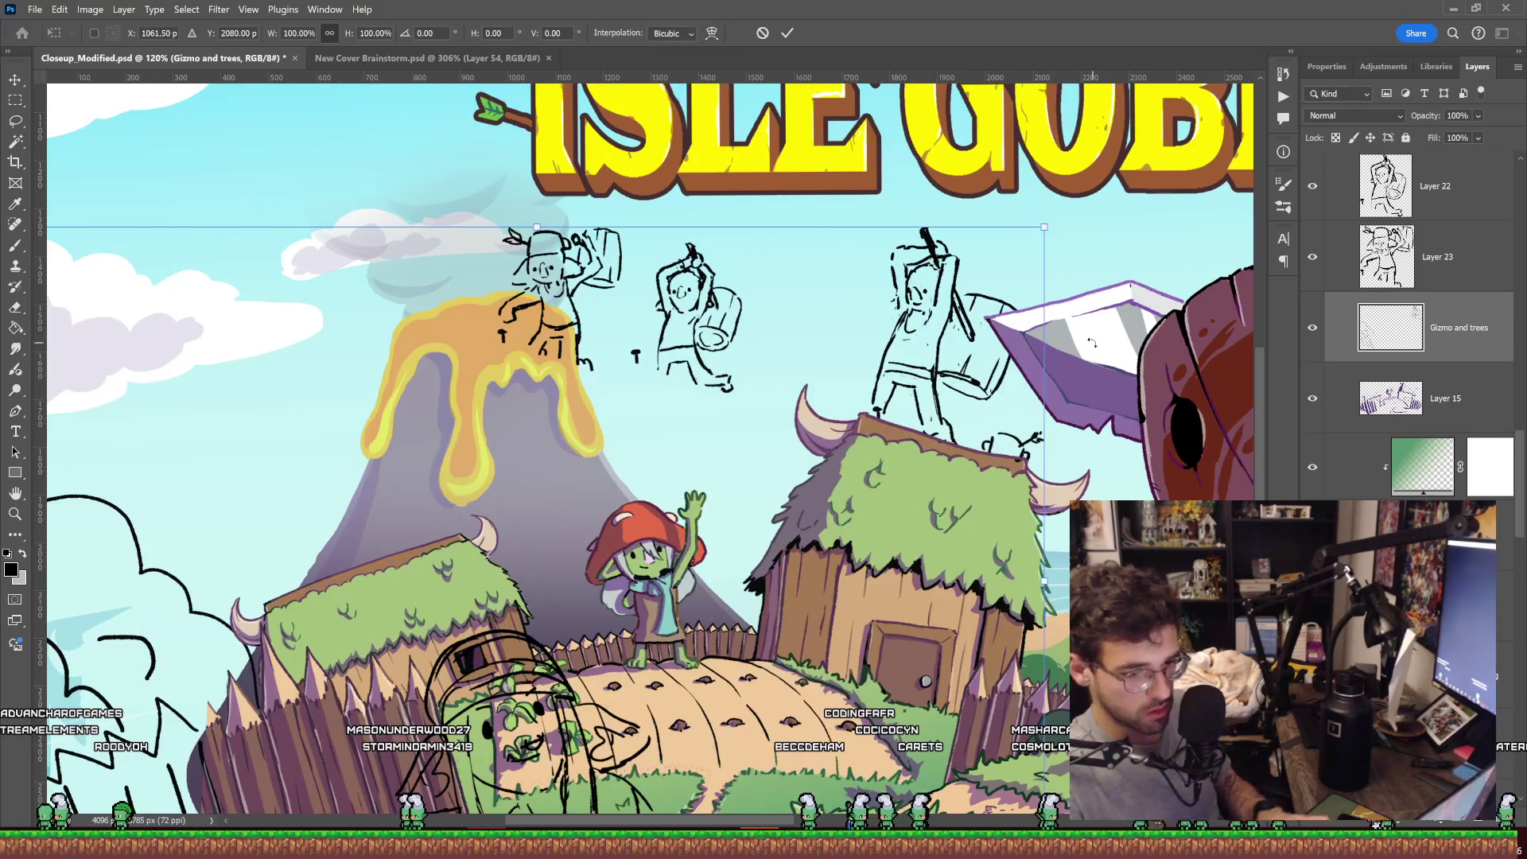
Lasso the rooftop goblin, scale it to about 78%, and nudge it slightly right.
key("Return")
key("l")
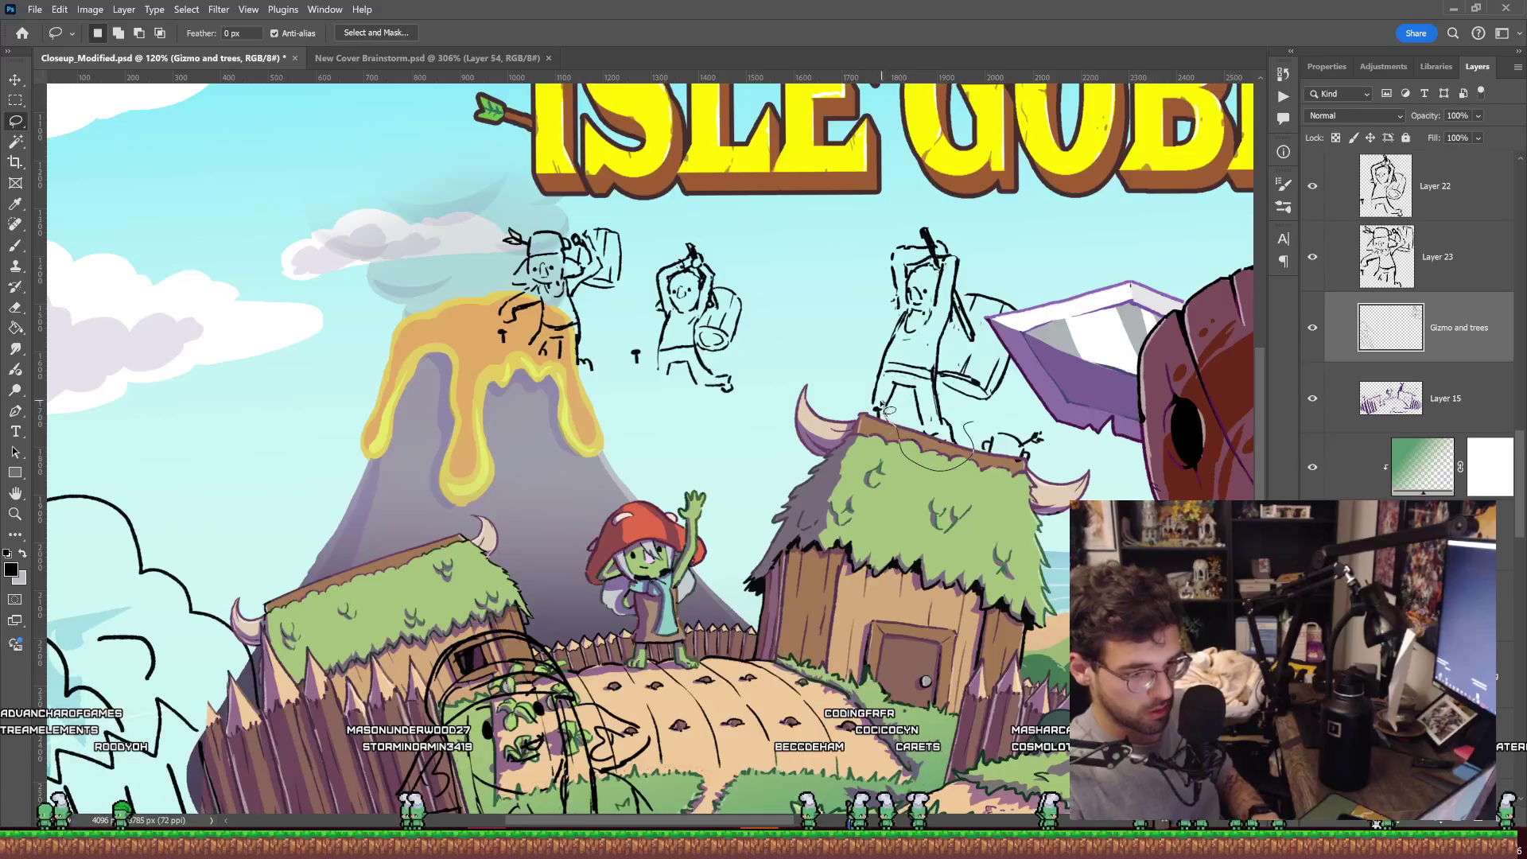
left_click_drag(1058, 380, 1055, 373)
key("ctrl+t")
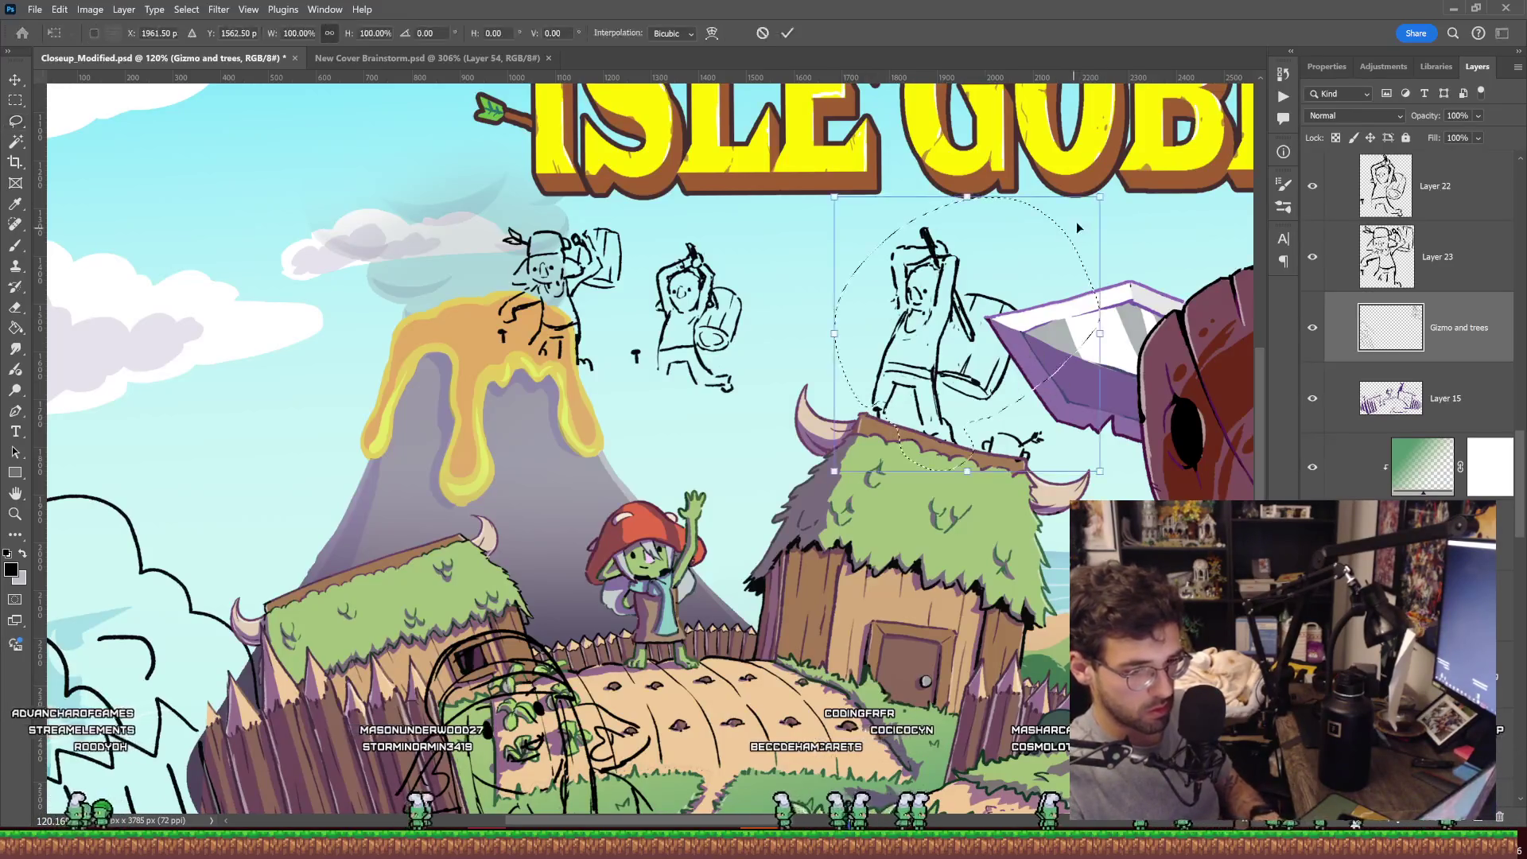
left_click_drag(1100, 209, 1050, 267)
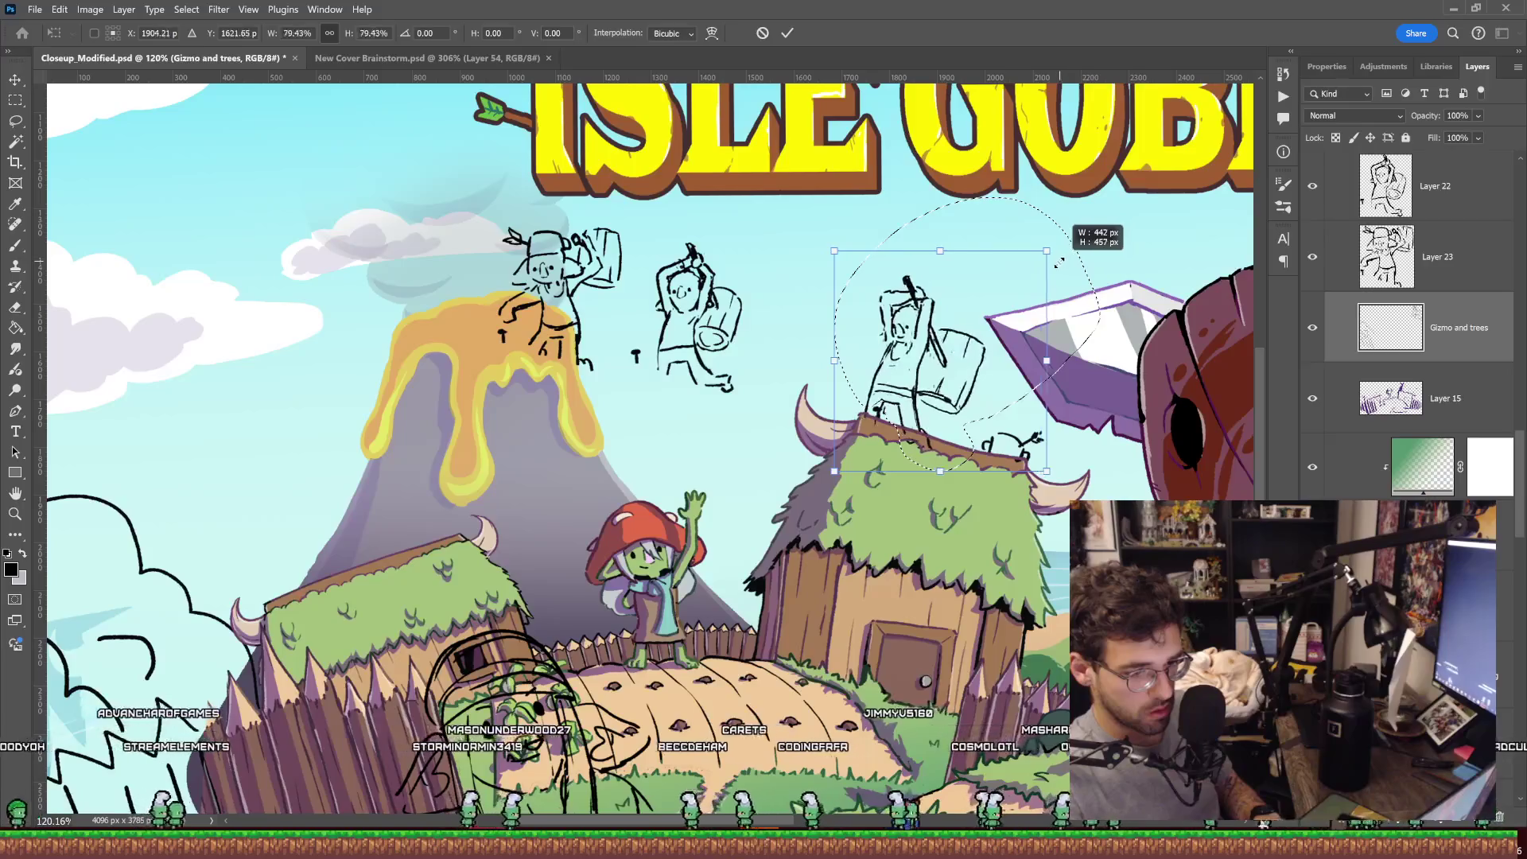
left_click_drag(981, 350, 1018, 342)
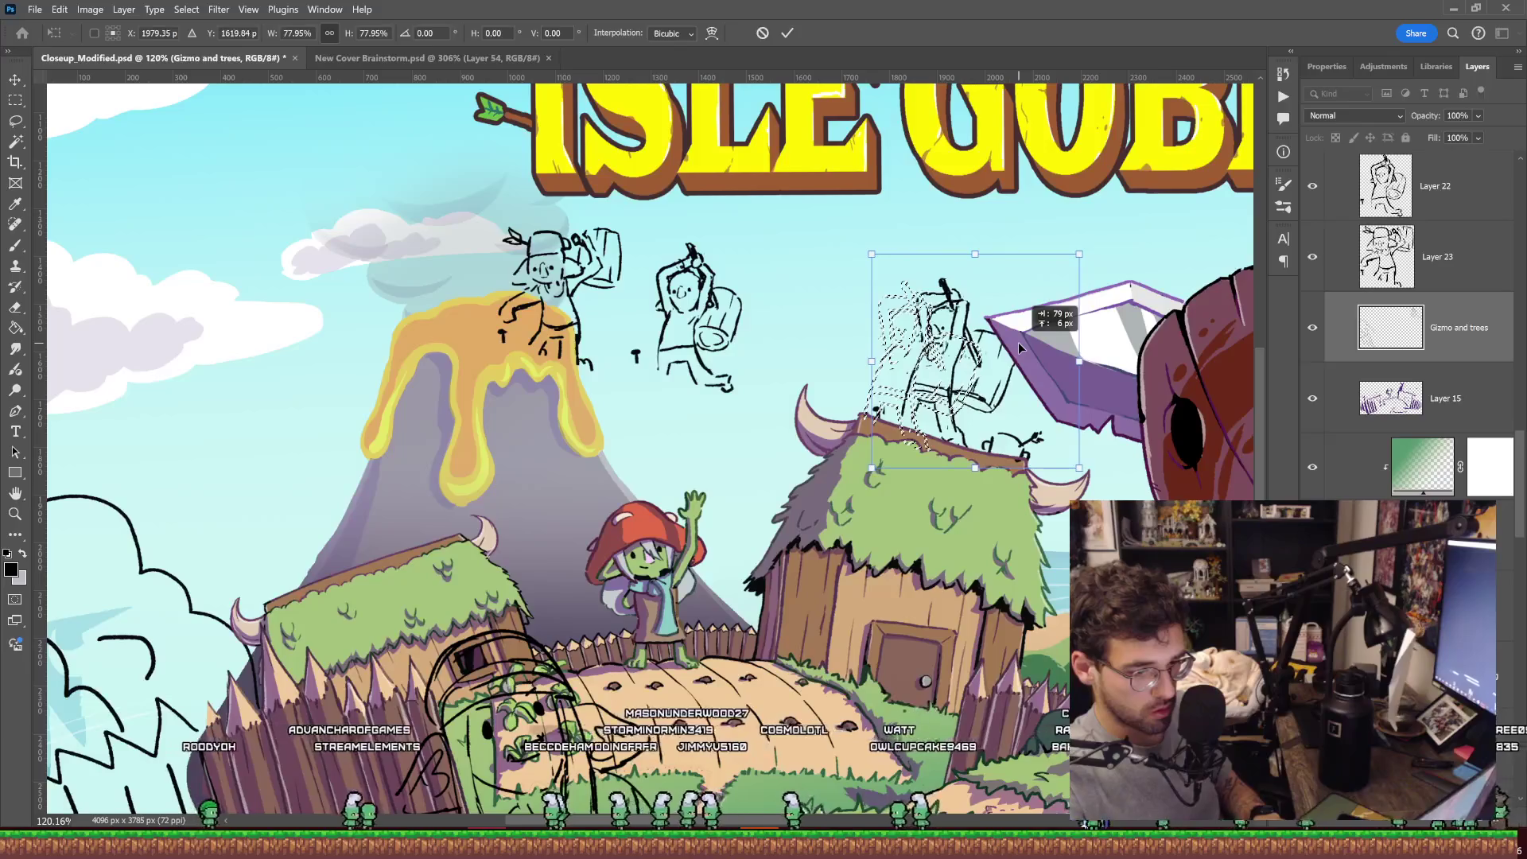
key("Return")
key("ctrl+d")
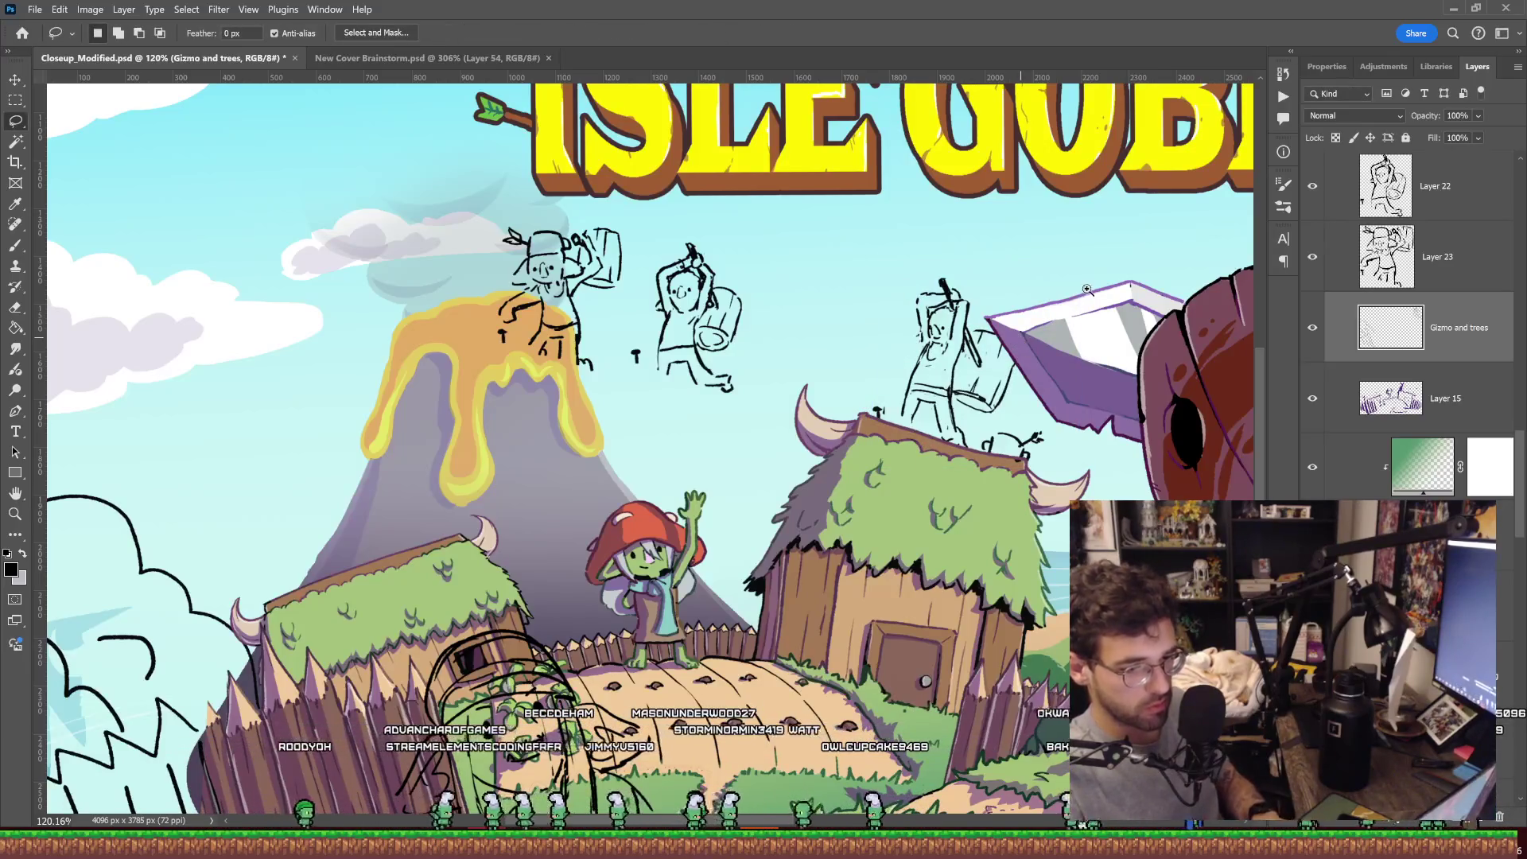
key("z")
key("ctrl+0")
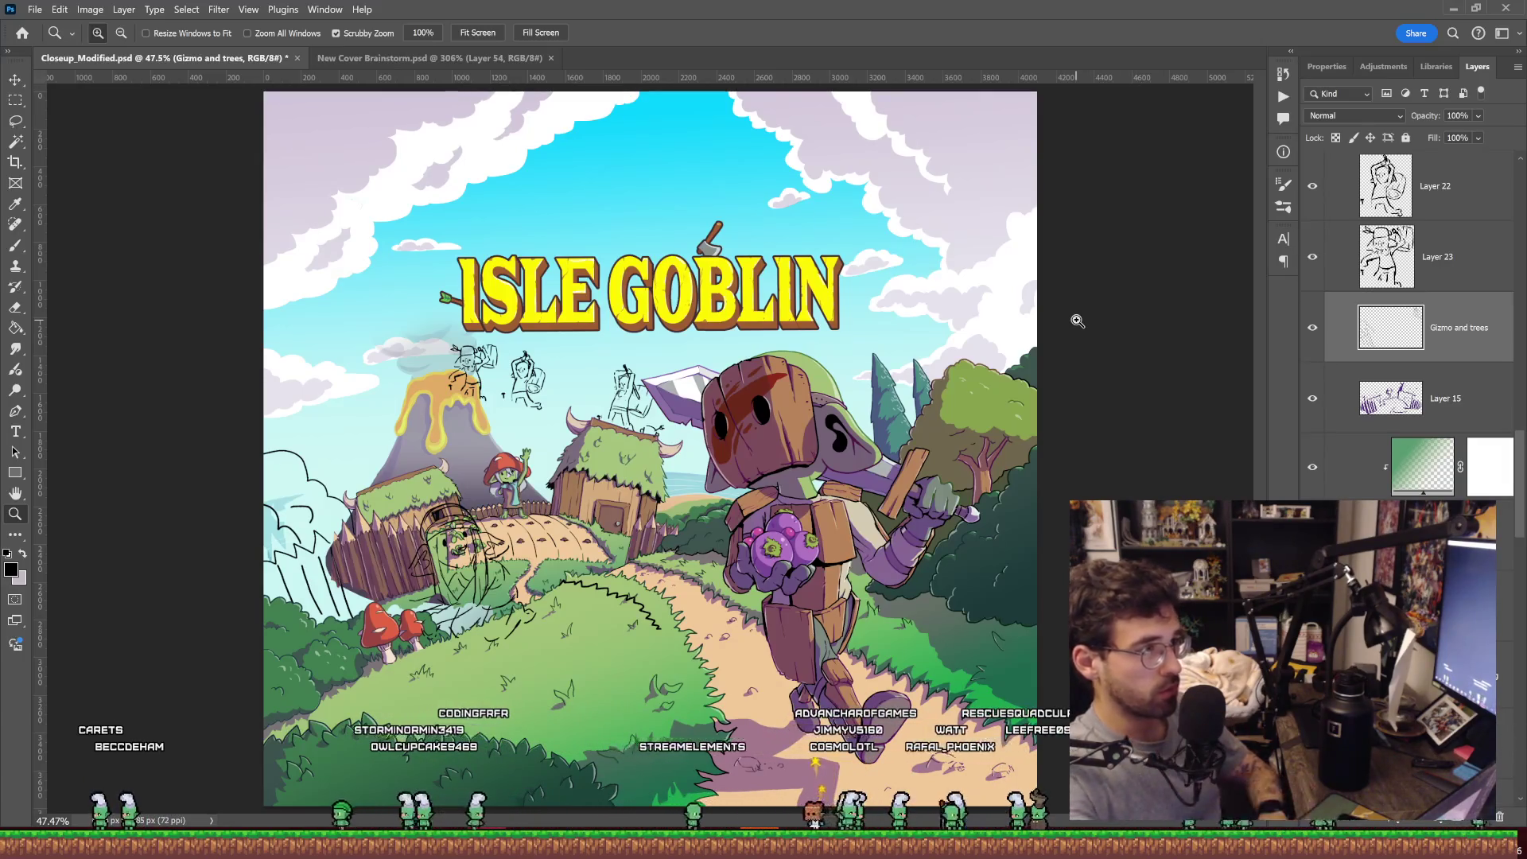
Refine the rooftop goblin's barrel outline close up with alternating brush and eraser strokes.
left_click_drag(629, 394, 669, 398)
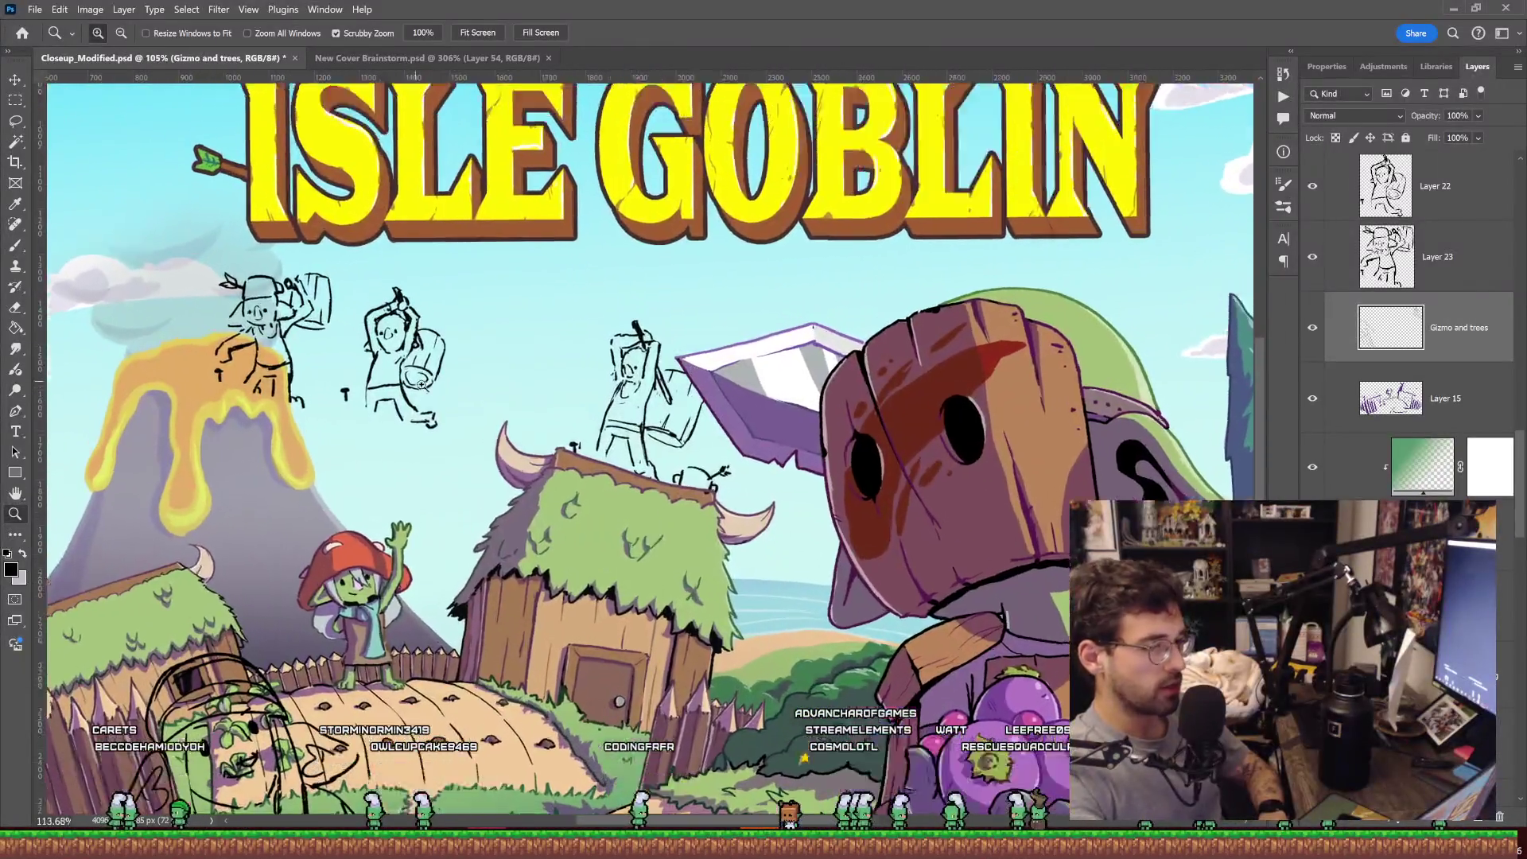
mouse_move(669, 398)
left_mouse_down()
mouse_move(454, 422)
mouse_move(612, 351)
mouse_move(531, 321)
mouse_move(636, 341)
mouse_move(739, 283)
left_mouse_up()
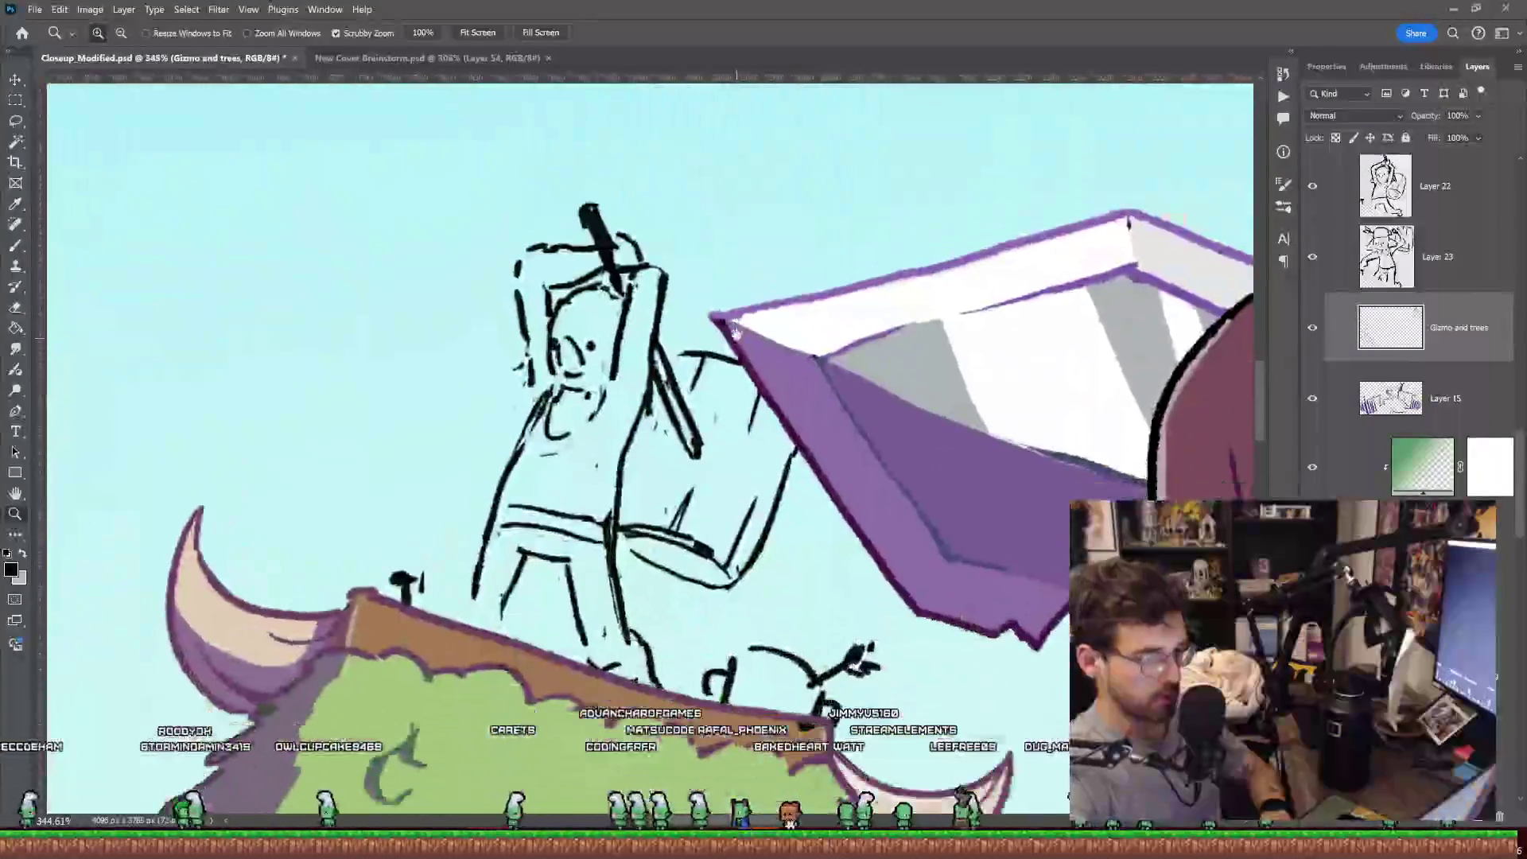
key("b")
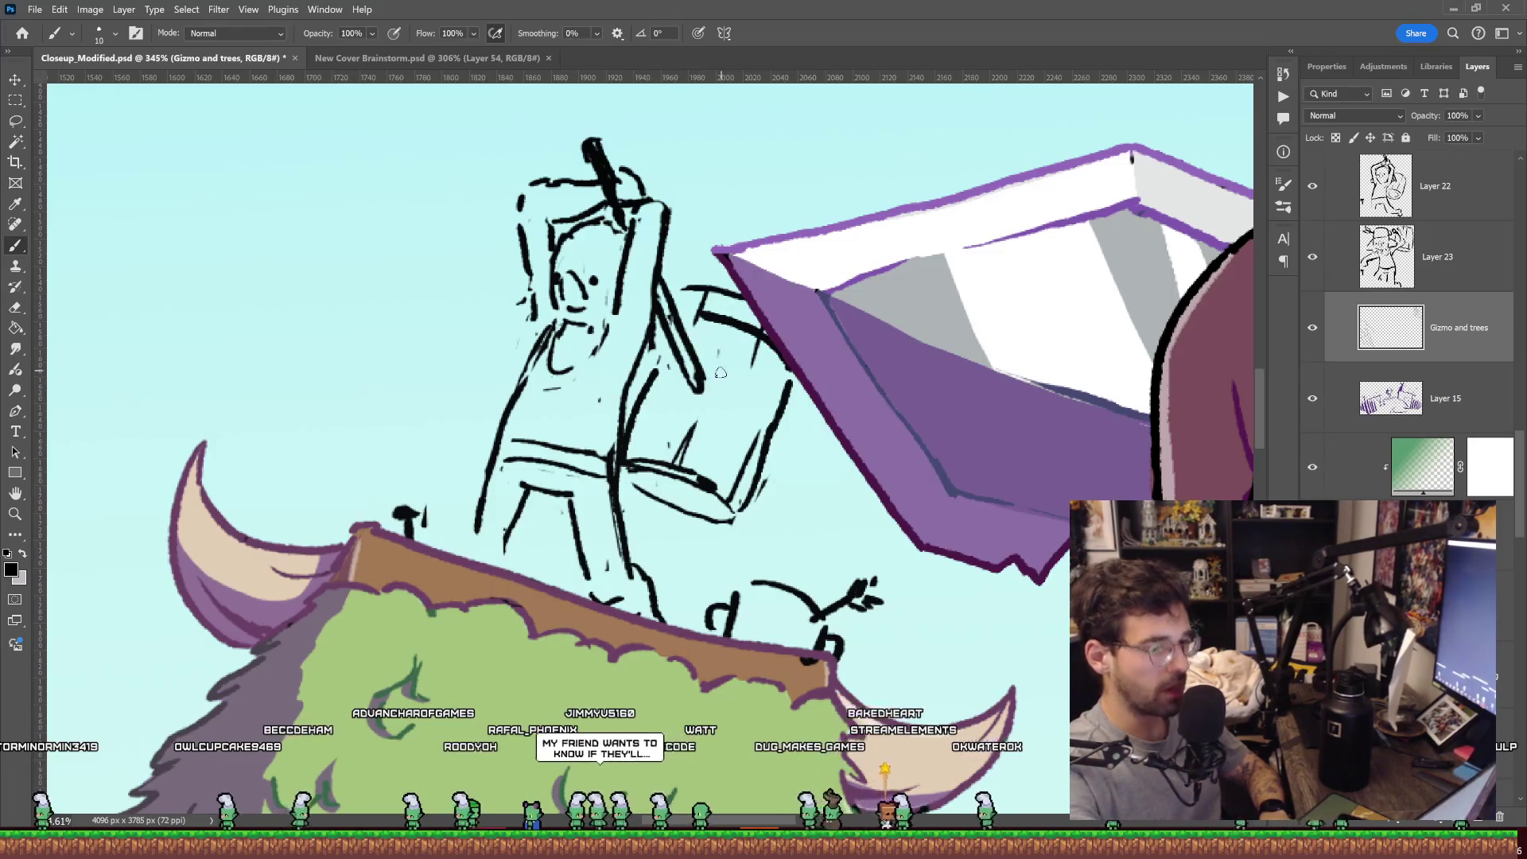
key("e")
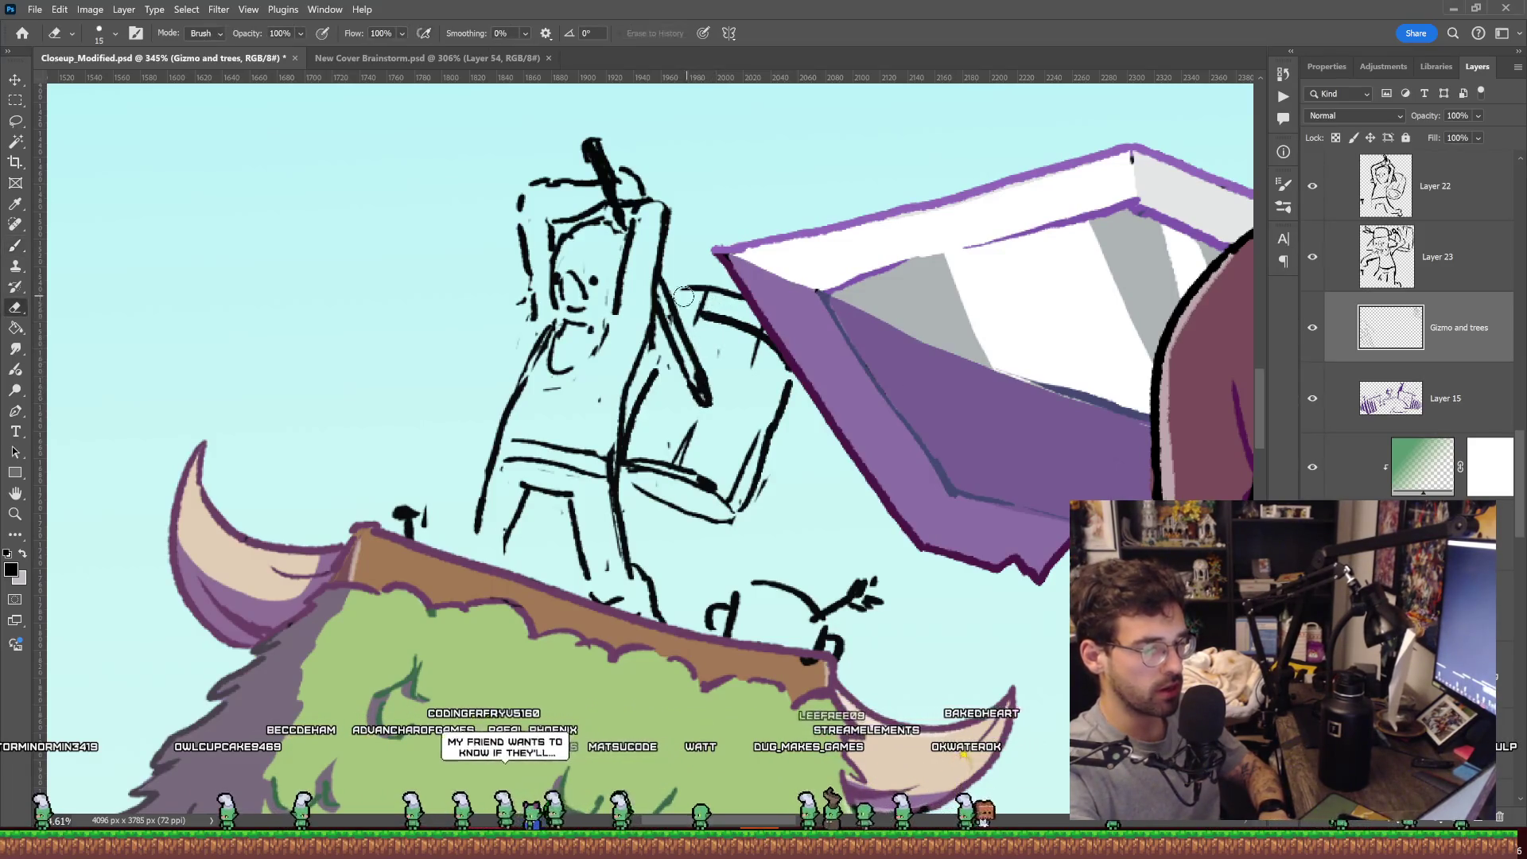
key("b")
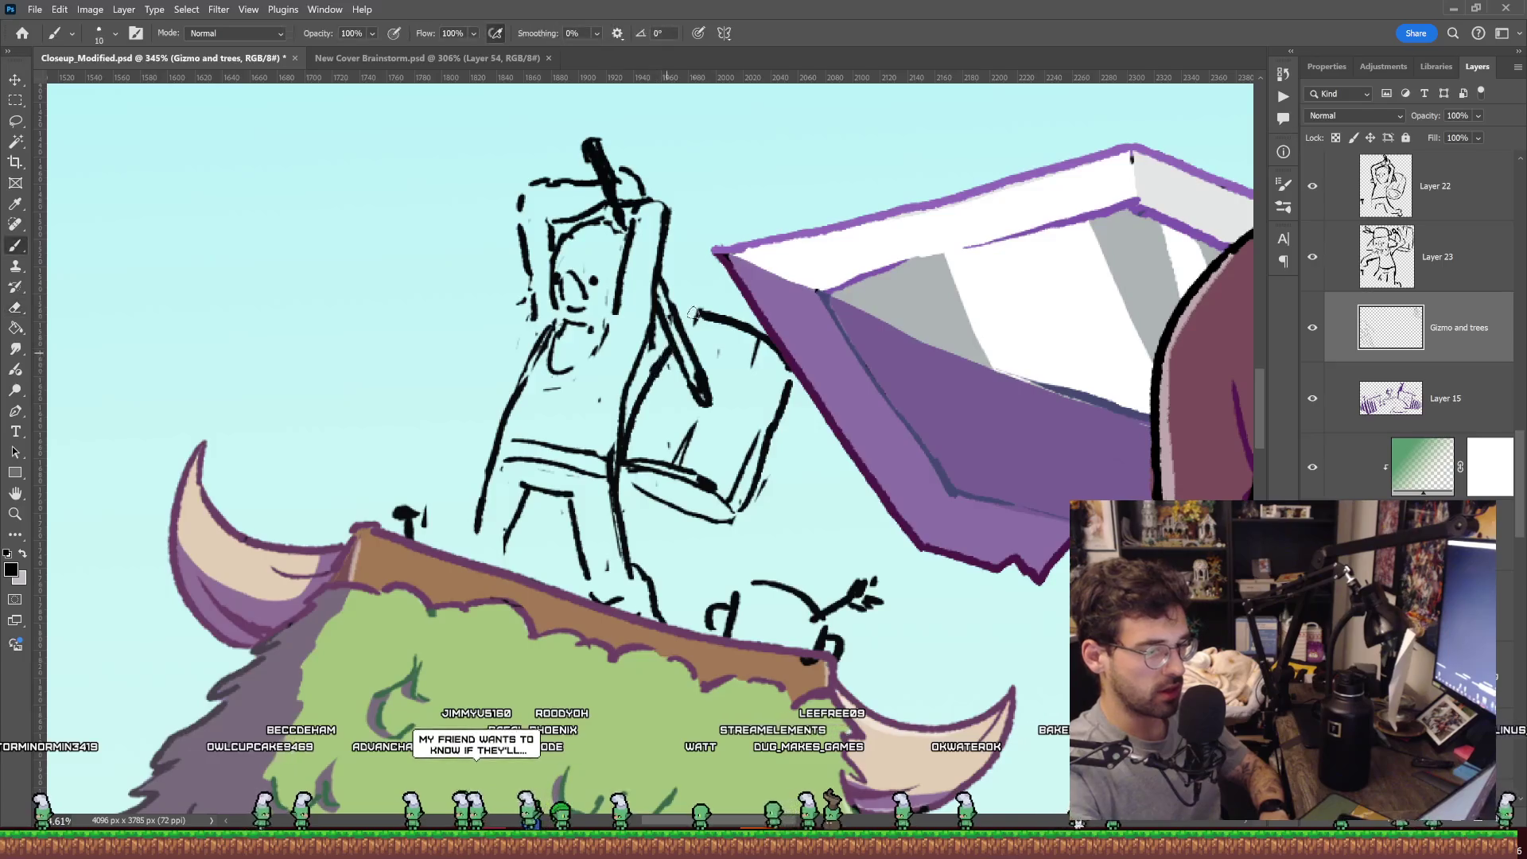
key("z")
mouse_move(712, 301)
left_mouse_down()
mouse_move(818, 357)
mouse_move(824, 343)
left_mouse_up()
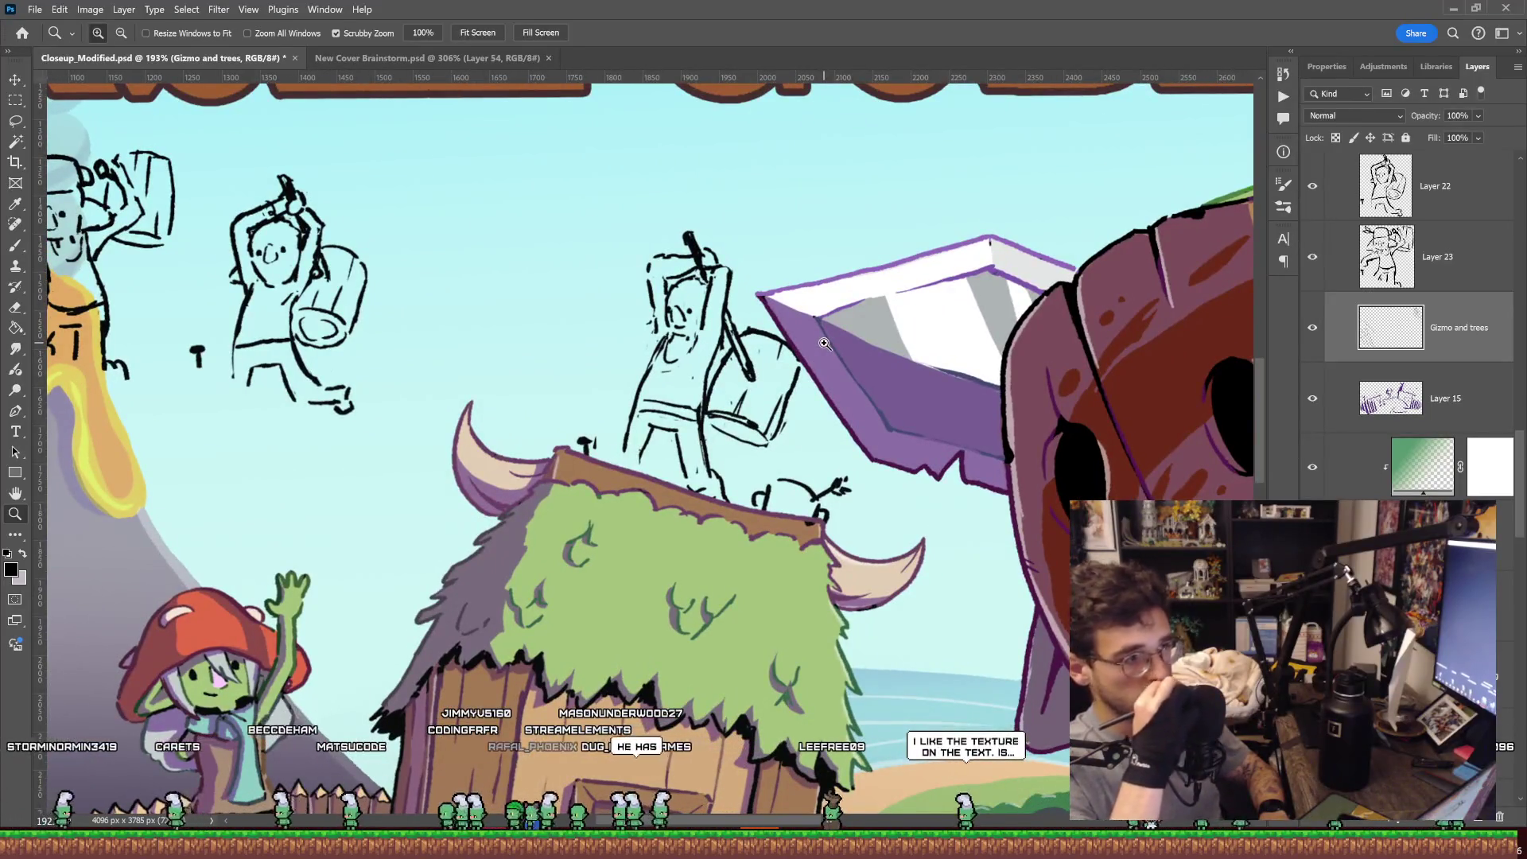
scroll(827, 350, "down", 5)
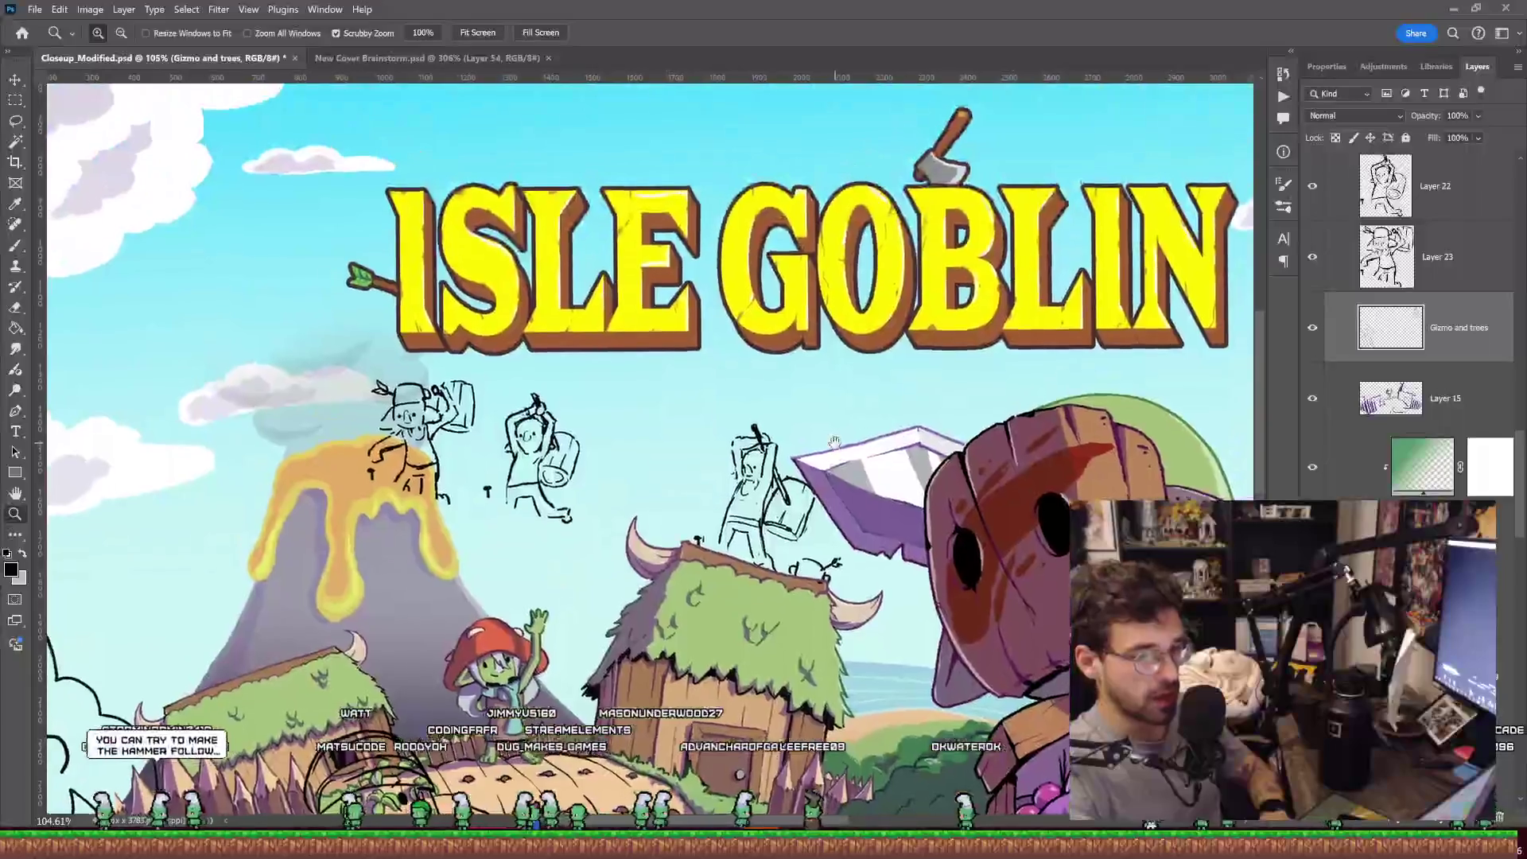
scroll(694, 358, "up", 10)
key("b")
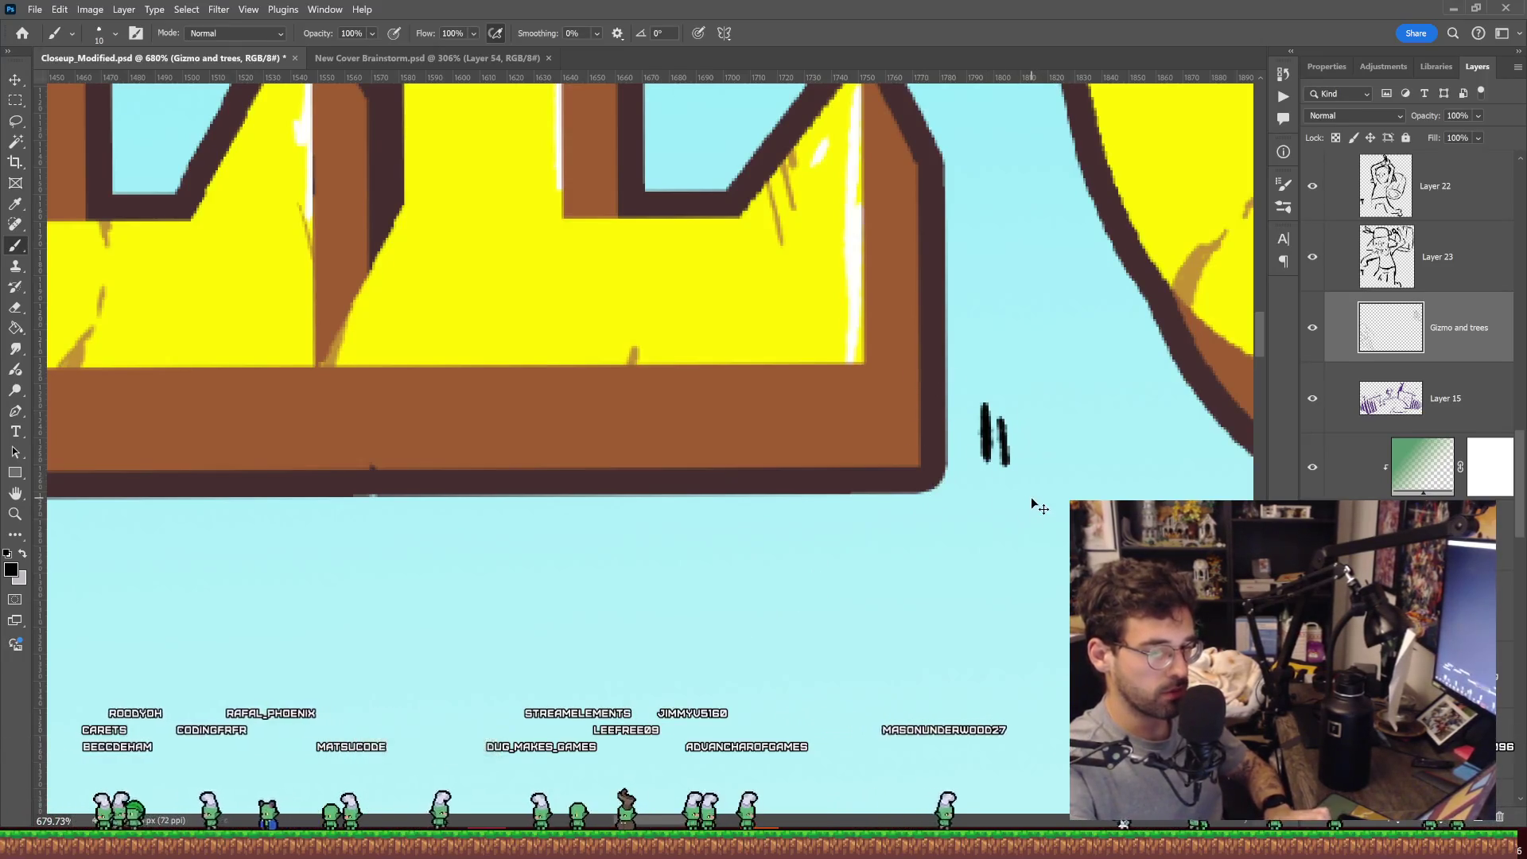
key("z")
scroll(1058, 402, "down", 5)
scroll(962, 416, "up", 4)
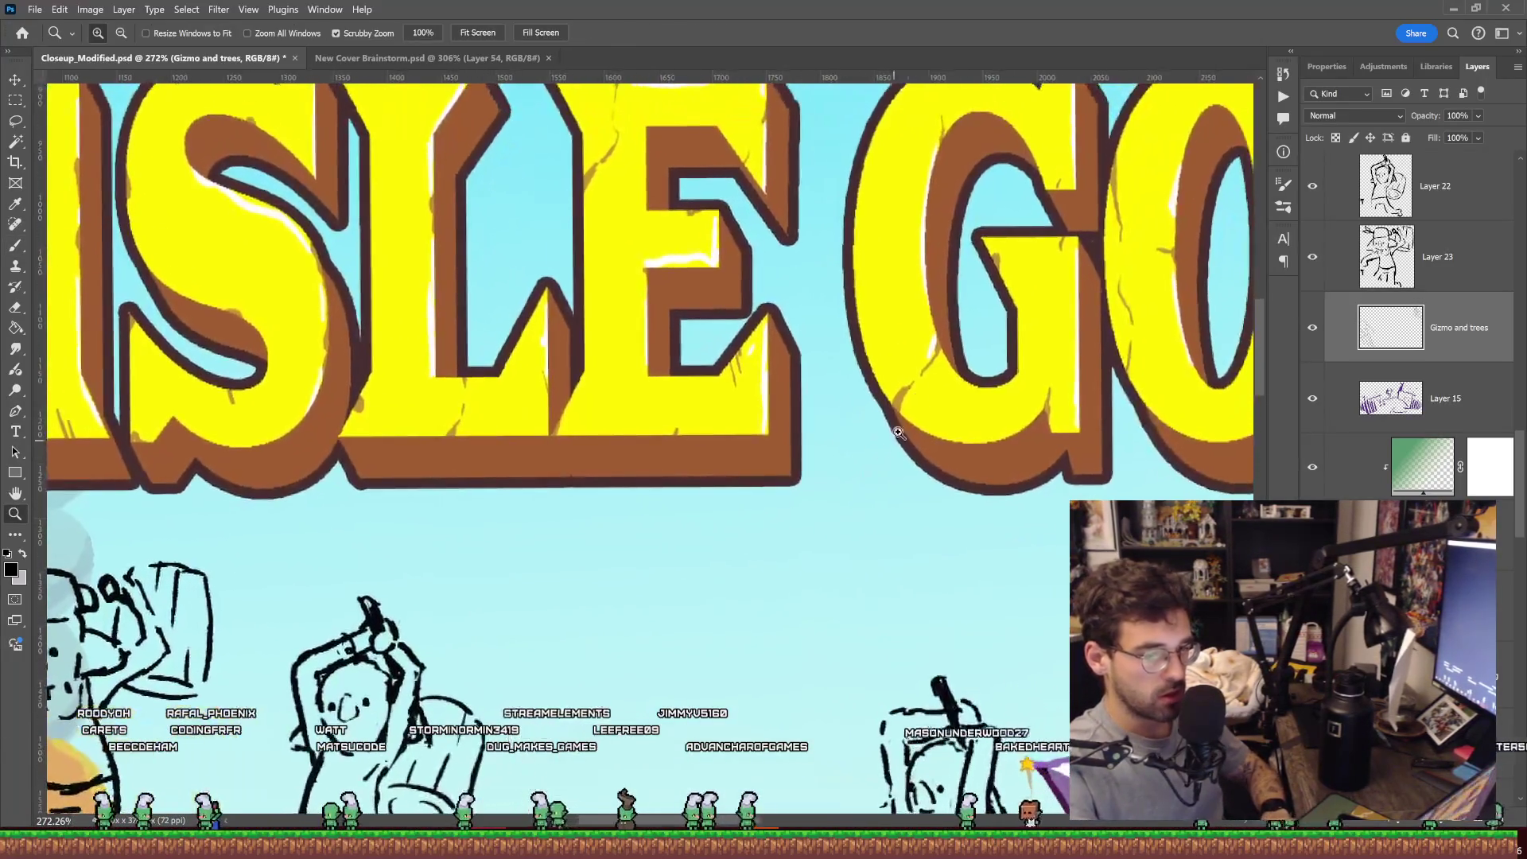
scroll(978, 416, "up", 10)
Draw a new curved stroke across the top of the rooftop goblin's head.
scroll(999, 398, "up", 5)
scroll(998, 390, "down", 10)
scroll(907, 394, "down", 5)
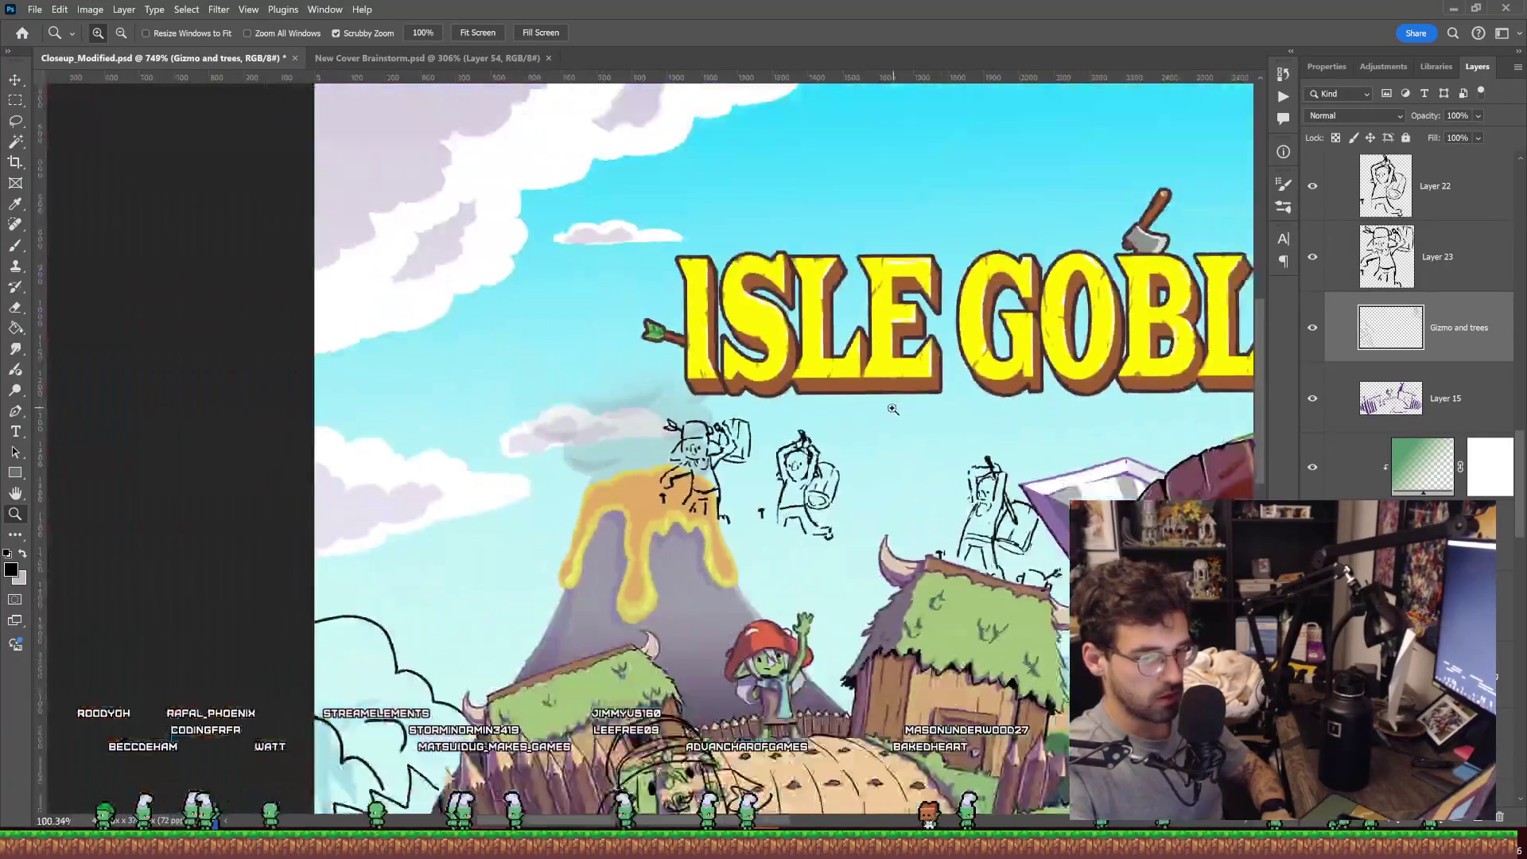
scroll(903, 386, "up", 1)
scroll(895, 373, "up", 2)
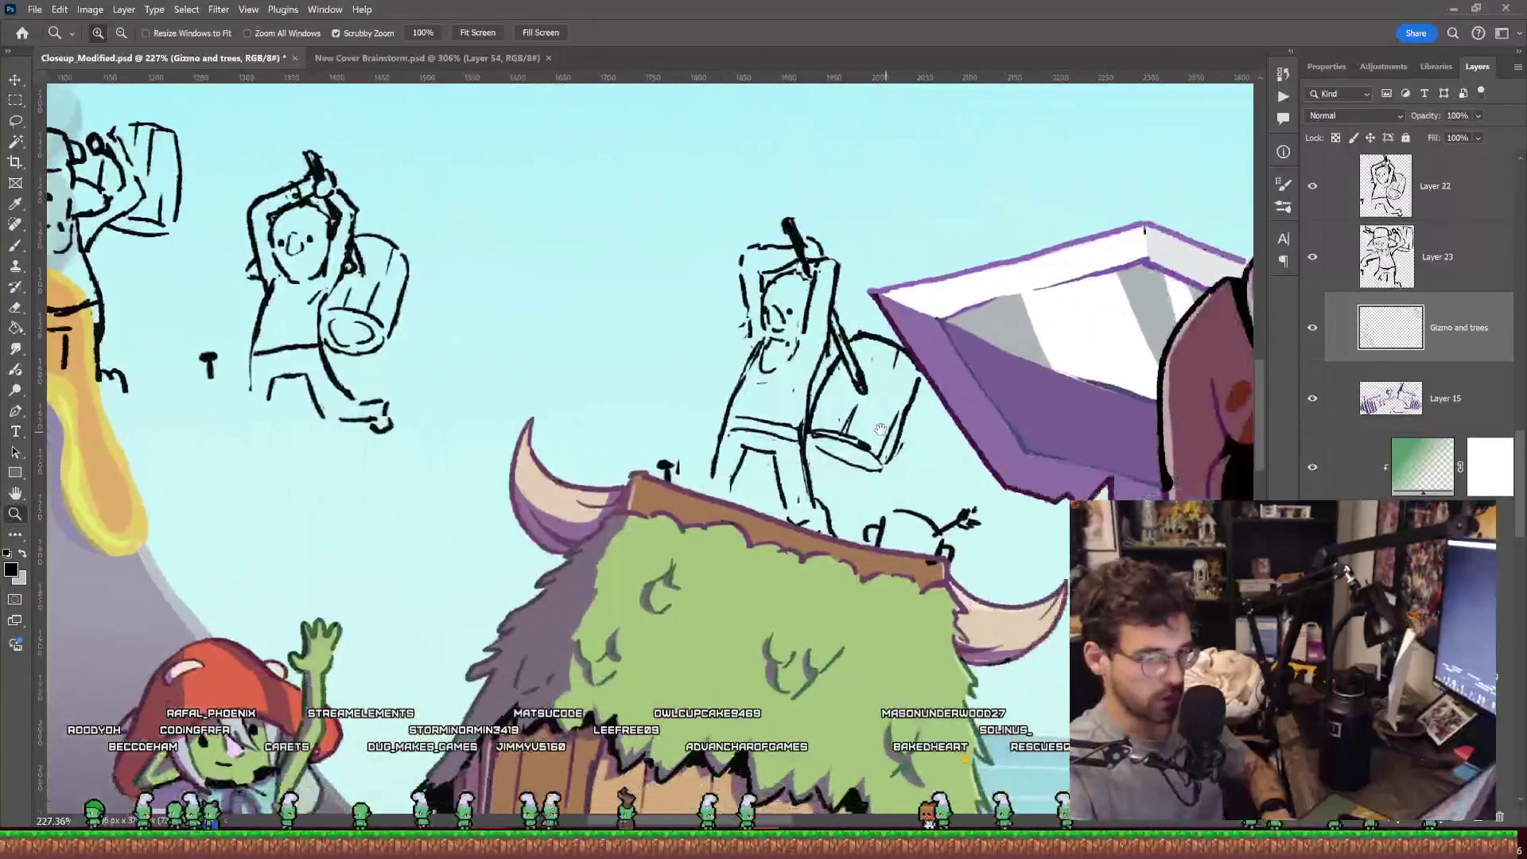
scroll(885, 362, "up", 1)
scroll(885, 362, "up", 1)
scroll(885, 362, "up", 1)
key("b")
left_click_drag(585, 284, 620, 294)
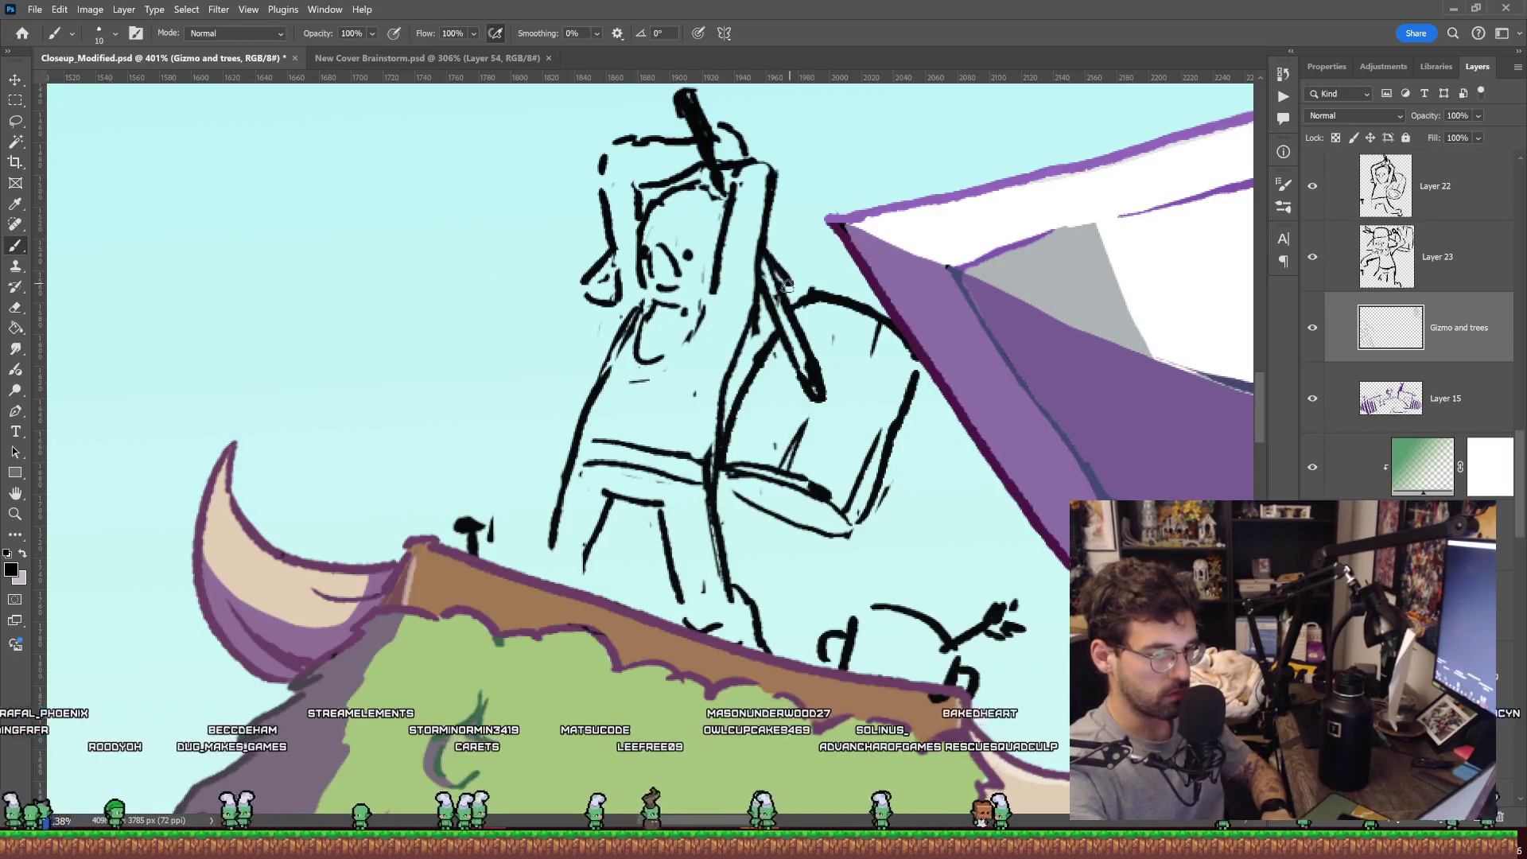
key("e")
key("b")
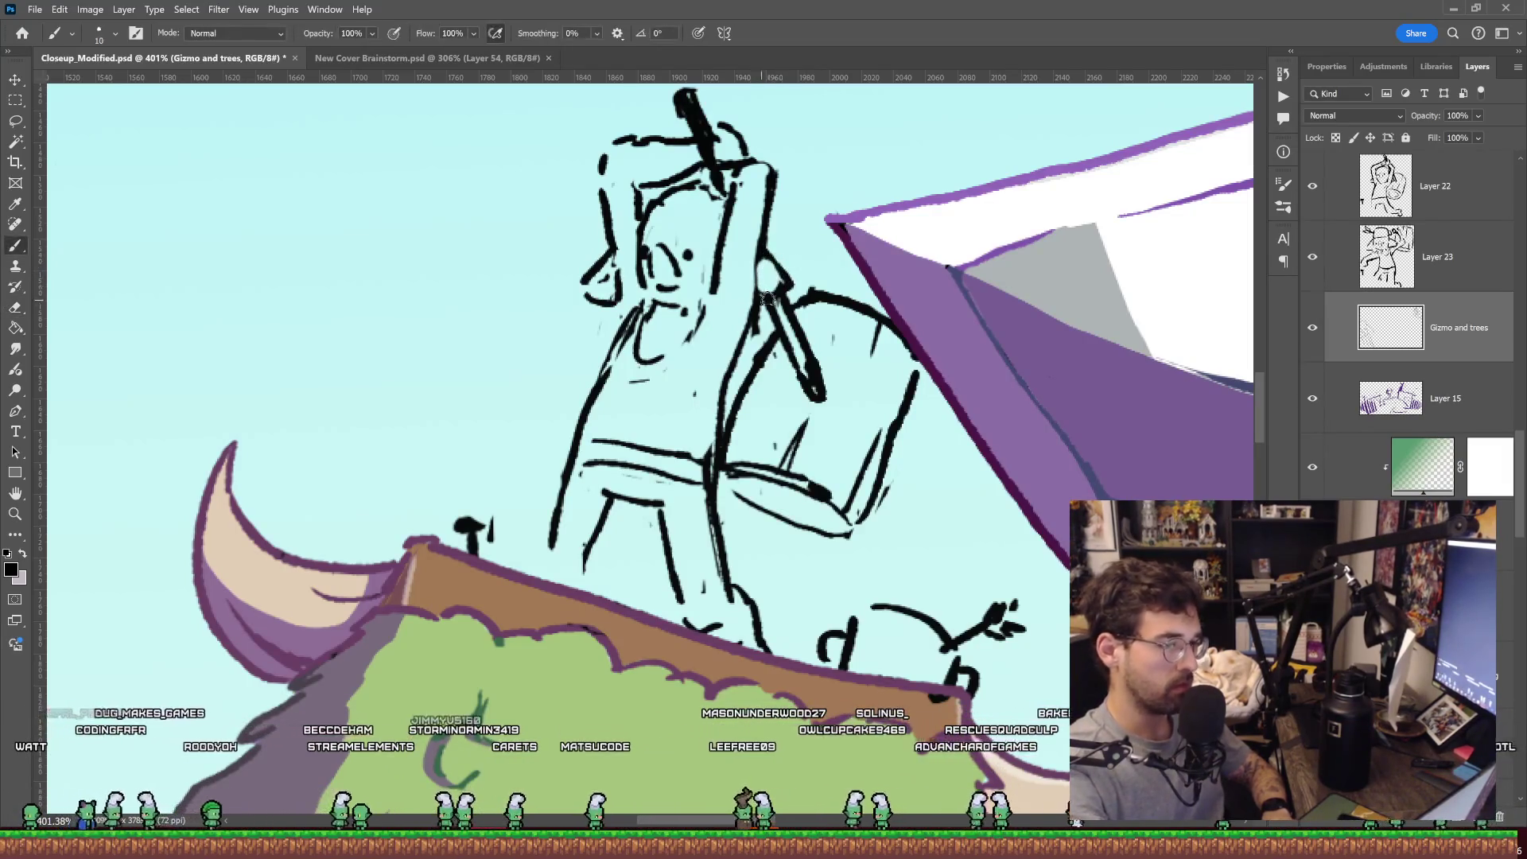
Erase the old top line of the goblin's head outline in a close-up view.
key("z")
mouse_move(757, 273)
left_mouse_down()
mouse_move(775, 222)
mouse_move(657, 242)
left_mouse_up()
key("e")
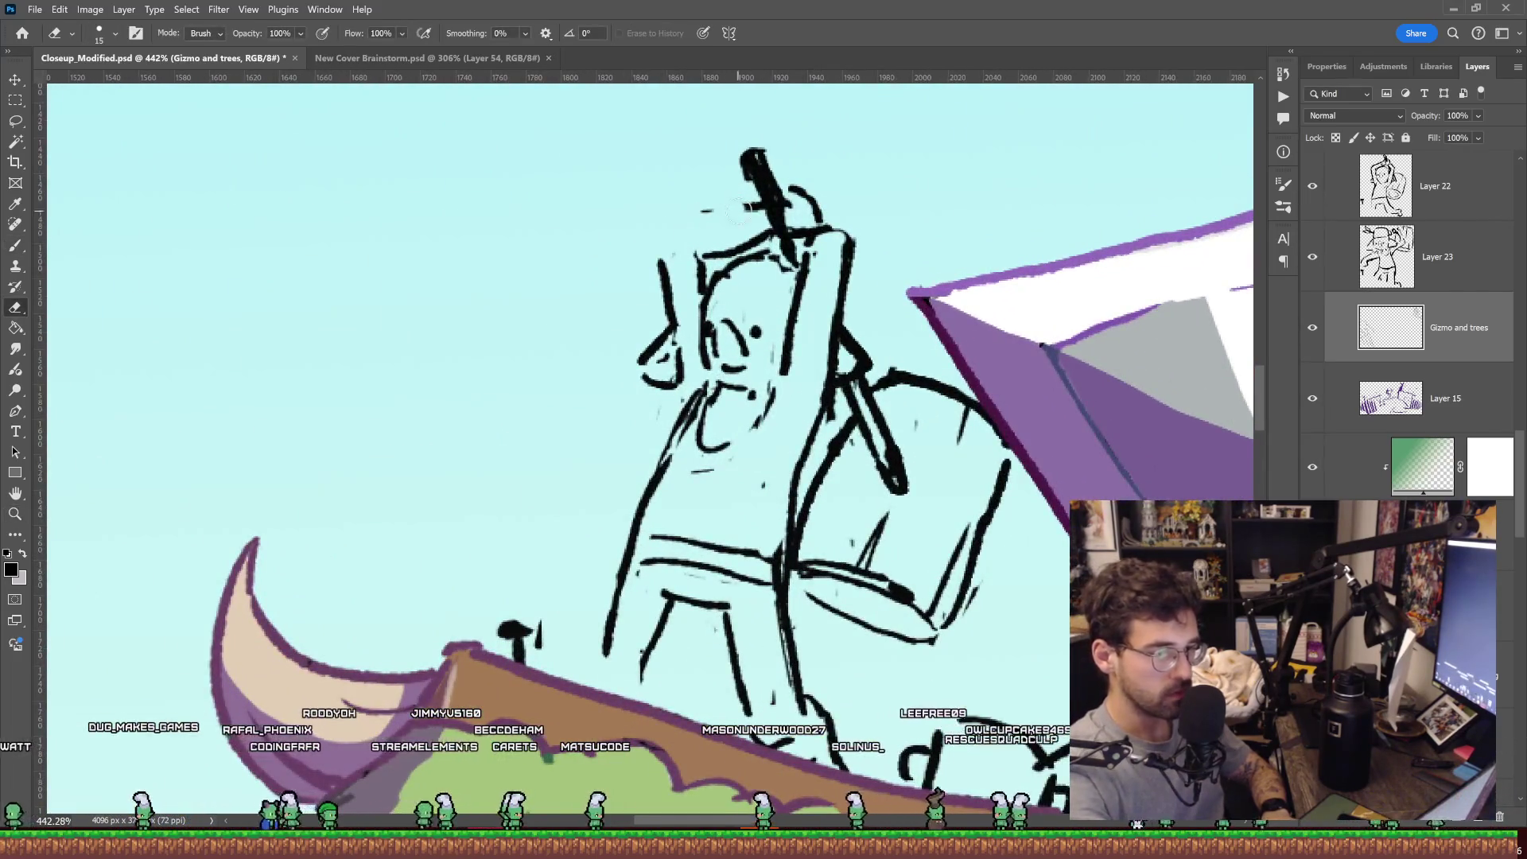
key("b")
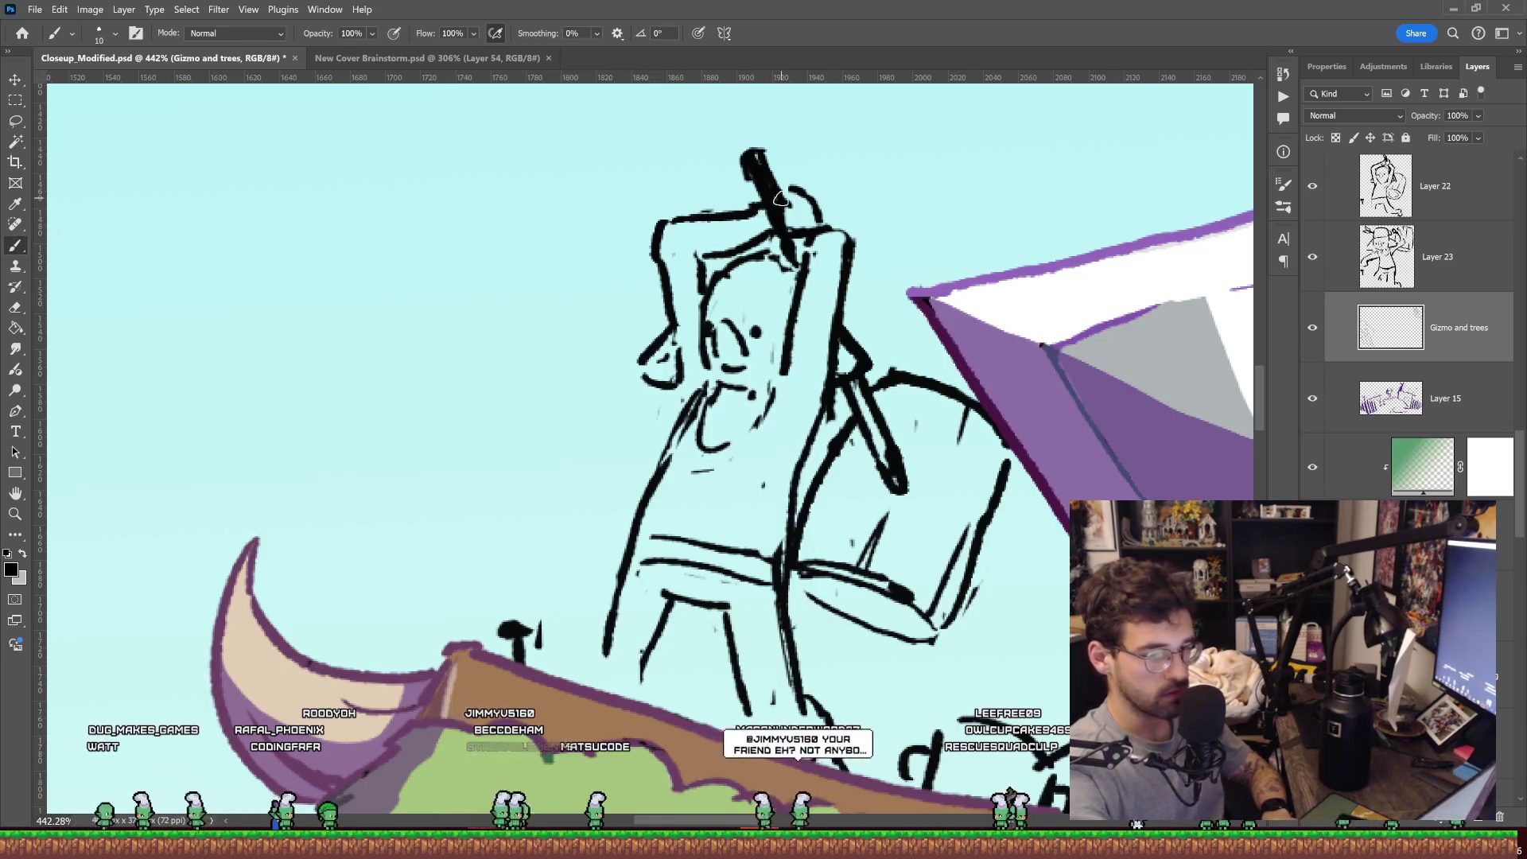
key("e")
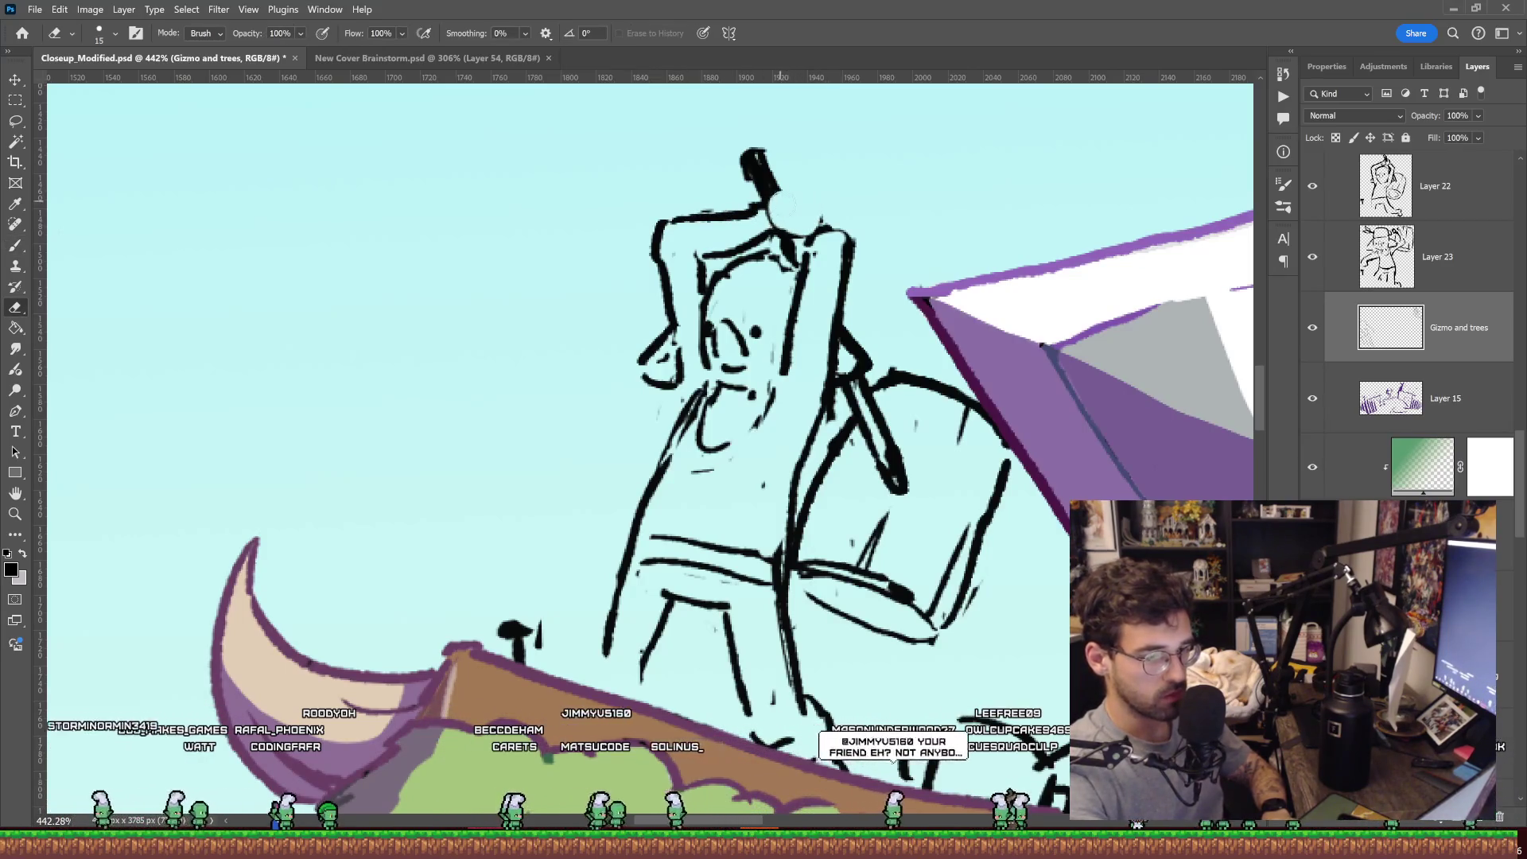
key("b")
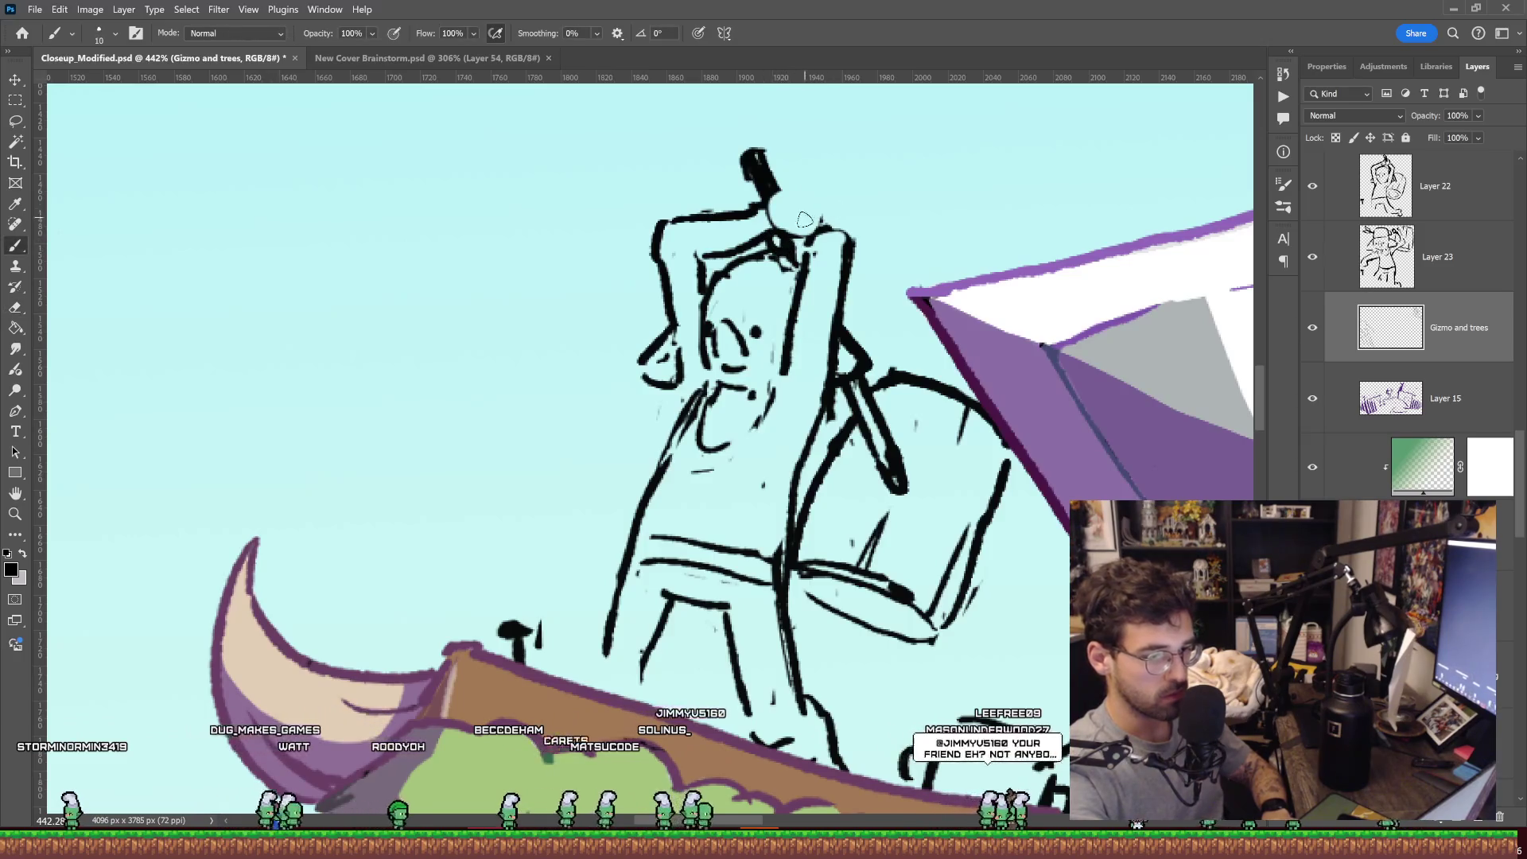
Zoom back out until the whole Isle Goblin cover is in view.
key("z")
mouse_move(867, 226)
left_mouse_down()
mouse_move(831, 226)
mouse_move(765, 268)
left_mouse_up()
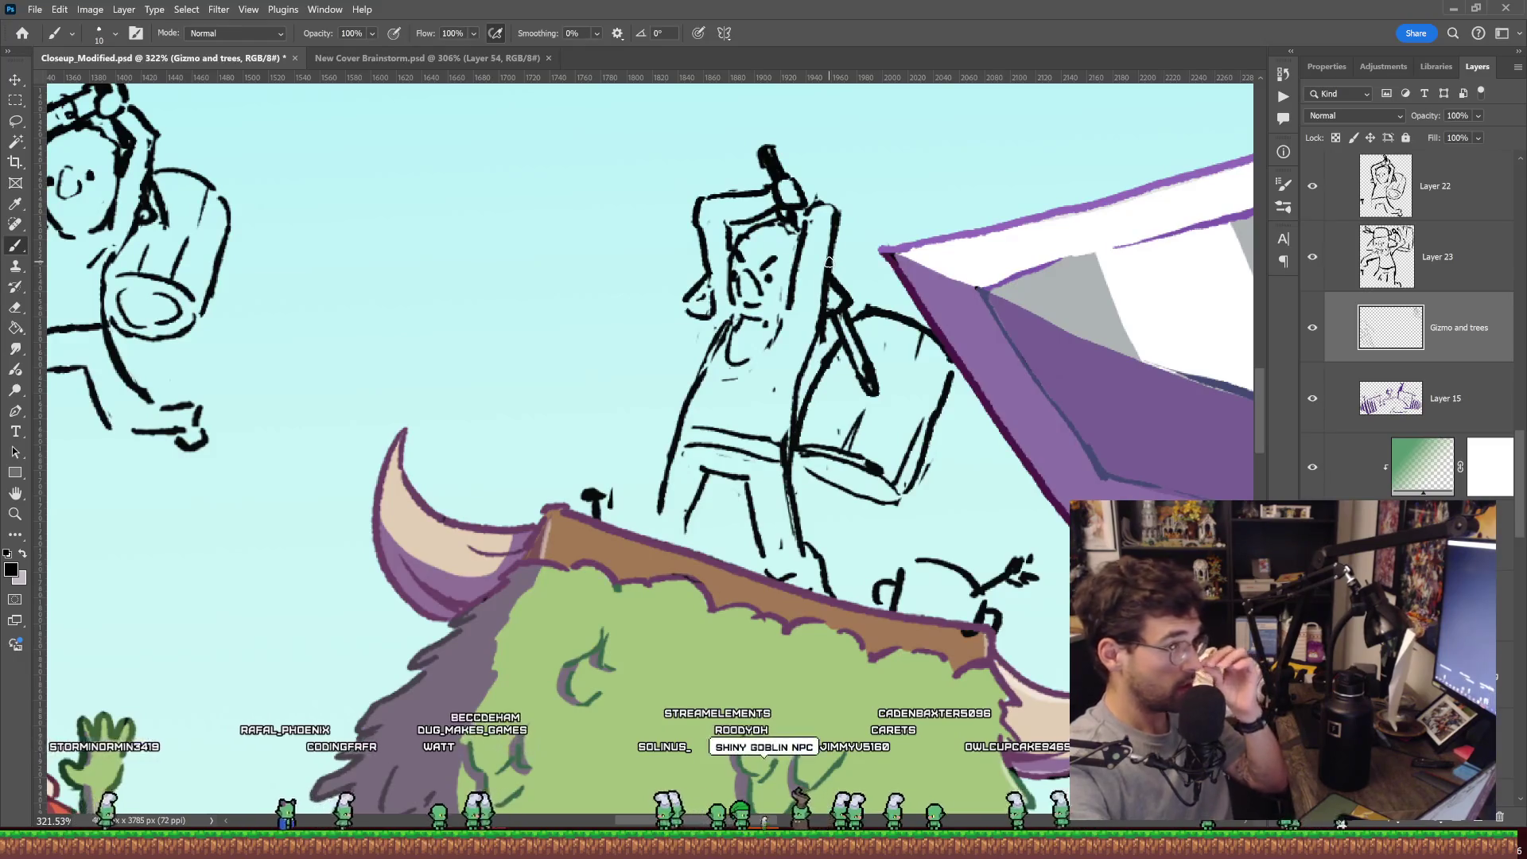
key("z")
left_click_drag(830, 262, 851, 273)
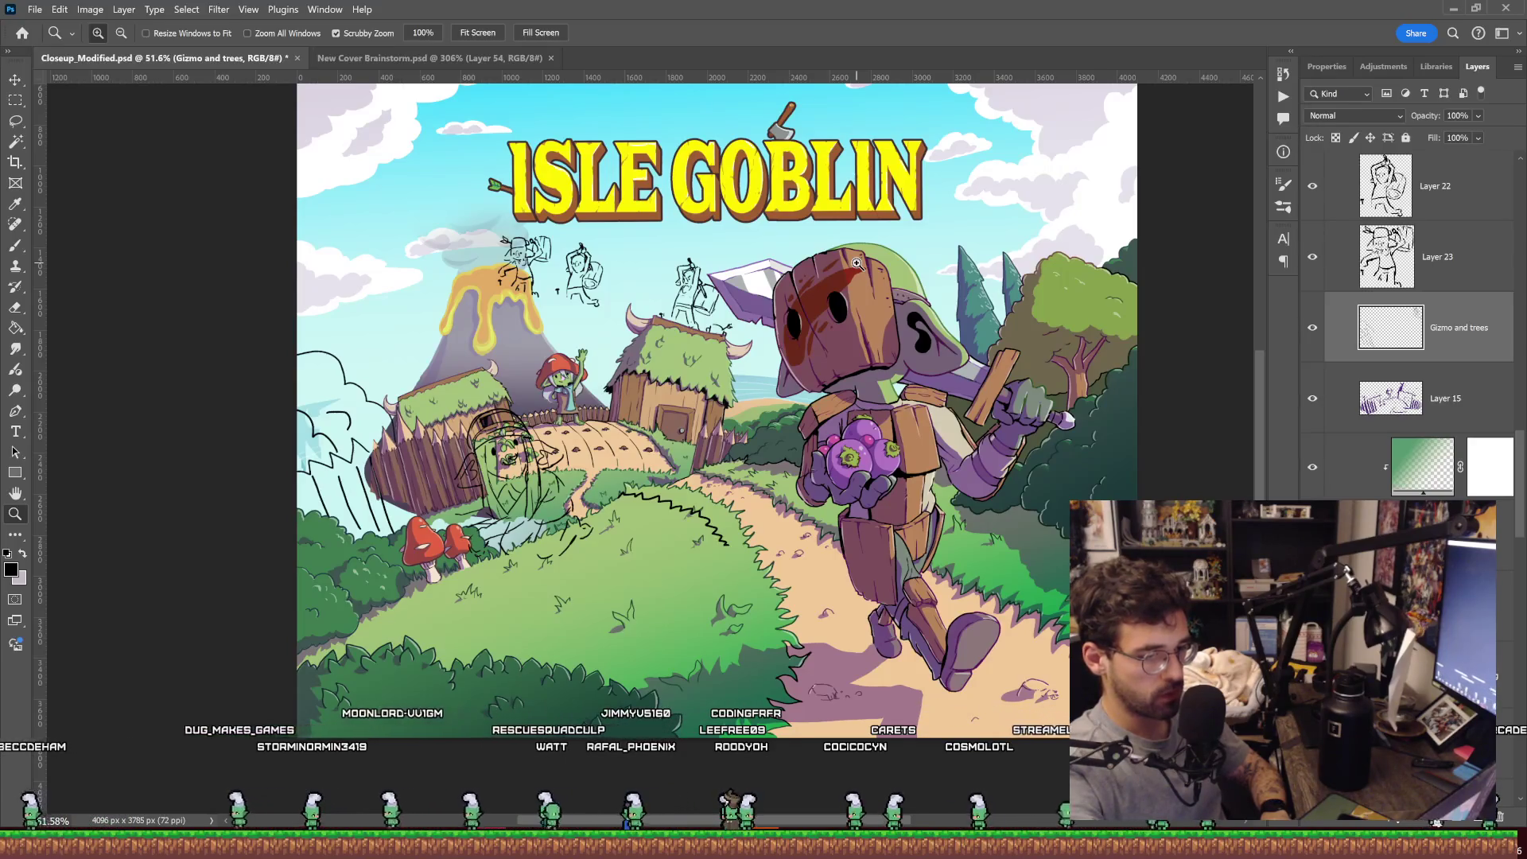
Lasso around the rooftop goblin sketch and delete the selected area.
mouse_move(515, 263)
left_mouse_down()
mouse_move(633, 393)
mouse_move(557, 393)
left_mouse_up()
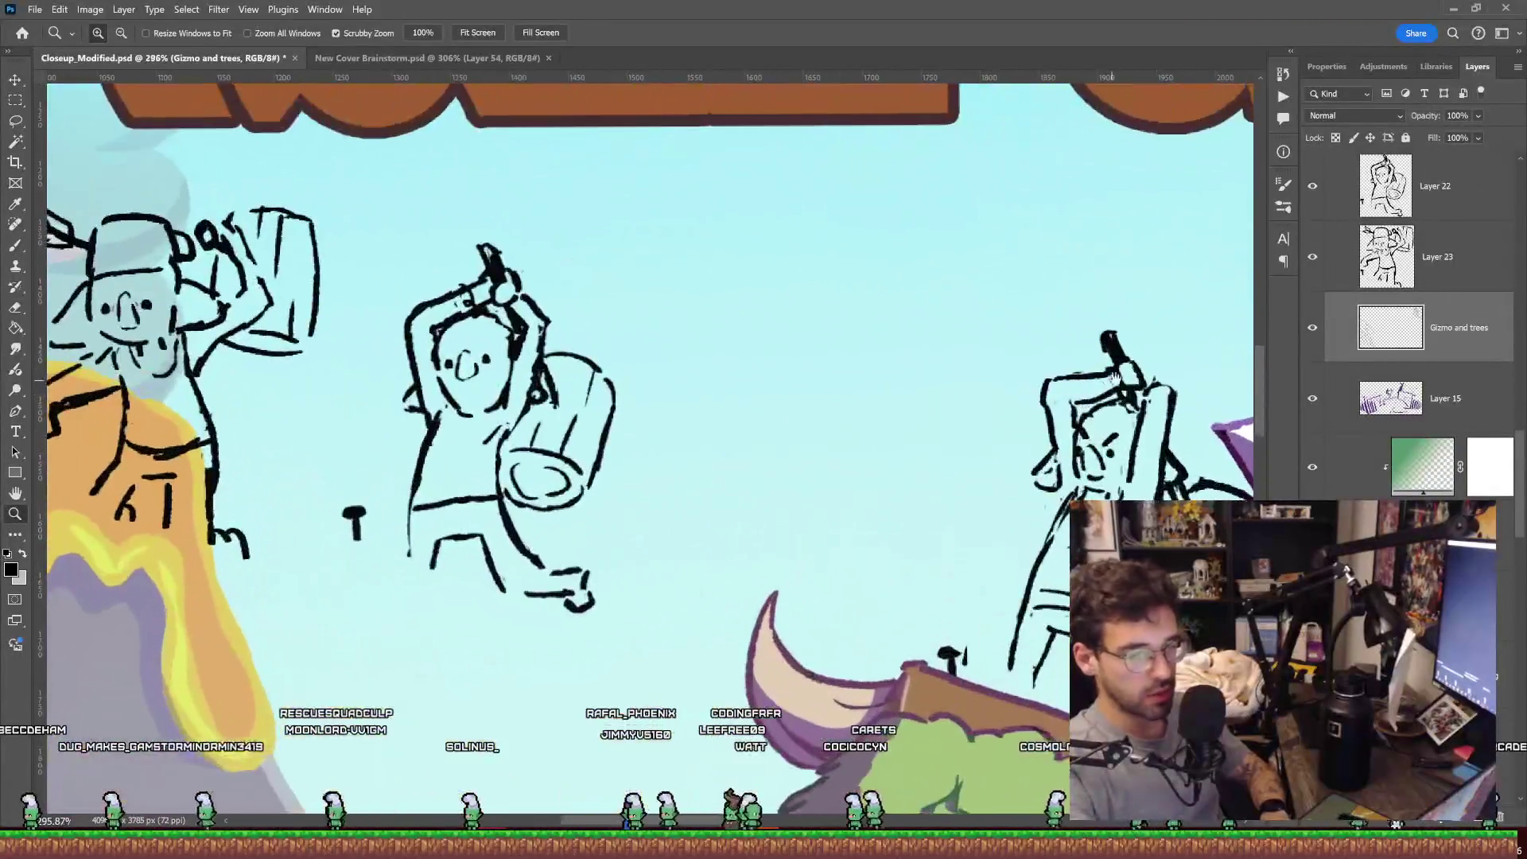
left_click_drag(795, 287, 941, 260)
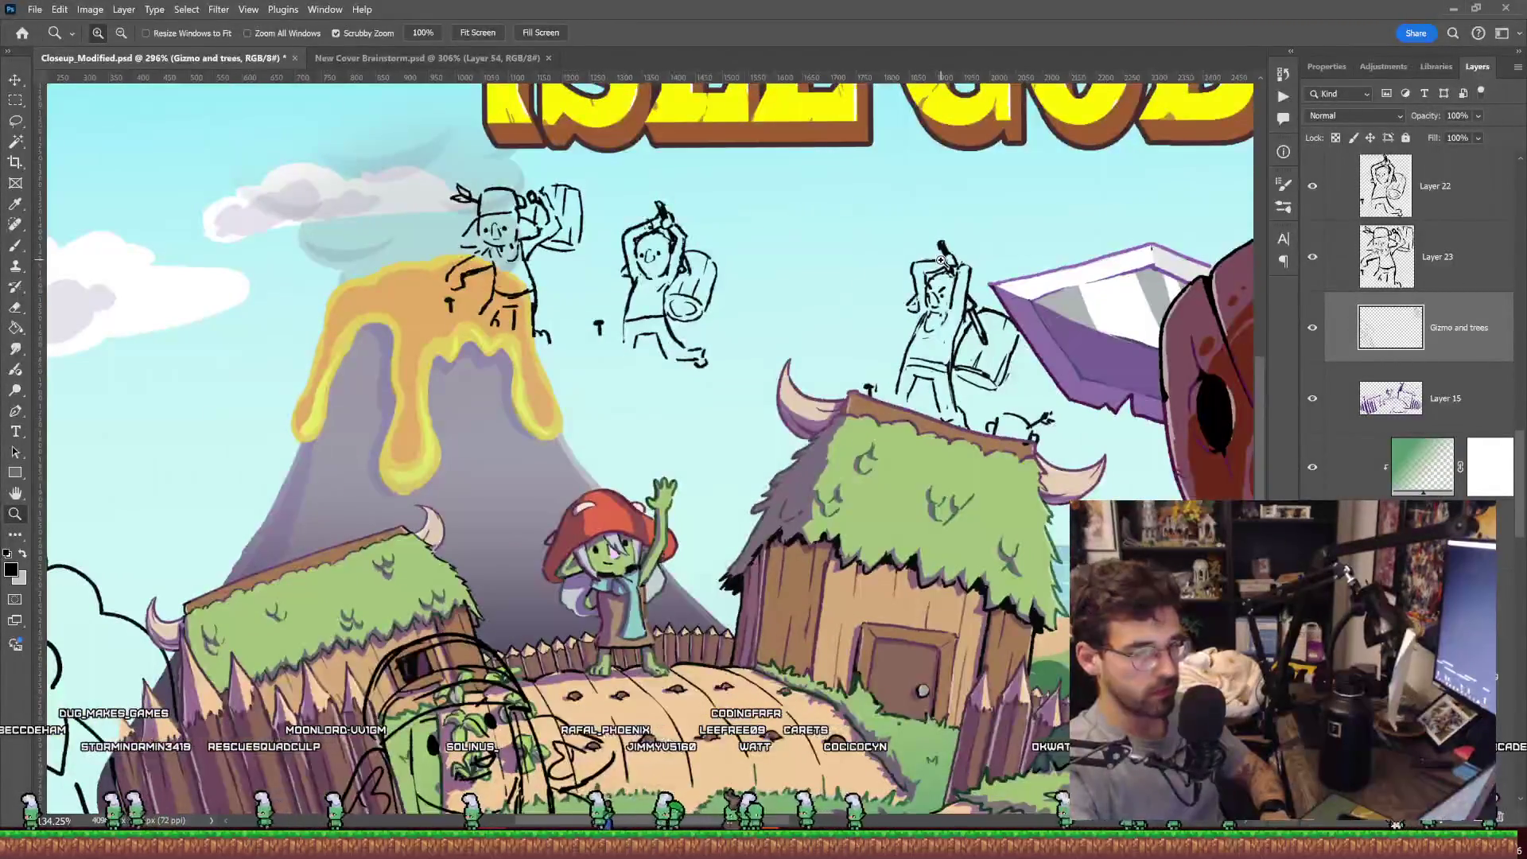
mouse_move(515, 242)
left_mouse_down()
mouse_move(604, 247)
mouse_move(939, 325)
mouse_move(476, 350)
mouse_move(994, 322)
left_mouse_up()
key("l")
key("ctrl+d")
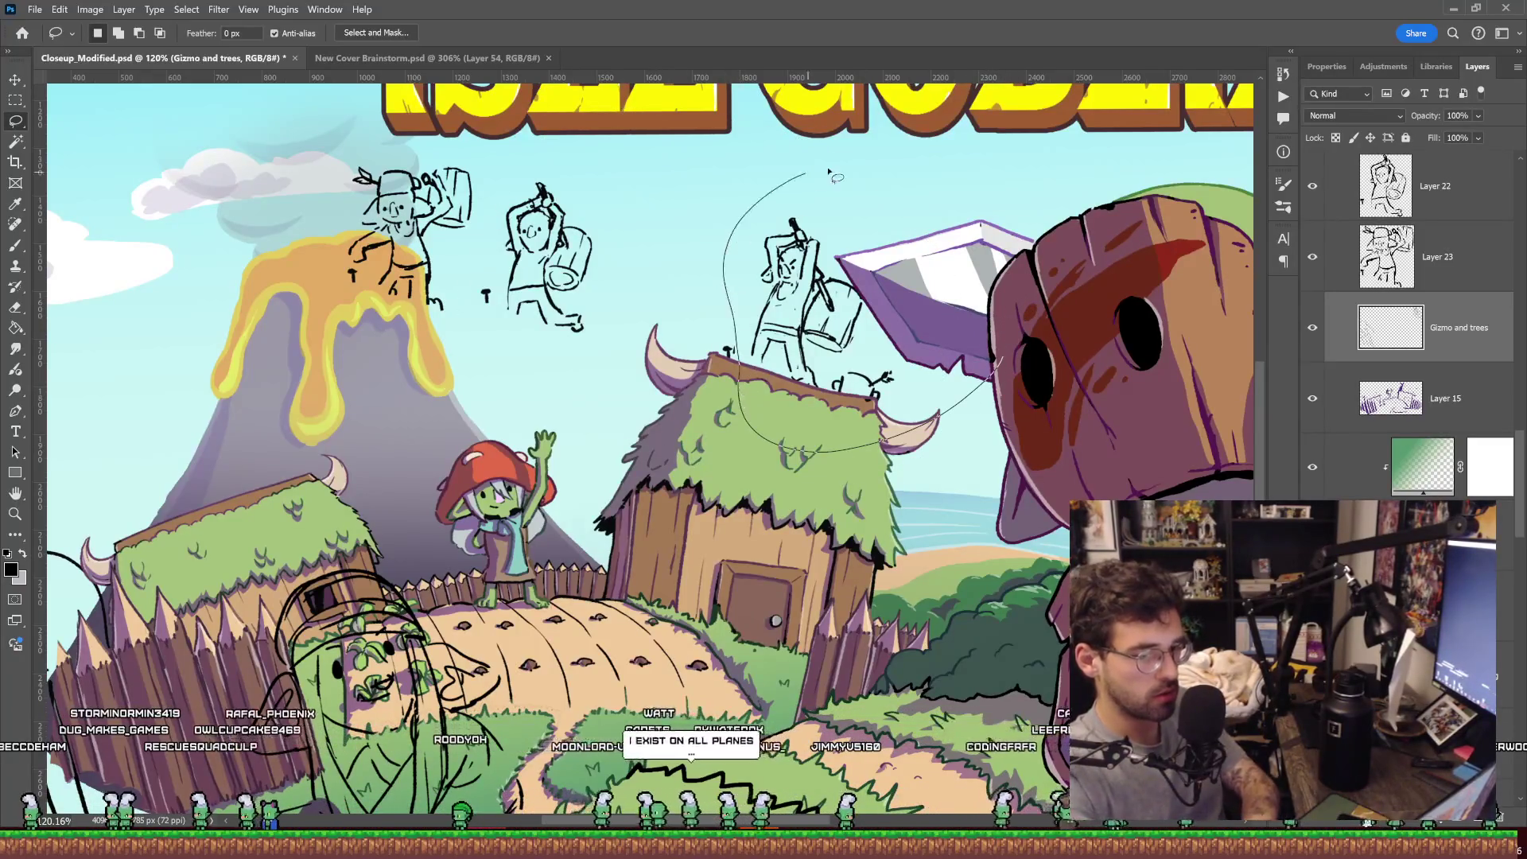
left_click_drag(809, 175, 942, 384)
key("Delete")
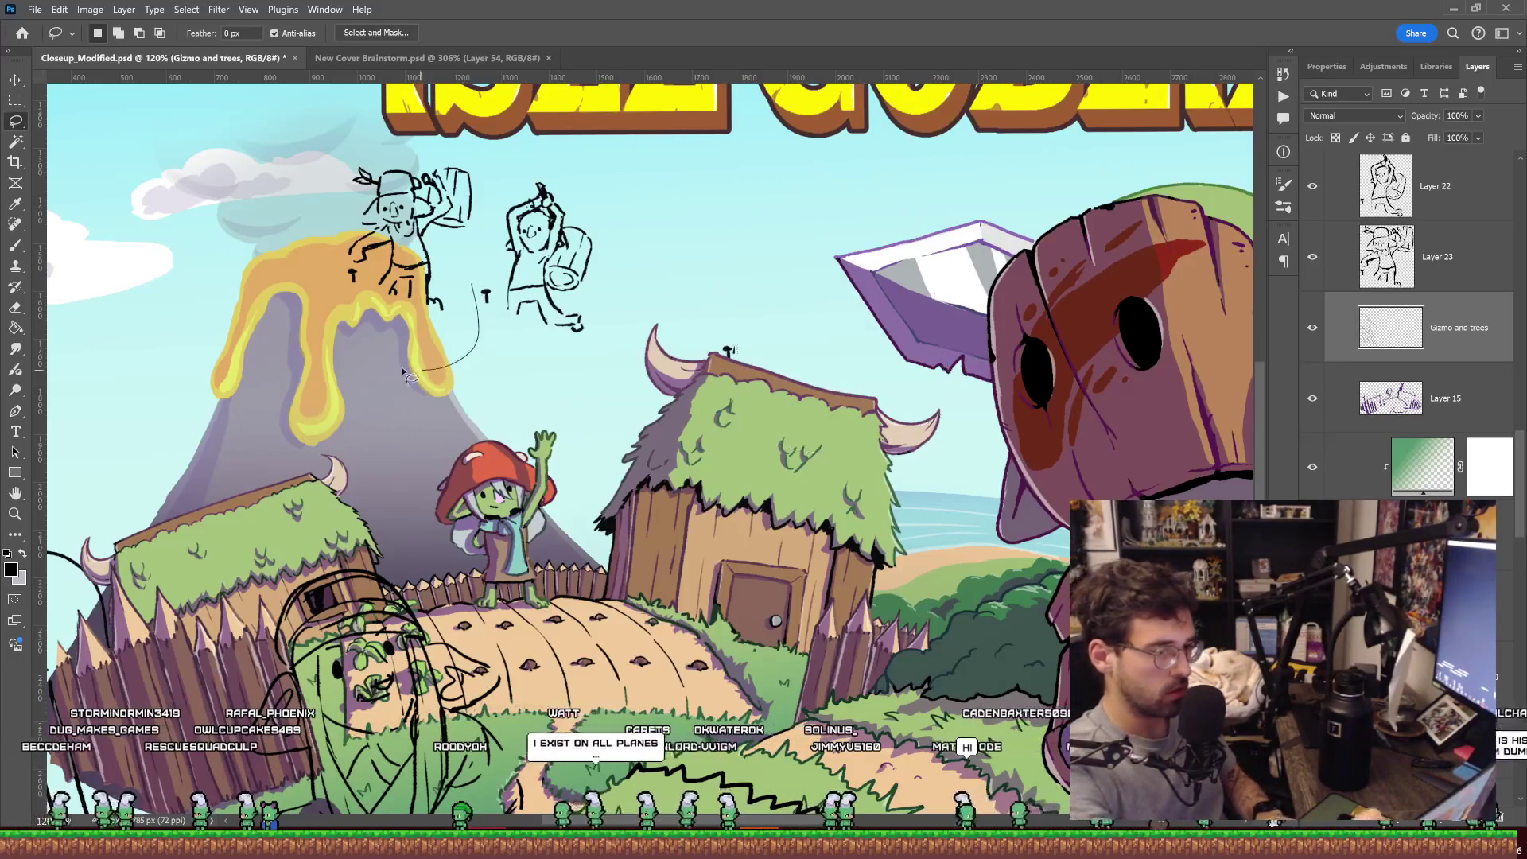
key("ctrl+t")
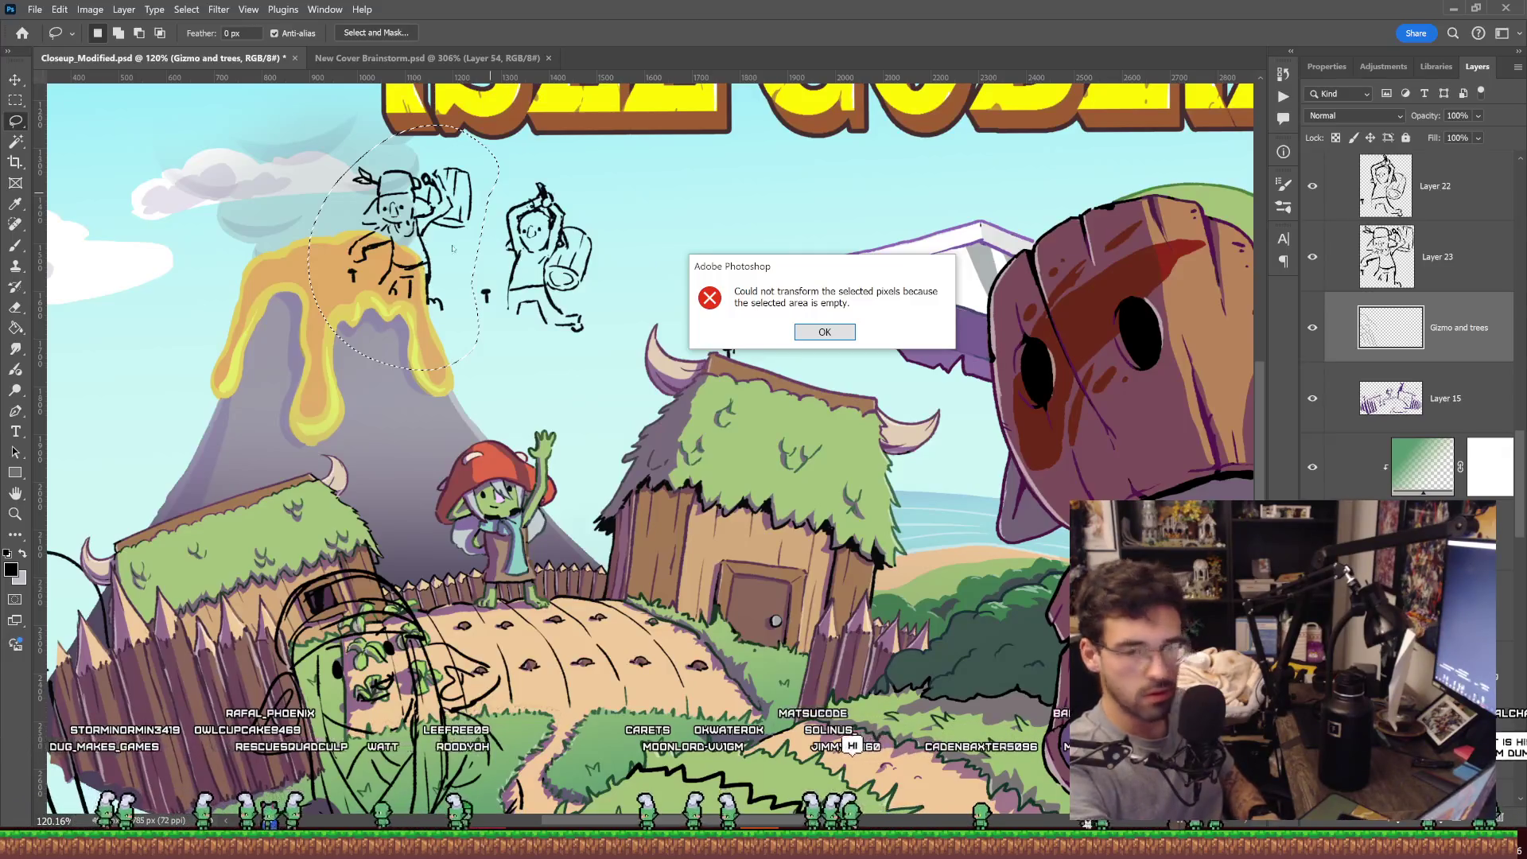
key("Return")
Free-transform the bandana goblin sketch layer onto the hut roof.
left_click(1475, 251)
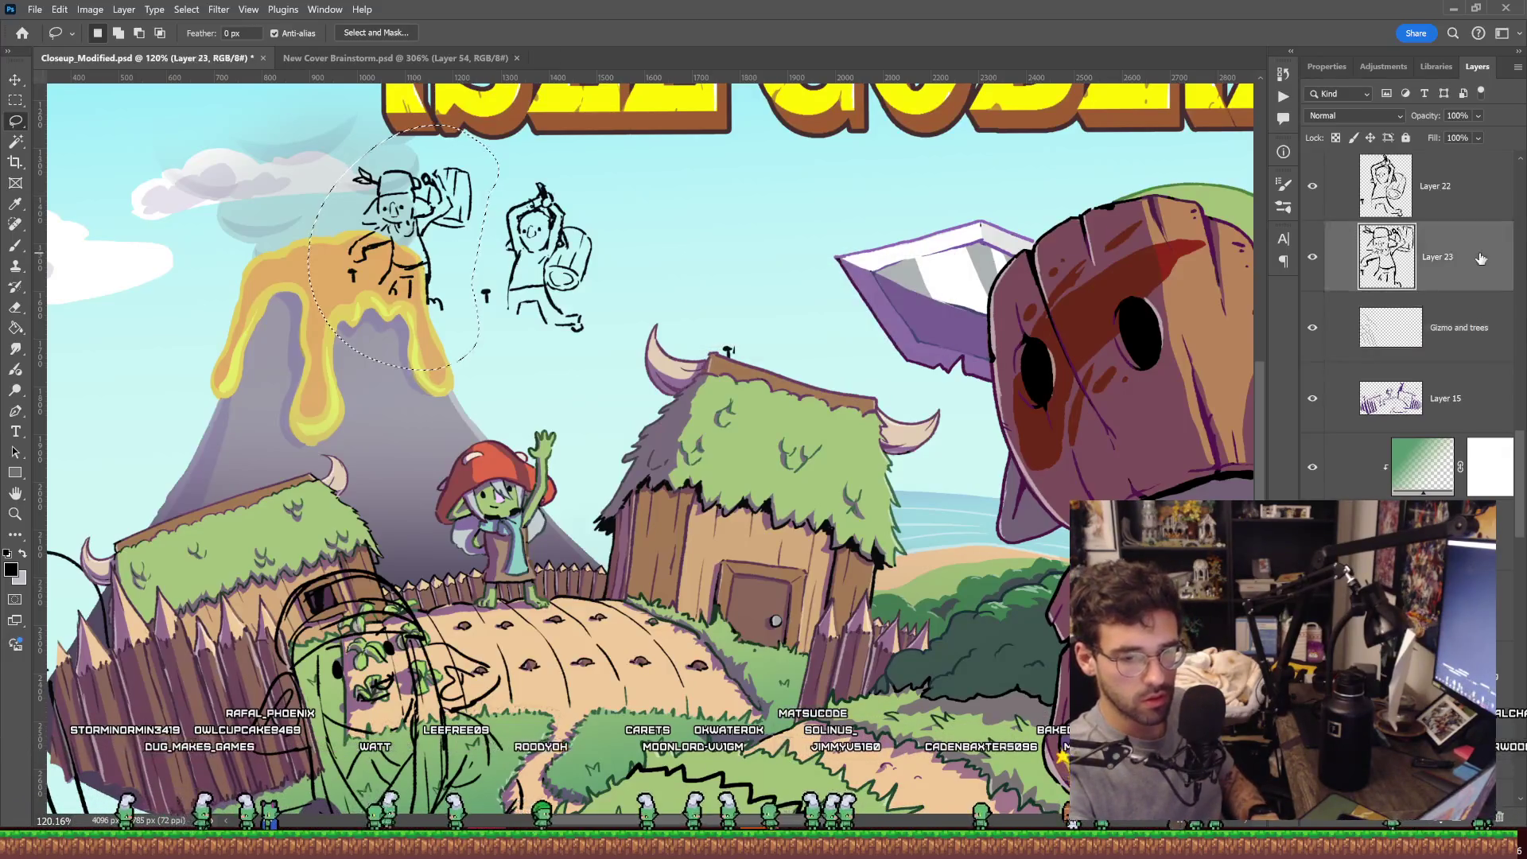
key("ctrl+t")
mouse_move(469, 258)
left_mouse_down()
mouse_move(779, 264)
mouse_move(797, 329)
left_mouse_up()
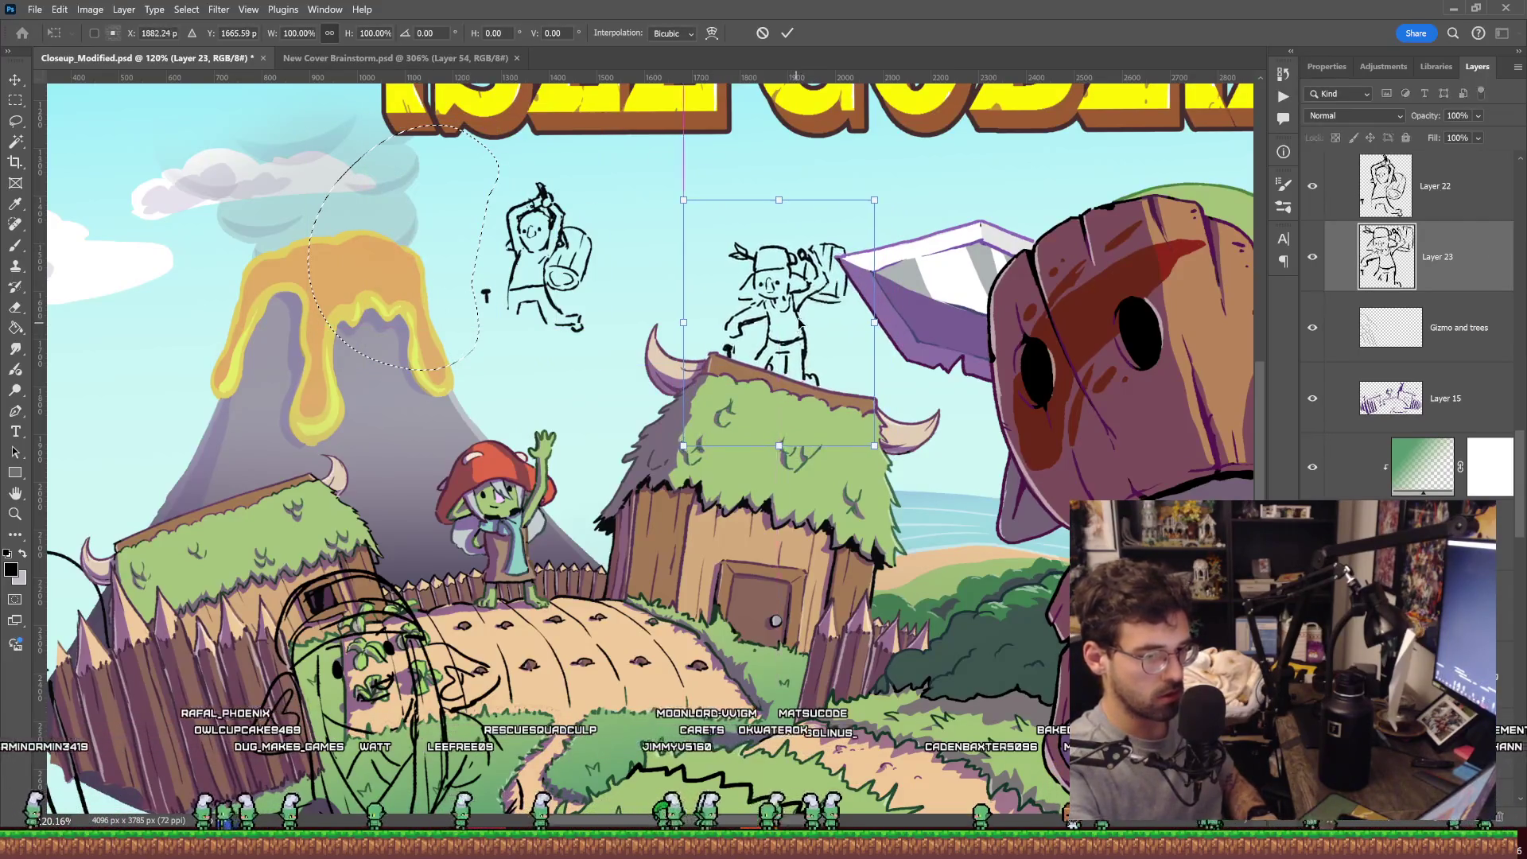
key("Return")
Delete the leftover volcano-side goblin sketch layer and save Closeup_Modified.psd.
key("z")
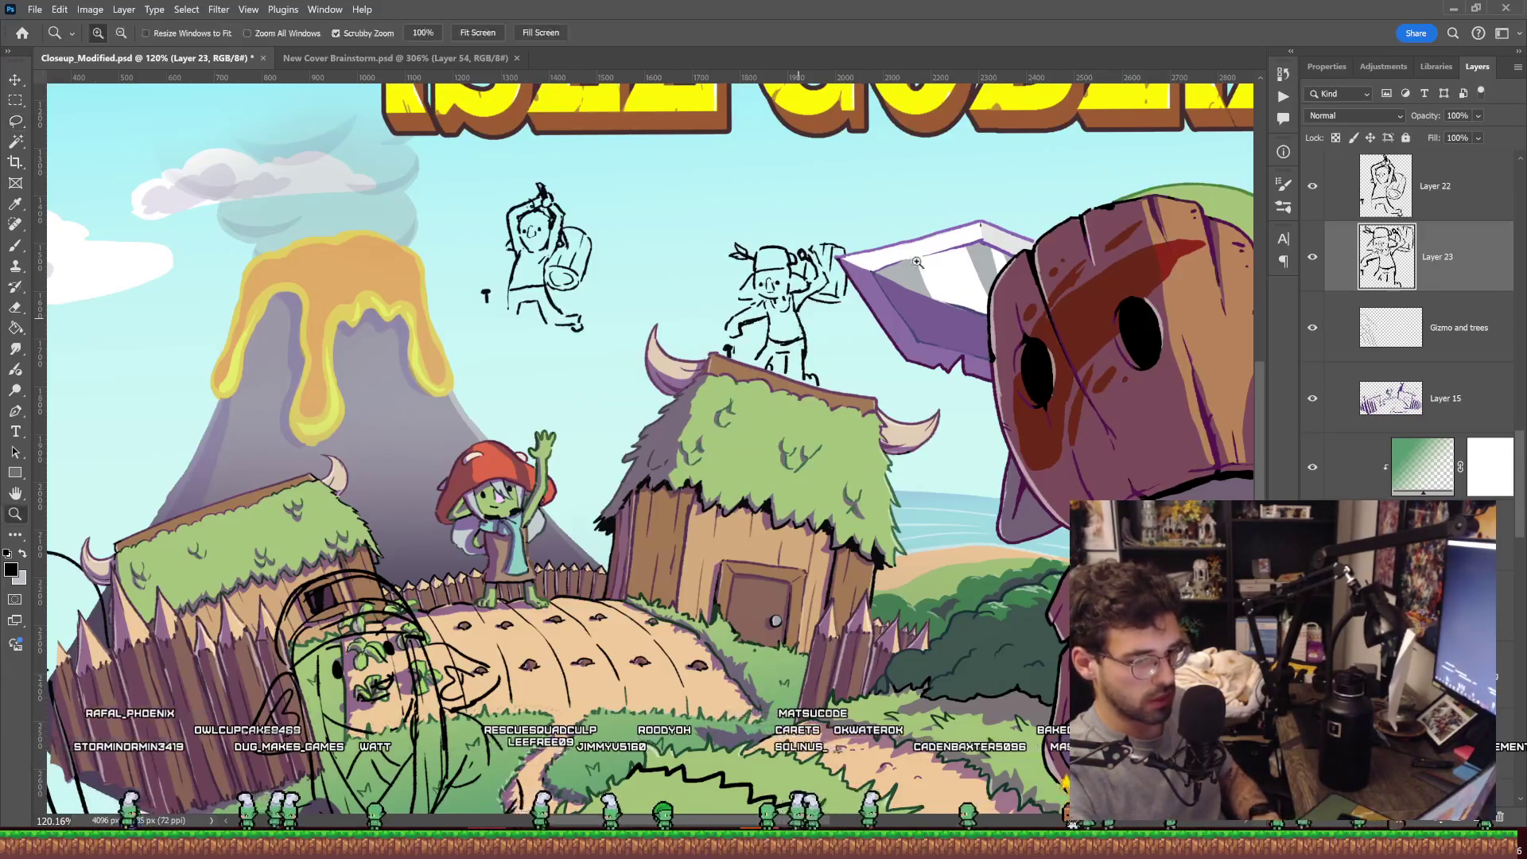
scroll(883, 247, "down", 5)
scroll(883, 247, "up", 5)
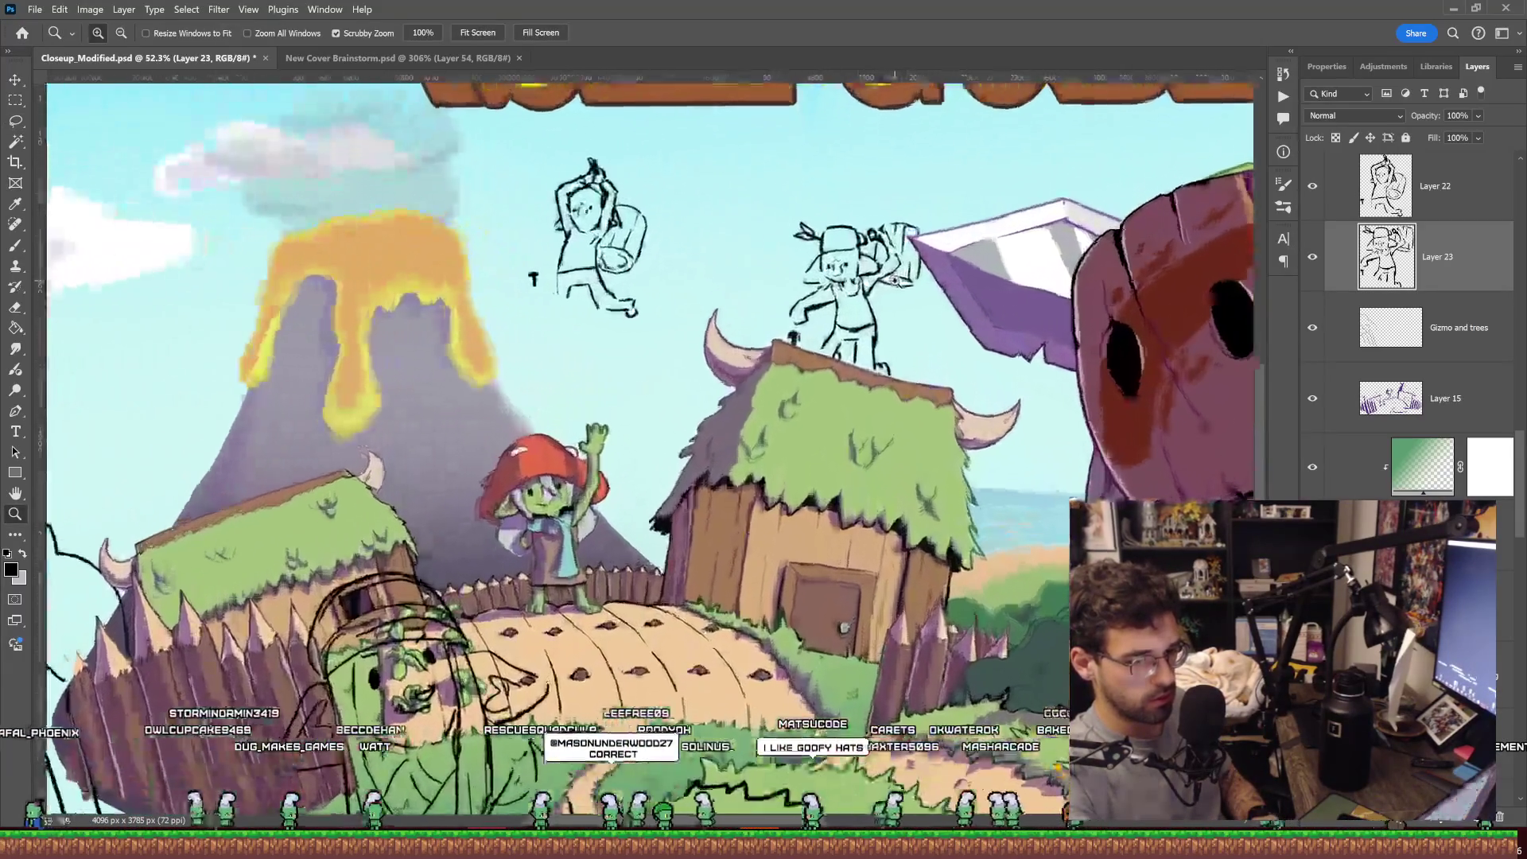
scroll(904, 281, "up", 1)
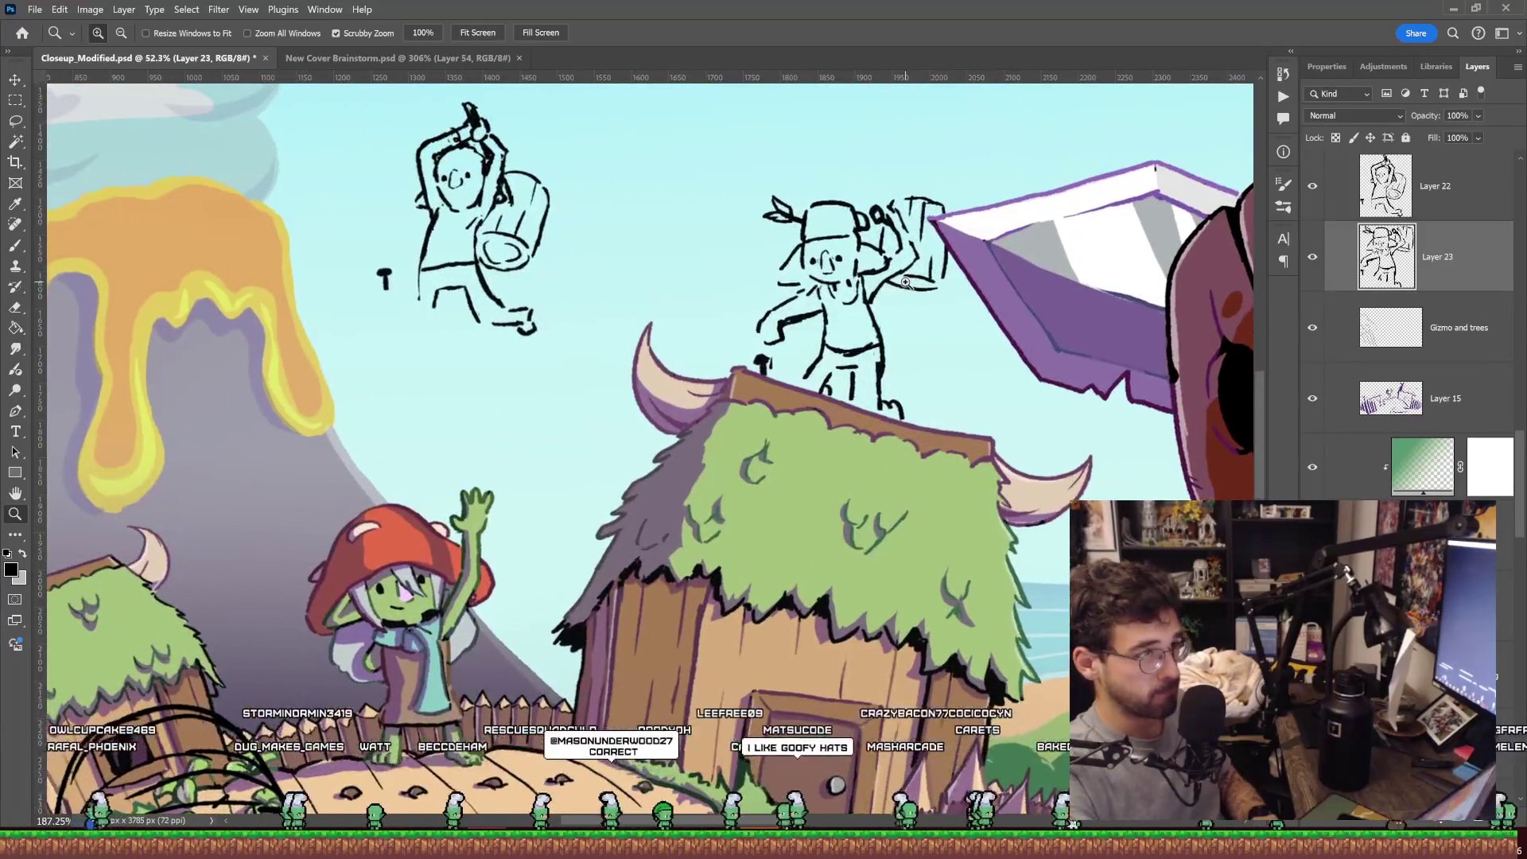
left_click_drag(892, 205, 912, 261)
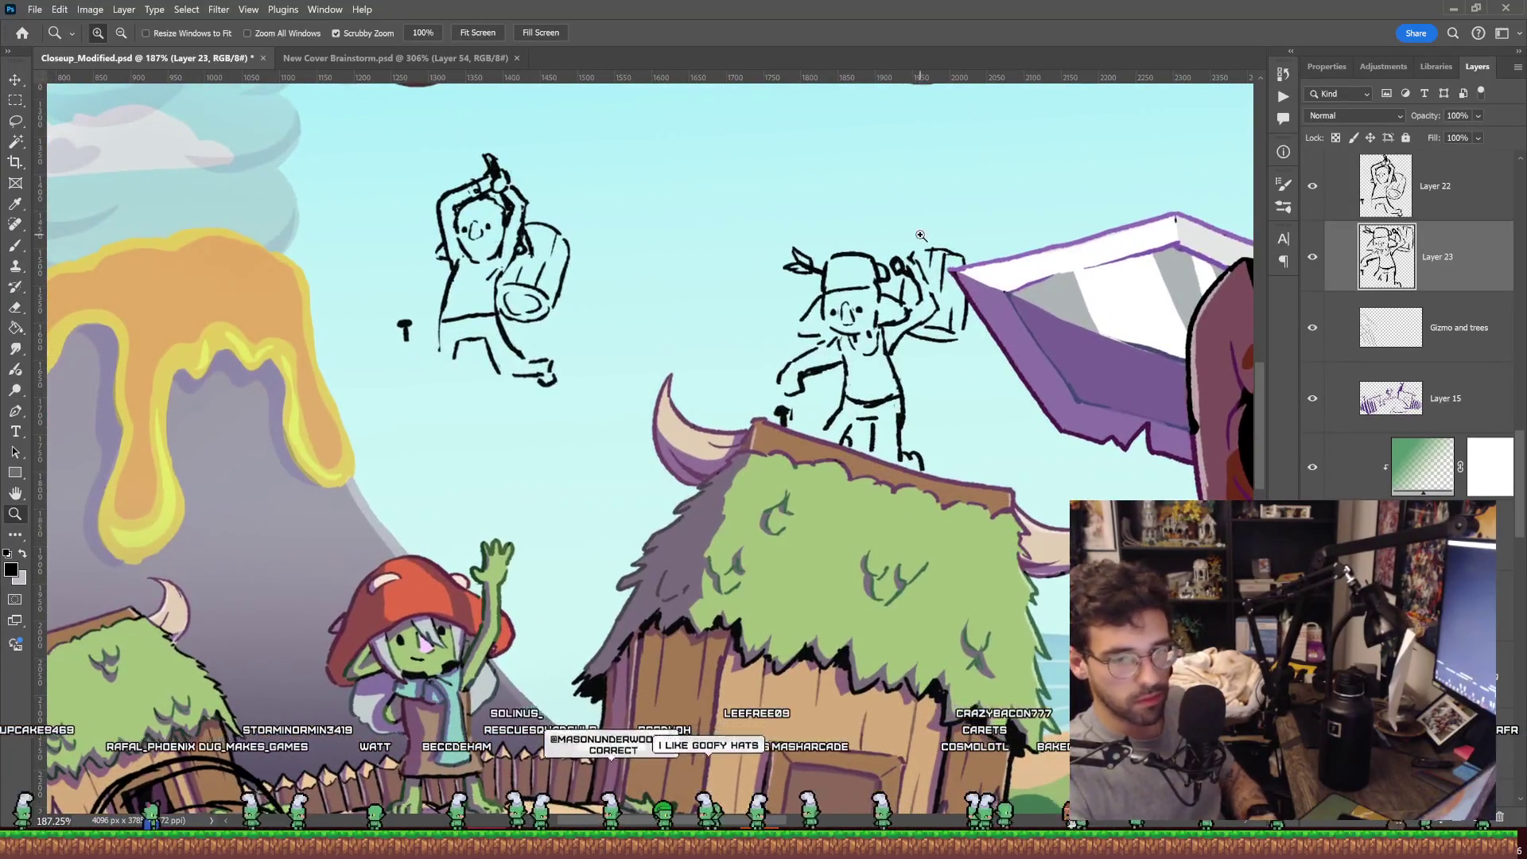
left_click(1486, 209)
key("Delete")
key("ctrl+0")
key("ctrl+s")
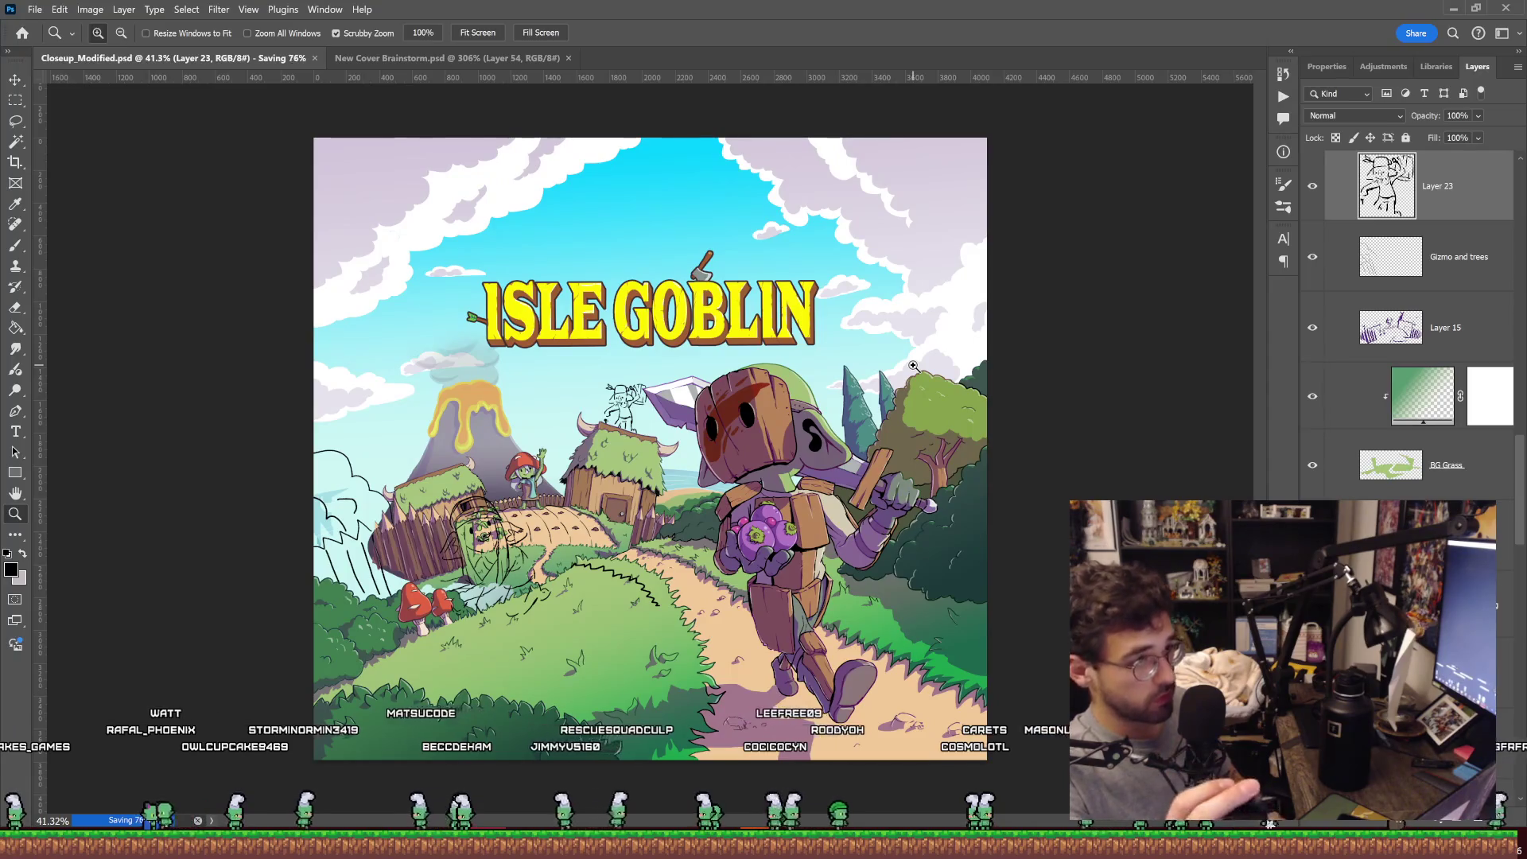
left_click_drag(626, 402, 716, 402)
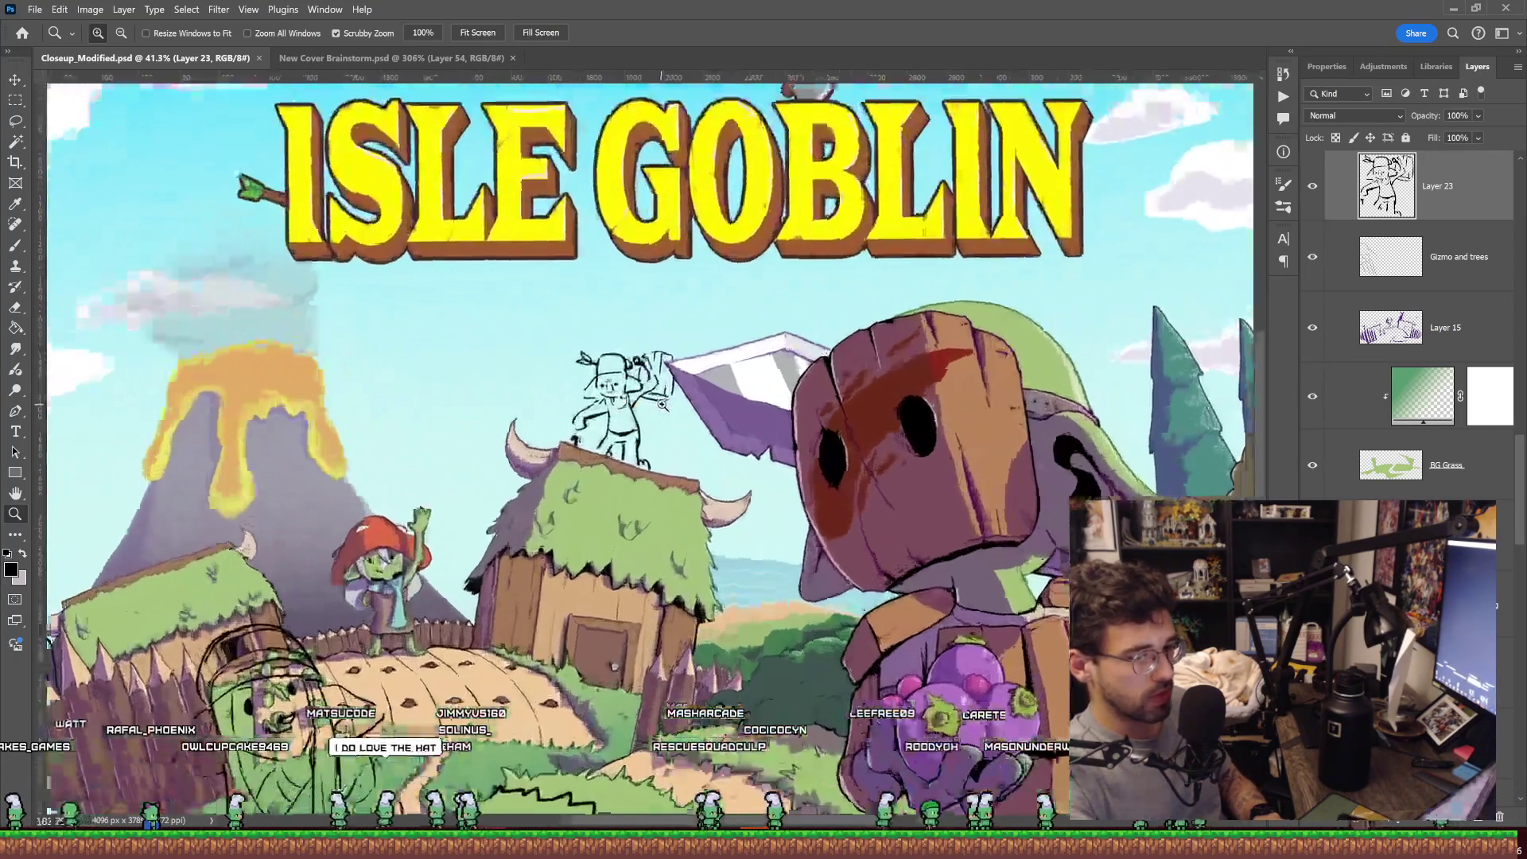
key("b")
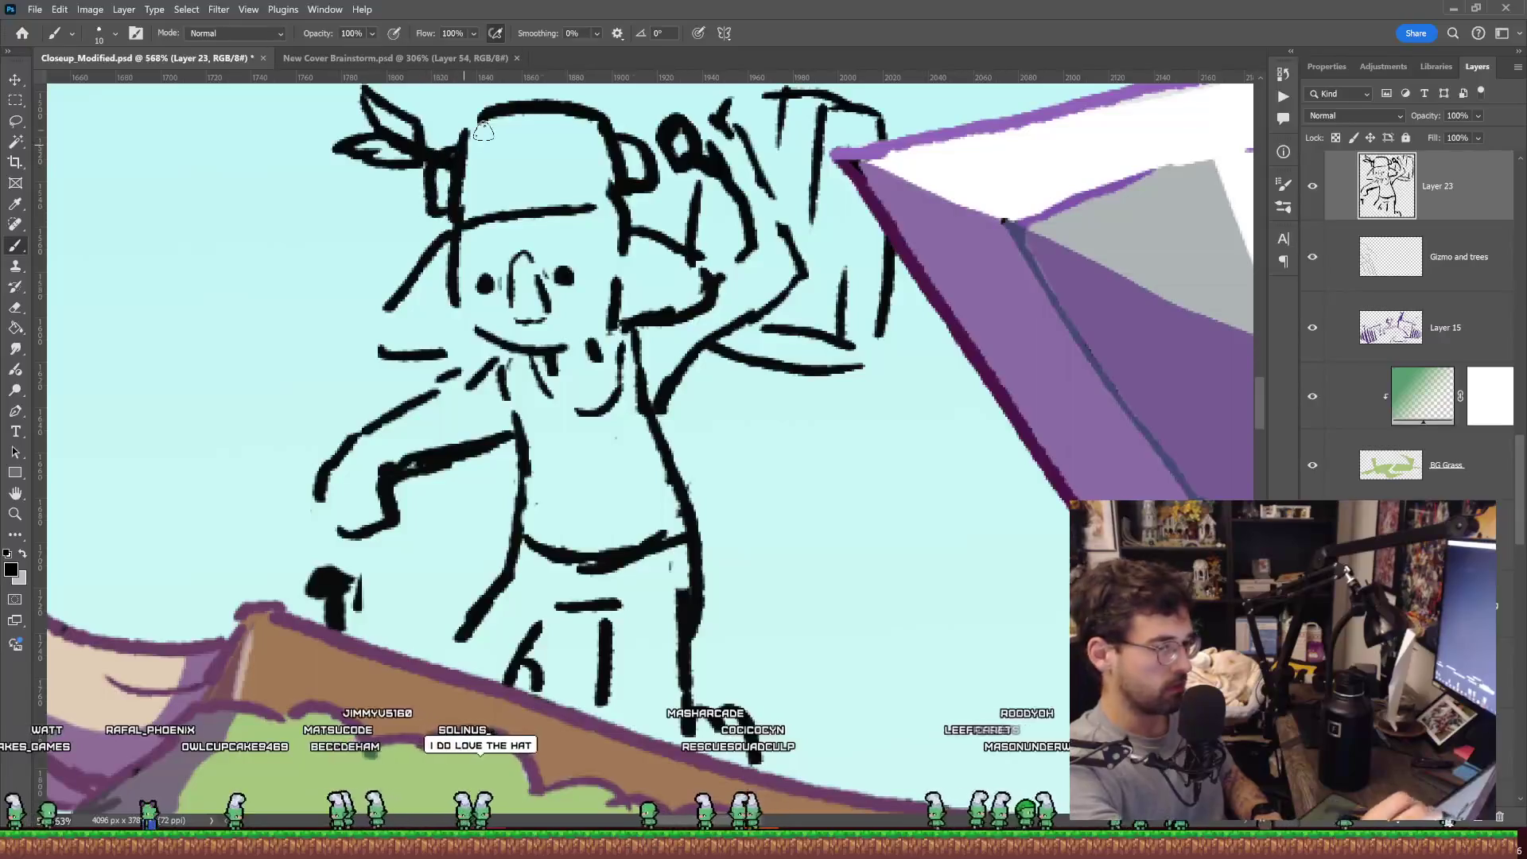
key("z")
left_click_drag(700, 257, 622, 308)
key("ctrl+s")
left_click_drag(817, 321, 787, 328)
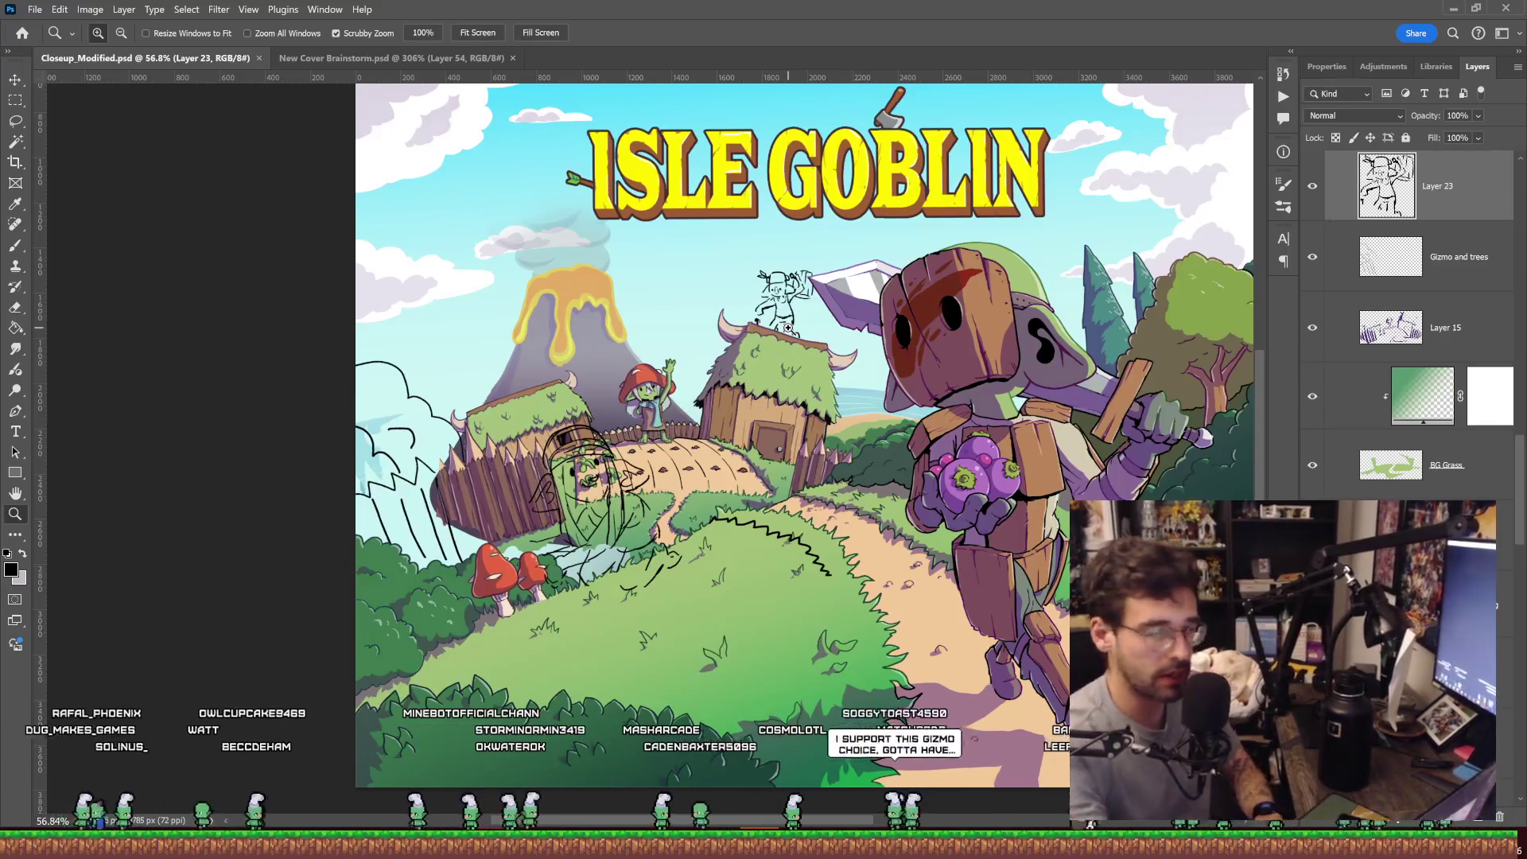
left_click_drag(787, 328, 611, 503)
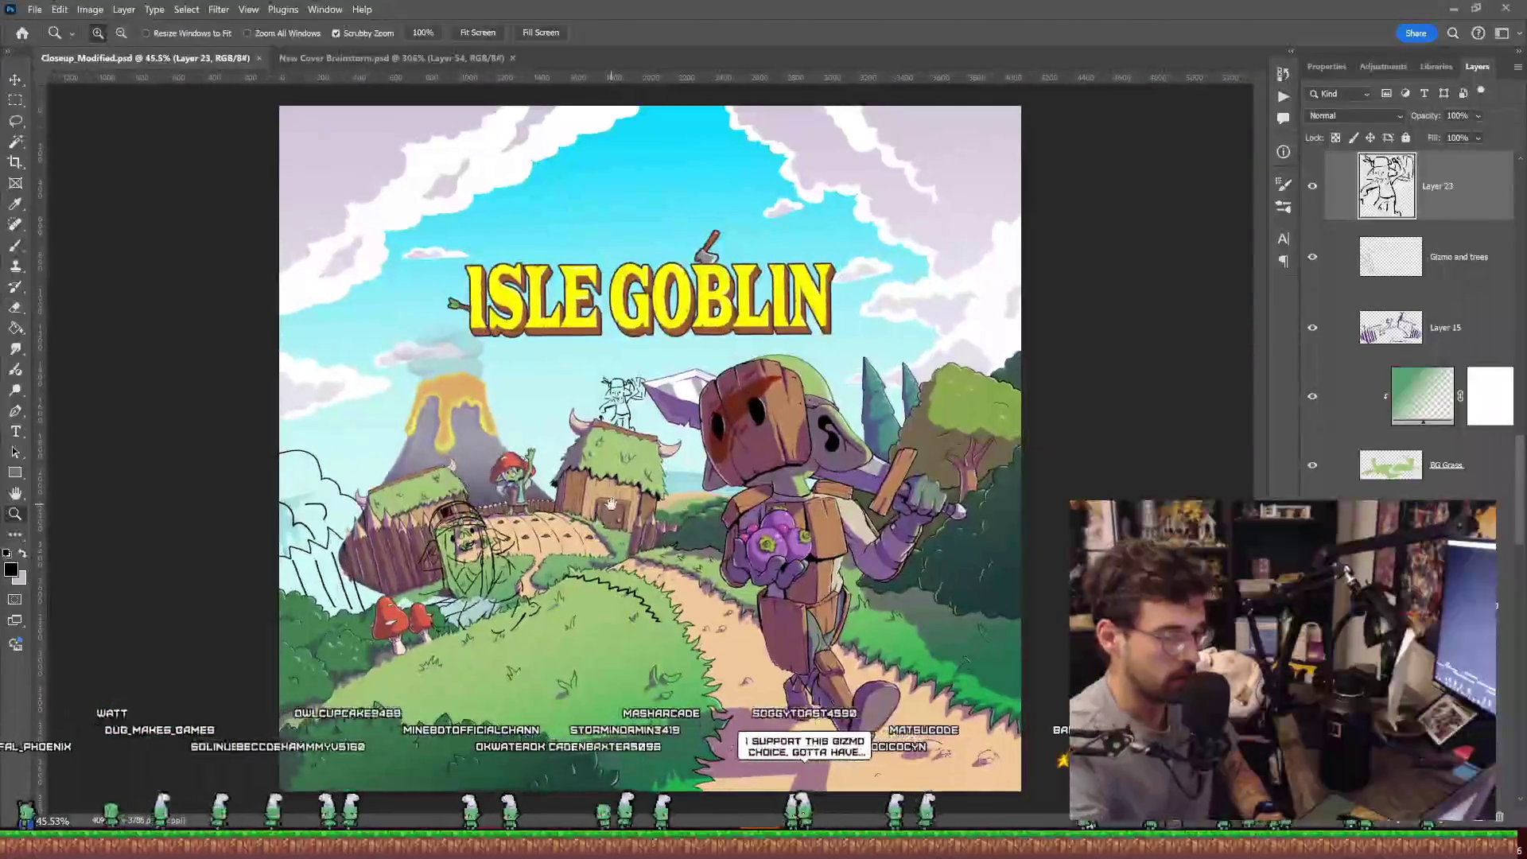
left_click_drag(877, 307, 895, 303)
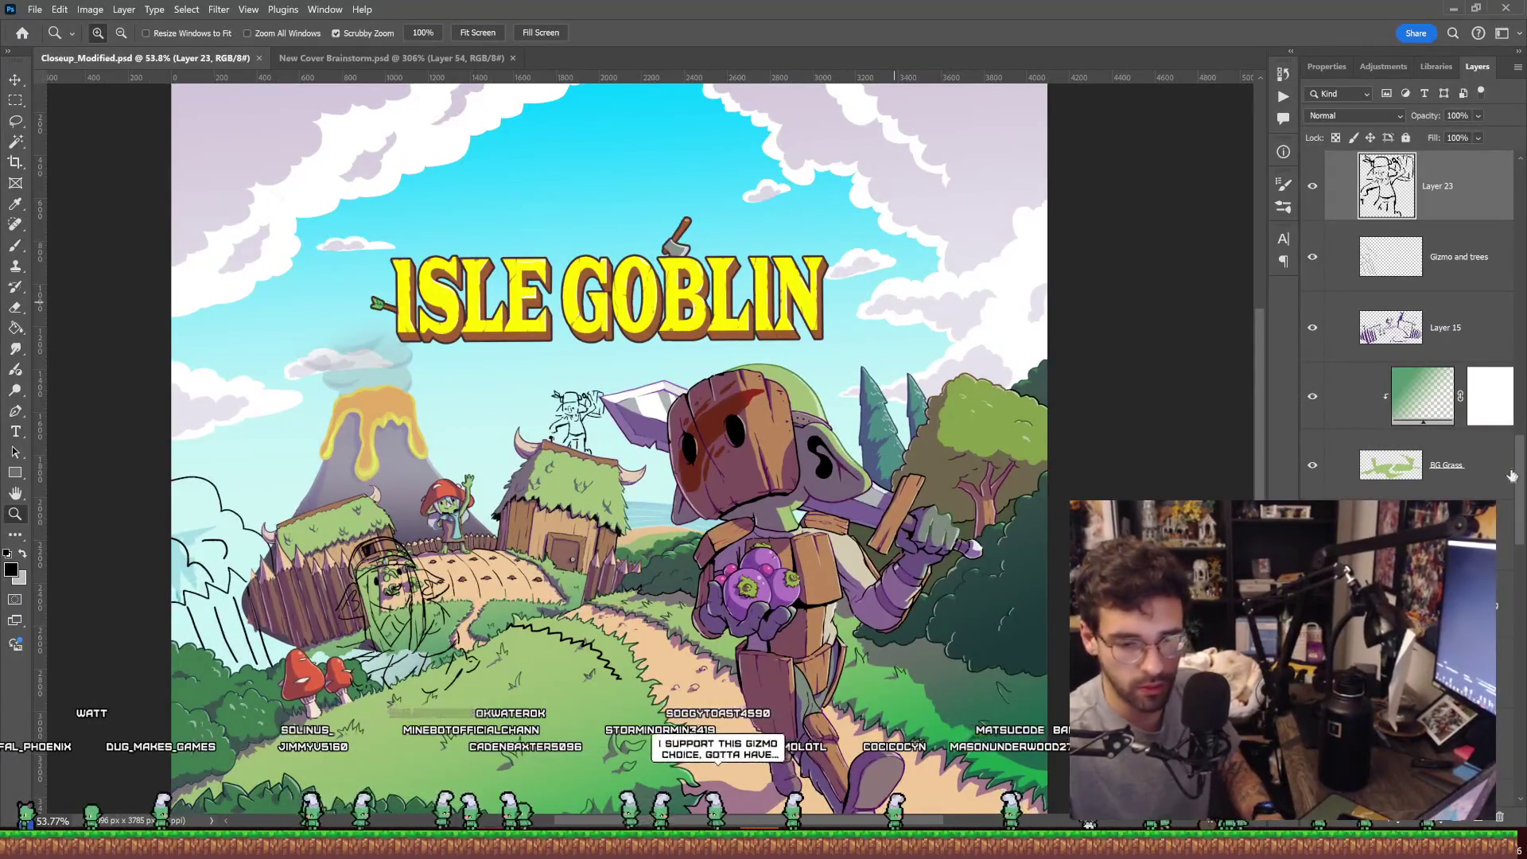
left_click_drag(1519, 494, 1512, 137)
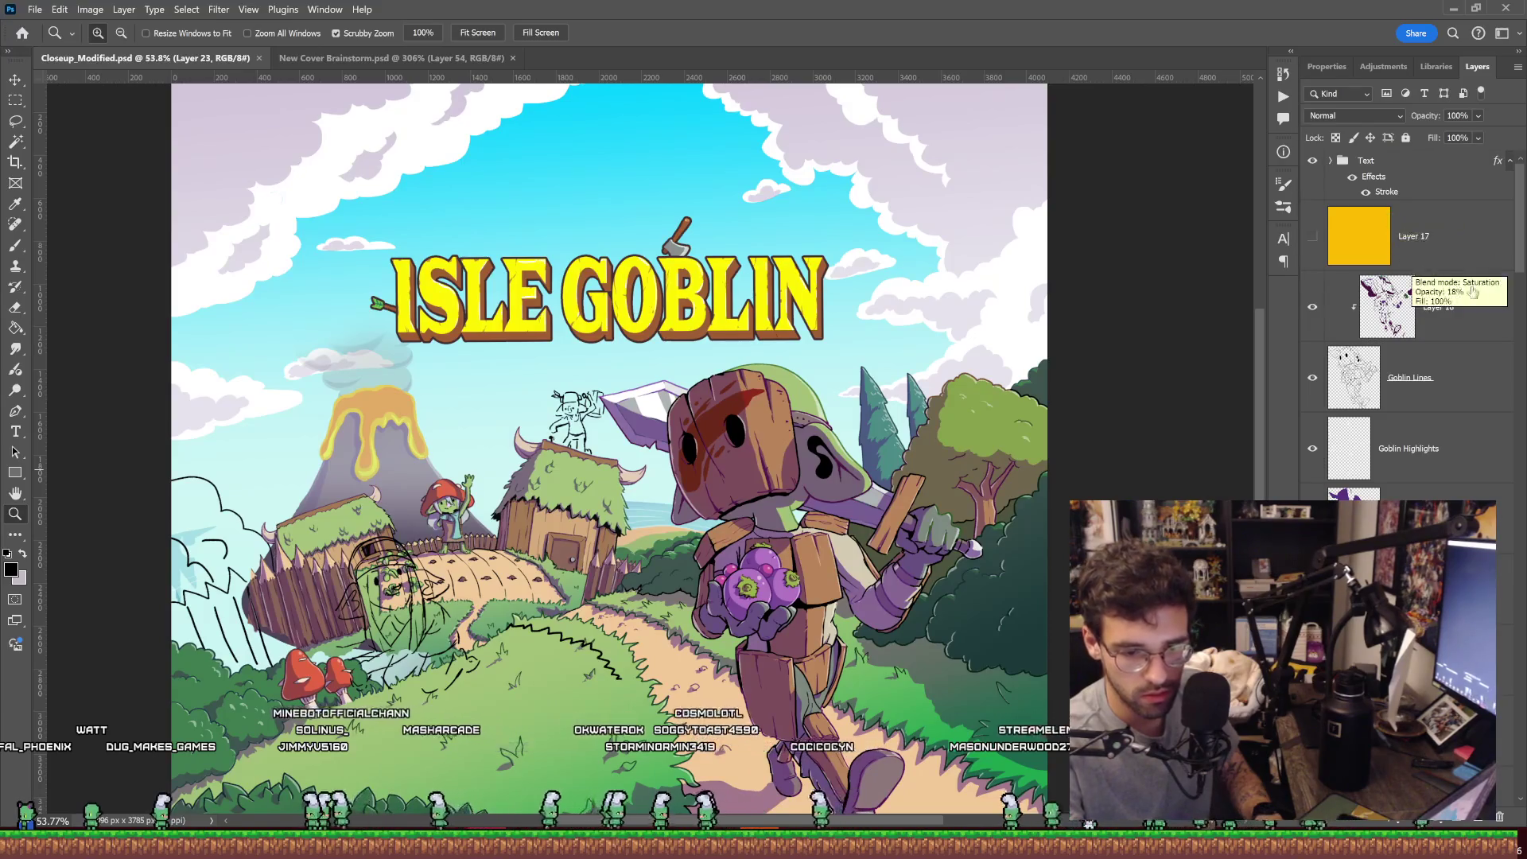
Add a new empty layer above the Text group.
scroll(1471, 318, "down", 3)
scroll(1487, 358, "down", 3)
scroll(1505, 389, "down", 3)
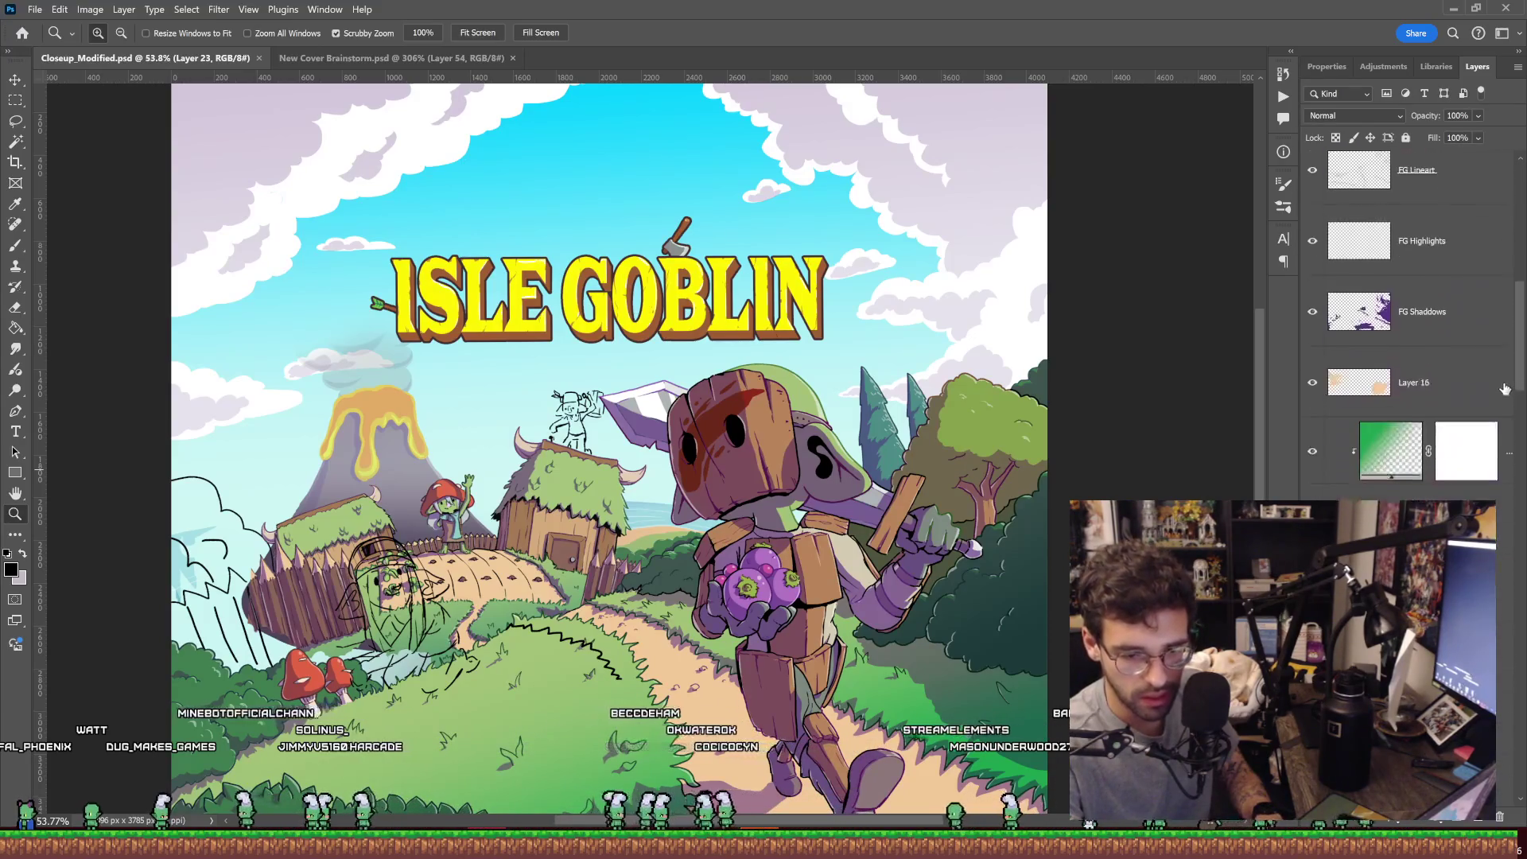
scroll(1504, 374, "up", 2)
scroll(1507, 326, "up", 2)
scroll(1508, 262, "up", 3)
scroll(1510, 207, "up", 2)
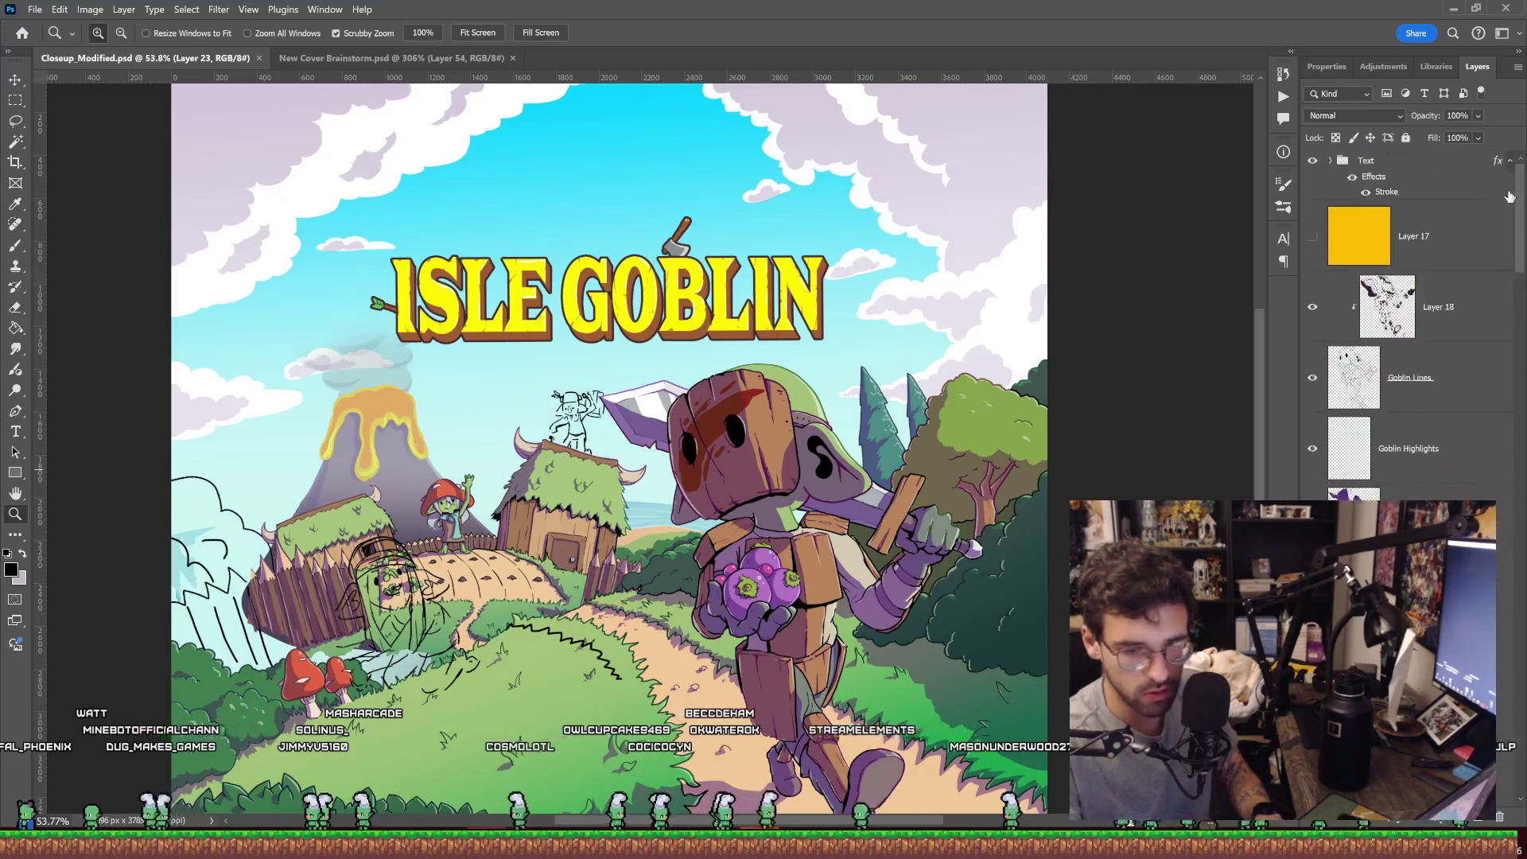
left_click(1433, 164)
key("ctrl+shift+alt+n")
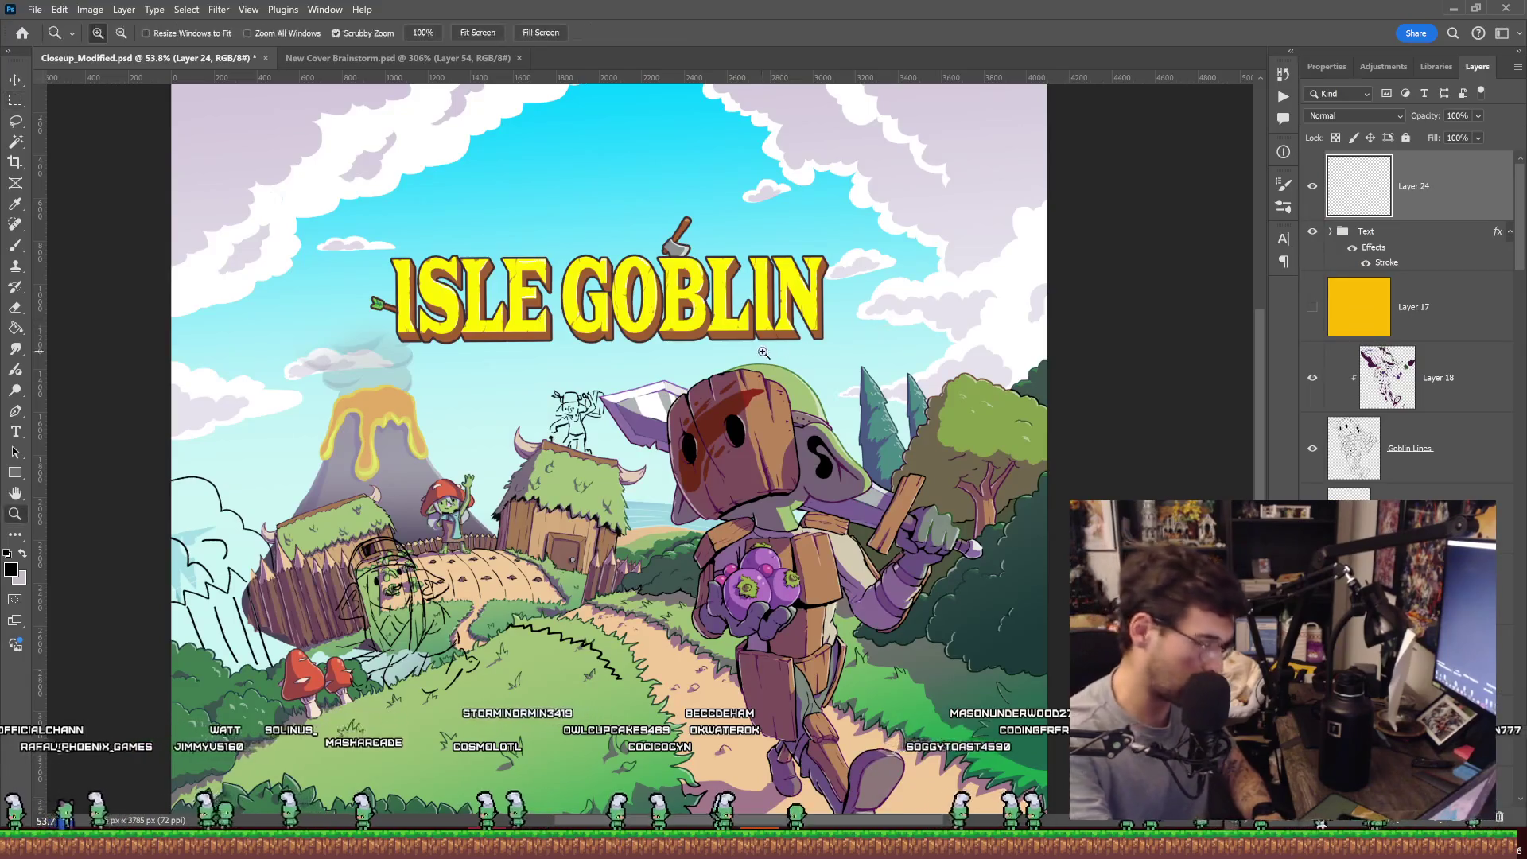
Fill full-width strips across the cover's top and bottom with black, then deselect.
left_click_drag(803, 387, 728, 387)
key("ctrl+0")
key("m")
mouse_move(361, 194)
left_mouse_down()
mouse_move(971, 279)
mouse_move(972, 291)
left_mouse_up()
key("g")
left_click(833, 255)
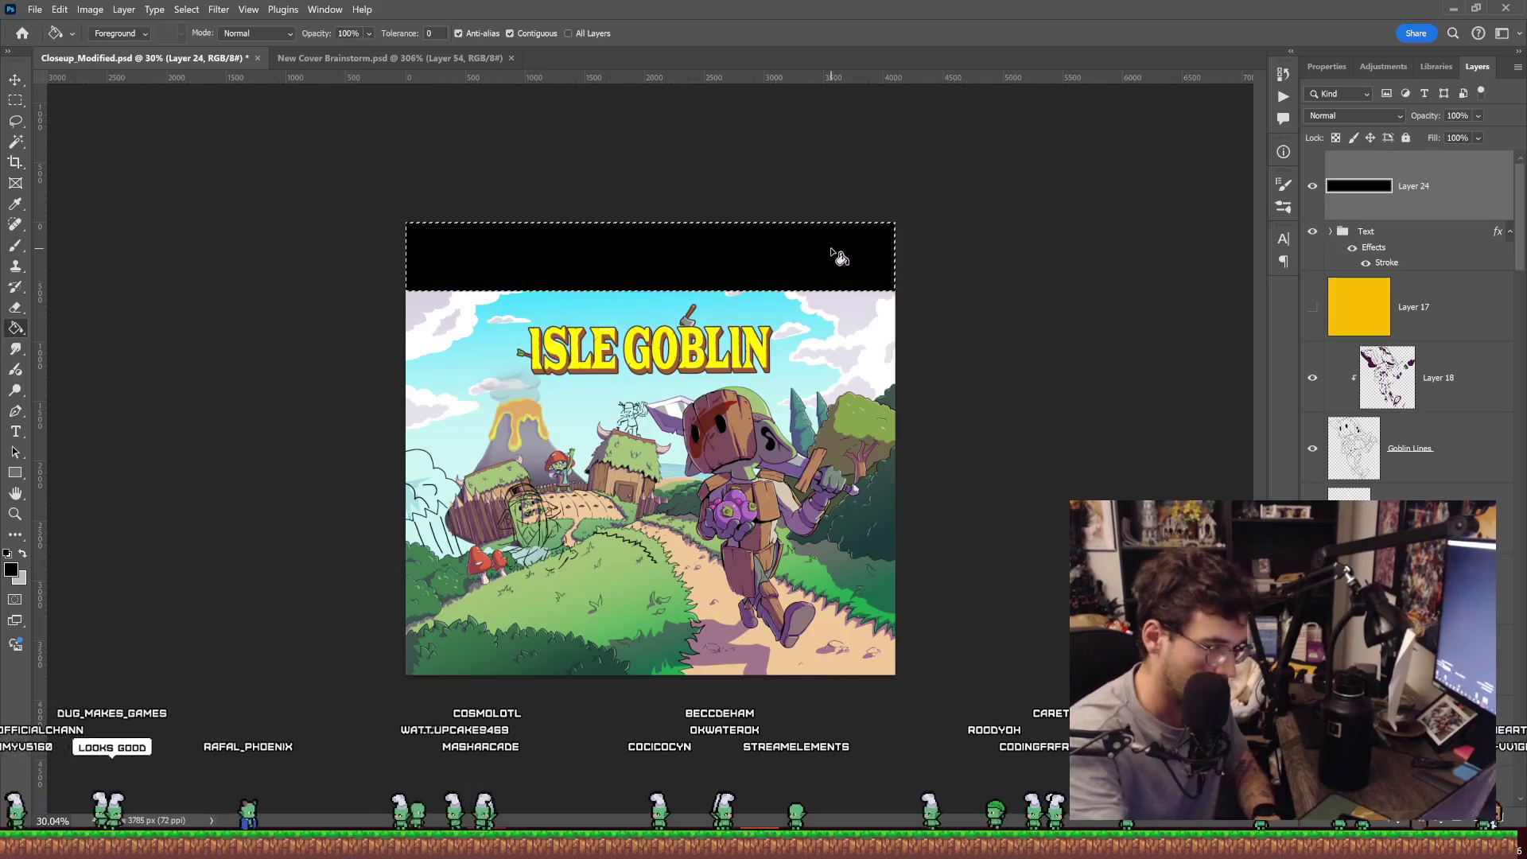
key("m")
left_click_drag(394, 688, 965, 555)
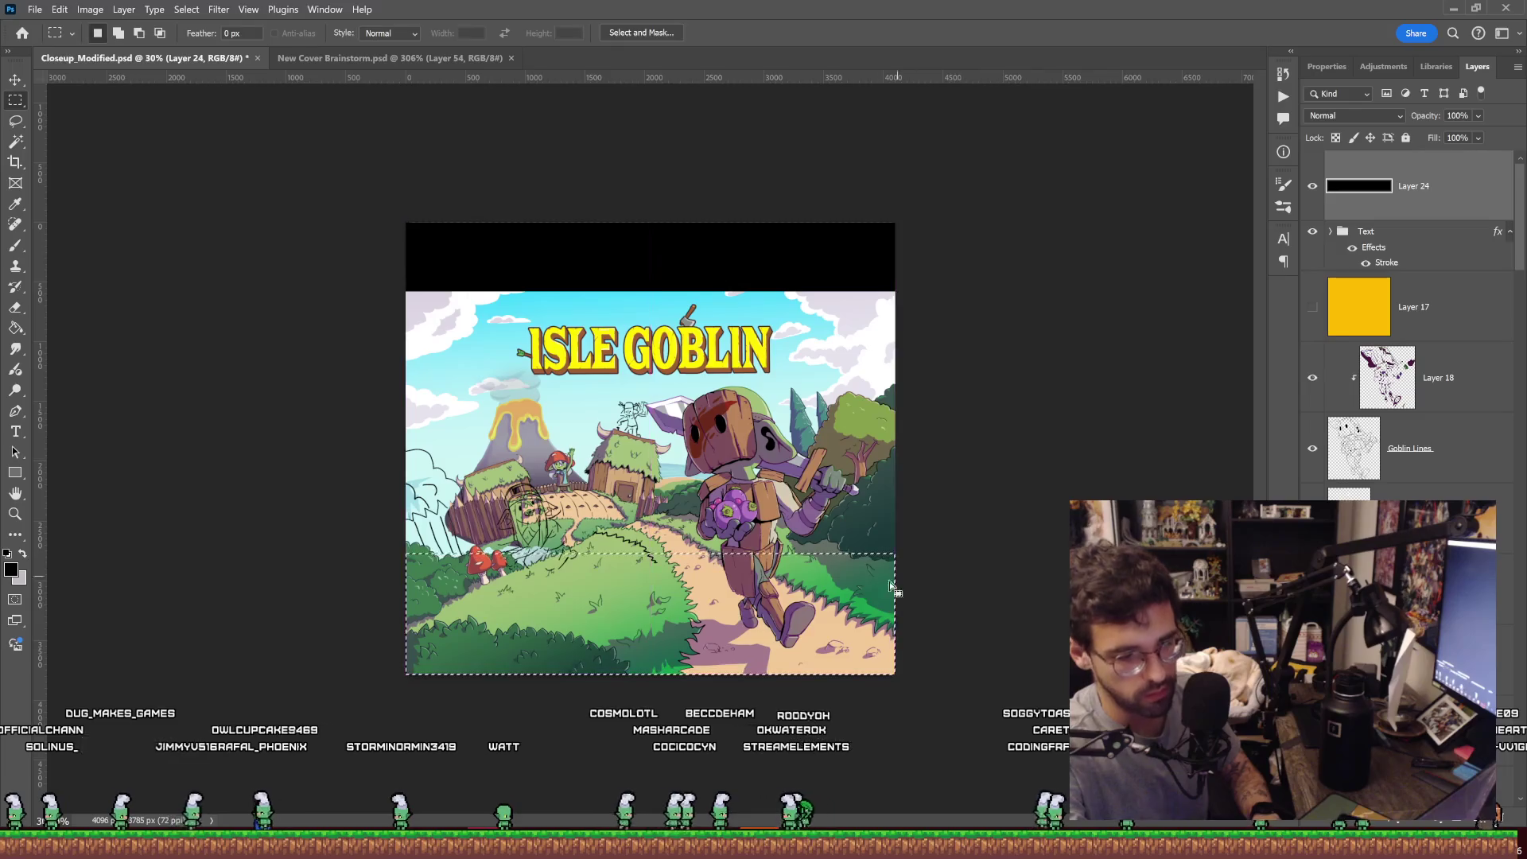
key("g")
left_click(833, 586)
key("ctrl+d")
Fit the letterboxed cover in view, then zoom in on the big goblin's head.
key("z")
key("ctrl+0")
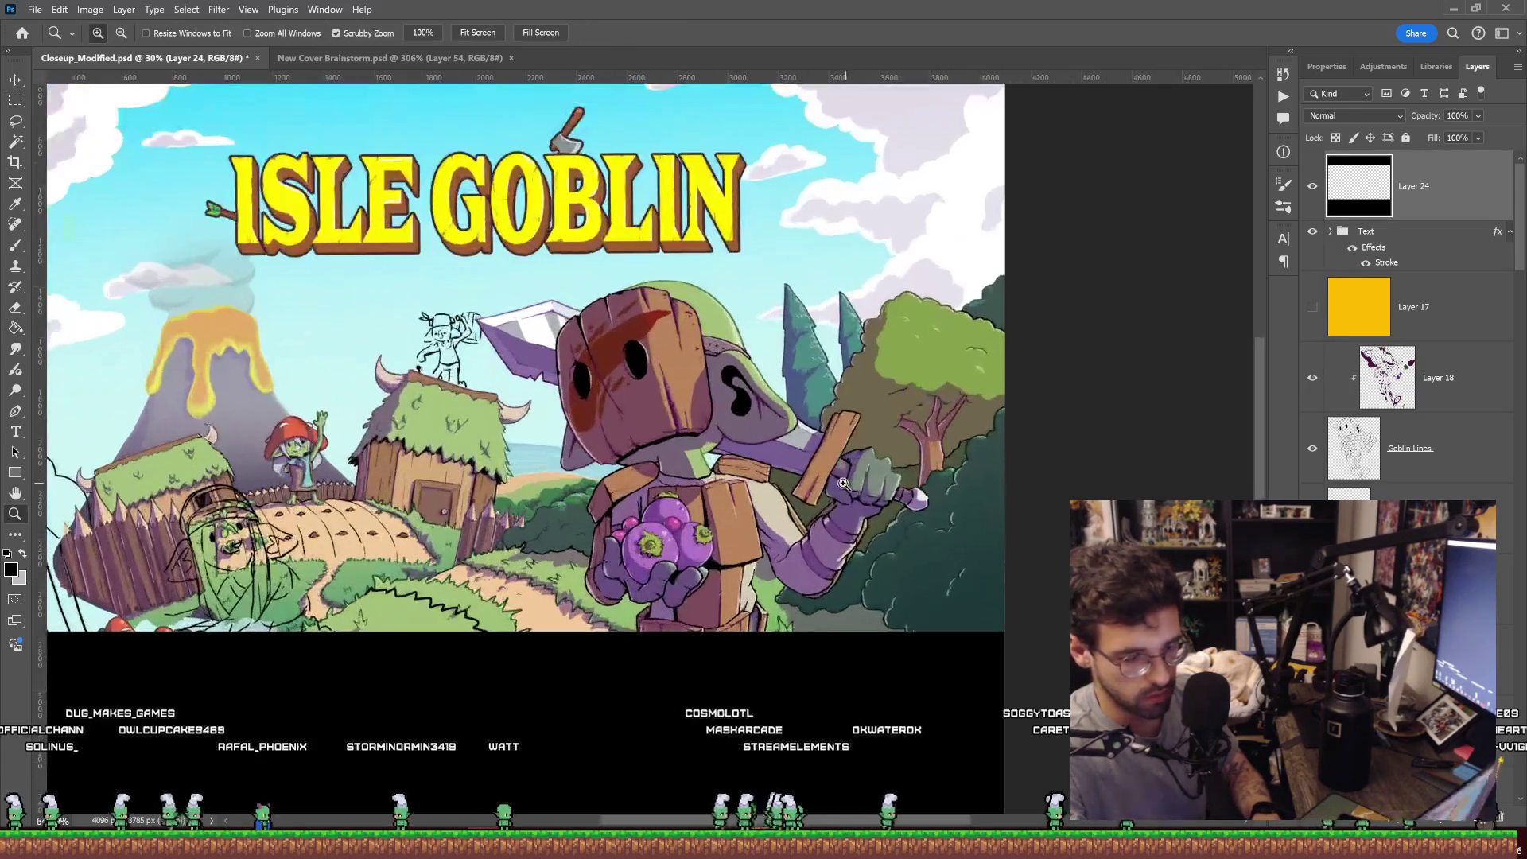
left_click_drag(837, 484, 971, 483)
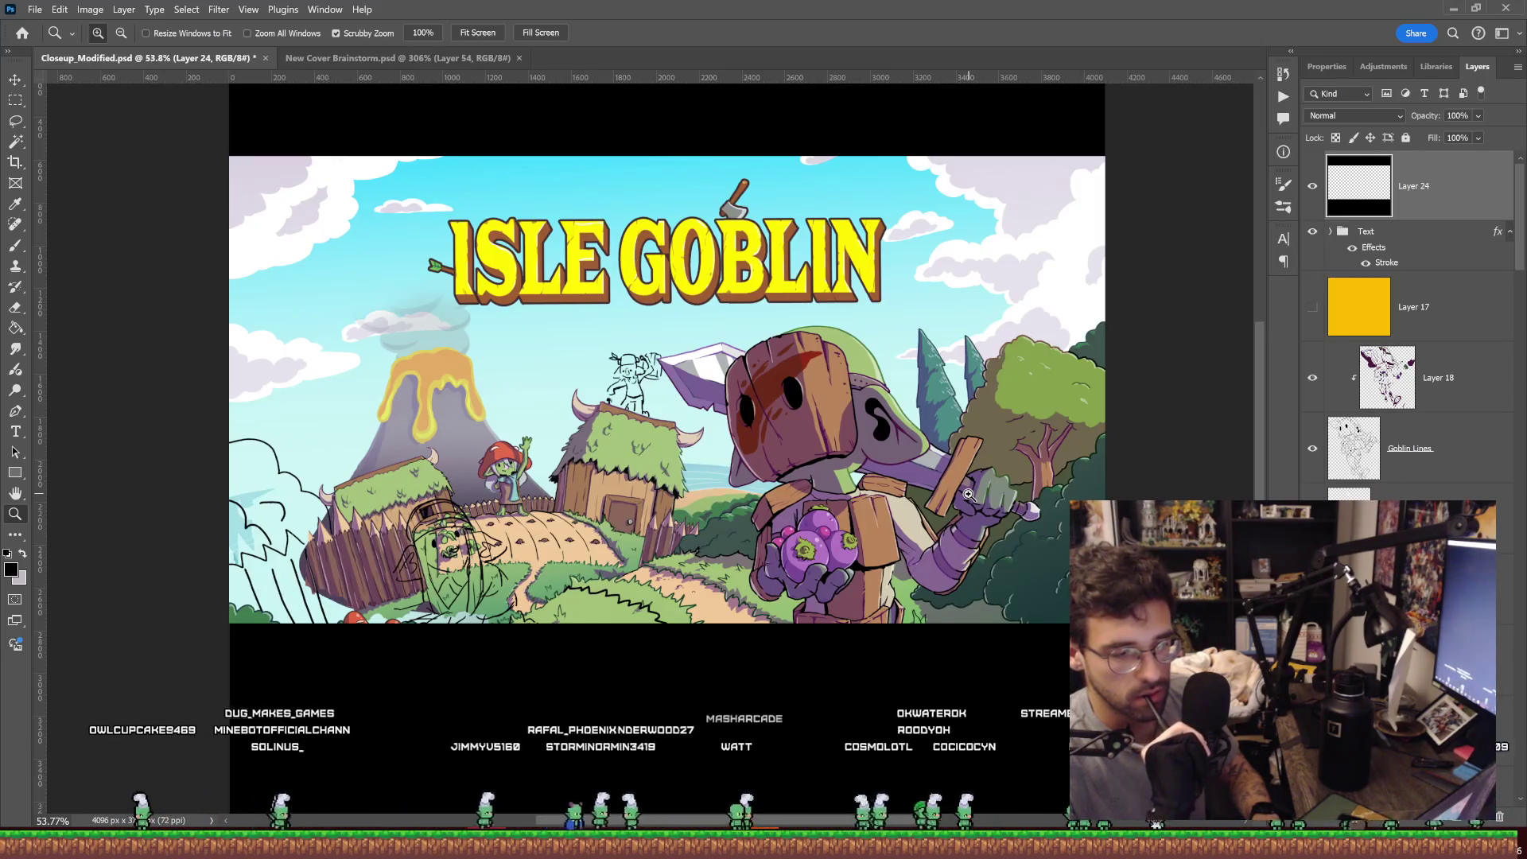
mouse_move(872, 421)
left_mouse_down()
mouse_move(921, 452)
mouse_move(883, 446)
left_mouse_up()
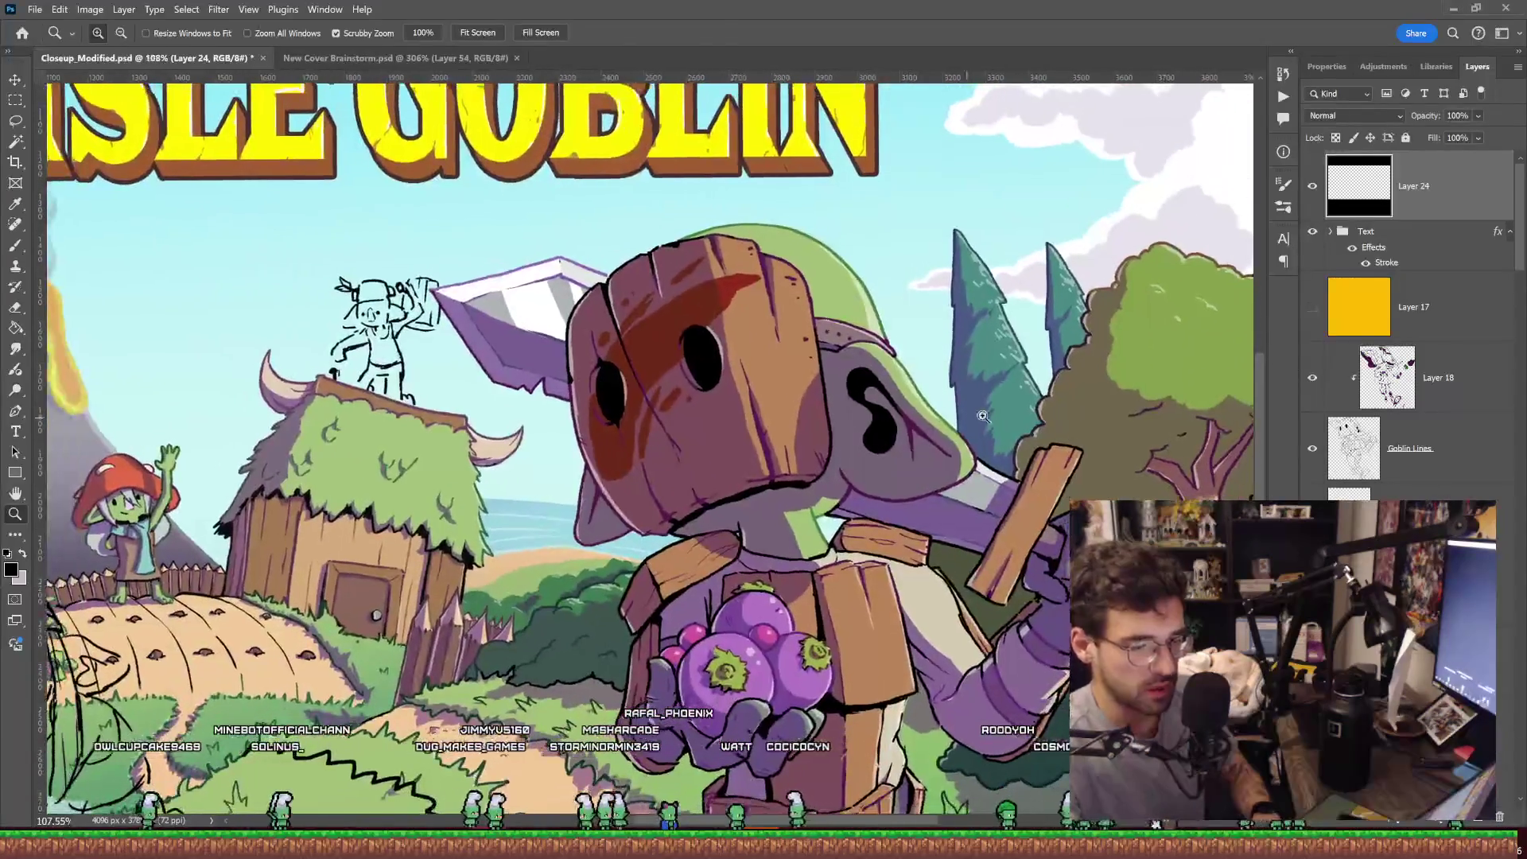
key("b")
left_click(358, 280, "shift")
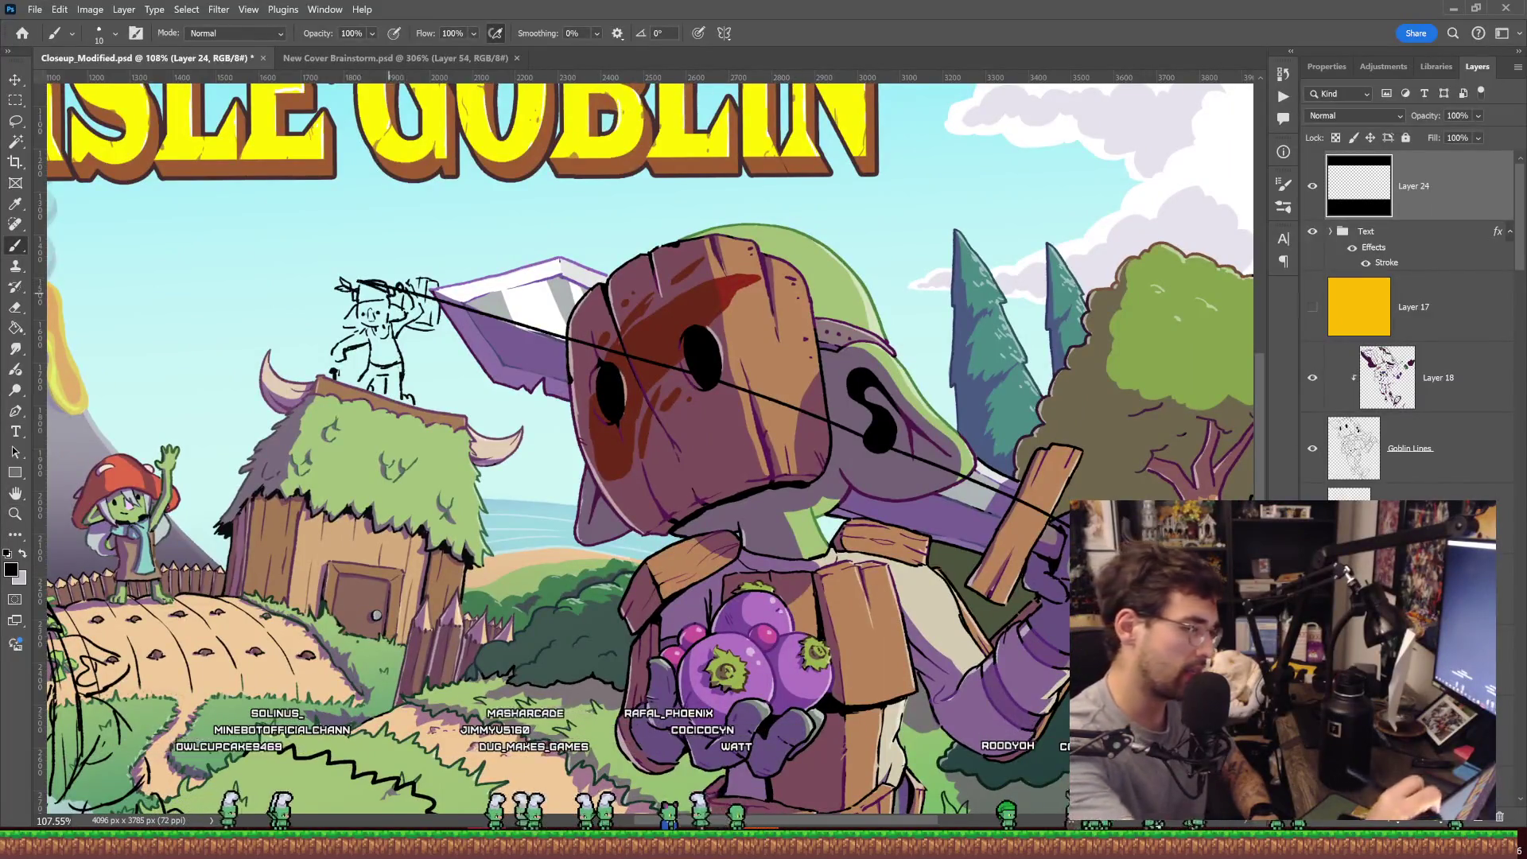
left_click_drag(433, 229, 602, 237)
key("ctrl+z")
scroll(965, 387, "down", 3)
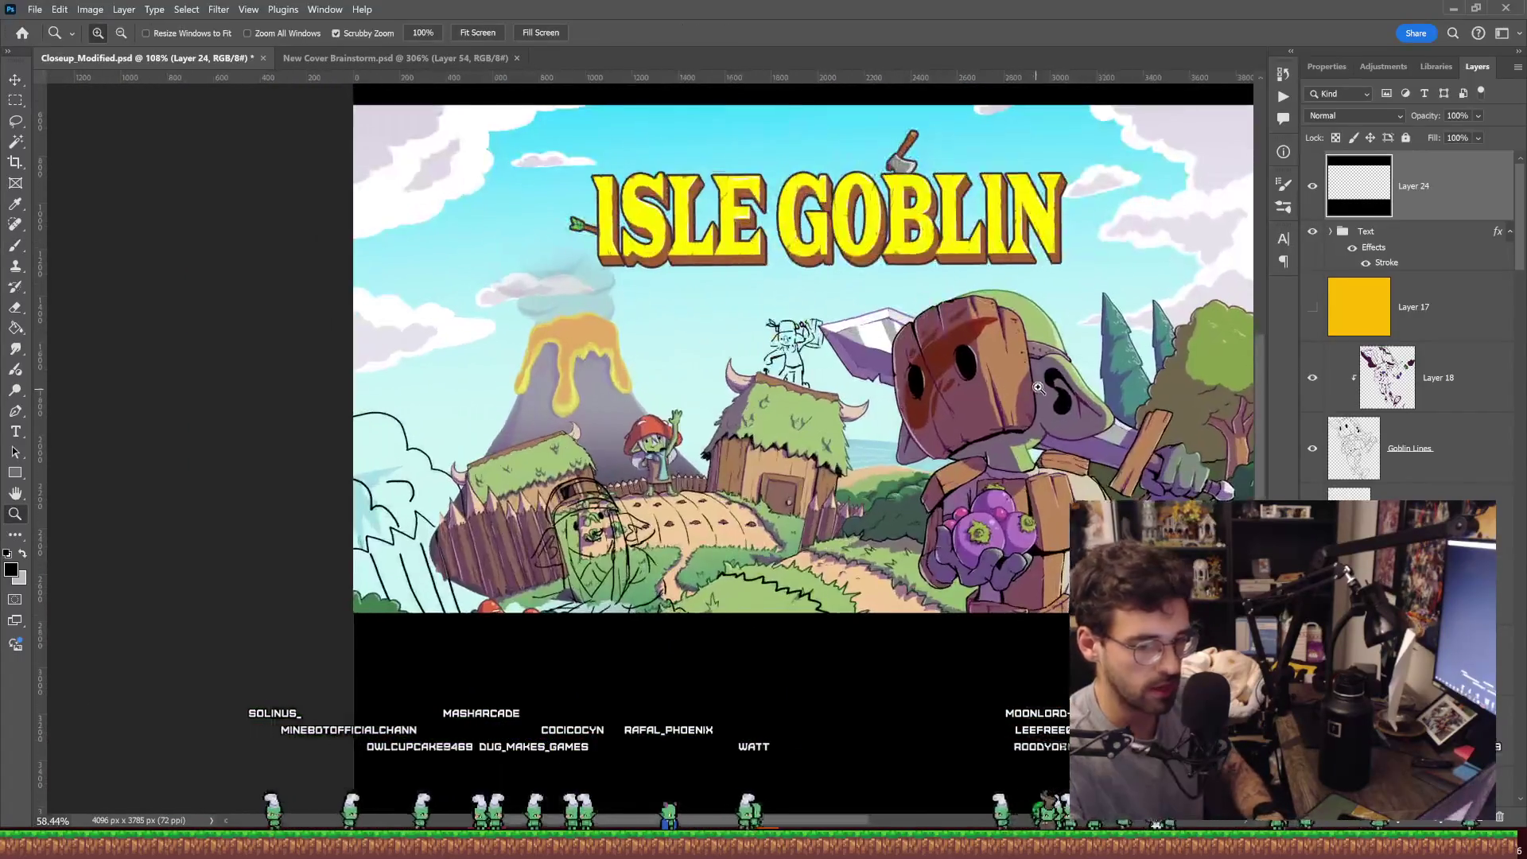
mouse_move(1046, 406)
left_mouse_down()
mouse_move(991, 374)
mouse_move(995, 340)
mouse_move(952, 434)
mouse_move(1104, 339)
left_mouse_up()
key("z")
key("b")
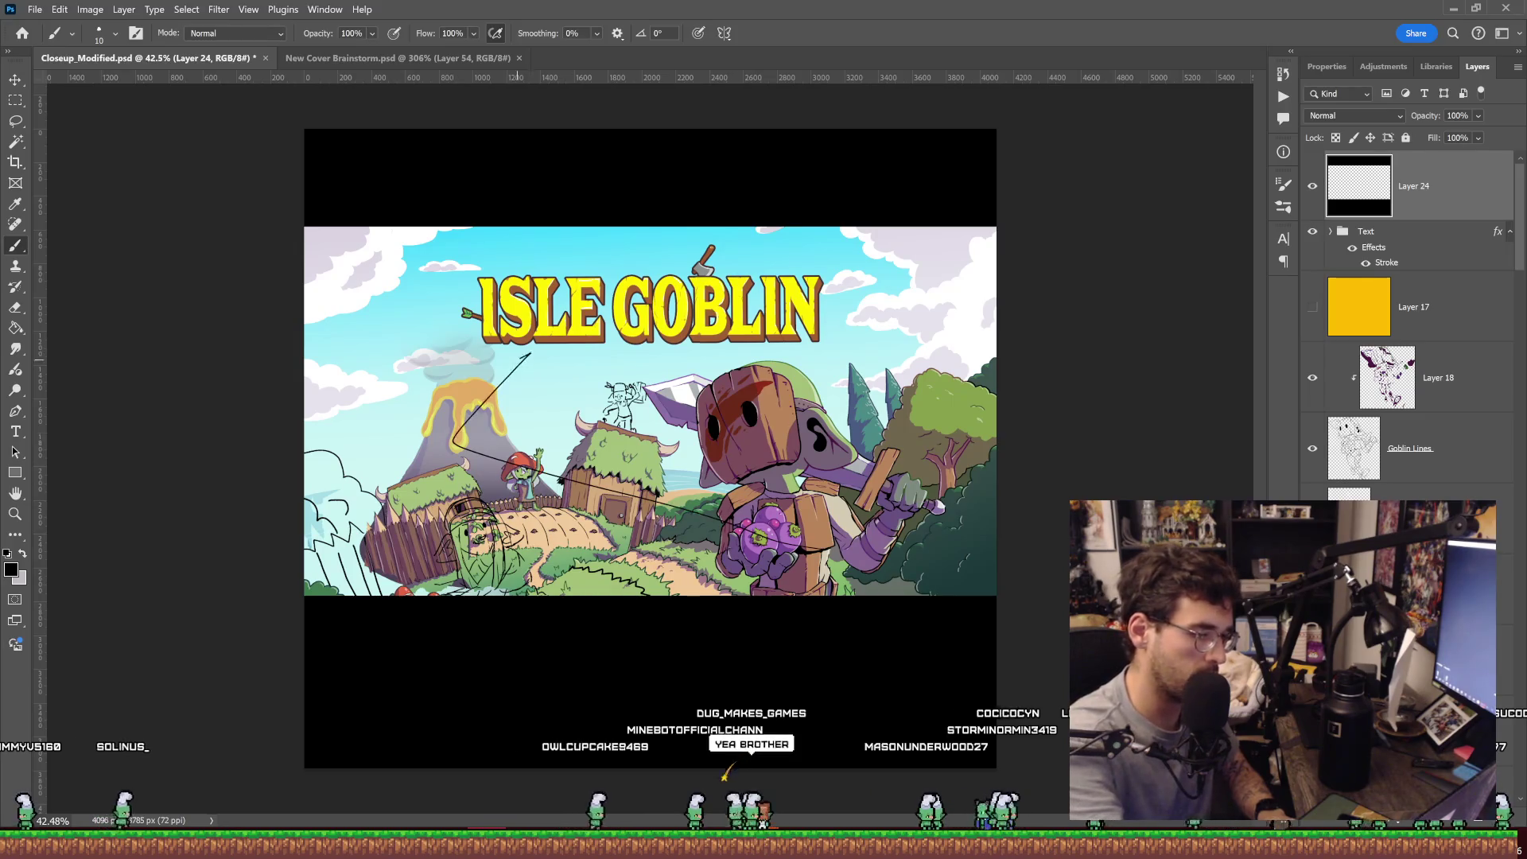
key("ctrl+z")
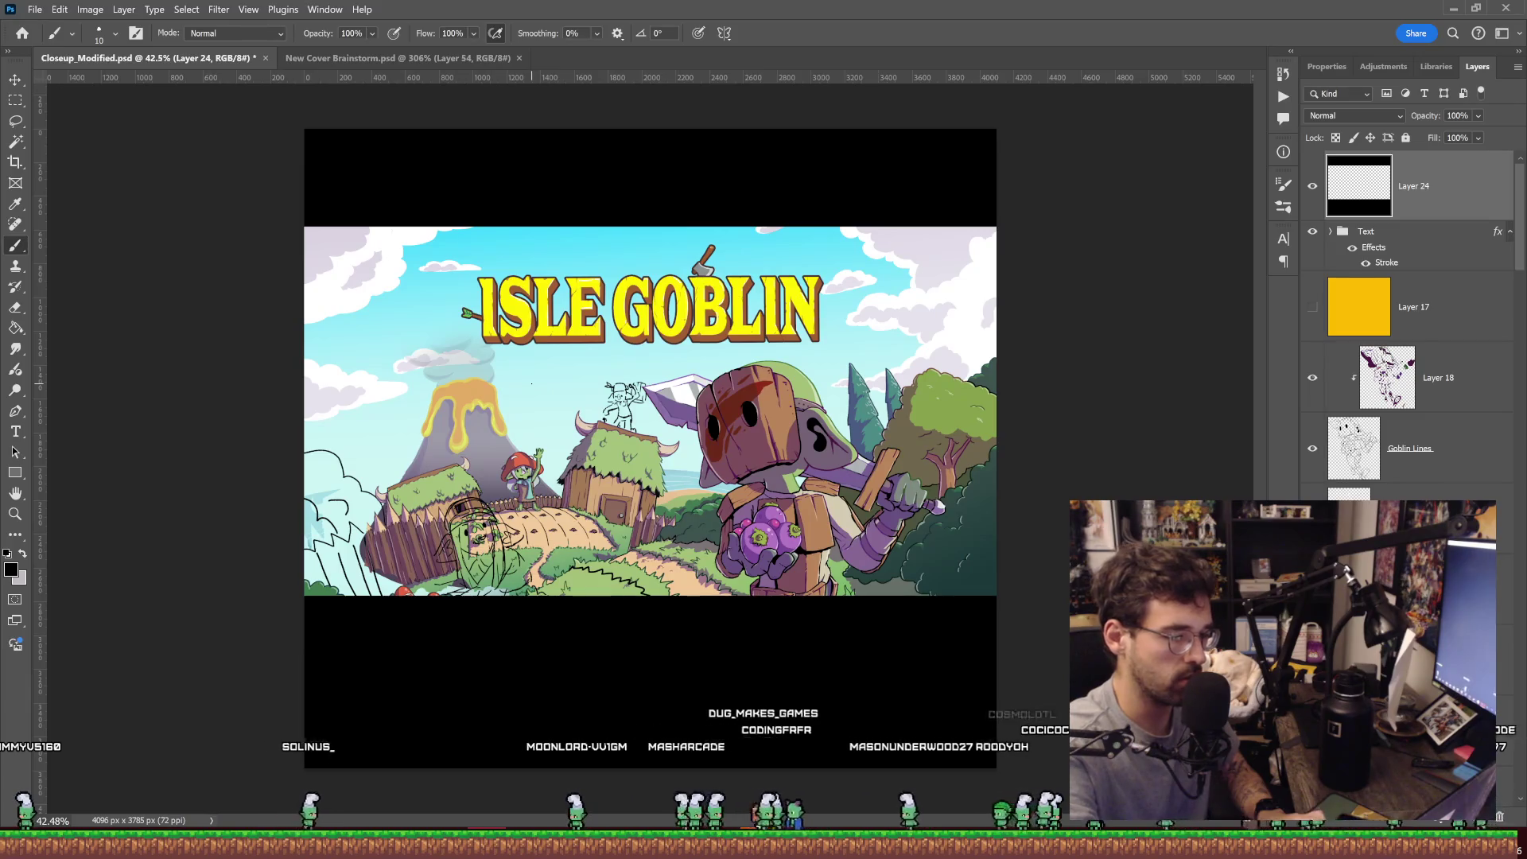